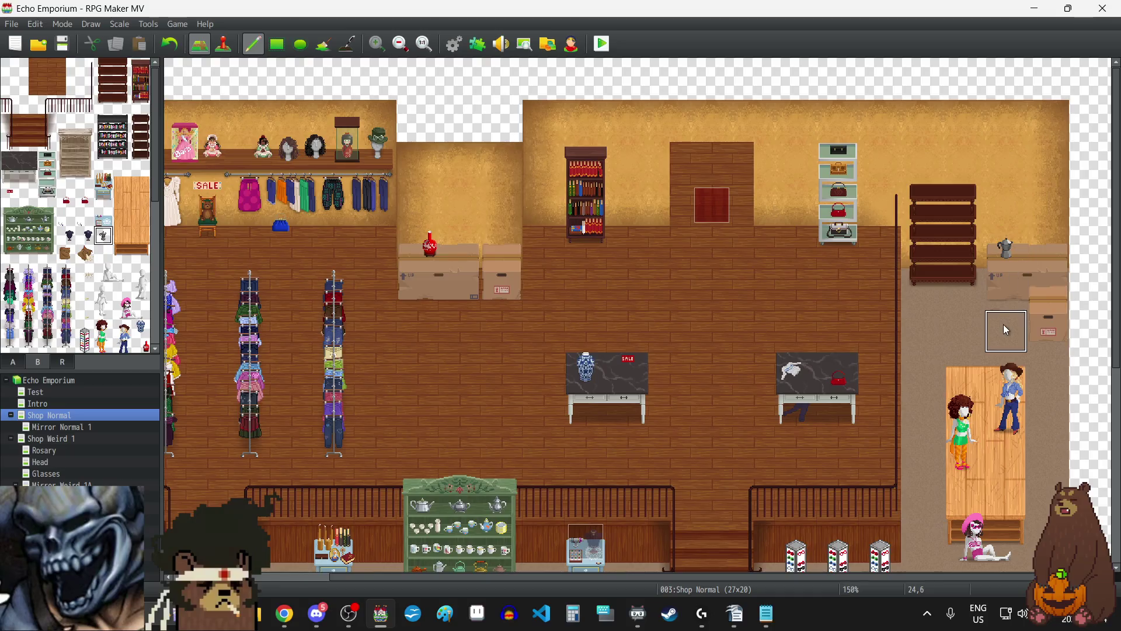
- Toggle a furniture tile's passage mark on the B page of the 0007 Store Interior tileset and apply it
{"action": "scroll", "coordinate": [1006, 330], "scroll_direction": "down", "scroll_amount": 5}
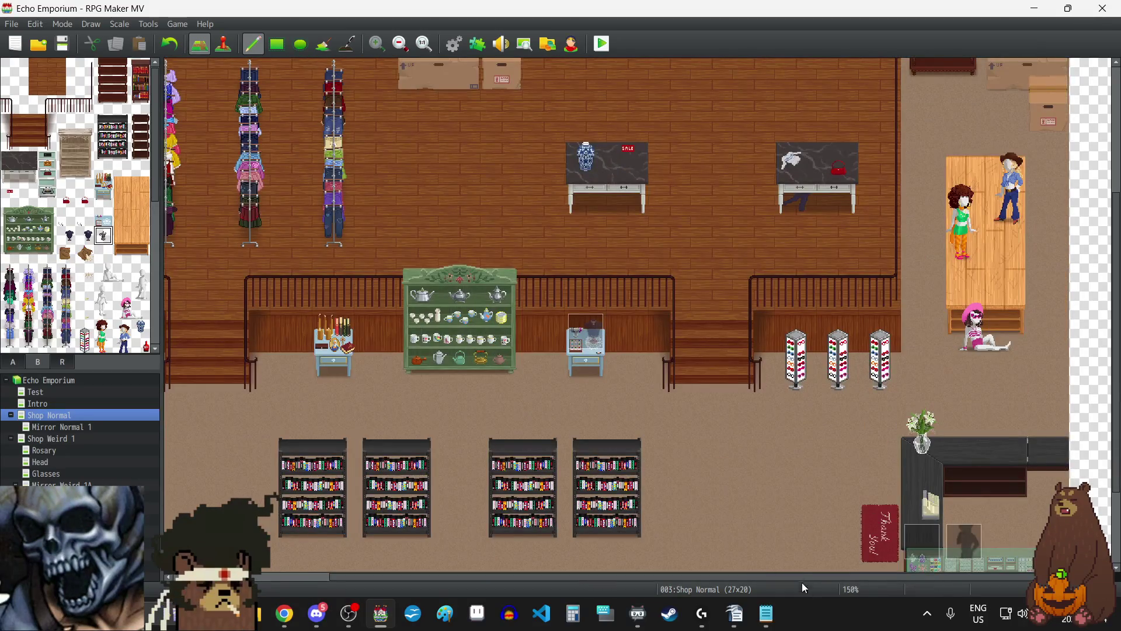
{"action": "mouse_move", "coordinate": [799, 576]}
{"action": "left_mouse_down"}
{"action": "mouse_move", "coordinate": [621, 605]}
{"action": "mouse_move", "coordinate": [798, 596]}
{"action": "left_mouse_up"}
{"action": "scroll", "coordinate": [1001, 257], "scroll_direction": "up", "scroll_amount": 4}
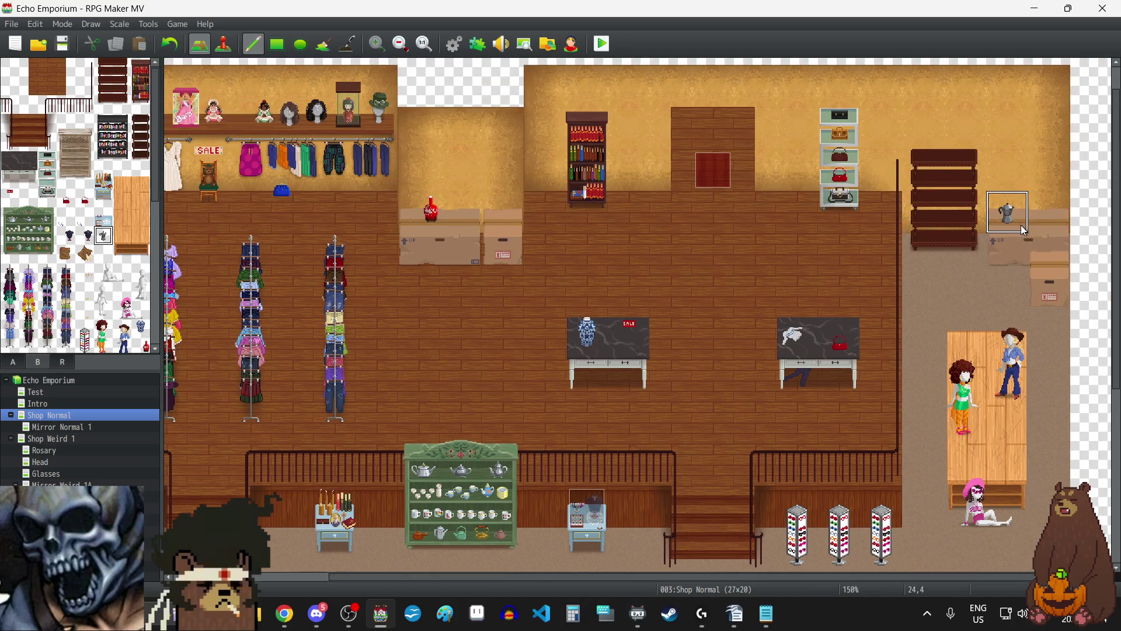
{"action": "left_click", "coordinate": [454, 44]}
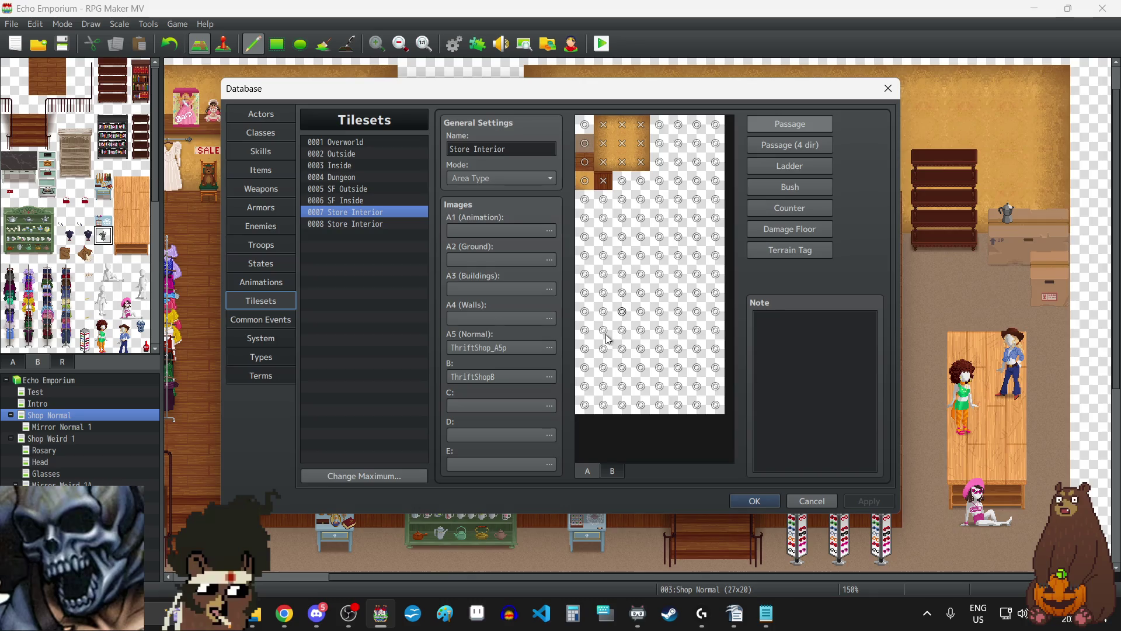
{"action": "left_click", "coordinate": [612, 471]}
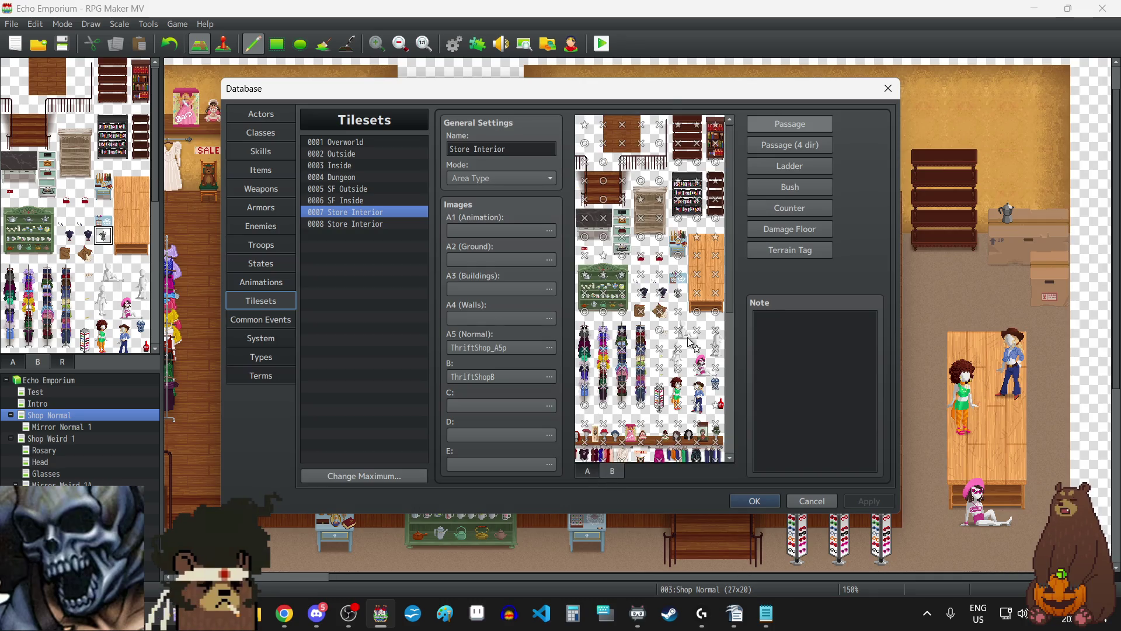
{"action": "left_click", "coordinate": [679, 294]}
{"action": "left_click", "coordinate": [866, 505]}
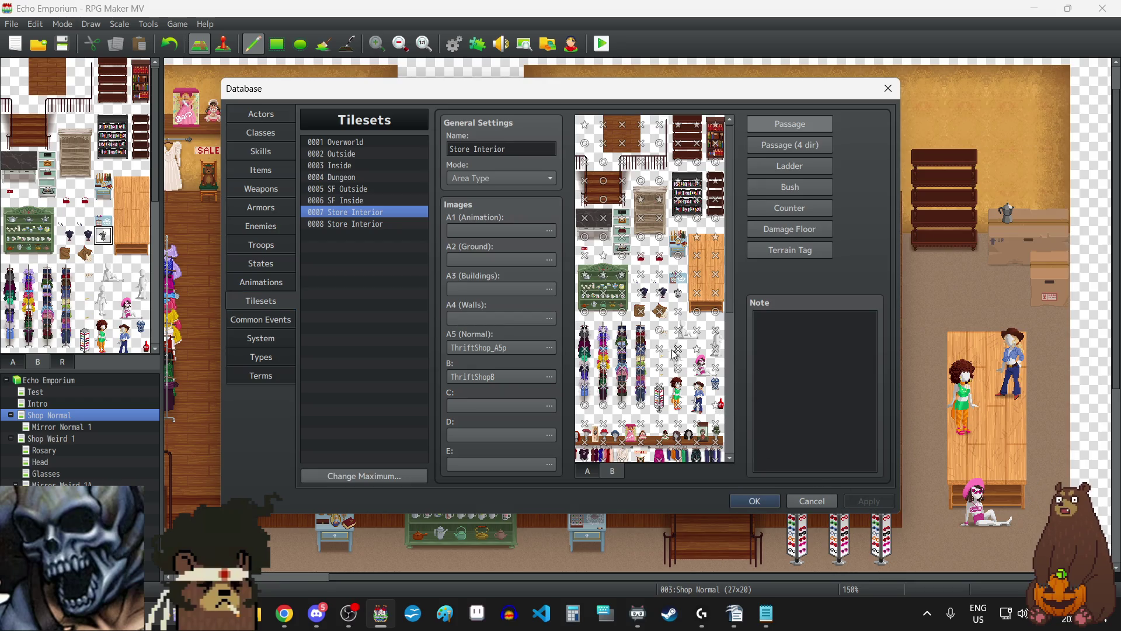
{"action": "left_click", "coordinate": [767, 503]}
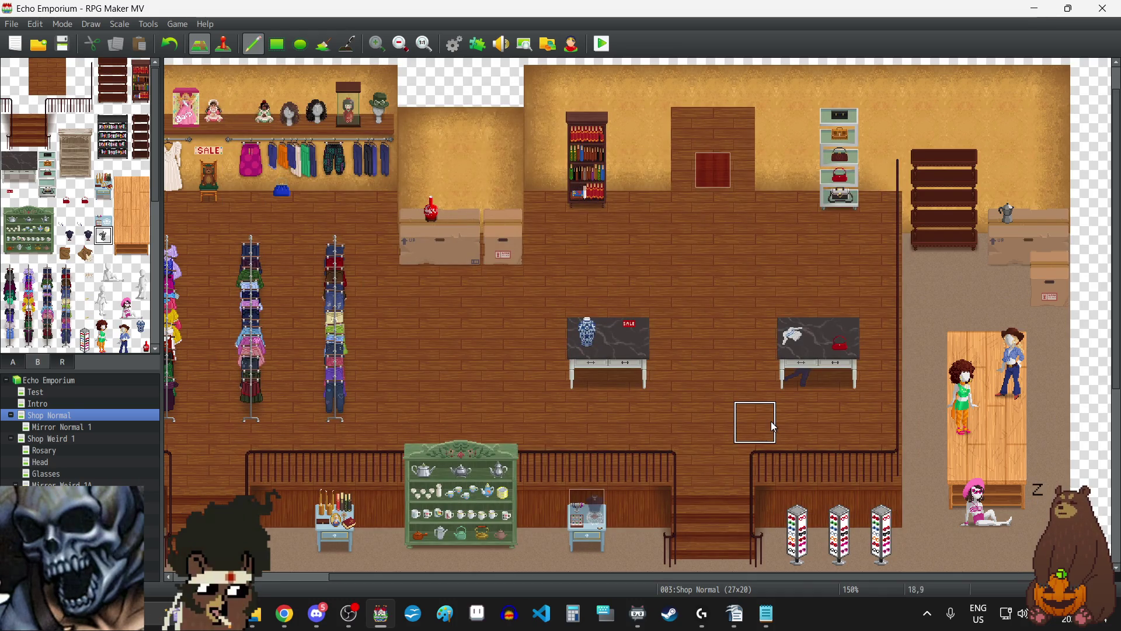
{"action": "scroll", "coordinate": [771, 421], "scroll_direction": "down", "scroll_amount": 3}
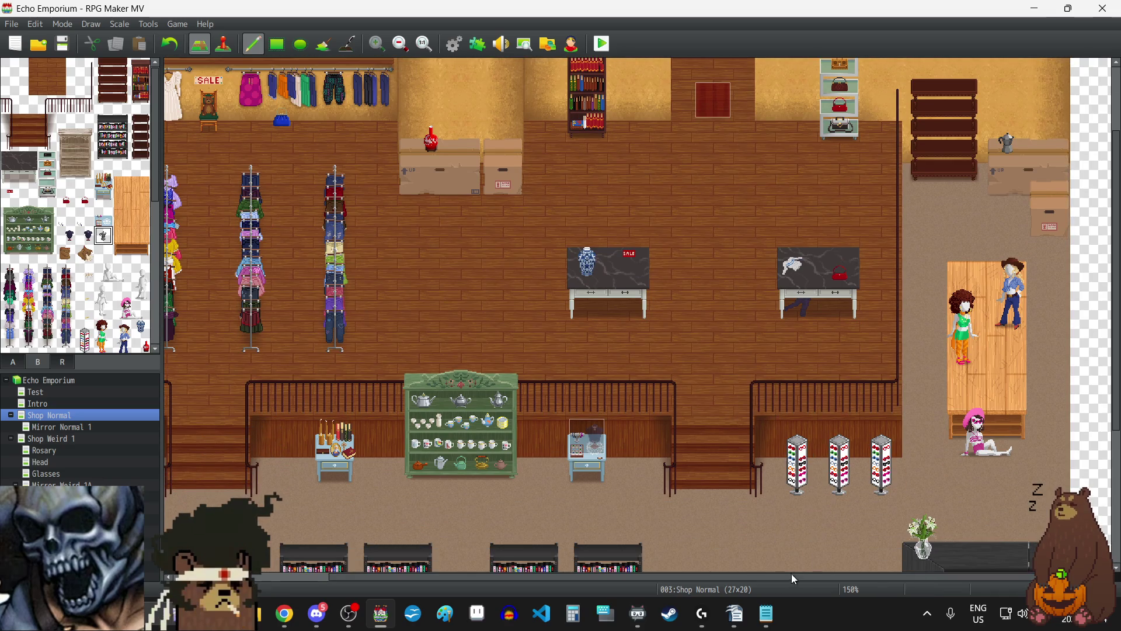
{"action": "left_click_drag", "start_coordinate": [789, 576], "coordinate": [555, 587]}
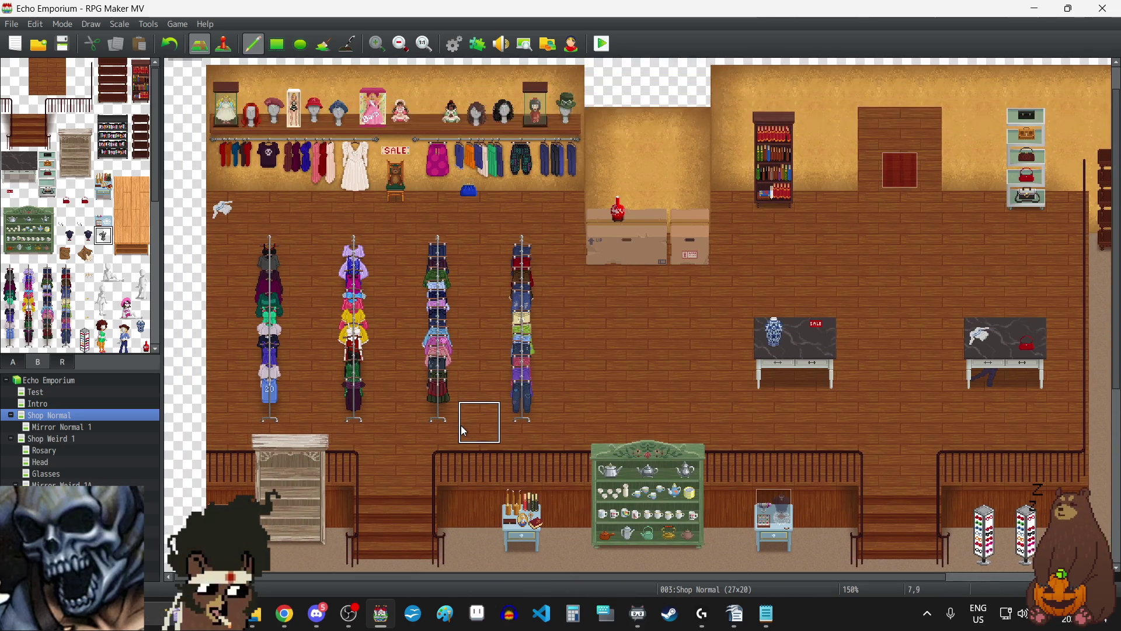
{"action": "scroll", "coordinate": [464, 430], "scroll_direction": "down", "scroll_amount": 5}
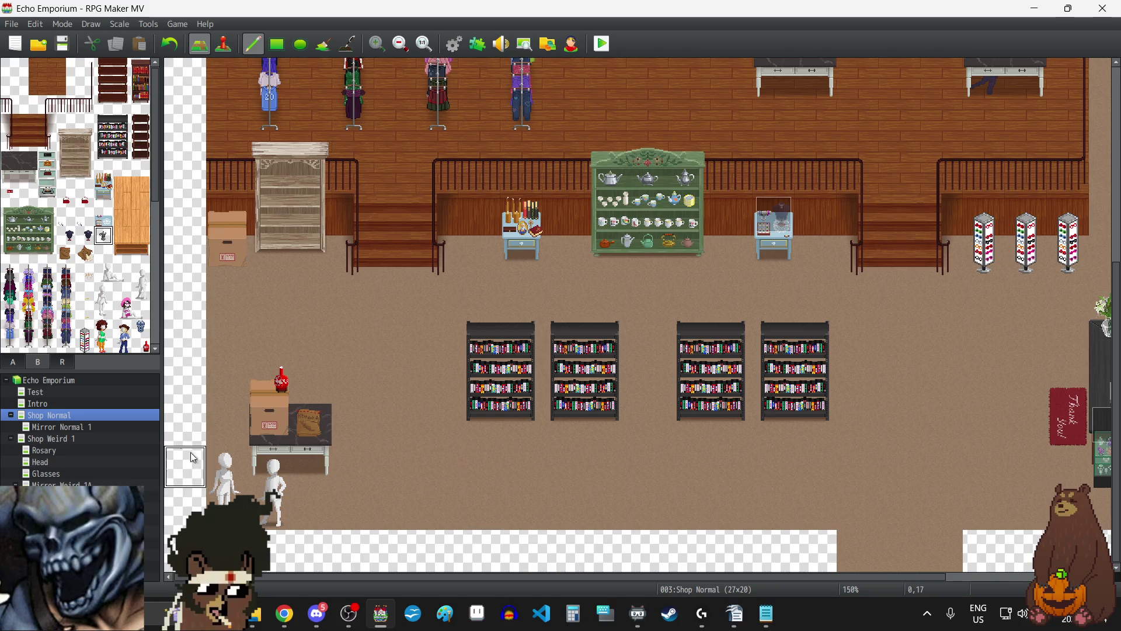
{"action": "left_click", "coordinate": [75, 440]}
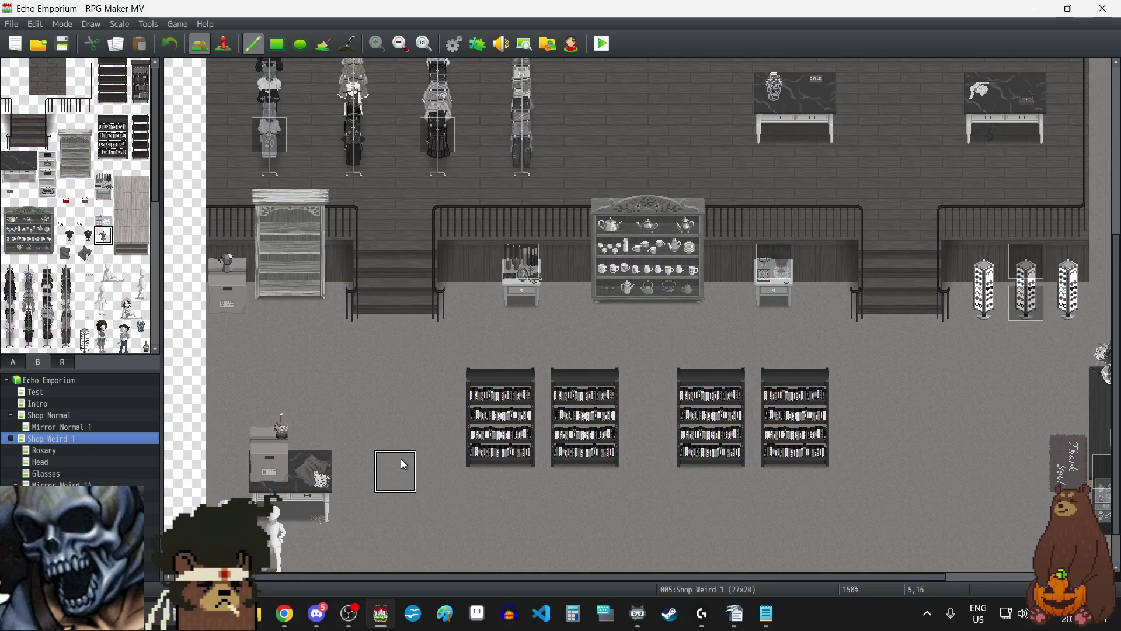
- On Shop Weird 1, place a small object on the right-hand counter
{"action": "scroll", "coordinate": [402, 462], "scroll_direction": "up", "scroll_amount": 3}
{"action": "scroll", "coordinate": [400, 458], "scroll_direction": "up", "scroll_amount": 2}
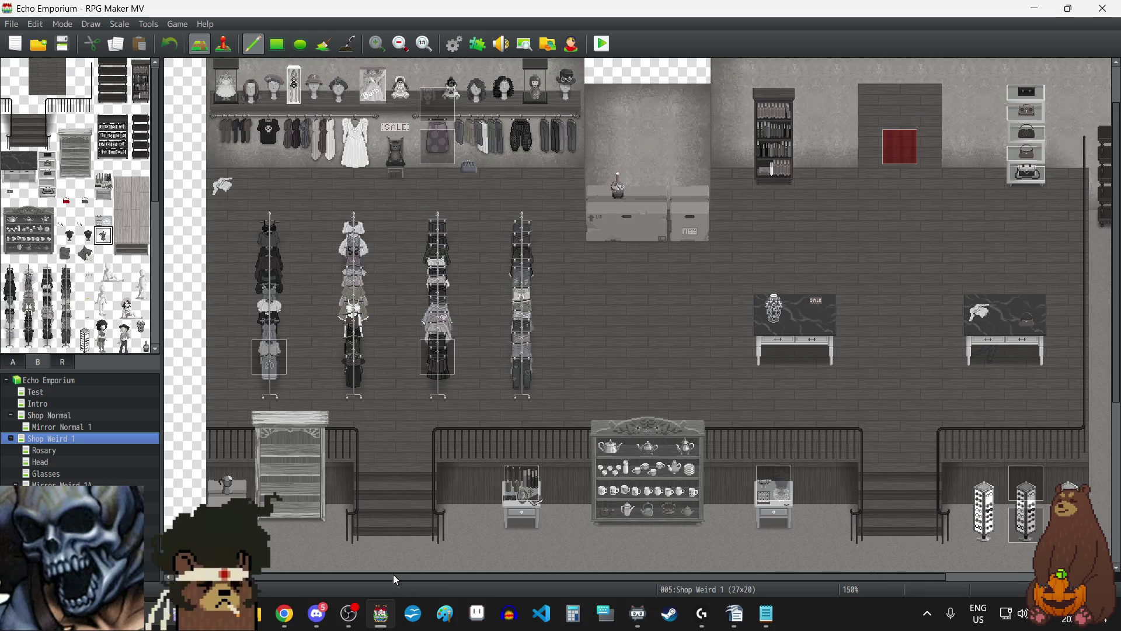
{"action": "left_click_drag", "start_coordinate": [394, 573], "coordinate": [586, 584]}
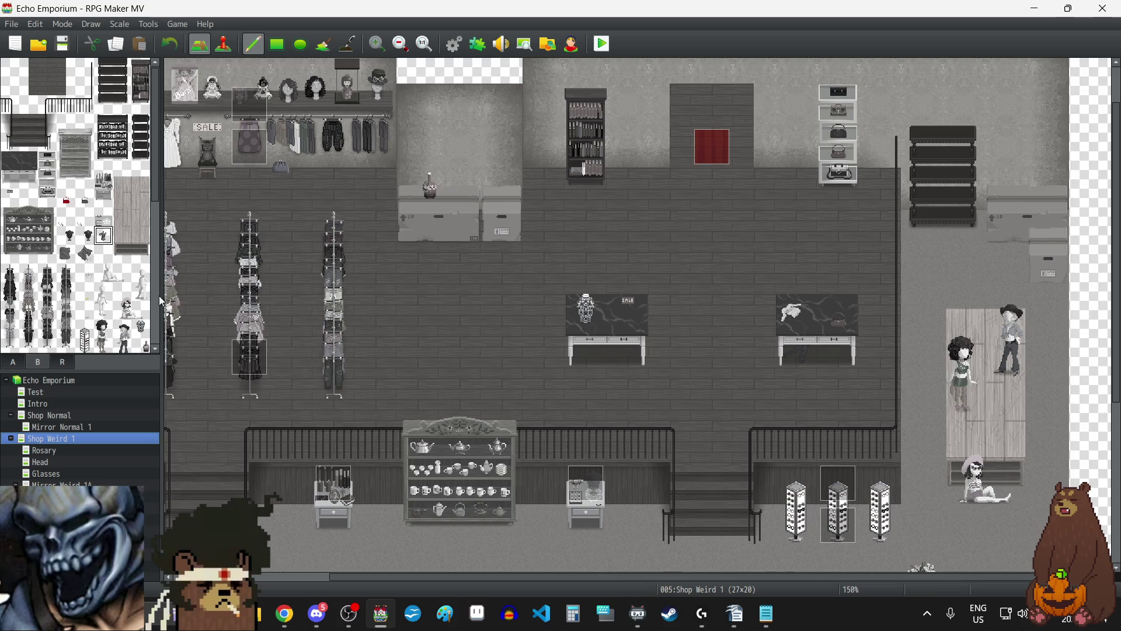
{"action": "left_click", "coordinate": [1006, 188]}
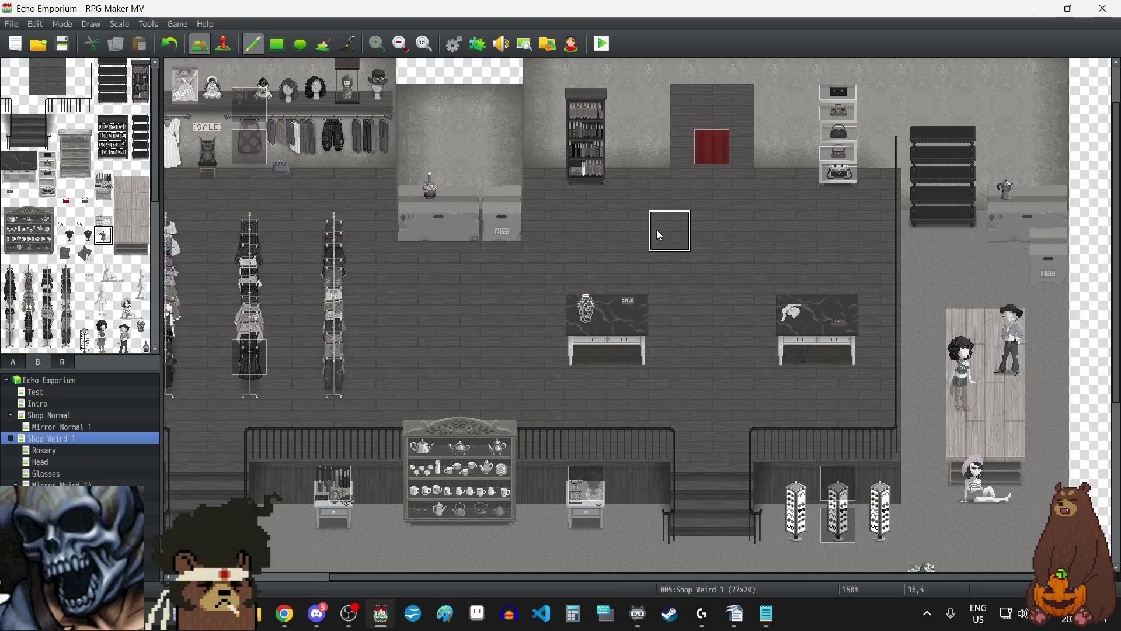
- Compare the colour 0007 and grayscale 0008 Store Interior tilesets in the Database, then close it
{"action": "left_click", "coordinate": [455, 44]}
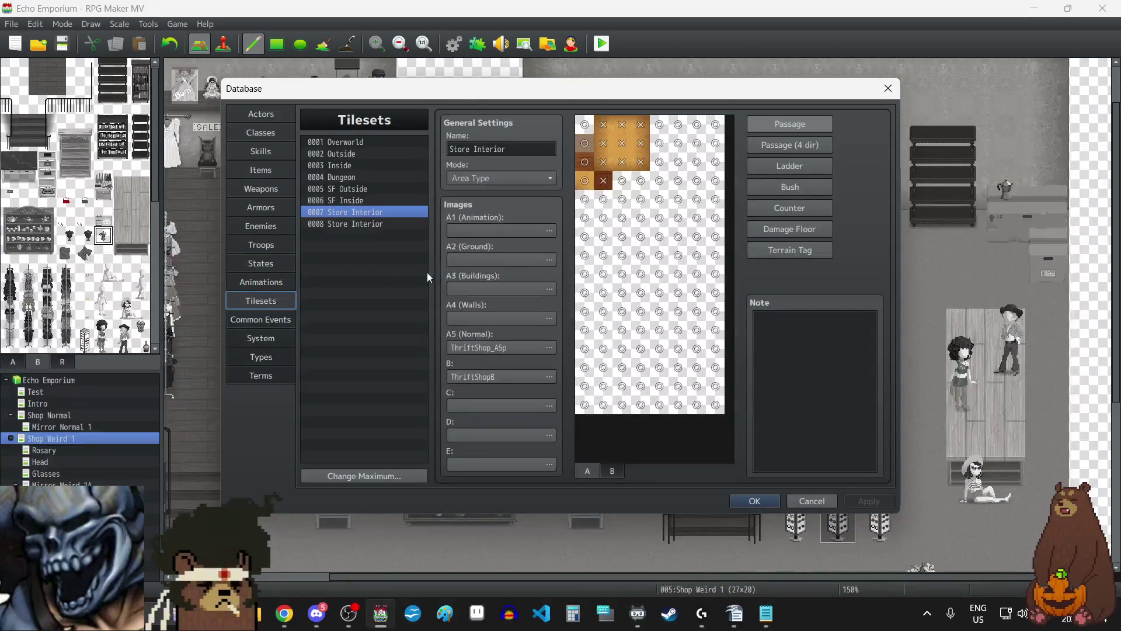
{"action": "left_click", "coordinate": [613, 471]}
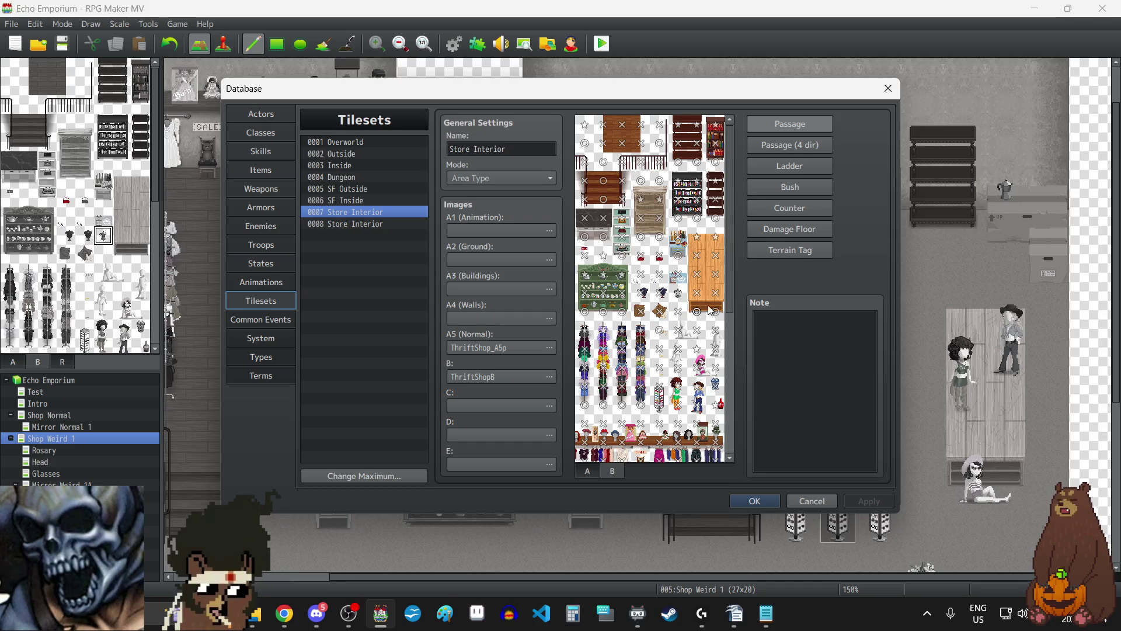
{"action": "left_click", "coordinate": [385, 225]}
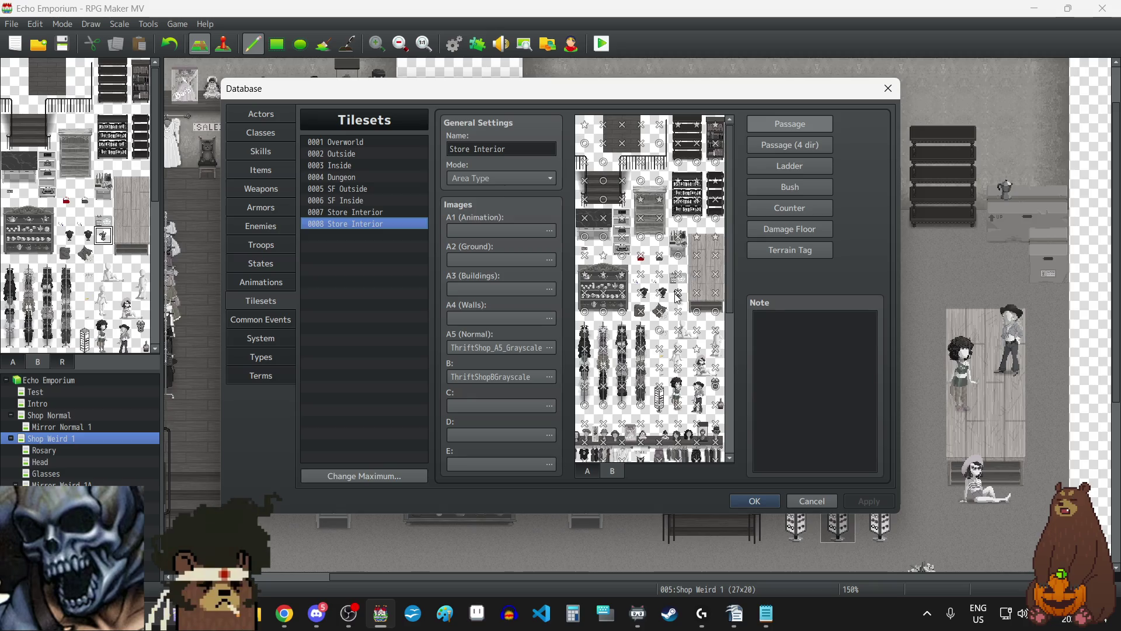
{"action": "left_click", "coordinate": [358, 213]}
{"action": "left_click", "coordinate": [359, 226]}
{"action": "left_click", "coordinate": [363, 212]}
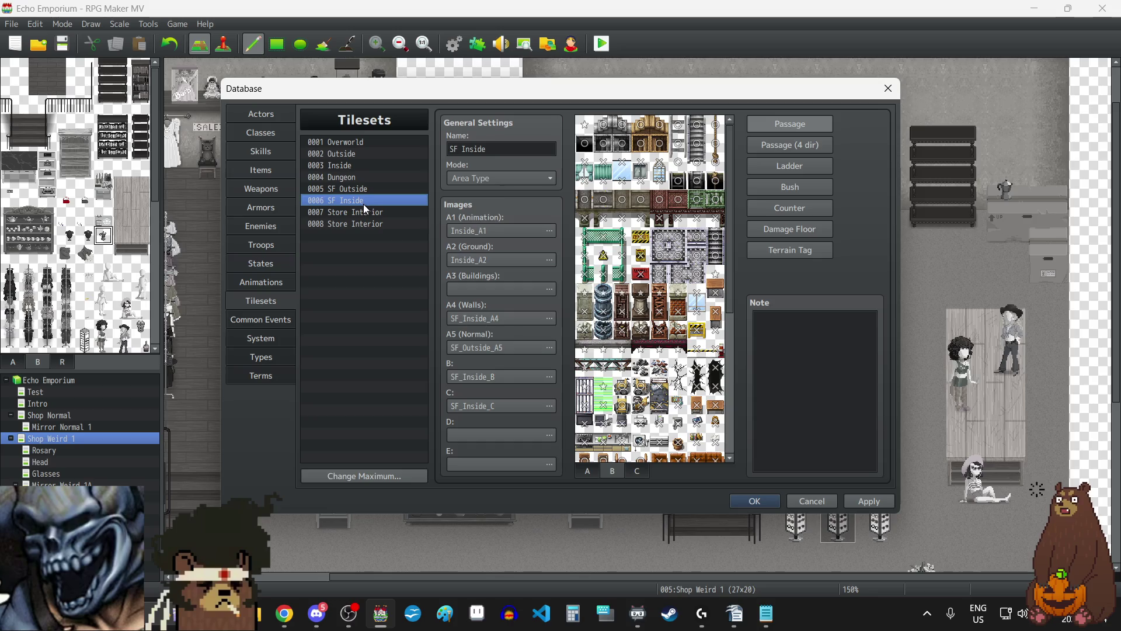
{"action": "left_click", "coordinate": [362, 224]}
{"action": "left_click", "coordinate": [359, 213]}
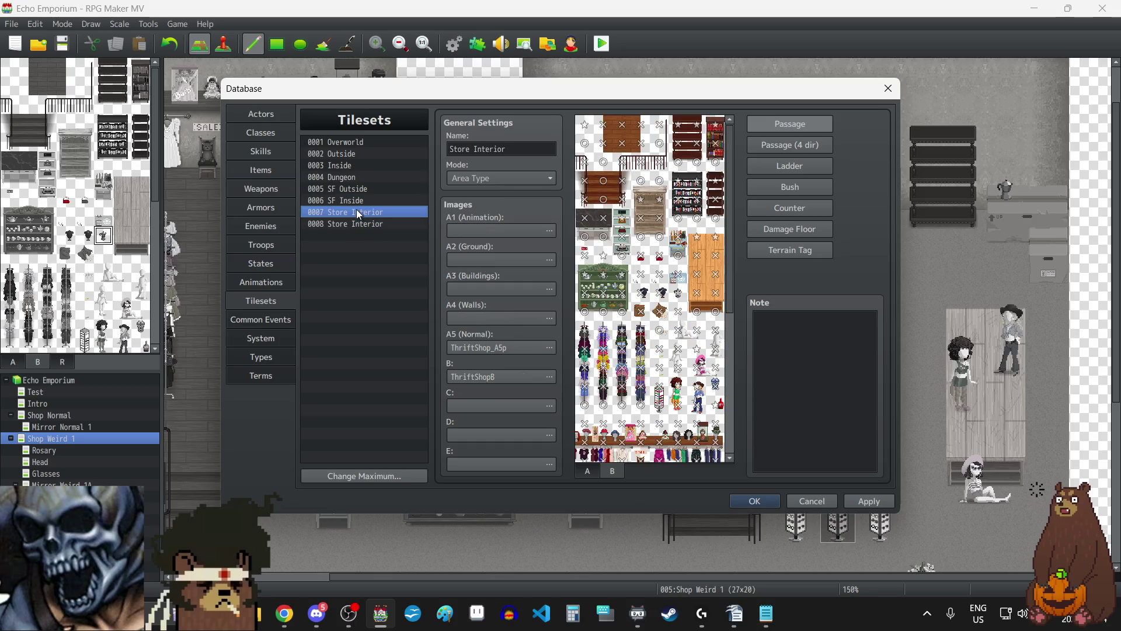
{"action": "left_click", "coordinate": [359, 224]}
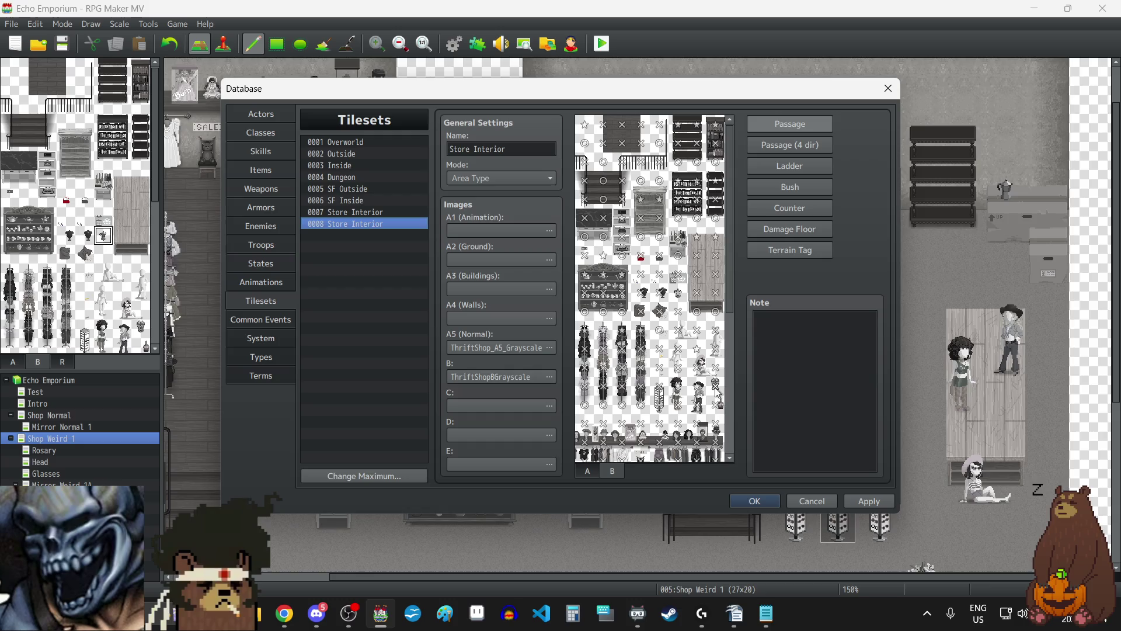
{"action": "left_click", "coordinate": [351, 212]}
{"action": "left_click", "coordinate": [353, 224]}
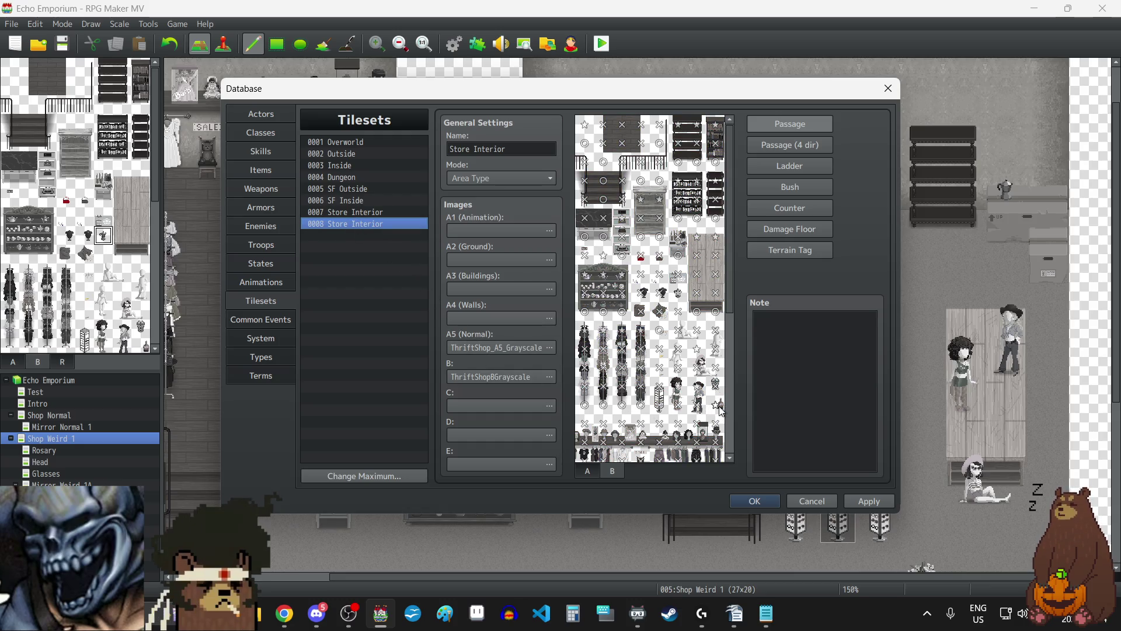
{"action": "left_click", "coordinate": [349, 212]}
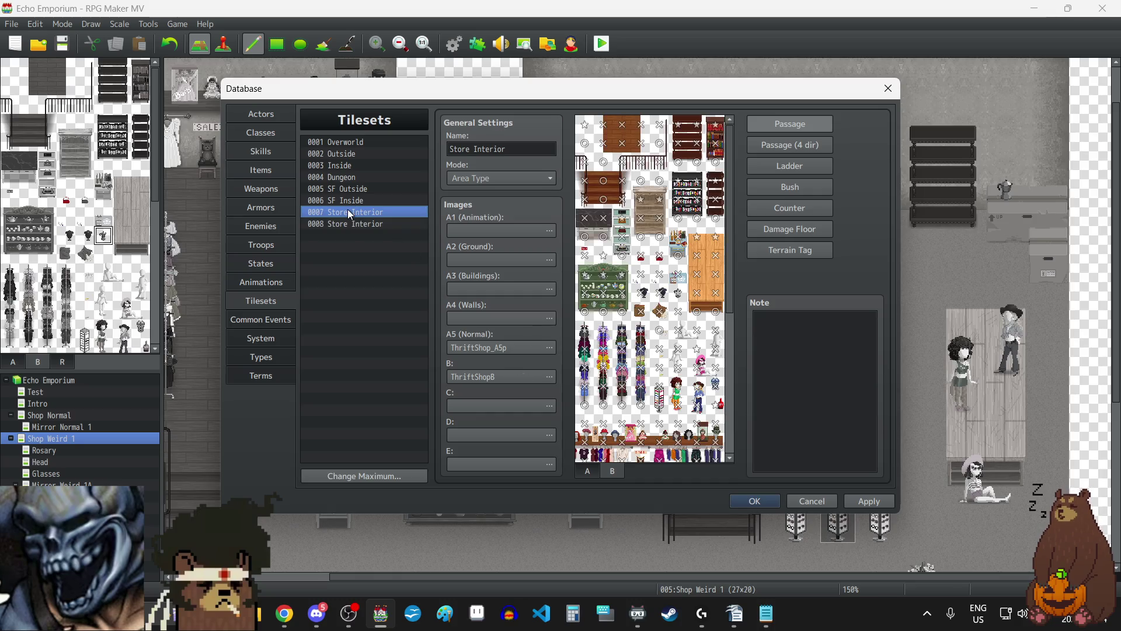
{"action": "left_click", "coordinate": [347, 226]}
{"action": "left_click", "coordinate": [347, 214]}
{"action": "left_click", "coordinate": [346, 224]}
{"action": "left_click", "coordinate": [343, 212]}
{"action": "left_click", "coordinate": [345, 221]}
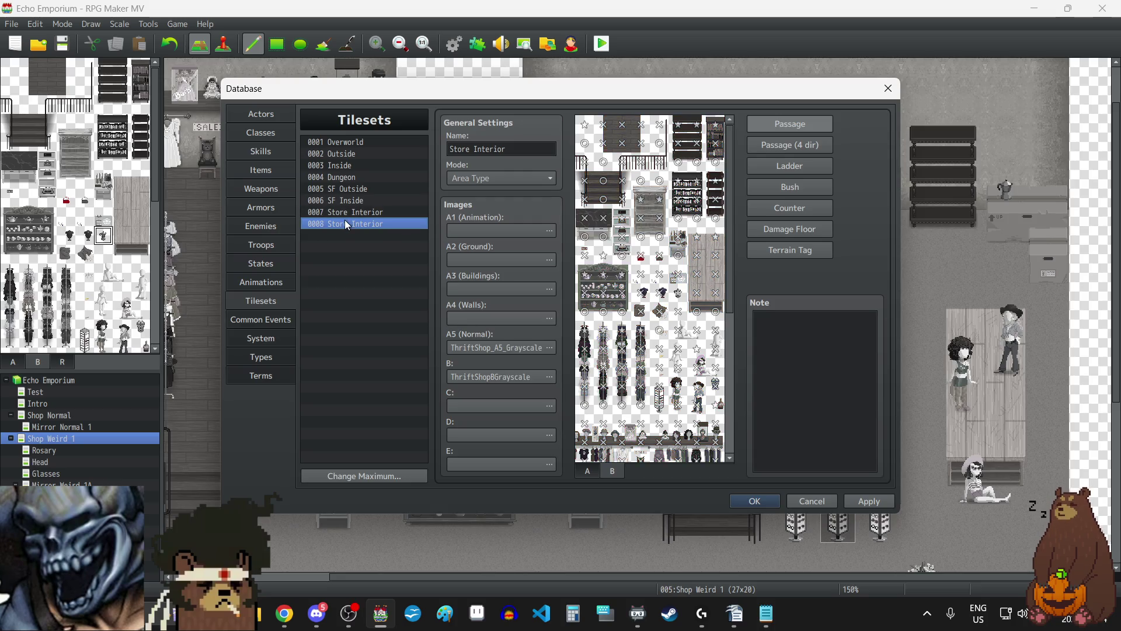
{"action": "left_click", "coordinate": [344, 210]}
{"action": "left_click", "coordinate": [348, 225]}
{"action": "left_click", "coordinate": [346, 217]}
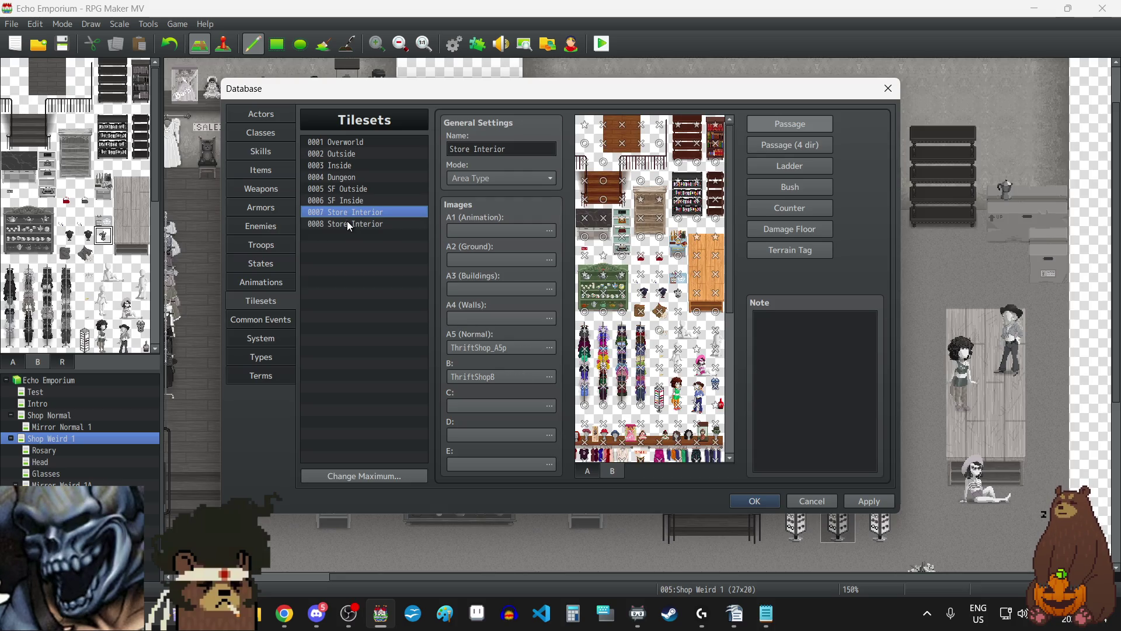
{"action": "left_click", "coordinate": [349, 226]}
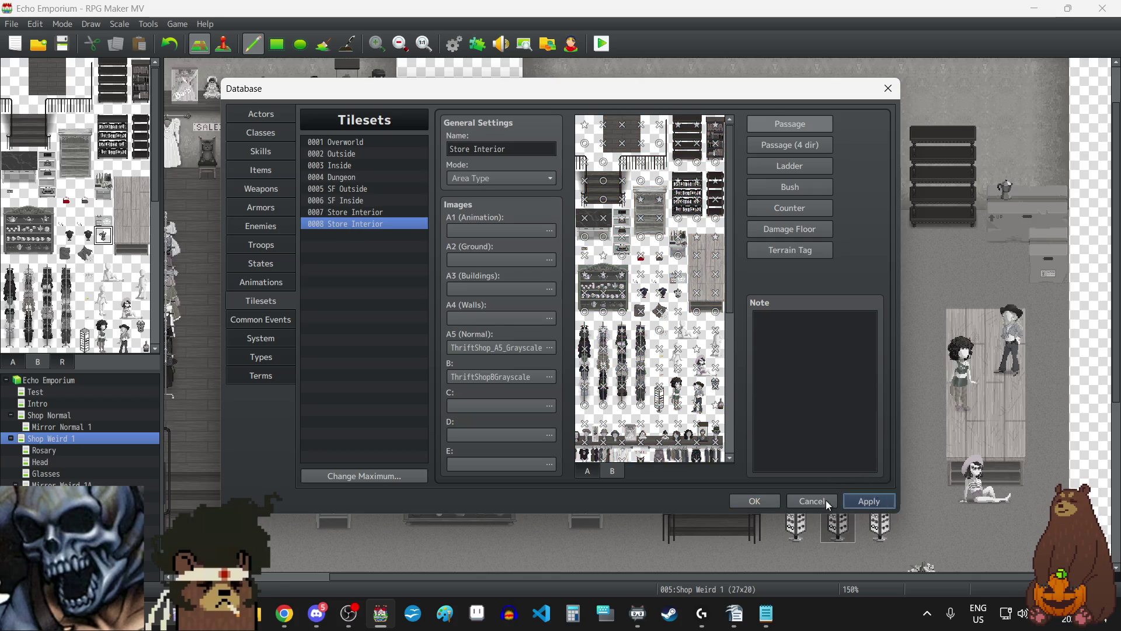
{"action": "left_click", "coordinate": [751, 504]}
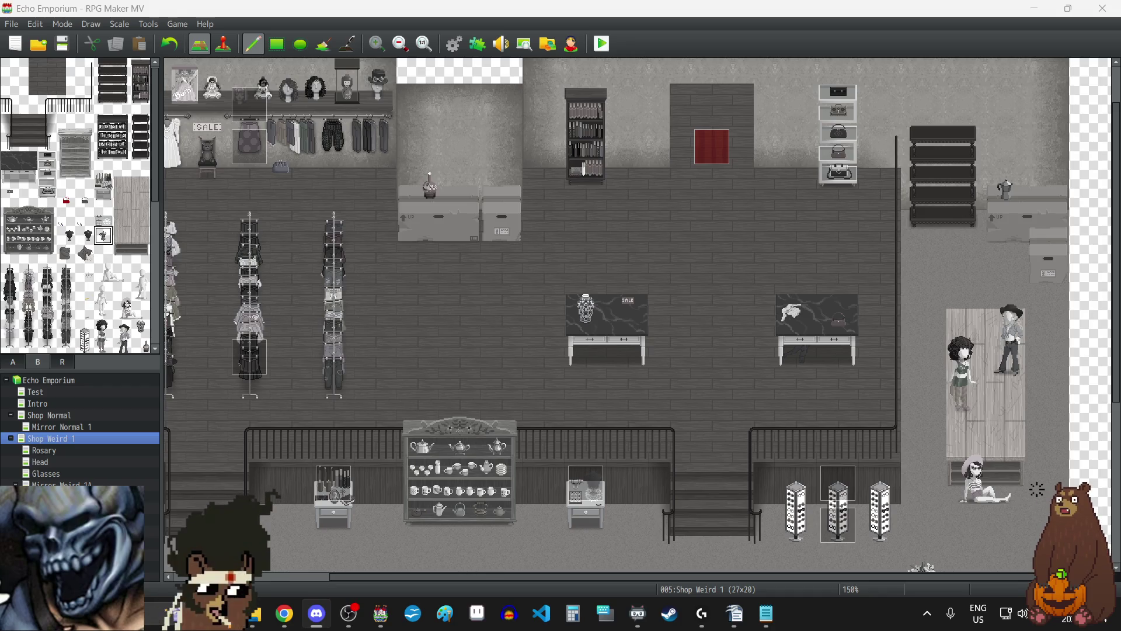
- Return to the RPG Maker window showing the grayscale Shop Weird 1 map
{"action": "key", "text": "alt+Tab"}
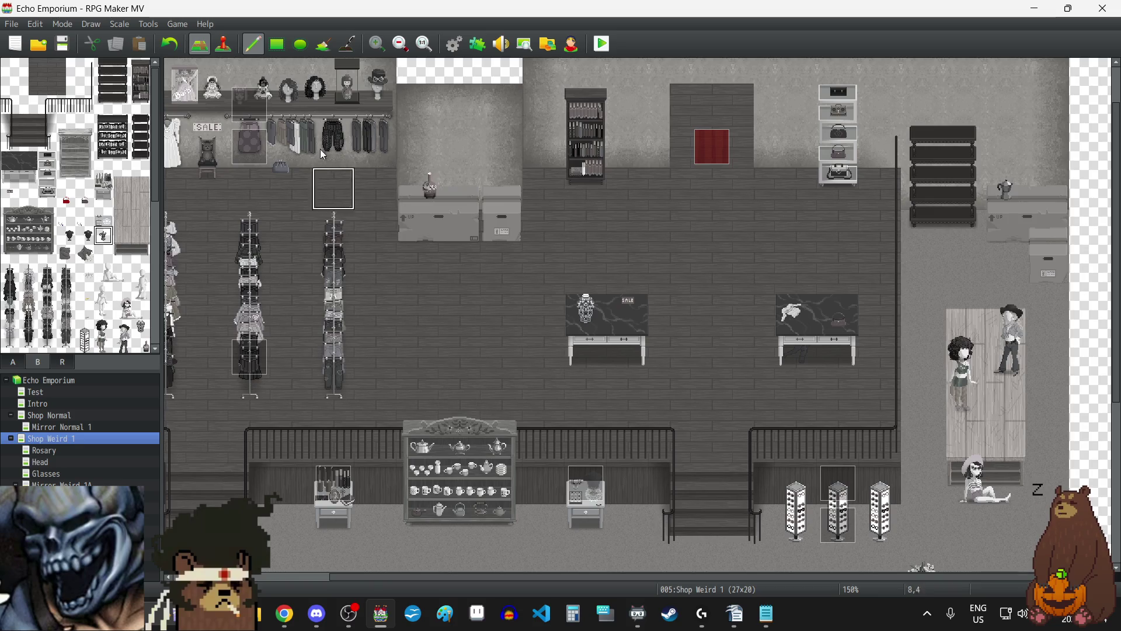
- Save the project and look over the Shop Weird 1 map
{"action": "left_click", "coordinate": [66, 48]}
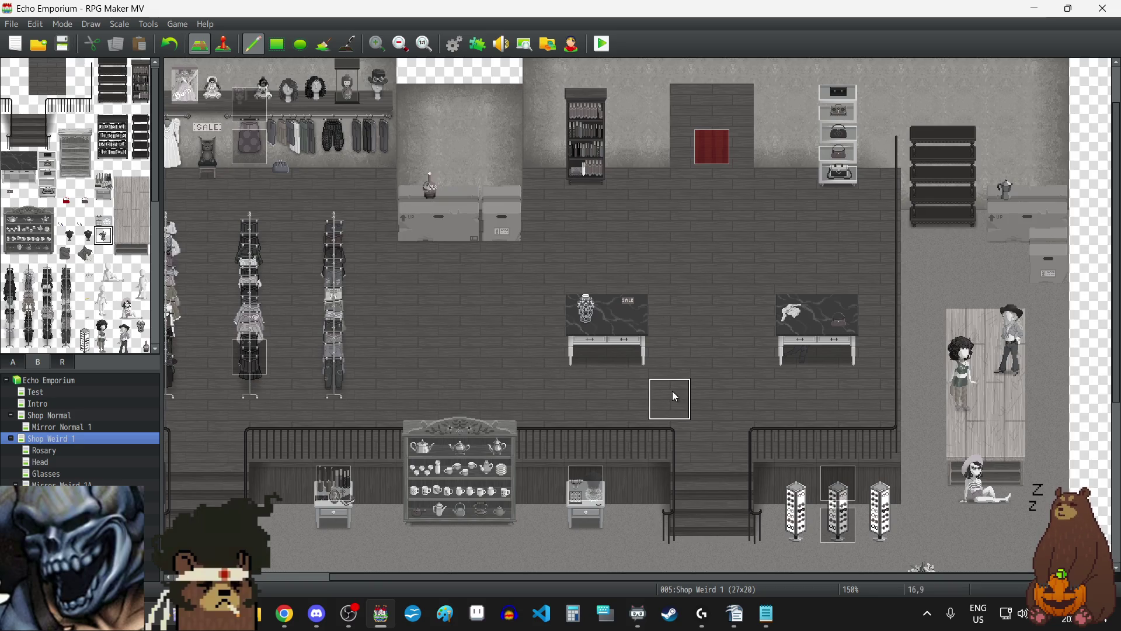
{"action": "scroll", "coordinate": [672, 391], "scroll_direction": "down", "scroll_amount": 6}
{"action": "scroll", "coordinate": [695, 478], "scroll_direction": "up", "scroll_amount": 7}
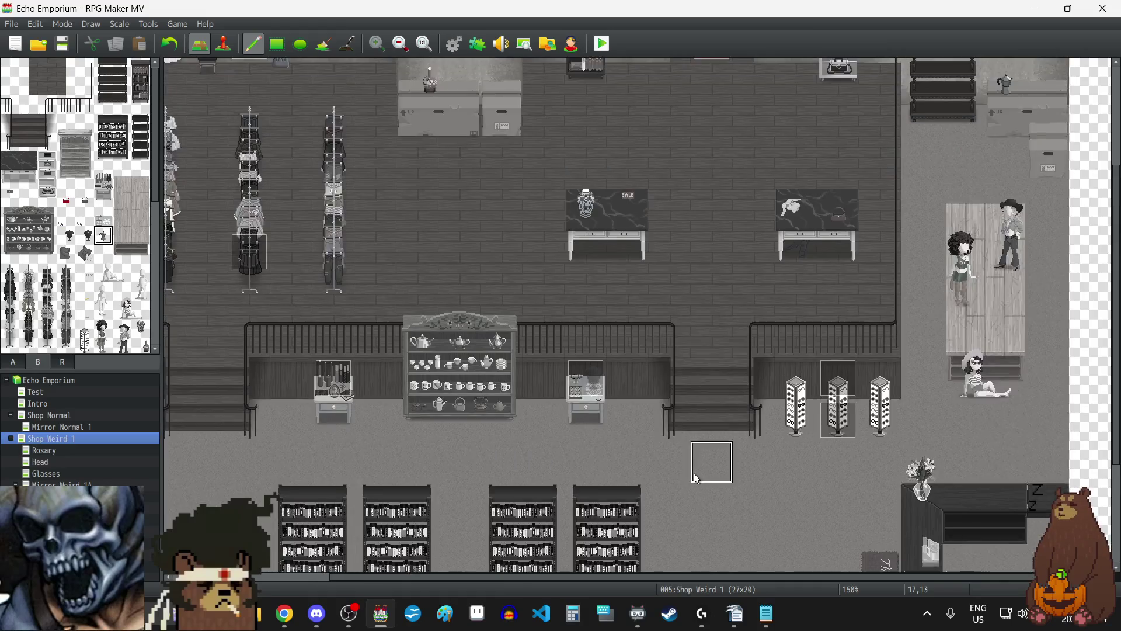
{"action": "left_click_drag", "start_coordinate": [722, 576], "coordinate": [561, 580]}
{"action": "scroll", "coordinate": [517, 432], "scroll_direction": "down", "scroll_amount": 7}
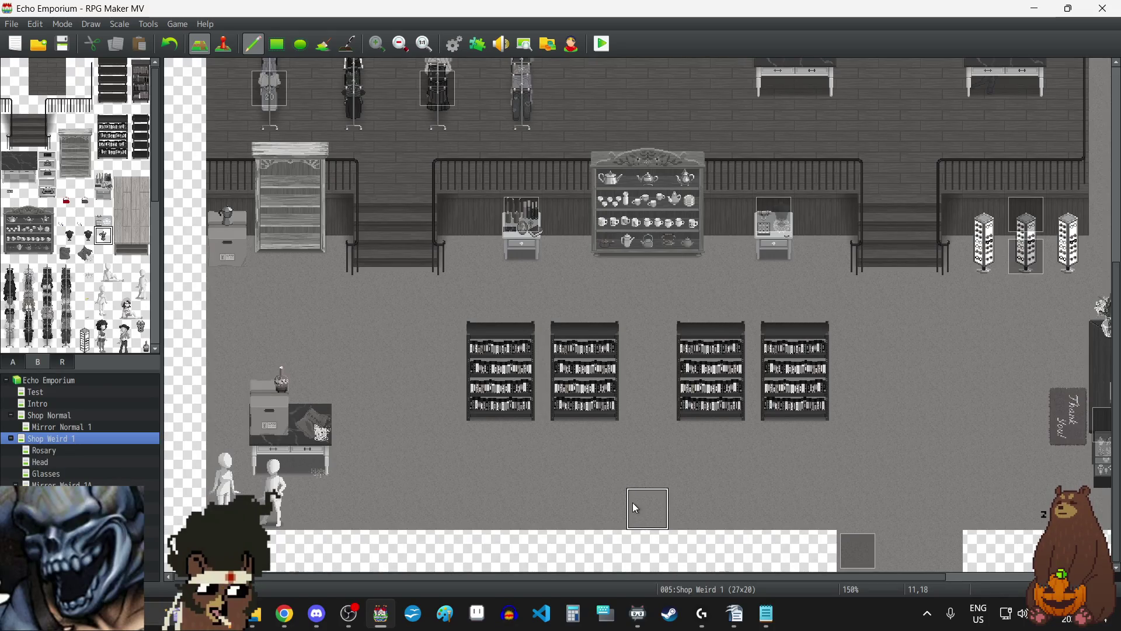
{"action": "scroll", "coordinate": [634, 507], "scroll_direction": "up", "scroll_amount": 8}
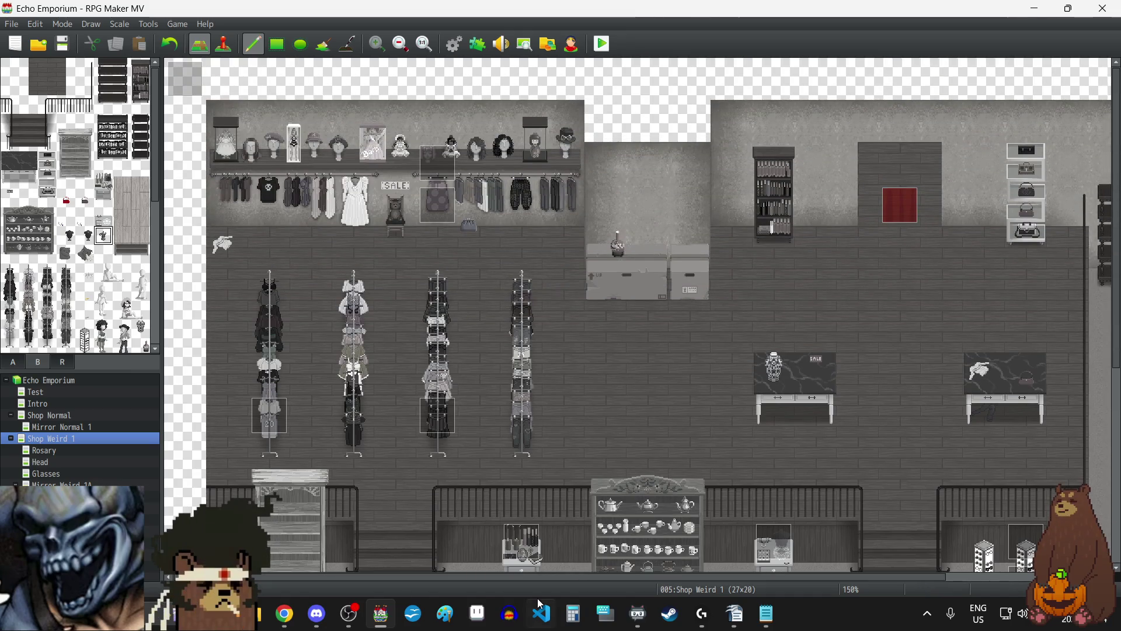
{"action": "mouse_move", "coordinate": [537, 578]}
{"action": "left_mouse_down"}
{"action": "mouse_move", "coordinate": [771, 577]}
{"action": "mouse_move", "coordinate": [423, 557]}
{"action": "left_mouse_up"}
{"action": "scroll", "coordinate": [350, 432], "scroll_direction": "down", "scroll_amount": 4}
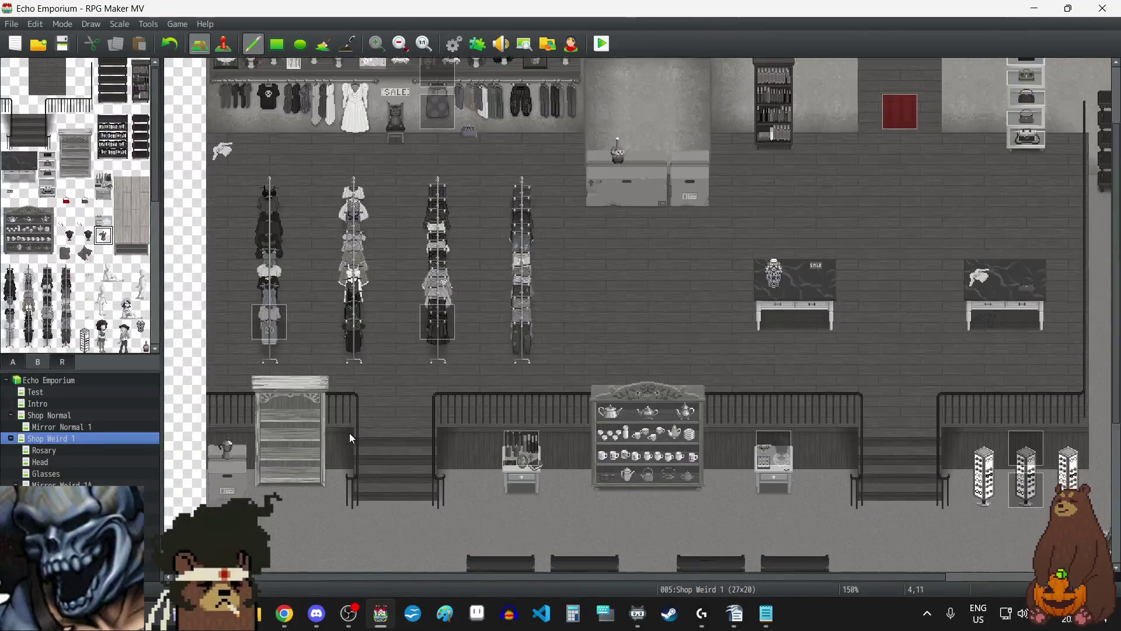
- Paint a dark A-page tile over the teapot on the left counter
{"action": "left_click", "coordinate": [21, 368]}
{"action": "left_click", "coordinate": [29, 124]}
{"action": "left_click", "coordinate": [230, 401]}
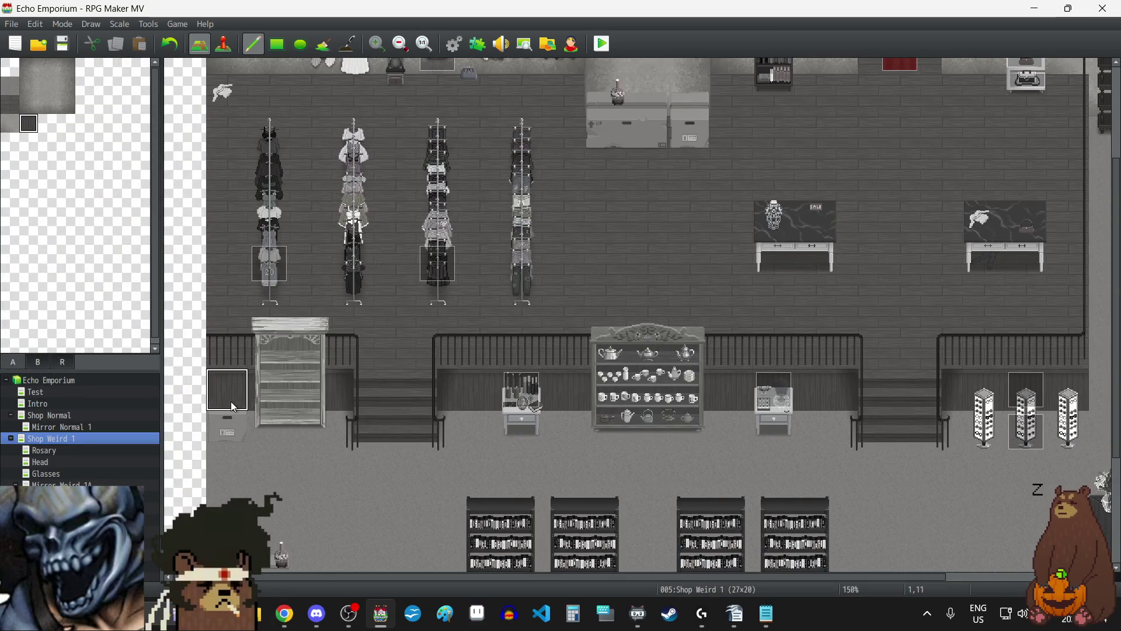
- Pick a B-page furniture tile and zoom out to show the whole shop map
{"action": "left_click", "coordinate": [37, 361]}
{"action": "scroll", "coordinate": [47, 300], "scroll_direction": "down", "scroll_amount": 3}
{"action": "left_click", "coordinate": [47, 326]}
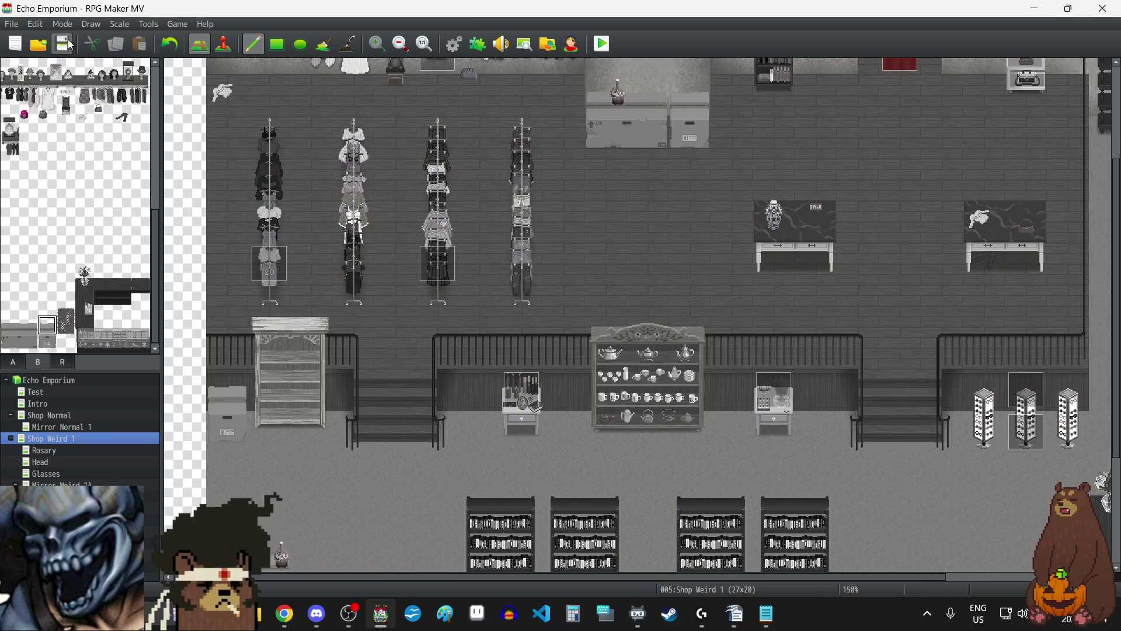
{"action": "scroll", "coordinate": [467, 284], "scroll_direction": "up", "scroll_amount": 2}
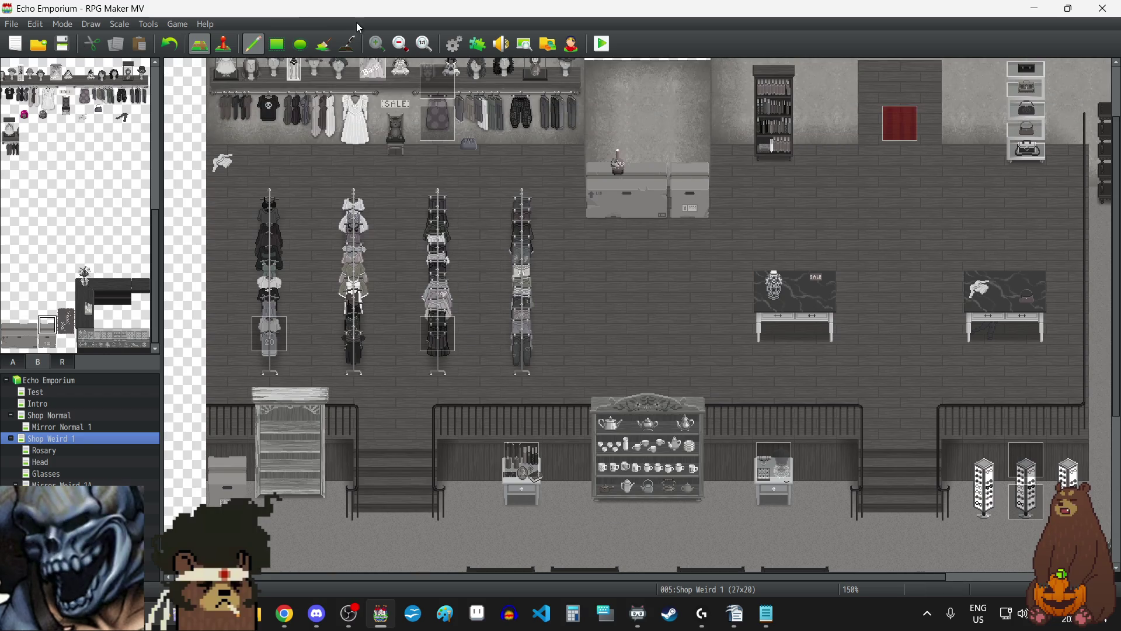
{"action": "left_click", "coordinate": [401, 45]}
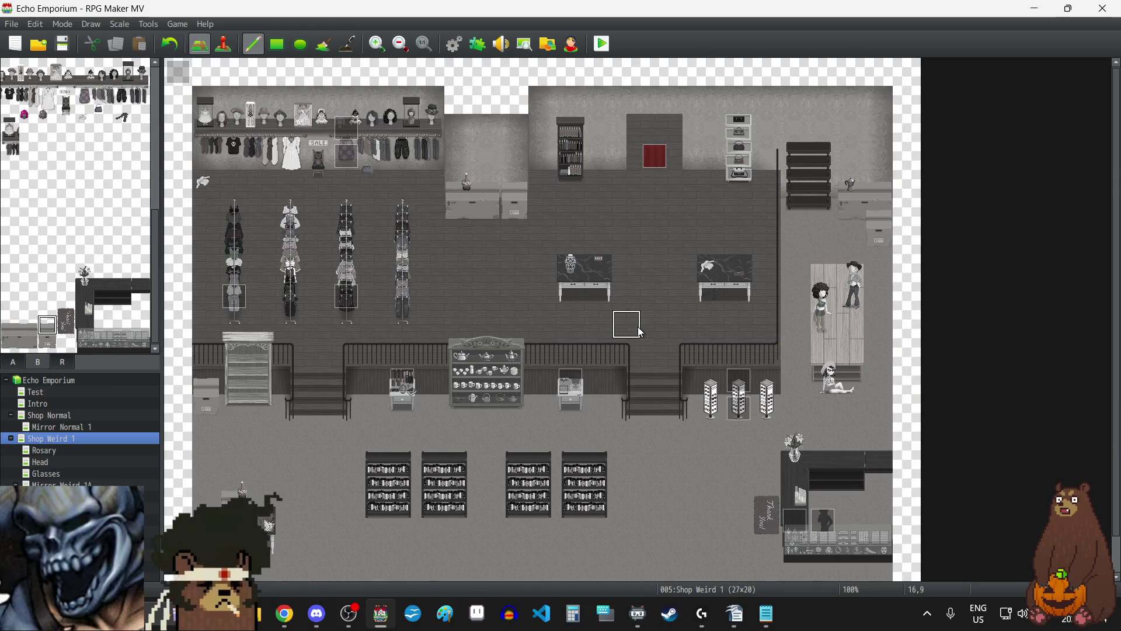
- Switch Shop Weird 1 to event mode and create a new event below the coffee pot
{"action": "scroll", "coordinate": [640, 332], "scroll_direction": "down", "scroll_amount": 1}
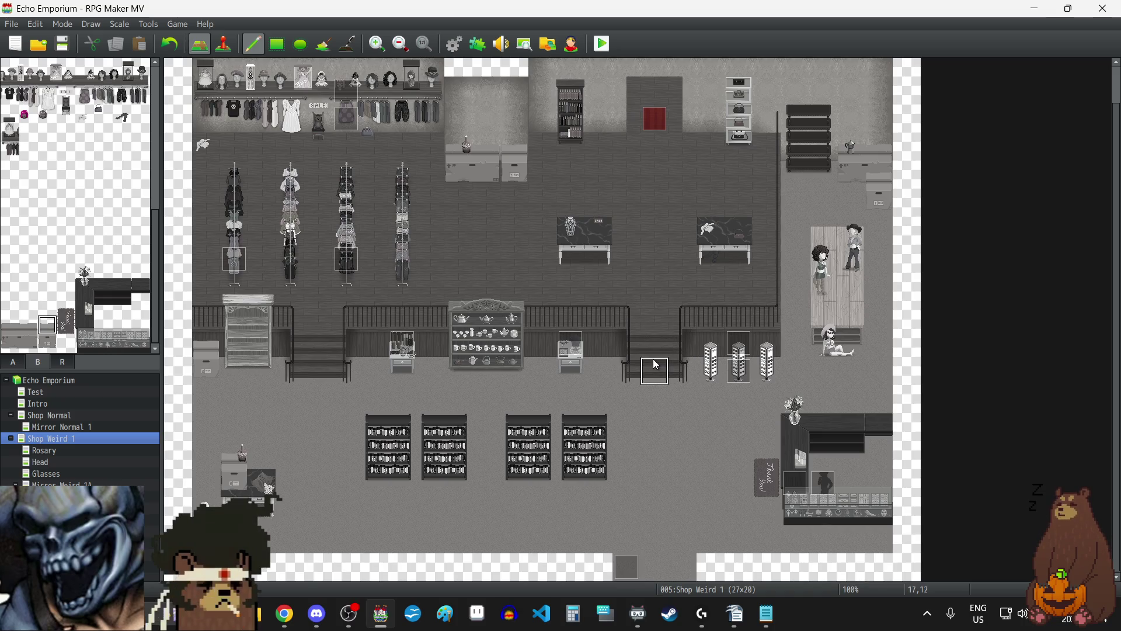
{"action": "left_click", "coordinate": [224, 45]}
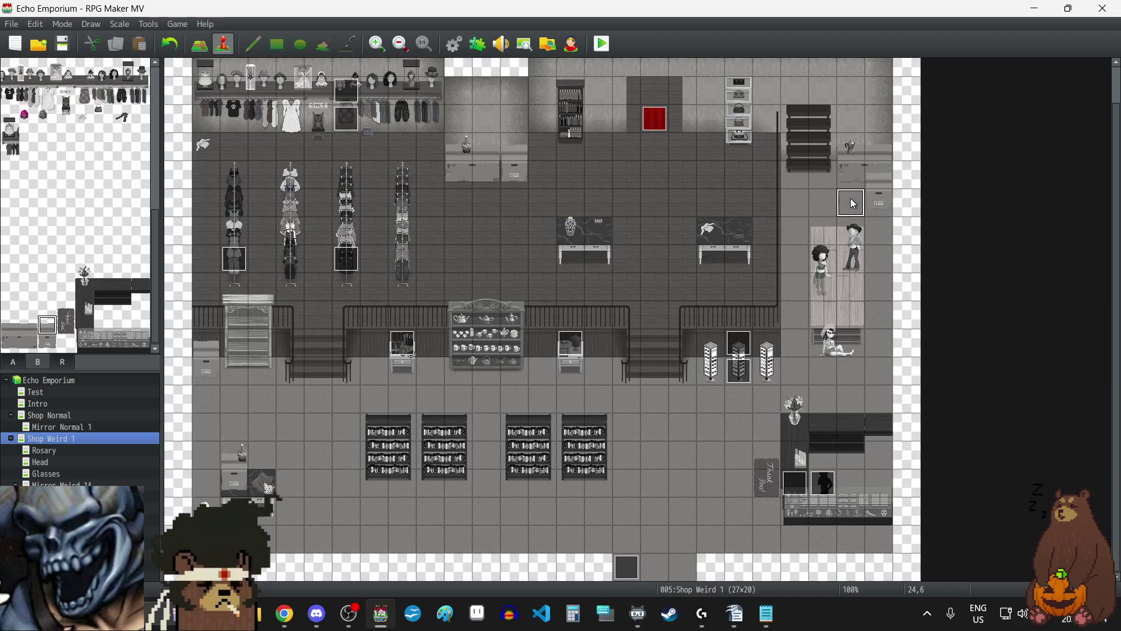
{"action": "double_click", "coordinate": [851, 172]}
- Give EV014 the message 'A coffee pot sits on the boxes. Sadly there is no coffee inside.'
{"action": "left_click", "coordinate": [602, 306]}
{"action": "double_click", "coordinate": [601, 306]}
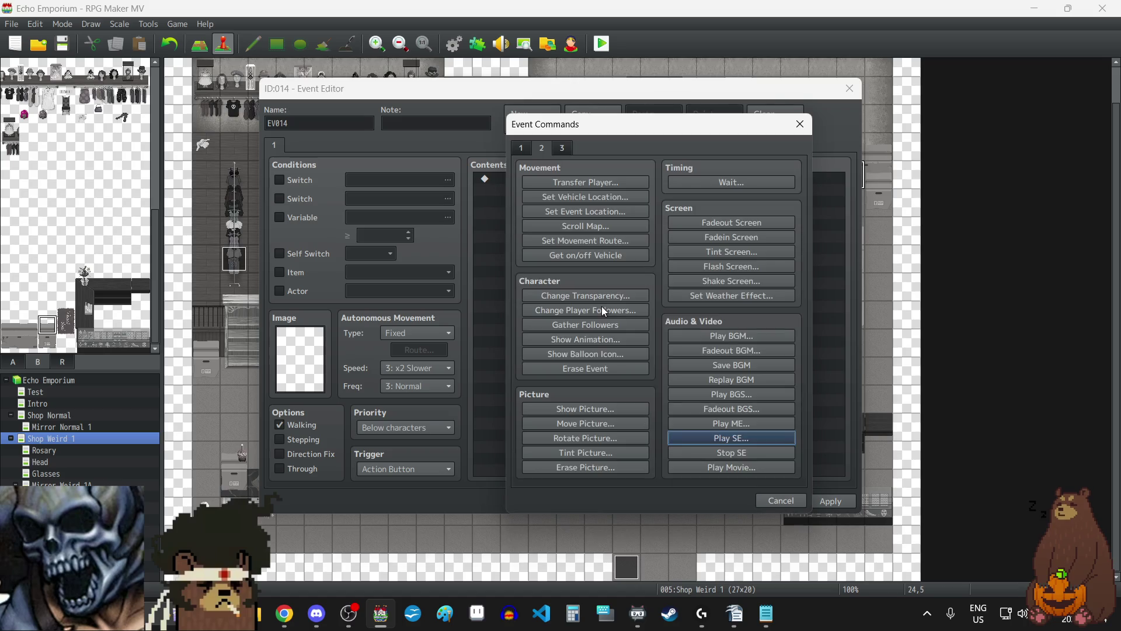
{"action": "left_click", "coordinate": [532, 149]}
{"action": "left_click", "coordinate": [559, 179]}
{"action": "type", "text": "A"}
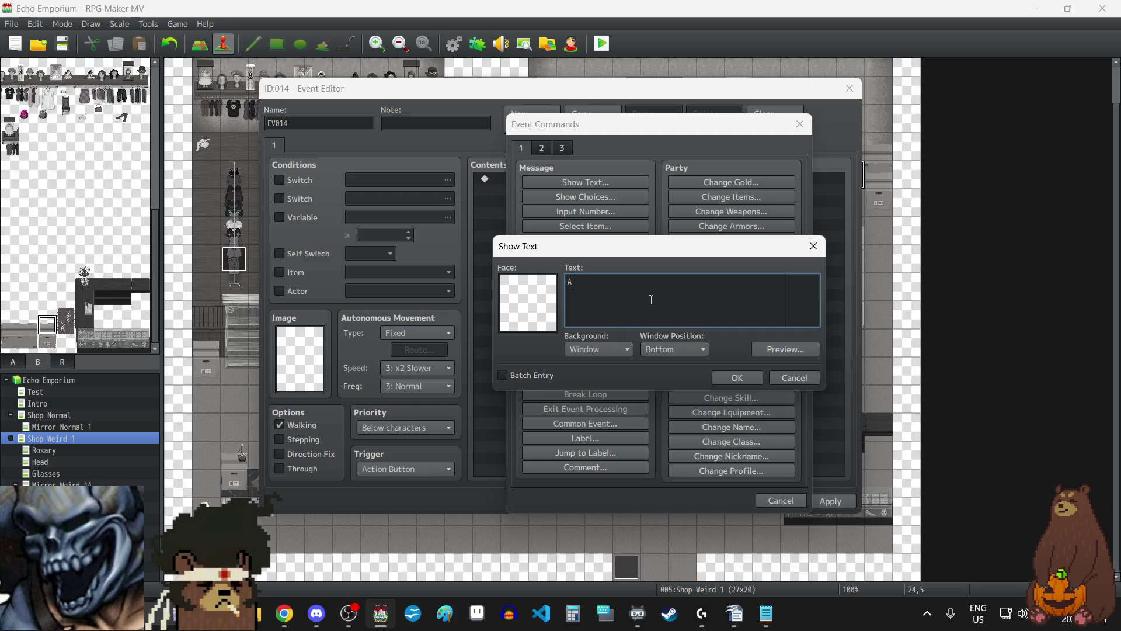
{"action": "type", "text": "coffee pot"}
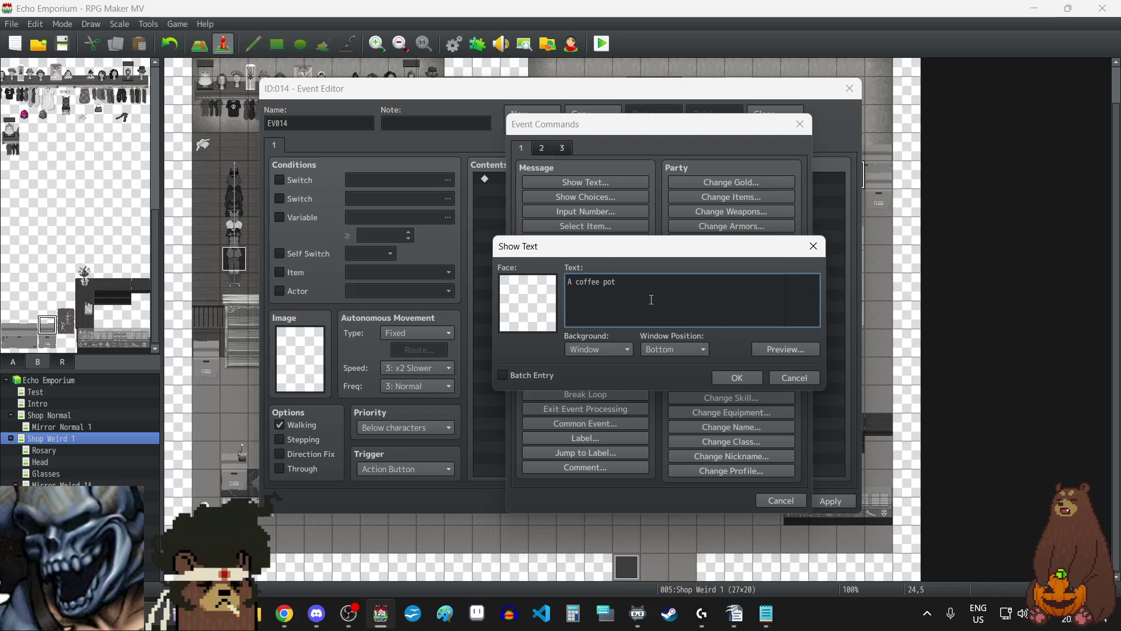
{"action": "type", "text": " sits on th boxes"}
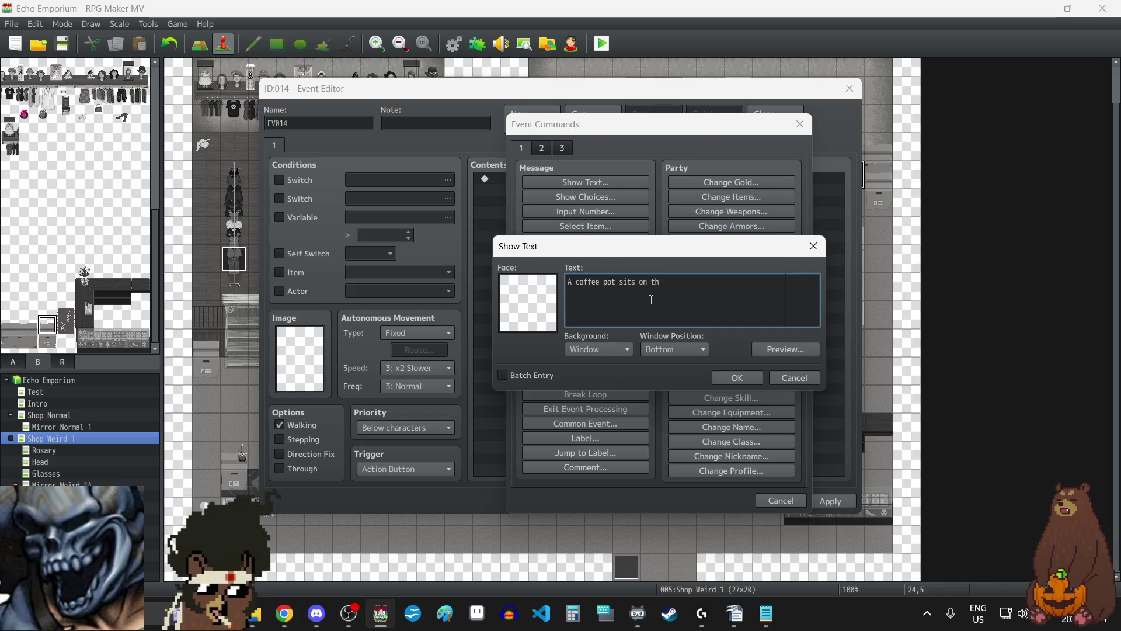
{"action": "left_click", "coordinate": [661, 282]}
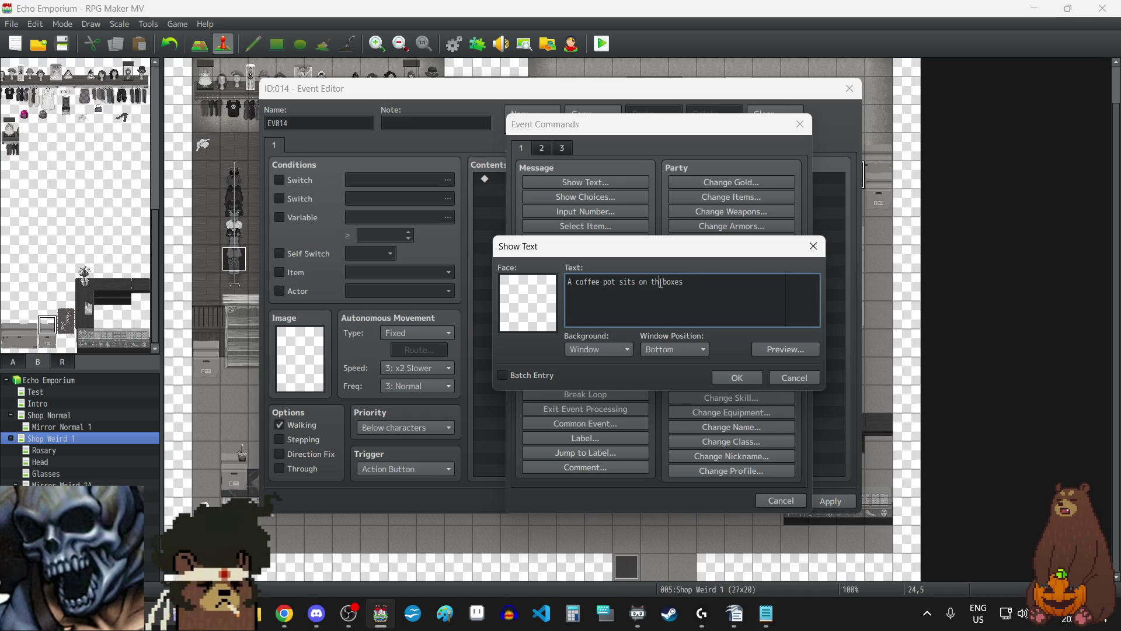
{"action": "type", "text": "es"}
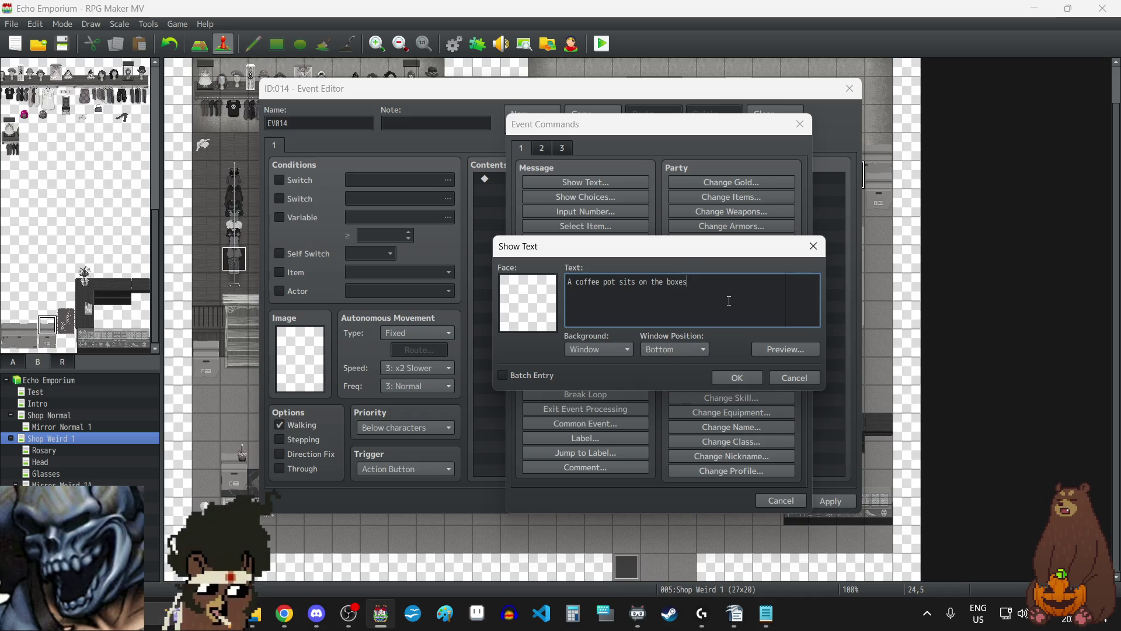
{"action": "type", "text": ". There"}
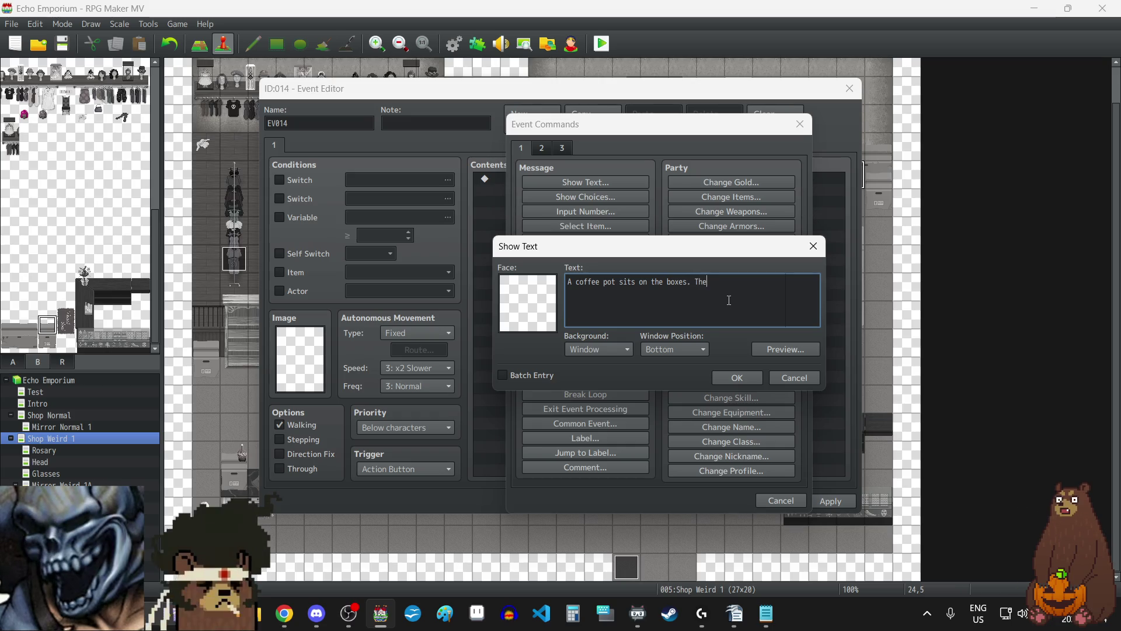
{"action": "key", "text": "BackSpace"}
{"action": "key", "text": "BackSpace"}
{"action": "key", "text": "BackSpace"}
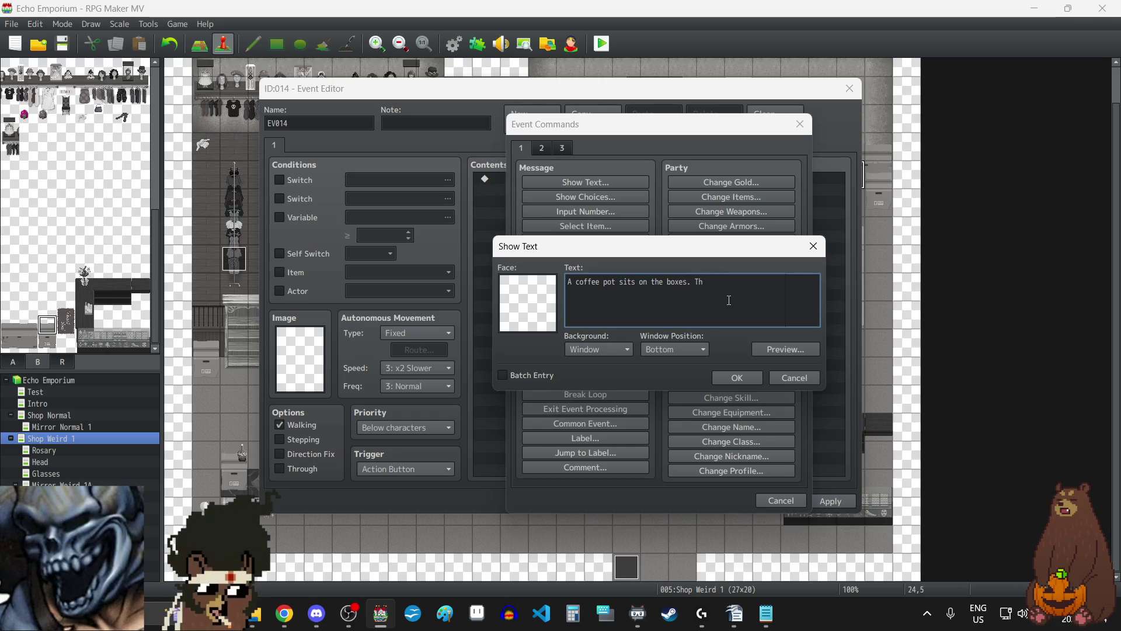
{"action": "type", "text": "Sadly there"}
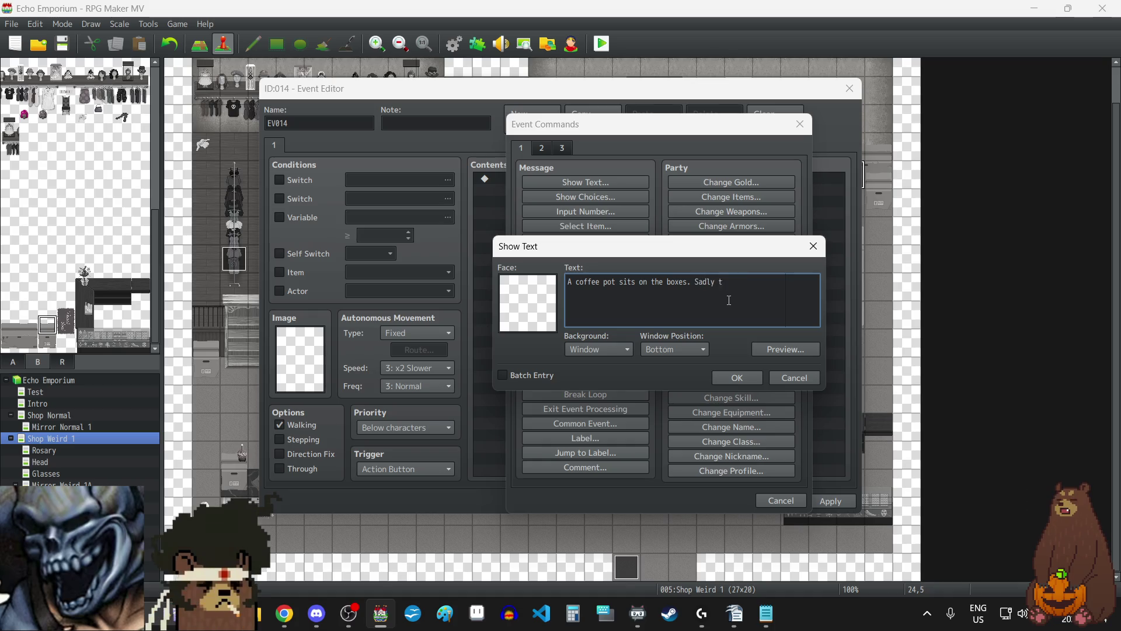
{"action": "type", "text": " is no "}
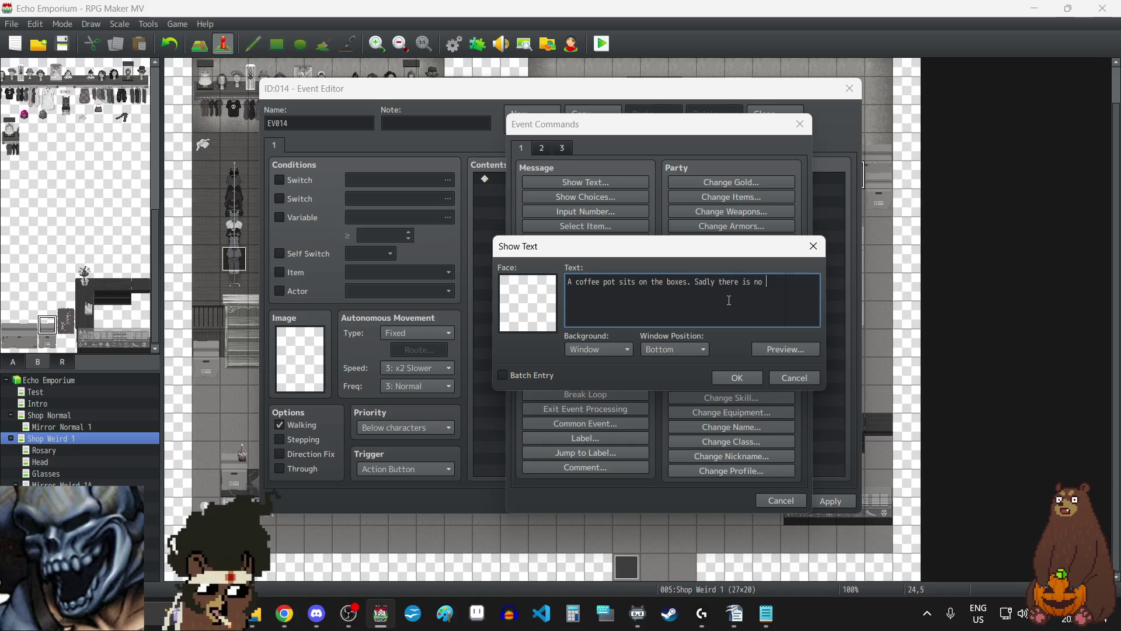
{"action": "type", "text": "coffee inside"}
{"action": "type", "text": "."}
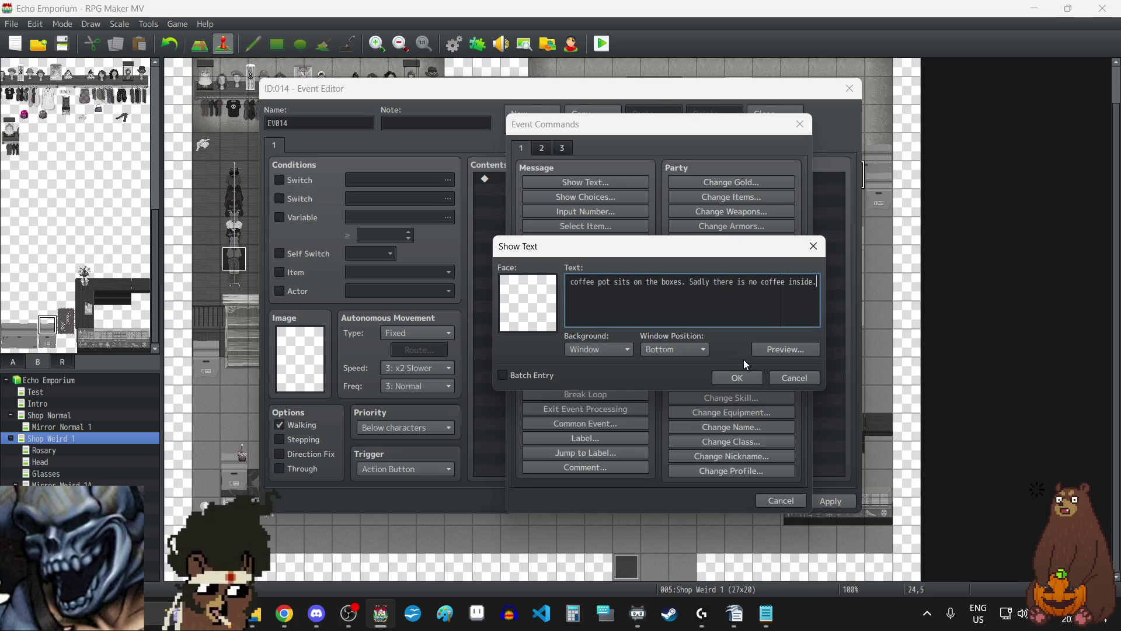
{"action": "left_click", "coordinate": [740, 378]}
{"action": "left_click", "coordinate": [826, 498]}
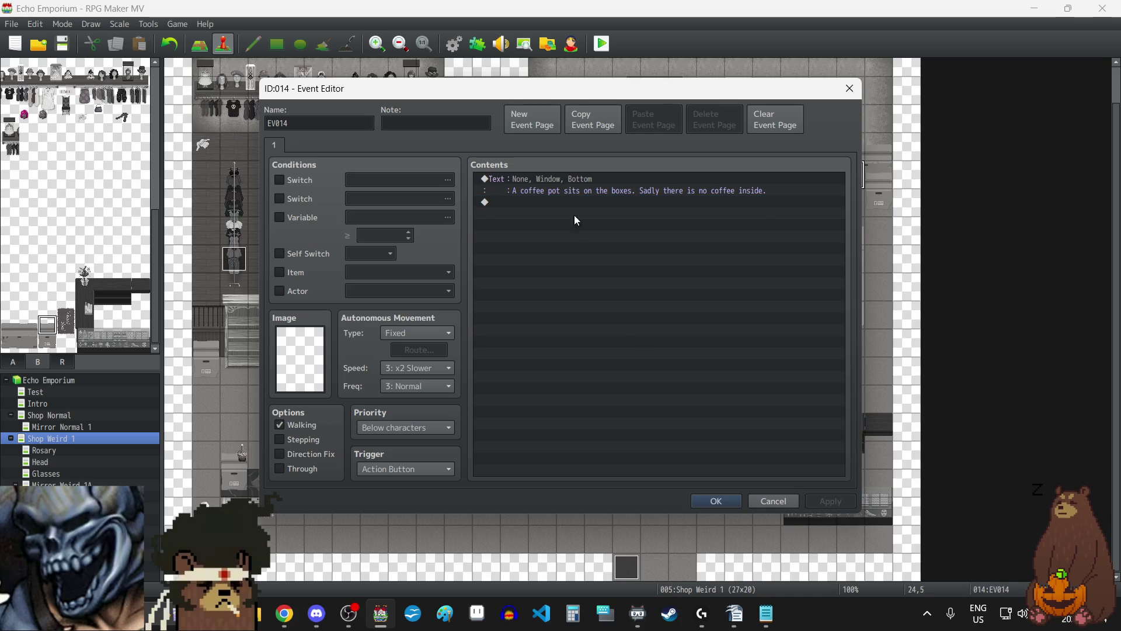
- Copy EV014's coffee pot text into Shop Normal's EV006 and adjust its priority
{"action": "left_click", "coordinate": [583, 183]}
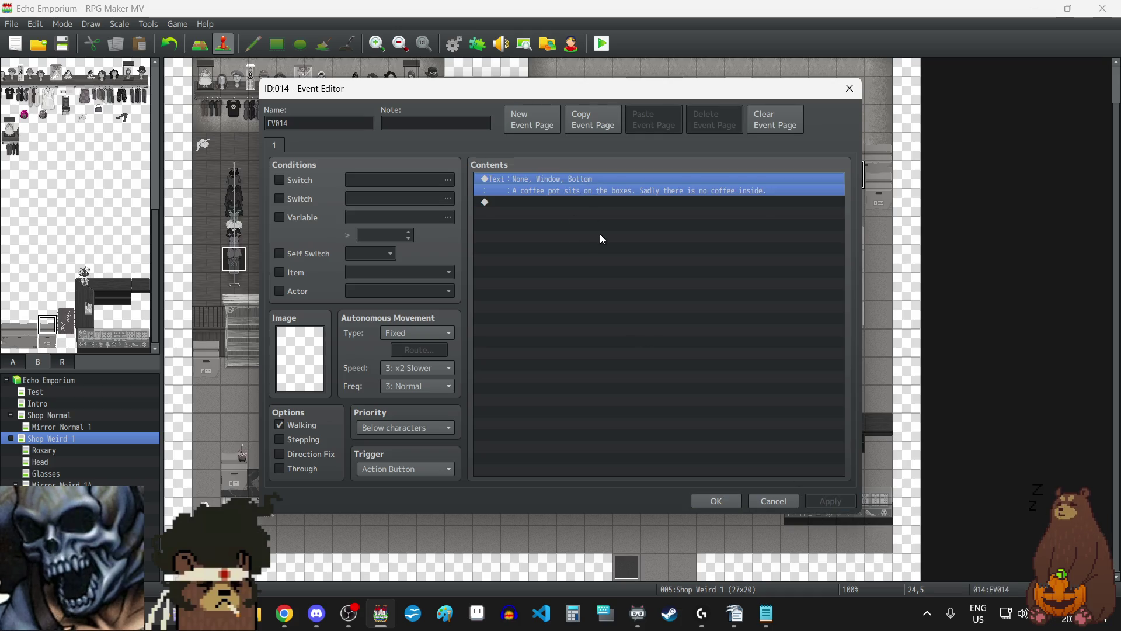
{"action": "left_click", "coordinate": [722, 499]}
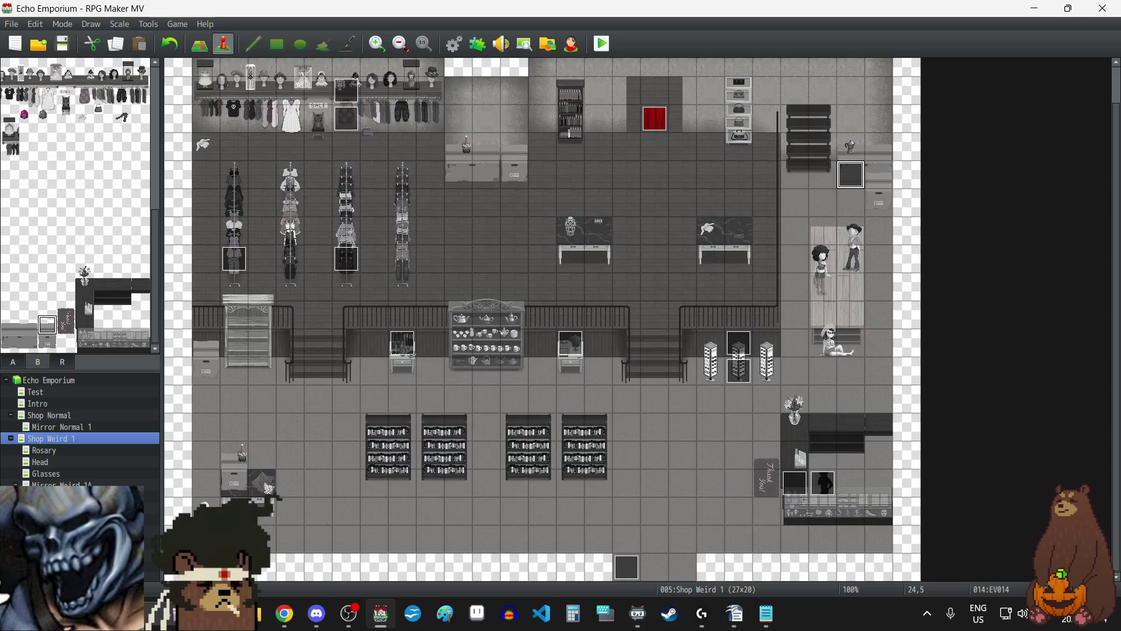
{"action": "left_click", "coordinate": [62, 417]}
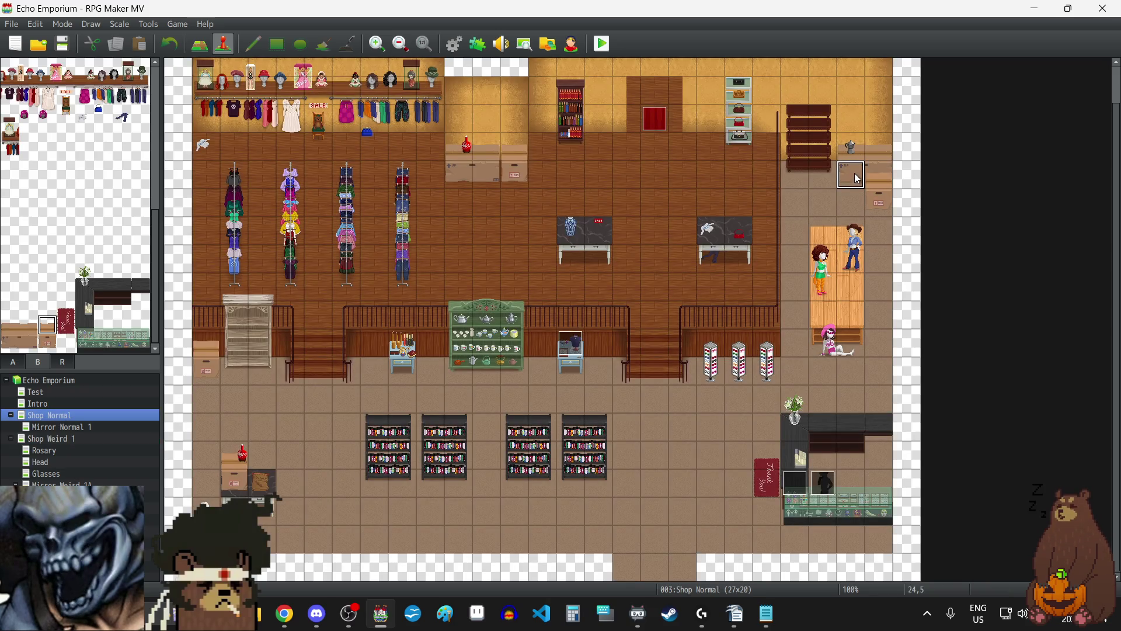
{"action": "double_click", "coordinate": [857, 179]}
{"action": "left_click", "coordinate": [722, 271]}
{"action": "type", "text": "A coffee pot sits on the boxes. Sadly there is no coffee inside."}
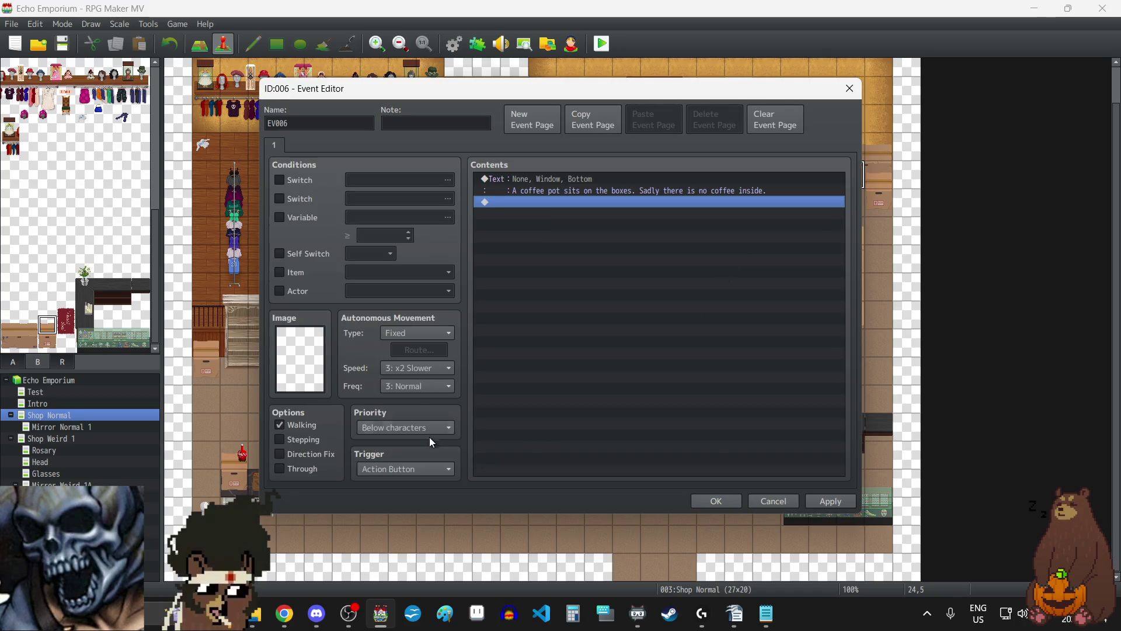
{"action": "left_click", "coordinate": [433, 429]}
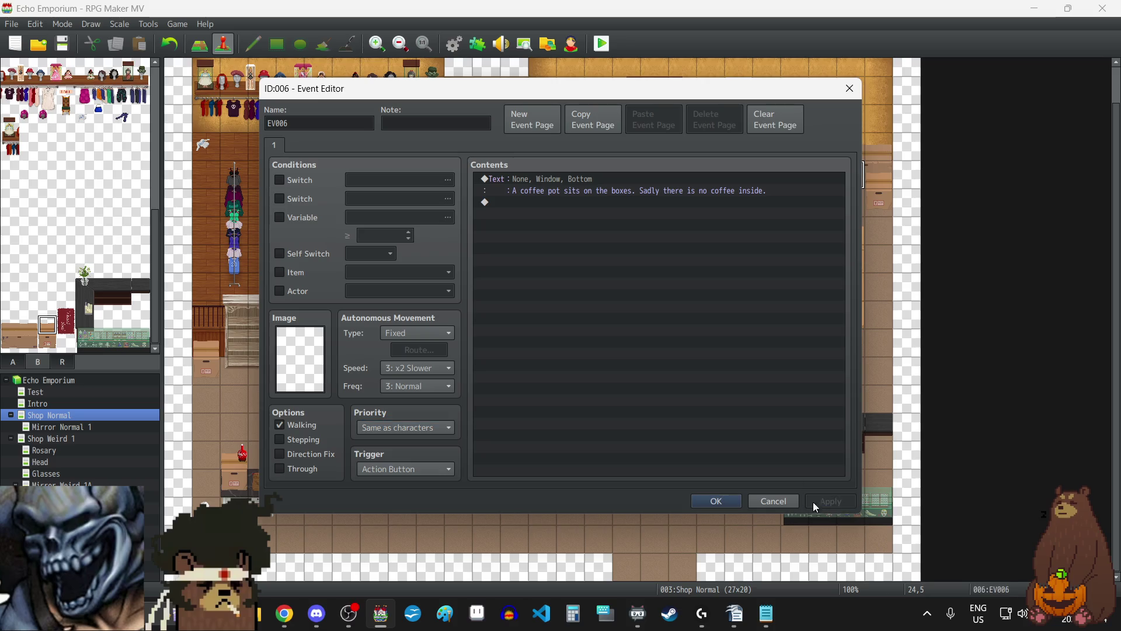
{"action": "left_click", "coordinate": [701, 501]}
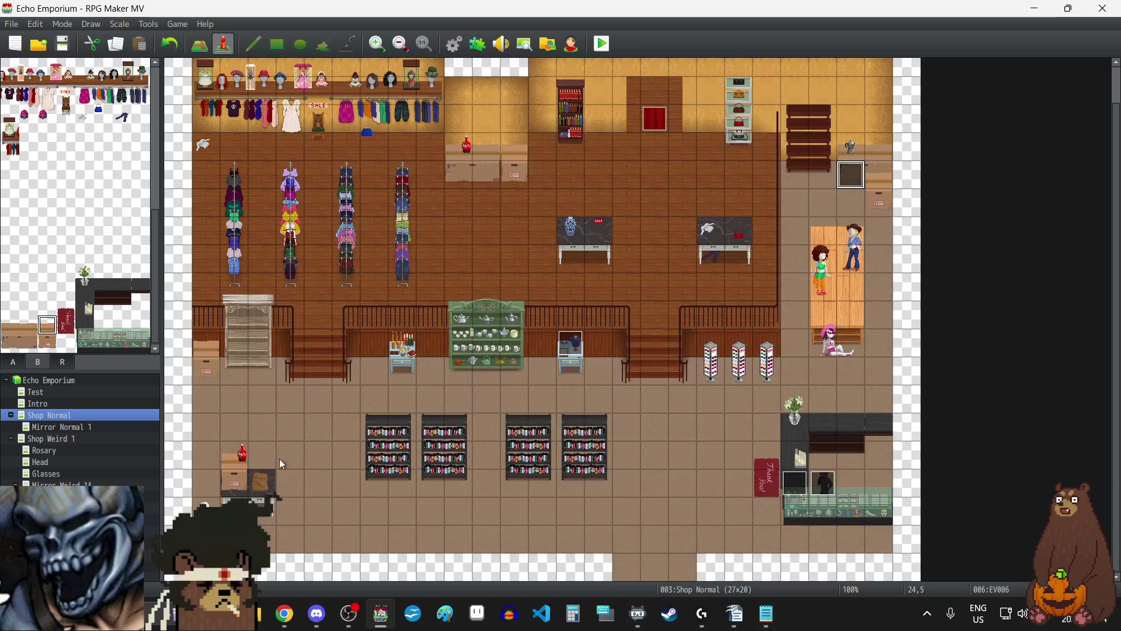
- Set EV014's priority on Shop Weird 1 to Same as characters
{"action": "left_click", "coordinate": [51, 438]}
{"action": "double_click", "coordinate": [850, 174]}
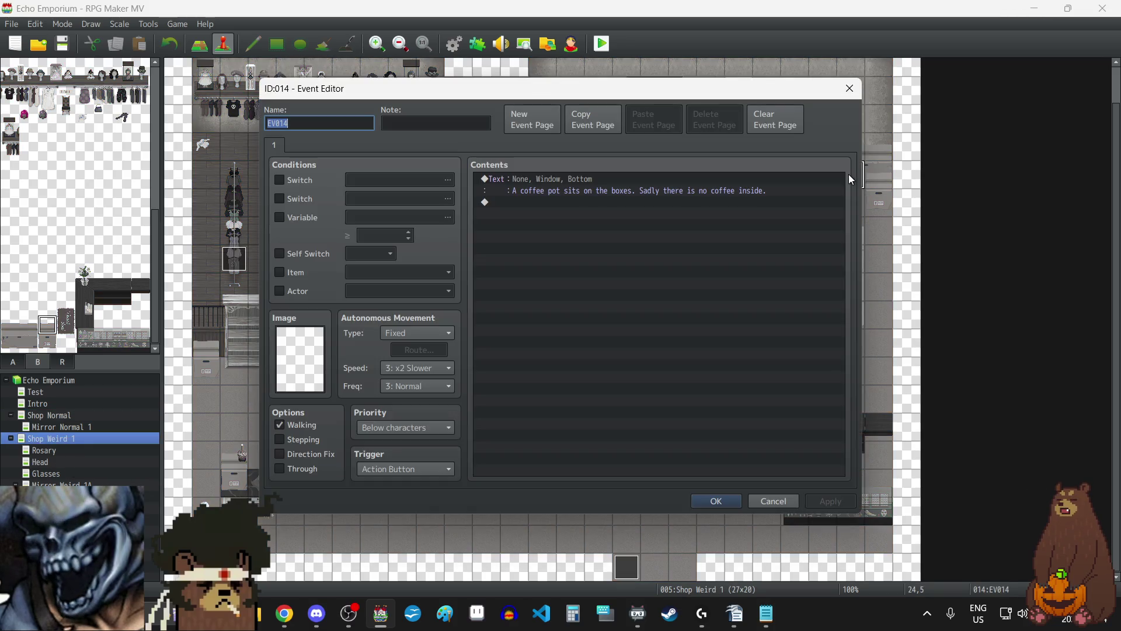
{"action": "left_click", "coordinate": [399, 429]}
{"action": "left_click", "coordinate": [396, 456]}
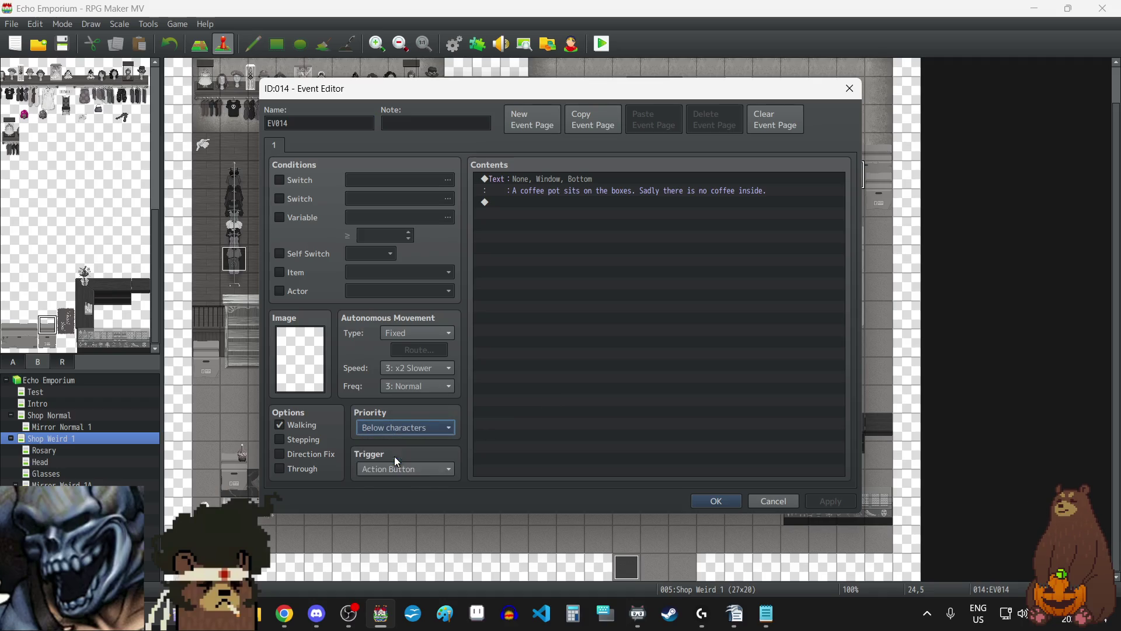
{"action": "left_click", "coordinate": [714, 501]}
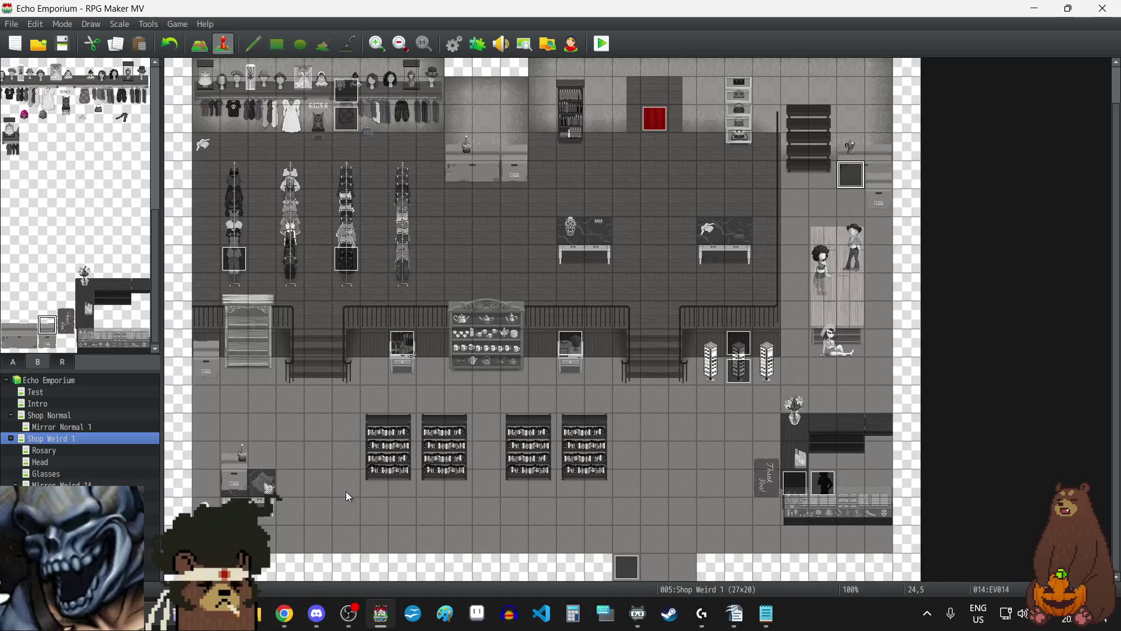
- Create an Action Button event by the lower-left boxes with Same as characters priority and the pasted text
{"action": "left_click", "coordinate": [266, 484]}
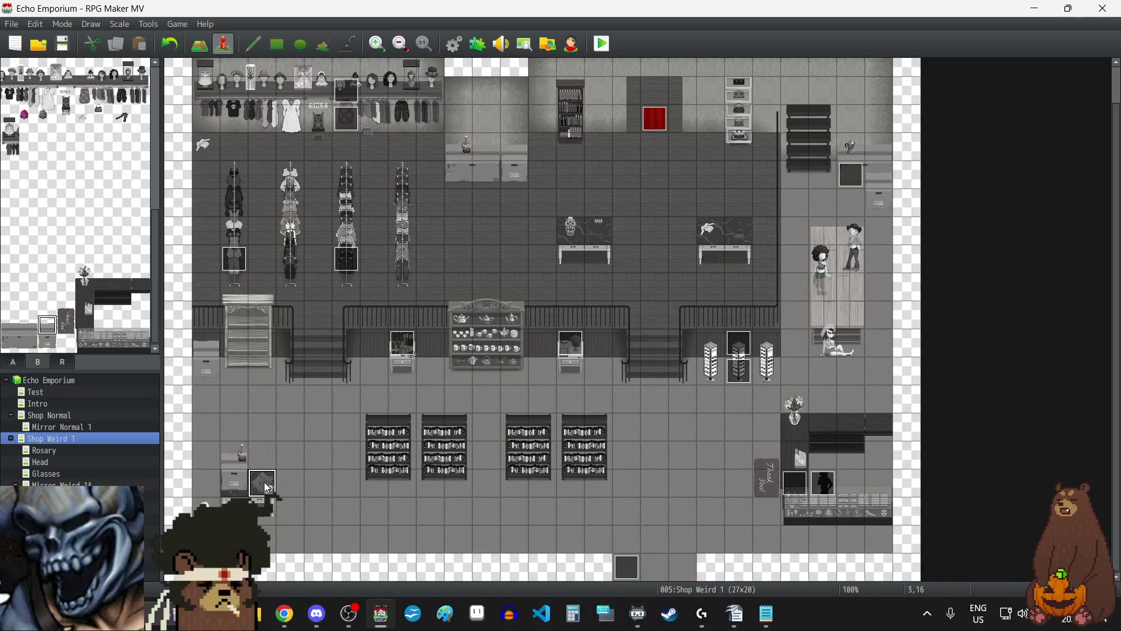
{"action": "double_click", "coordinate": [264, 481]}
{"action": "left_click", "coordinate": [411, 467]}
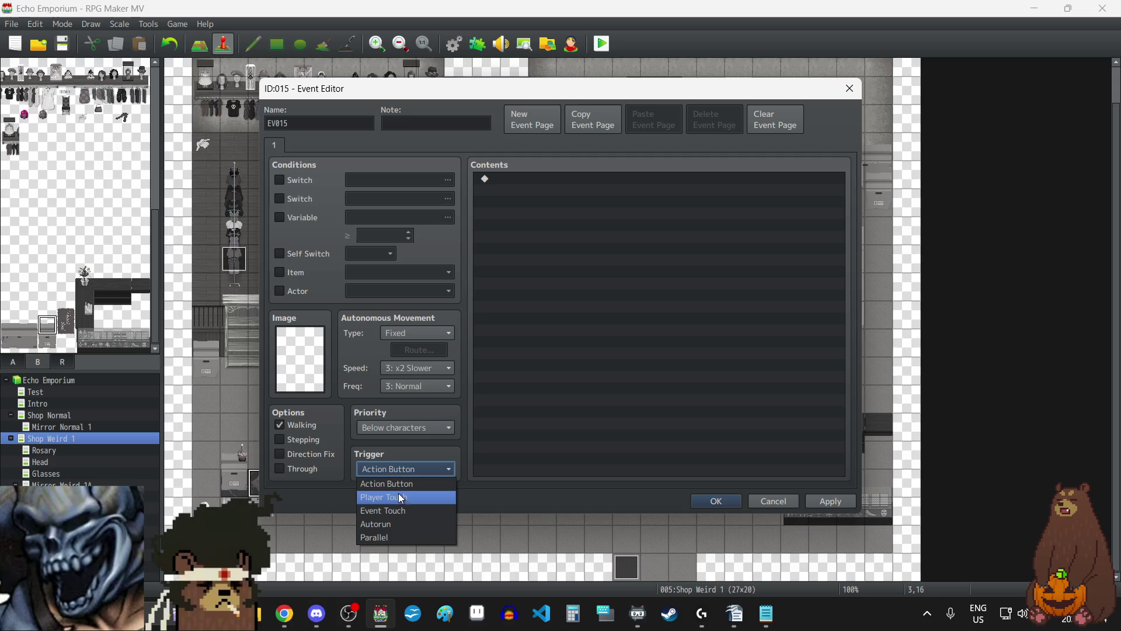
{"action": "left_click", "coordinate": [397, 428]}
{"action": "left_click", "coordinate": [398, 428]}
{"action": "left_click", "coordinate": [398, 455]}
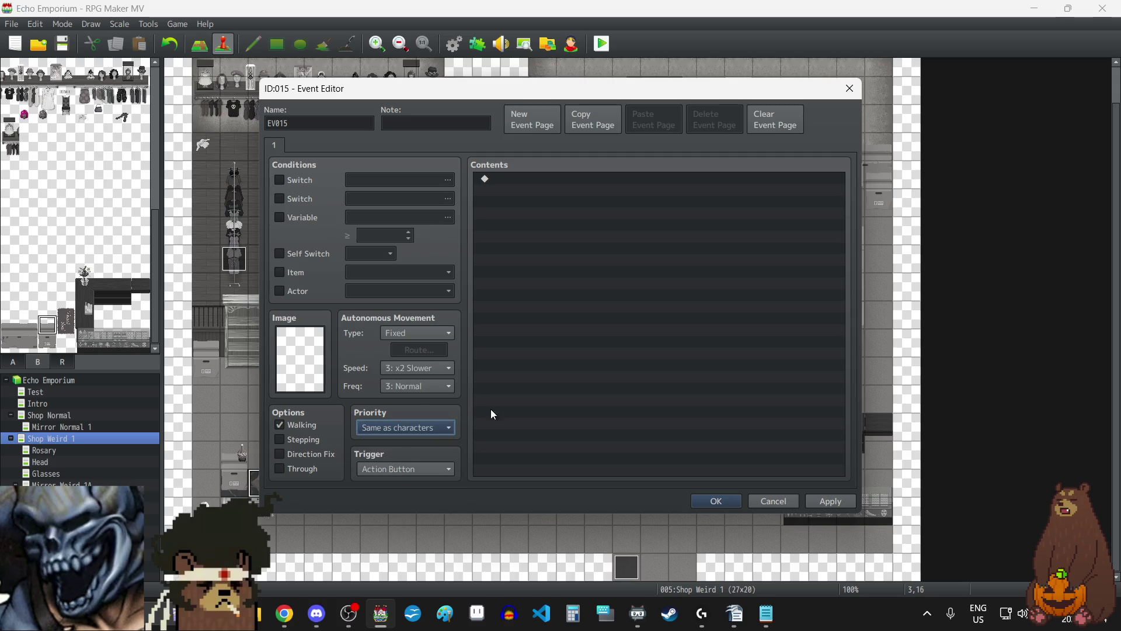
{"action": "left_click", "coordinate": [592, 349]}
{"action": "key", "text": "ctrl+v"}
- Change EV015's message to 'Somebody killed the quinoa.' and close the editor
{"action": "left_click", "coordinate": [549, 184]}
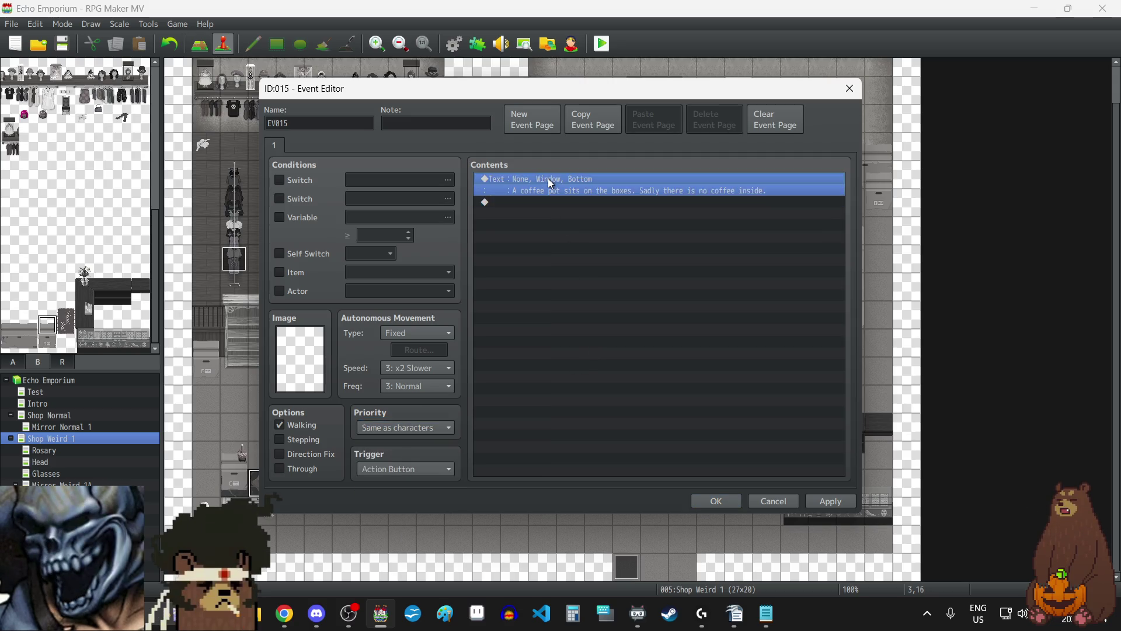
{"action": "double_click", "coordinate": [549, 183]}
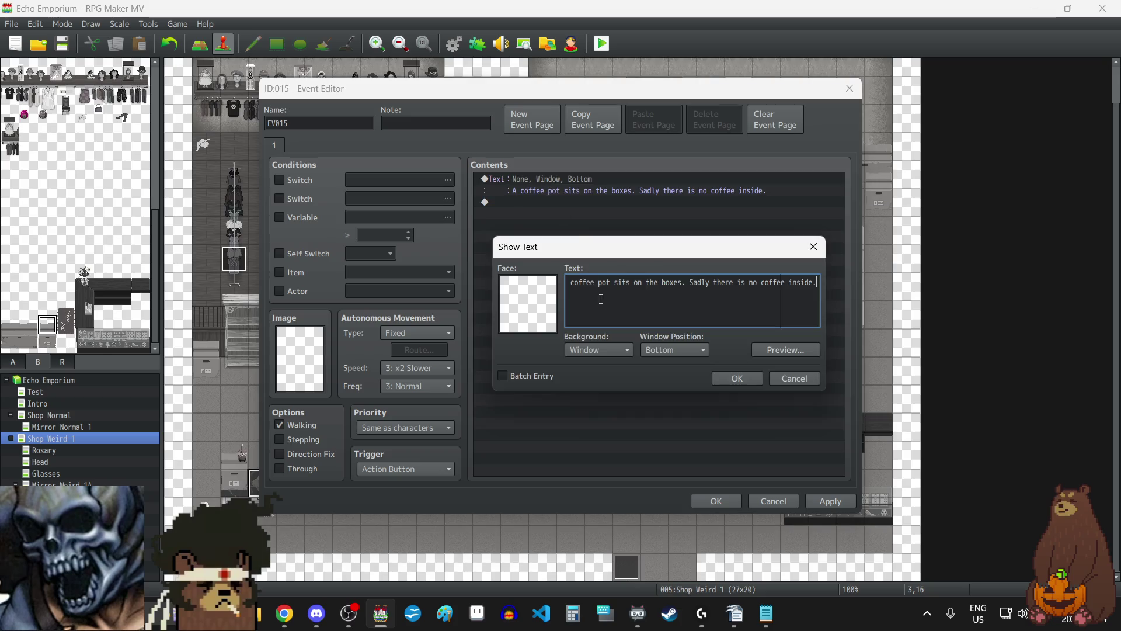
{"action": "triple_click", "coordinate": [652, 283]}
{"action": "type", "text": "Someb"}
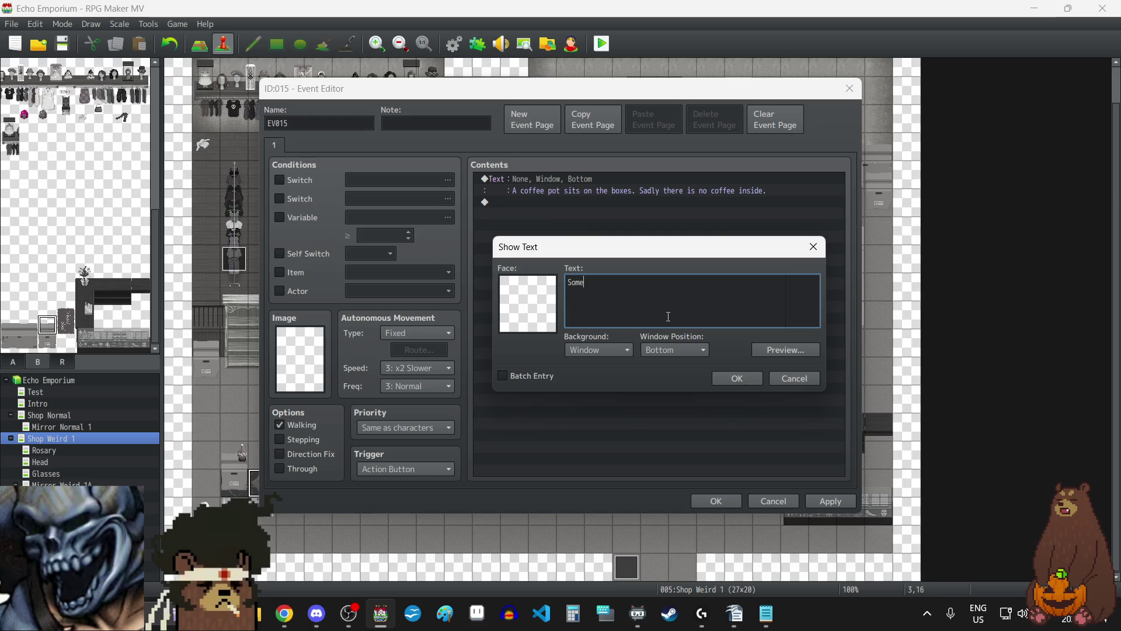
{"action": "type", "text": "ody"}
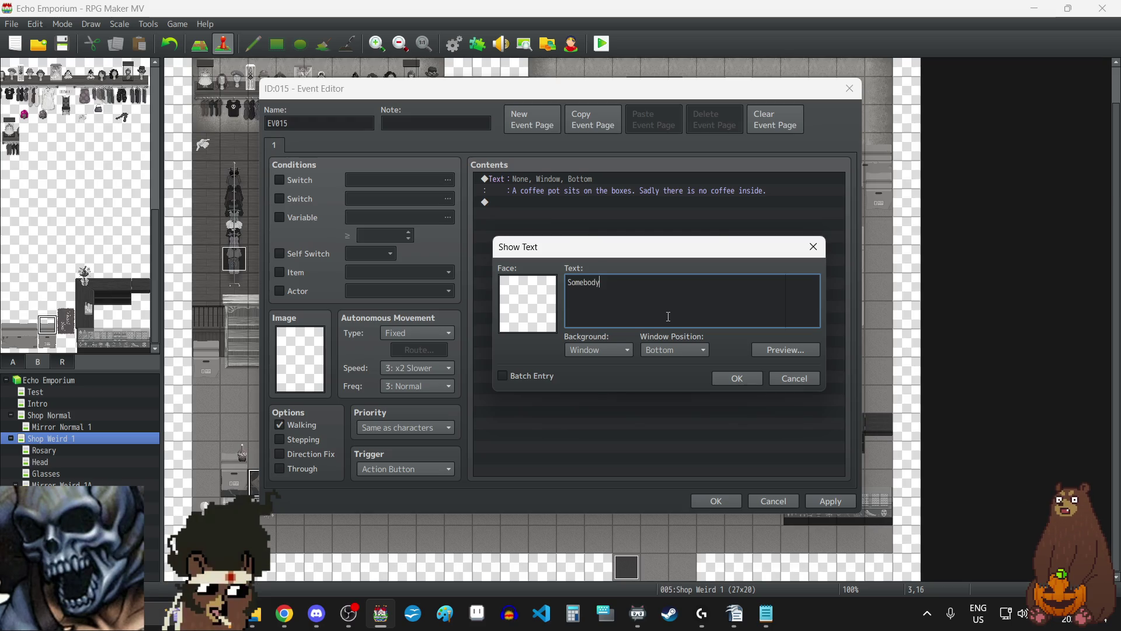
{"action": "type", "text": " killed the quinoa."}
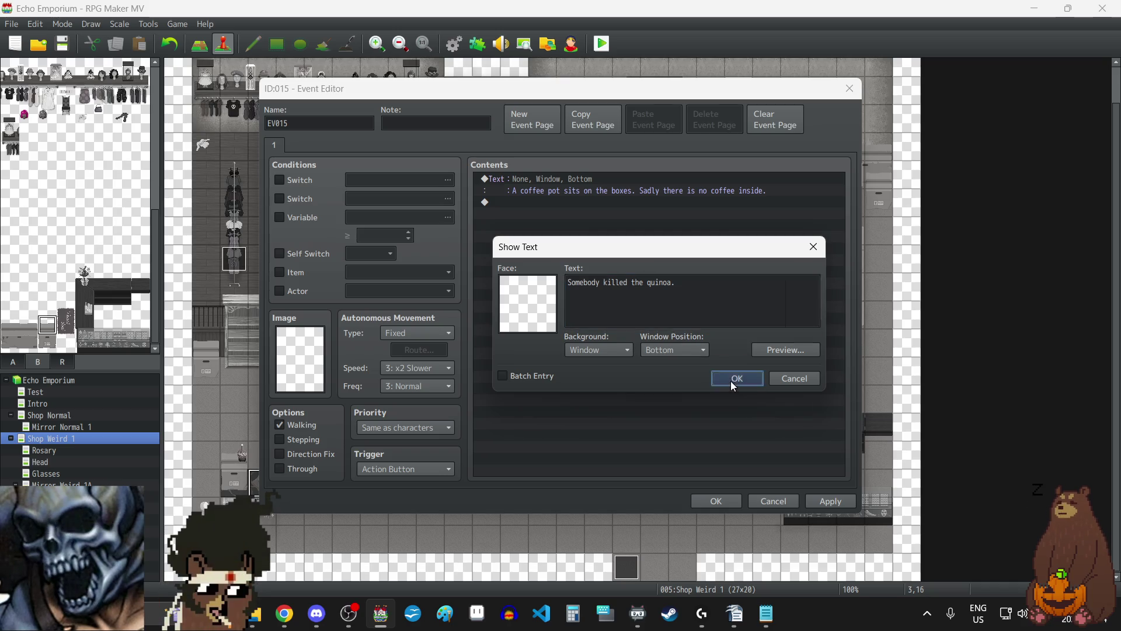
{"action": "left_click", "coordinate": [732, 380]}
{"action": "left_click", "coordinate": [827, 501]}
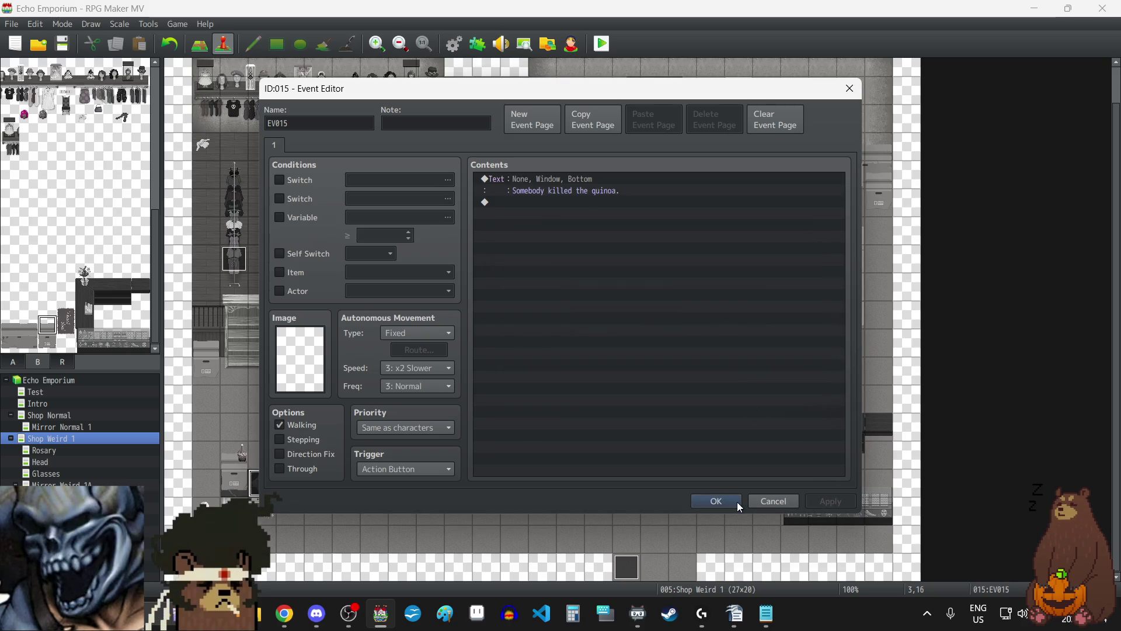
{"action": "left_click", "coordinate": [605, 187]}
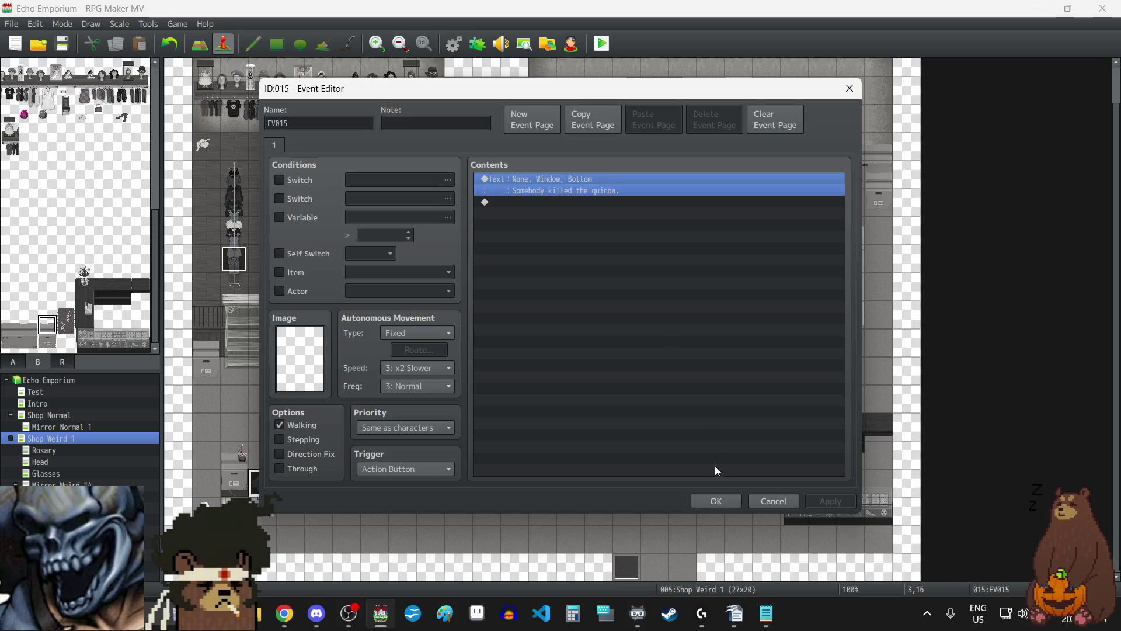
{"action": "left_click", "coordinate": [716, 500]}
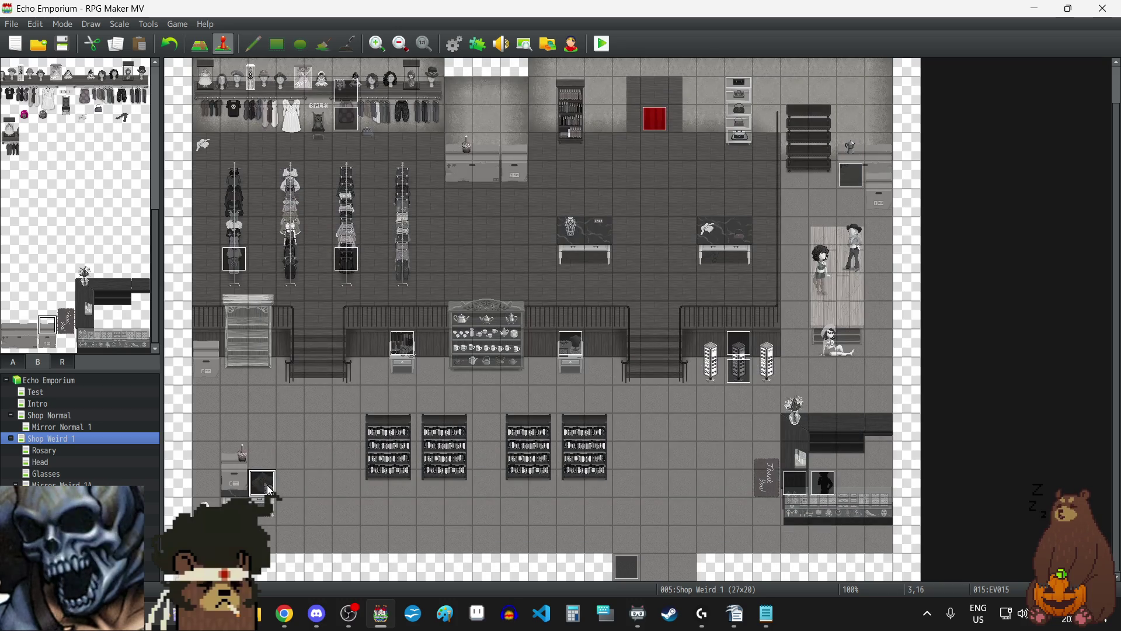
- Change Shop Normal's EV007 message to 'A bag of Quinoa?'
{"action": "left_click", "coordinate": [65, 416]}
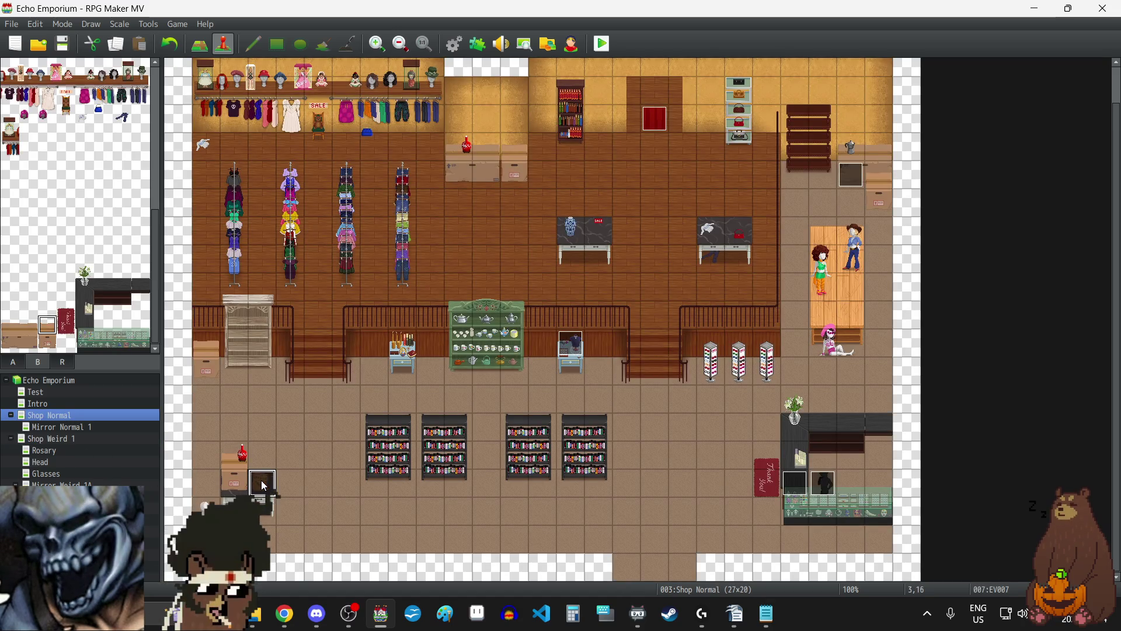
{"action": "double_click", "coordinate": [263, 484]}
{"action": "double_click", "coordinate": [602, 179]}
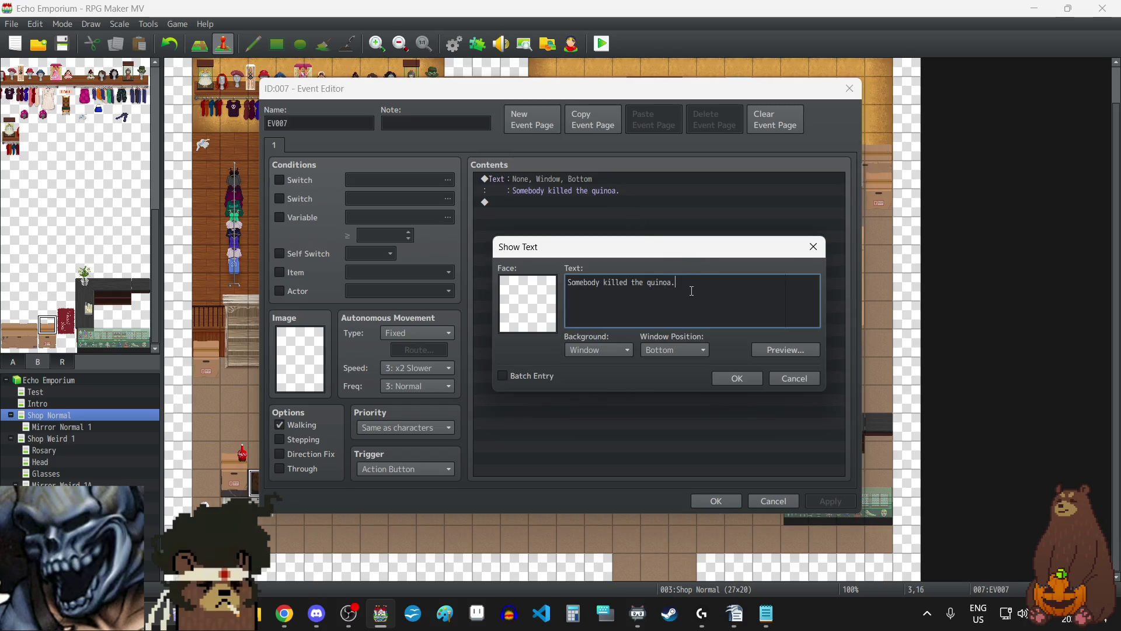
{"action": "key", "text": "ctrl+a"}
{"action": "type", "text": "A bag of Q"}
{"action": "type", "text": "uino"}
{"action": "type", "text": "a"}
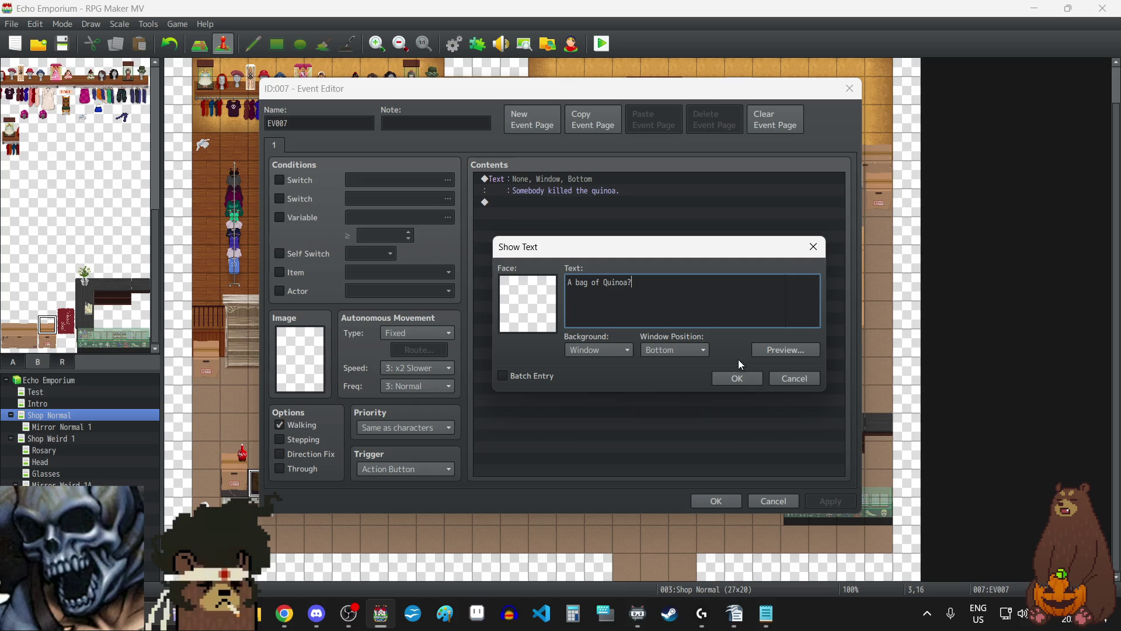
{"action": "left_click", "coordinate": [739, 377]}
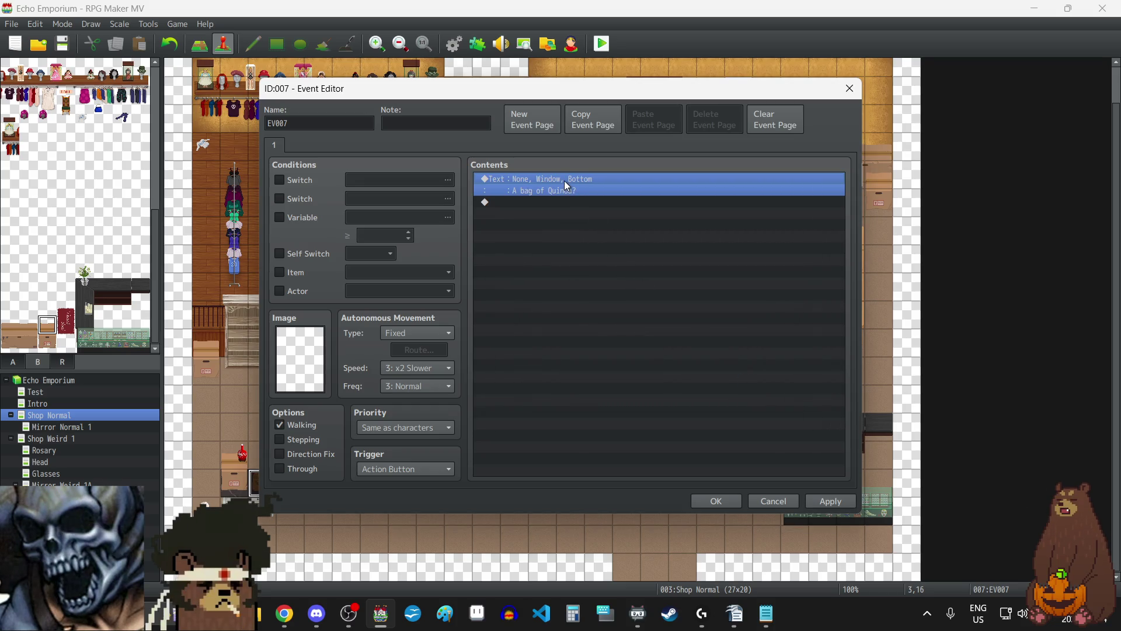
- Duplicate that message, change the copy to 'Why?', and close the event editor
{"action": "key", "text": "ctrl+c"}
{"action": "key", "text": "ctrl+v"}
{"action": "double_click", "coordinate": [559, 202]}
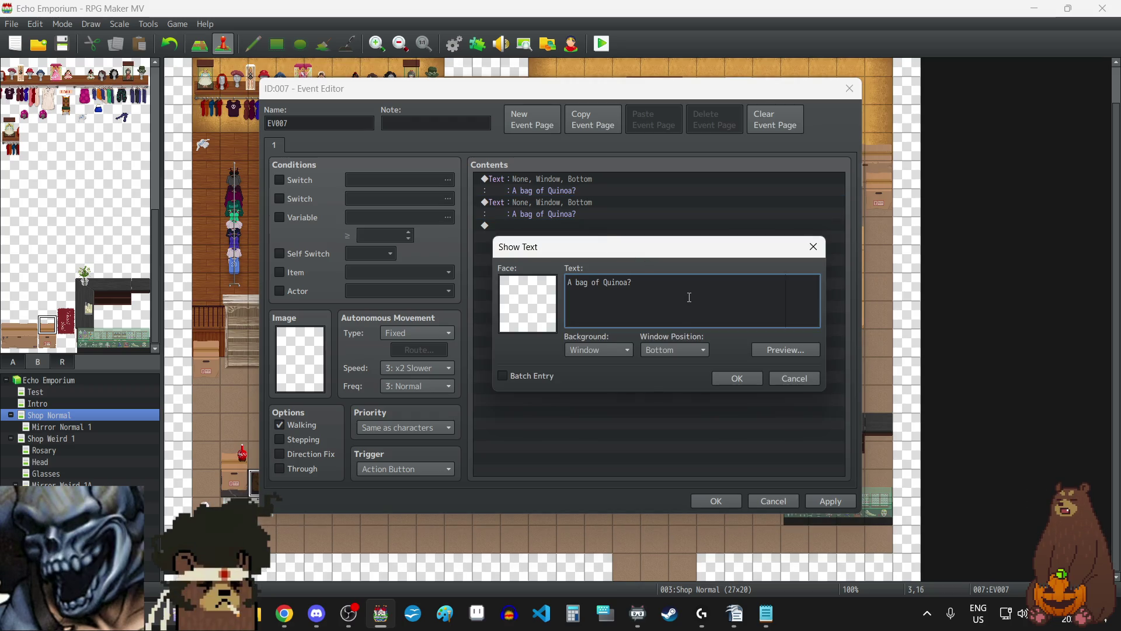
{"action": "key", "text": "ctrl+a"}
{"action": "type", "text": "Why?"}
{"action": "left_click", "coordinate": [735, 378]}
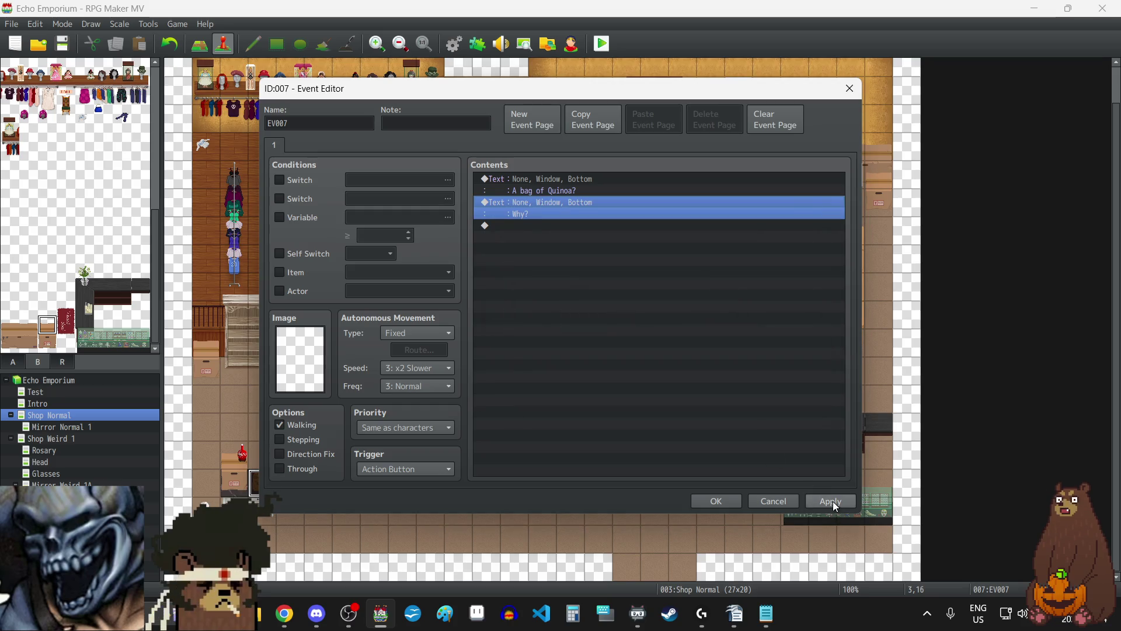
{"action": "left_click", "coordinate": [829, 501]}
{"action": "left_click", "coordinate": [706, 503]}
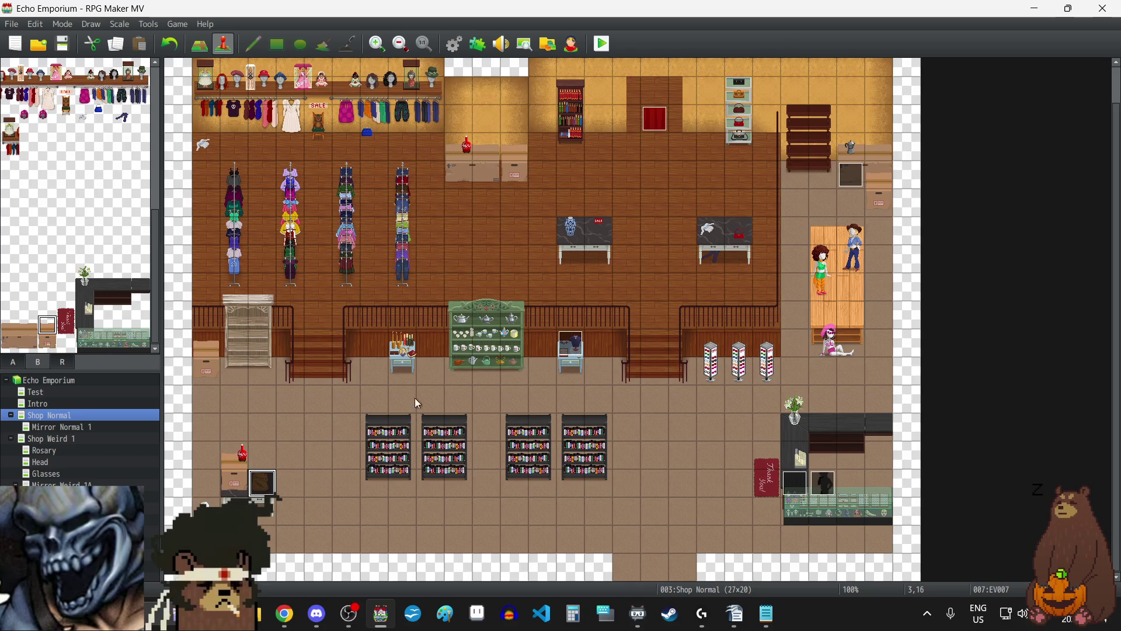
- Save the project, open the Intro map, and launch a playtest
{"action": "left_click", "coordinate": [60, 44]}
{"action": "left_click", "coordinate": [41, 401]}
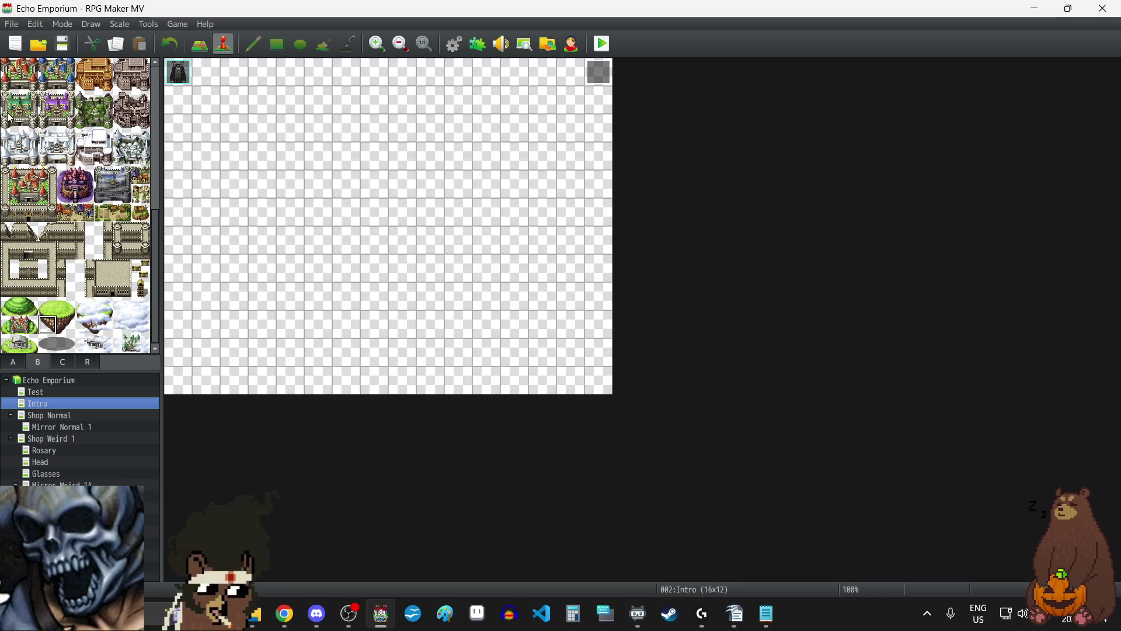
{"action": "key", "text": "alt+Tab"}
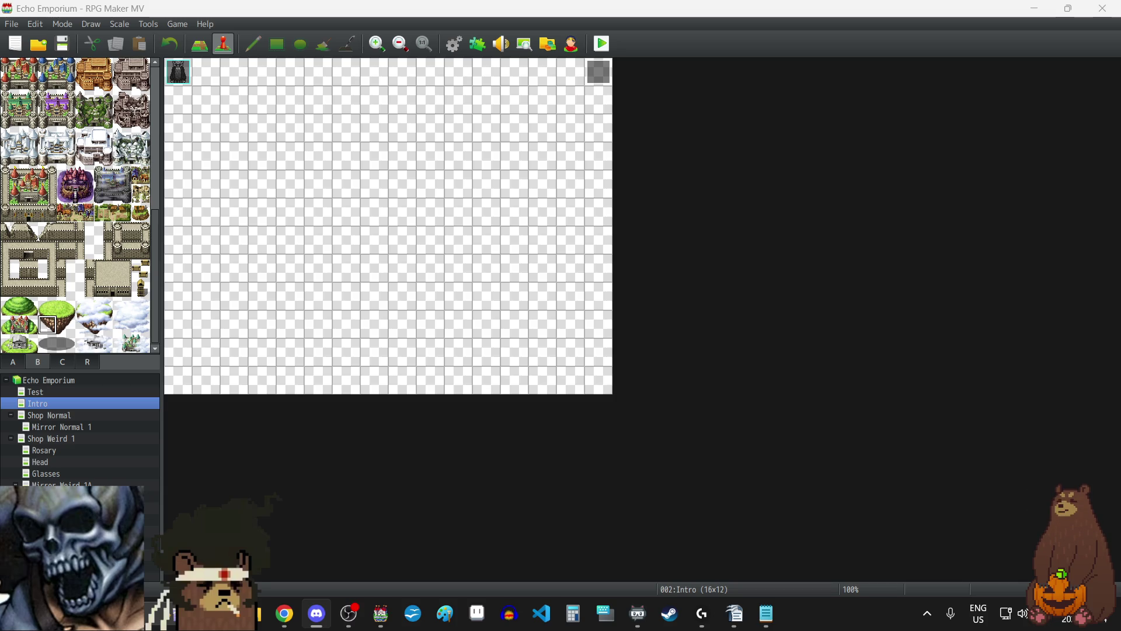
{"action": "key", "text": "alt+Tab"}
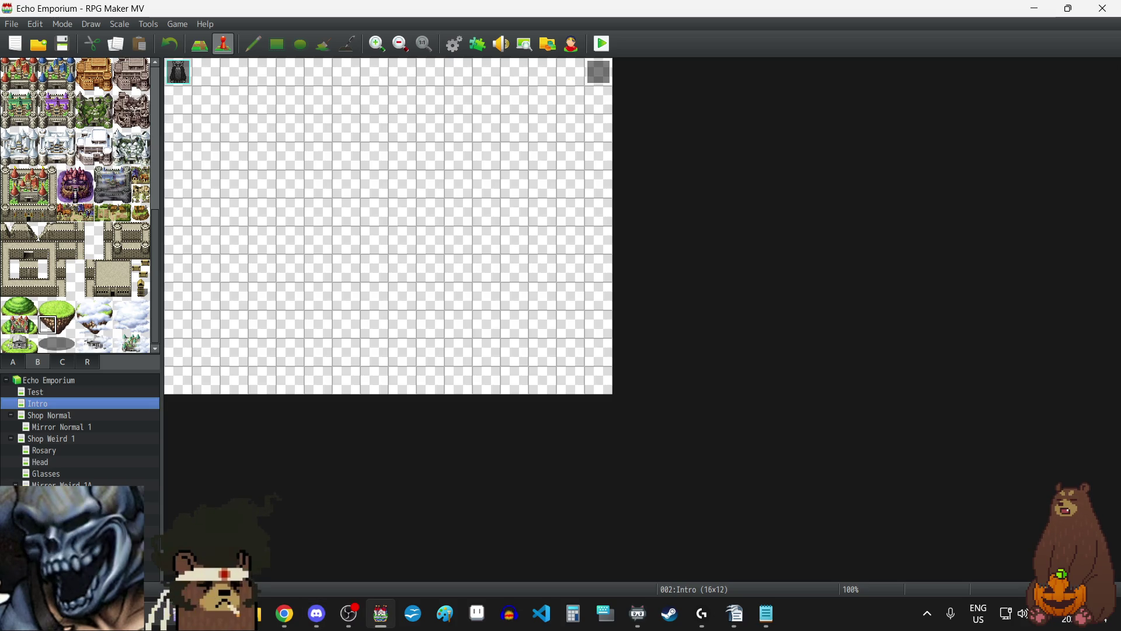
{"action": "left_click", "coordinate": [602, 44]}
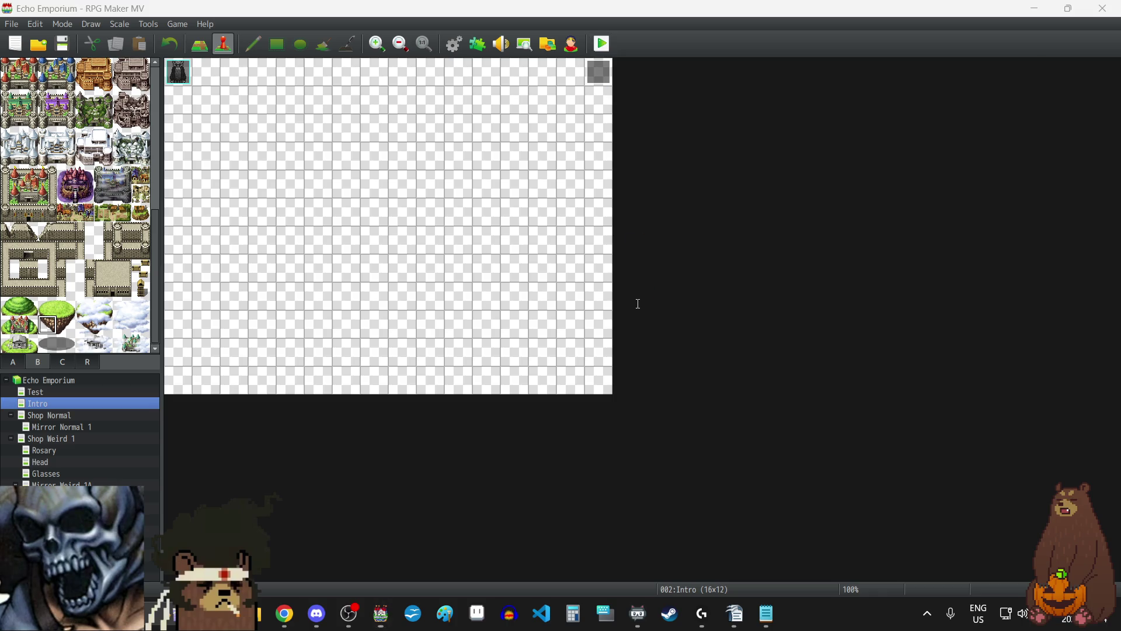
- Switch the playtest to fullscreen and start a New Game from the title menu
{"action": "key", "text": "F4"}
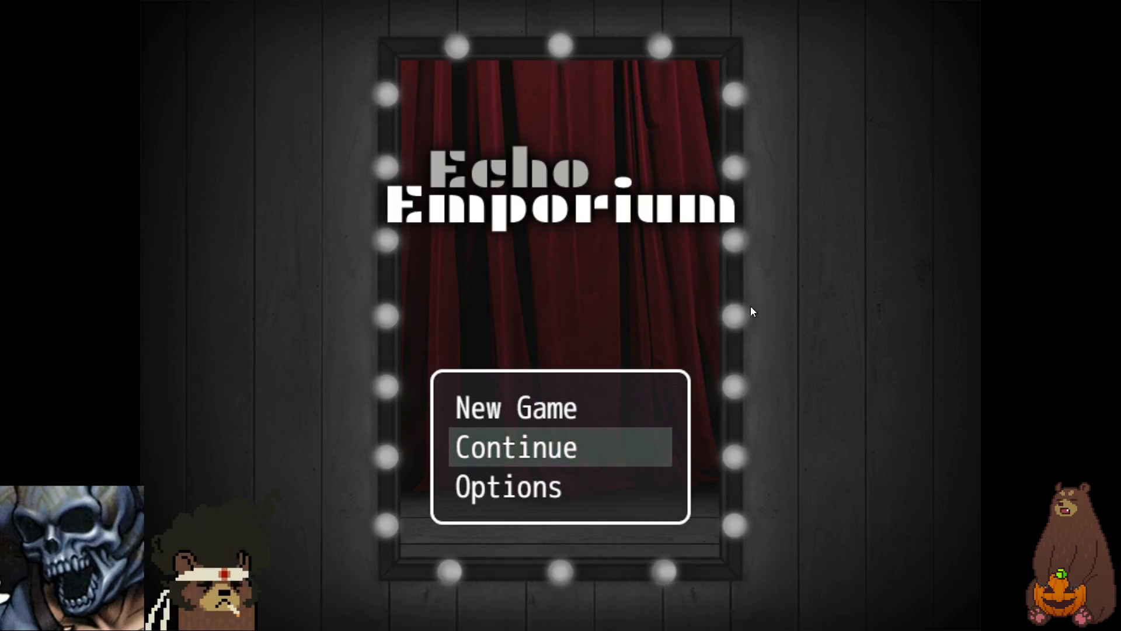
{"action": "key", "text": "Up"}
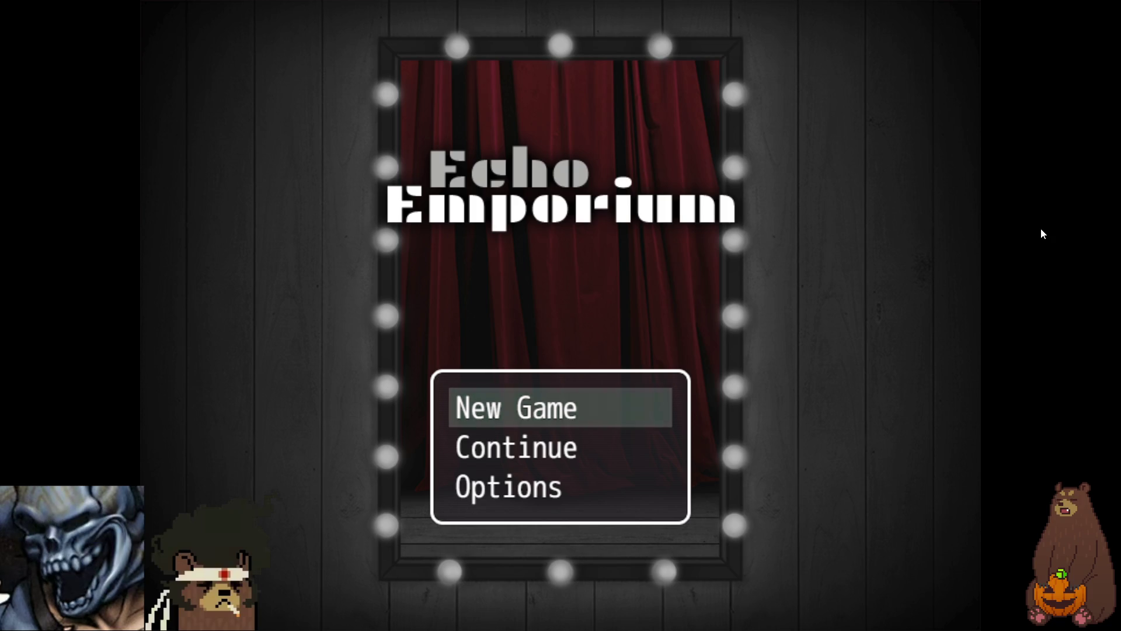
{"action": "key", "text": "Return"}
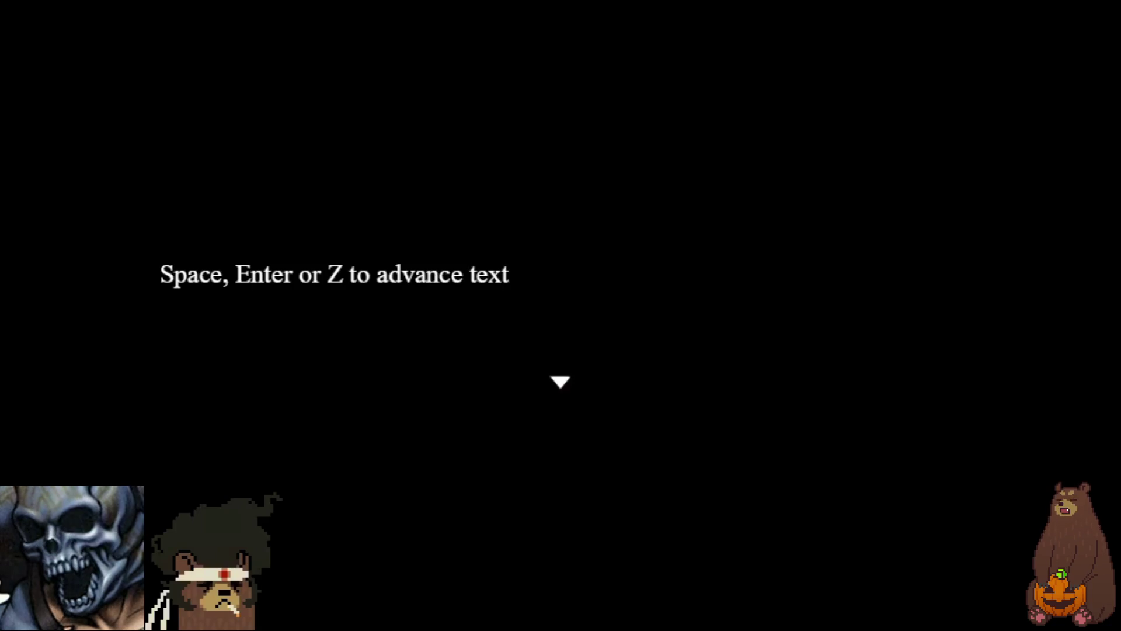
- Advance through the black-screen intro lines until the '???' speaker appears in the shop
{"action": "key", "text": "Return"}
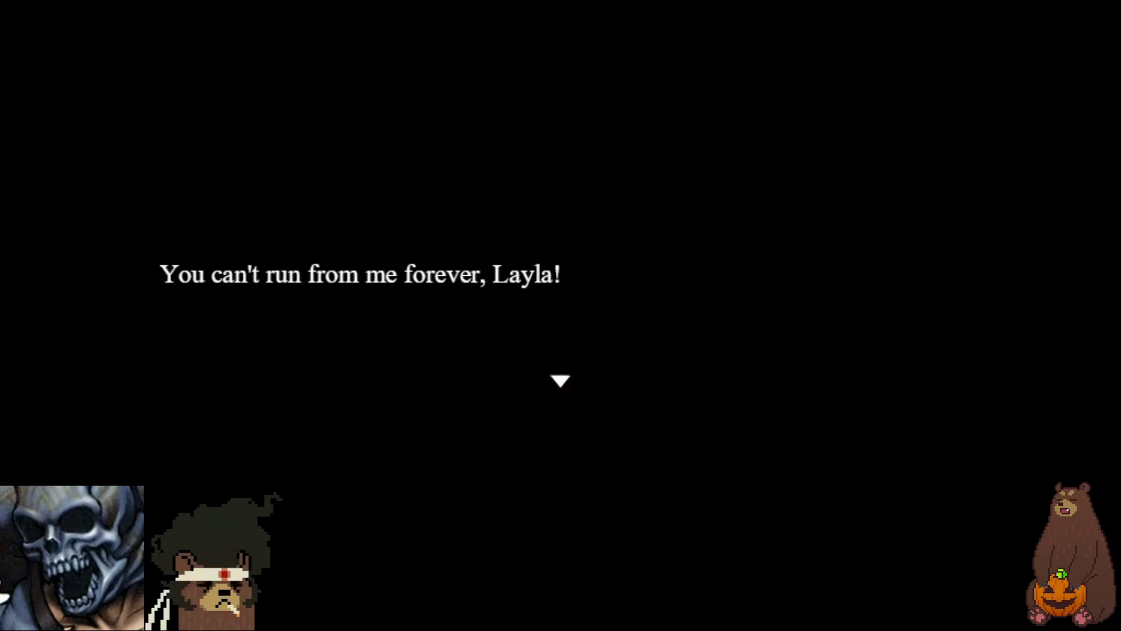
{"action": "key", "text": "Return"}
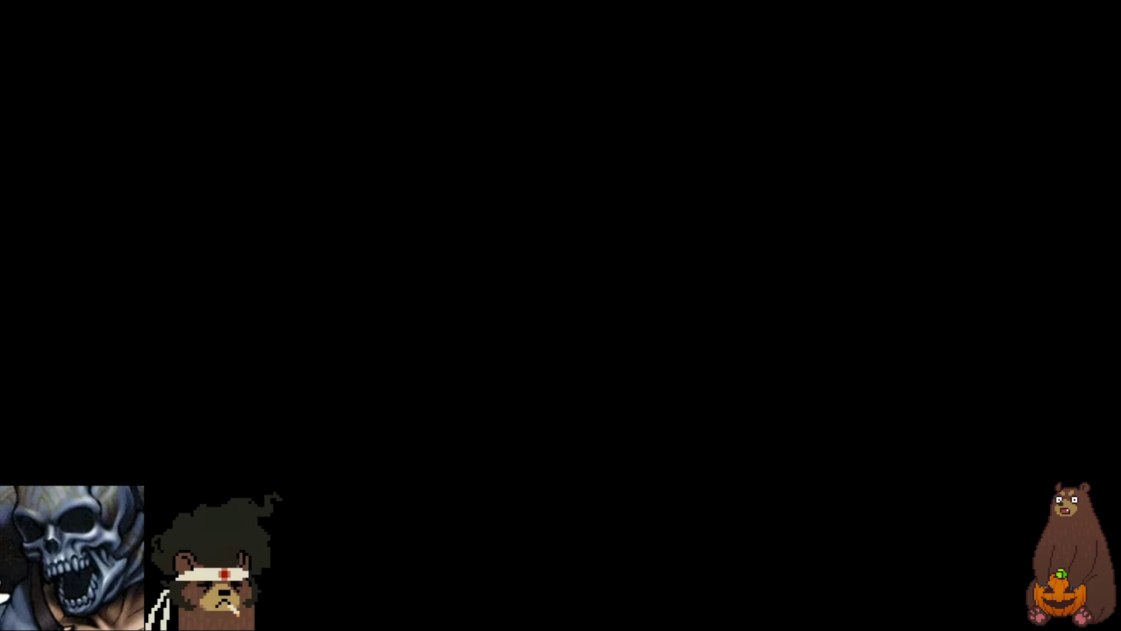
{"action": "key", "text": "Return"}
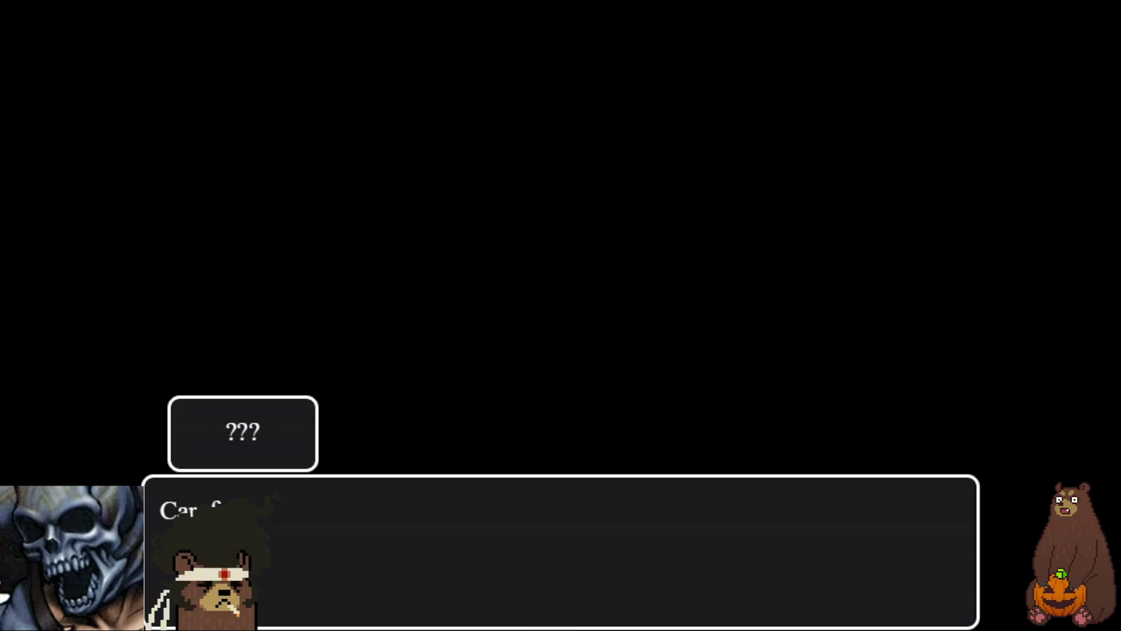
{"action": "key", "text": "Return"}
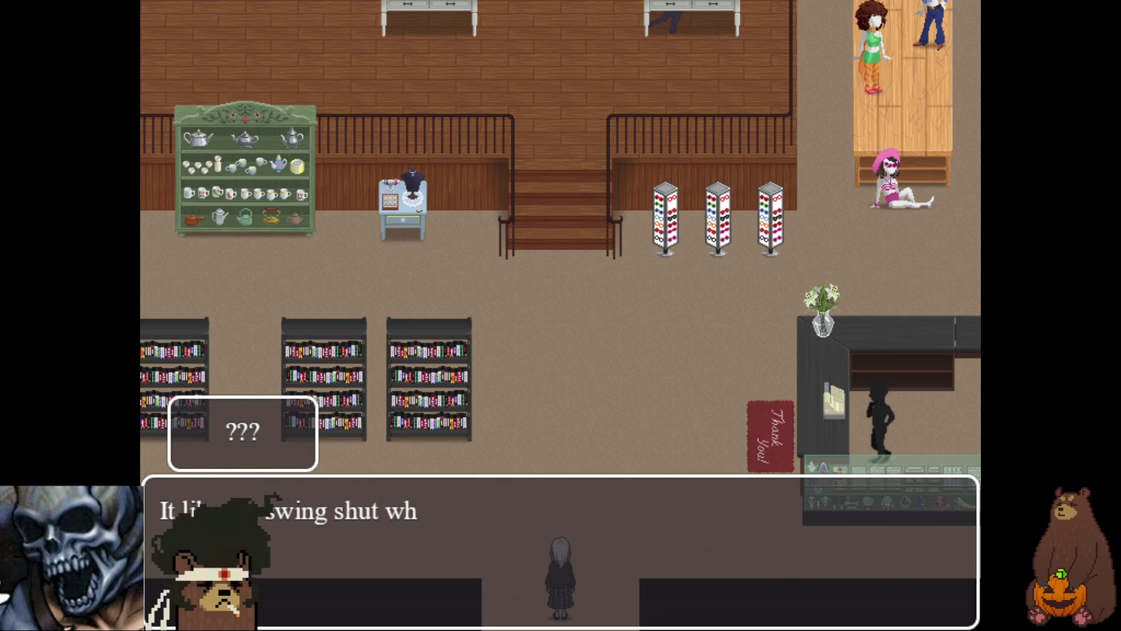
- Advance past Layla's 'Huh?' line to the Shopkeeper's Echo Emporium welcome
{"action": "key", "text": "Return"}
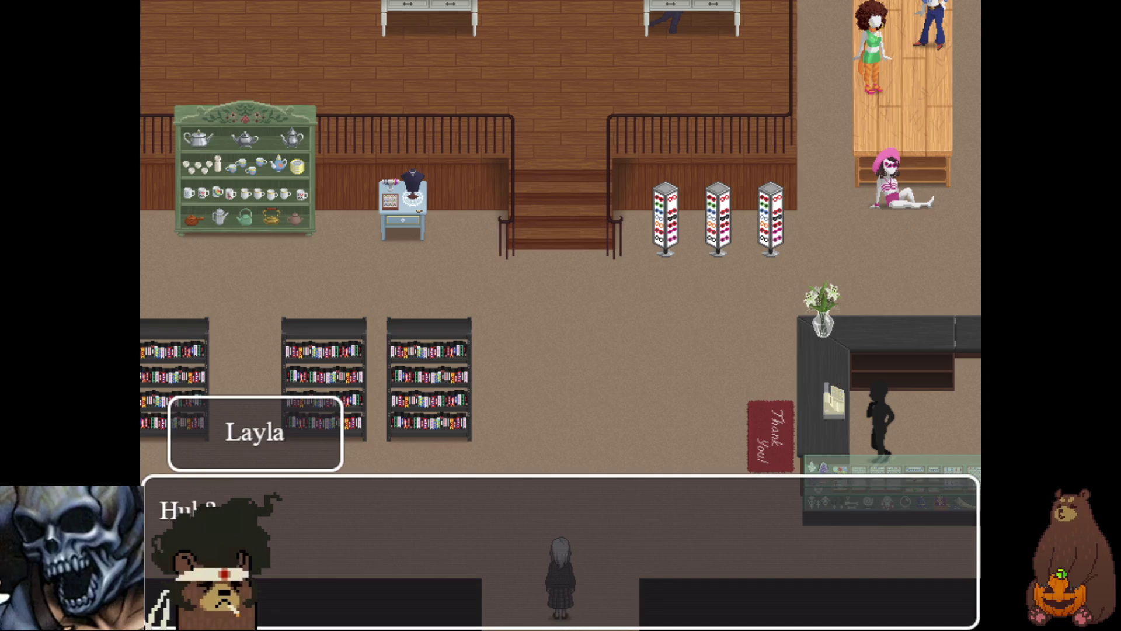
{"action": "key", "text": "Return"}
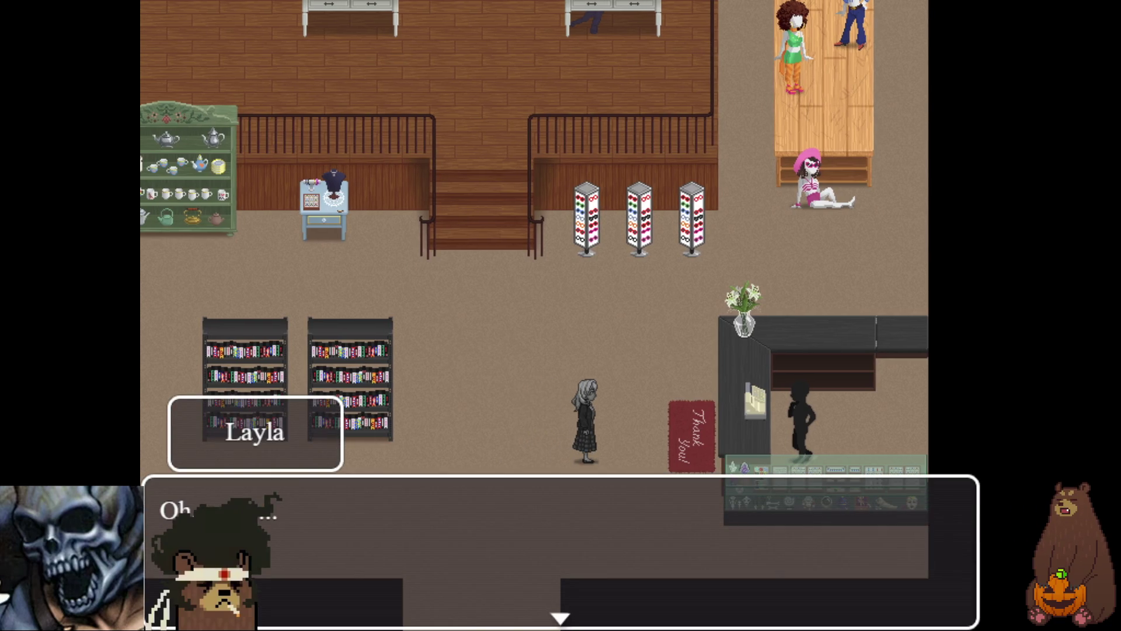
{"action": "key", "text": "Return"}
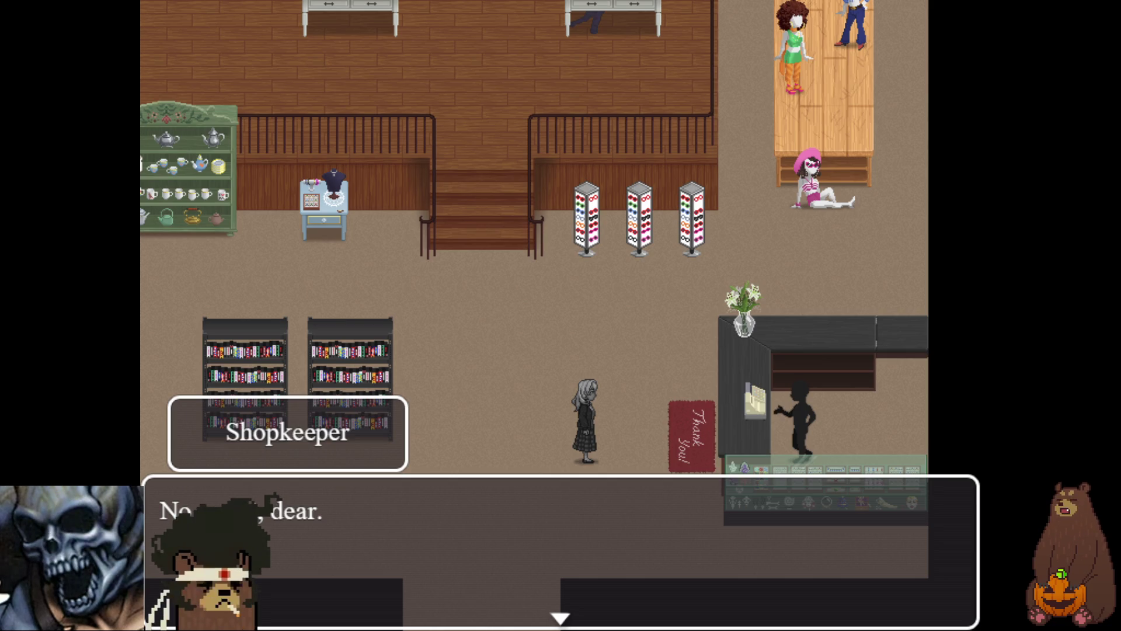
{"action": "key", "text": "Return"}
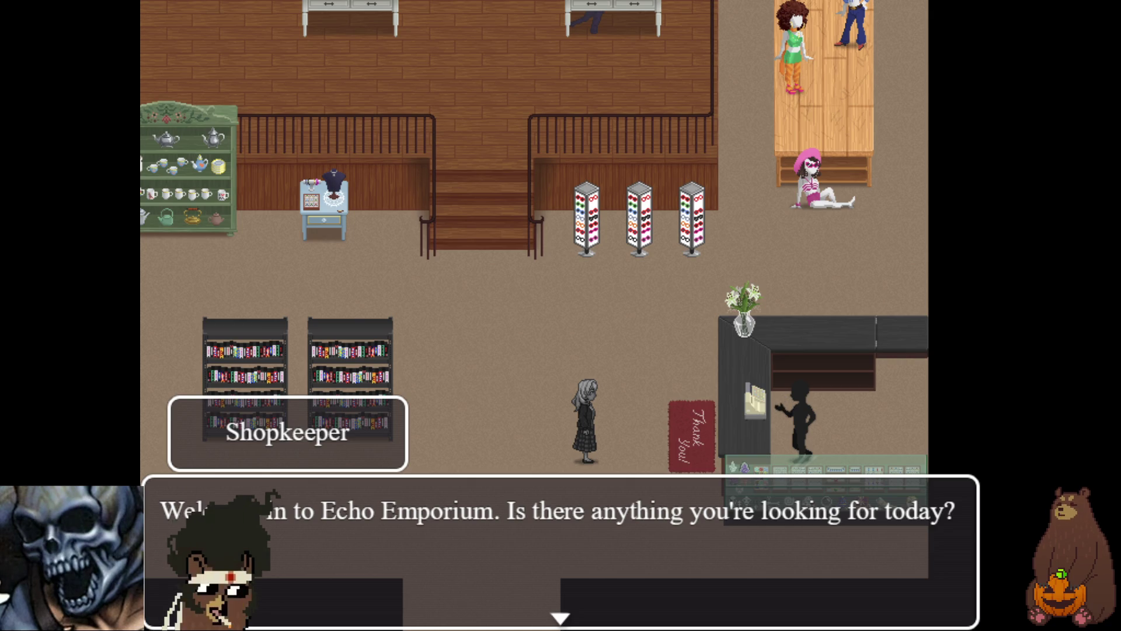
- Advance the Layla and Shopkeeper exchange up to Layla's question about the store
{"action": "key", "text": "Return"}
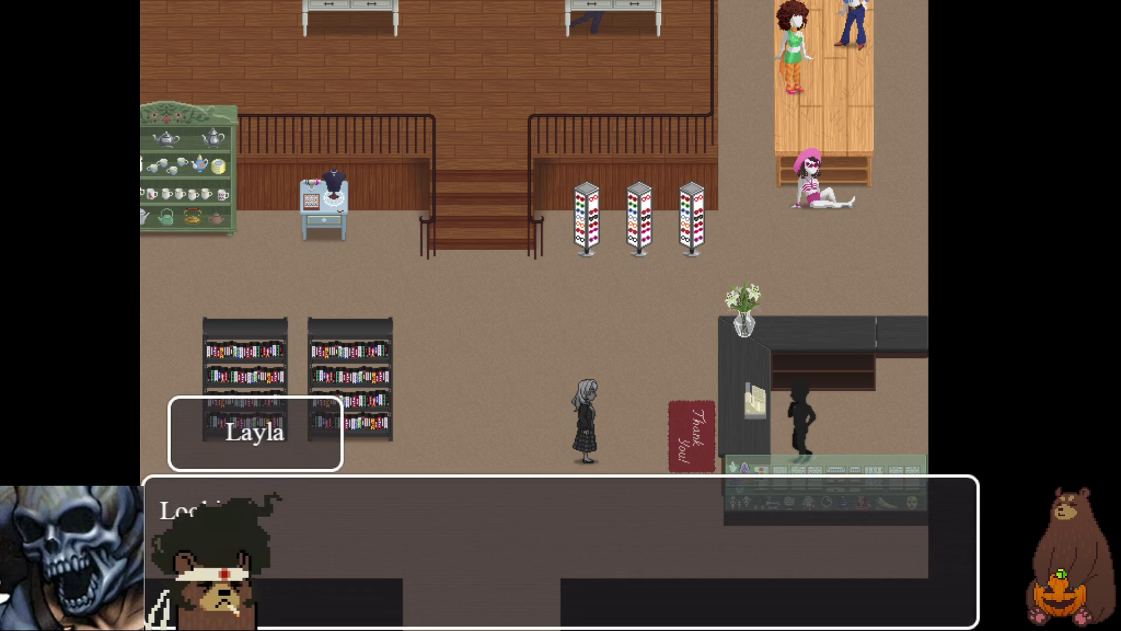
{"action": "key", "text": "Return"}
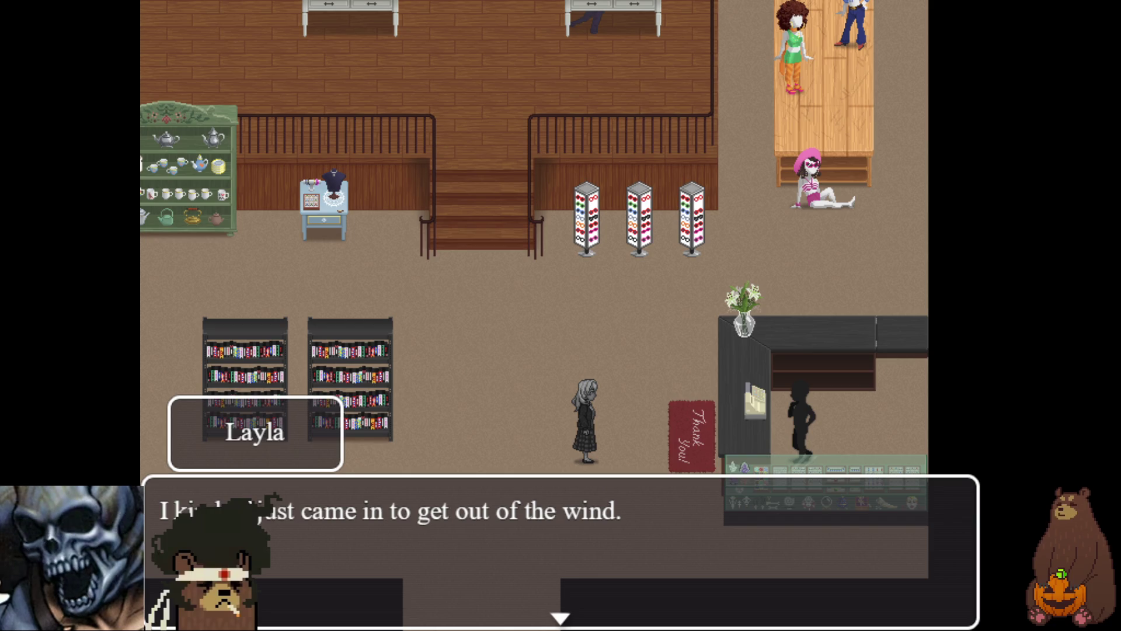
{"action": "key", "text": "Return"}
{"action": "key", "text": "Return"}
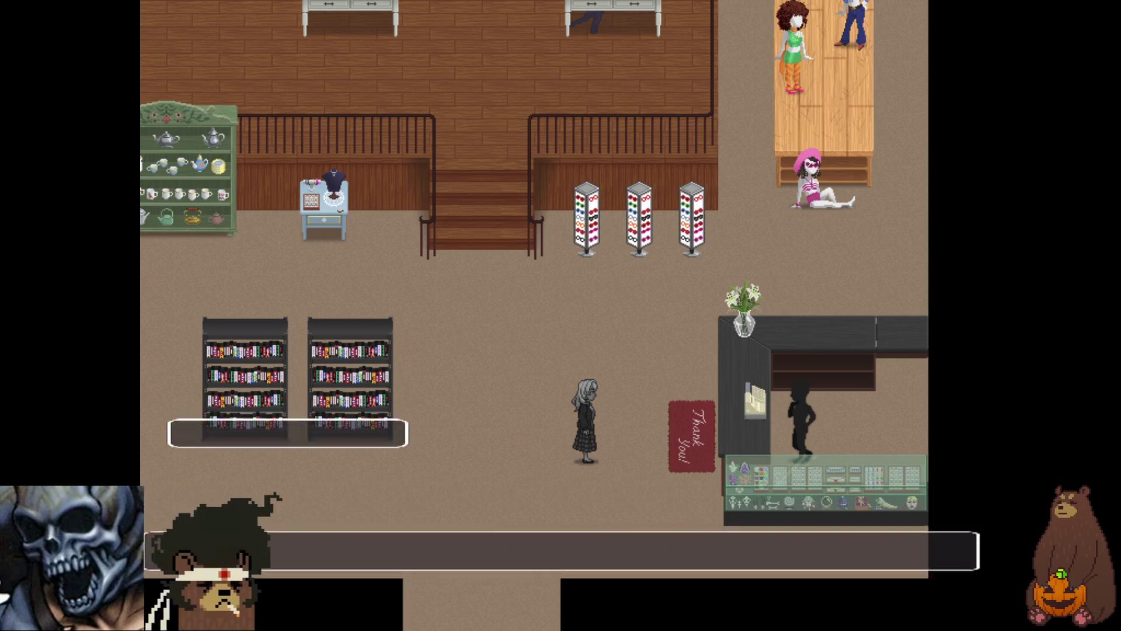
{"action": "key", "text": "Return"}
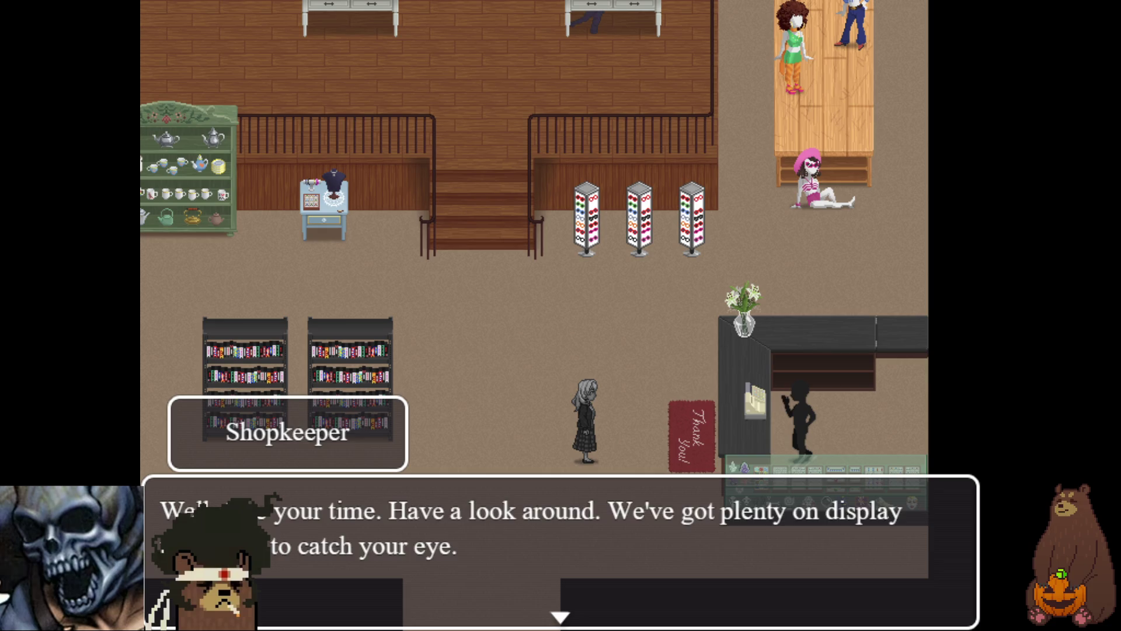
{"action": "key", "text": "Return"}
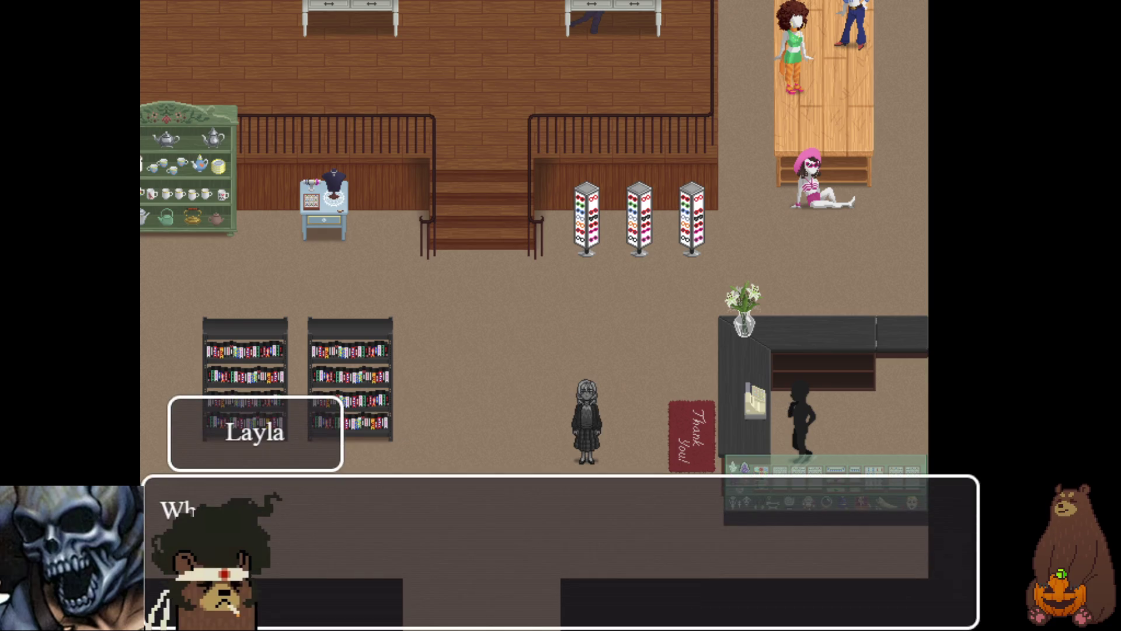
{"action": "key", "text": "Return"}
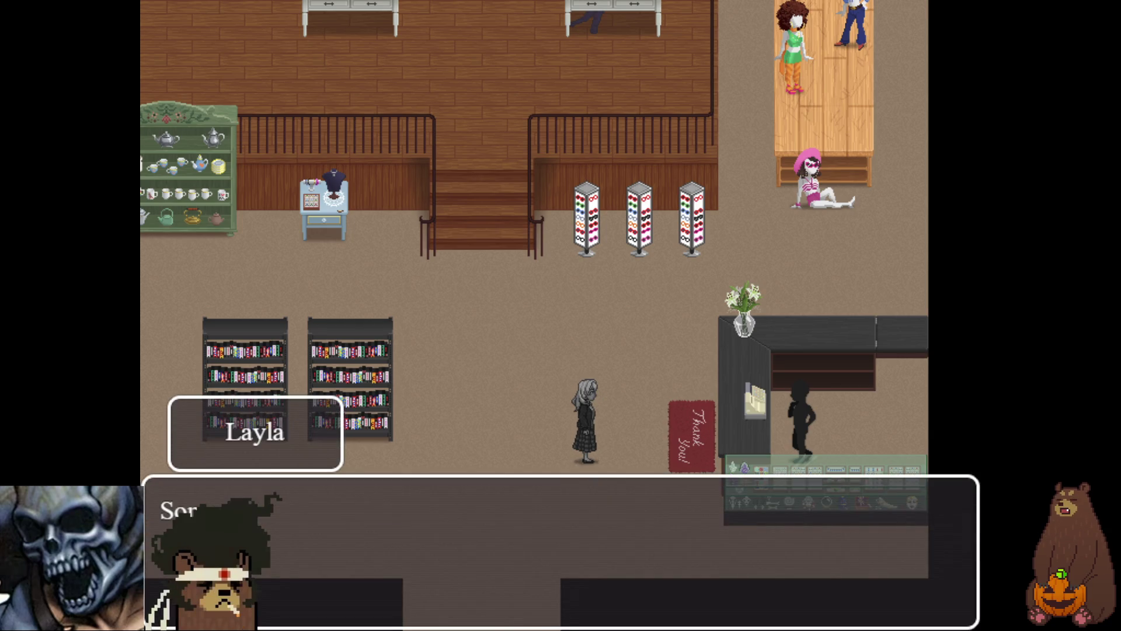
- Finish the thrift-boutique conversation so Layla can walk freely by the counter
{"action": "key", "text": "Return"}
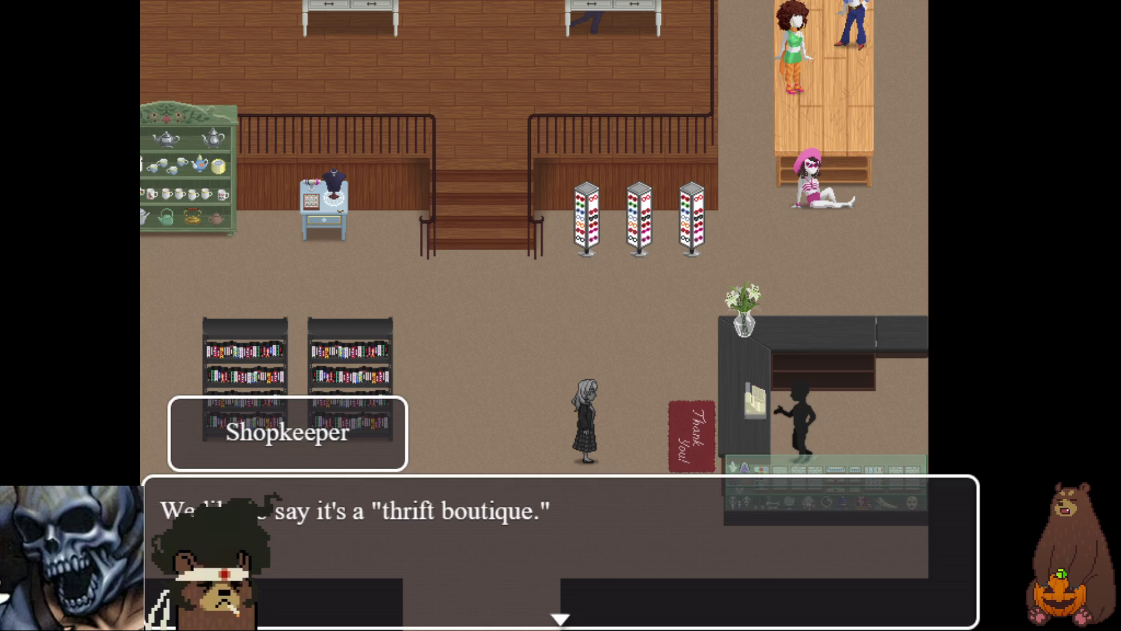
{"action": "key", "text": "Return"}
{"action": "key", "text": "Return"}
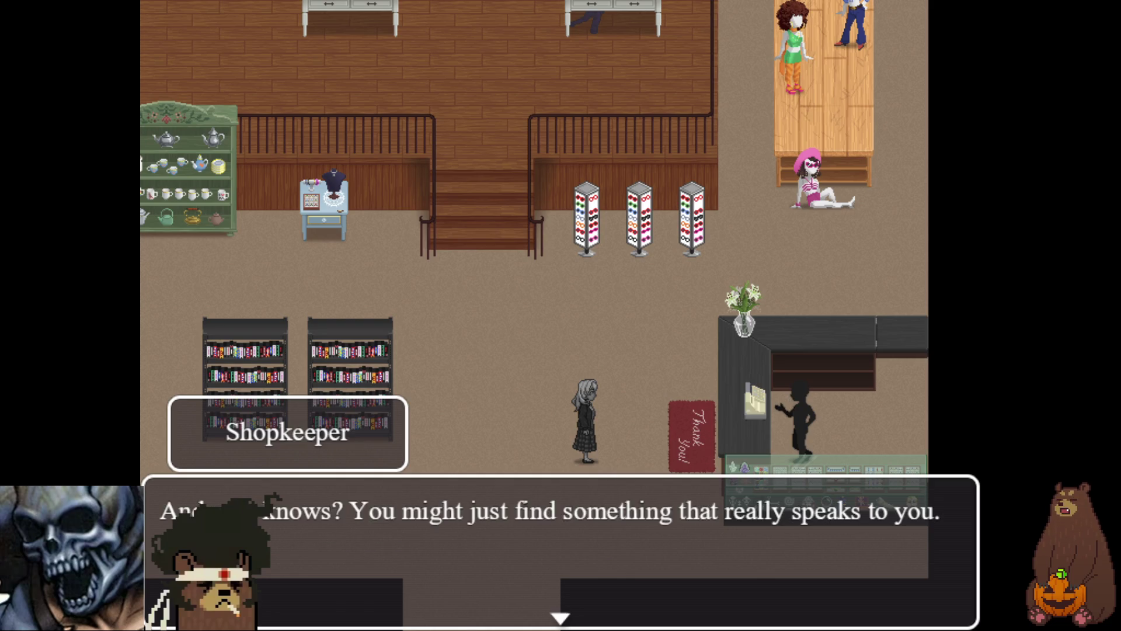
{"action": "key", "text": "Return"}
{"action": "key", "text": "Return"}
{"action": "key", "text": "Return"}
{"action": "key", "text": "Return"}
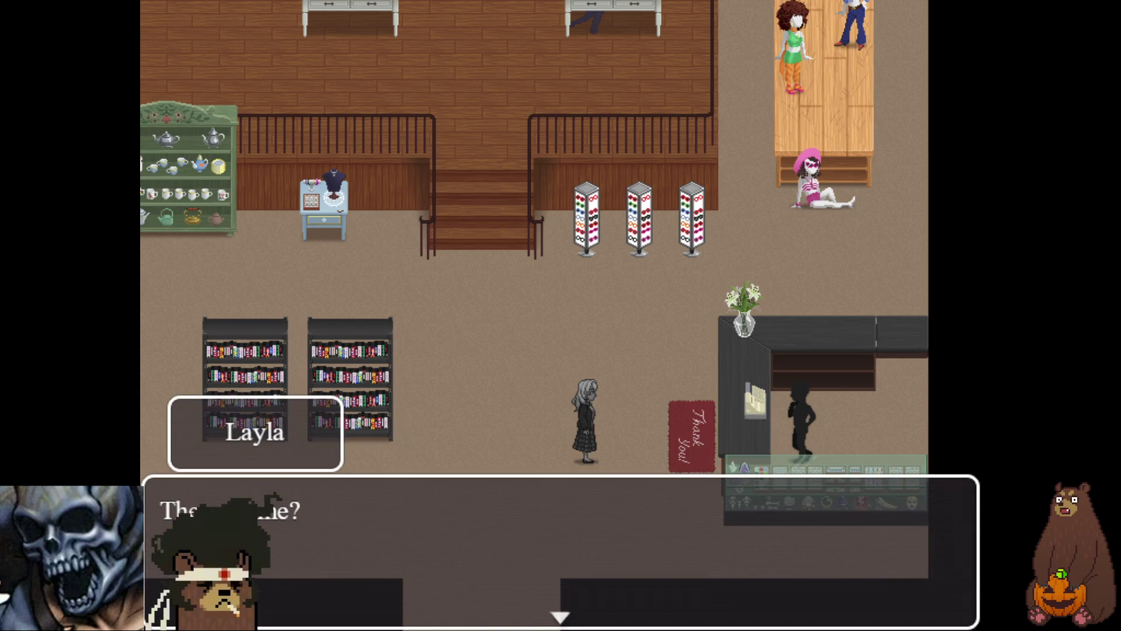
{"action": "key", "text": "Return"}
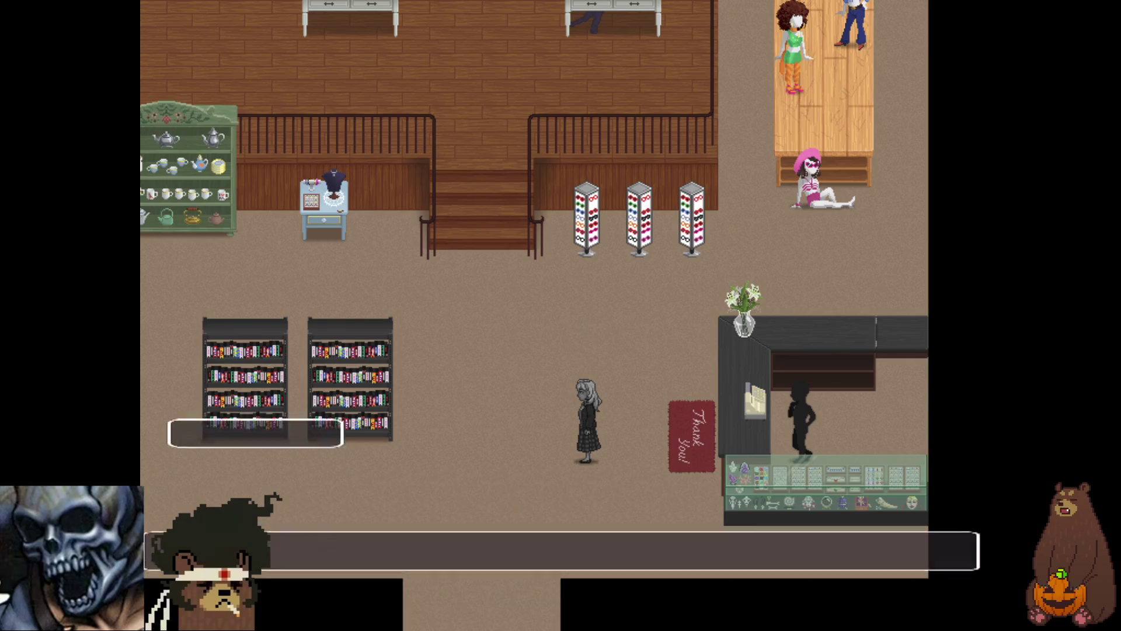
{"action": "key", "text": "Return"}
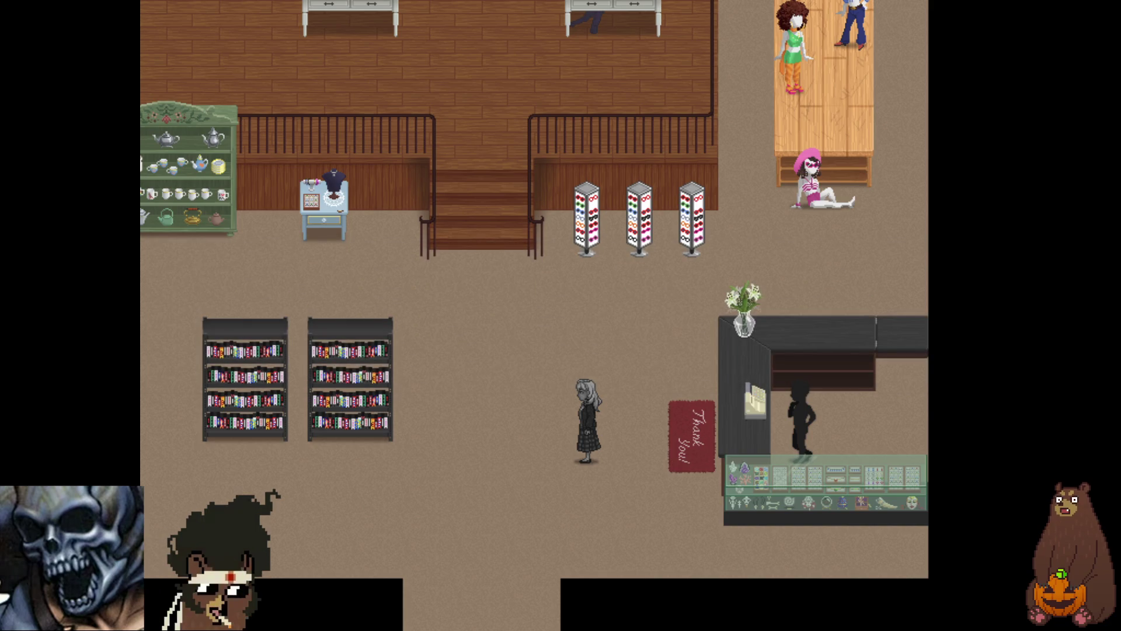
{"action": "key", "text": "Right"}
- Walk Layla past the counter to the boxes and examine the coffee pot
{"action": "key", "text": "Up"}
{"action": "key", "text": "Right"}
{"action": "key", "text": "Right"}
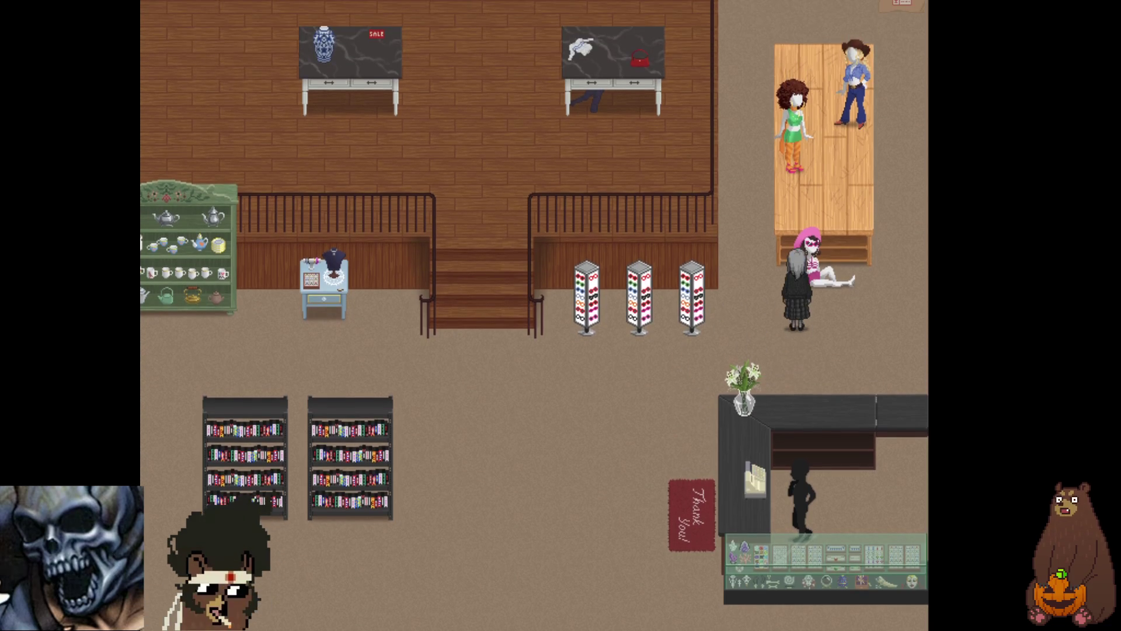
{"action": "key", "text": "Up"}
{"action": "key", "text": "Up"}
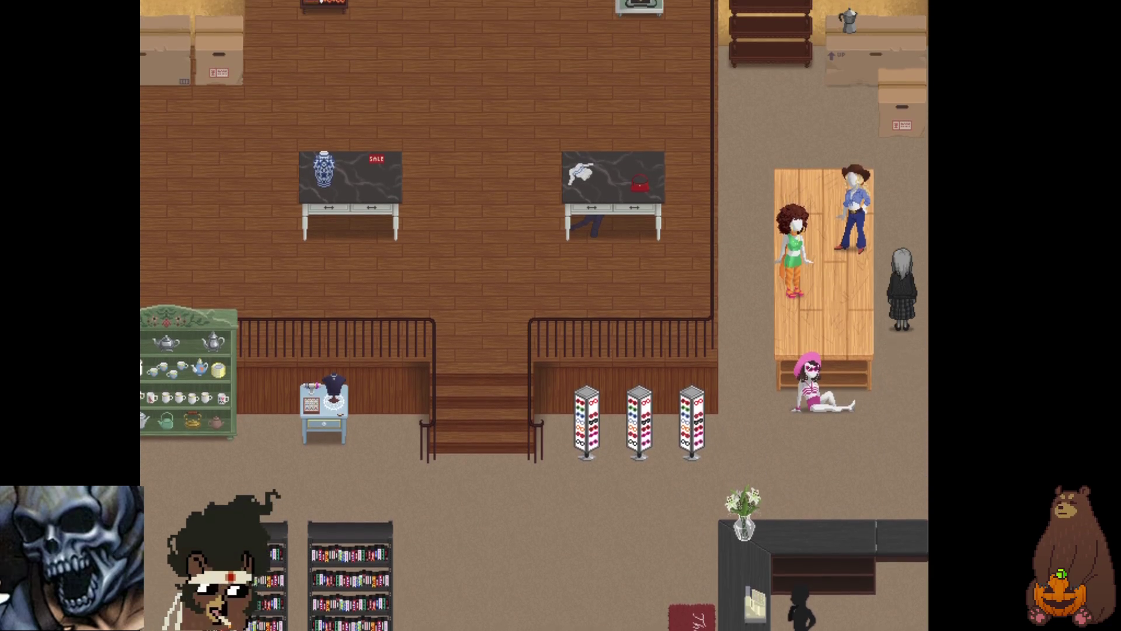
{"action": "key", "text": "Left"}
{"action": "key", "text": "Right"}
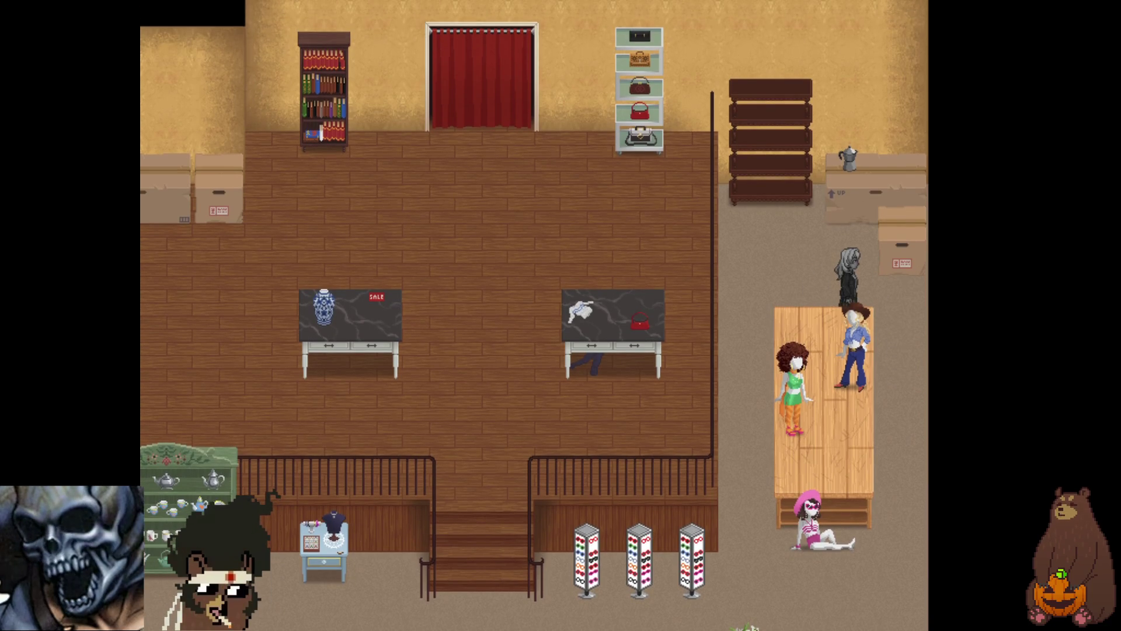
{"action": "key", "text": "Left"}
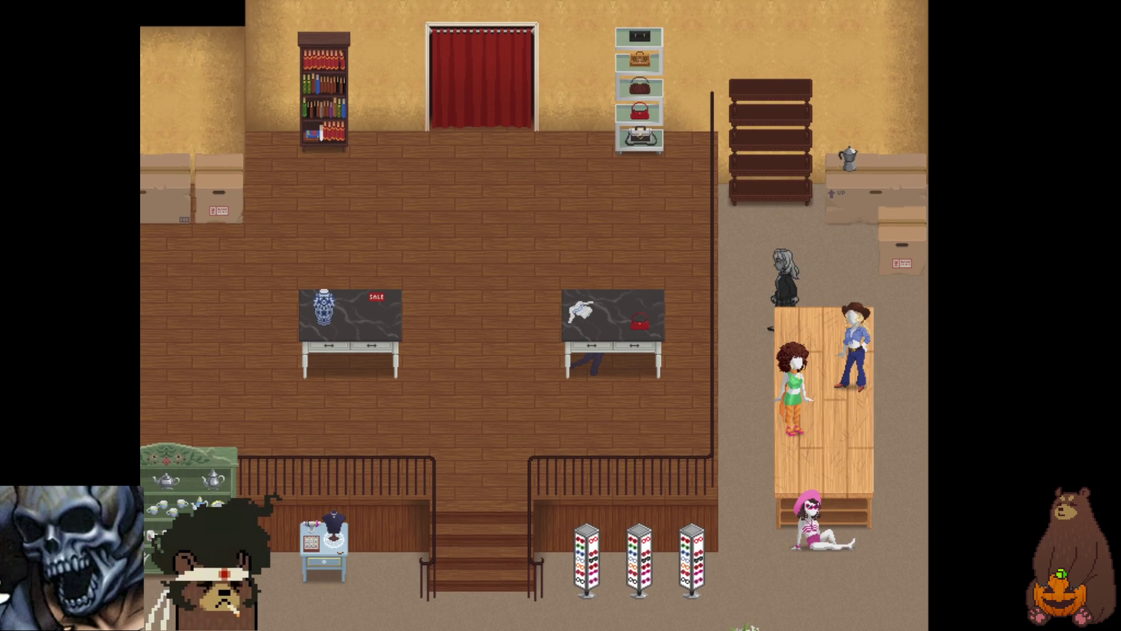
{"action": "key", "text": "Down"}
{"action": "key", "text": "Up"}
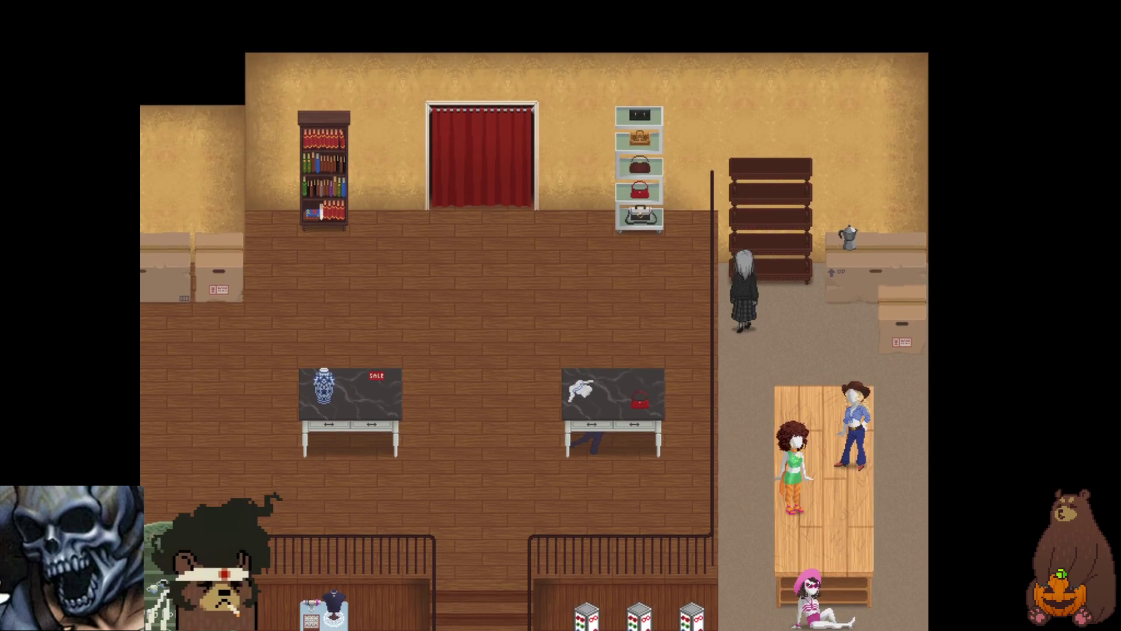
{"action": "key", "text": "Right"}
{"action": "key", "text": "Right"}
{"action": "key", "text": "Return"}
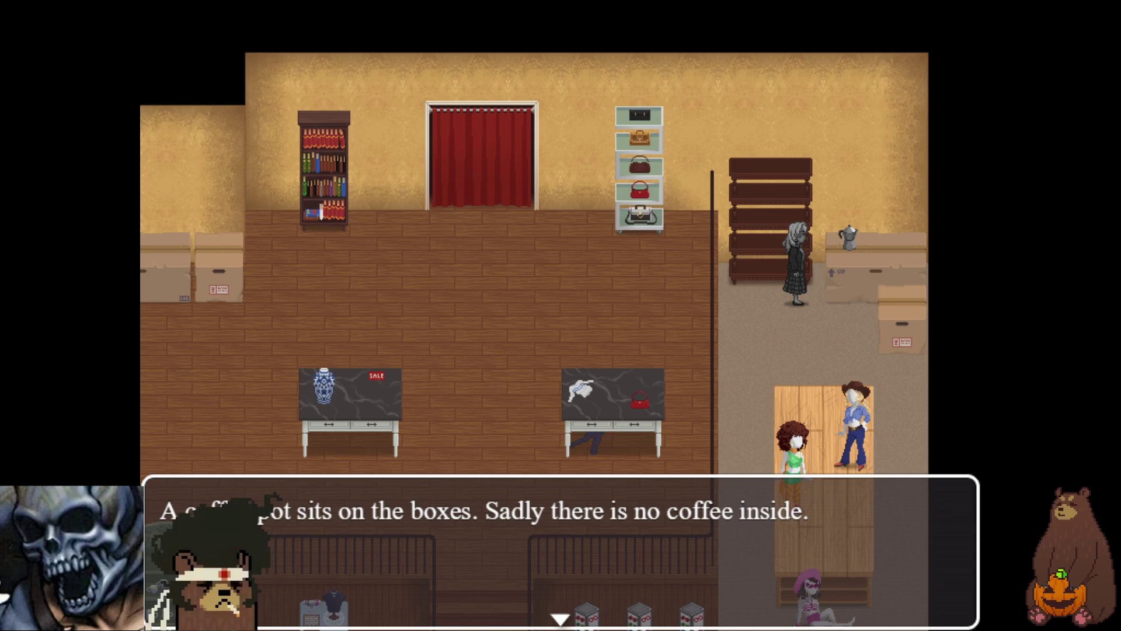
{"action": "key", "text": "Return"}
{"action": "key", "text": "Down"}
{"action": "key", "text": "Right"}
{"action": "key", "text": "Up"}
{"action": "key", "text": "Return"}
{"action": "key", "text": "Return"}
- Walk Layla down to the table by the vase box and examine its item
{"action": "key", "text": "Left"}
{"action": "key", "text": "Left"}
{"action": "key", "text": "Down"}
{"action": "key", "text": "Down"}
{"action": "key", "text": "Down"}
{"action": "key", "text": "Left"}
{"action": "key", "text": "Left"}
{"action": "key", "text": "Left"}
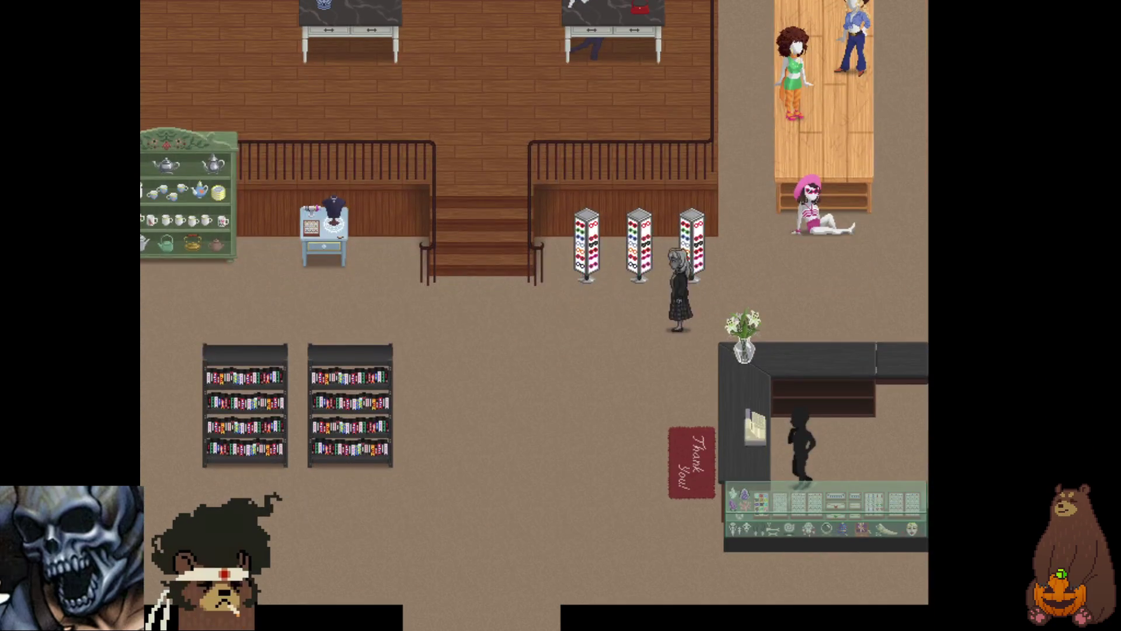
{"action": "key", "text": "Left"}
{"action": "key", "text": "Left"}
{"action": "key", "text": "Left"}
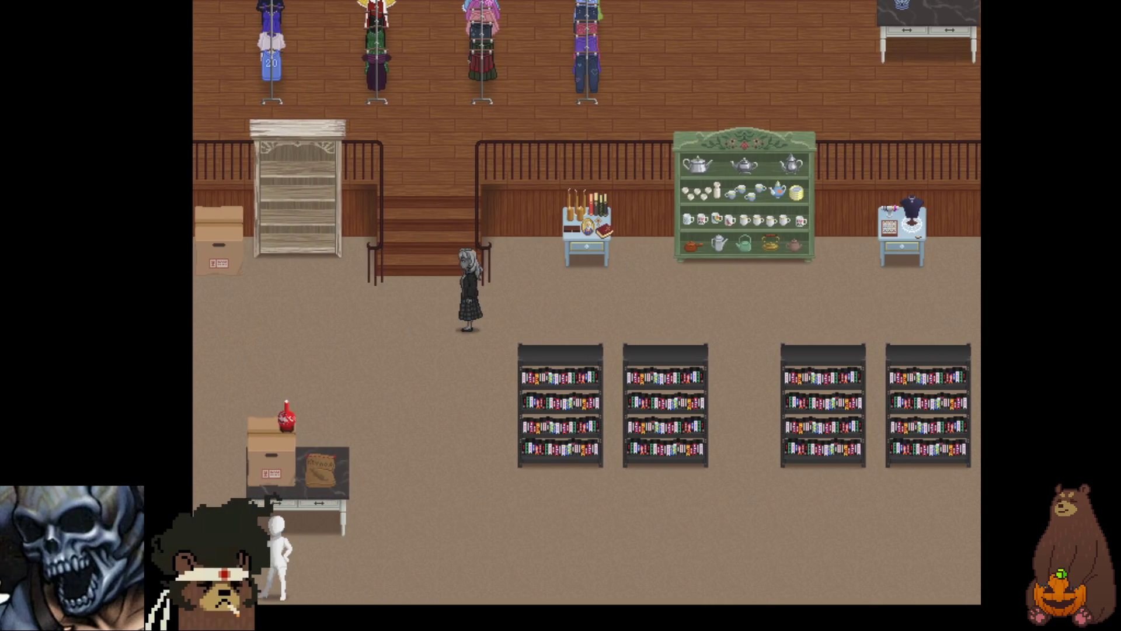
{"action": "key", "text": "Down"}
{"action": "key", "text": "Down"}
{"action": "key", "text": "Down"}
{"action": "key", "text": "Right"}
{"action": "key", "text": "Right"}
{"action": "key", "text": "Right"}
{"action": "key", "text": "Left"}
{"action": "key", "text": "Right"}
{"action": "key", "text": "Right"}
{"action": "key", "text": "Down"}
{"action": "key", "text": "Down"}
{"action": "key", "text": "Left"}
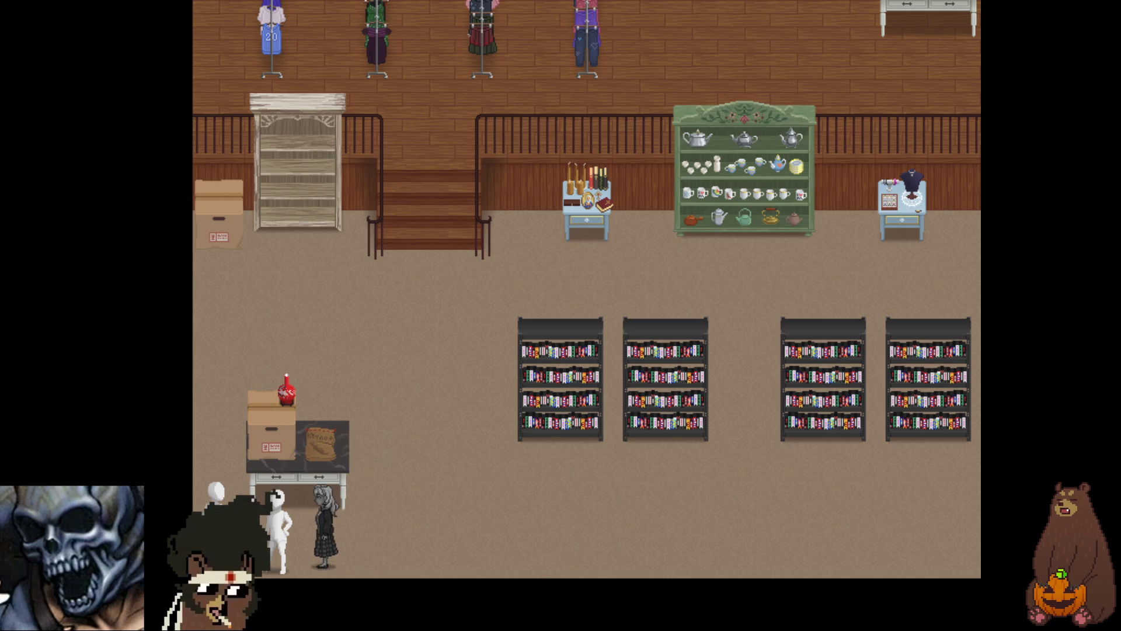
{"action": "key", "text": "Up"}
{"action": "key", "text": "Up"}
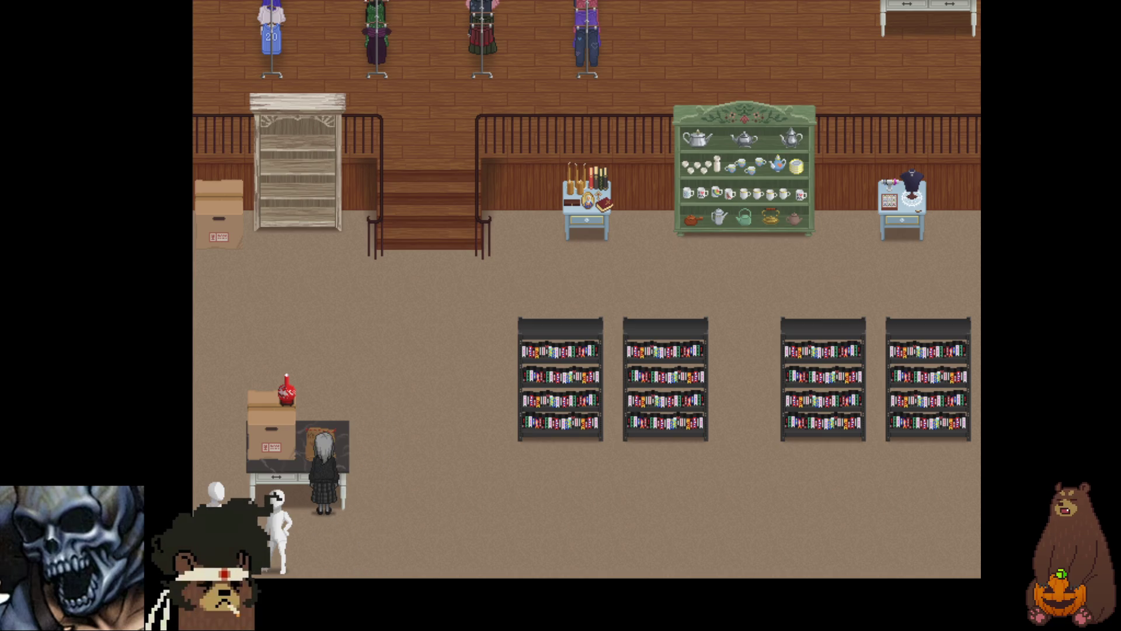
{"action": "key", "text": "Return"}
{"action": "key", "text": "Return"}
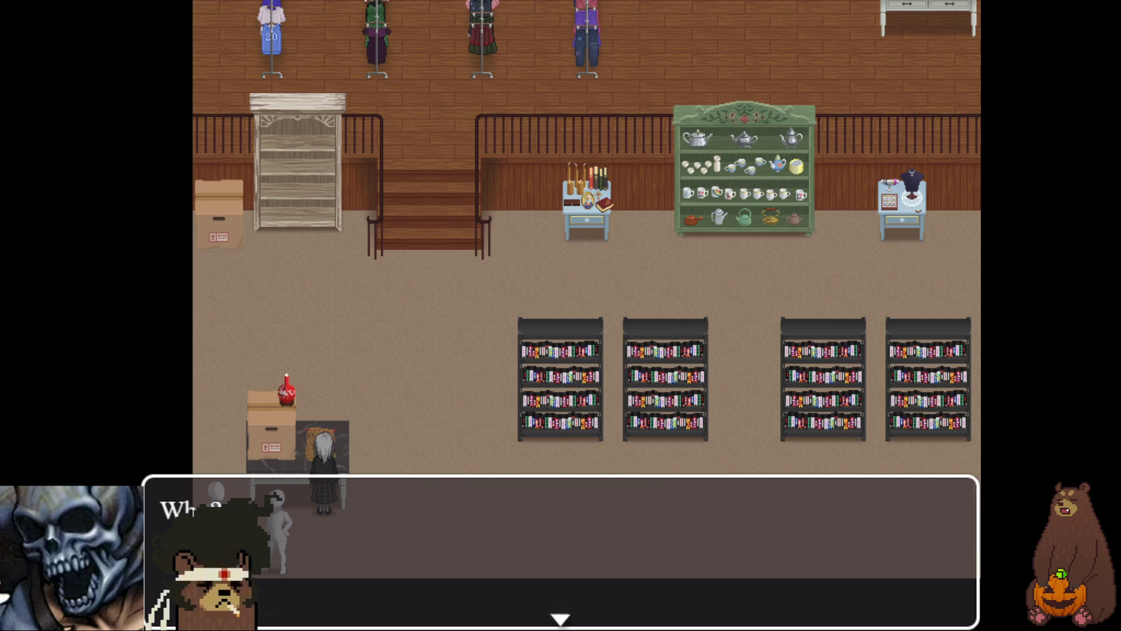
{"action": "key", "text": "Return"}
{"action": "key", "text": "Right"}
{"action": "key", "text": "Return"}
{"action": "key", "text": "Return"}
{"action": "key", "text": "Return"}
- Walk Layla up the stairs to the upper clothing floor
{"action": "key", "text": "Up"}
{"action": "key", "text": "Up"}
{"action": "key", "text": "Up"}
{"action": "key", "text": "Up"}
{"action": "key", "text": "Up"}
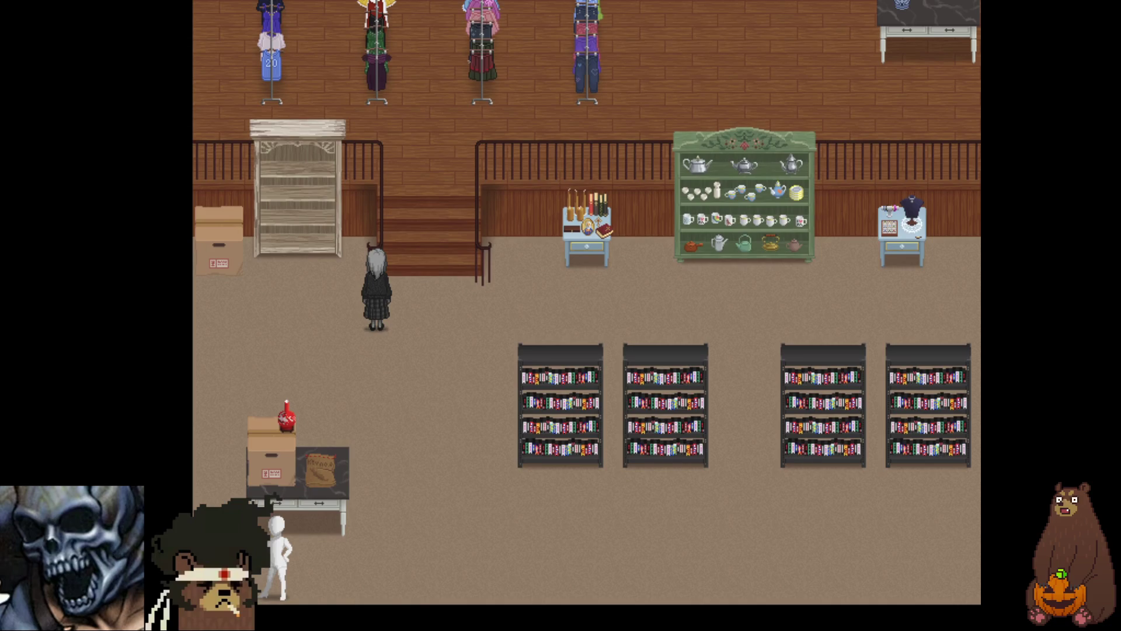
{"action": "key", "text": "Right"}
{"action": "key", "text": "Up"}
{"action": "key", "text": "Up"}
{"action": "key", "text": "Up"}
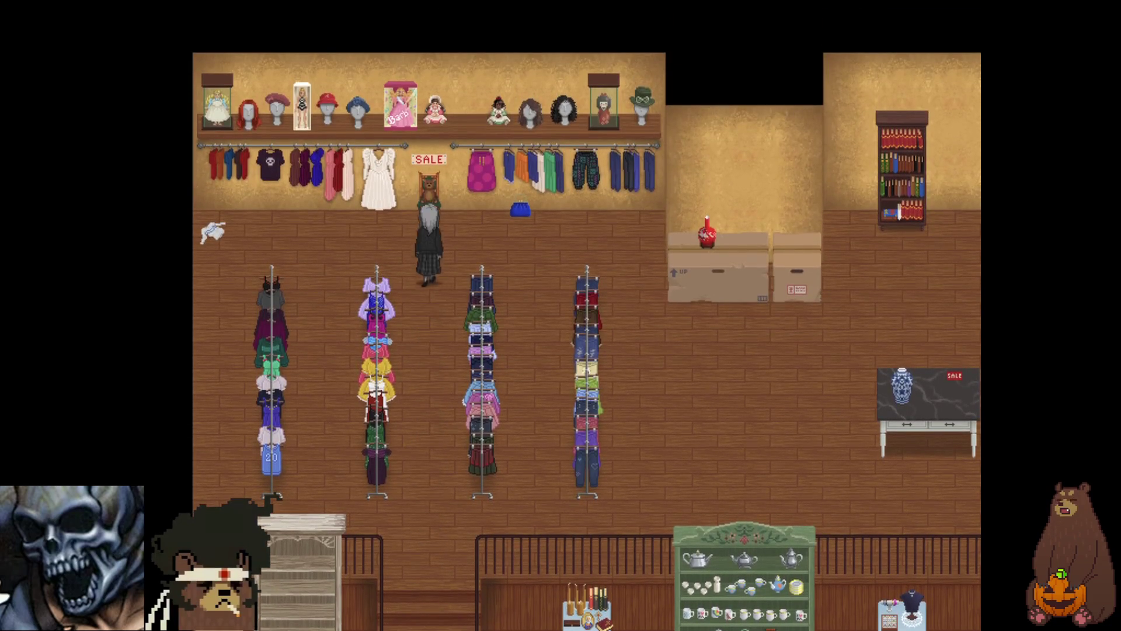
- Walk Layla across the upper floor and around the bookcase
{"action": "key", "text": "Right"}
{"action": "key", "text": "Right"}
{"action": "key", "text": "Right"}
{"action": "key", "text": "Down"}
{"action": "key", "text": "Down"}
{"action": "key", "text": "Down"}
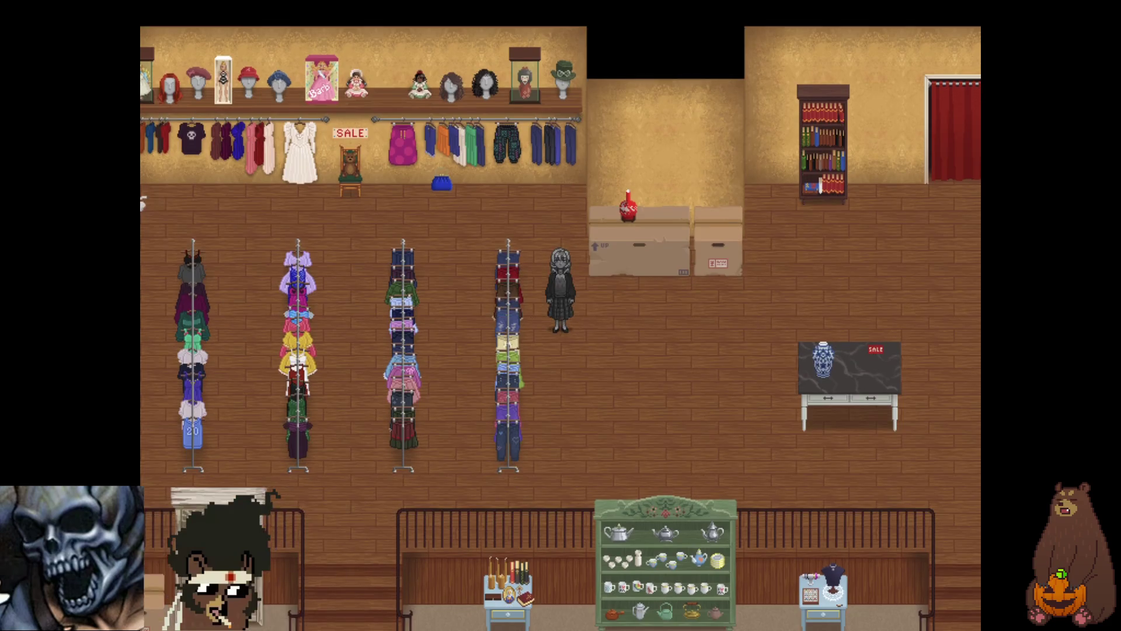
{"action": "key", "text": "Right"}
{"action": "key", "text": "Right"}
{"action": "key", "text": "Right"}
{"action": "key", "text": "Up"}
{"action": "key", "text": "Right"}
{"action": "key", "text": "Right"}
{"action": "key", "text": "Right"}
{"action": "key", "text": "Down"}
{"action": "key", "text": "Left"}
{"action": "key", "text": "Left"}
{"action": "key", "text": "Up"}
{"action": "key", "text": "Up"}
{"action": "key", "text": "Up"}
{"action": "key", "text": "Down"}
{"action": "key", "text": "Down"}
{"action": "key", "text": "Down"}
{"action": "key", "text": "Right"}
{"action": "key", "text": "Right"}
{"action": "key", "text": "Right"}
{"action": "key", "text": "Left"}
- Walk Layla around the right display table on the upper floor
{"action": "key", "text": "Down"}
{"action": "key", "text": "Down"}
{"action": "key", "text": "Down"}
{"action": "key", "text": "Right"}
{"action": "key", "text": "Right"}
{"action": "key", "text": "Right"}
{"action": "key", "text": "Right"}
{"action": "key", "text": "Right"}
{"action": "key", "text": "Right"}
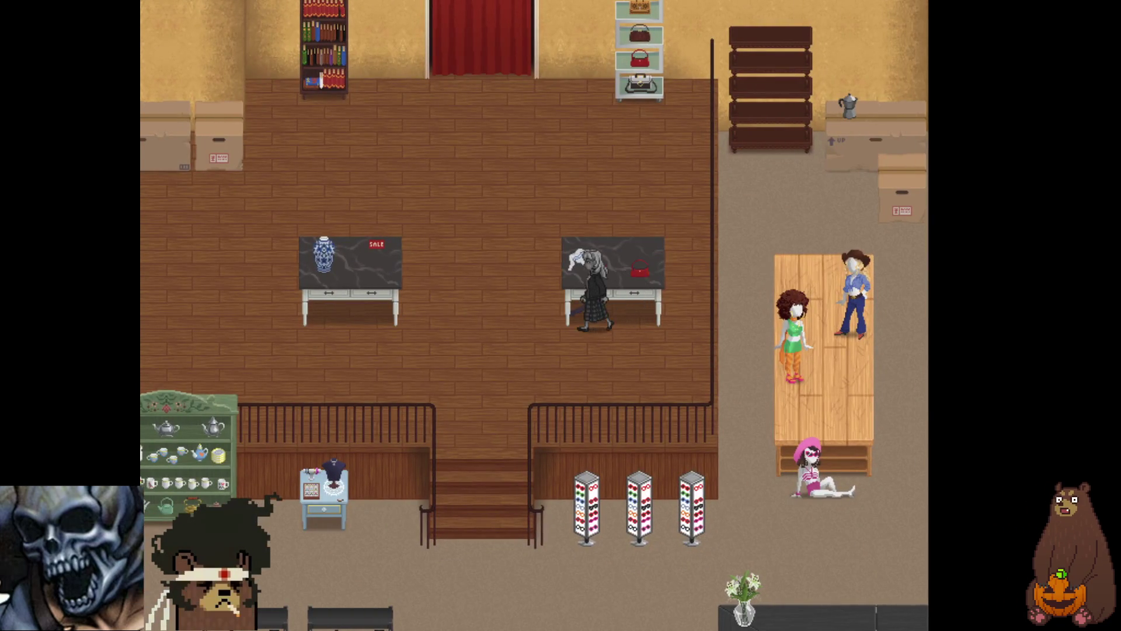
{"action": "key", "text": "Up"}
{"action": "key", "text": "Up"}
{"action": "key", "text": "Up"}
{"action": "key", "text": "Down"}
{"action": "key", "text": "Left"}
{"action": "key", "text": "Left"}
{"action": "key", "text": "Up"}
{"action": "key", "text": "Up"}
{"action": "key", "text": "Up"}
{"action": "key", "text": "Right"}
{"action": "key", "text": "Right"}
{"action": "key", "text": "Right"}
{"action": "key", "text": "Left"}
{"action": "key", "text": "Left"}
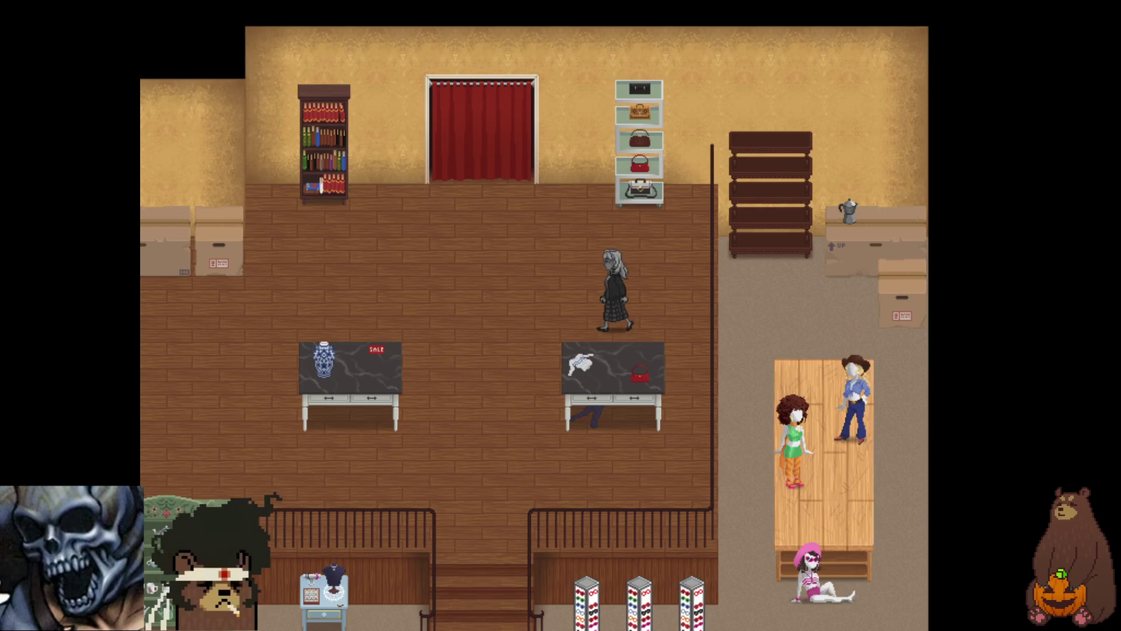
{"action": "key", "text": "Down"}
{"action": "key", "text": "Down"}
{"action": "key", "text": "Up"}
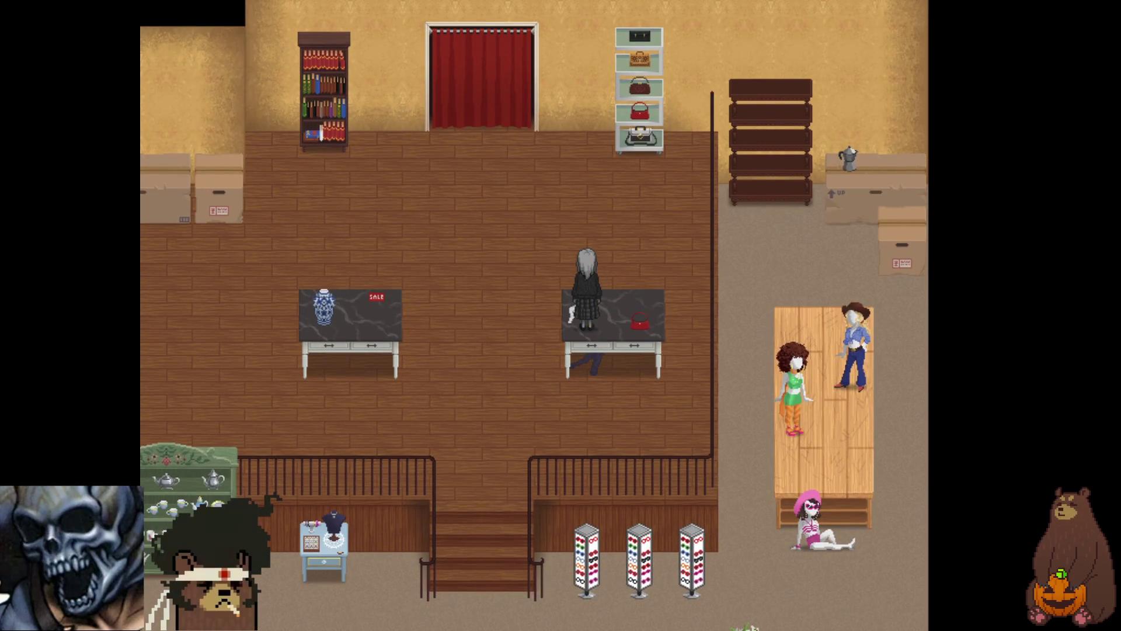
{"action": "key", "text": "Left"}
{"action": "key", "text": "Left"}
{"action": "key", "text": "Up"}
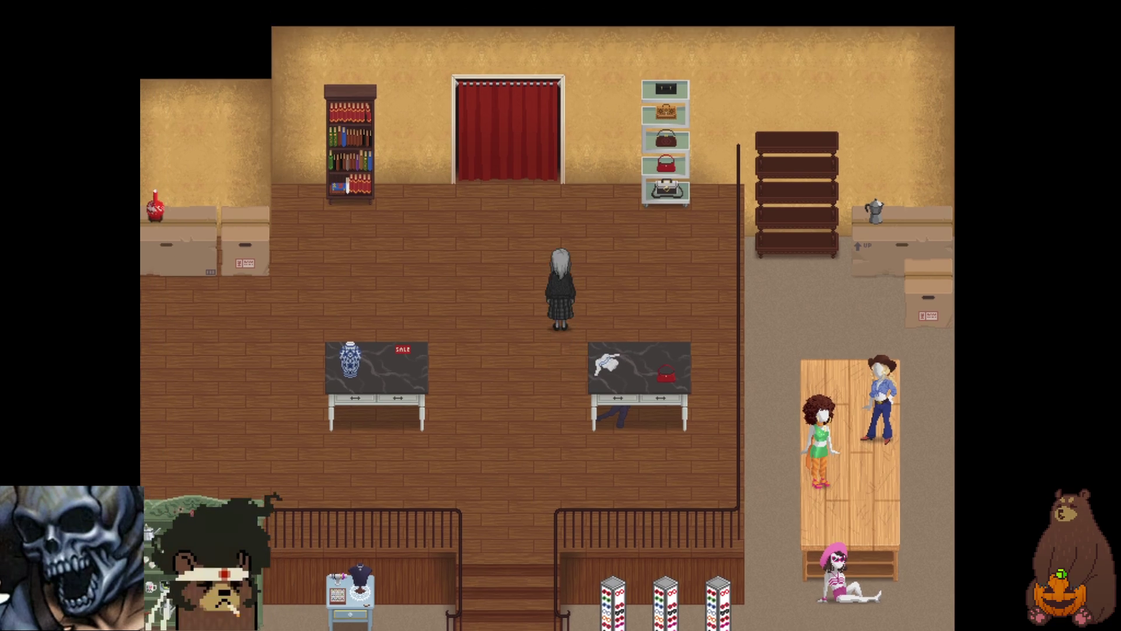
{"action": "key", "text": "Right"}
{"action": "key", "text": "Down"}
{"action": "key", "text": "Down"}
{"action": "key", "text": "Up"}
{"action": "key", "text": "Up"}
{"action": "key", "text": "Up"}
- Visit the handbag shelf, walk back left across the floor, and exit fullscreen
{"action": "key", "text": "Down"}
{"action": "key", "text": "Down"}
{"action": "key", "text": "Down"}
{"action": "key", "text": "Up"}
{"action": "key", "text": "Up"}
{"action": "key", "text": "Up"}
{"action": "key", "text": "Right"}
{"action": "key", "text": "Right"}
{"action": "key", "text": "Up"}
{"action": "key", "text": "Up"}
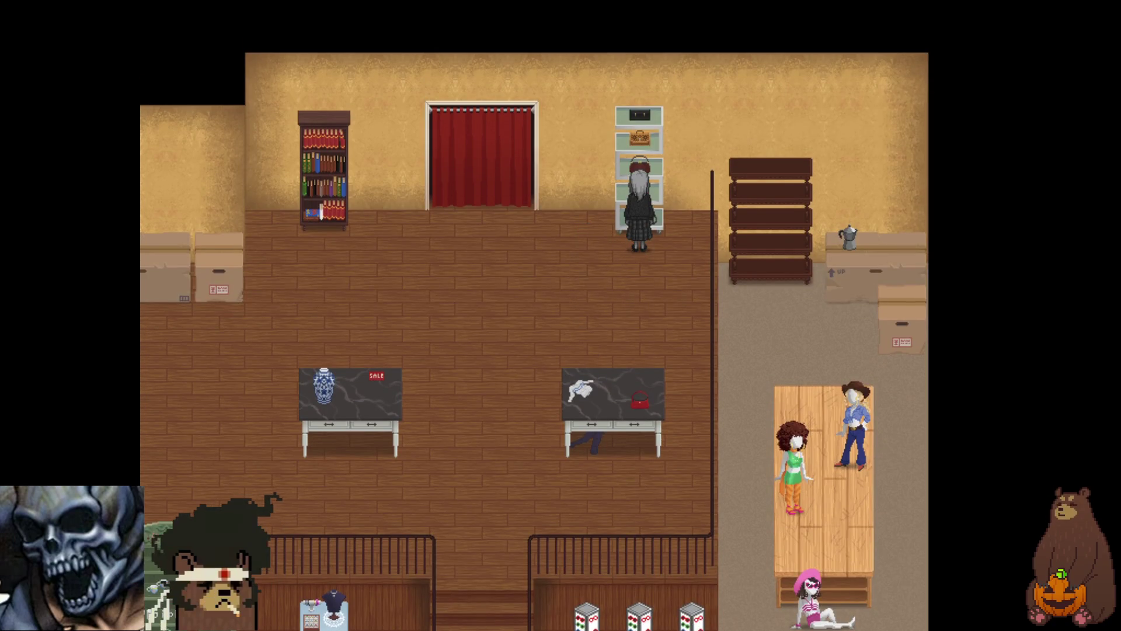
{"action": "key", "text": "Left"}
{"action": "key", "text": "Right"}
{"action": "key", "text": "Right"}
{"action": "key", "text": "Right"}
{"action": "key", "text": "Down"}
{"action": "key", "text": "Down"}
{"action": "key", "text": "Down"}
{"action": "key", "text": "Down"}
{"action": "key", "text": "Down"}
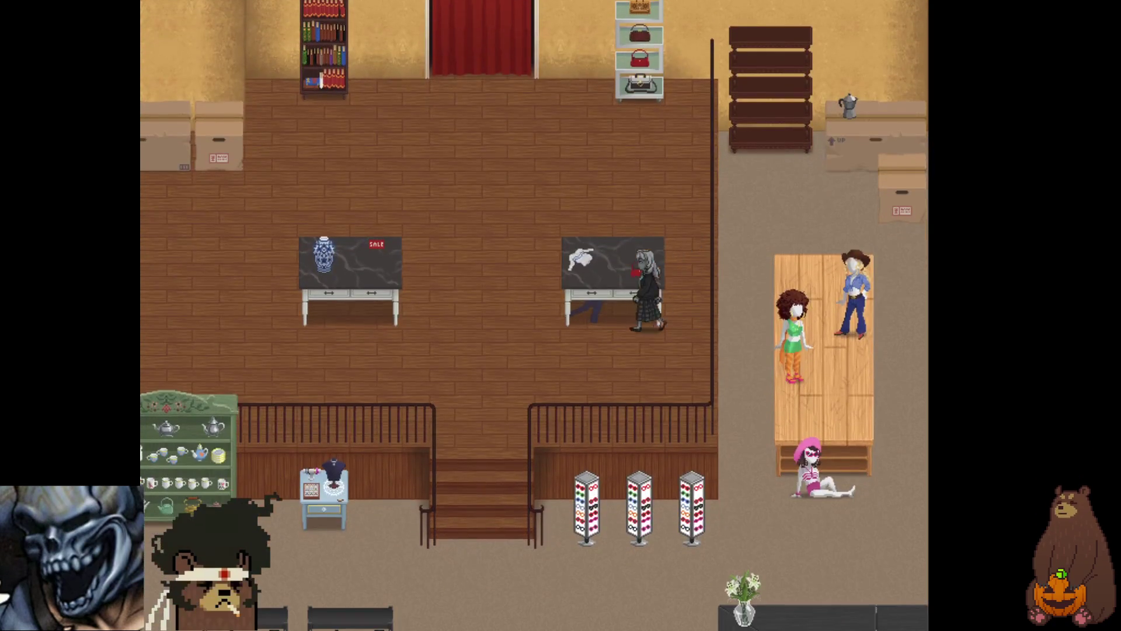
{"action": "key", "text": "Left"}
{"action": "key", "text": "Left"}
{"action": "key", "text": "Right"}
{"action": "key", "text": "Right"}
{"action": "key", "text": "Left"}
{"action": "key", "text": "Up"}
{"action": "key", "text": "Up"}
{"action": "key", "text": "Up"}
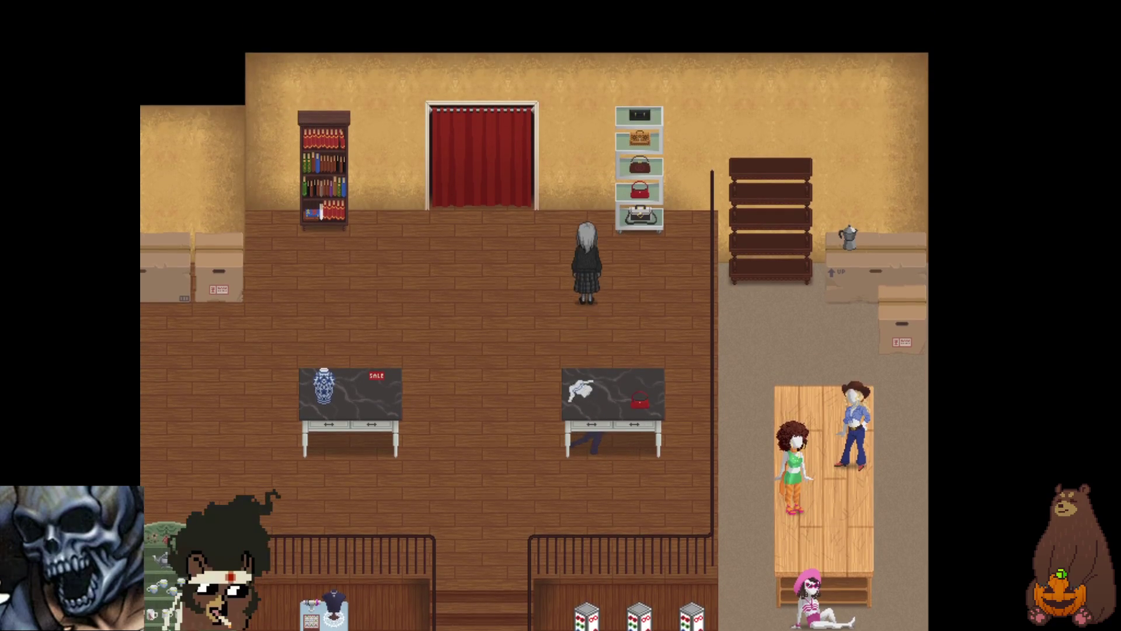
{"action": "key", "text": "Left"}
{"action": "key", "text": "Left"}
{"action": "key", "text": "Left"}
{"action": "key", "text": "Down"}
{"action": "key", "text": "Down"}
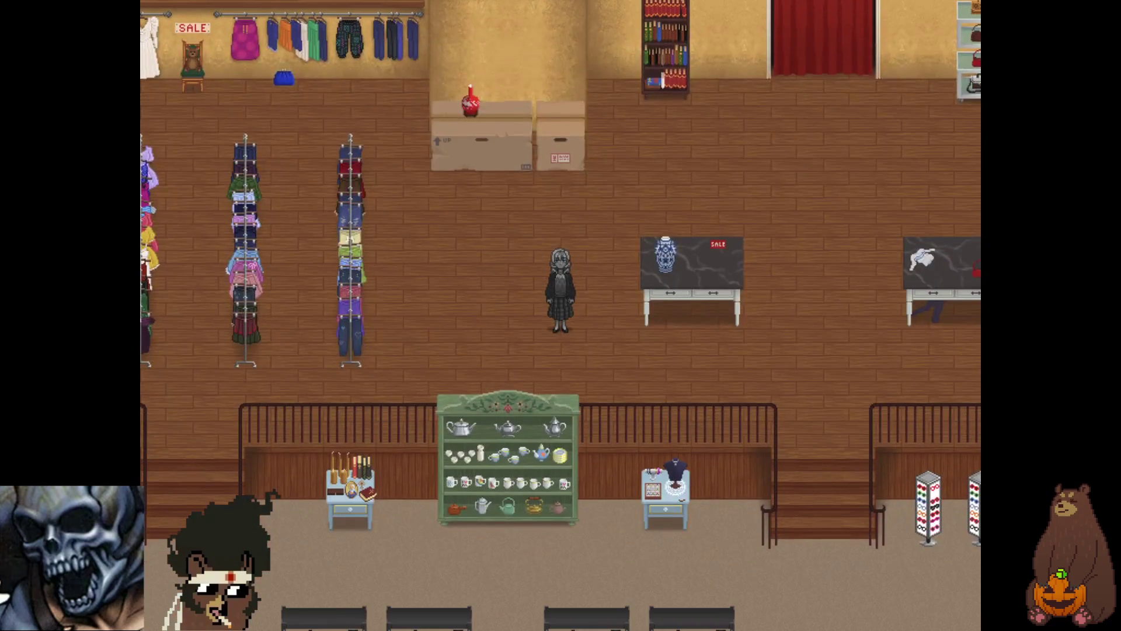
{"action": "key", "text": "F4"}
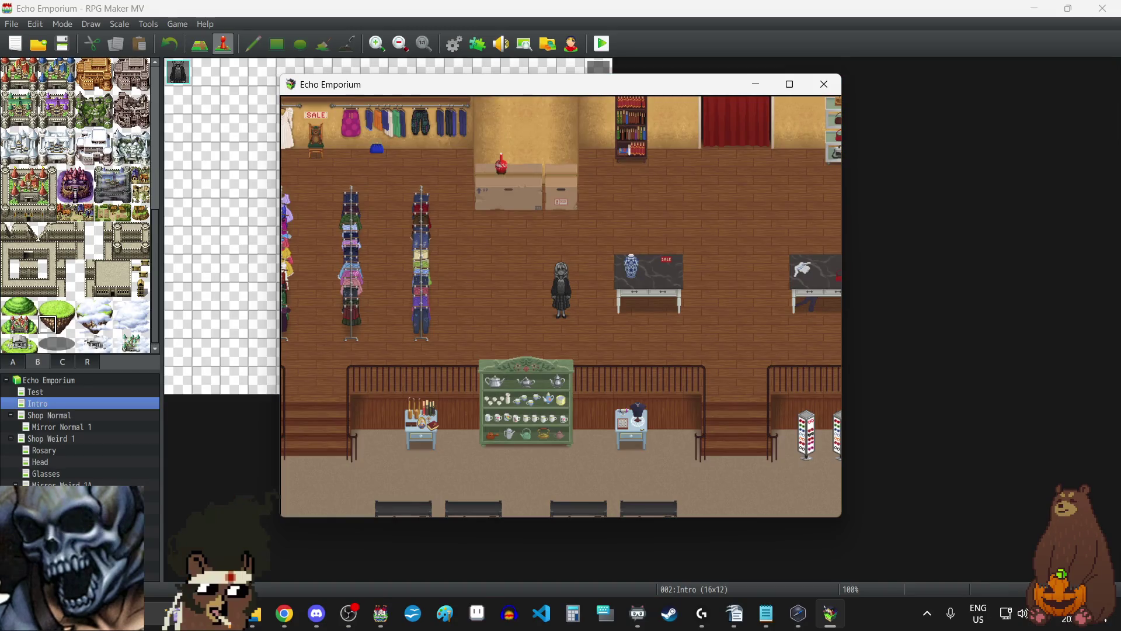
- Close the playtest and the profile error, then open the Shop Weird 1 map
{"action": "left_click", "coordinate": [756, 84]}
{"action": "left_click", "coordinate": [669, 355]}
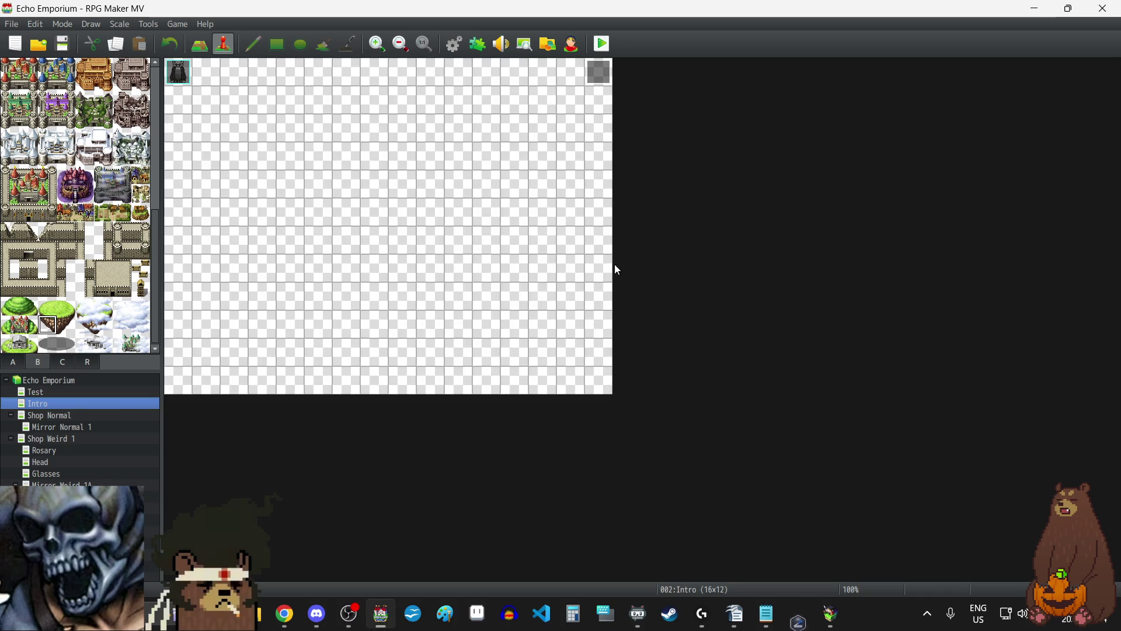
{"action": "left_click", "coordinate": [58, 440]}
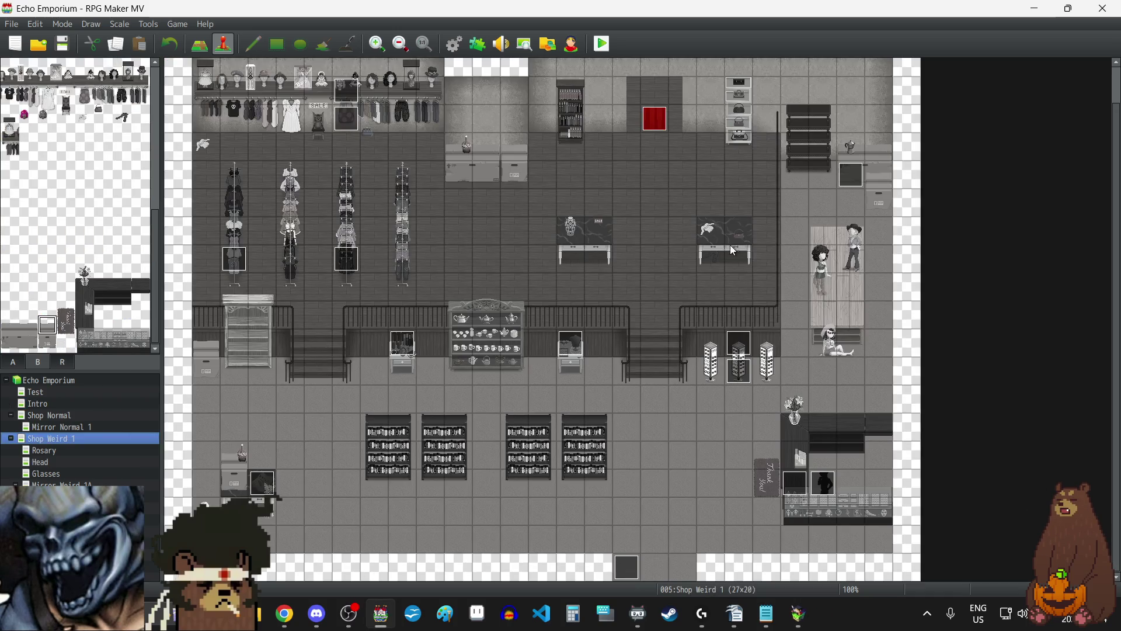
- Add an event at tile 19,7 with Same as characters priority, then select EV008 on Shop Normal
{"action": "double_click", "coordinate": [716, 232]}
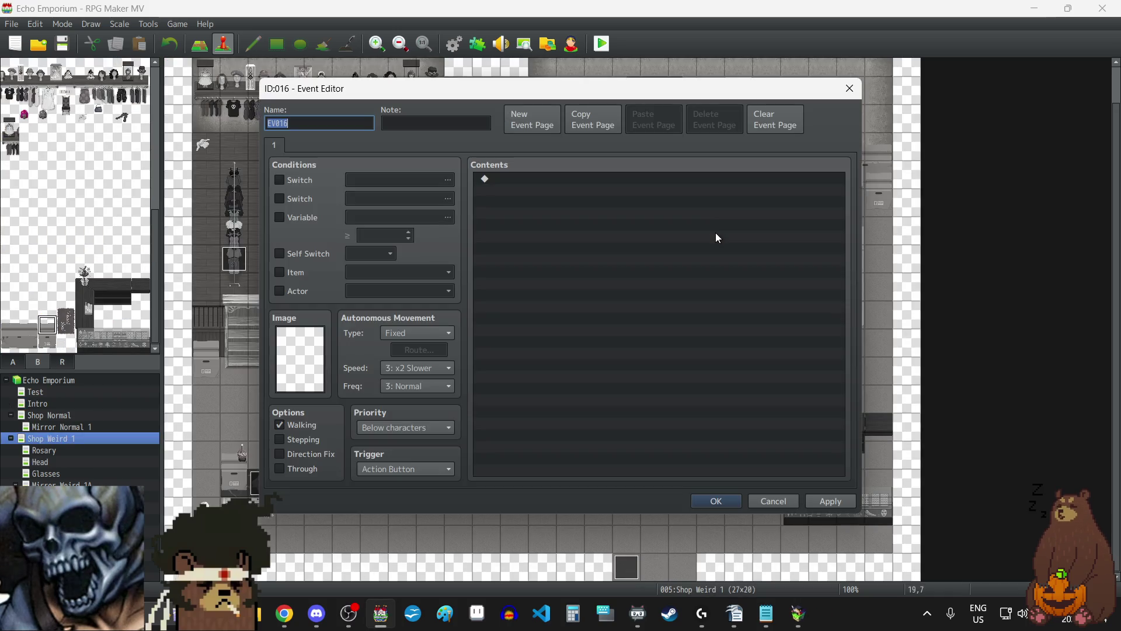
{"action": "left_click", "coordinate": [402, 431]}
{"action": "left_click", "coordinate": [403, 457]}
{"action": "left_click", "coordinate": [825, 500]}
{"action": "left_click", "coordinate": [716, 501]}
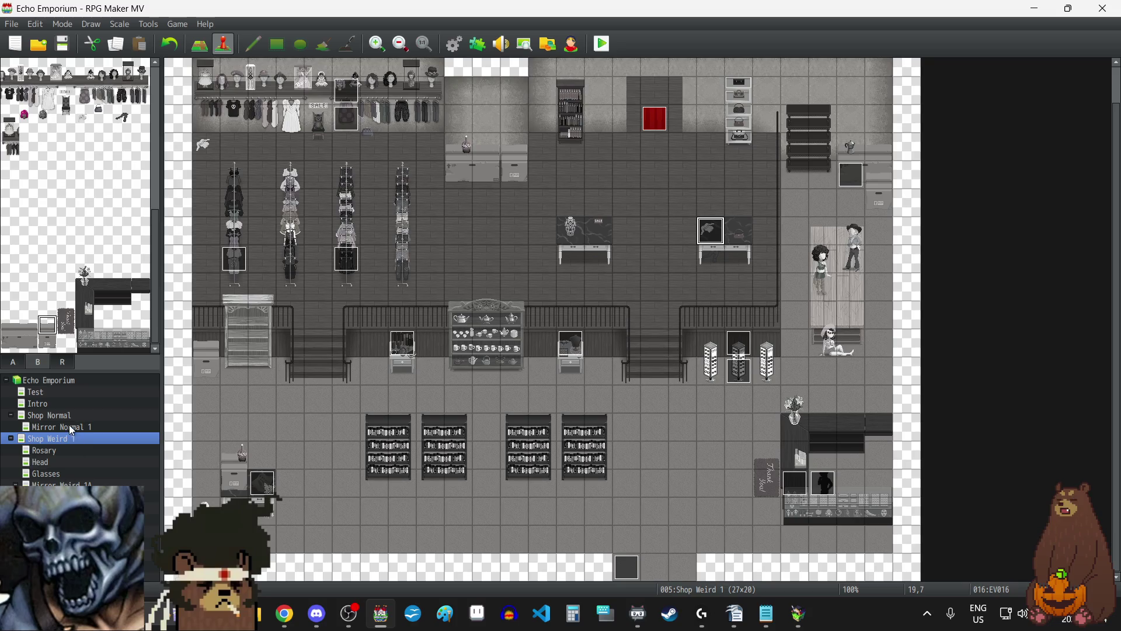
{"action": "left_click", "coordinate": [61, 416]}
{"action": "left_click", "coordinate": [706, 232]}
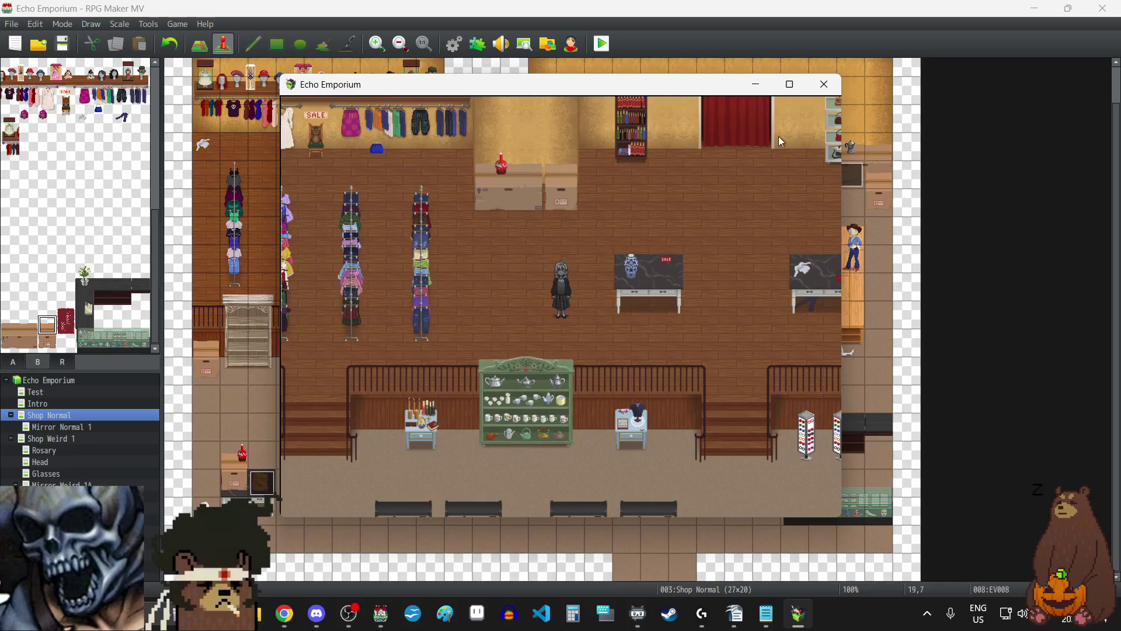
- Go fullscreen, walk the heroine to the mannequin bust and inspect it
{"action": "key", "text": "F4"}
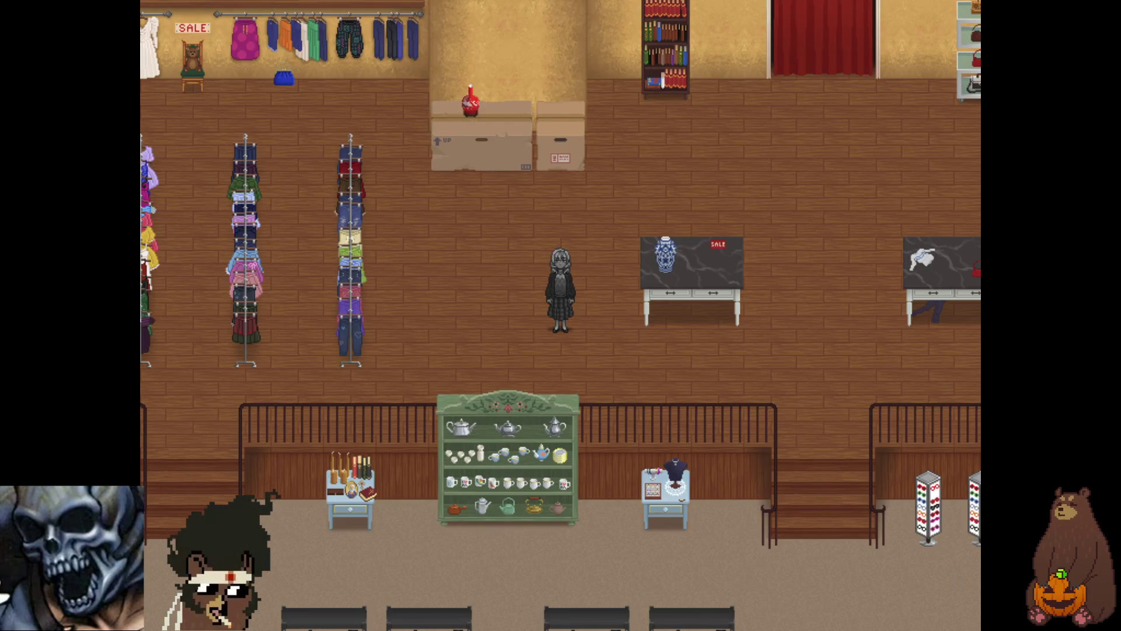
{"action": "key", "text": "Right"}
{"action": "key", "text": "Down"}
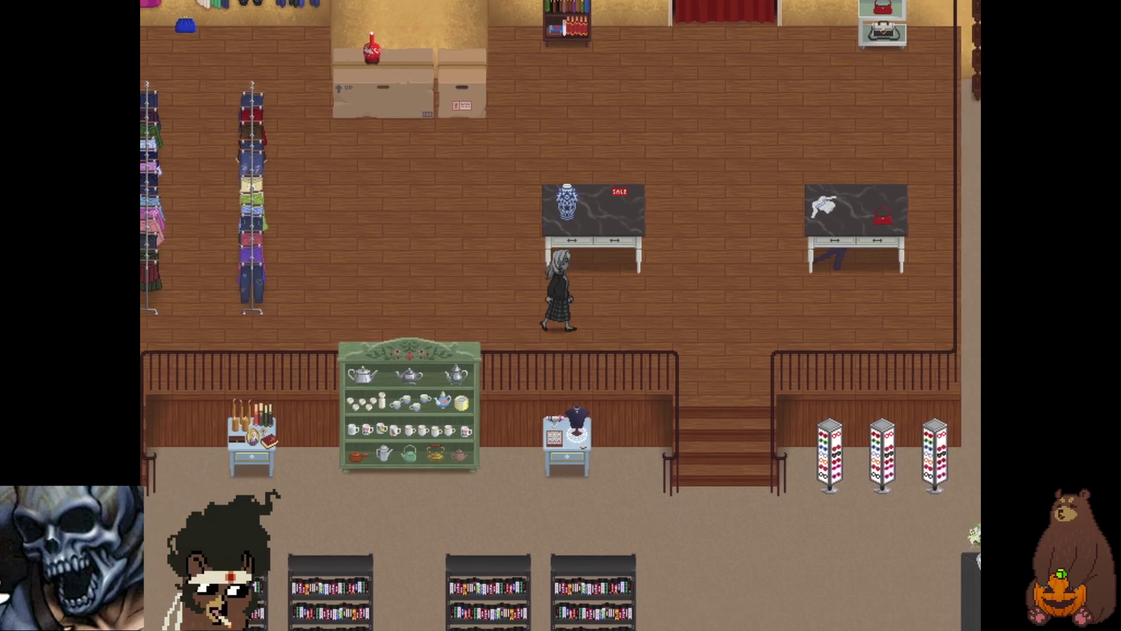
{"action": "key", "text": "Left"}
{"action": "key", "text": "Up"}
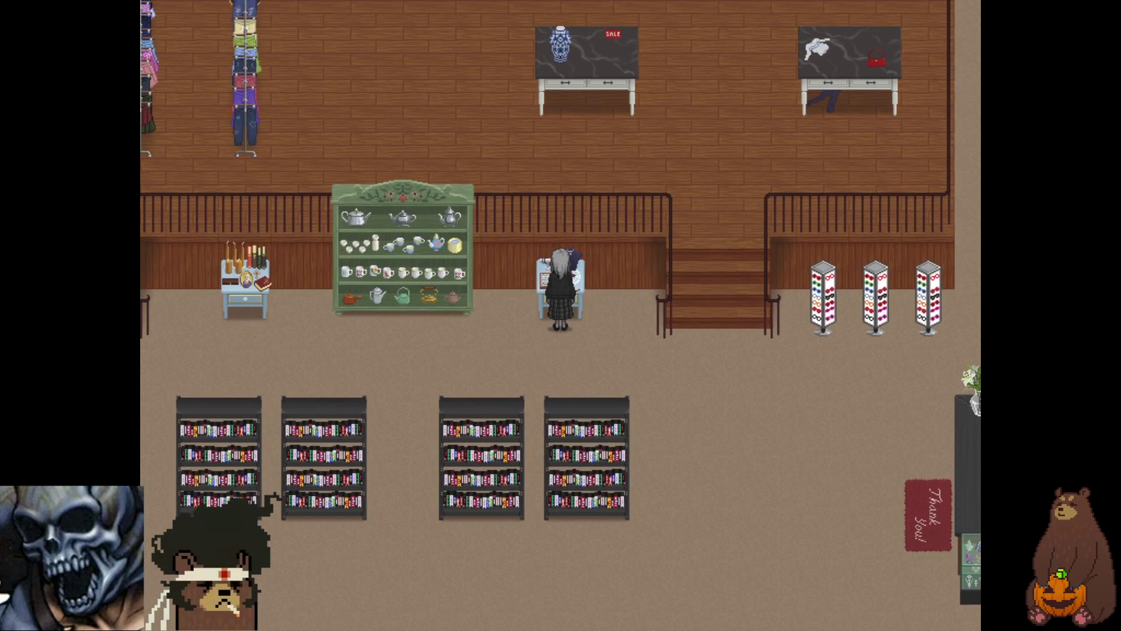
{"action": "key", "text": "Return"}
{"action": "key", "text": "Return"}
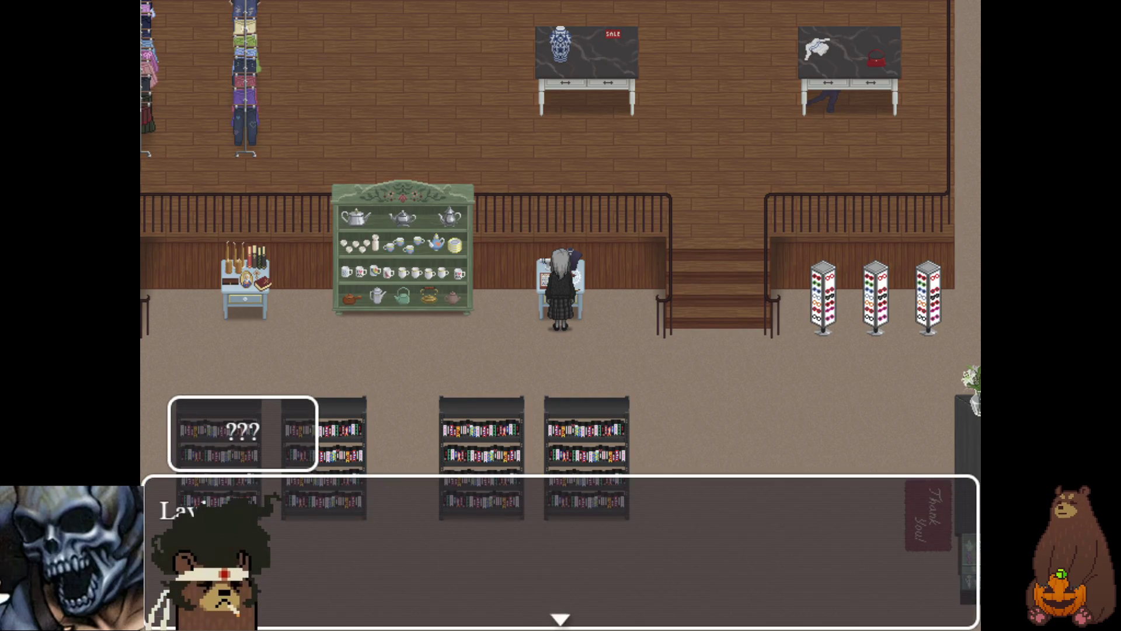
- Play through the Stone Pendant conversation to its end
{"action": "key", "text": "Return"}
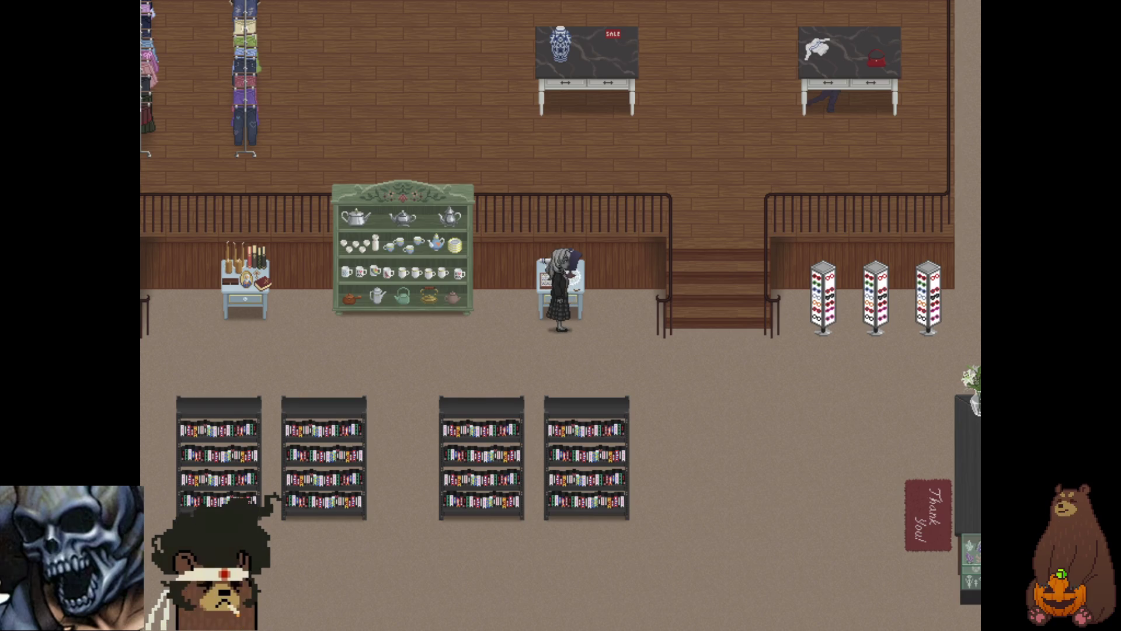
{"action": "key", "text": "Return"}
{"action": "key", "text": "Return"}
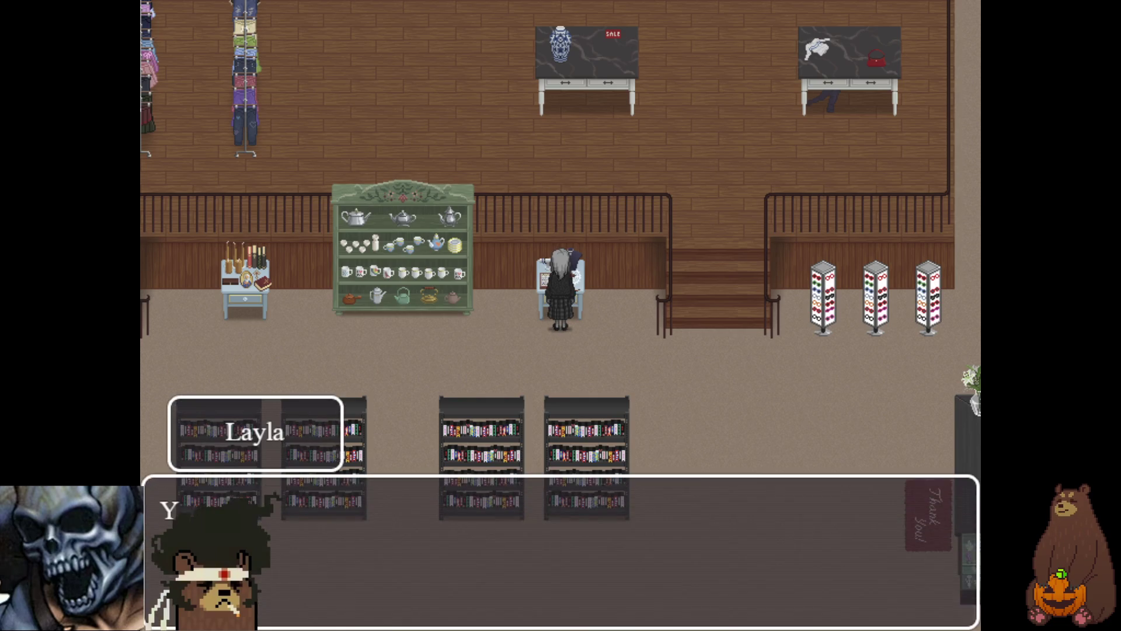
{"action": "key", "text": "Return"}
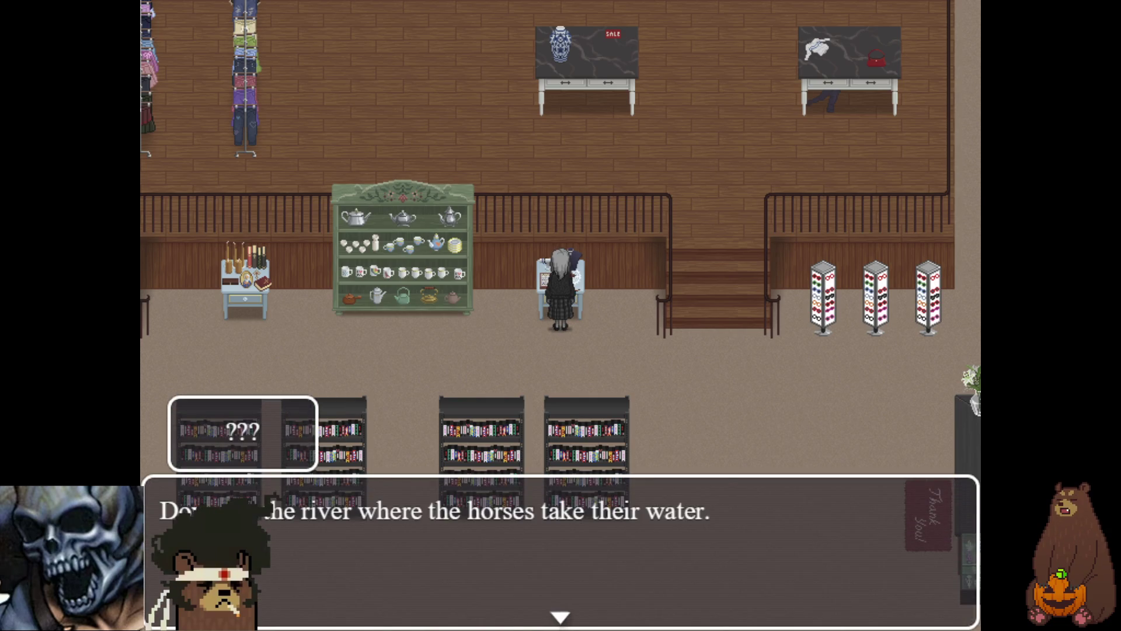
{"action": "key", "text": "Return"}
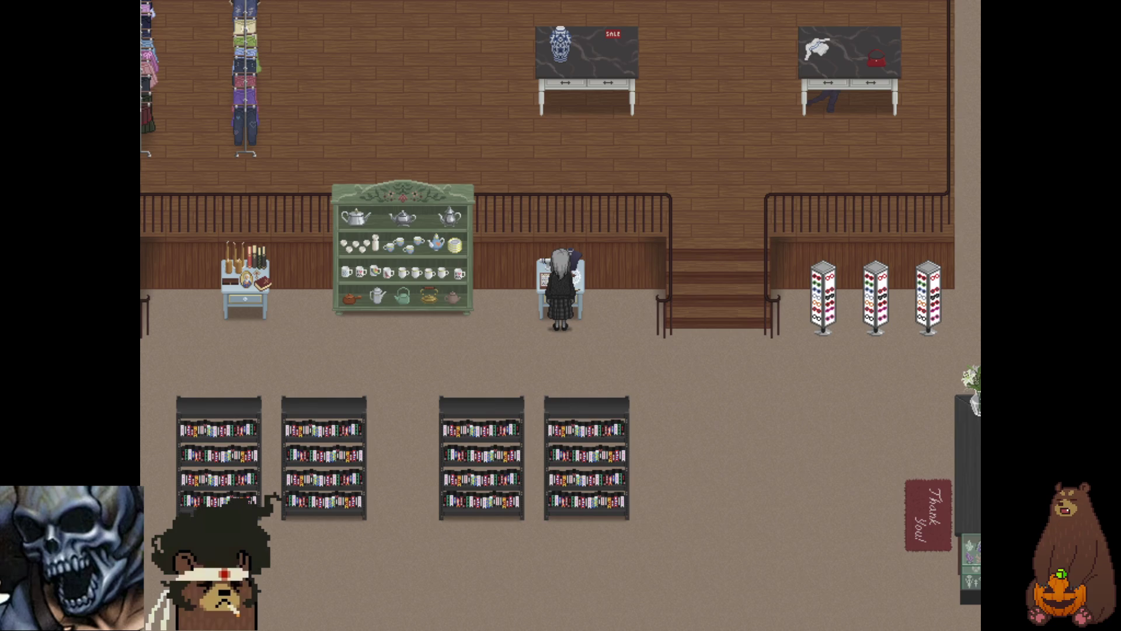
{"action": "key", "text": "Return"}
{"action": "key", "text": "Return"}
{"action": "key", "text": "Return"}
{"action": "key", "text": "Return"}
{"action": "key", "text": "Return"}
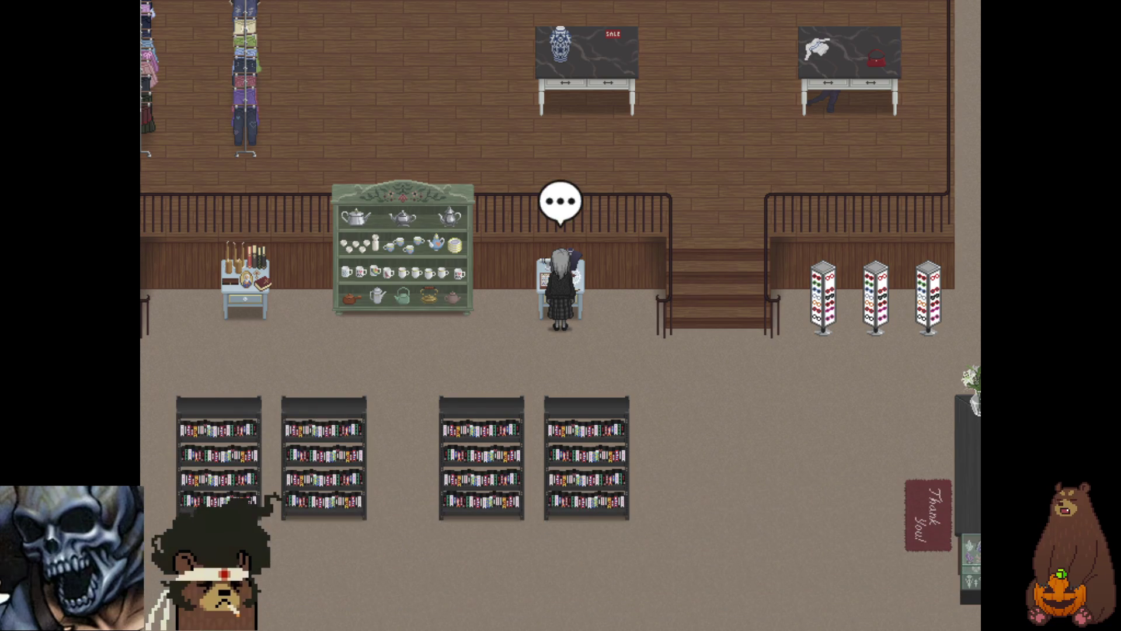
{"action": "key", "text": "Return"}
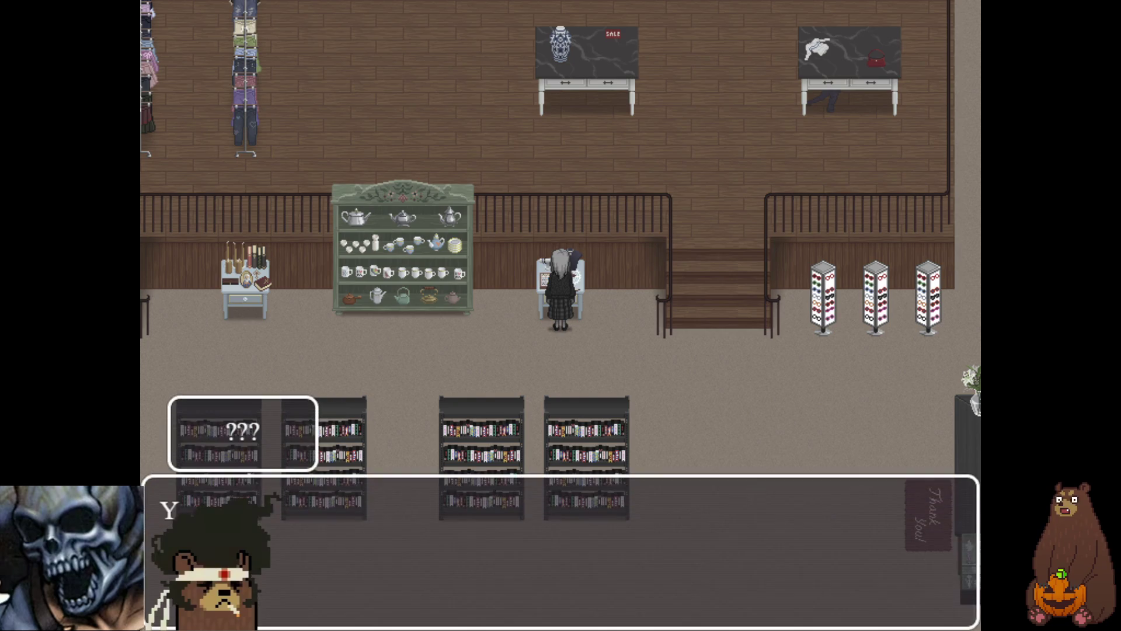
{"action": "key", "text": "Return"}
{"action": "key", "text": "Return"}
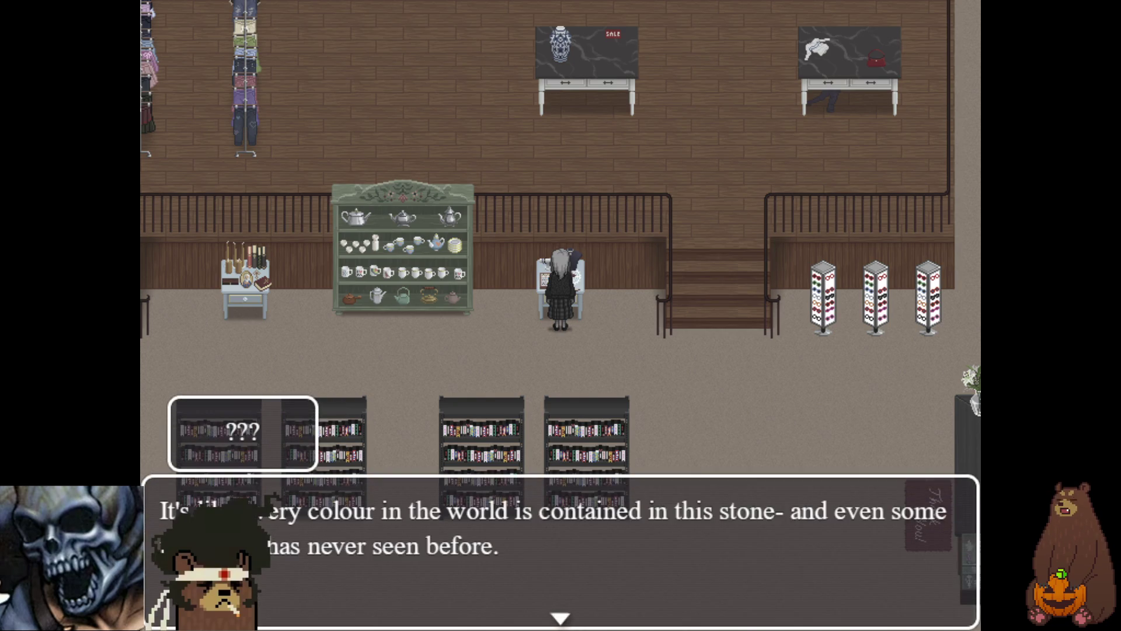
{"action": "key", "text": "Return"}
{"action": "key", "text": "Return"}
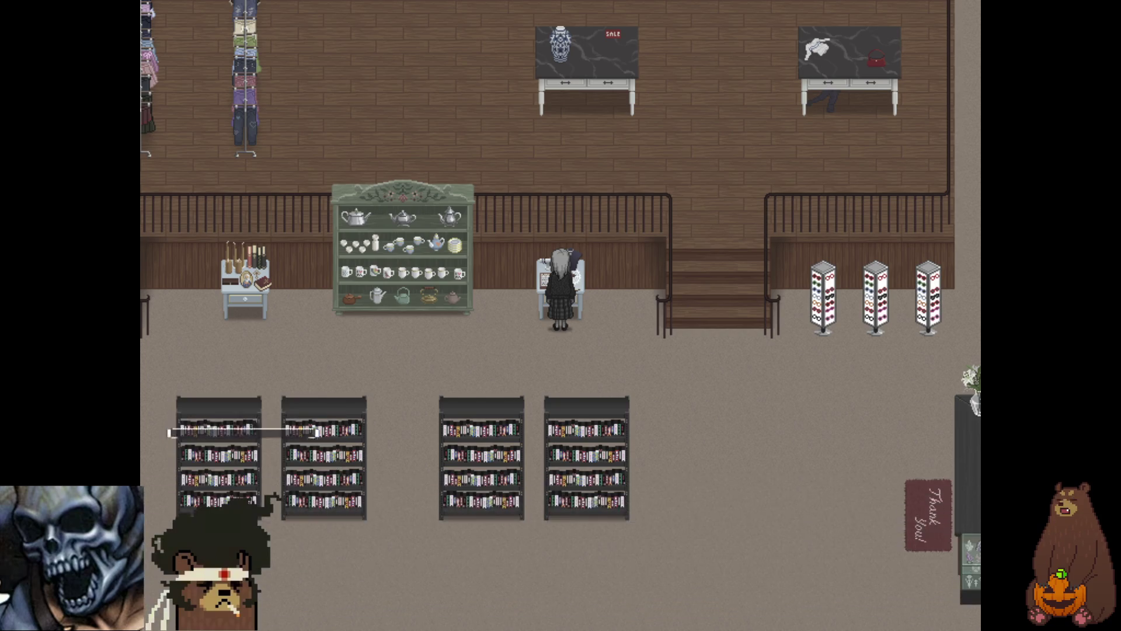
{"action": "key", "text": "Return"}
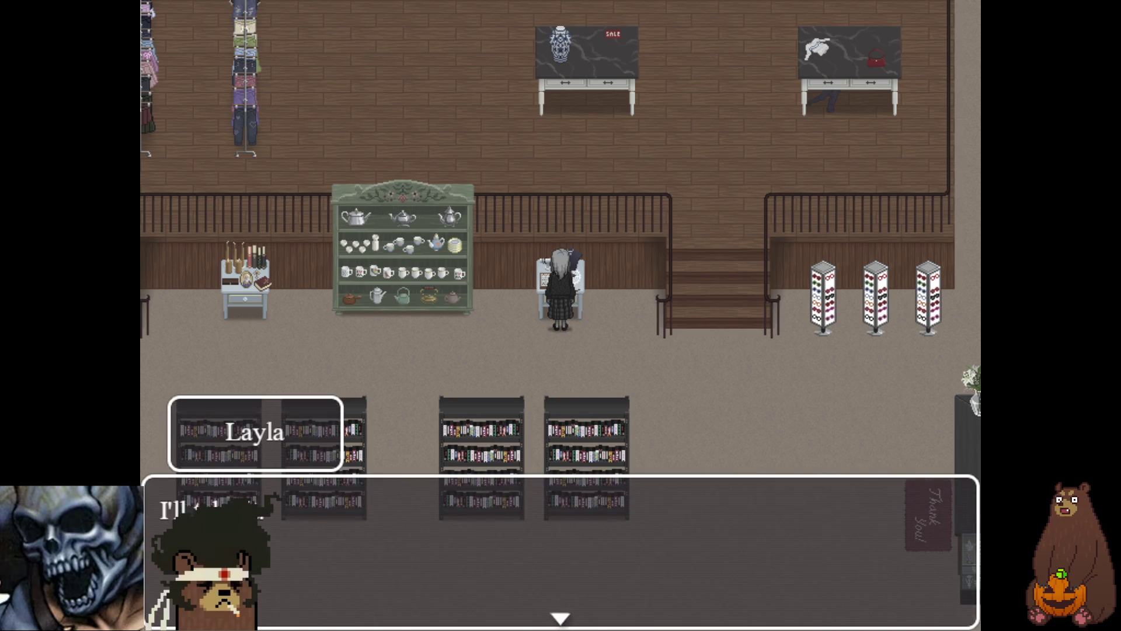
{"action": "key", "text": "Return"}
{"action": "key", "text": "Return"}
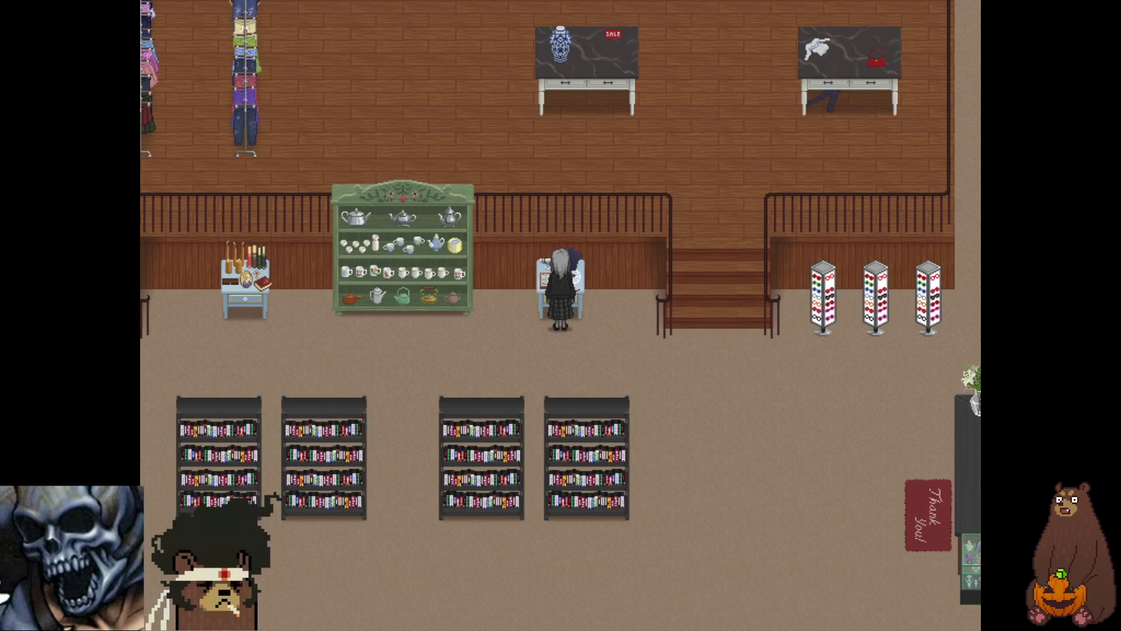
- Walk toward the counter, check the Save slots in the menu, cancel, and return to windowed mode
{"action": "key", "text": "Down"}
{"action": "key", "text": "Right"}
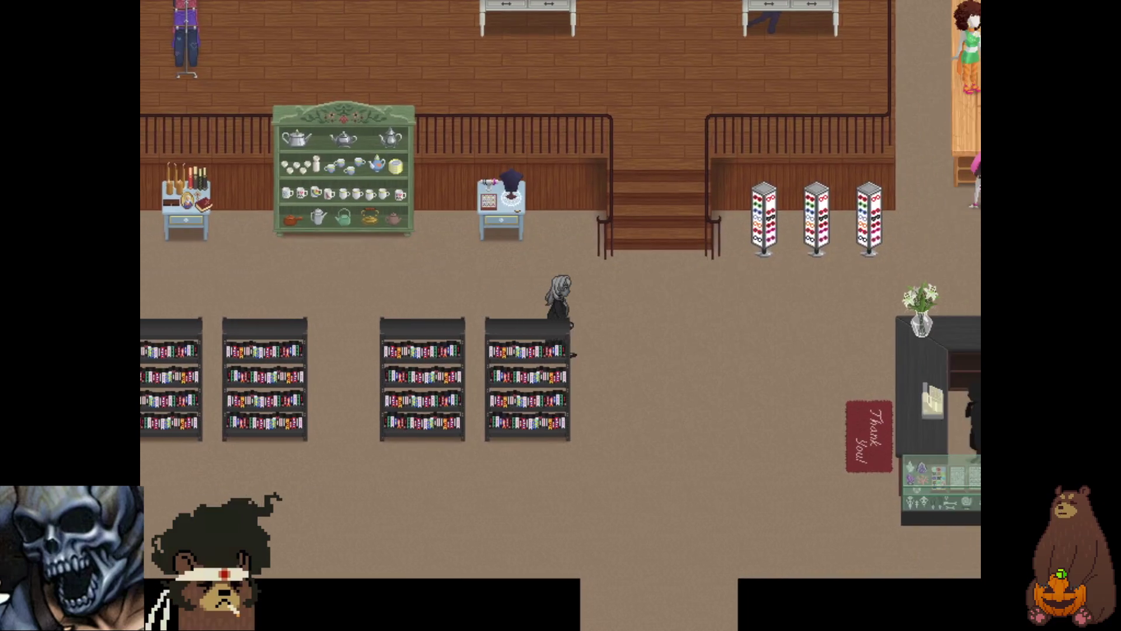
{"action": "key", "text": "Escape"}
{"action": "key", "text": "Up"}
{"action": "key", "text": "Up"}
{"action": "key", "text": "Return"}
{"action": "key", "text": "Up"}
{"action": "key", "text": "Up"}
{"action": "key", "text": "Up"}
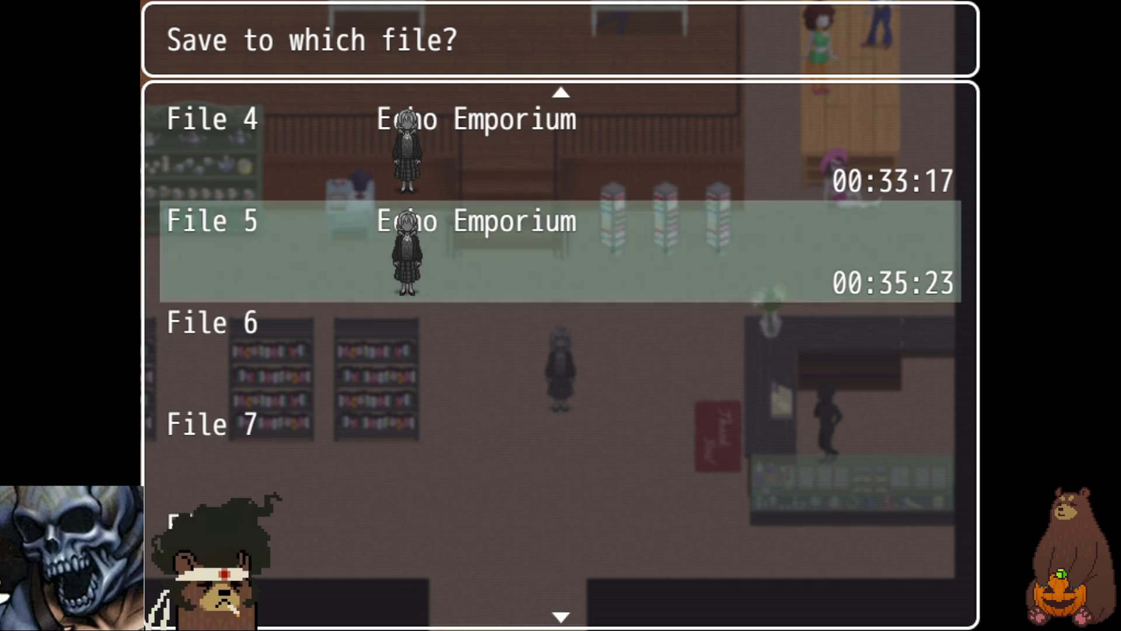
{"action": "key", "text": "Down"}
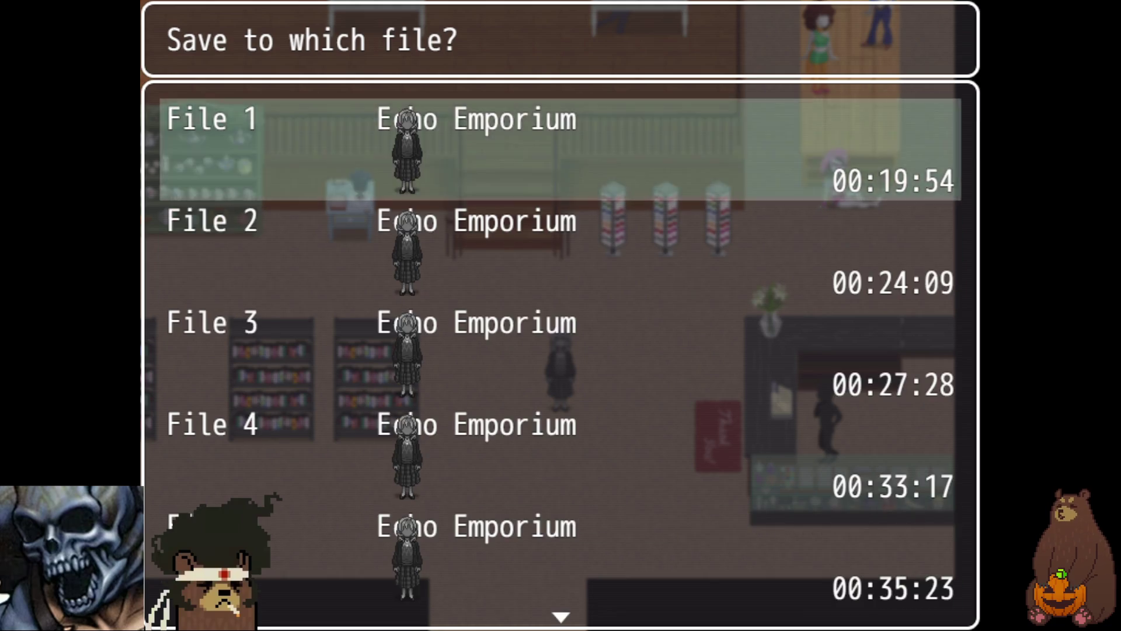
{"action": "key", "text": "Return"}
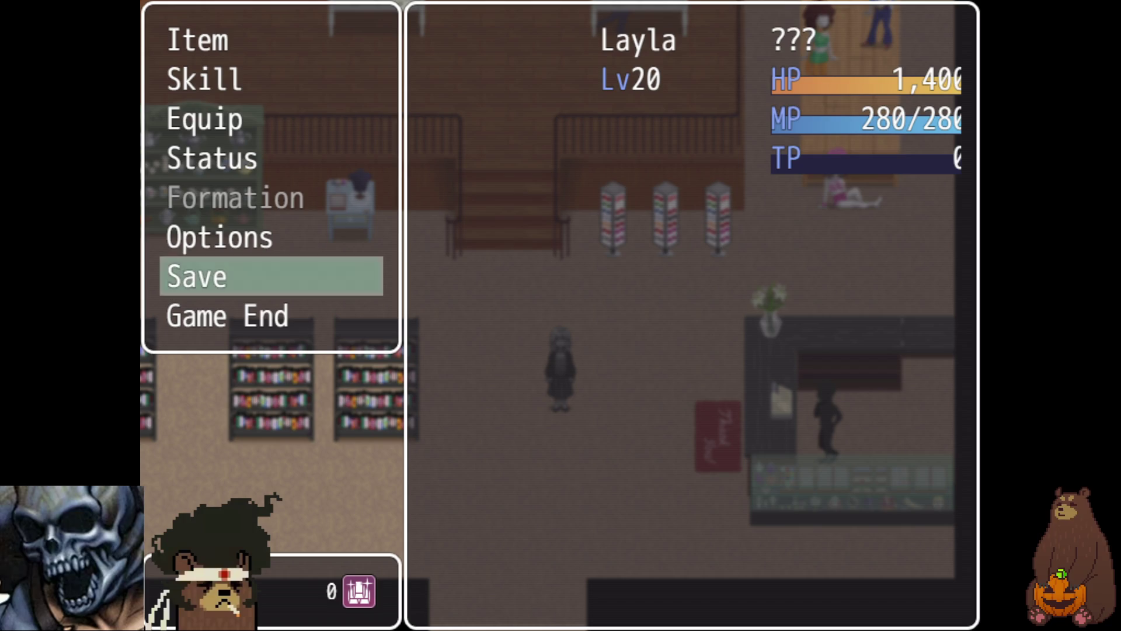
{"action": "key", "text": "Escape"}
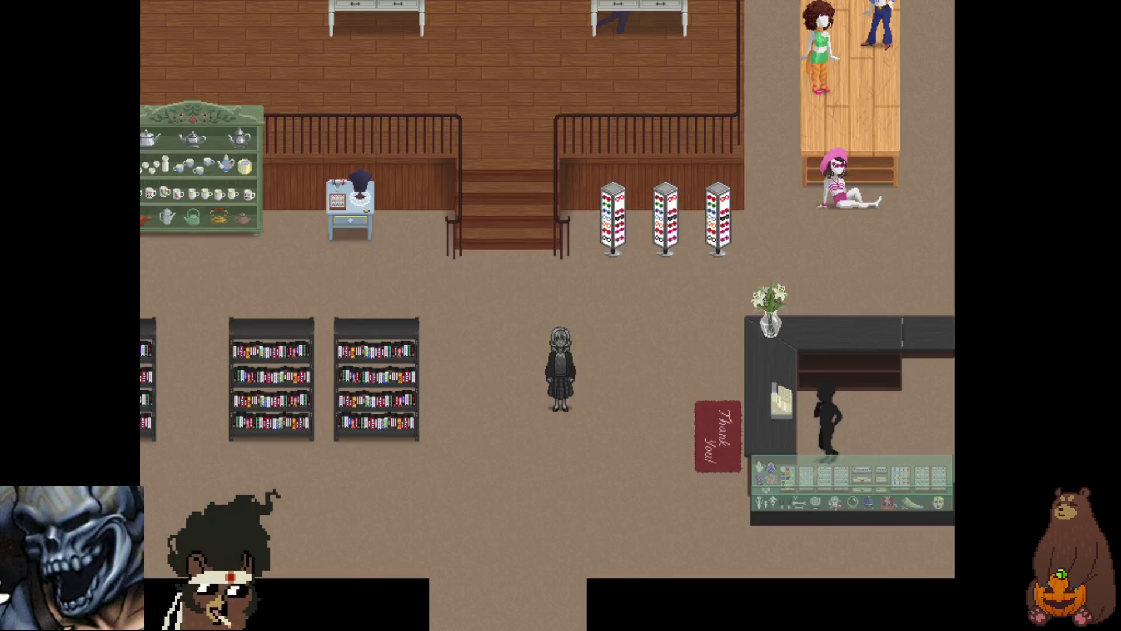
{"action": "key", "text": "F4"}
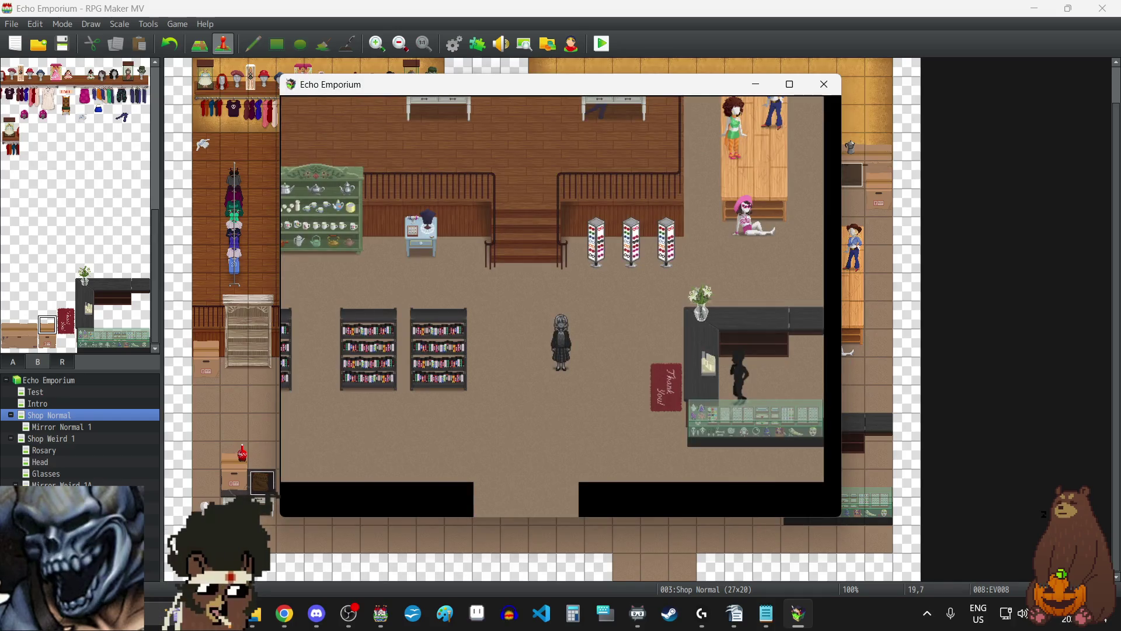
- Close the game and lower YEP_X_ExtMesPack1's Sound Volume parameter from 10 to 5
{"action": "left_click", "coordinate": [816, 100]}
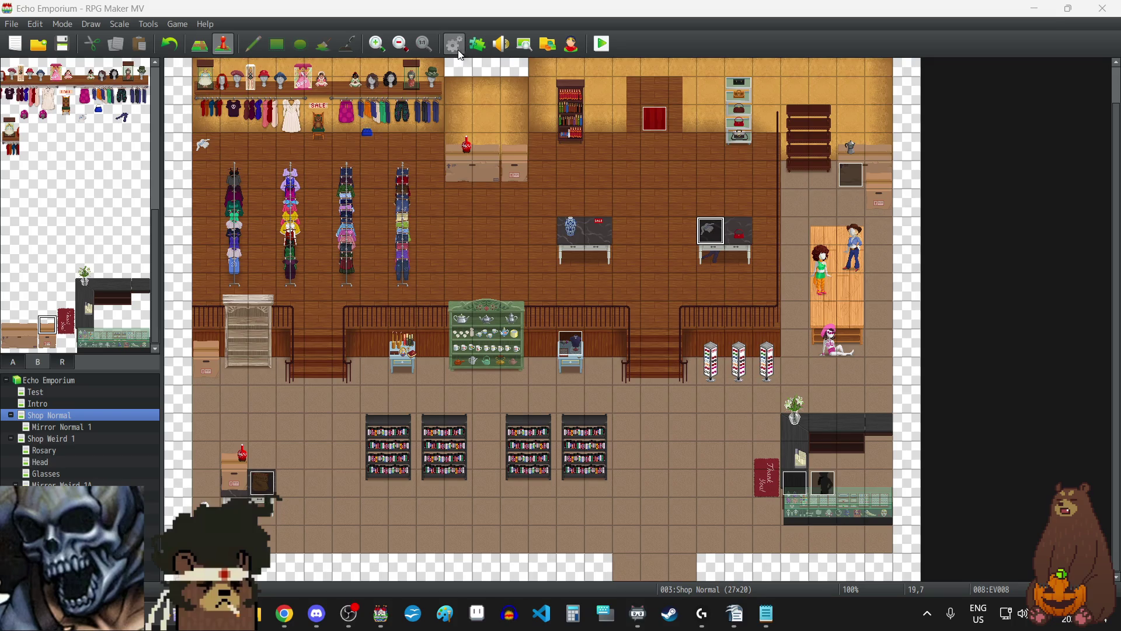
{"action": "left_click", "coordinate": [478, 52]}
{"action": "double_click", "coordinate": [497, 192]}
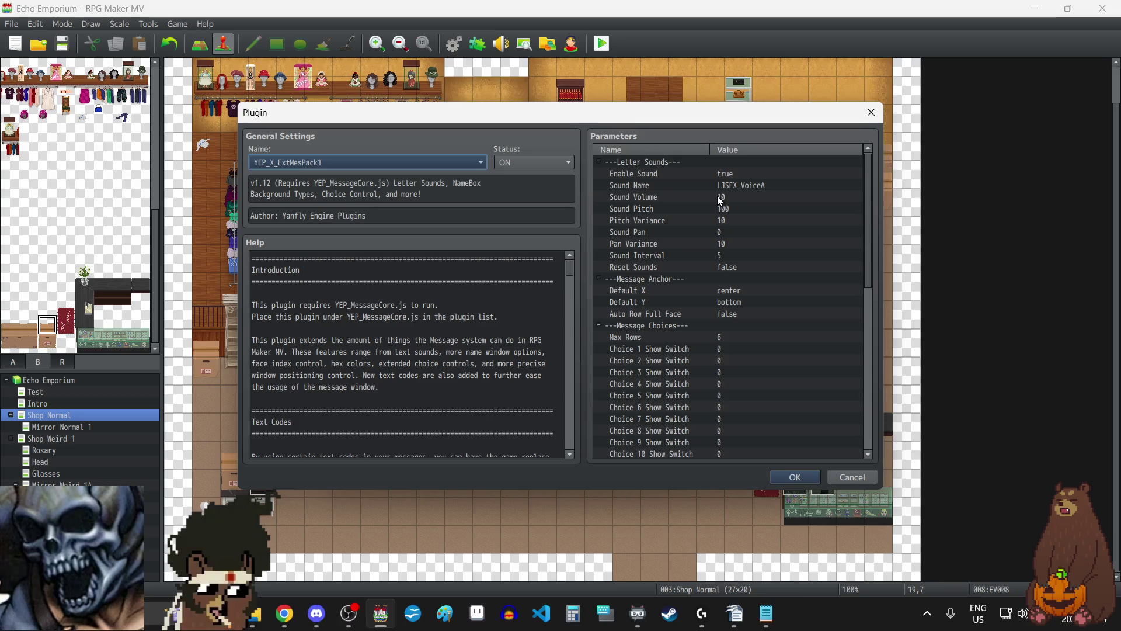
{"action": "left_click", "coordinate": [717, 196]}
{"action": "double_click", "coordinate": [717, 197]}
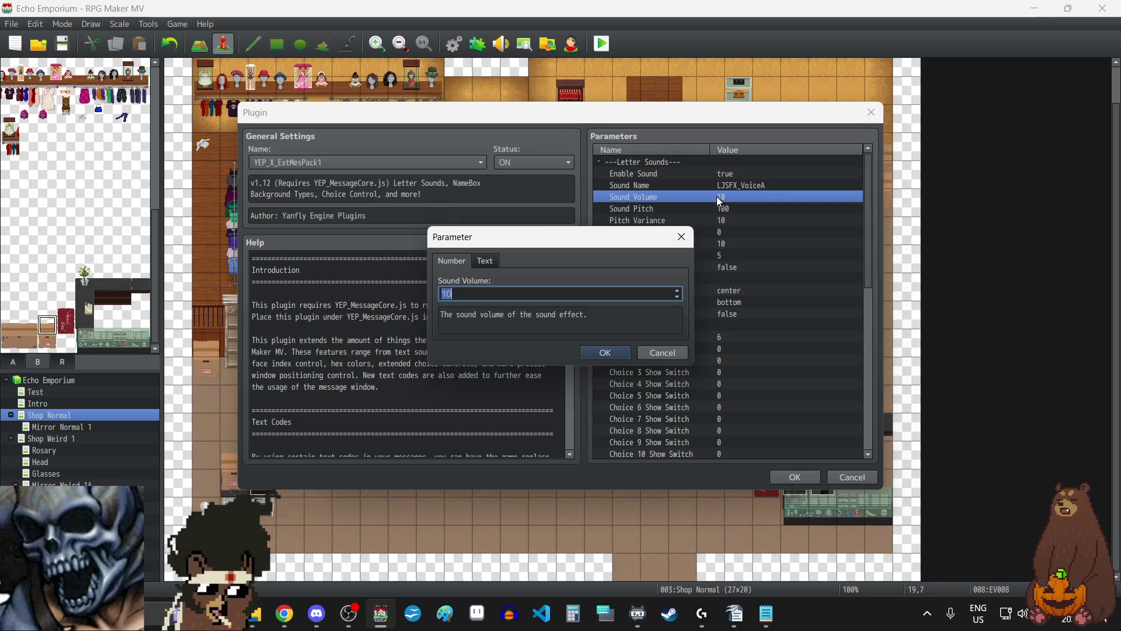
{"action": "left_click", "coordinate": [677, 301]}
{"action": "type", "text": "5"}
{"action": "left_click", "coordinate": [602, 353]}
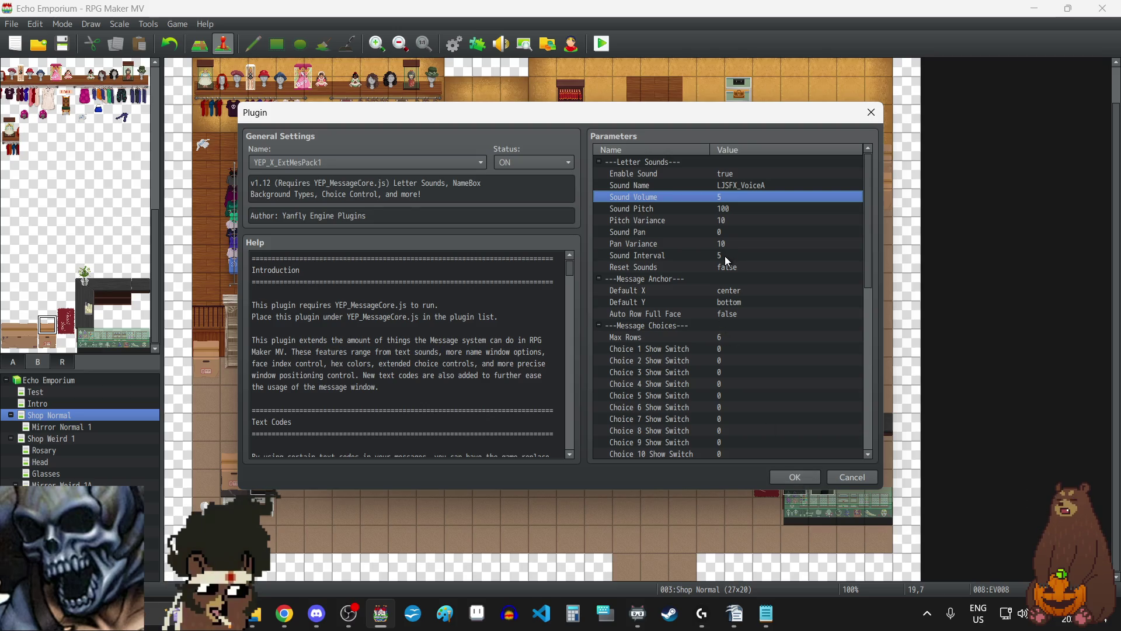
- Confirm the plugin changes and launch a fresh playtest
{"action": "left_click", "coordinate": [804, 478]}
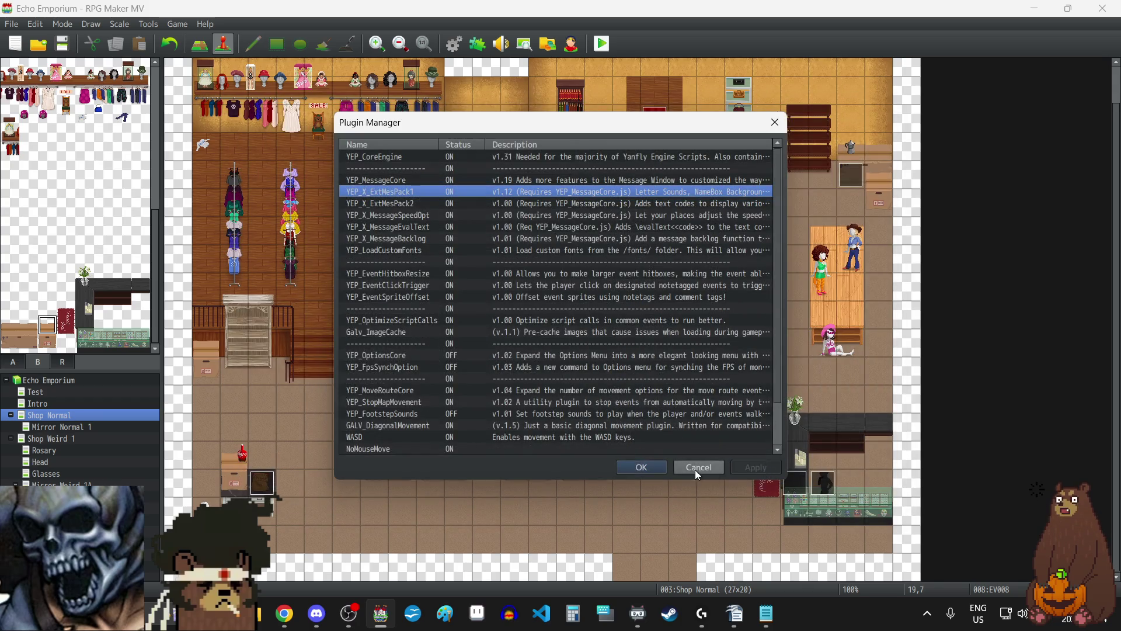
{"action": "left_click", "coordinate": [641, 467]}
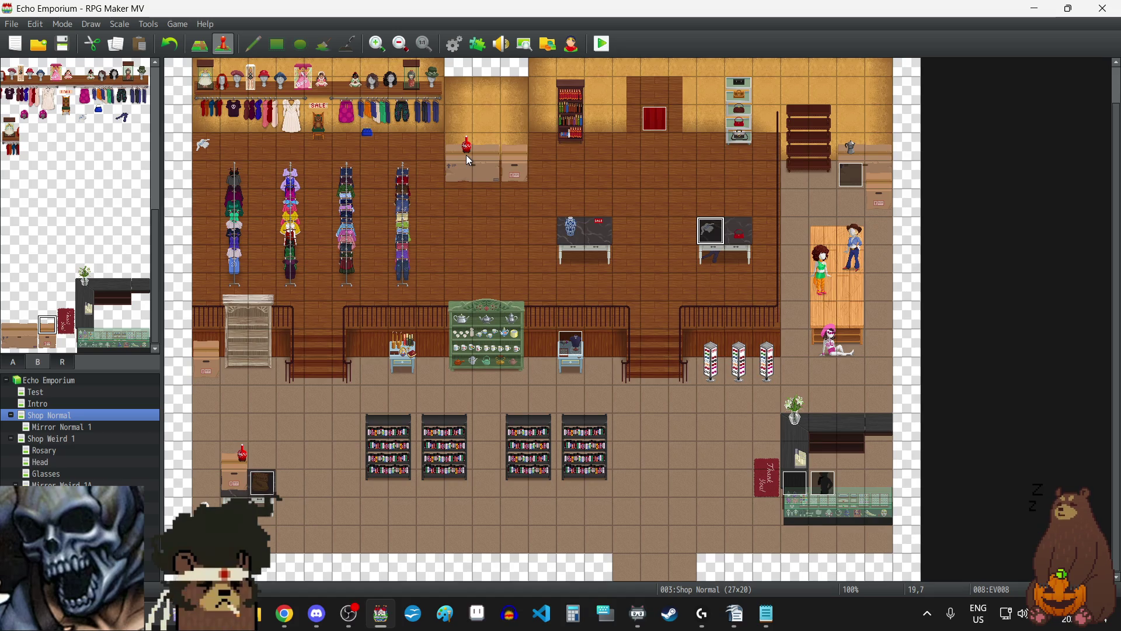
{"action": "left_click", "coordinate": [602, 44]}
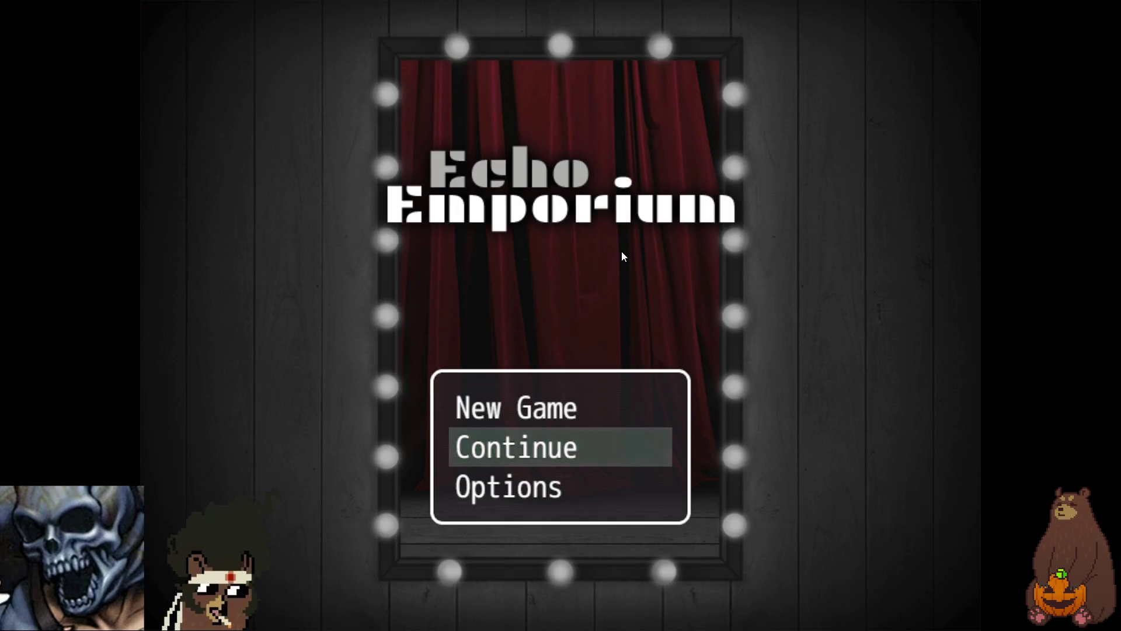
- Lower the game's audio volumes to 60% in the title-screen Options
{"action": "key", "text": "Down"}
{"action": "key", "text": "Return"}
{"action": "key", "text": "Down"}
{"action": "key", "text": "Down"}
{"action": "key", "text": "Down"}
{"action": "key", "text": "Left"}
{"action": "key", "text": "Down"}
{"action": "key", "text": "Left"}
{"action": "key", "text": "Down"}
{"action": "key", "text": "Left"}
{"action": "key", "text": "Down"}
{"action": "key", "text": "Left"}
{"action": "key", "text": "Left"}
{"action": "key", "text": "Up"}
{"action": "key", "text": "Left"}
{"action": "key", "text": "Up"}
{"action": "key", "text": "Left"}
{"action": "key", "text": "Up"}
{"action": "key", "text": "Left"}
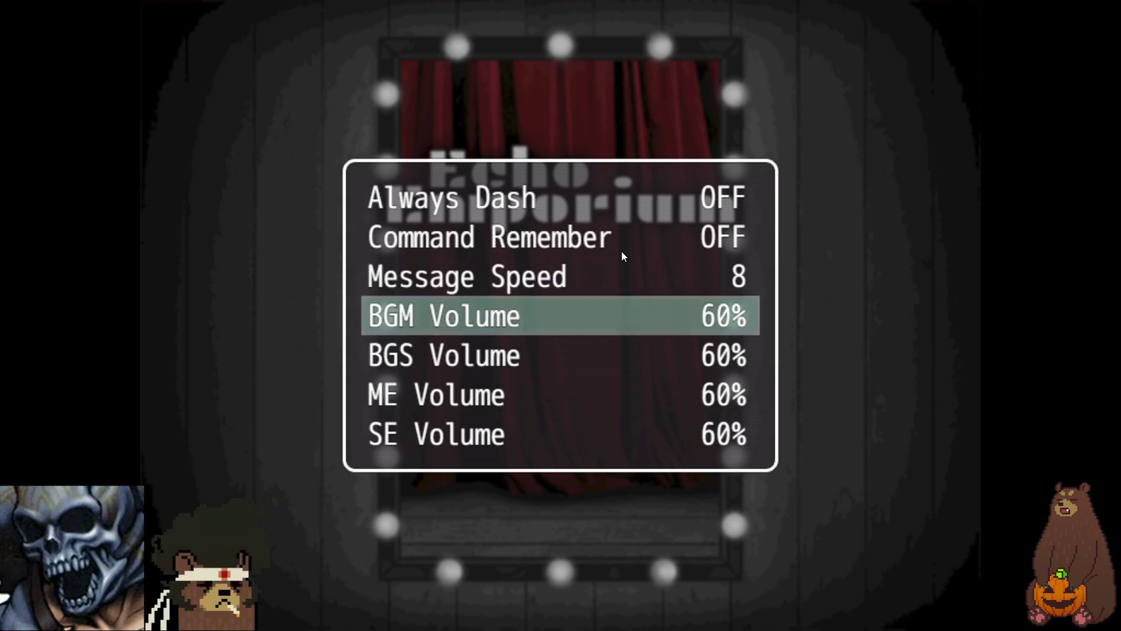
{"action": "key", "text": "Escape"}
- Choose Continue on the title menu and load save File 1
{"action": "key", "text": "Up"}
{"action": "key", "text": "Up"}
{"action": "key", "text": "Up"}
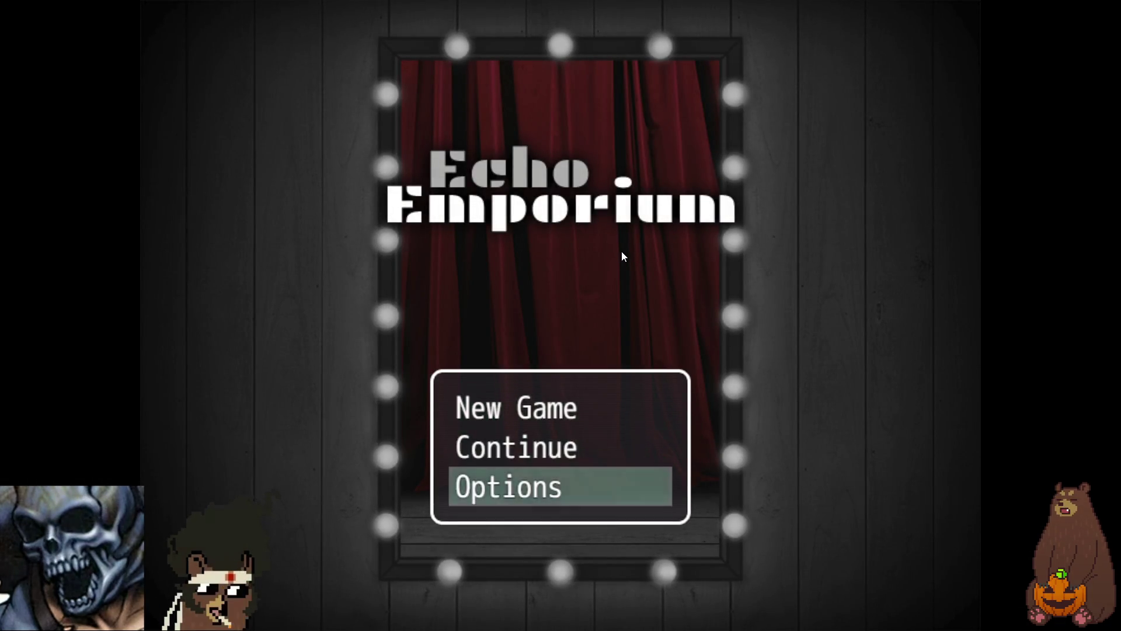
{"action": "key", "text": "Return"}
{"action": "key", "text": "Escape"}
{"action": "key", "text": "Up"}
{"action": "key", "text": "Up"}
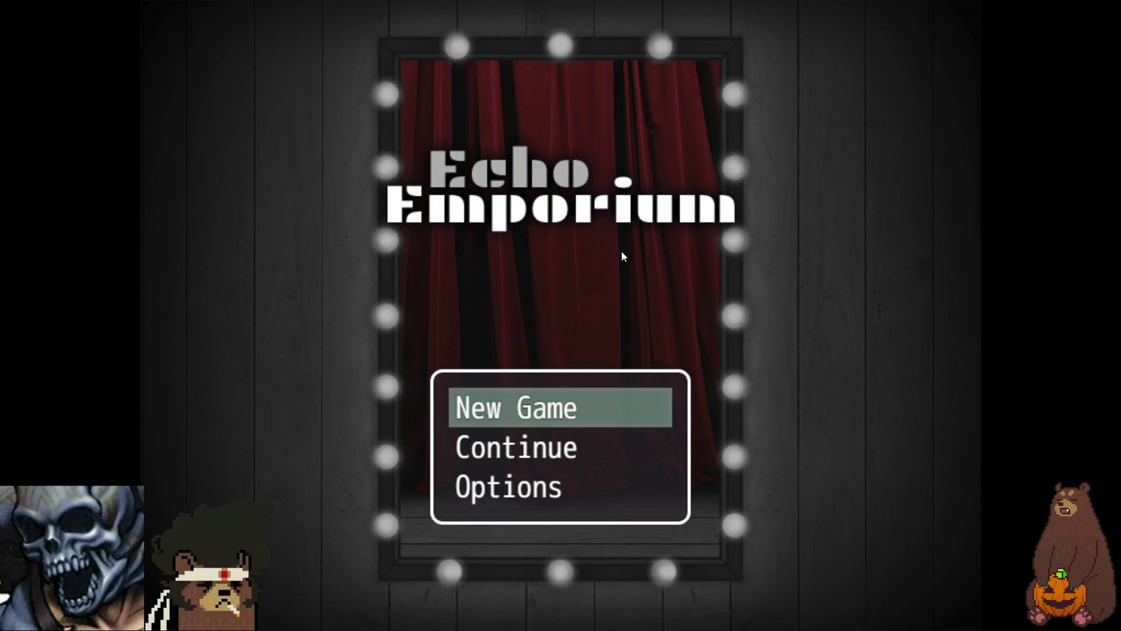
{"action": "key", "text": "Down"}
{"action": "key", "text": "Return"}
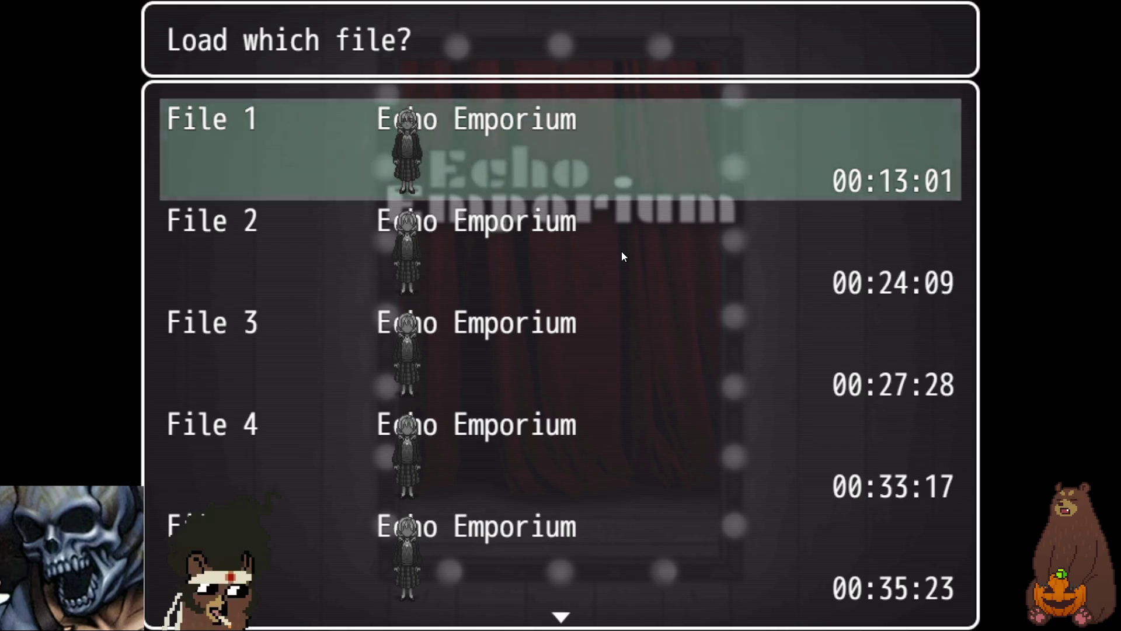
{"action": "key", "text": "Return"}
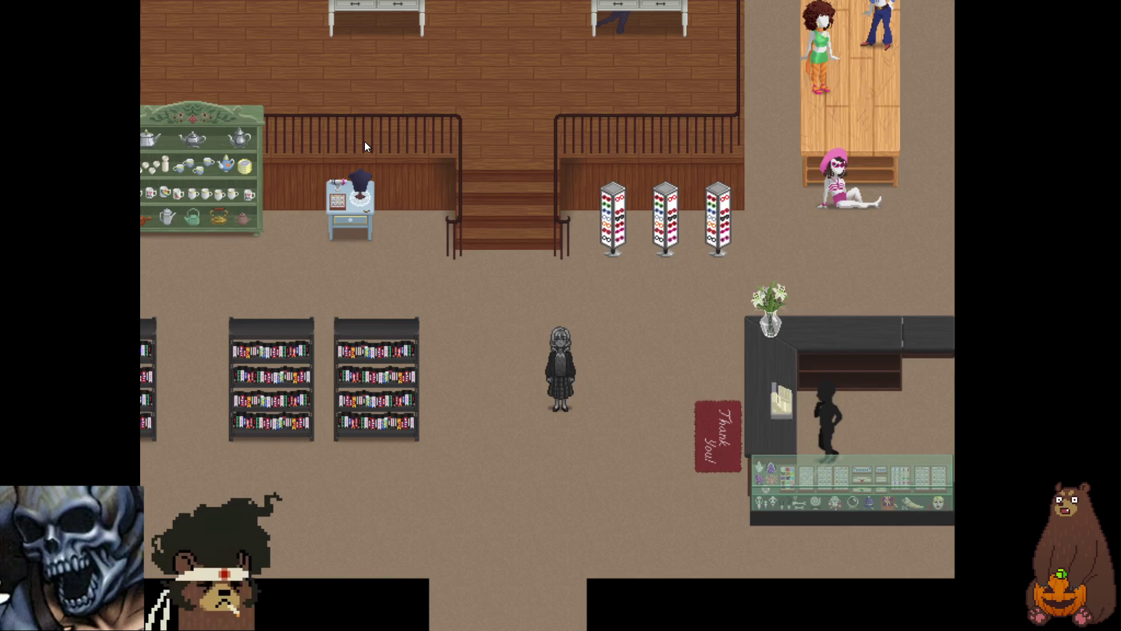
- Walk Layla onto the Thank You mat and play through the shopkeeper's fitting-room hint
{"action": "key", "text": "Right"}
{"action": "key", "text": "Right"}
{"action": "key", "text": "Down"}
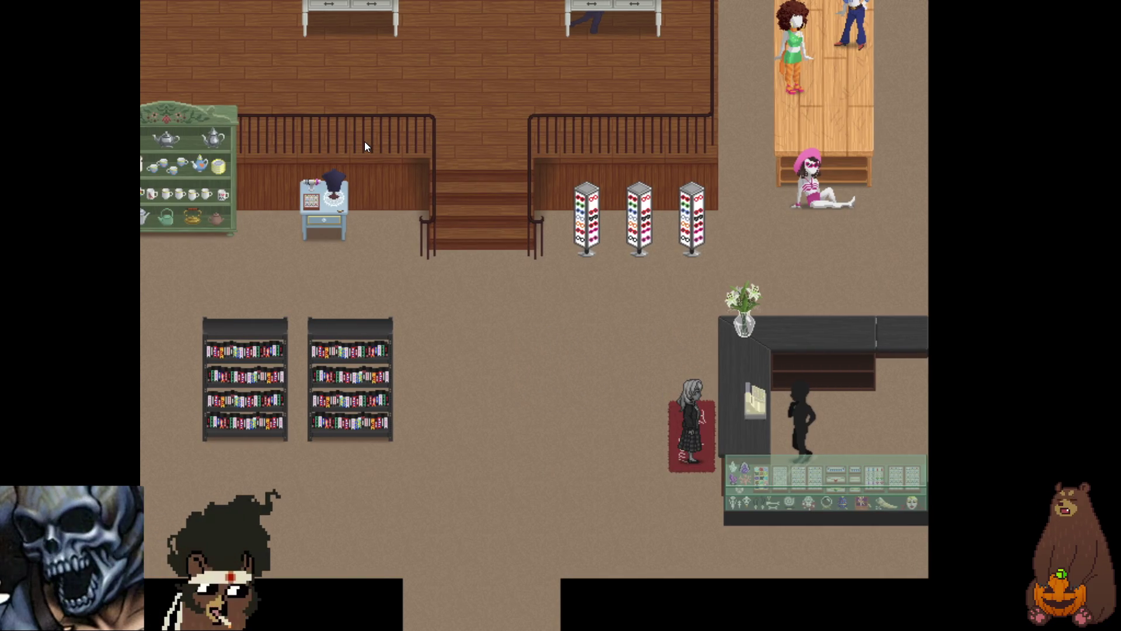
{"action": "key", "text": "Return"}
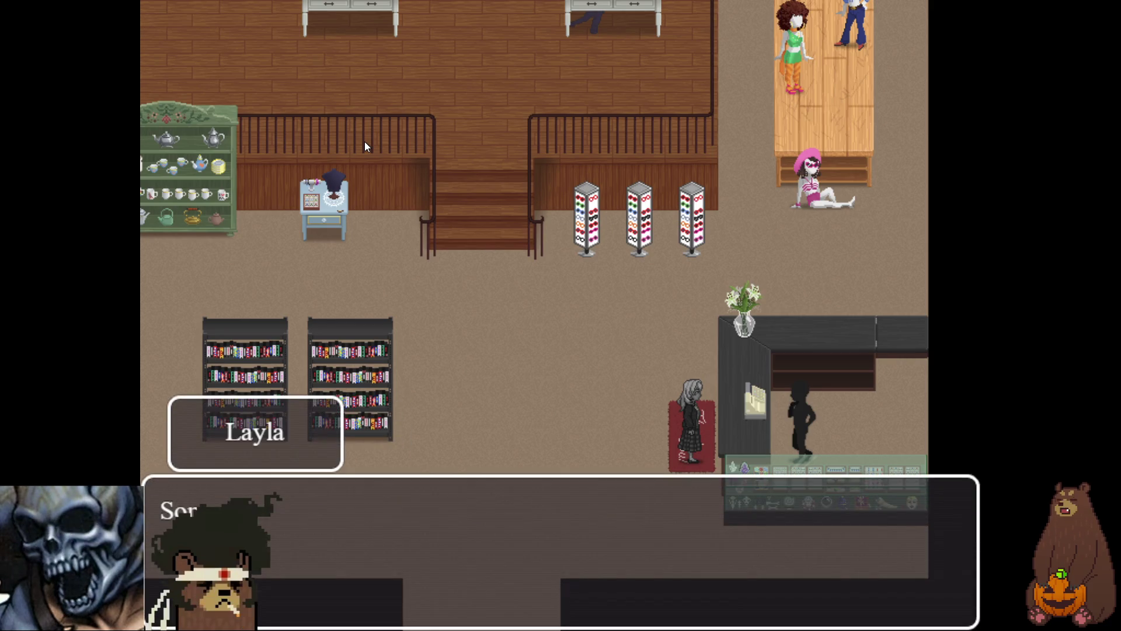
{"action": "key", "text": "Return"}
{"action": "key", "text": "Return"}
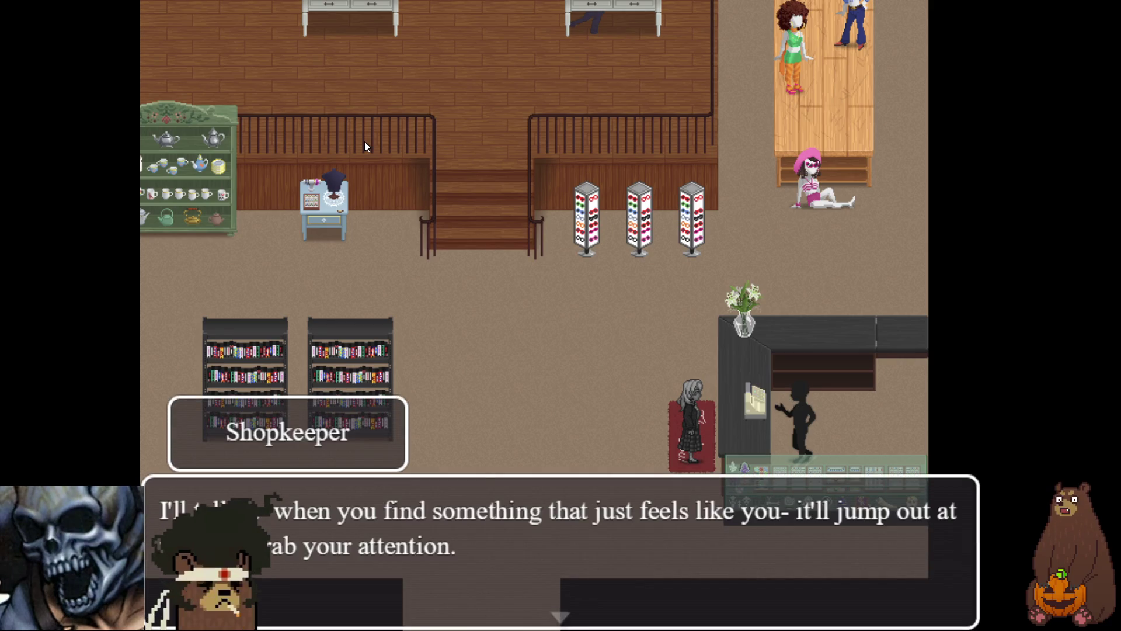
{"action": "key", "text": "Return"}
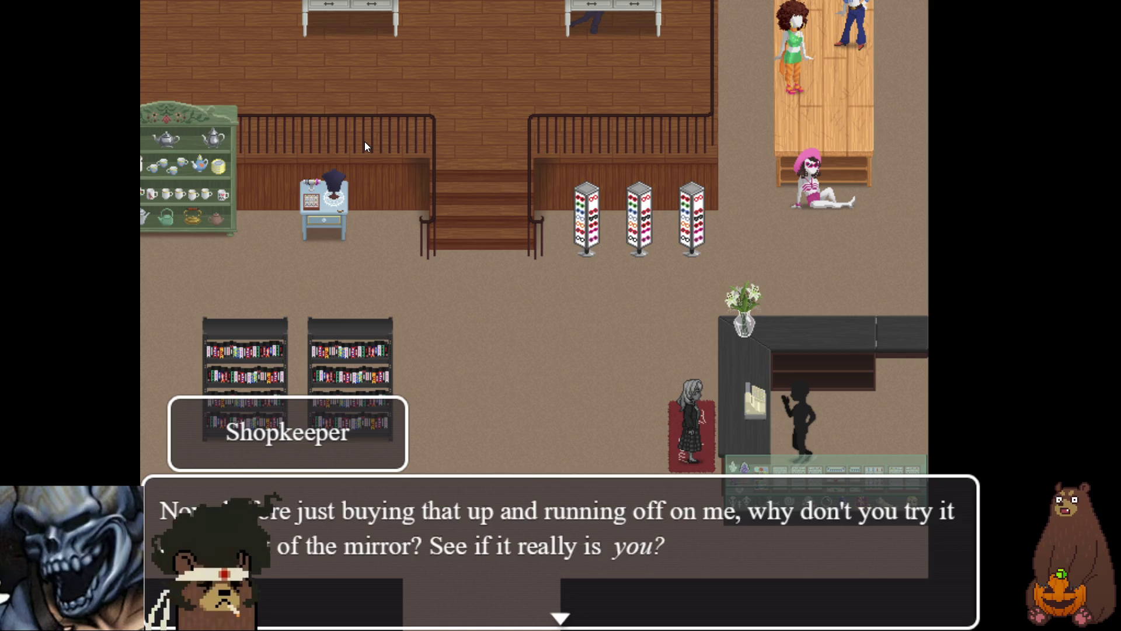
{"action": "key", "text": "Return"}
{"action": "key", "text": "Return"}
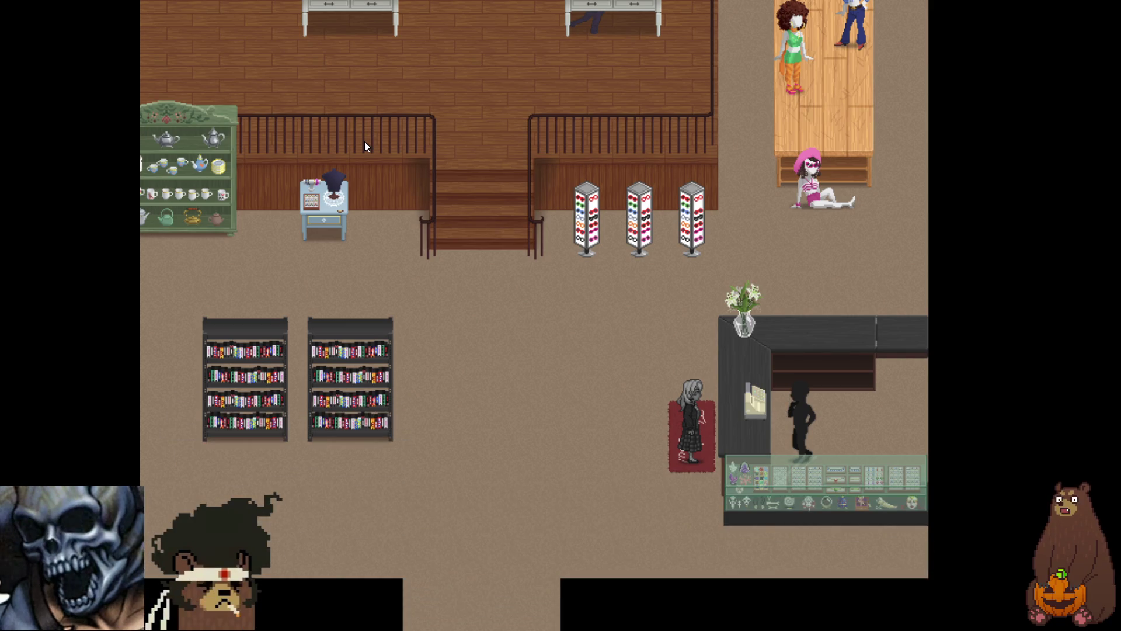
{"action": "key", "text": "Return"}
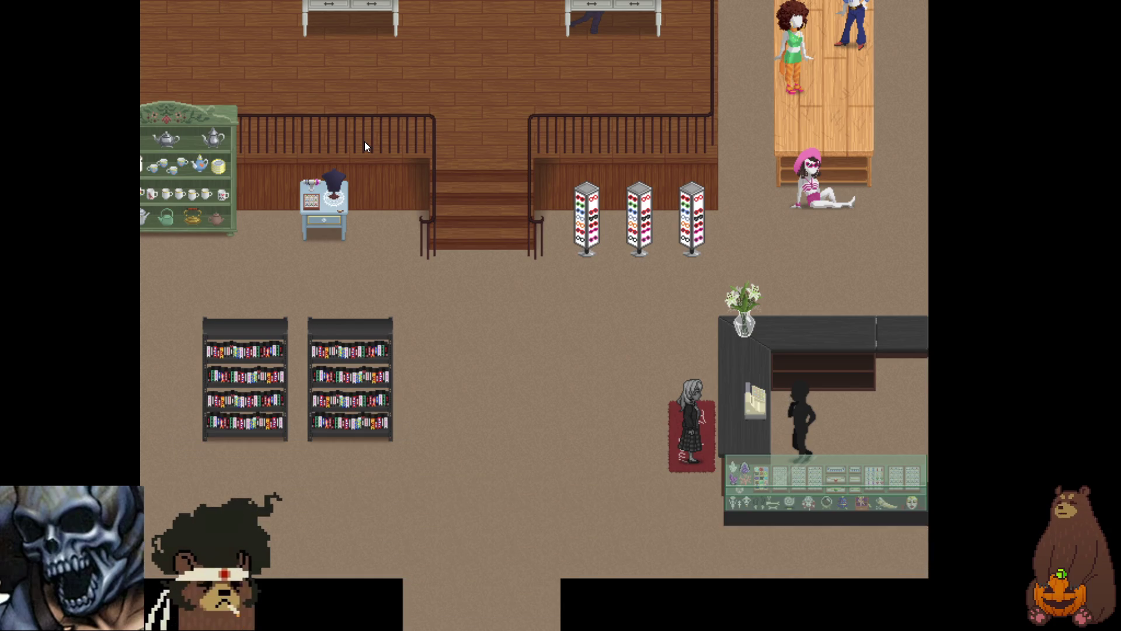
{"action": "key", "text": "Return"}
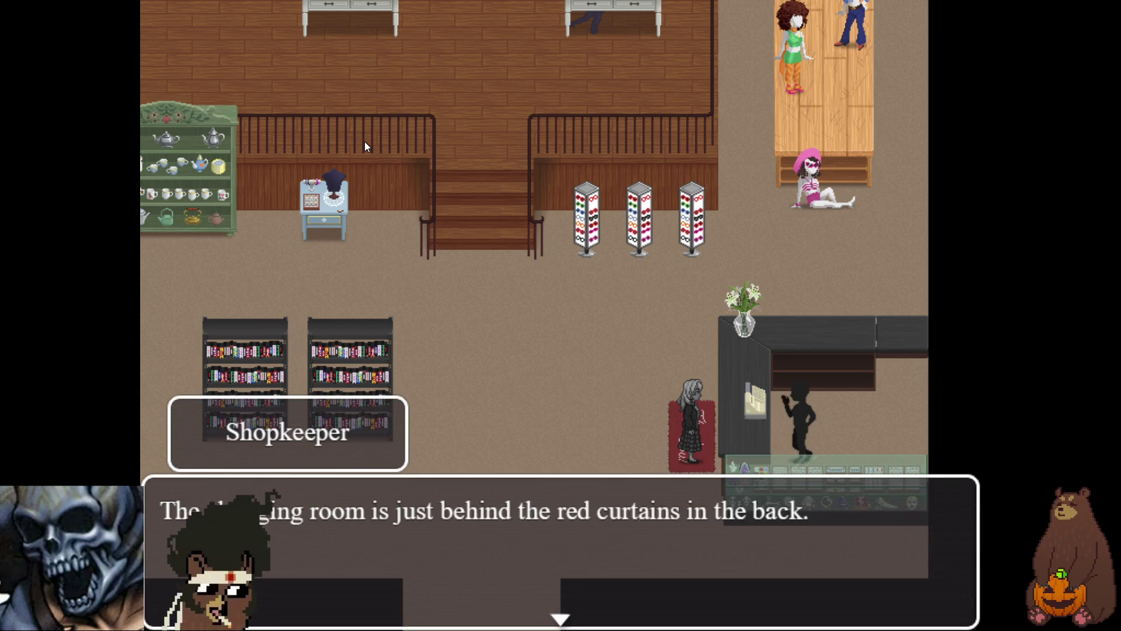
{"action": "key", "text": "Return"}
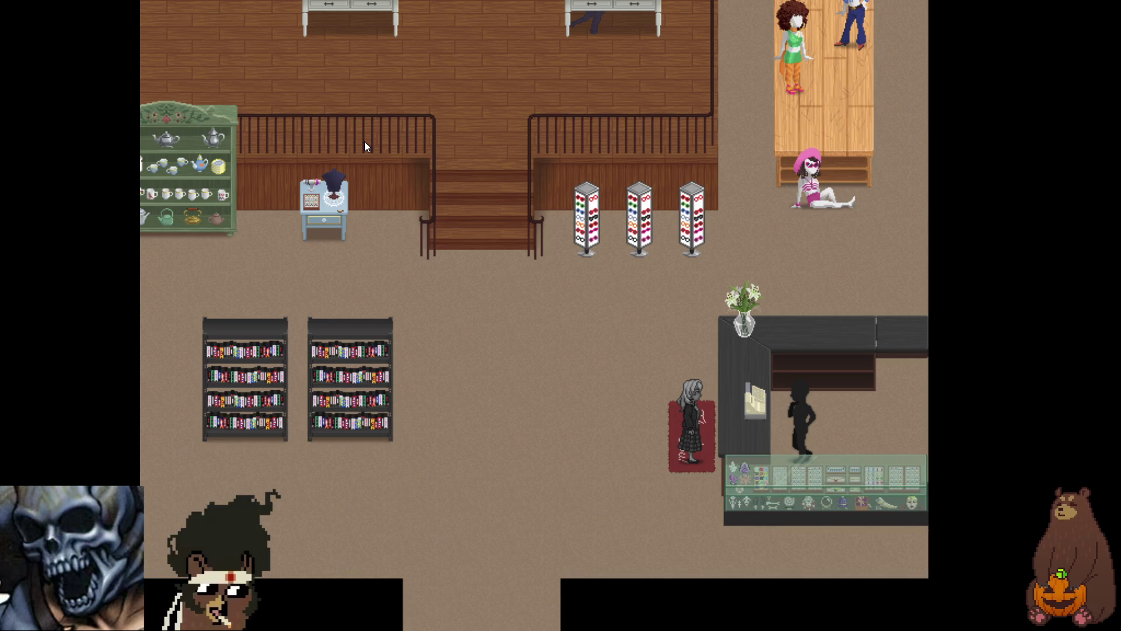
{"action": "key", "text": "Return"}
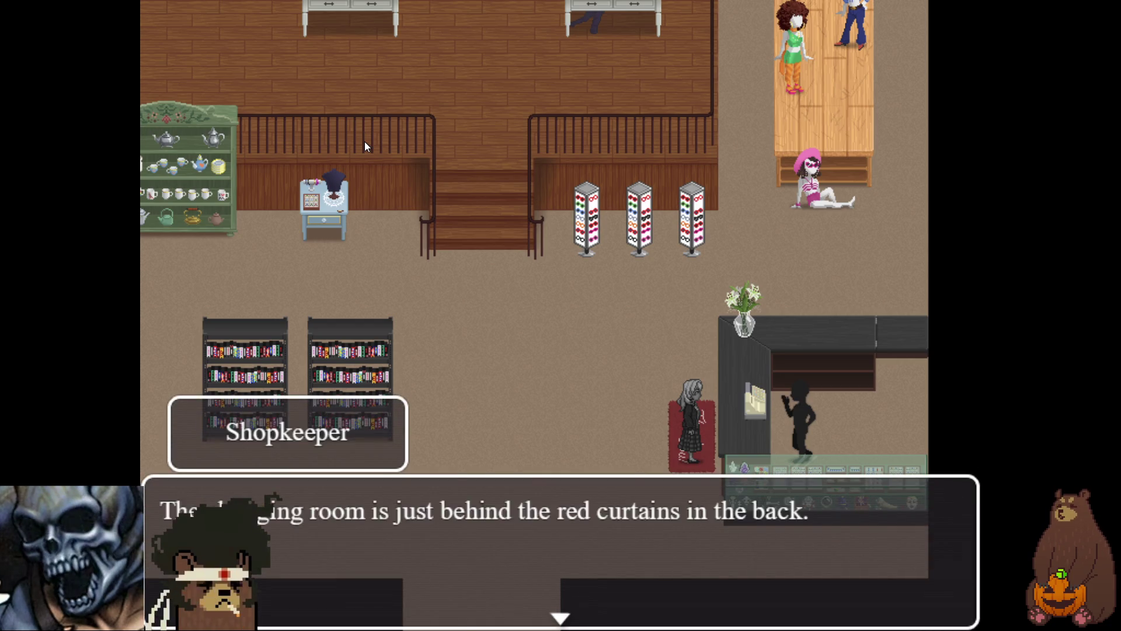
{"action": "key", "text": "Return"}
- Walk Layla off the mat and up the stairs into the upper room
{"action": "key", "text": "Up"}
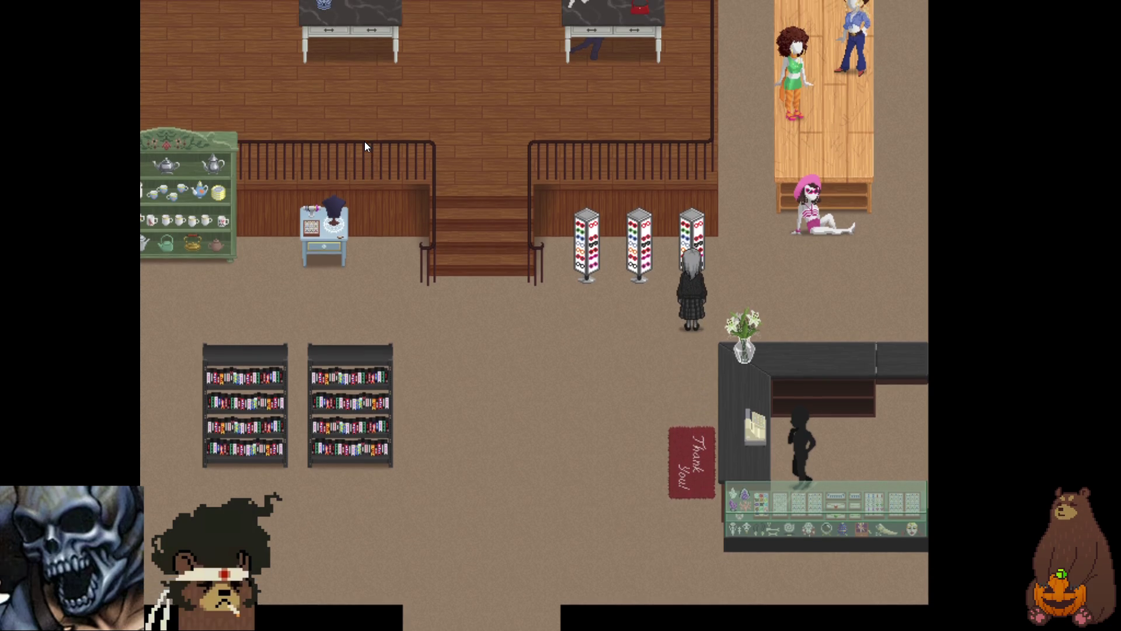
{"action": "key", "text": "Left"}
{"action": "key", "text": "Up"}
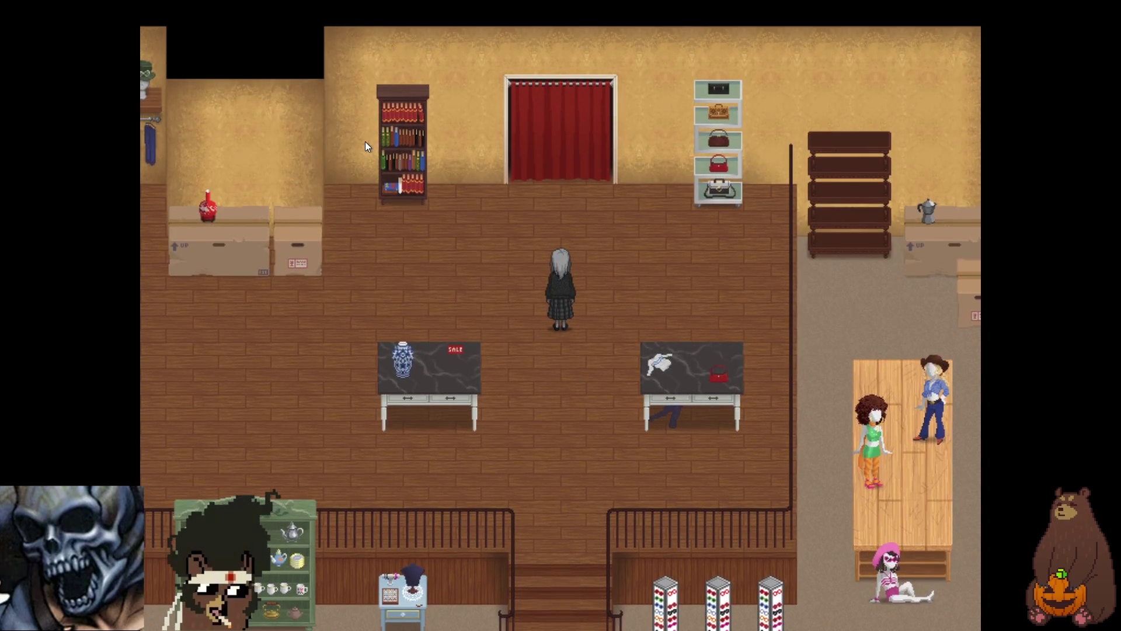
- Walk Layla through the red curtain and advance past the mirror scene's note-card messages
{"action": "key", "text": "Up"}
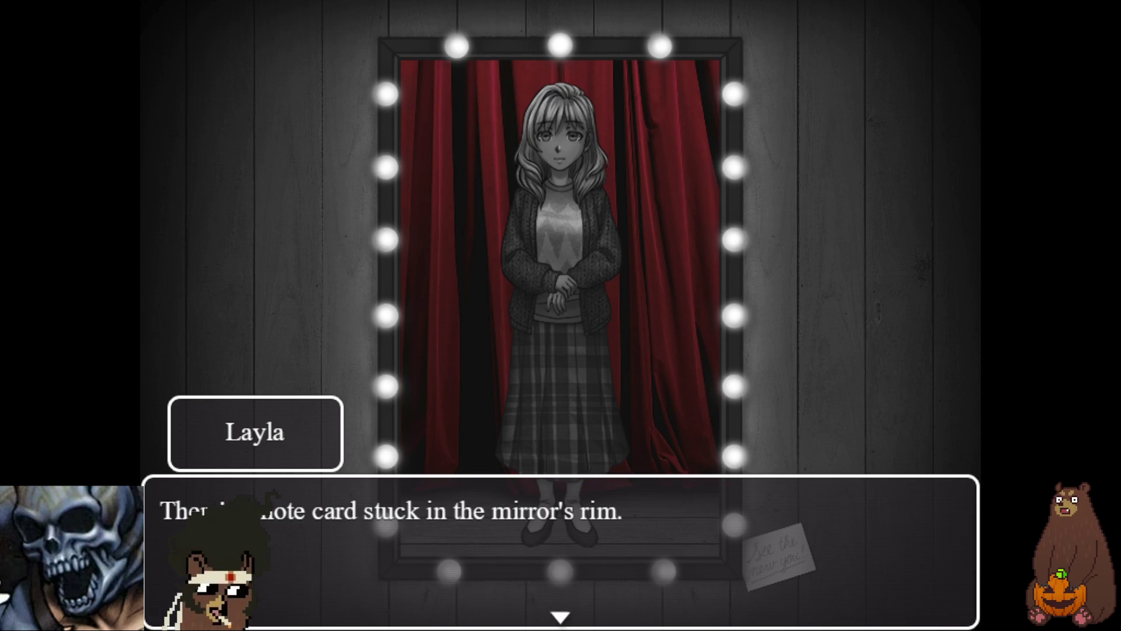
{"action": "left_click", "coordinate": [674, 356]}
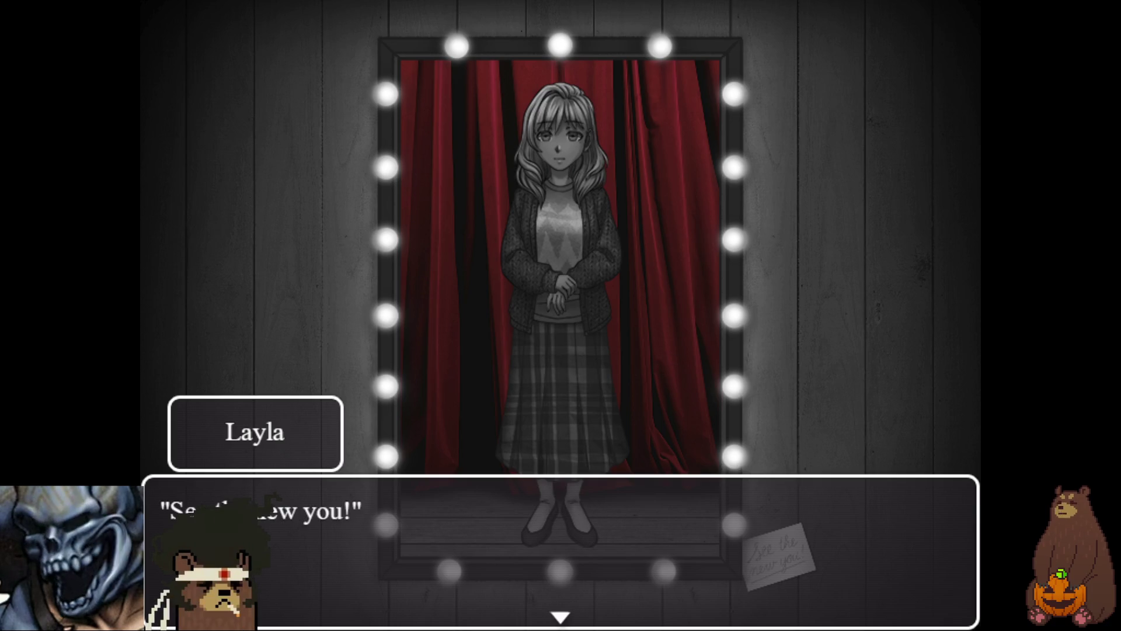
{"action": "key", "text": "Return"}
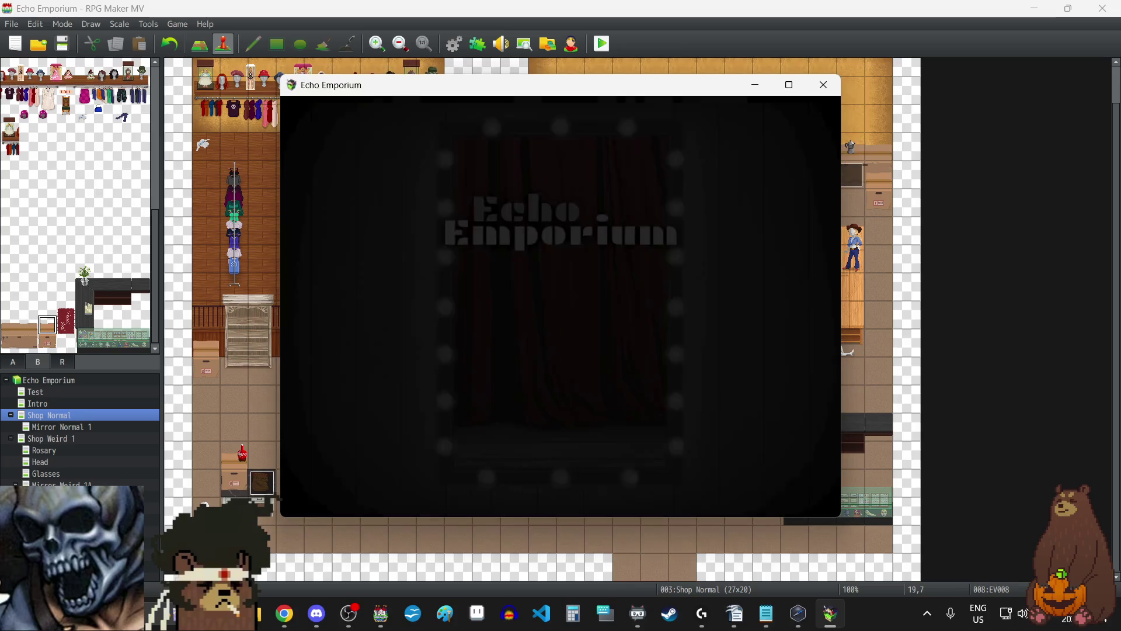
- Continue from save File 1 and talk with the shopkeeper on the Thank You mat
{"action": "key", "text": "Return"}
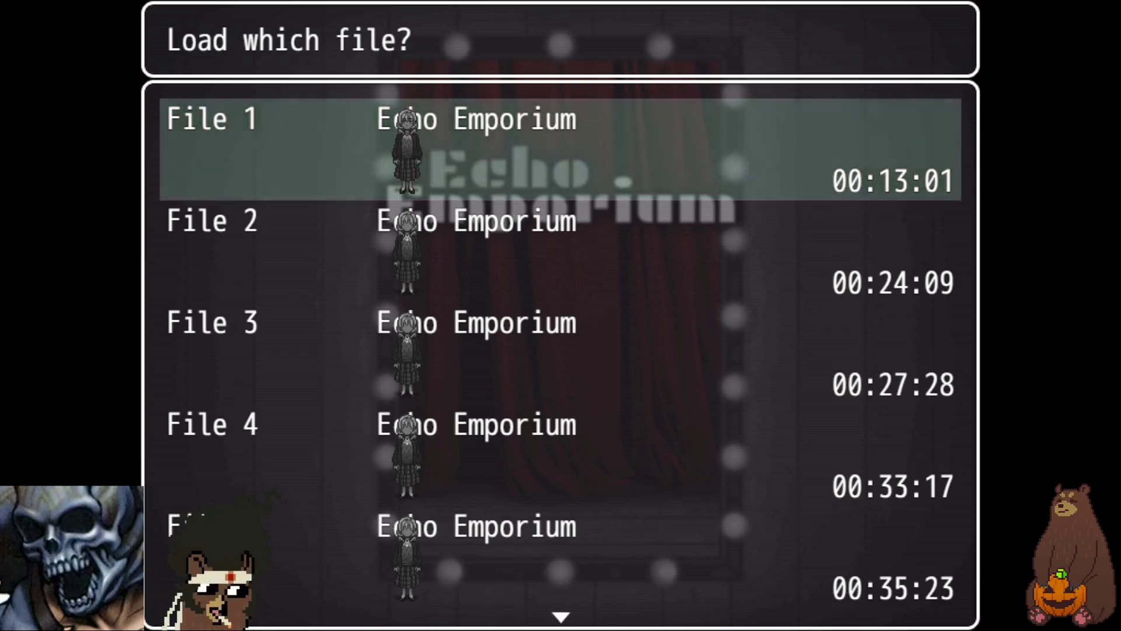
{"action": "key", "text": "Return"}
{"action": "key", "text": "Right"}
{"action": "key", "text": "Right"}
{"action": "key", "text": "Right"}
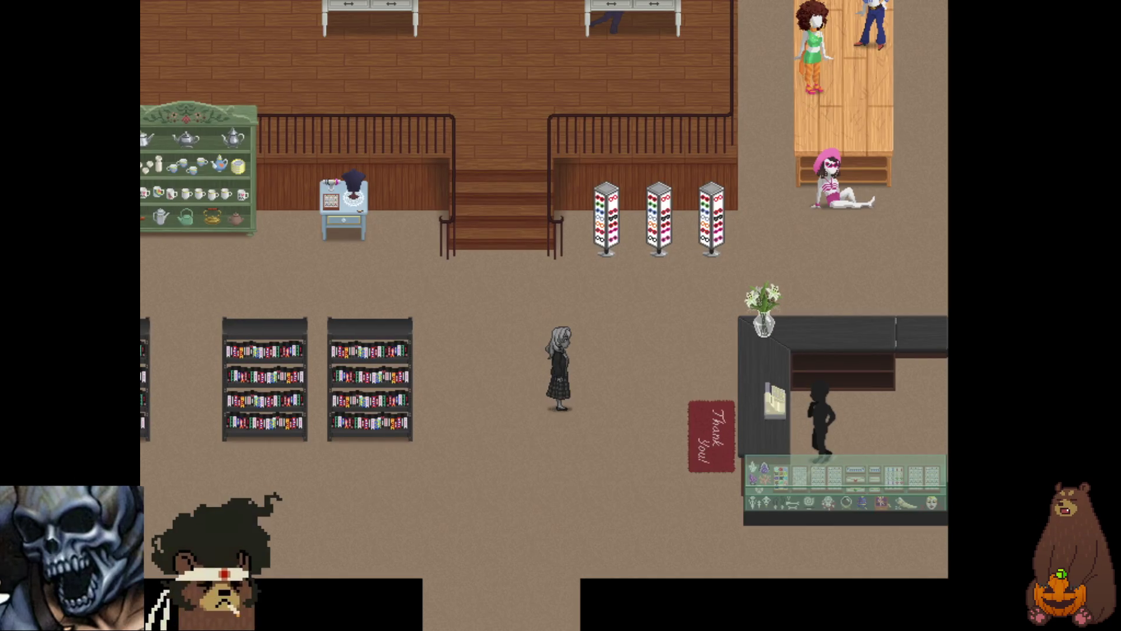
{"action": "key", "text": "Down"}
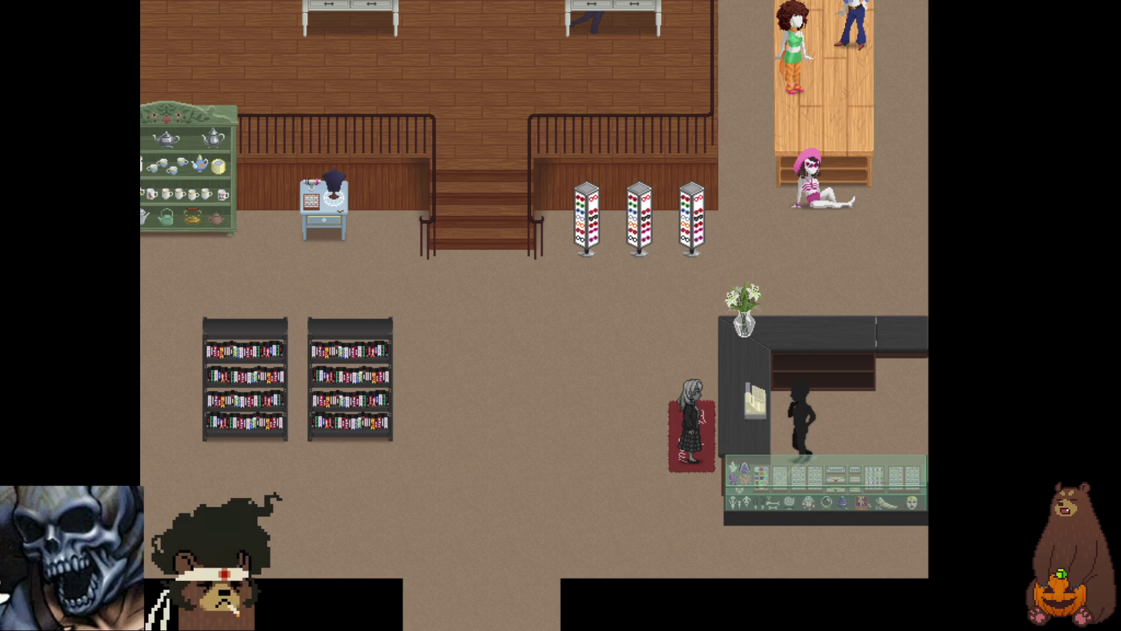
{"action": "key", "text": "Return"}
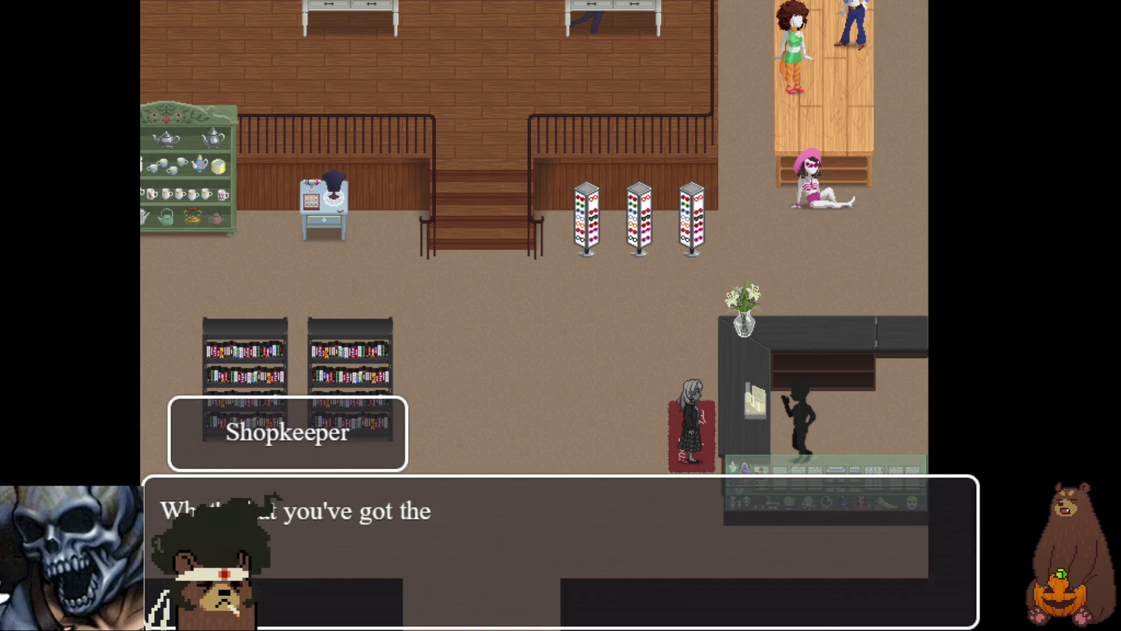
{"action": "key", "text": "Return"}
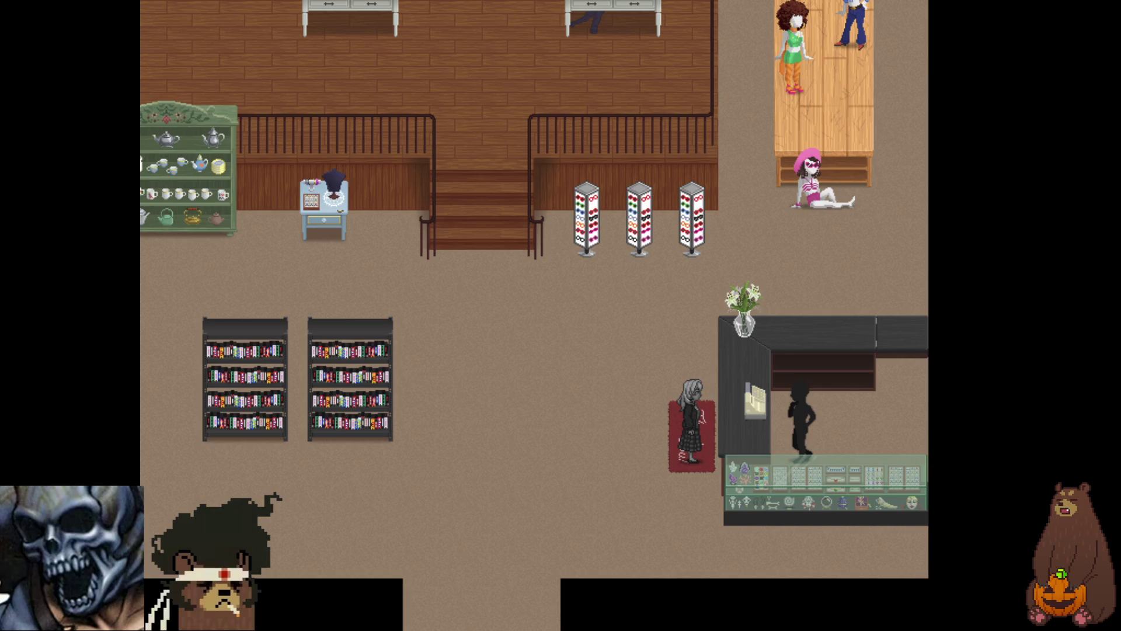
- Walk Layla left and up the stairs to the red curtain
{"action": "key", "text": "Left"}
{"action": "key", "text": "Up"}
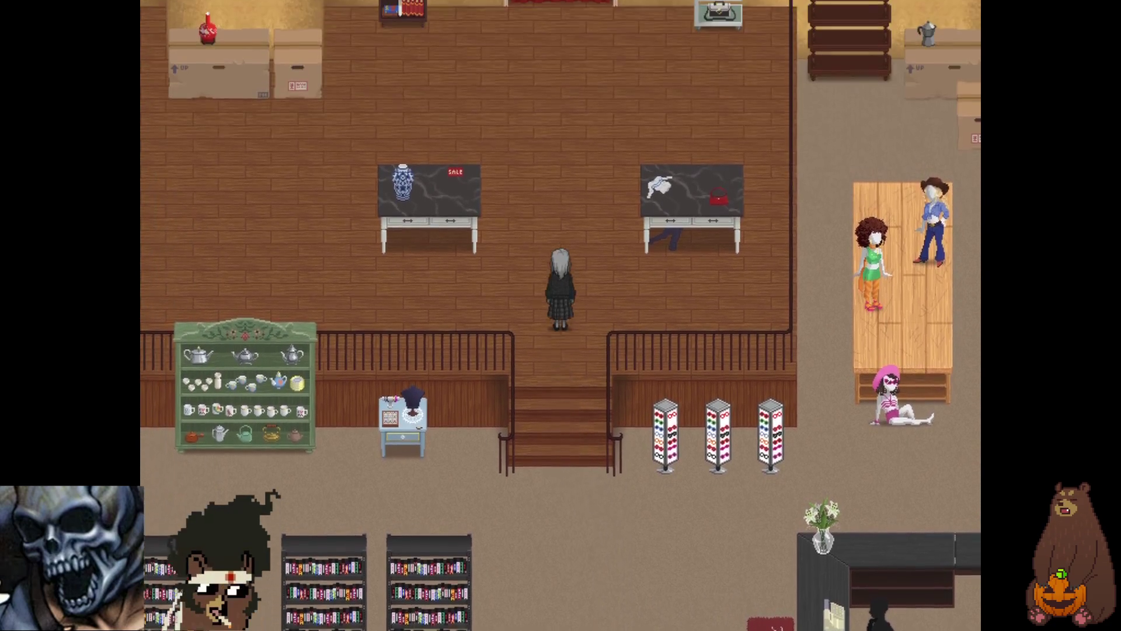
{"action": "key", "text": "Up"}
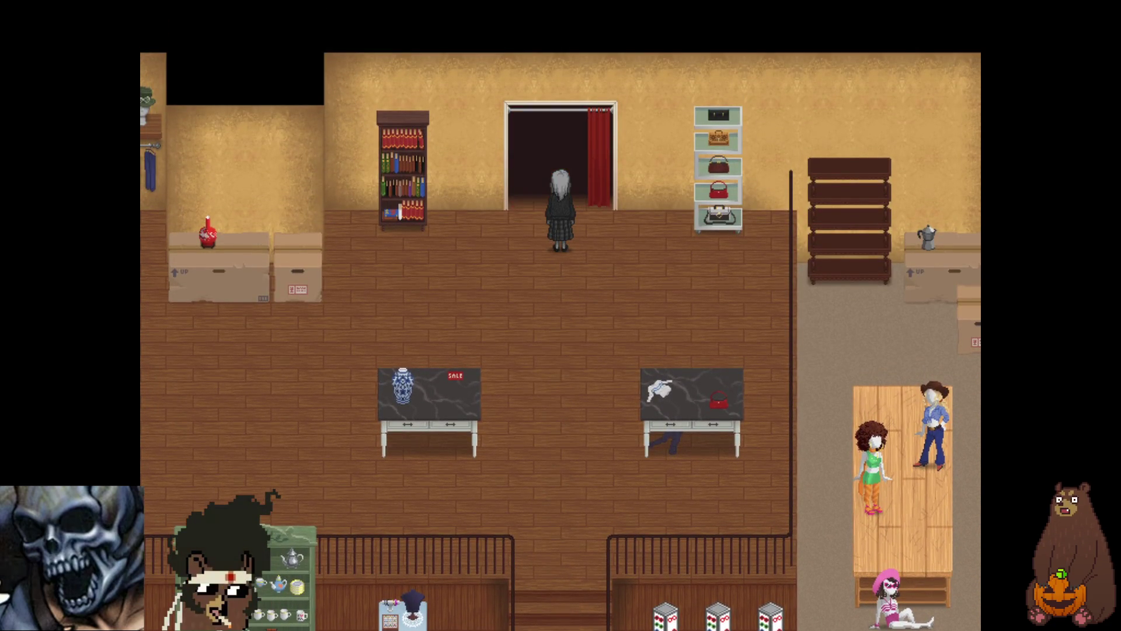
- Step through the curtain and advance past the note card into Layla's mirror monologue
{"action": "key", "text": "Up"}
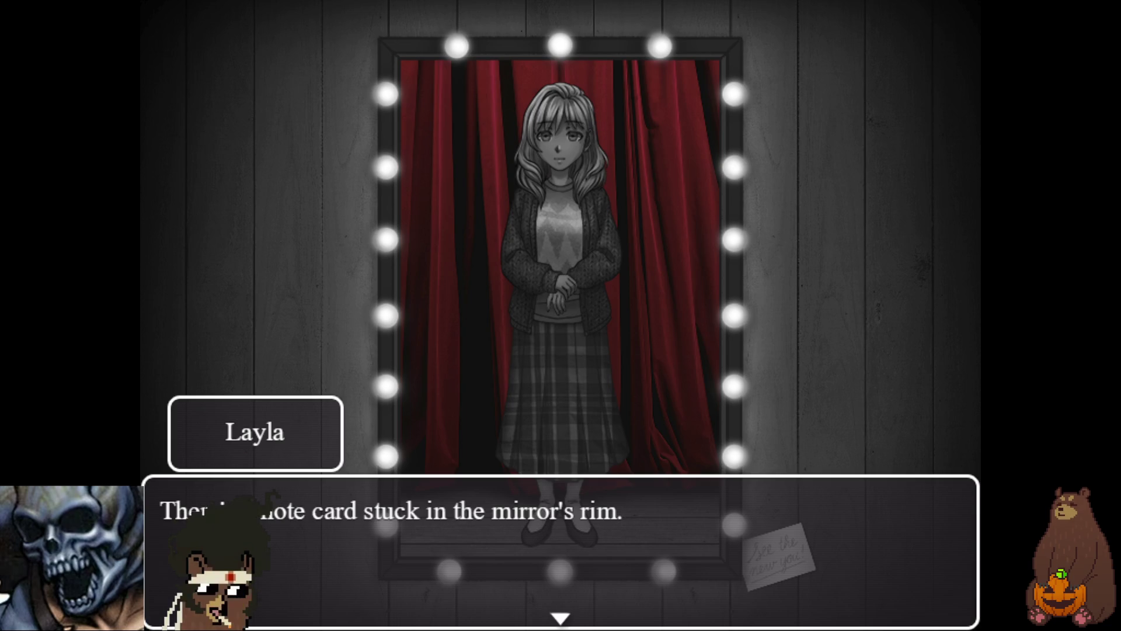
{"action": "key", "text": "Return"}
{"action": "key", "text": "Return"}
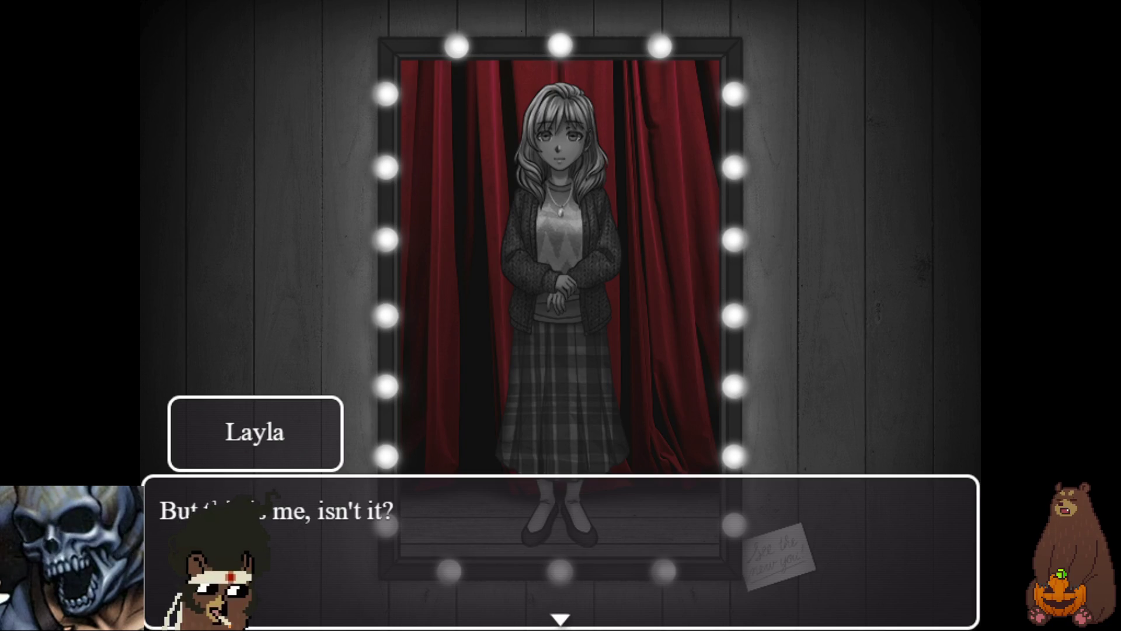
{"action": "key", "text": "Return"}
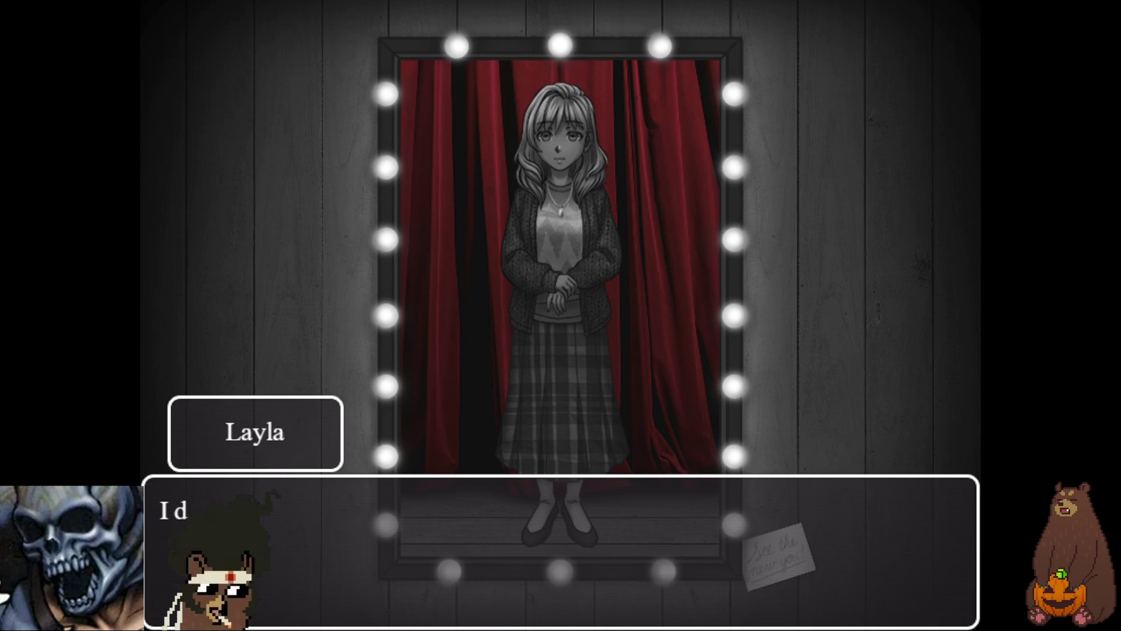
- Advance through the ransom-letter cards, the I COULD BE PRETTY card and Layla's remaining mirror lines
{"action": "key", "text": "Return"}
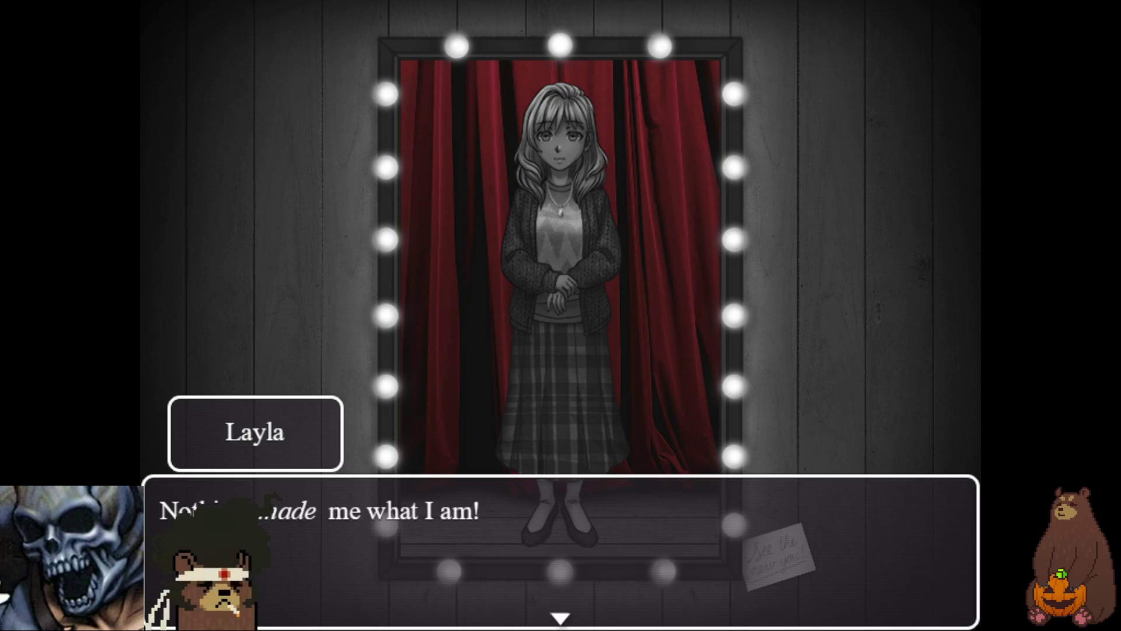
{"action": "key", "text": "Return"}
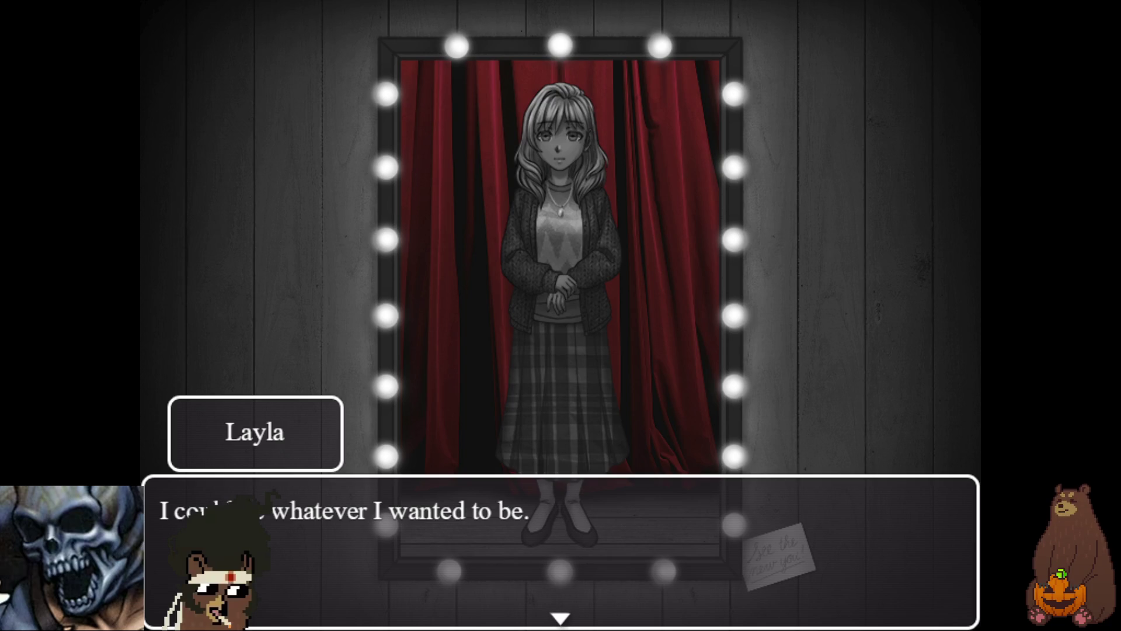
{"action": "key", "text": "Return"}
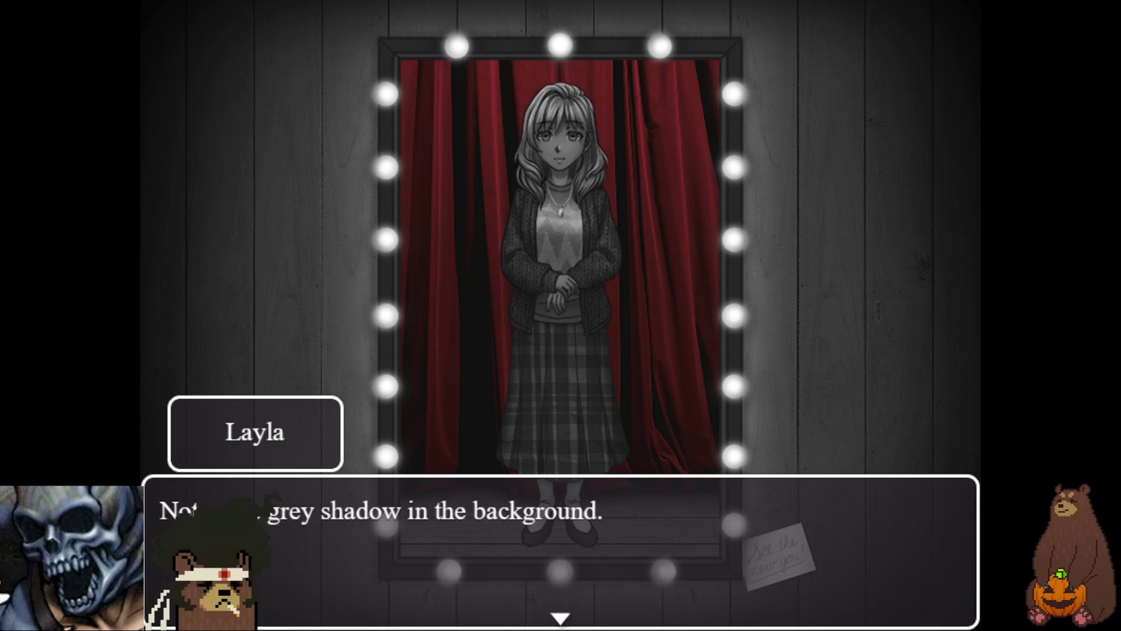
{"action": "key", "text": "Return"}
{"action": "key", "text": "Return"}
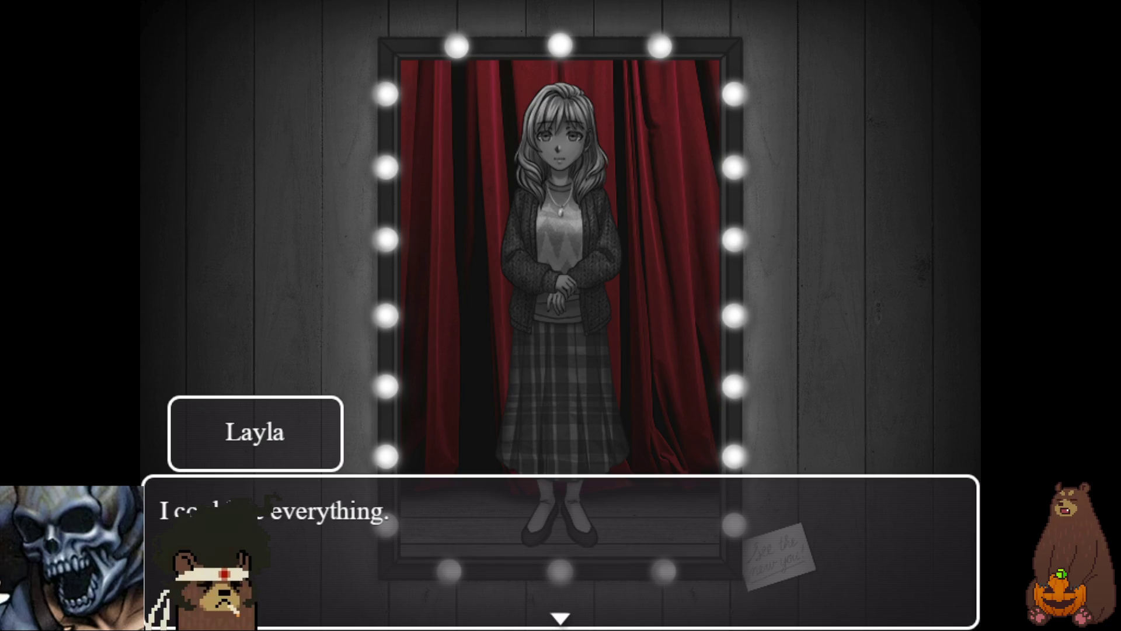
{"action": "key", "text": "Return"}
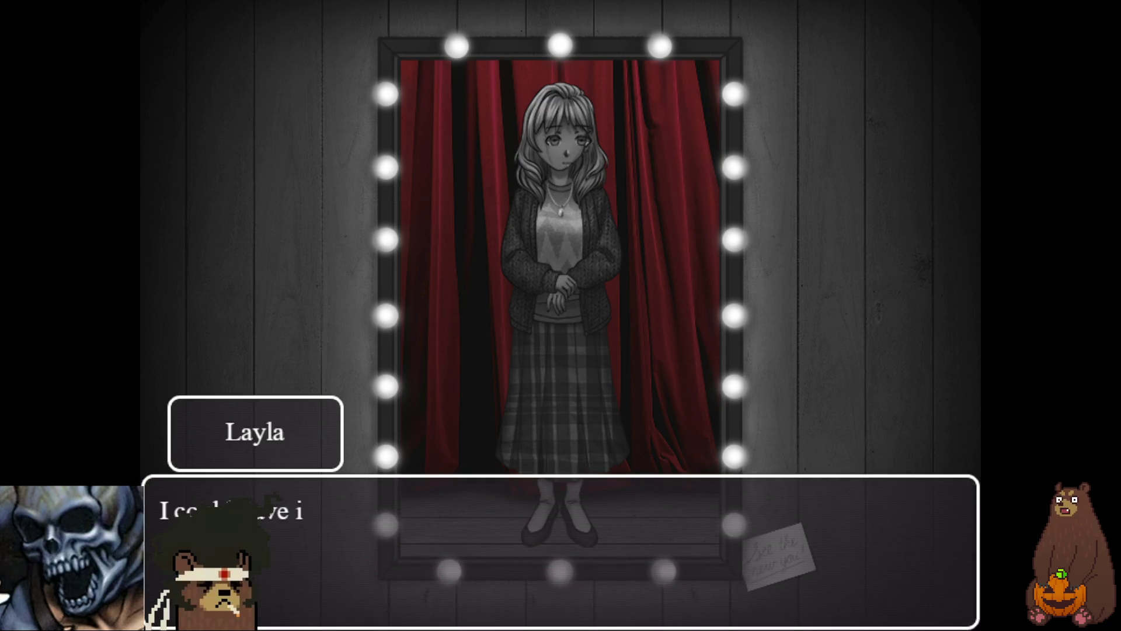
{"action": "key", "text": "Return"}
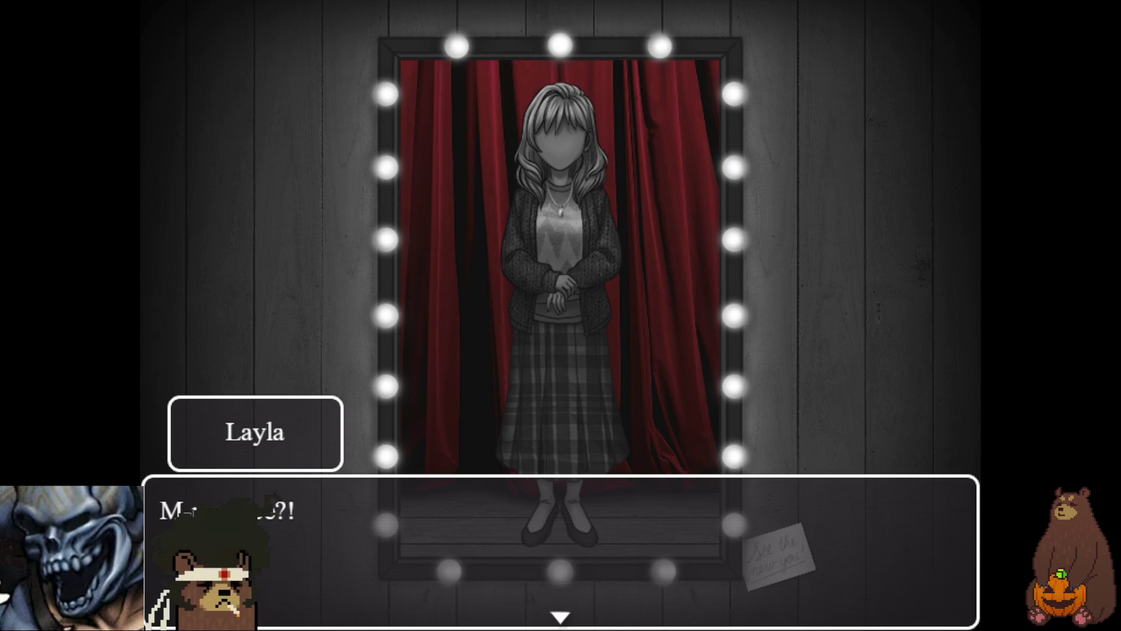
{"action": "key", "text": "Return"}
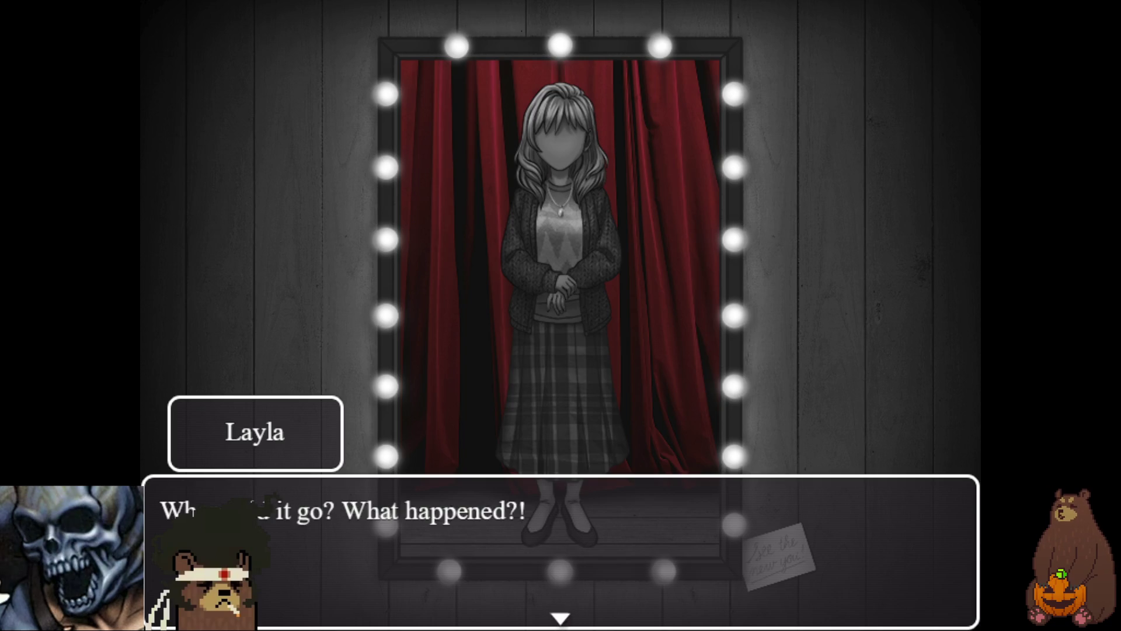
{"action": "key", "text": "Return"}
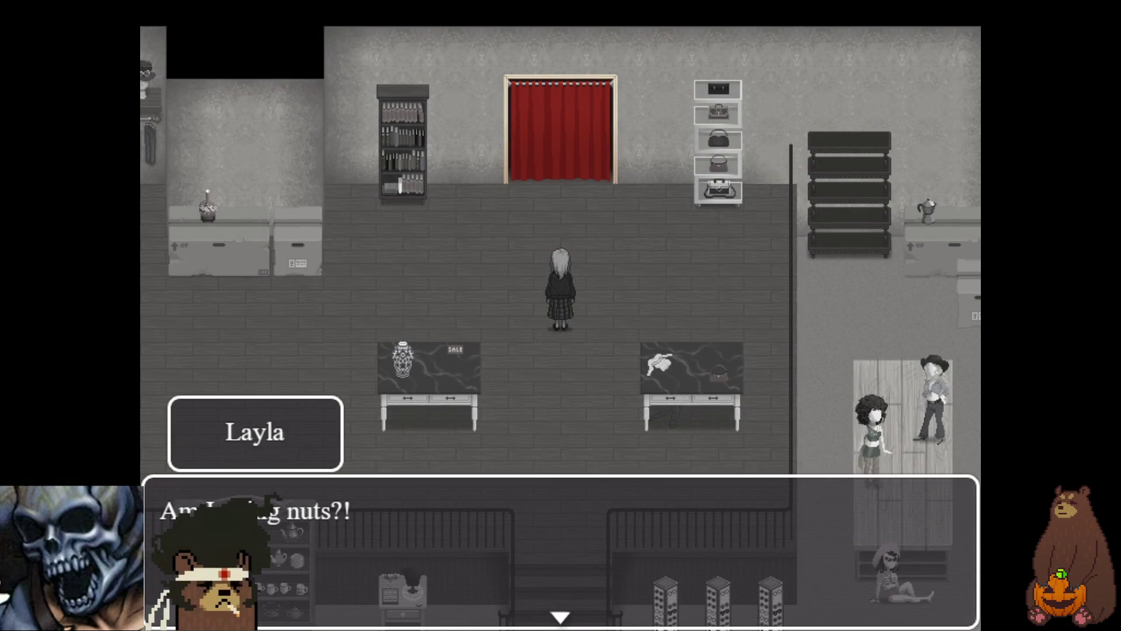
- Dismiss Layla's last reactions, walk her left and back, then open the game menu
{"action": "key", "text": "Return"}
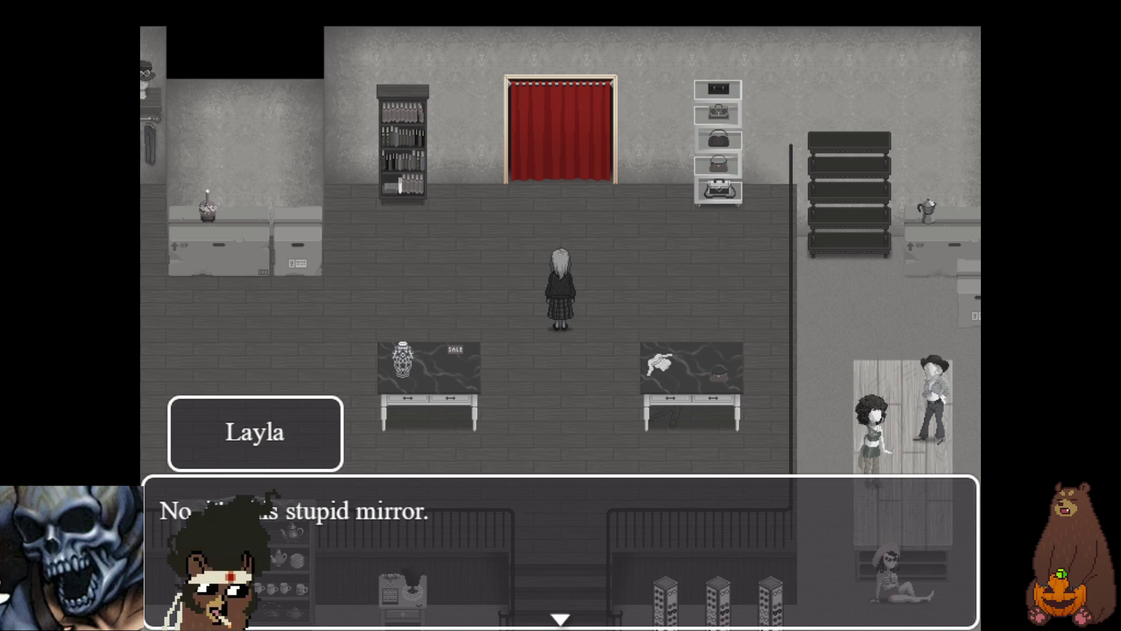
{"action": "key", "text": "Return"}
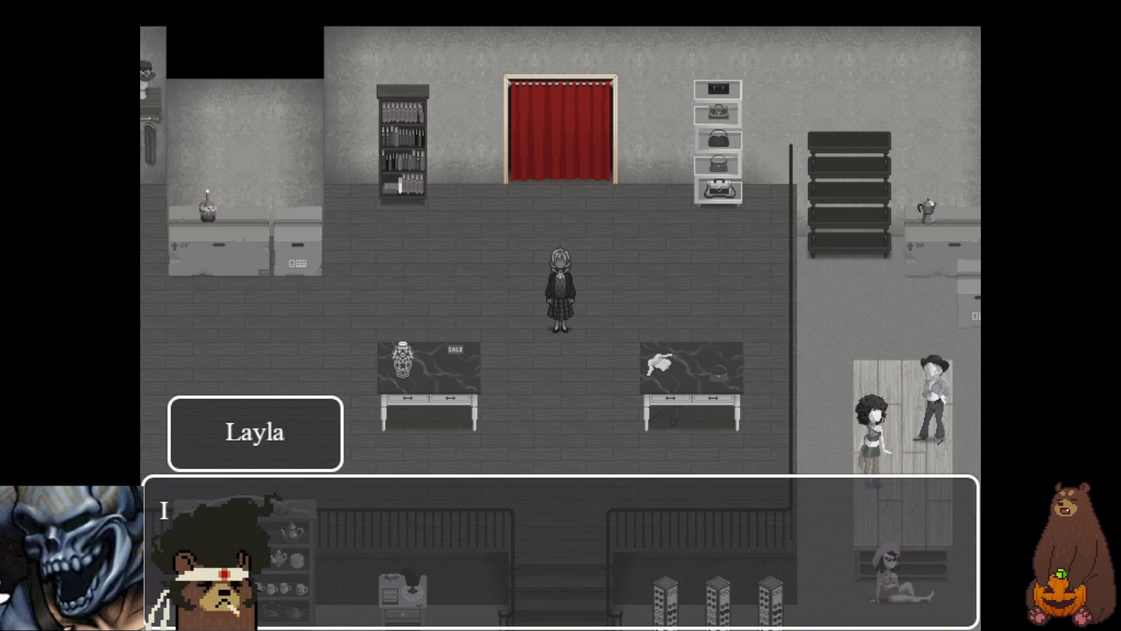
{"action": "key", "text": "Return"}
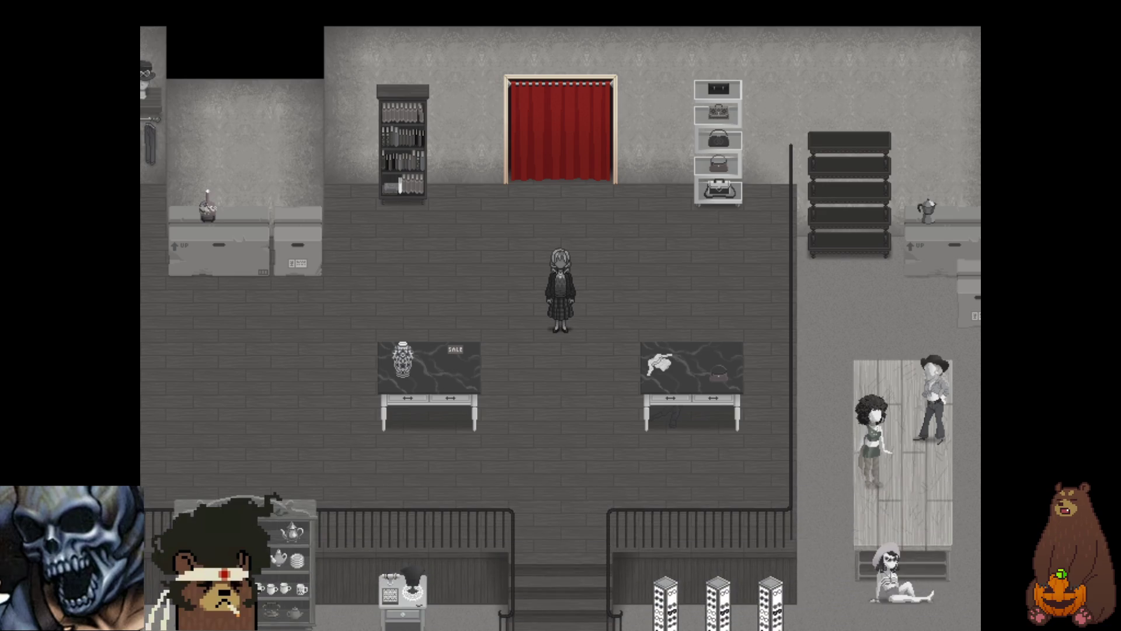
{"action": "key", "text": "Left"}
{"action": "key", "text": "Right"}
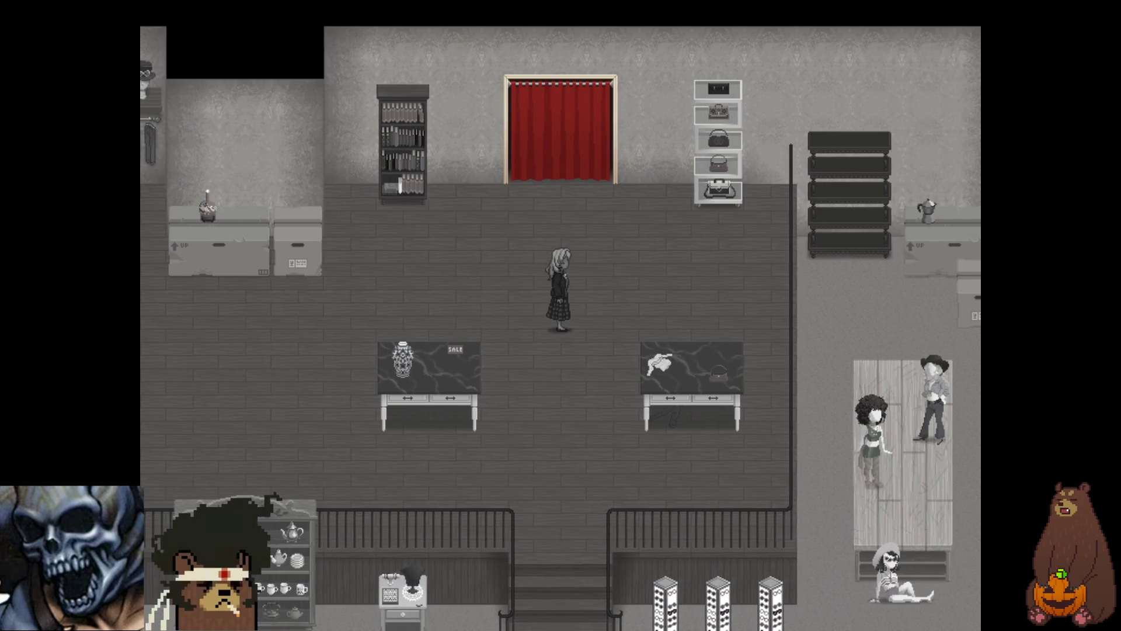
{"action": "key", "text": "Escape"}
{"action": "key", "text": "Up"}
{"action": "key", "text": "Up"}
{"action": "key", "text": "Return"}
{"action": "key", "text": "Down"}
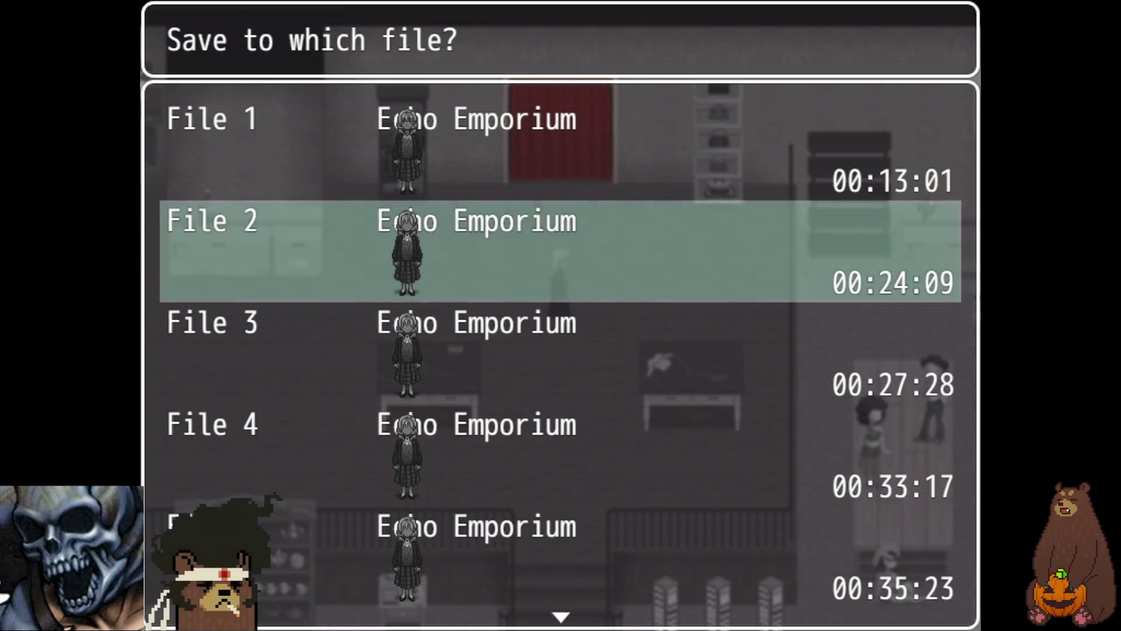
{"action": "key", "text": "Return"}
{"action": "key", "text": "Escape"}
{"action": "key", "text": "Escape"}
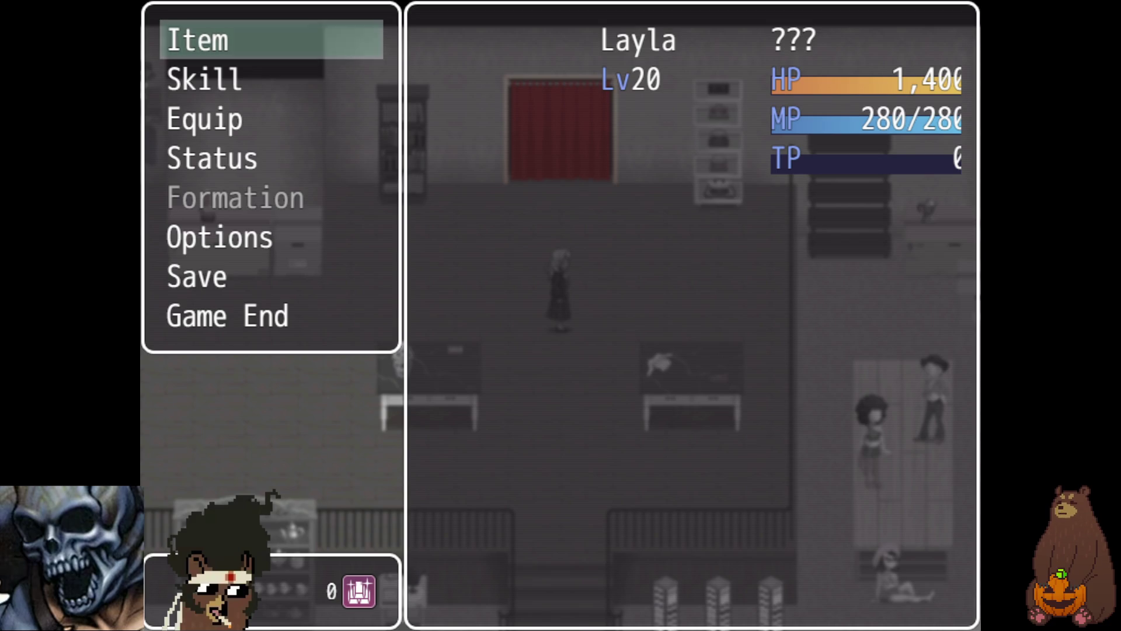
{"action": "key", "text": "Escape"}
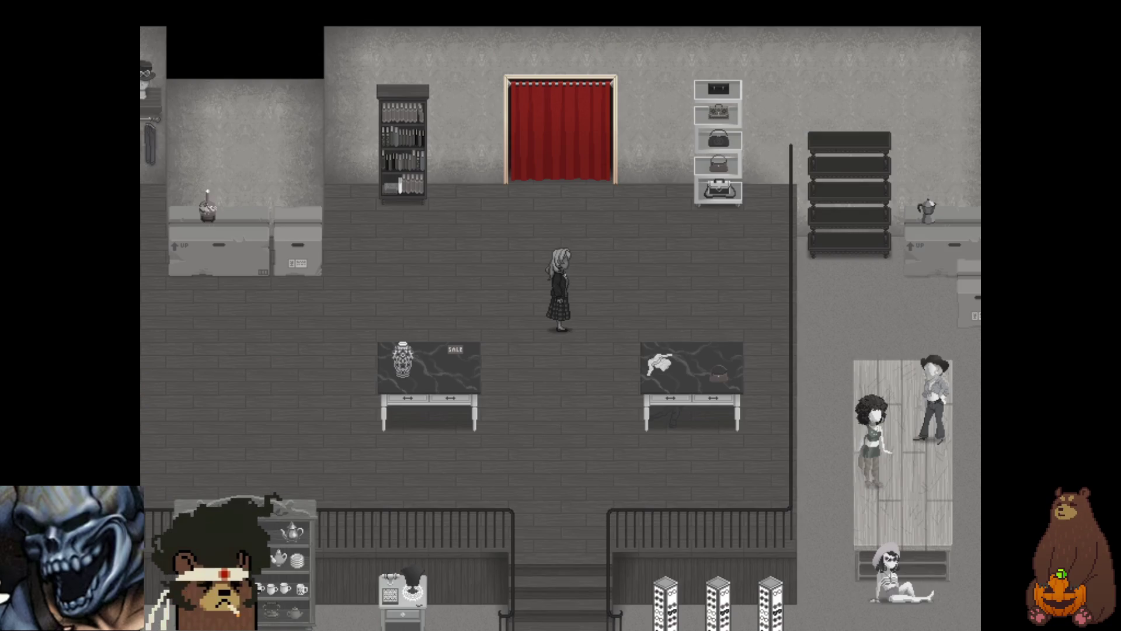
- Walk Layla downstairs to the table and trigger its 'Somebody killed the quinoa' message
{"action": "key", "text": "Down"}
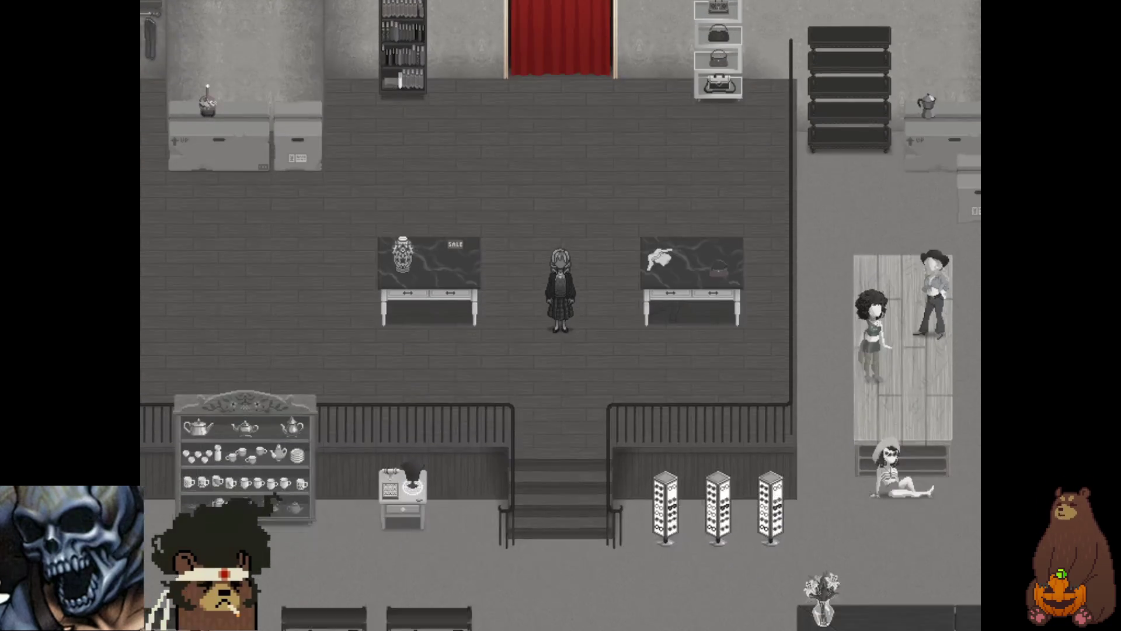
{"action": "key", "text": "Down"}
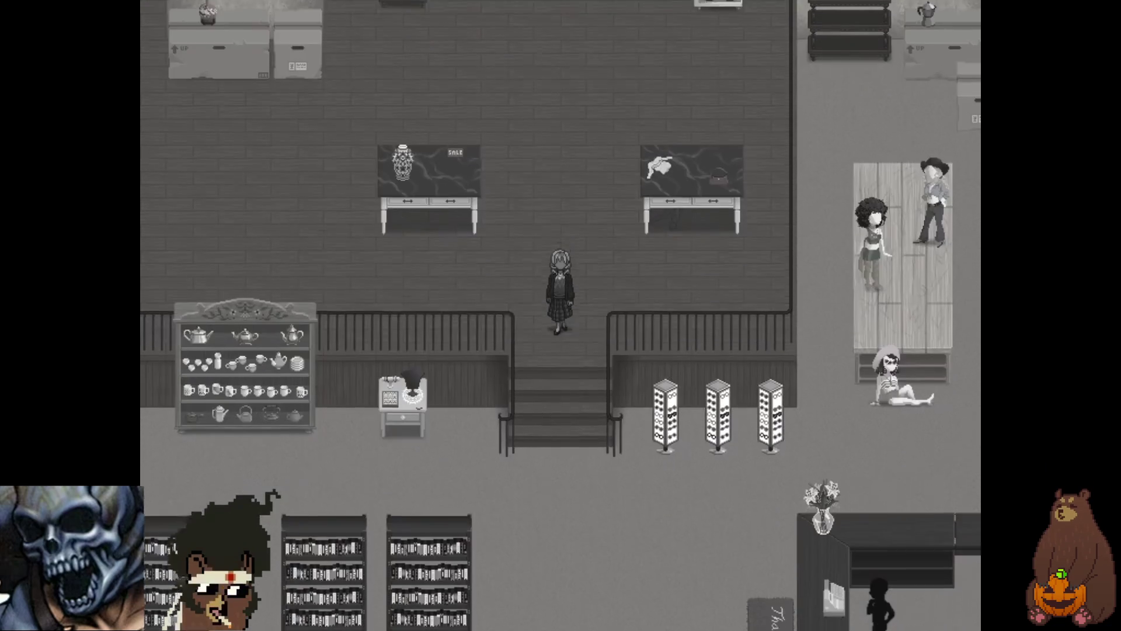
{"action": "key", "text": "Up"}
{"action": "key", "text": "Up"}
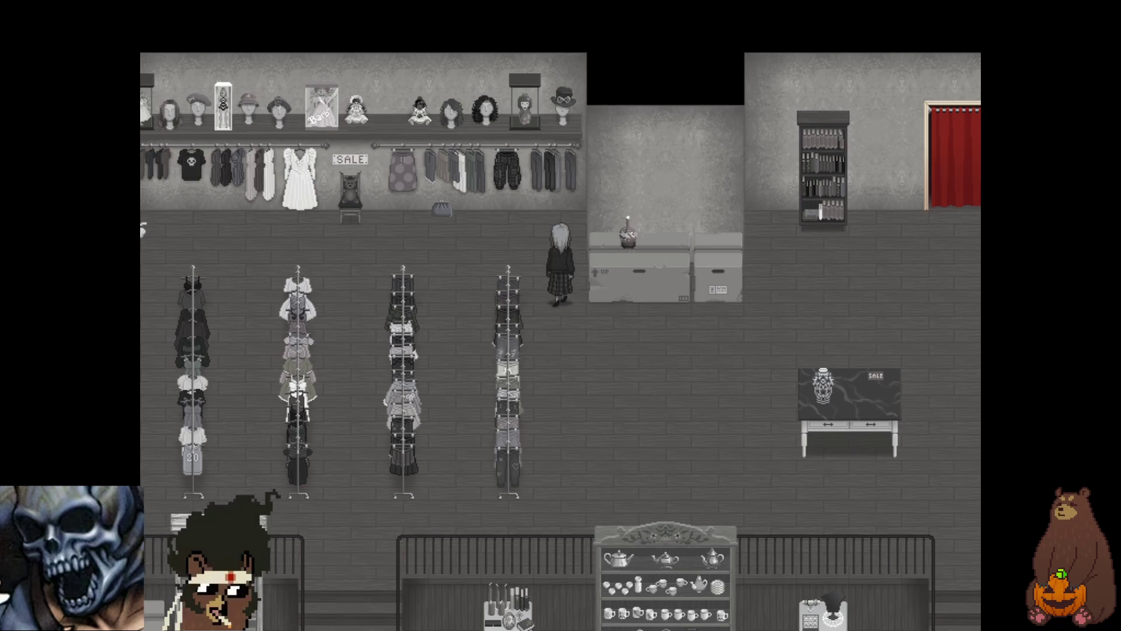
{"action": "key", "text": "Left"}
{"action": "key", "text": "Down"}
{"action": "key", "text": "Down"}
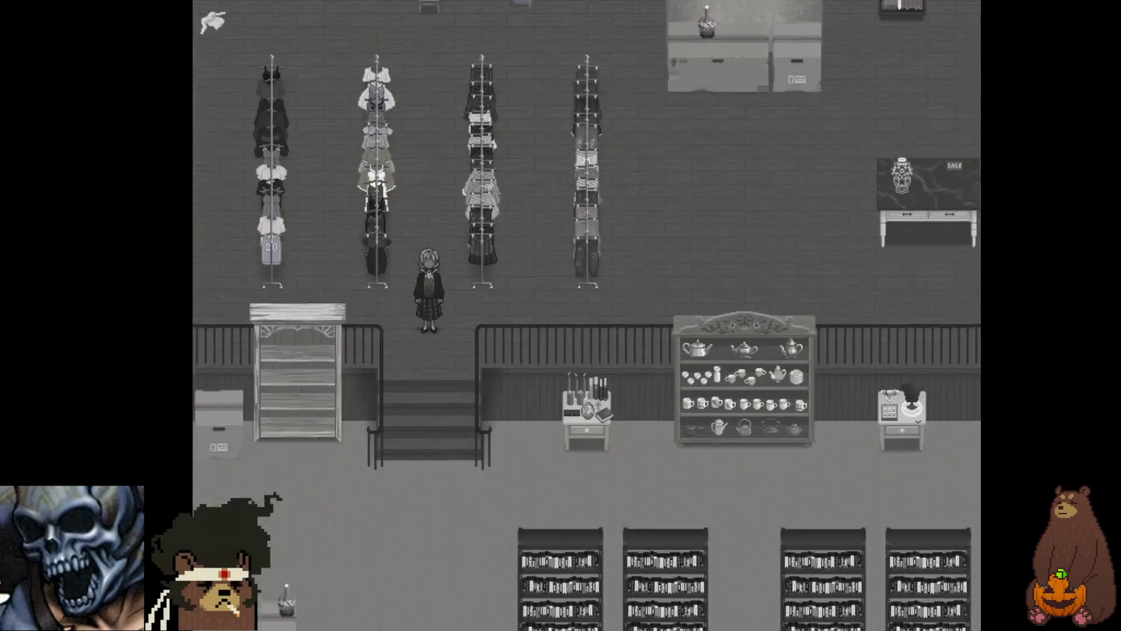
{"action": "key", "text": "Down"}
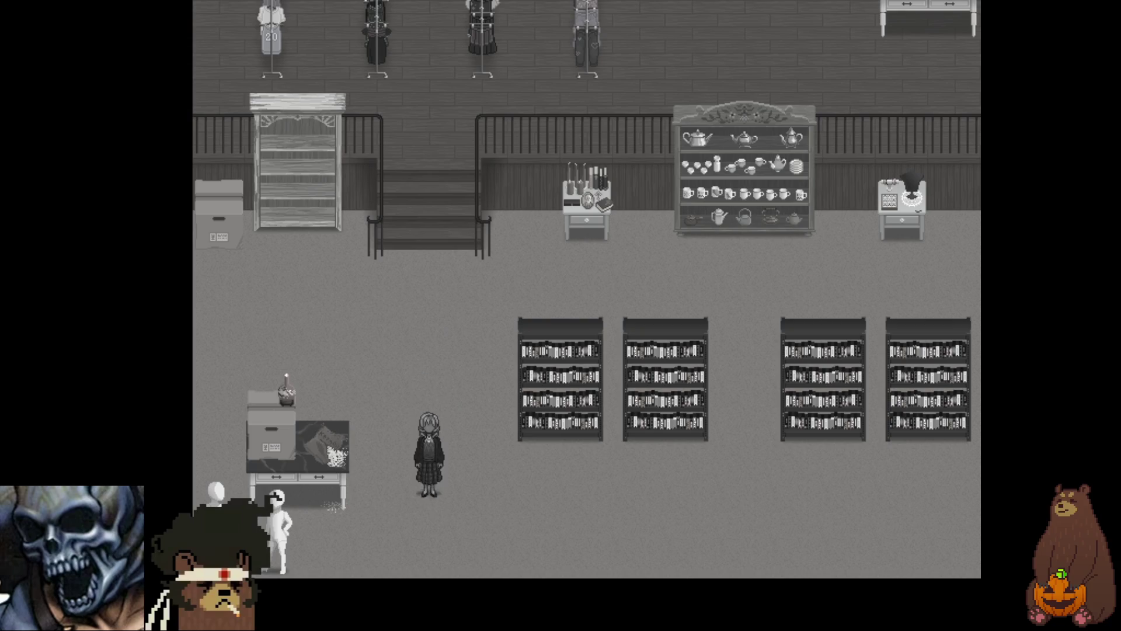
{"action": "key", "text": "Left"}
{"action": "key", "text": "Up"}
{"action": "key", "text": "z"}
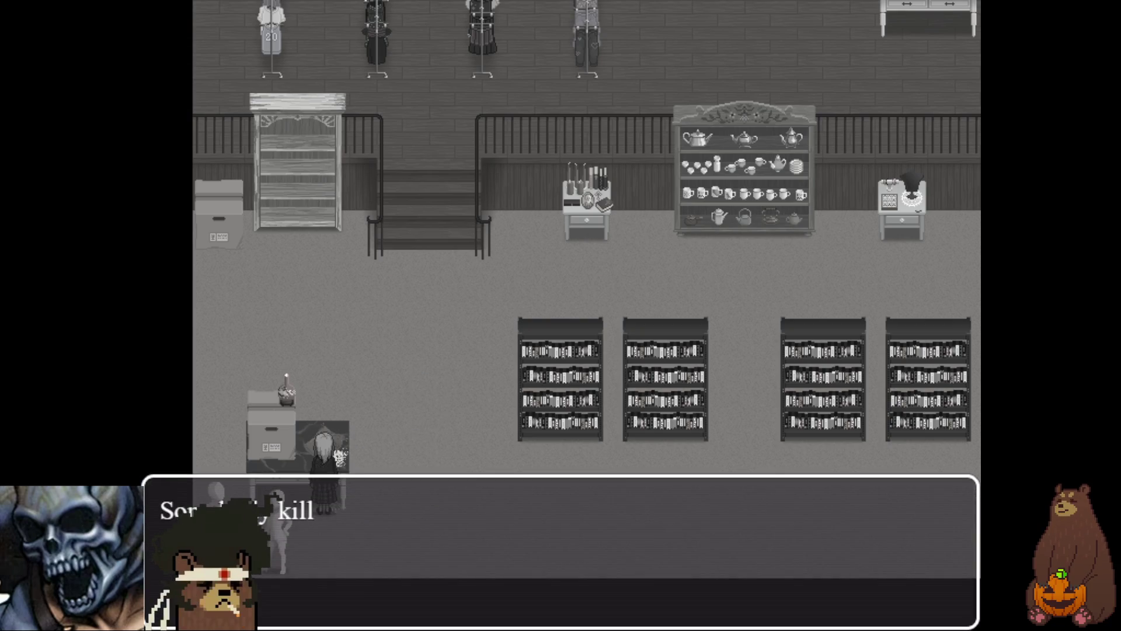
{"action": "key", "text": "z"}
{"action": "key", "text": "z"}
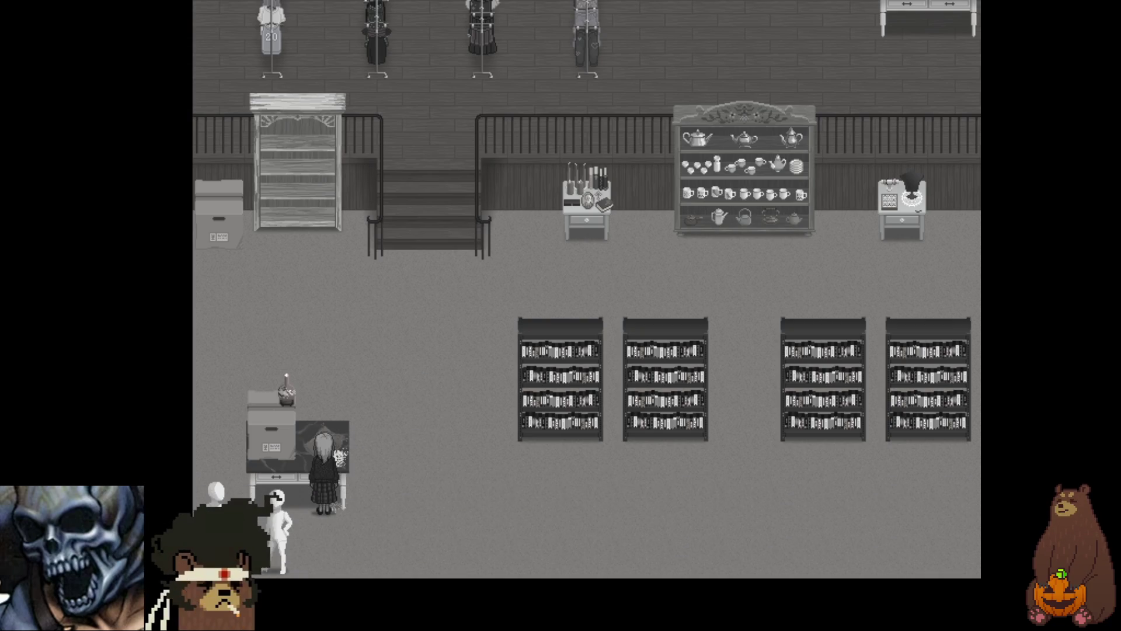
{"action": "key", "text": "Down"}
- Walk Layla over to the boxes, trigger their event, then switch the game to windowed mode
{"action": "key", "text": "Right"}
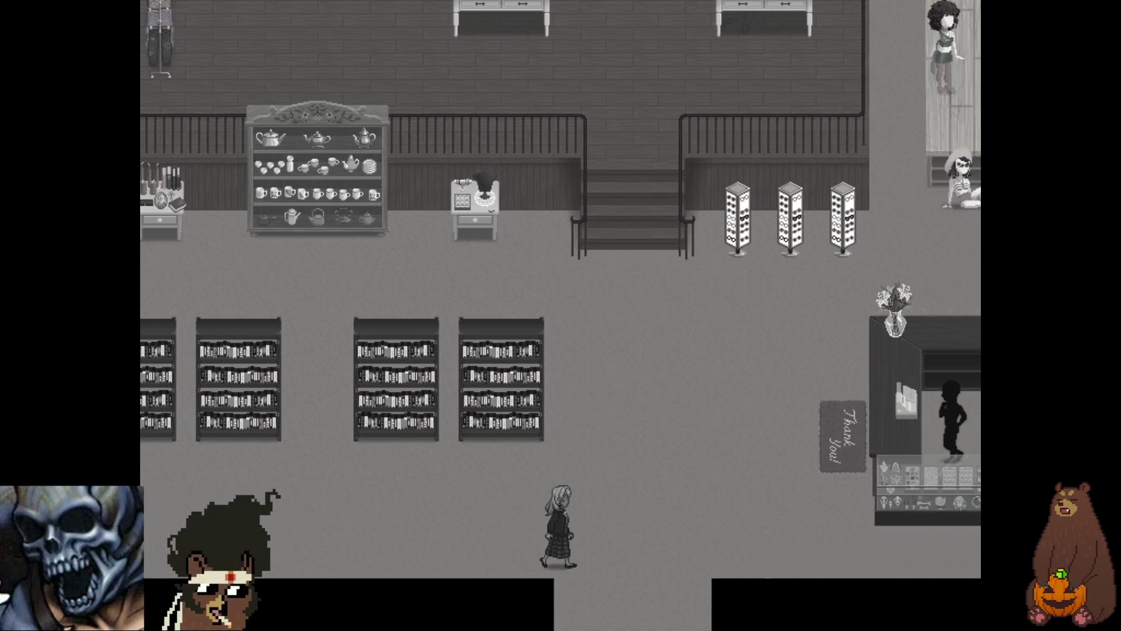
{"action": "key", "text": "Up"}
{"action": "key", "text": "Right"}
{"action": "key", "text": "Up"}
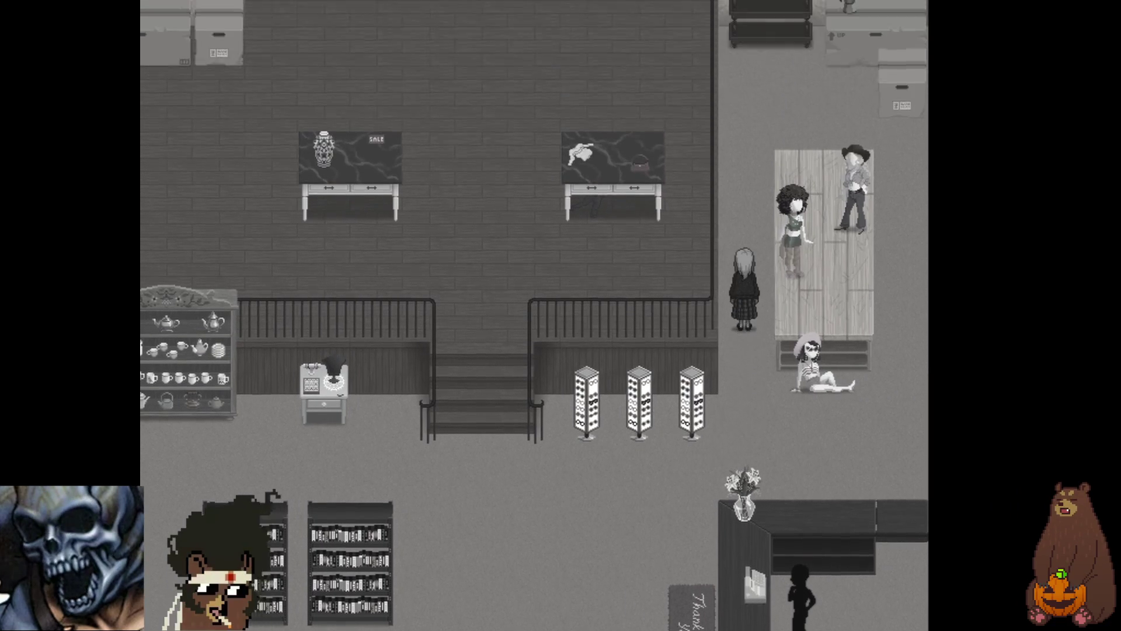
{"action": "key", "text": "Right"}
{"action": "key", "text": "z"}
{"action": "key", "text": "z"}
{"action": "key", "text": "F4"}
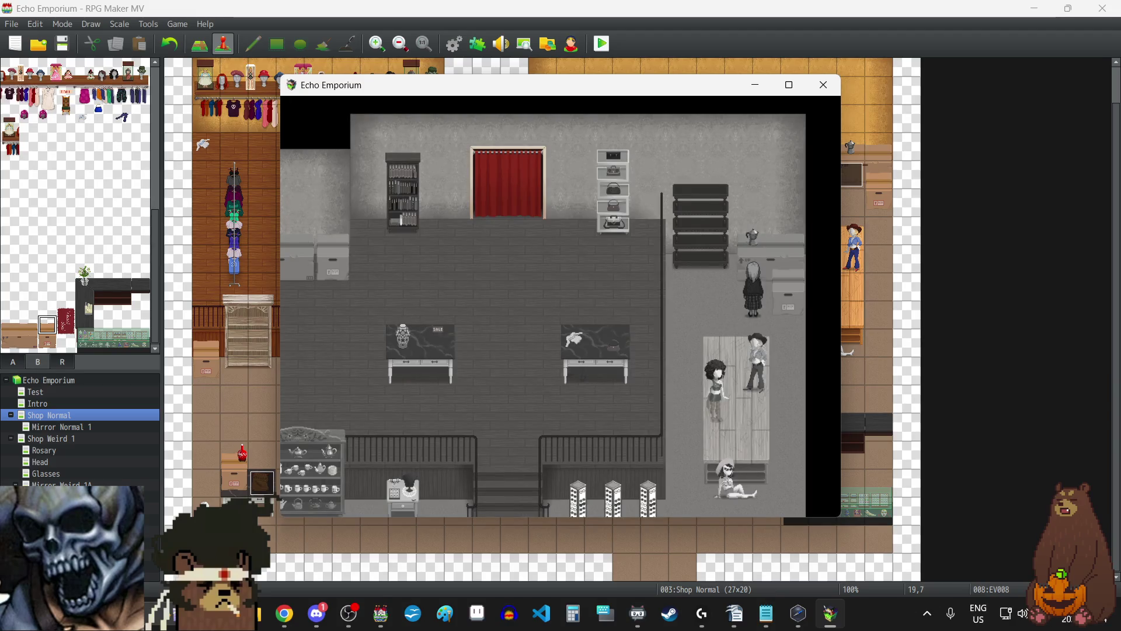
- Change EV015's message on Shop Weird 1 to 'Somebody killed the Quinoa.' with a capital Q
{"action": "left_click", "coordinate": [821, 83]}
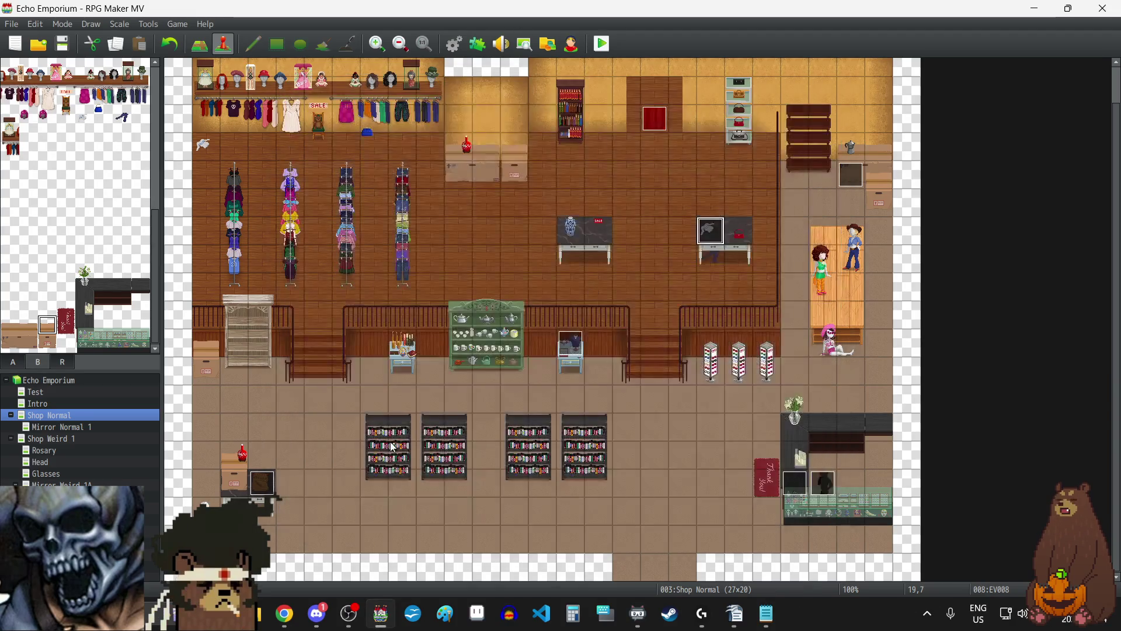
{"action": "left_click", "coordinate": [66, 440]}
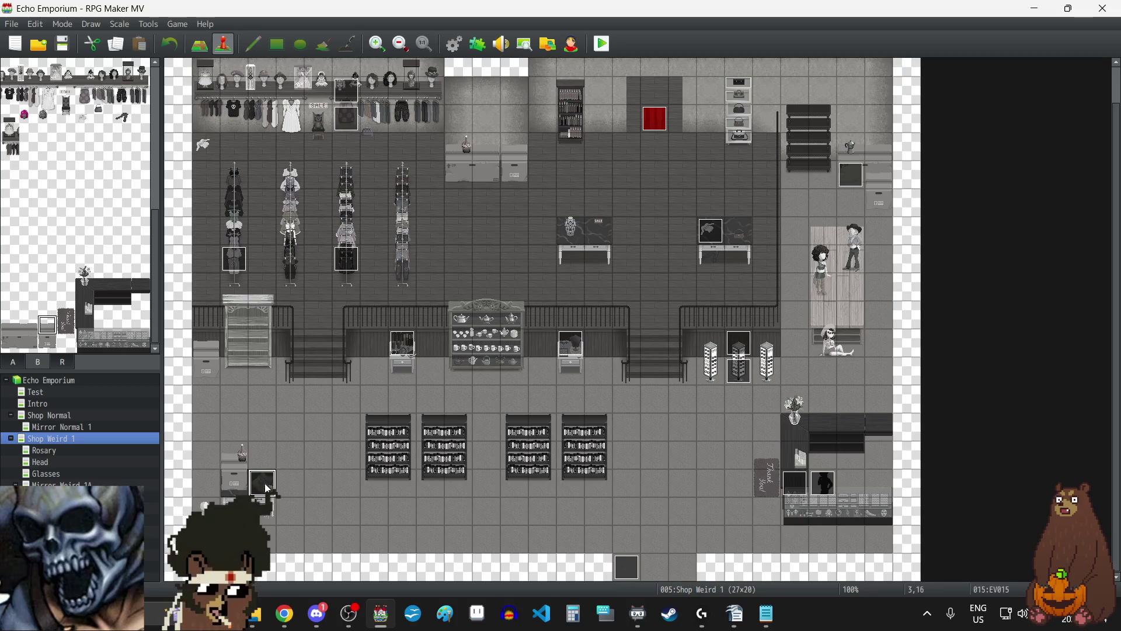
{"action": "double_click", "coordinate": [262, 484]}
{"action": "left_click", "coordinate": [591, 178]}
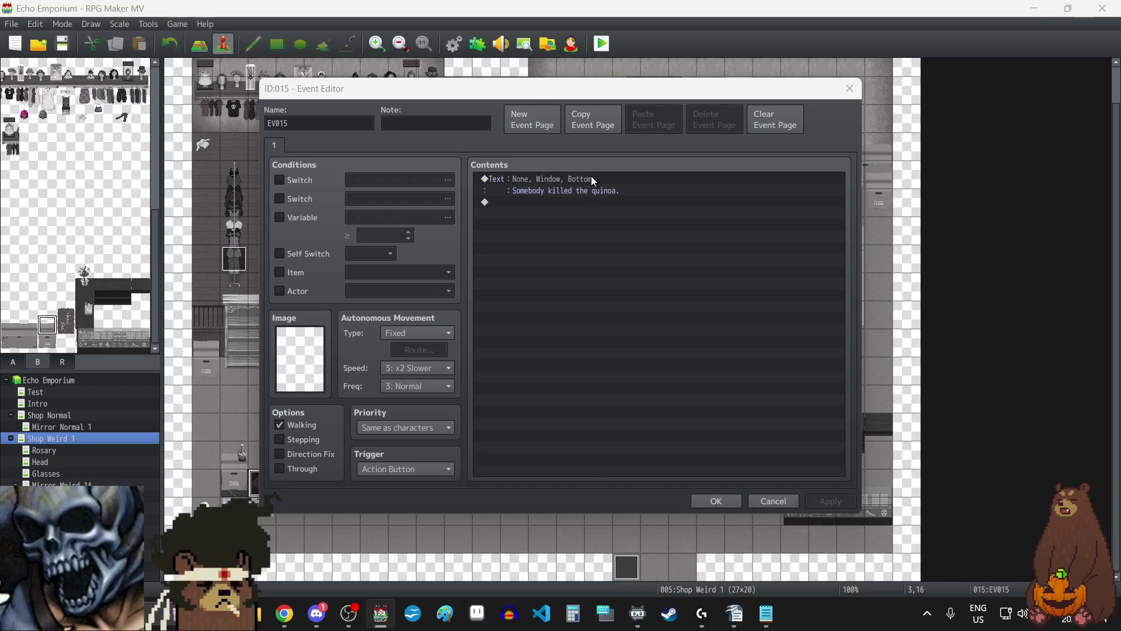
{"action": "double_click", "coordinate": [591, 177]}
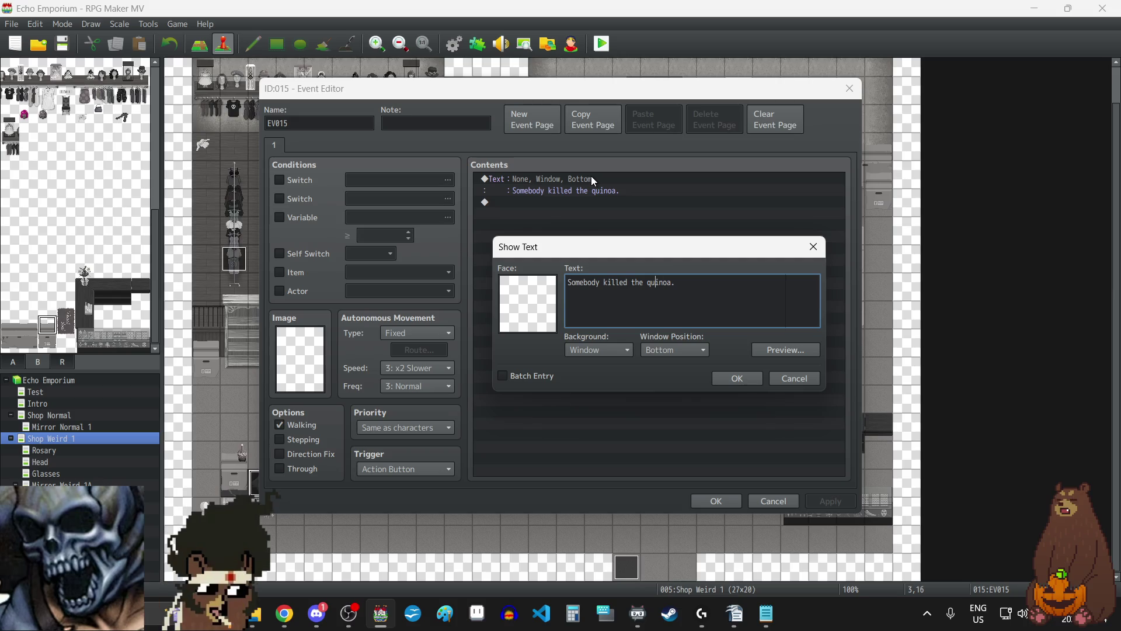
{"action": "key", "text": "BackSpace"}
{"action": "type", "text": "Q"}
{"action": "left_click", "coordinate": [737, 379]}
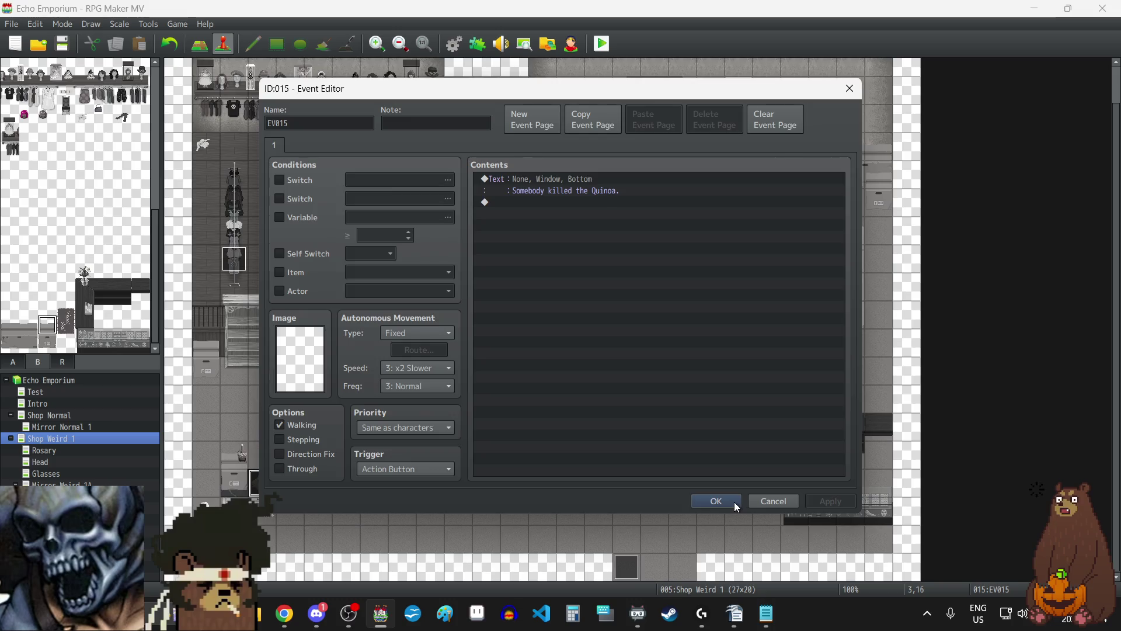
{"action": "left_click", "coordinate": [731, 502]}
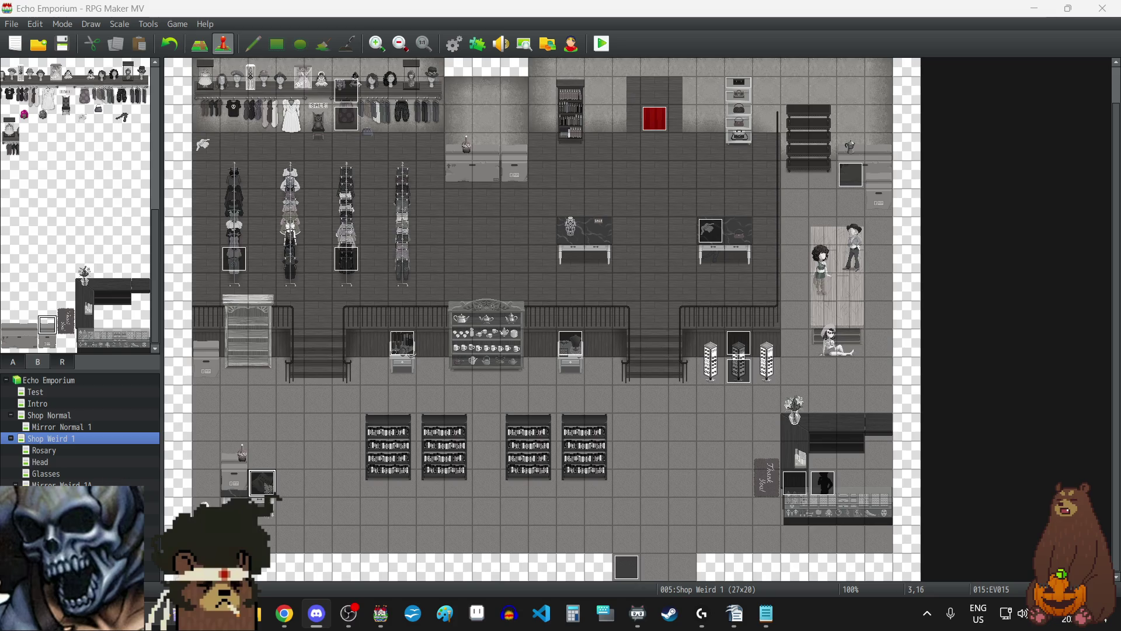
- Maximise the browser showing the dog photo, glance at the chat app, and return
{"action": "left_click", "coordinate": [284, 614]}
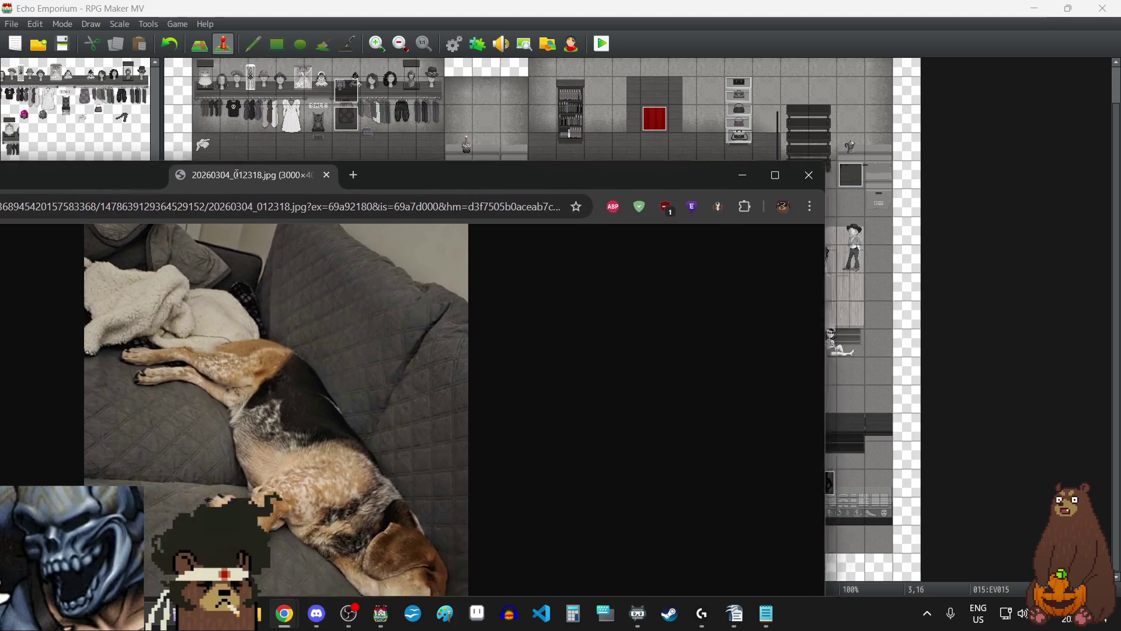
{"action": "double_click", "coordinate": [293, 169]}
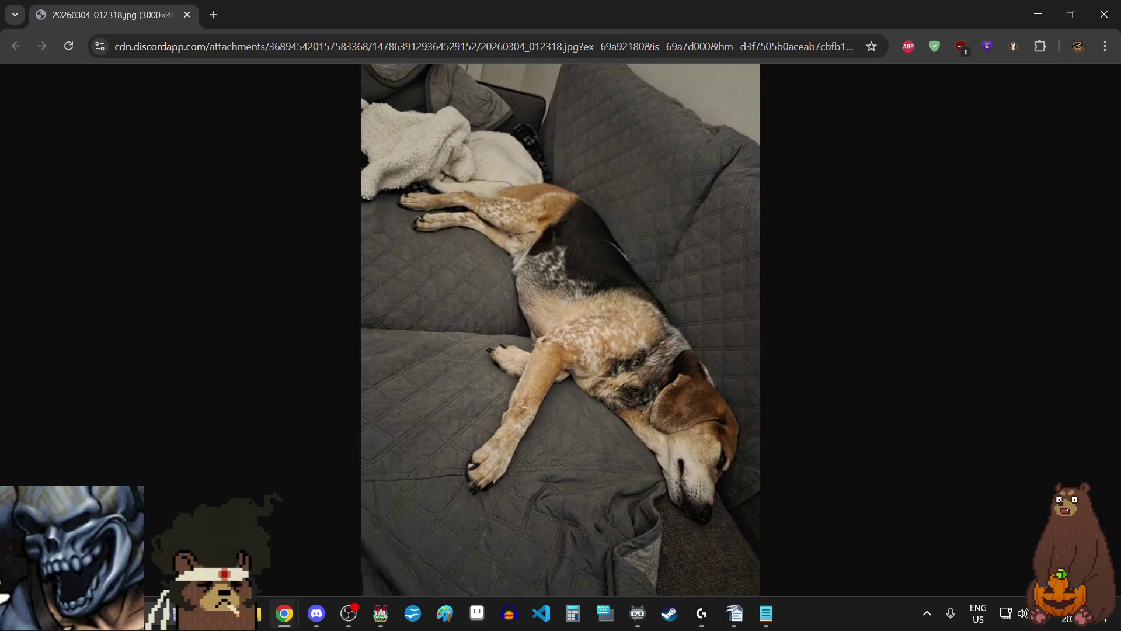
{"action": "left_click", "coordinate": [317, 614]}
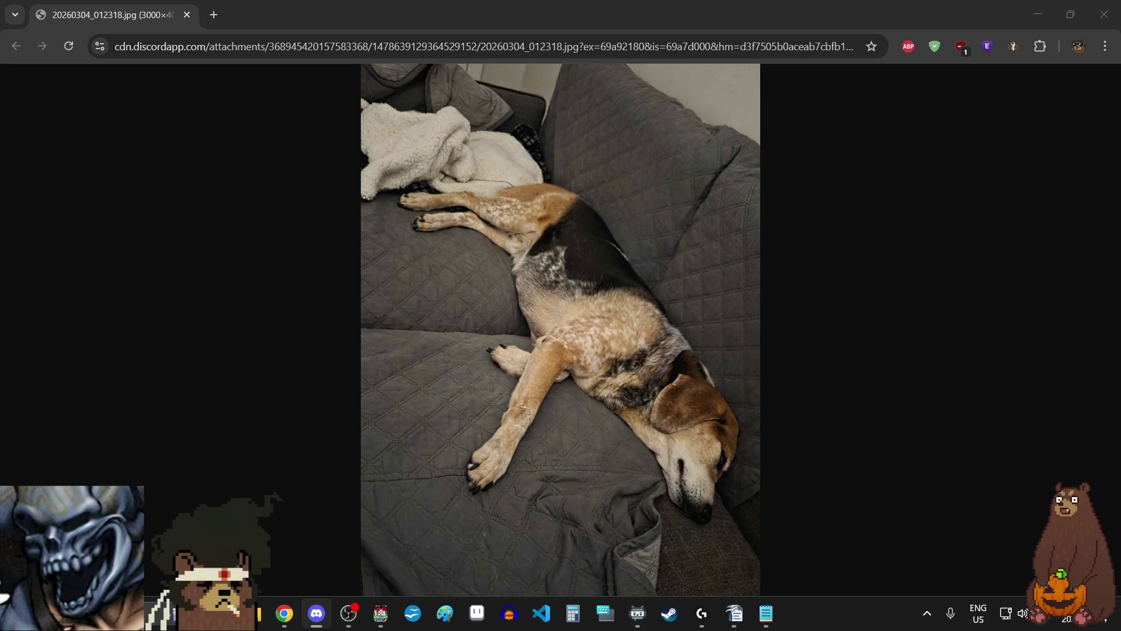
{"action": "key", "text": "alt+Tab"}
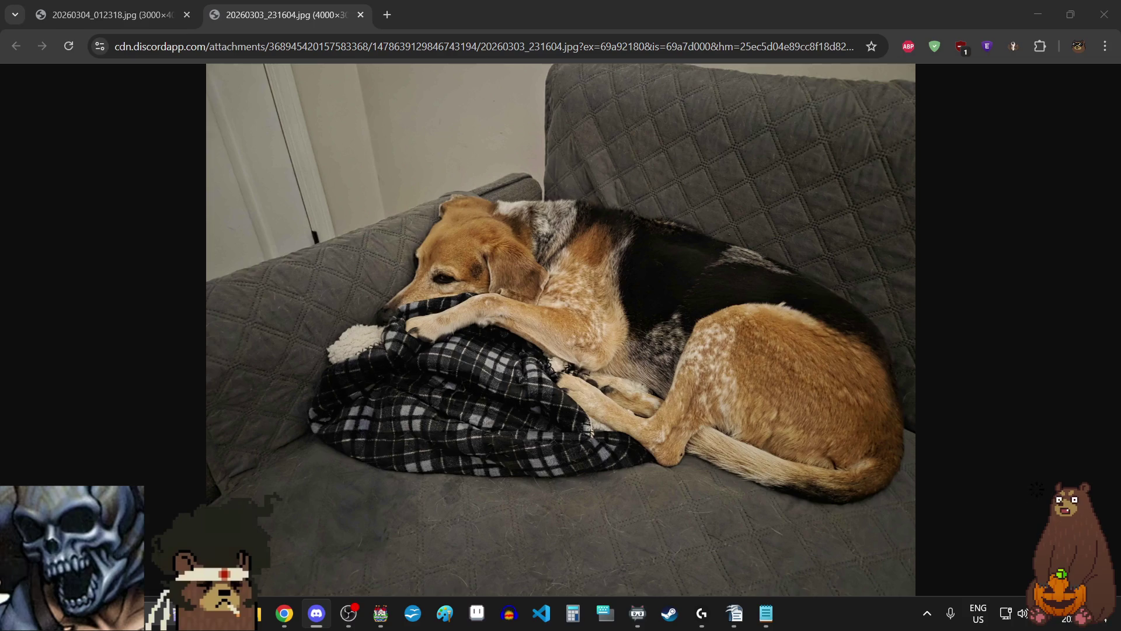
{"action": "key", "text": "alt+Tab"}
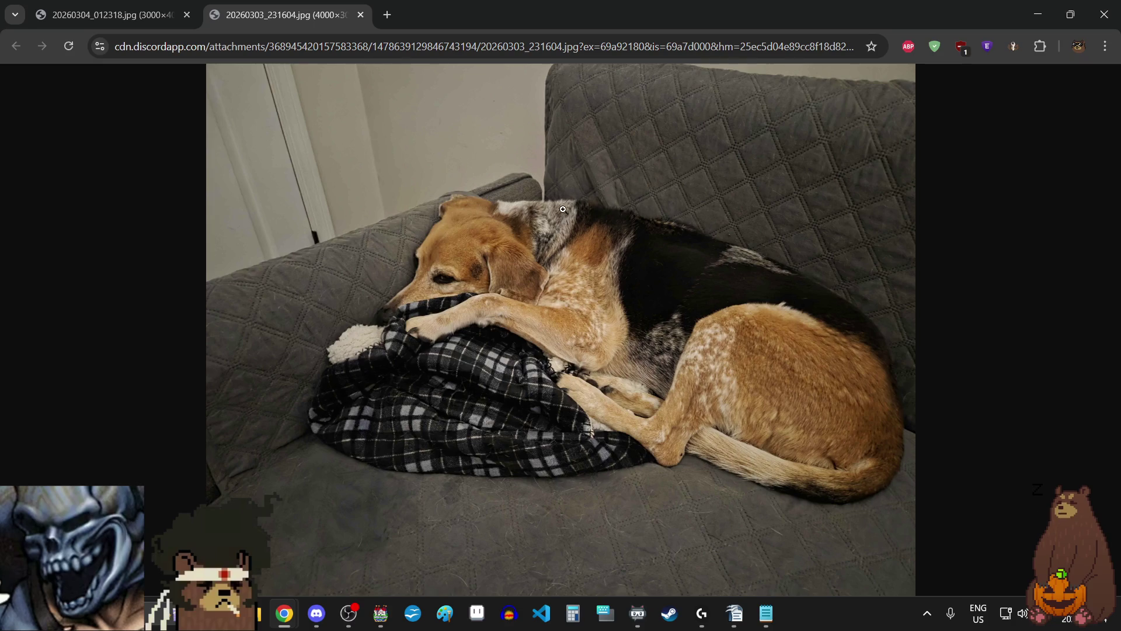
- Flip between the sprawled-out and curled-up dog photos, fit one to the window, then close Chrome
{"action": "left_click", "coordinate": [169, 19]}
{"action": "left_click", "coordinate": [243, 5]}
{"action": "left_click", "coordinate": [133, 6]}
{"action": "left_click", "coordinate": [264, 5]}
{"action": "left_click", "coordinate": [139, 7]}
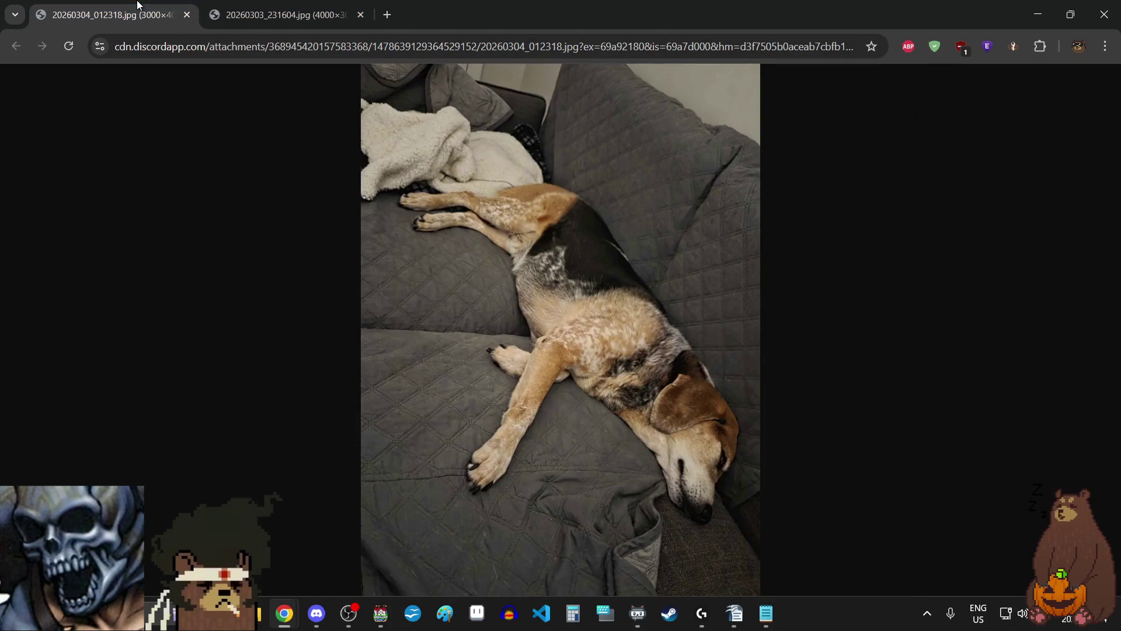
{"action": "left_click", "coordinate": [723, 448]}
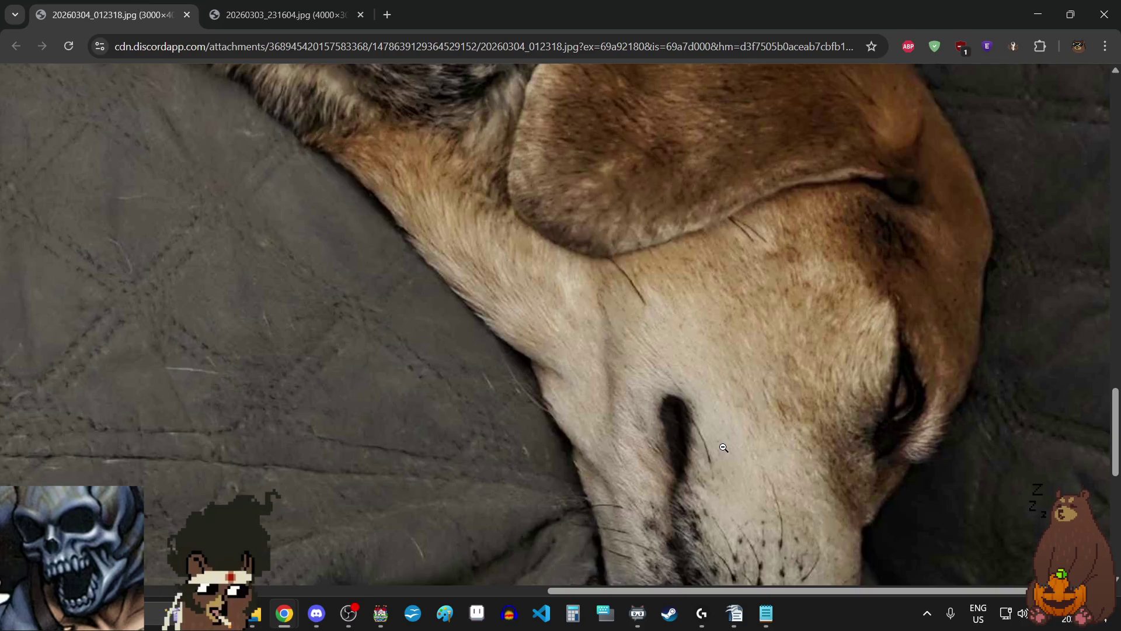
{"action": "left_click", "coordinate": [724, 447]}
{"action": "left_click", "coordinate": [1104, 14]}
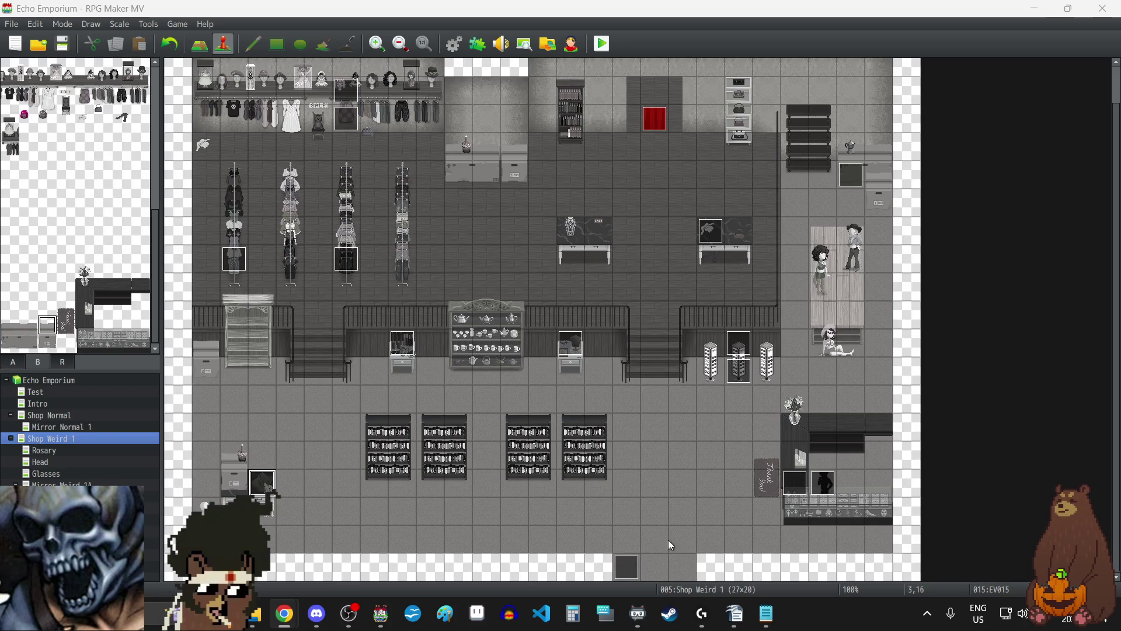
- Add YEP_GabWindow as a new plugin entry, status ON, at the end of the plugin list
{"action": "left_click", "coordinate": [478, 44]}
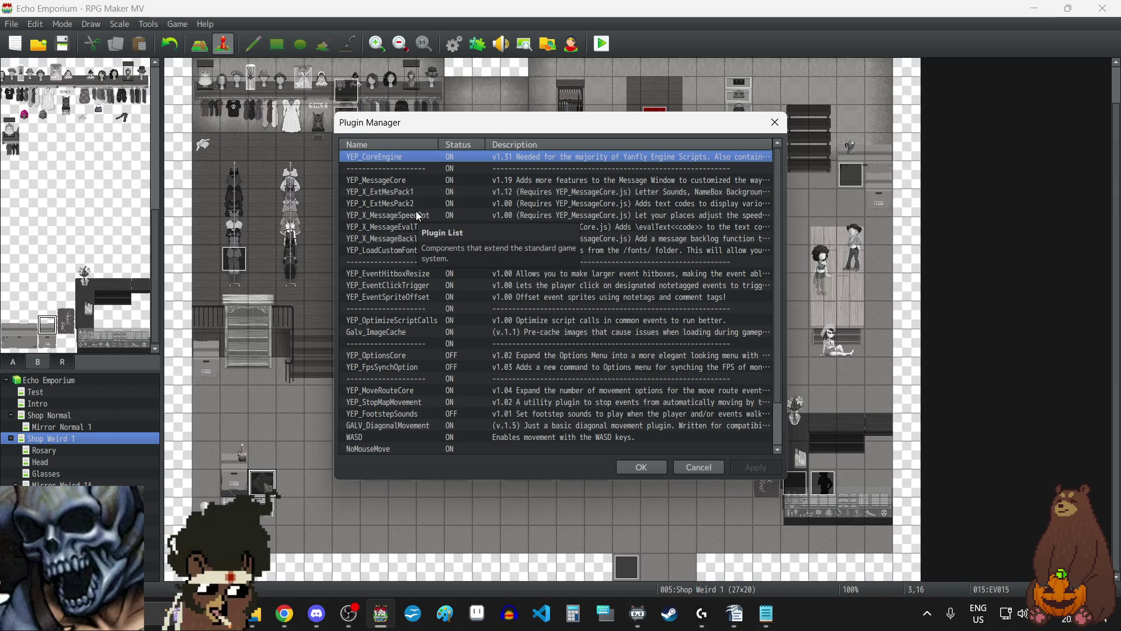
{"action": "scroll", "coordinate": [418, 216], "scroll_direction": "down", "scroll_amount": 2}
{"action": "scroll", "coordinate": [415, 212], "scroll_direction": "up", "scroll_amount": 2}
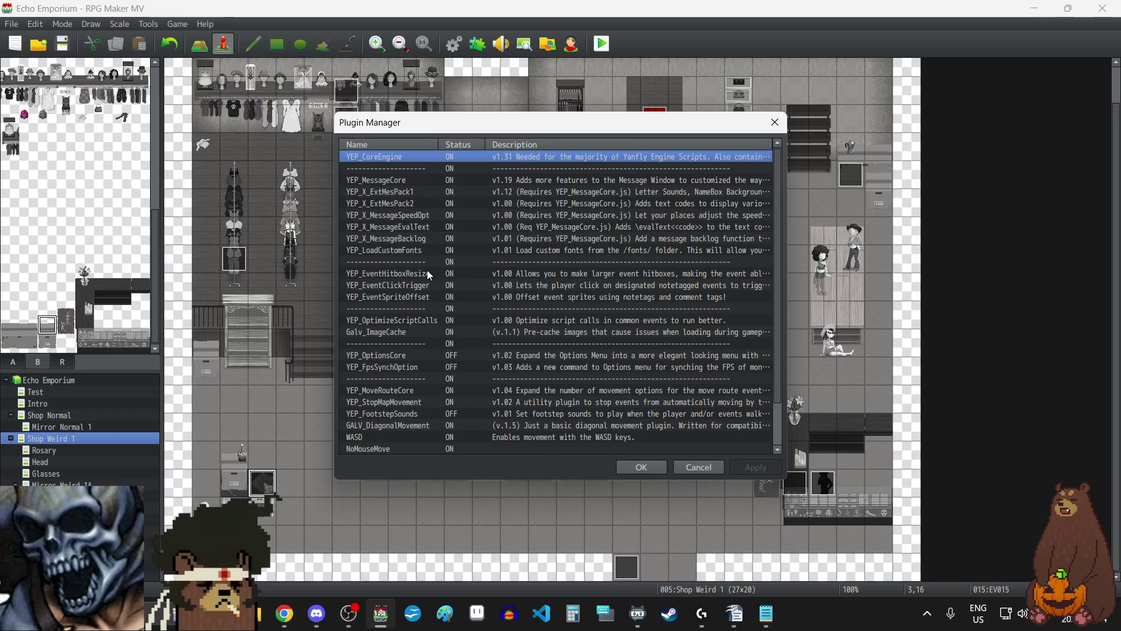
{"action": "scroll", "coordinate": [426, 270], "scroll_direction": "down", "scroll_amount": 2}
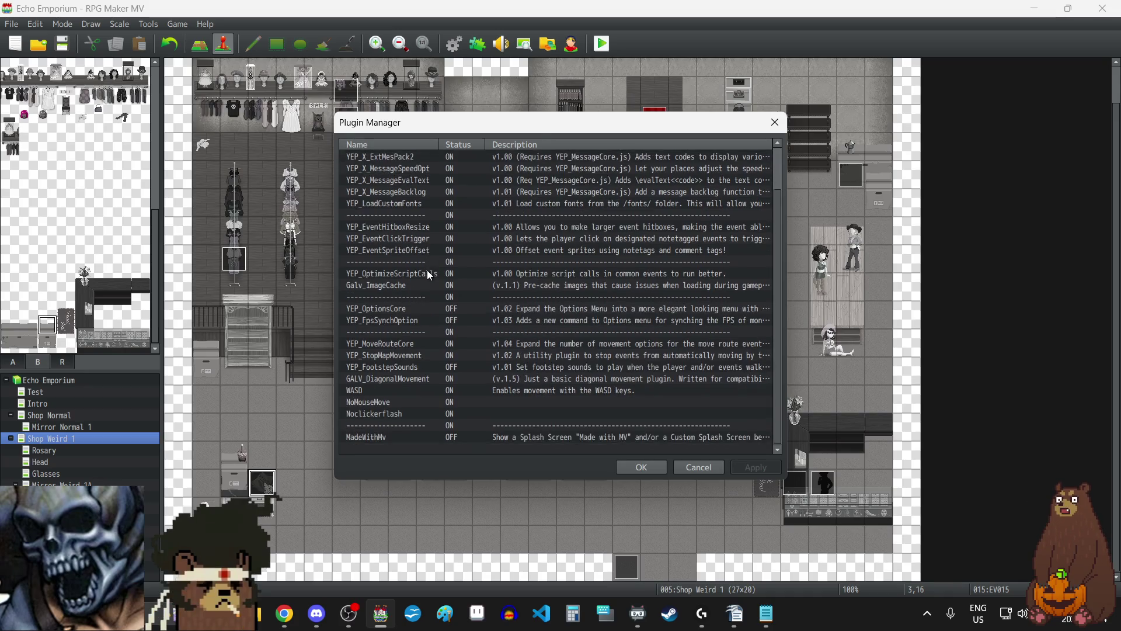
{"action": "double_click", "coordinate": [409, 447]}
{"action": "left_click", "coordinate": [391, 162]}
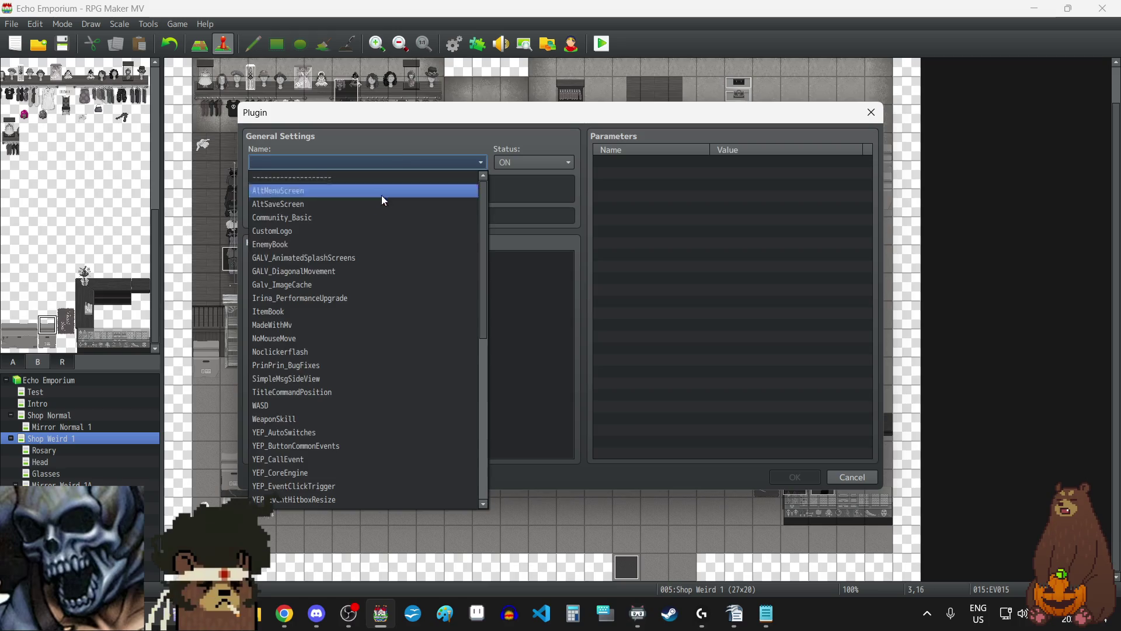
{"action": "scroll", "coordinate": [342, 366], "scroll_direction": "down", "scroll_amount": 4}
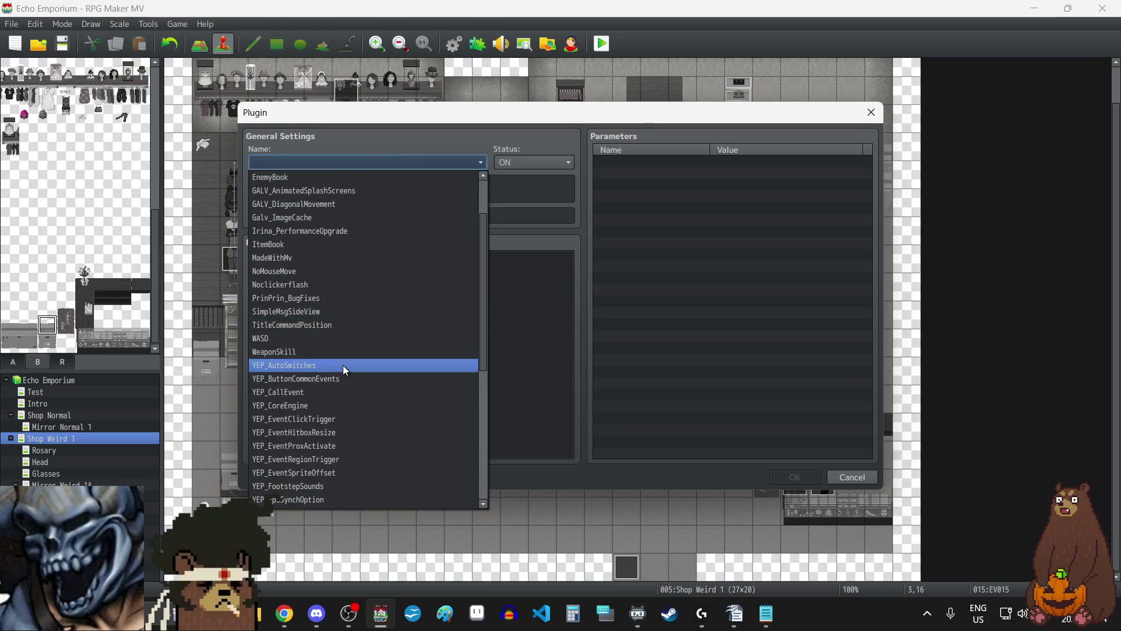
{"action": "left_click", "coordinate": [300, 446]}
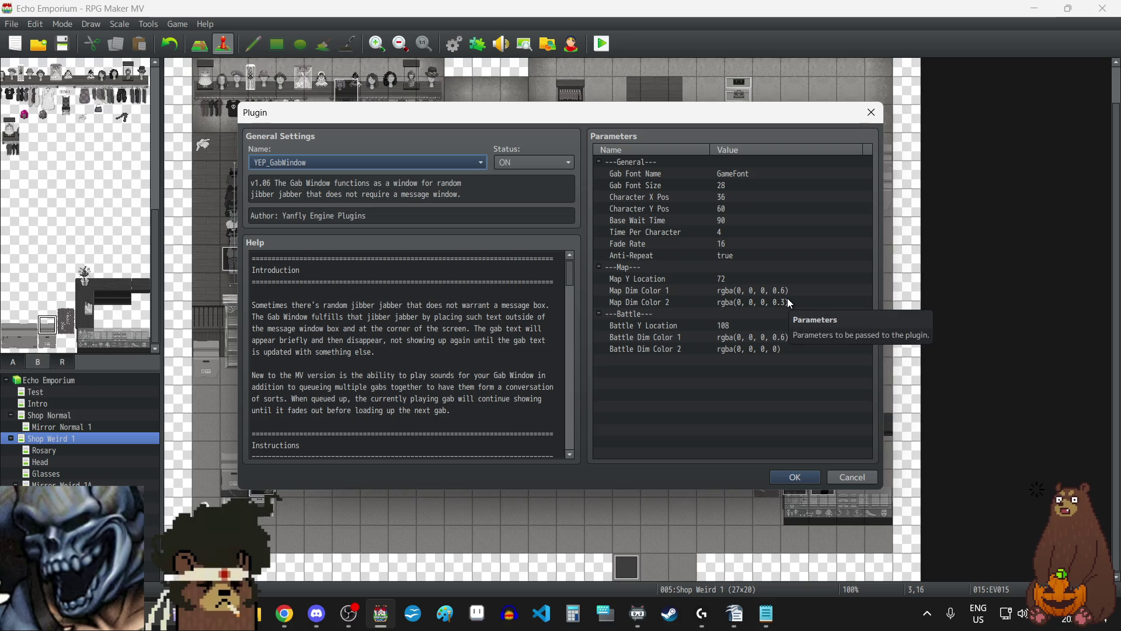
{"action": "left_click", "coordinate": [801, 478]}
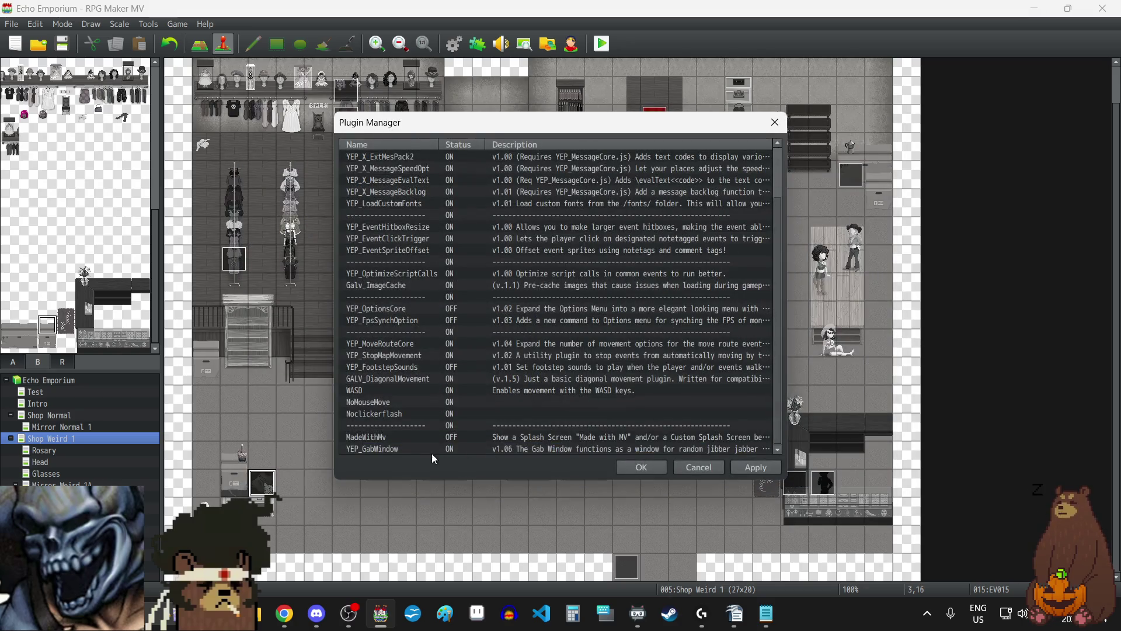
- Copy the font name 'GFS Neohellenic Regular' from YEP_LoadCustomFonts' Font Families parameter, leaving settings unchanged
{"action": "scroll", "coordinate": [437, 290], "scroll_direction": "up", "scroll_amount": 1}
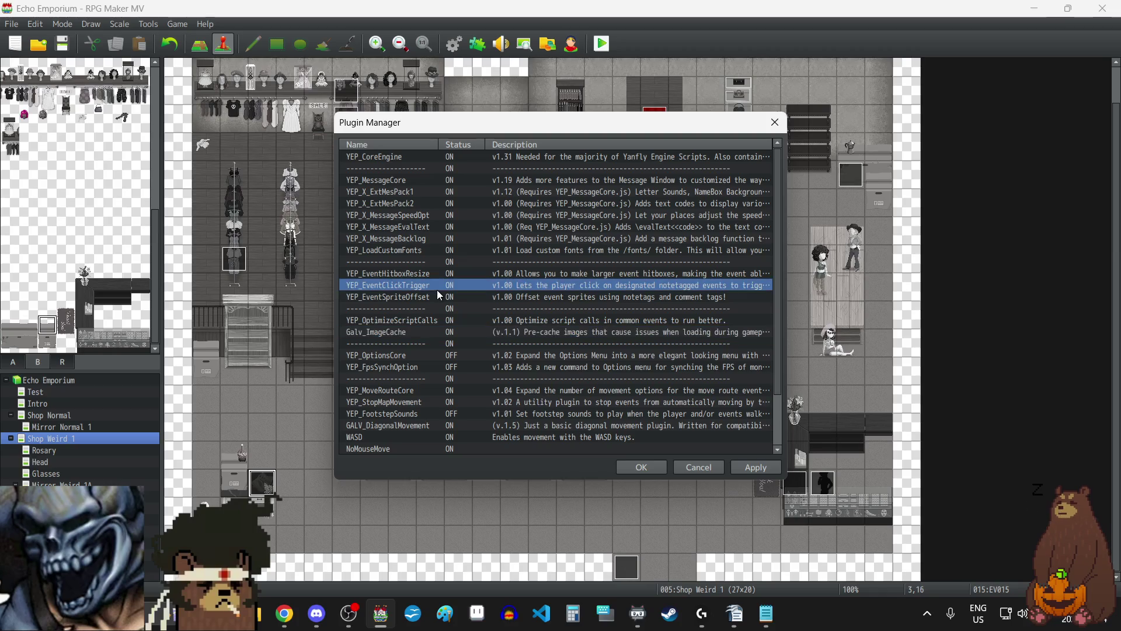
{"action": "double_click", "coordinate": [416, 249]}
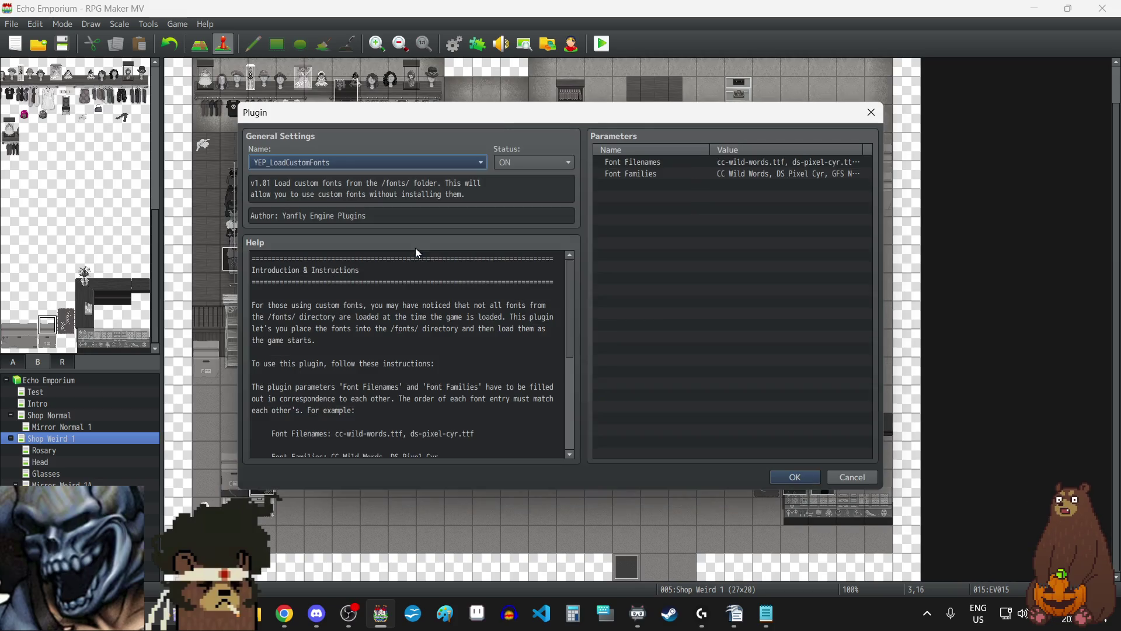
{"action": "double_click", "coordinate": [722, 175]}
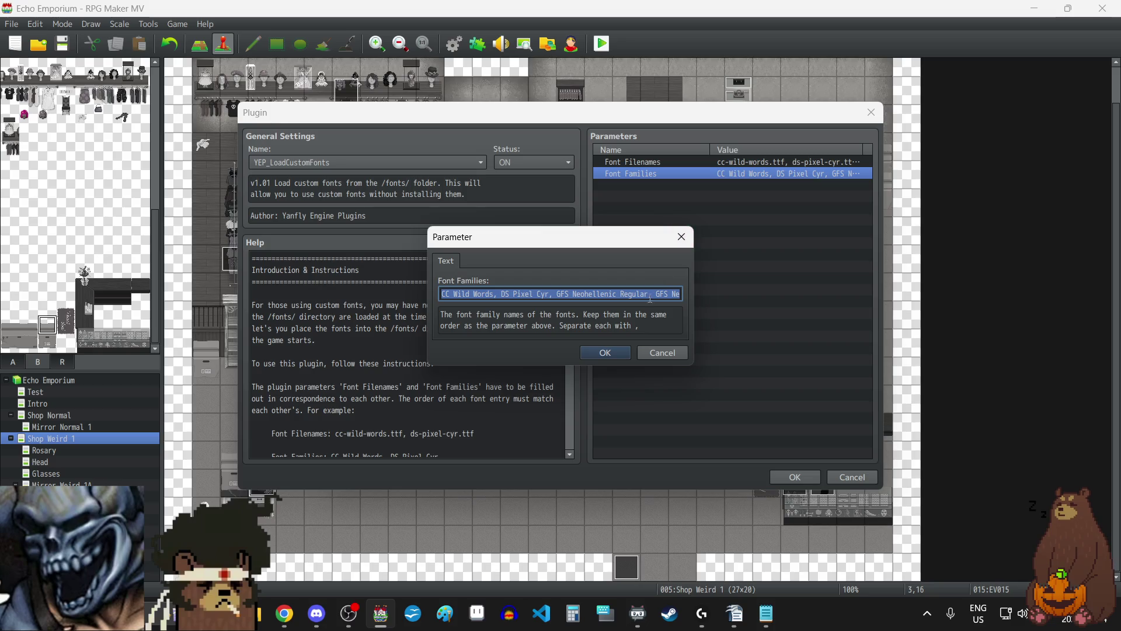
{"action": "left_click", "coordinate": [568, 293]}
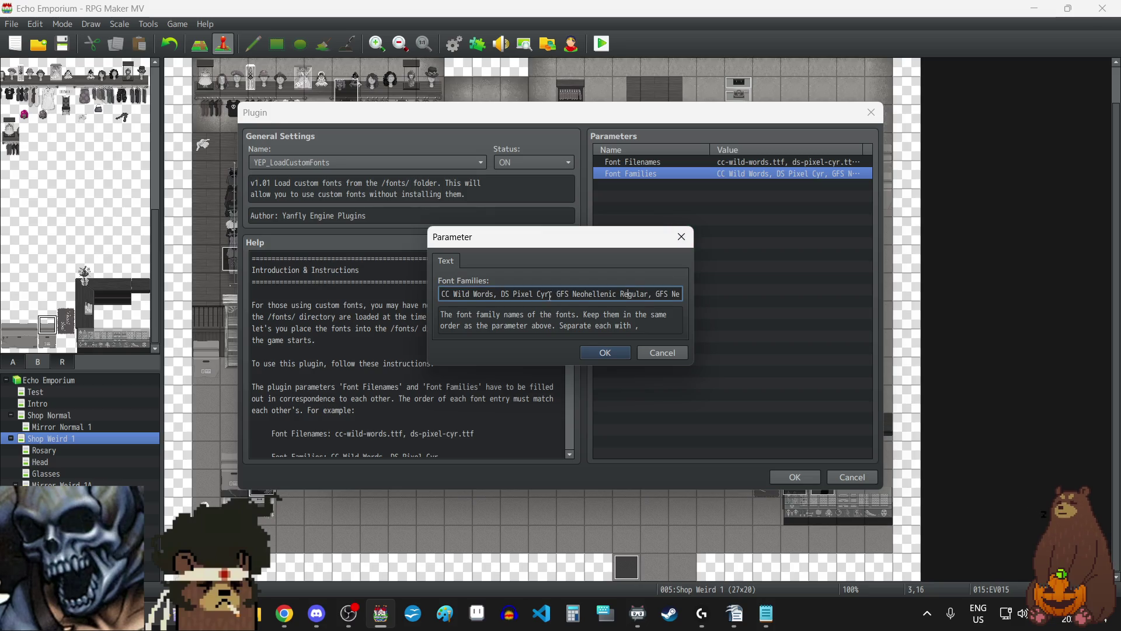
{"action": "left_click_drag", "start_coordinate": [557, 293], "coordinate": [649, 292]}
{"action": "key", "text": "ctrl+c"}
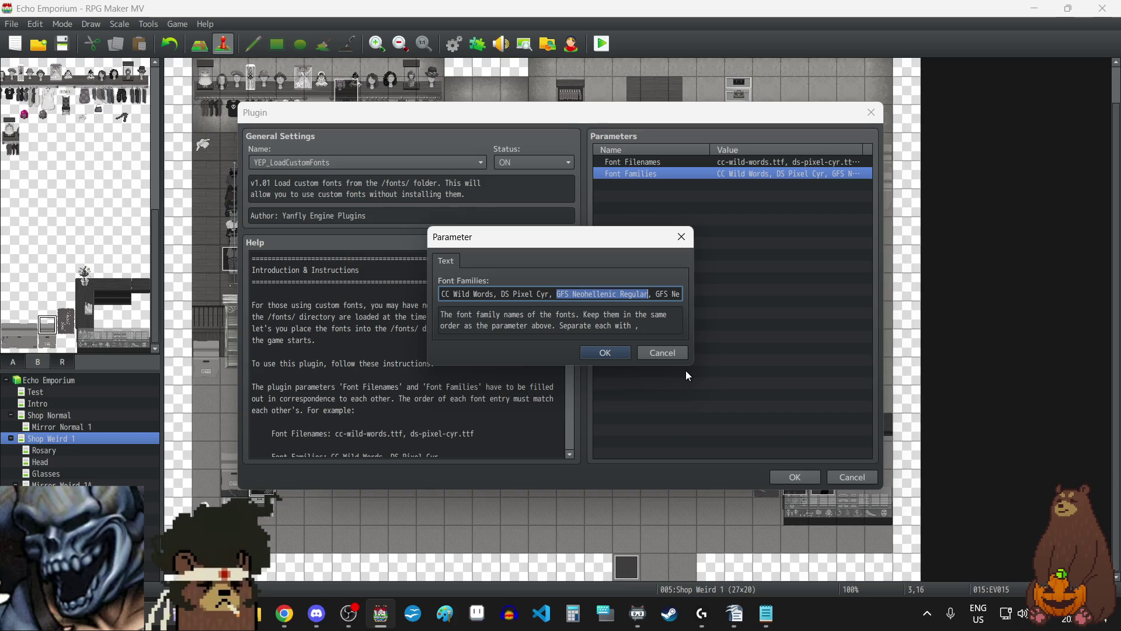
{"action": "left_click", "coordinate": [681, 236]}
{"action": "left_click", "coordinate": [870, 113]}
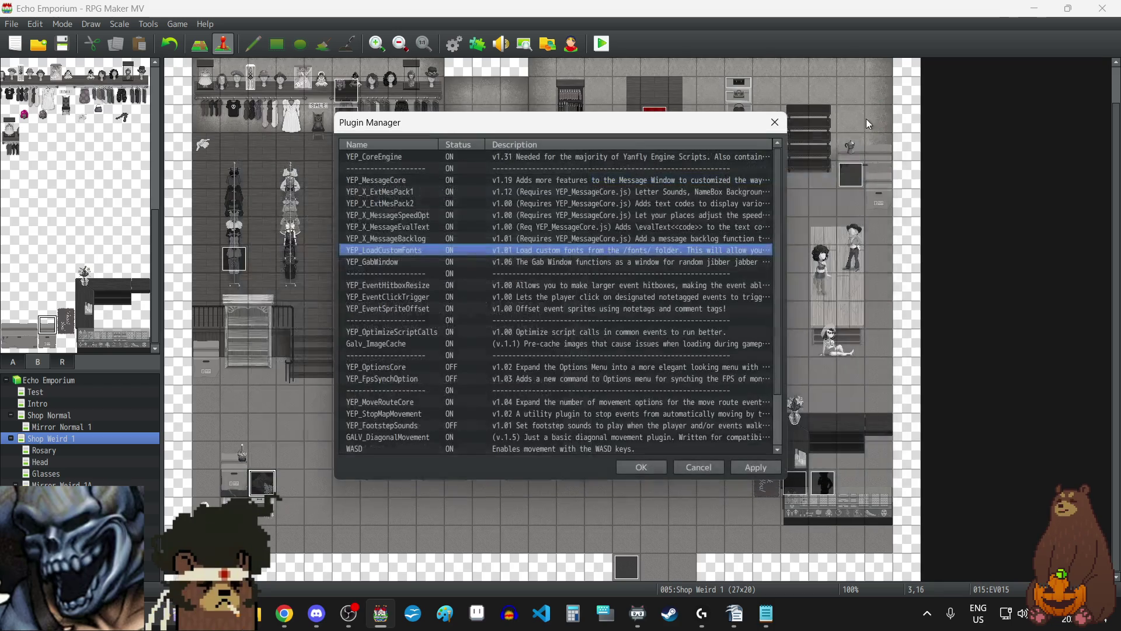
- Set YEP_GabWindow's Gab Font Name to GFS Neohellenic Regular and Gab Font Size to 20
{"action": "double_click", "coordinate": [426, 261]}
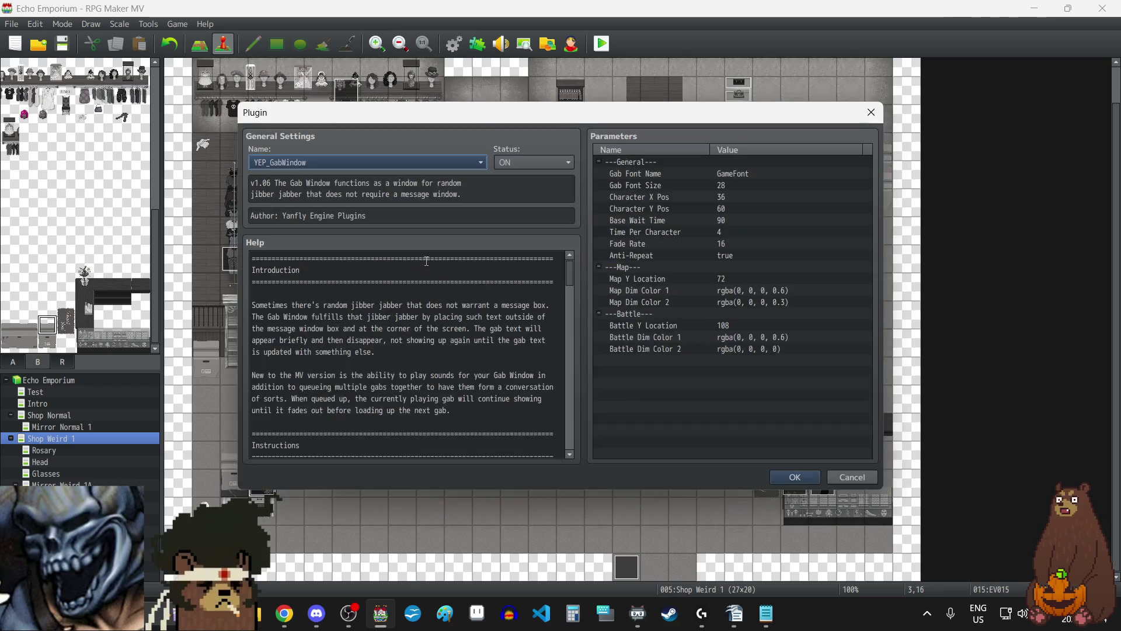
{"action": "left_click", "coordinate": [720, 176]}
{"action": "double_click", "coordinate": [723, 175]}
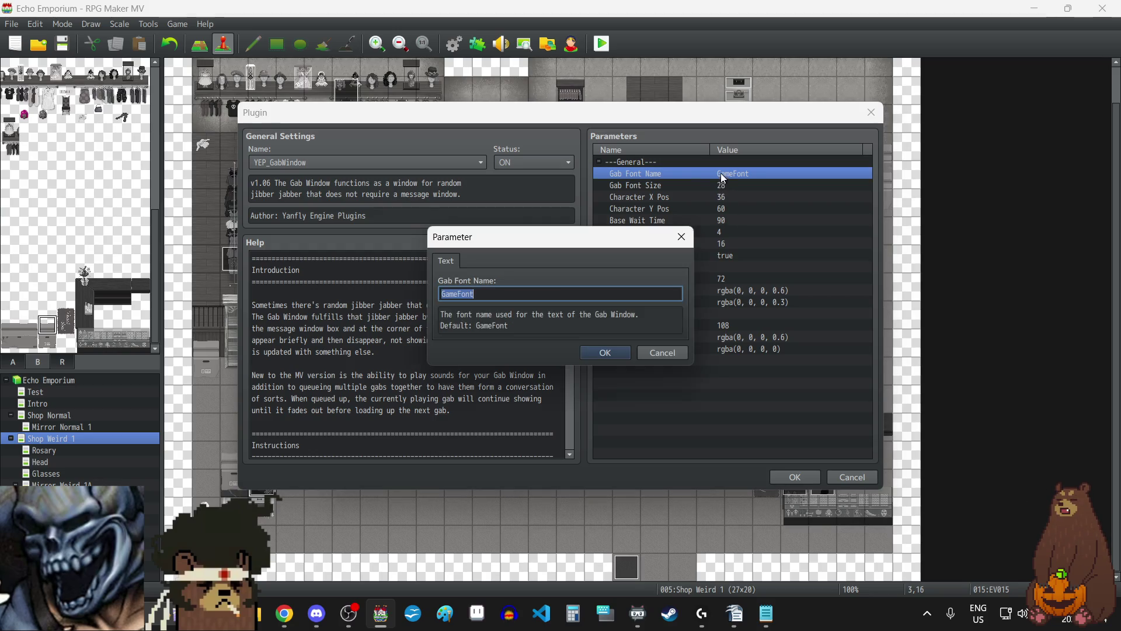
{"action": "key", "text": "ctrl+v"}
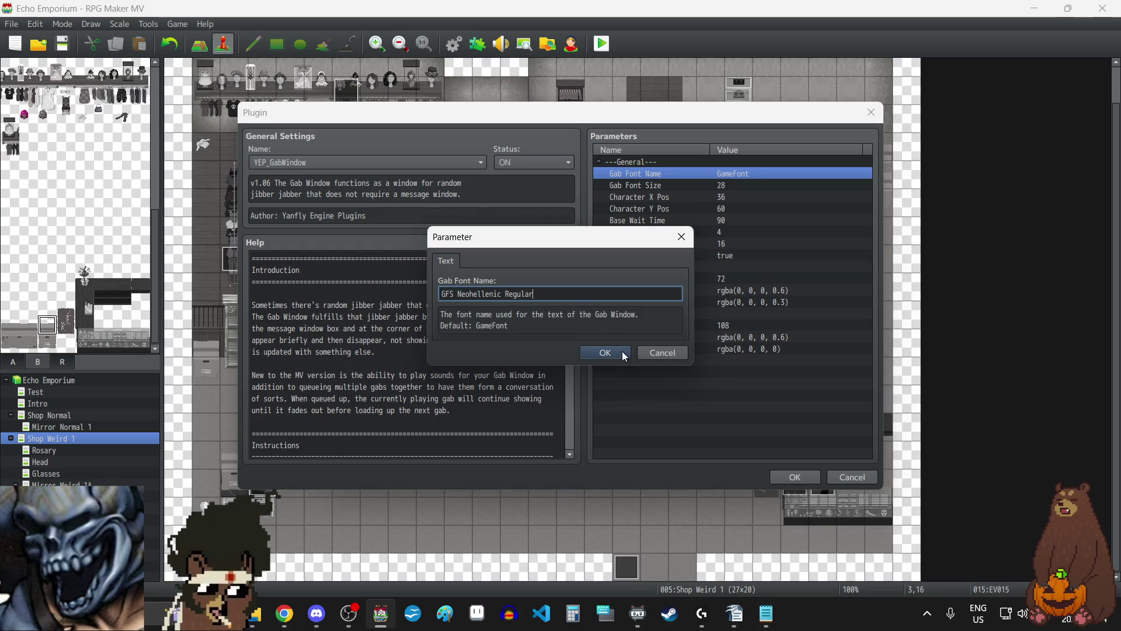
{"action": "left_click", "coordinate": [606, 353]}
{"action": "left_click", "coordinate": [719, 187]}
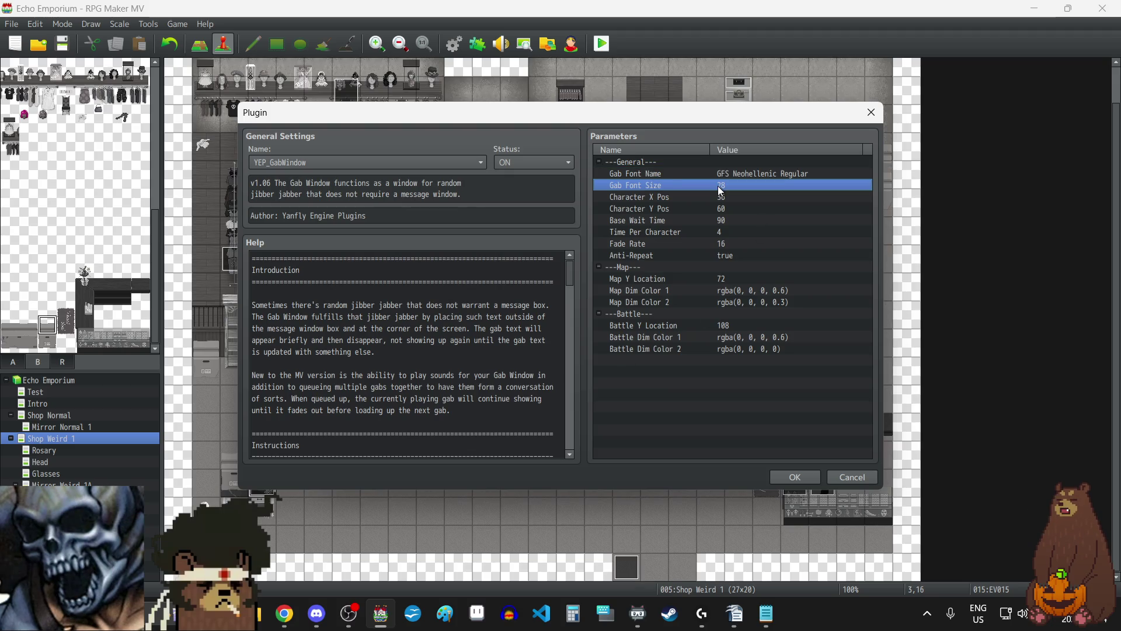
{"action": "double_click", "coordinate": [705, 185]}
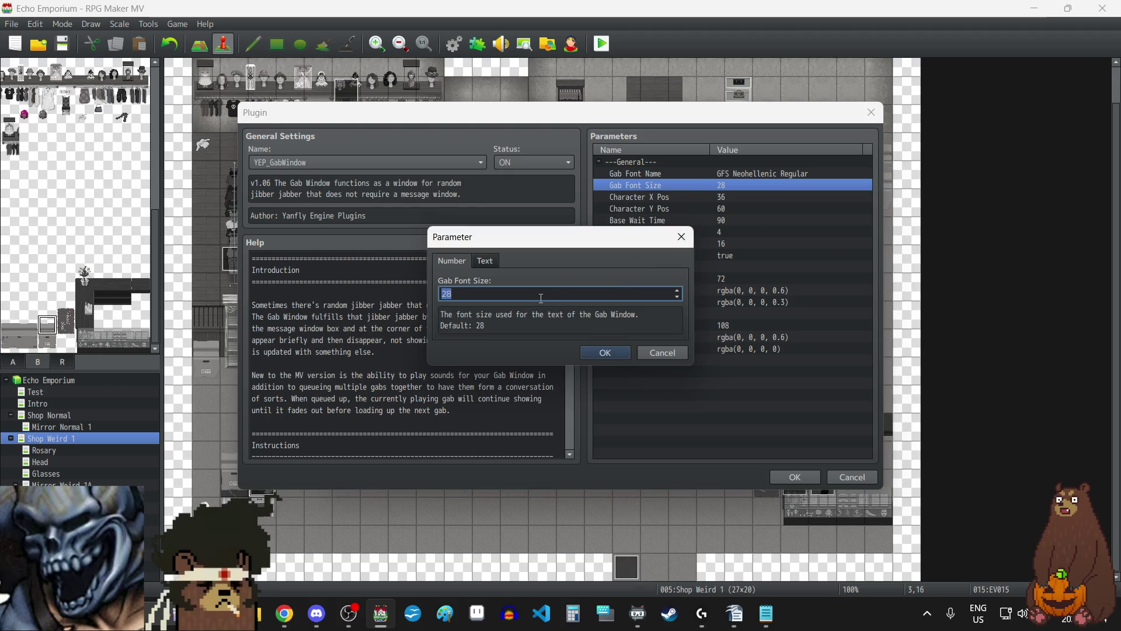
{"action": "type", "text": "20"}
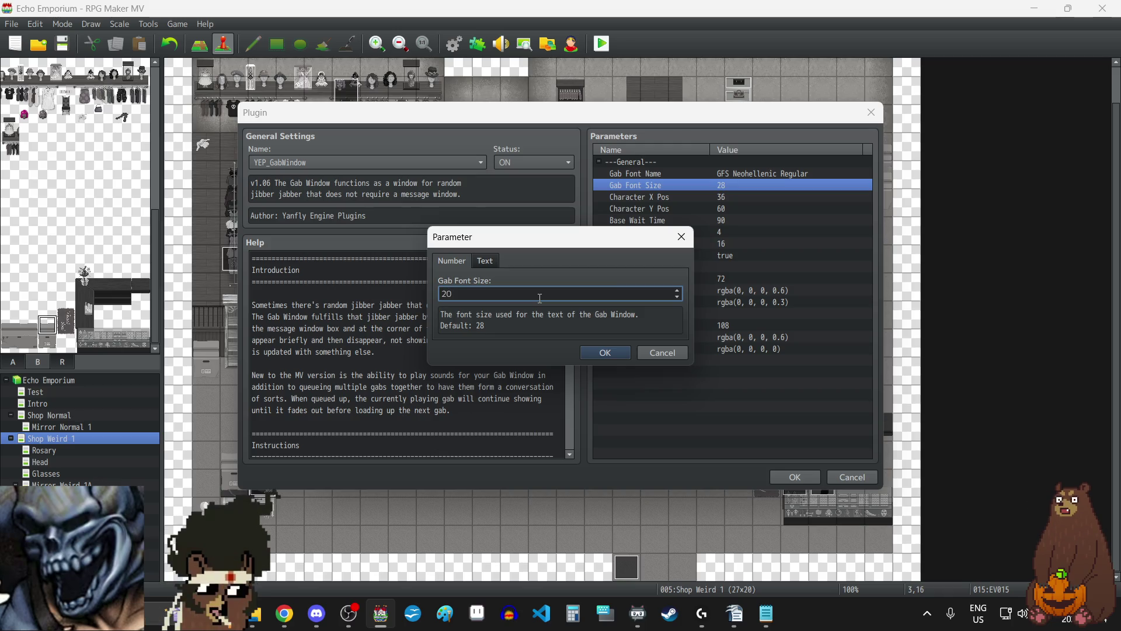
{"action": "left_click", "coordinate": [602, 352]}
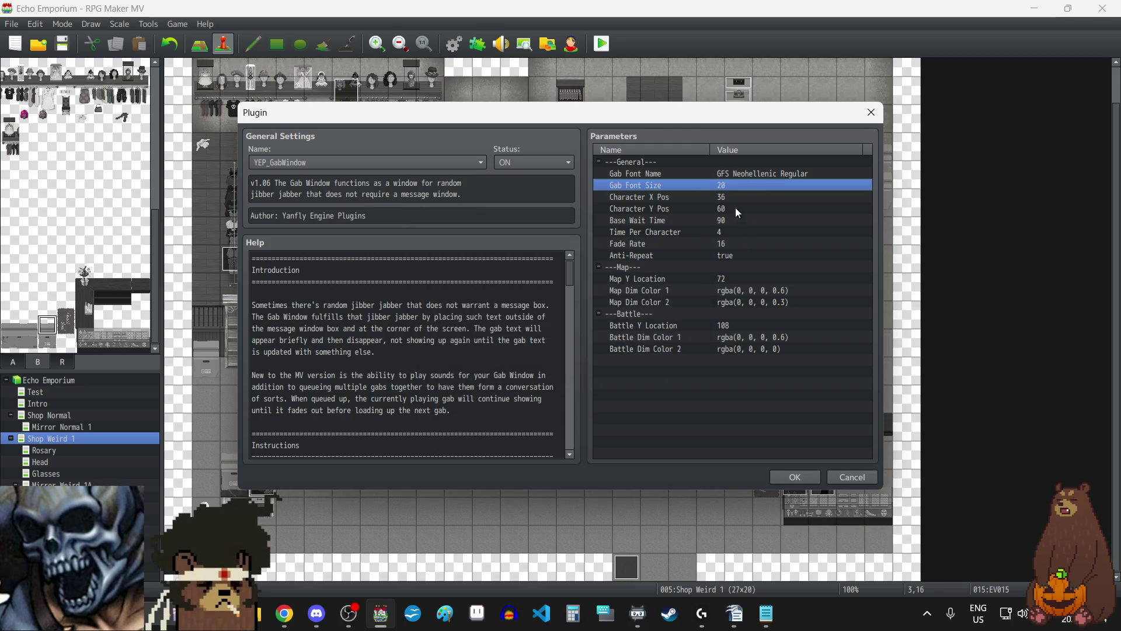
- Set YEP_GabWindow's Anti-Repeat parameter to false so repeated gabs are allowed
{"action": "left_click", "coordinate": [724, 221]}
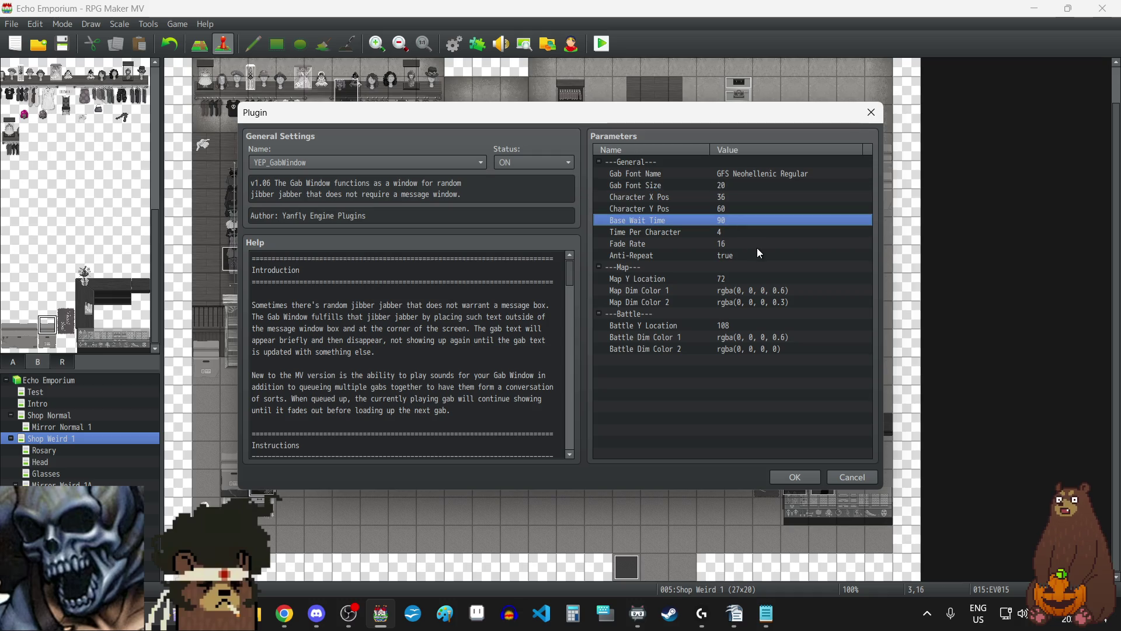
{"action": "left_click", "coordinate": [720, 231]}
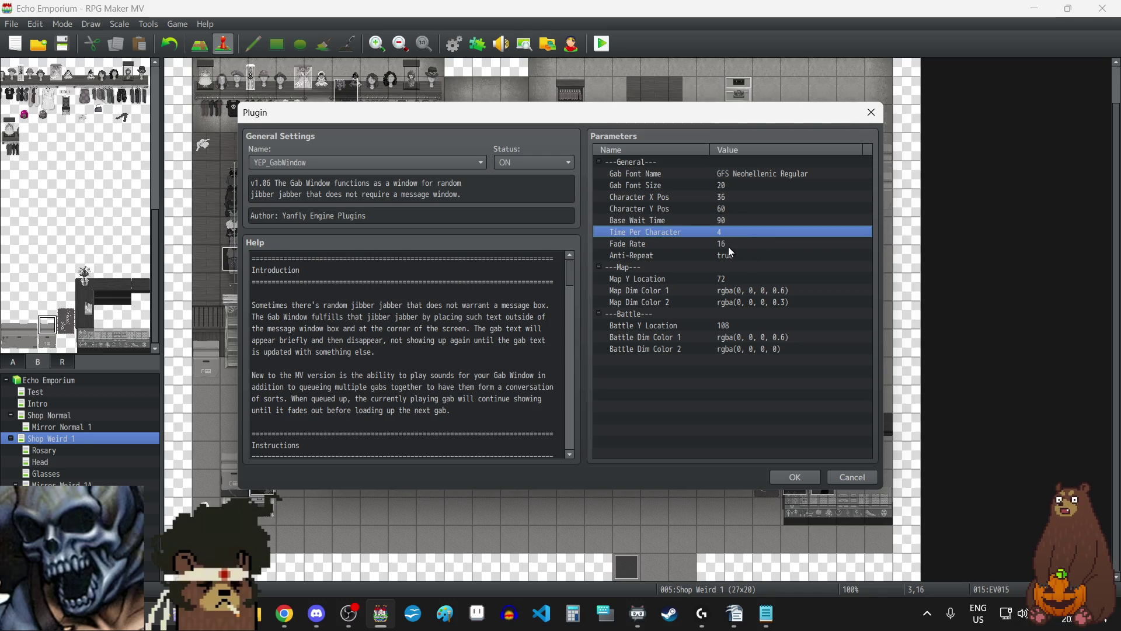
{"action": "left_click", "coordinate": [730, 244]}
{"action": "left_click", "coordinate": [740, 257]}
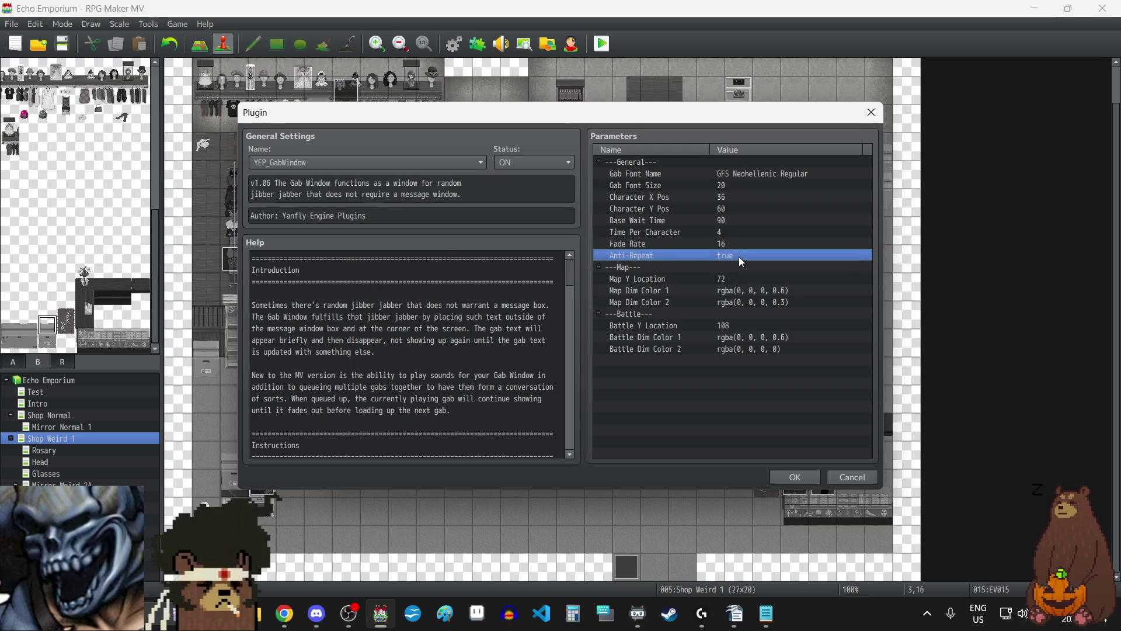
{"action": "double_click", "coordinate": [738, 257]}
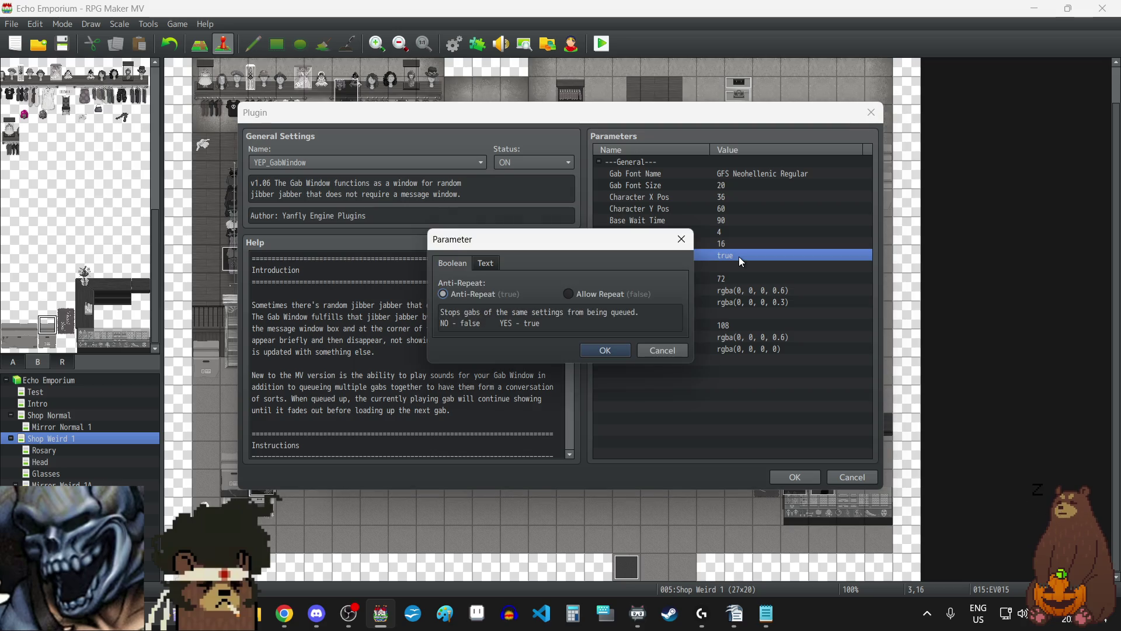
{"action": "left_click", "coordinate": [566, 293]}
{"action": "left_click", "coordinate": [605, 350]}
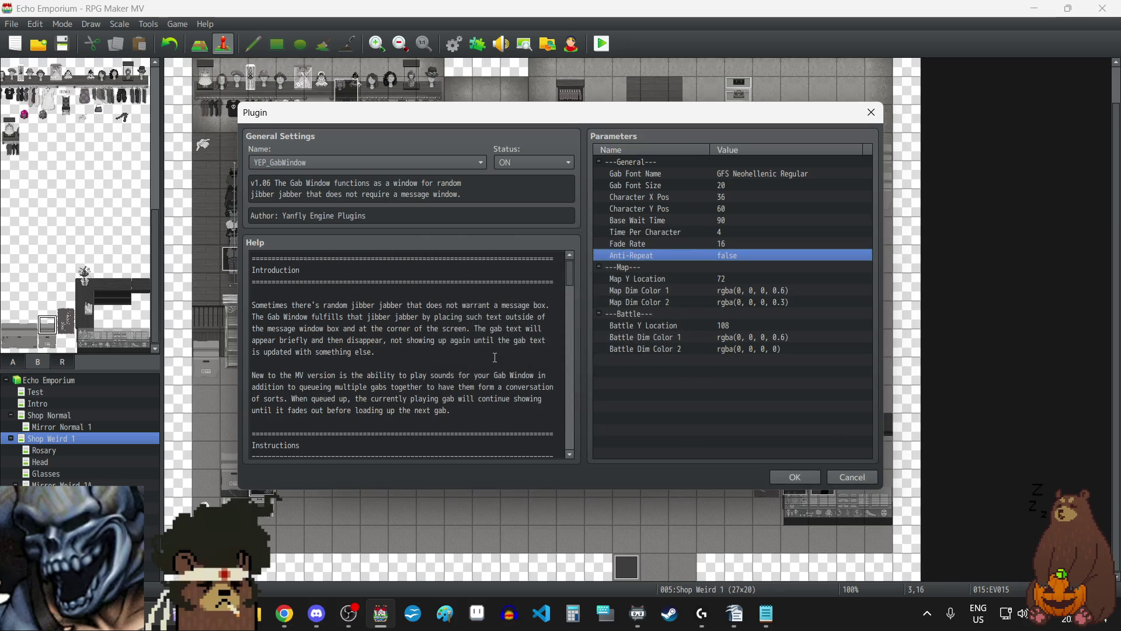
{"action": "scroll", "coordinate": [495, 357], "scroll_direction": "down", "scroll_amount": 5}
{"action": "scroll", "coordinate": [495, 357], "scroll_direction": "down", "scroll_amount": 3}
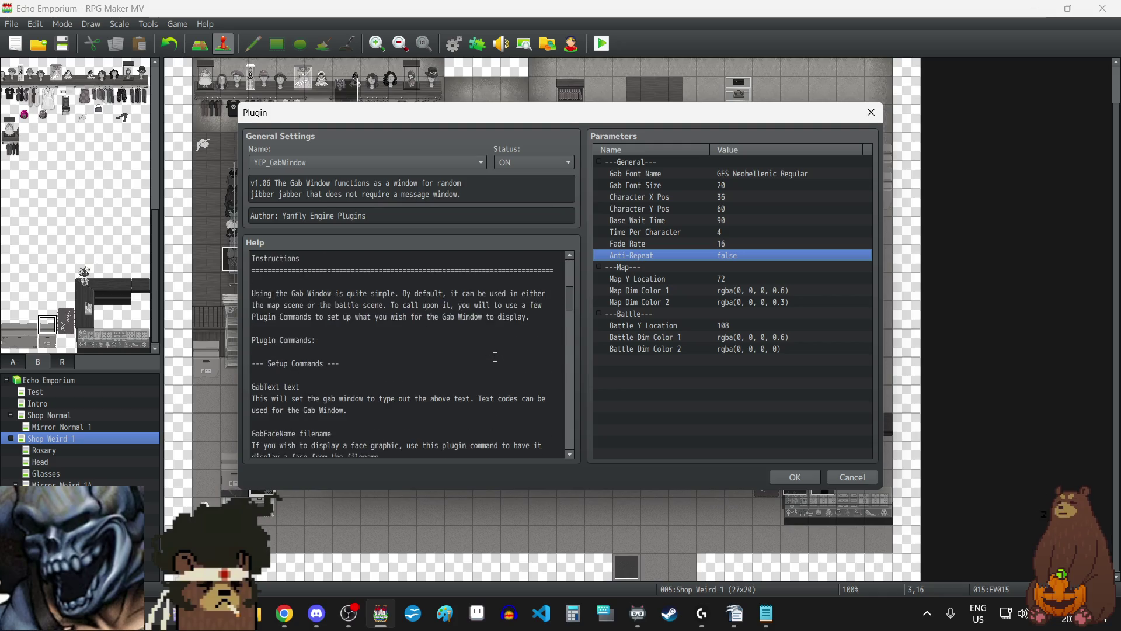
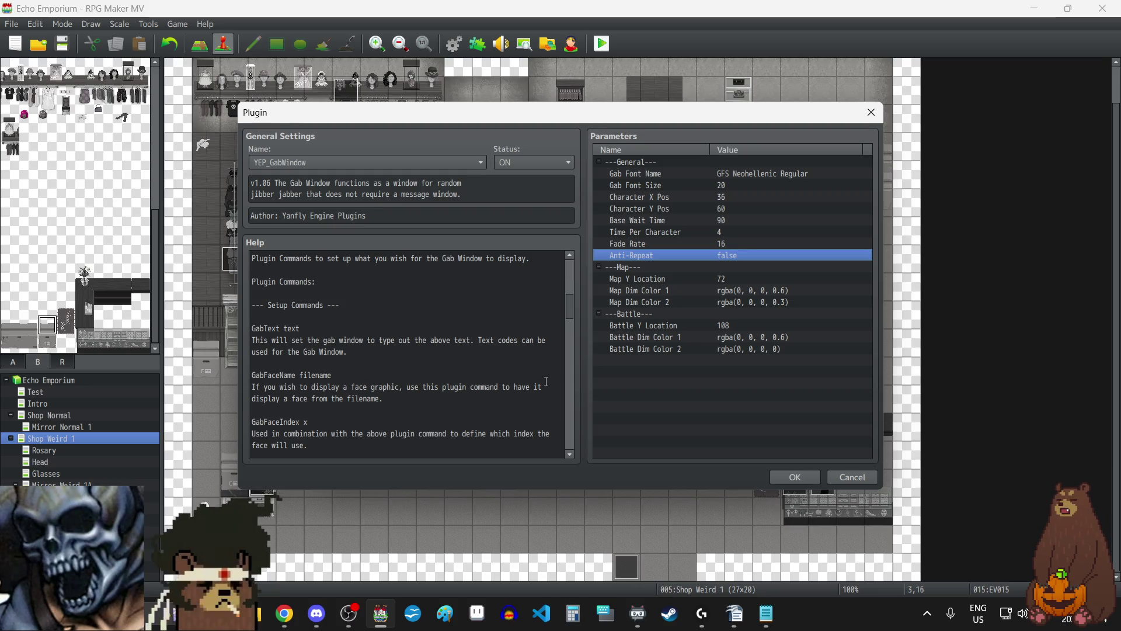
- Scroll YEP_GabWindow's help down to Setup Commands and highlight the 'GabText text' line
{"action": "scroll", "coordinate": [499, 381], "scroll_direction": "down", "scroll_amount": 3}
{"action": "scroll", "coordinate": [500, 381], "scroll_direction": "down", "scroll_amount": 8}
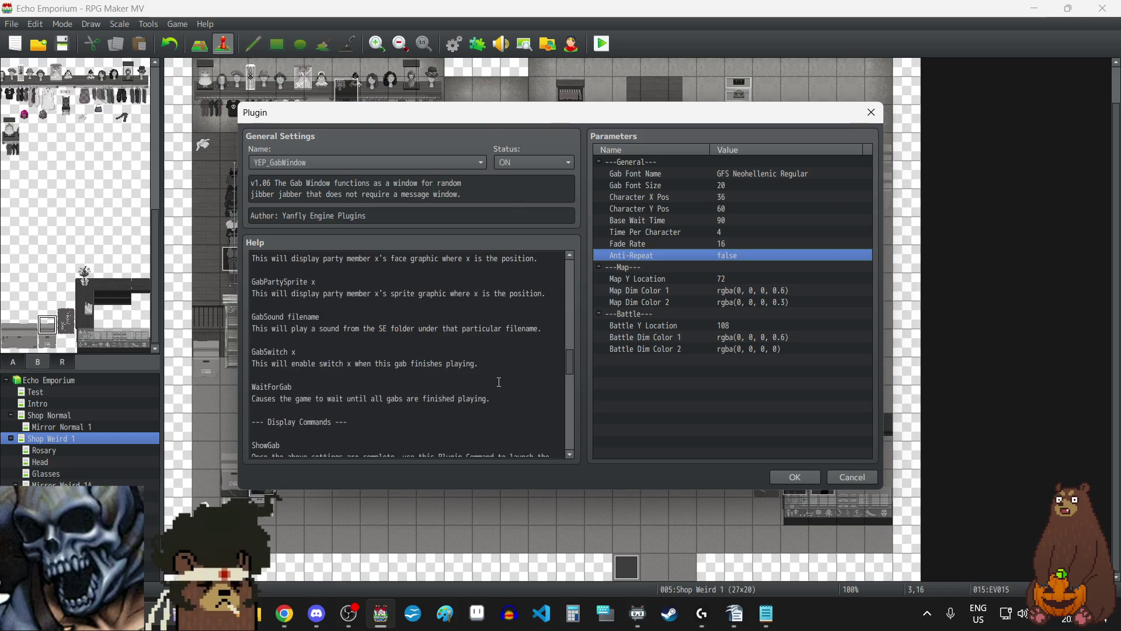
{"action": "scroll", "coordinate": [499, 381], "scroll_direction": "down", "scroll_amount": 10}
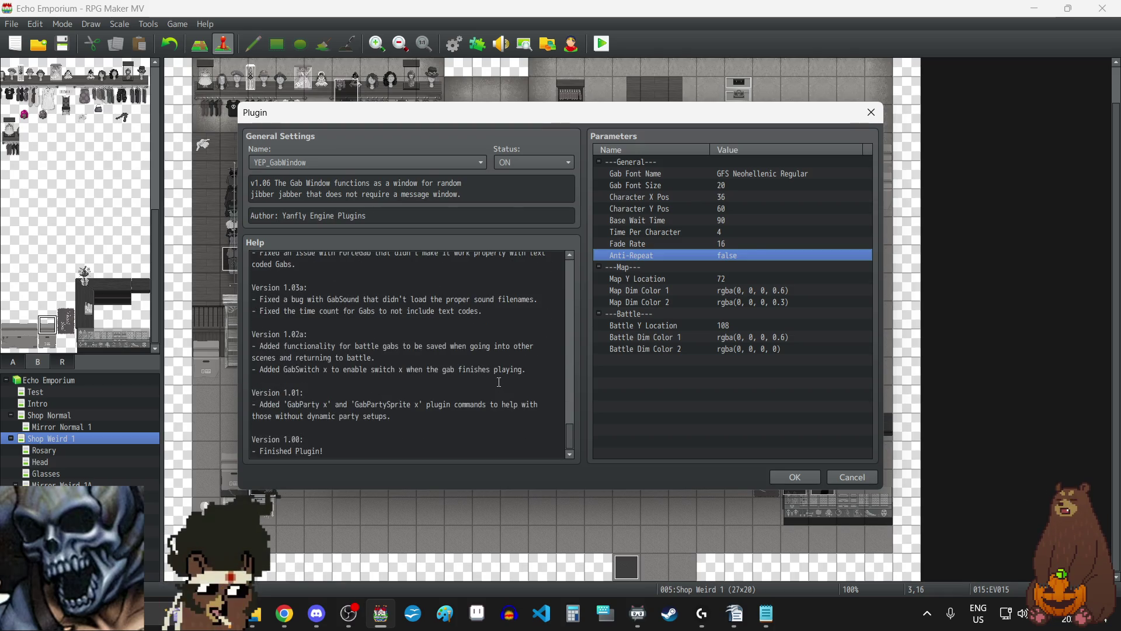
{"action": "scroll", "coordinate": [500, 381], "scroll_direction": "up", "scroll_amount": 20}
{"action": "scroll", "coordinate": [500, 380], "scroll_direction": "down", "scroll_amount": 5}
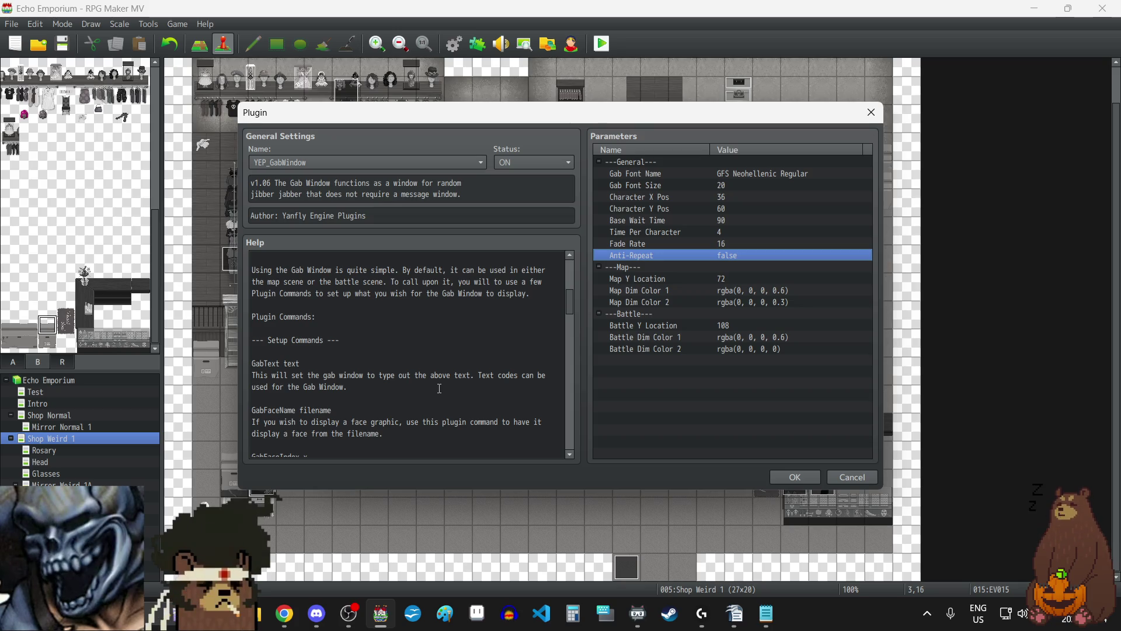
{"action": "scroll", "coordinate": [439, 388], "scroll_direction": "down", "scroll_amount": 1}
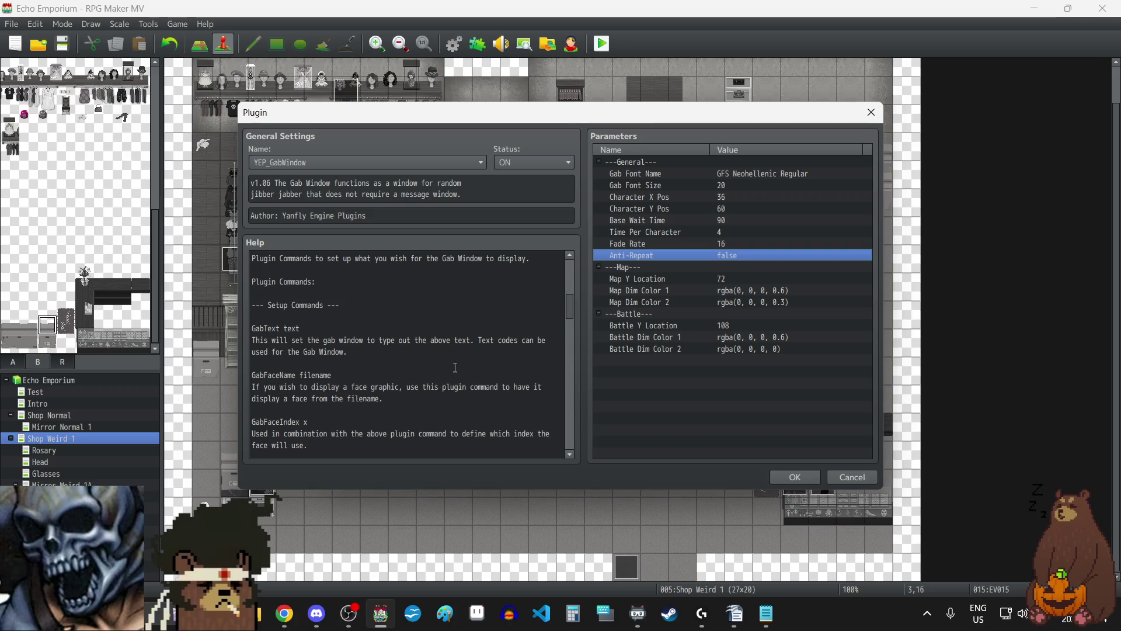
{"action": "scroll", "coordinate": [529, 354], "scroll_direction": "down", "scroll_amount": 4}
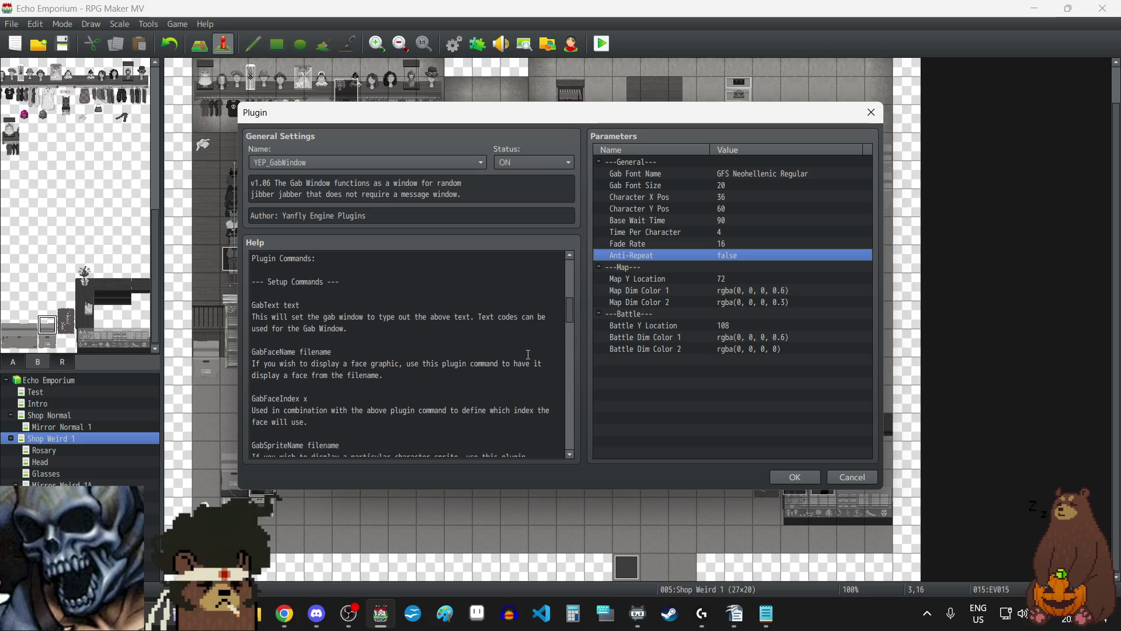
{"action": "scroll", "coordinate": [528, 355], "scroll_direction": "down", "scroll_amount": 4}
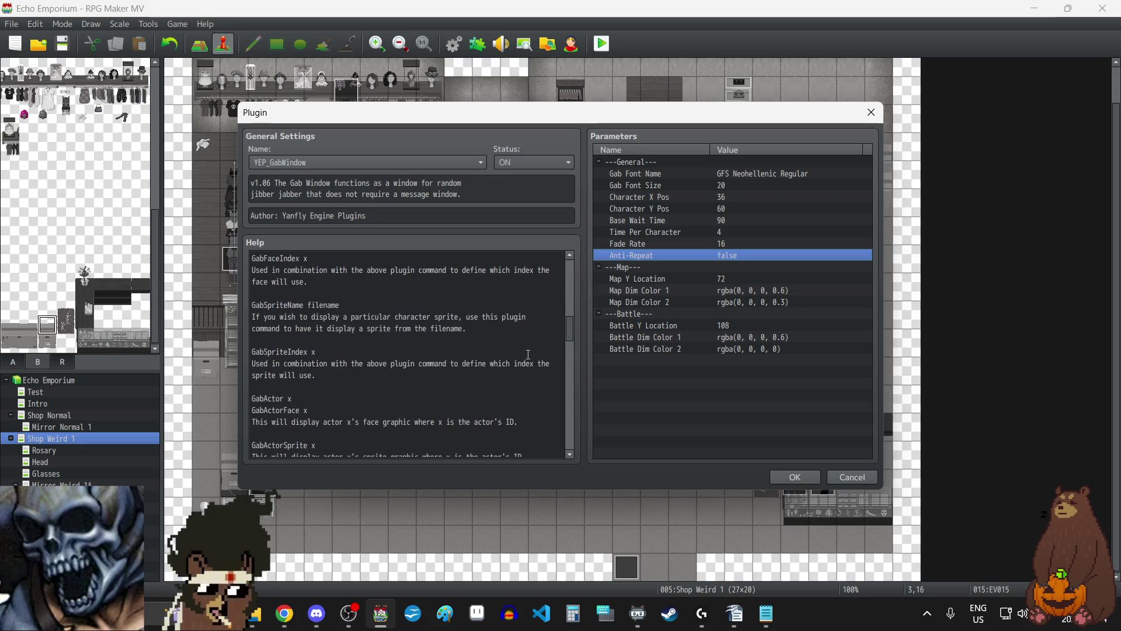
{"action": "scroll", "coordinate": [528, 354], "scroll_direction": "down", "scroll_amount": 3}
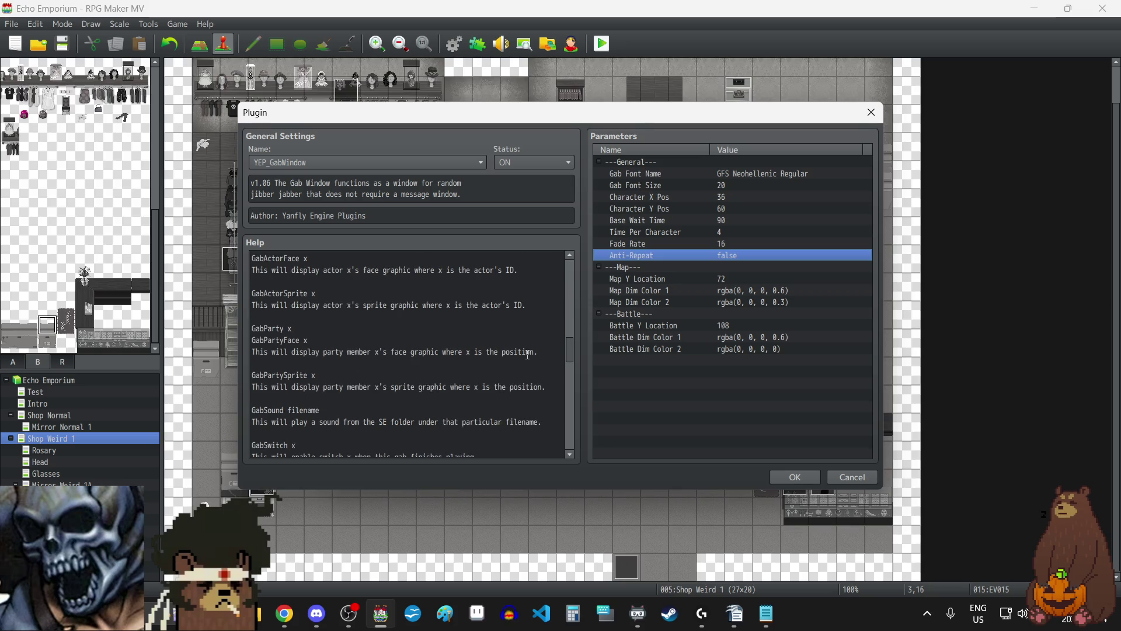
{"action": "scroll", "coordinate": [528, 355], "scroll_direction": "down", "scroll_amount": 1}
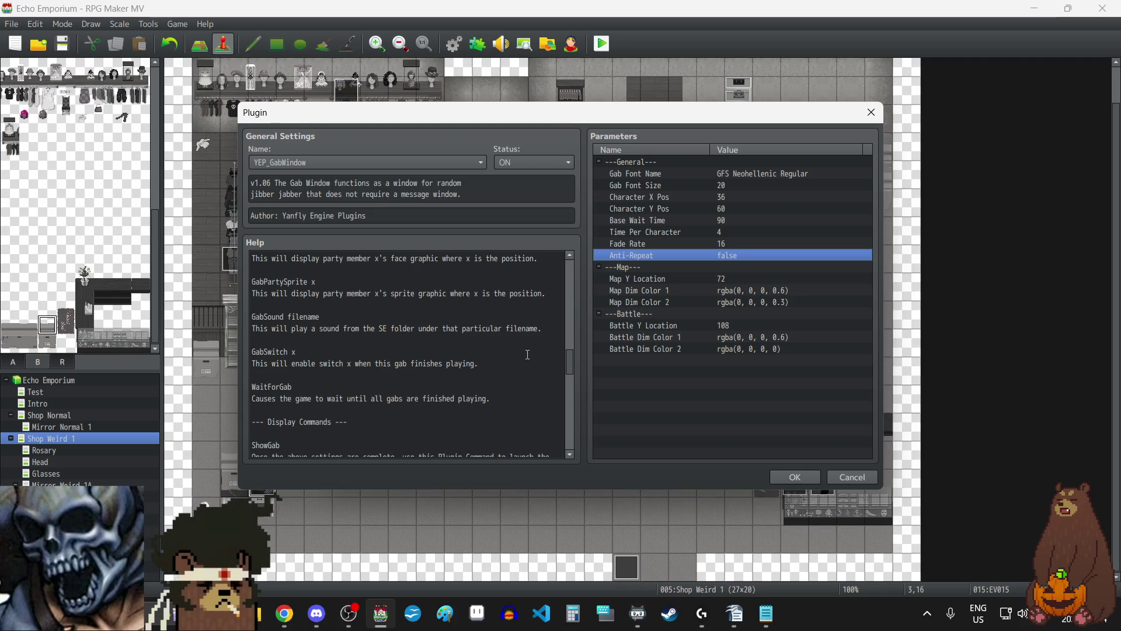
{"action": "scroll", "coordinate": [528, 355], "scroll_direction": "down", "scroll_amount": 3}
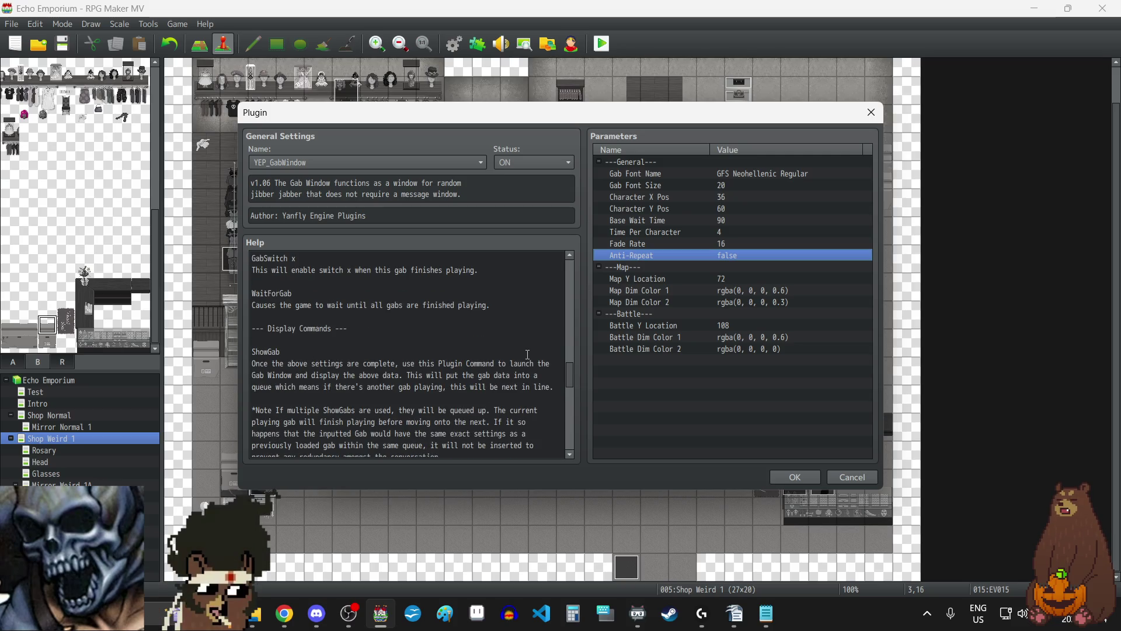
{"action": "left_click_drag", "start_coordinate": [572, 371], "coordinate": [570, 261]}
{"action": "scroll", "coordinate": [489, 383], "scroll_direction": "down", "scroll_amount": 4}
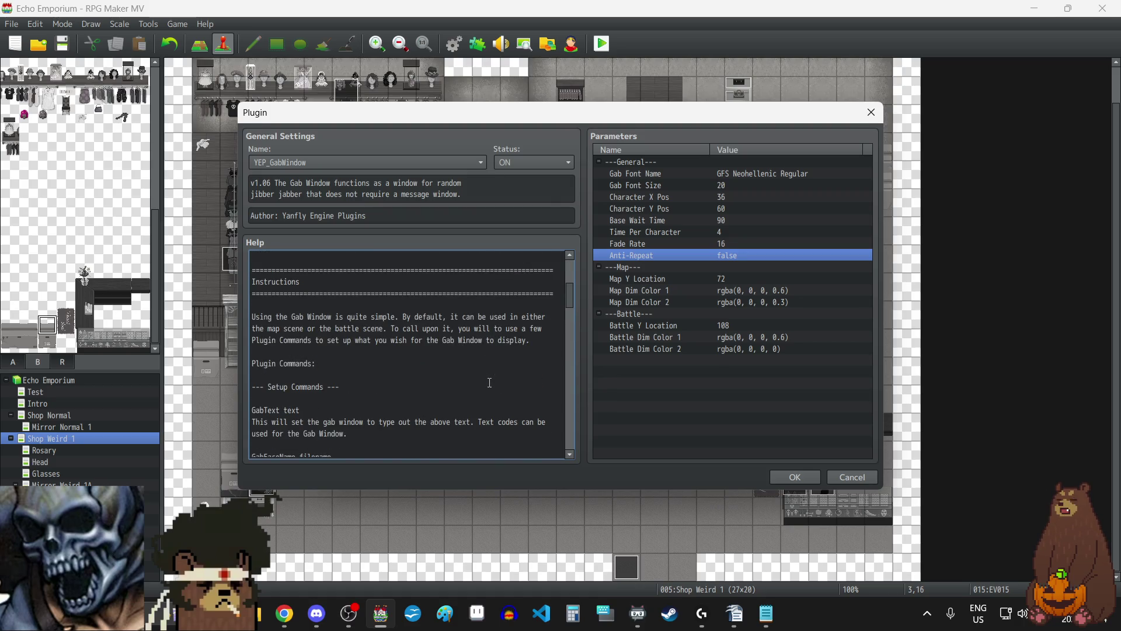
{"action": "scroll", "coordinate": [490, 382], "scroll_direction": "down", "scroll_amount": 1}
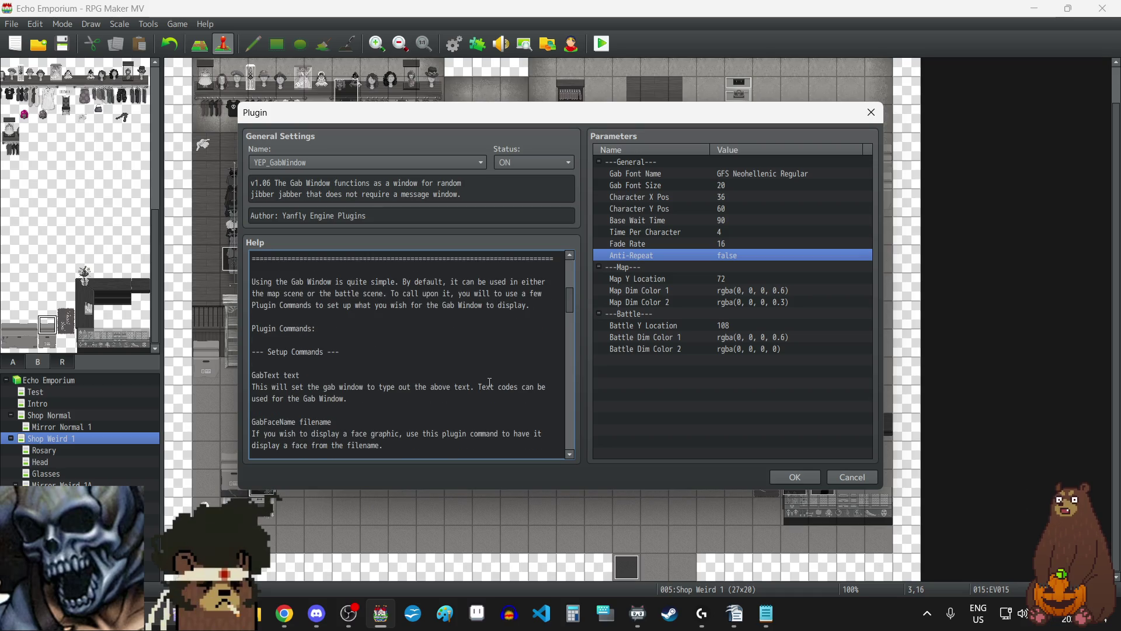
{"action": "scroll", "coordinate": [490, 382], "scroll_direction": "down", "scroll_amount": 9}
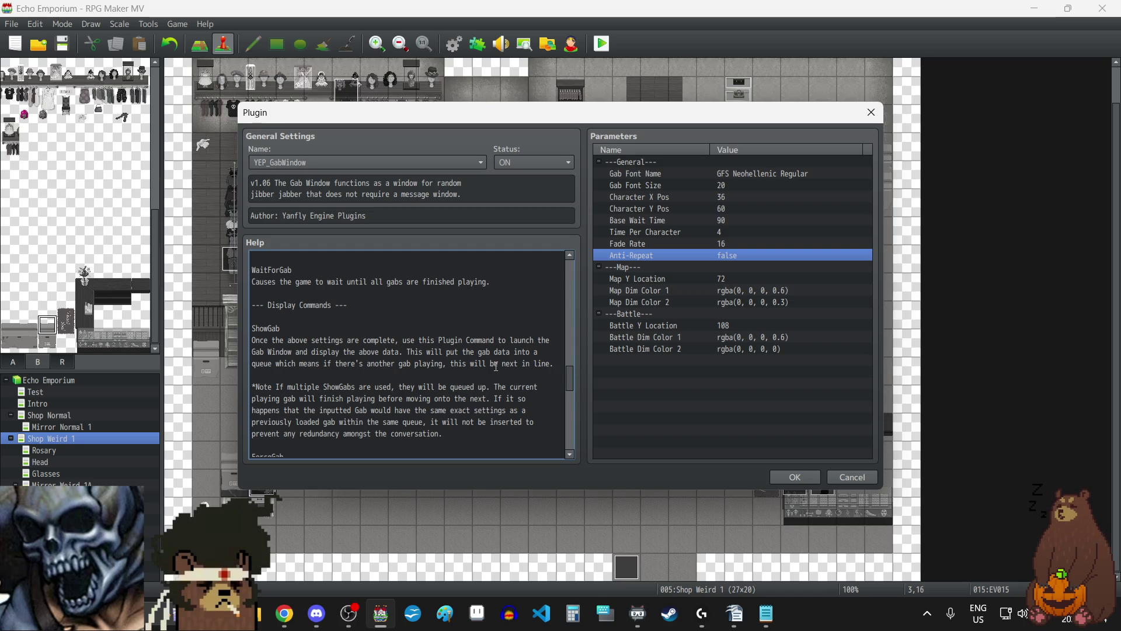
{"action": "scroll", "coordinate": [496, 367], "scroll_direction": "down", "scroll_amount": 2}
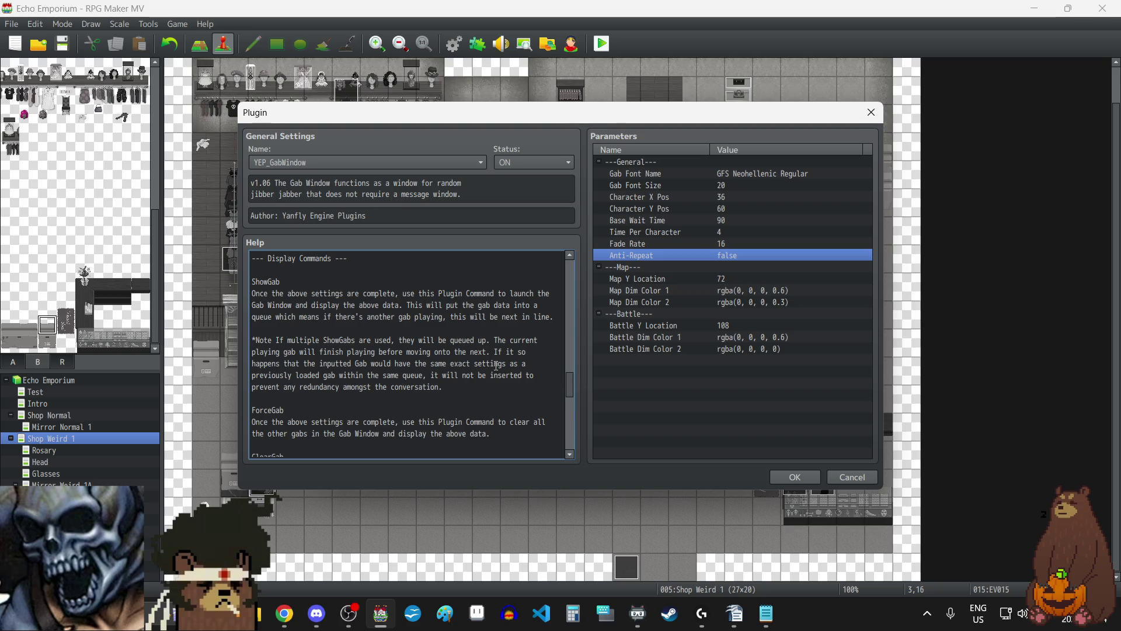
{"action": "scroll", "coordinate": [497, 367], "scroll_direction": "down", "scroll_amount": 2}
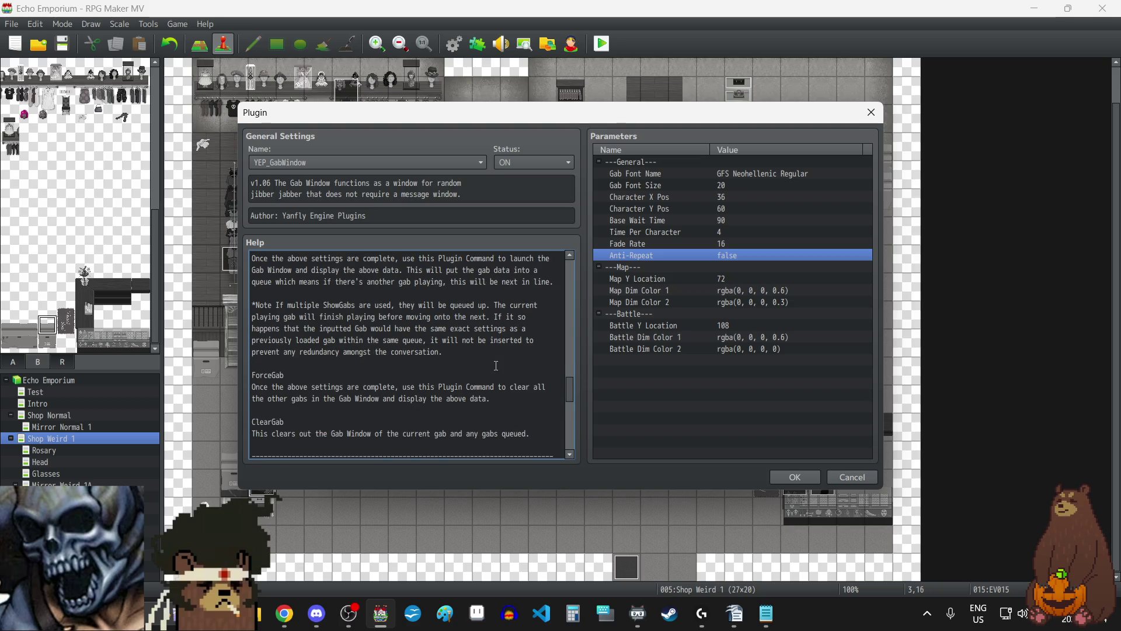
{"action": "scroll", "coordinate": [497, 366], "scroll_direction": "down", "scroll_amount": 1}
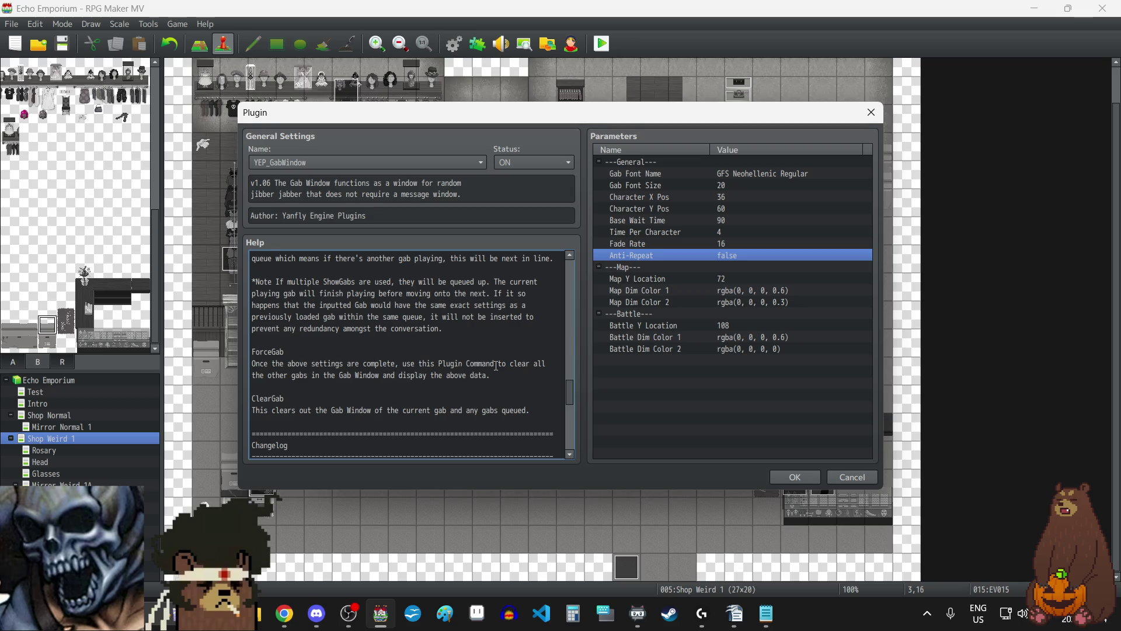
{"action": "scroll", "coordinate": [496, 366], "scroll_direction": "down", "scroll_amount": 3}
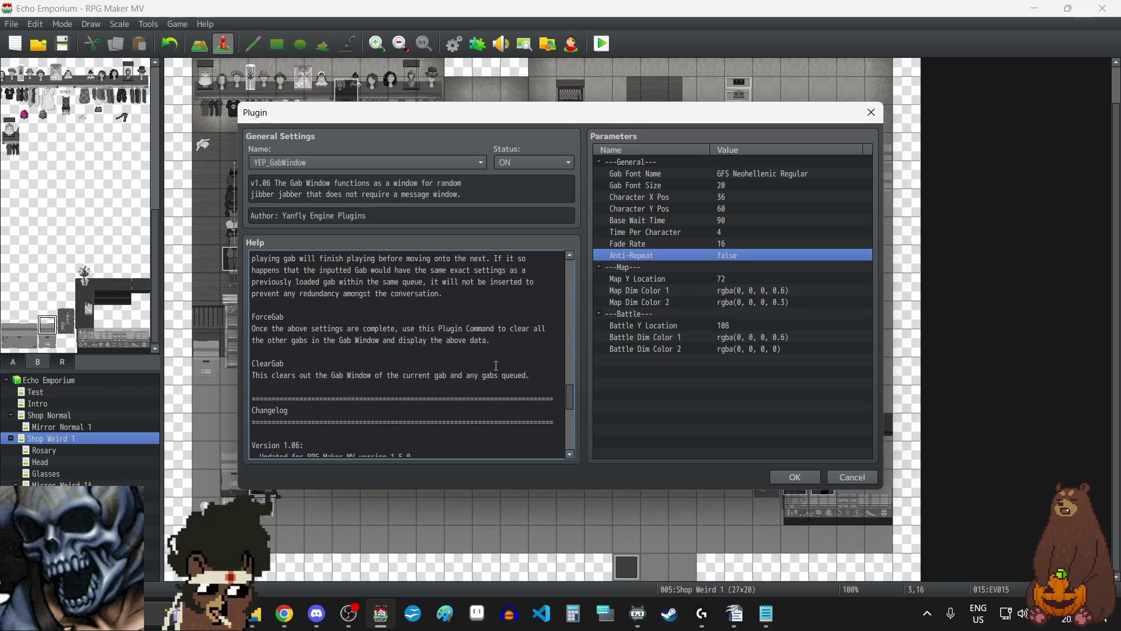
{"action": "scroll", "coordinate": [496, 365], "scroll_direction": "up", "scroll_amount": 1}
{"action": "scroll", "coordinate": [496, 365], "scroll_direction": "up", "scroll_amount": 4}
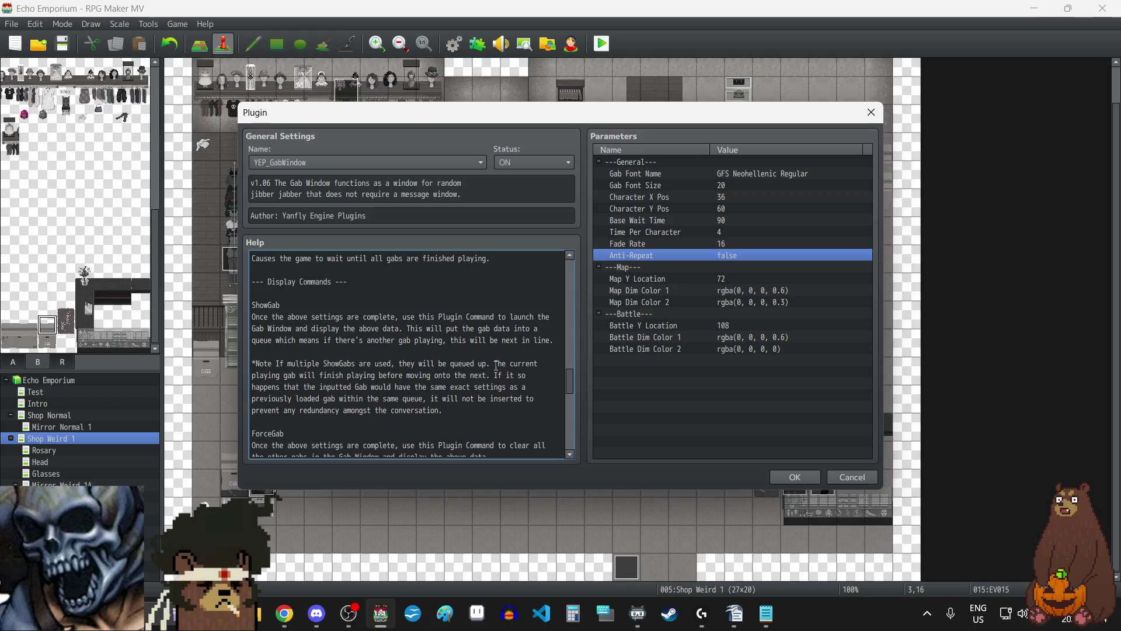
{"action": "mouse_move", "coordinate": [566, 385]}
{"action": "left_mouse_down"}
{"action": "mouse_move", "coordinate": [575, 281]}
{"action": "mouse_move", "coordinate": [493, 386]}
{"action": "left_mouse_up"}
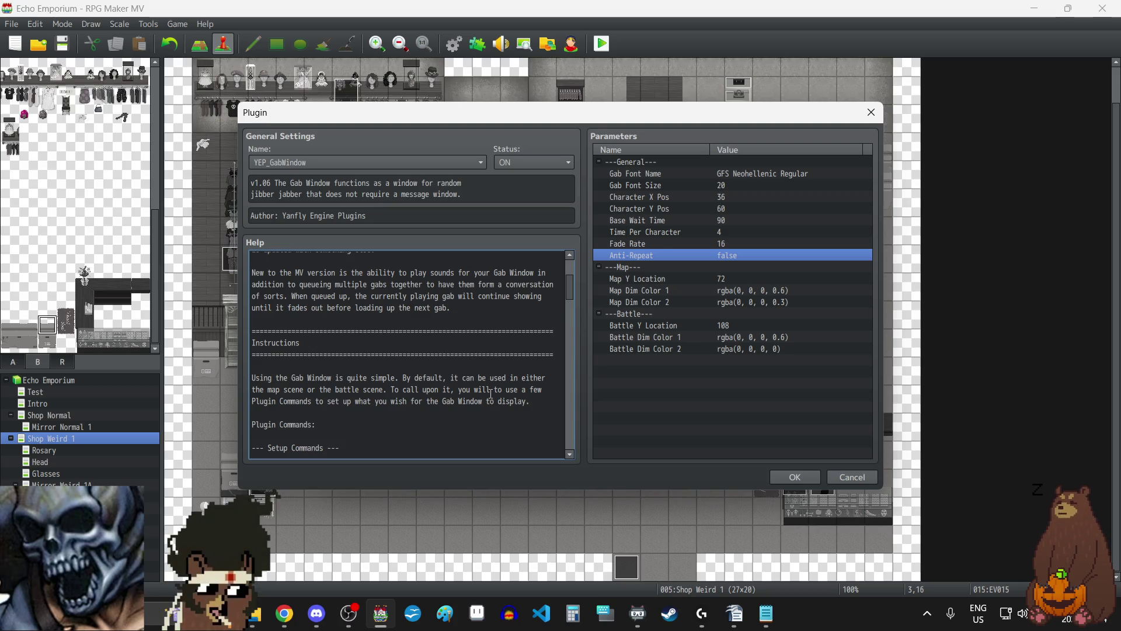
{"action": "scroll", "coordinate": [477, 374], "scroll_direction": "down", "scroll_amount": 2}
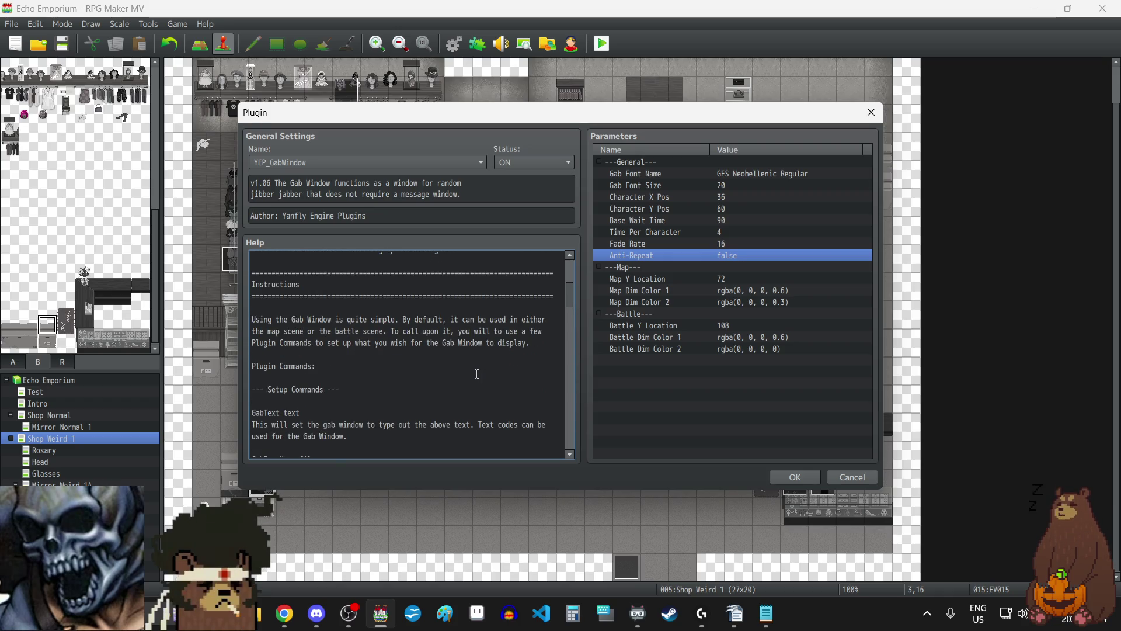
{"action": "scroll", "coordinate": [476, 374], "scroll_direction": "down", "scroll_amount": 1}
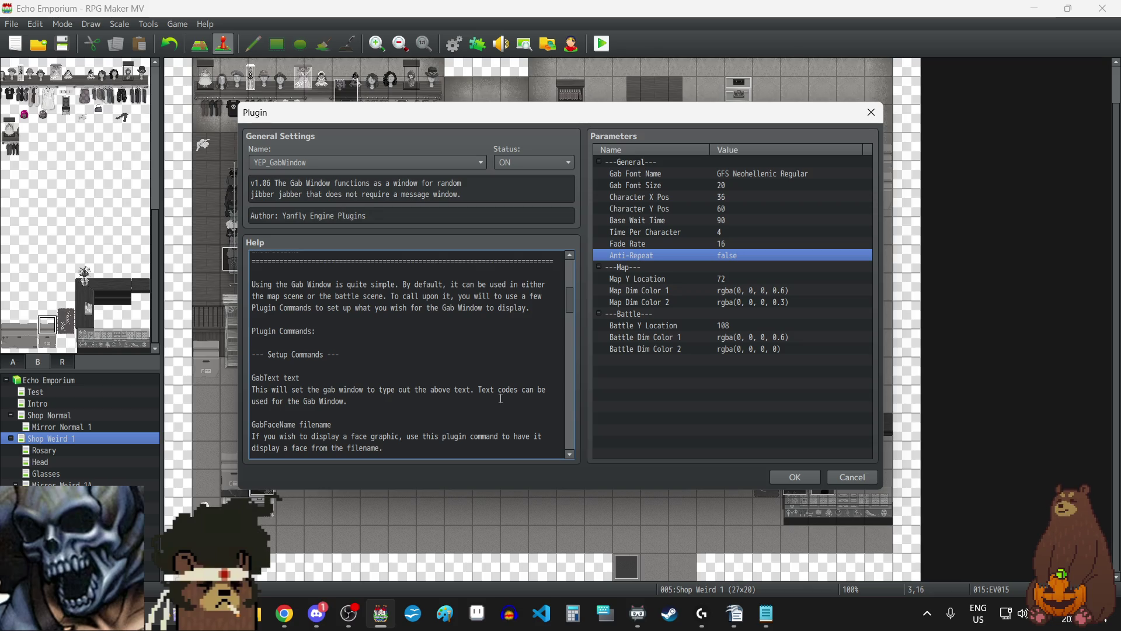
{"action": "left_click_drag", "start_coordinate": [302, 378], "coordinate": [252, 380]}
{"action": "left_click", "coordinate": [319, 377]}
- Read further through the Setup Commands help and select a command line there
{"action": "scroll", "coordinate": [330, 376], "scroll_direction": "down", "scroll_amount": 5}
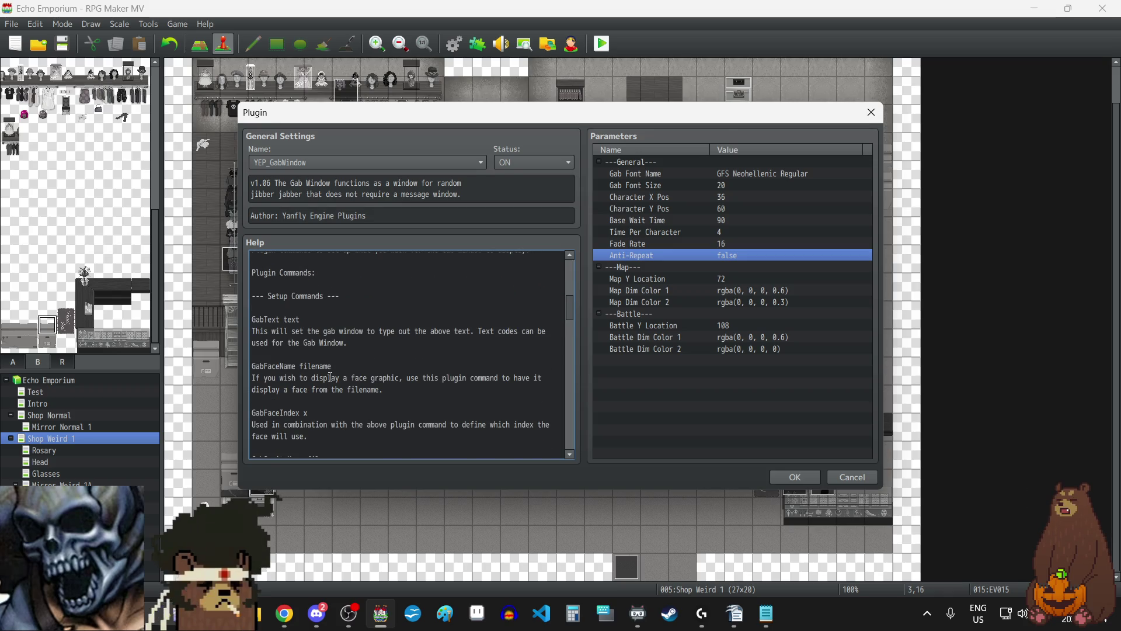
{"action": "scroll", "coordinate": [330, 377], "scroll_direction": "down", "scroll_amount": 1}
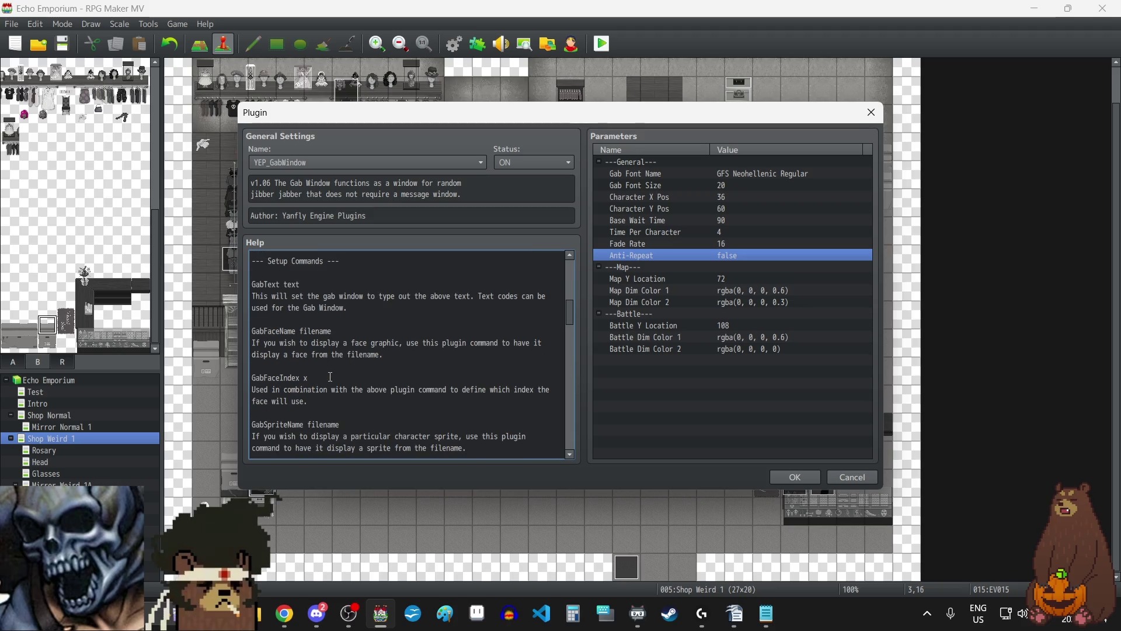
{"action": "scroll", "coordinate": [330, 377], "scroll_direction": "down", "scroll_amount": 2}
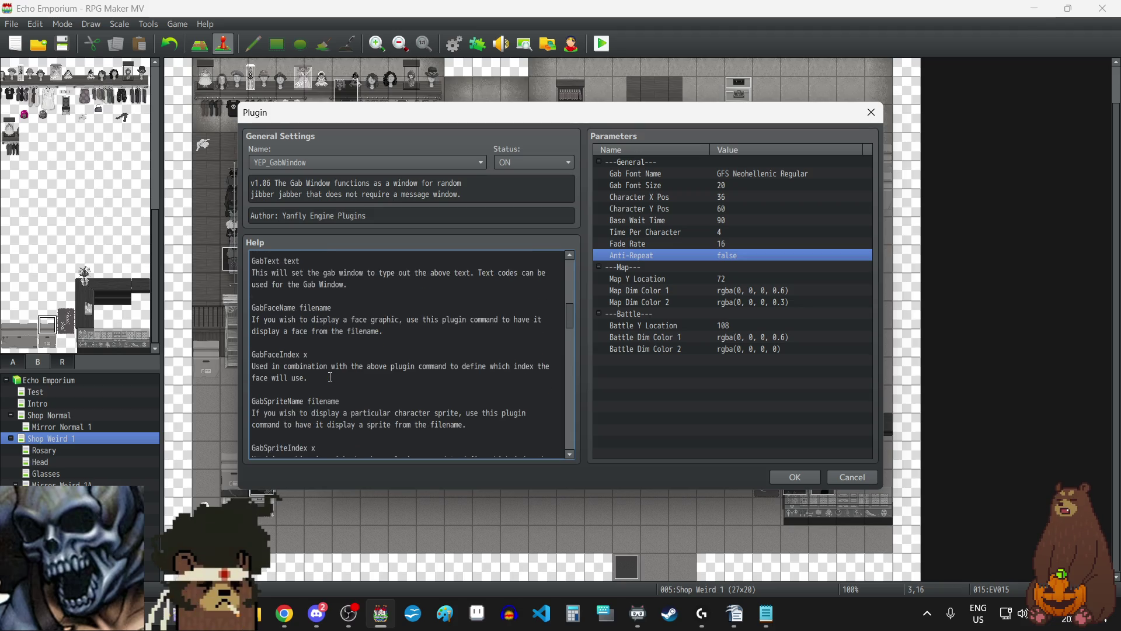
{"action": "scroll", "coordinate": [330, 376], "scroll_direction": "down", "scroll_amount": 3}
{"action": "scroll", "coordinate": [330, 376], "scroll_direction": "down", "scroll_amount": 2}
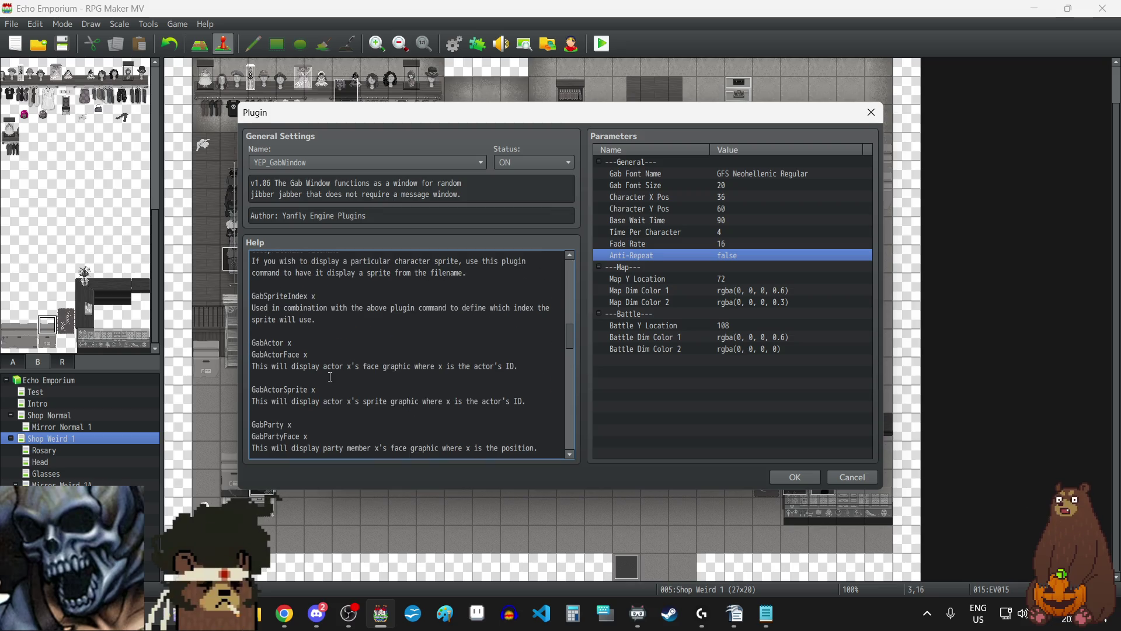
{"action": "scroll", "coordinate": [330, 376], "scroll_direction": "down", "scroll_amount": 5}
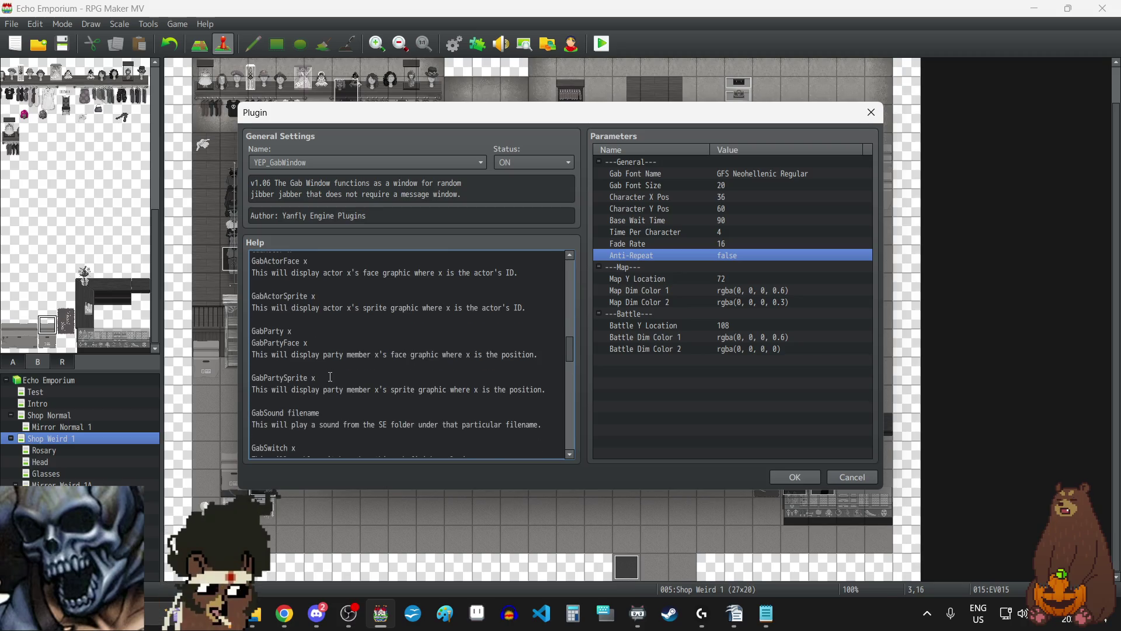
{"action": "scroll", "coordinate": [330, 376], "scroll_direction": "down", "scroll_amount": 5}
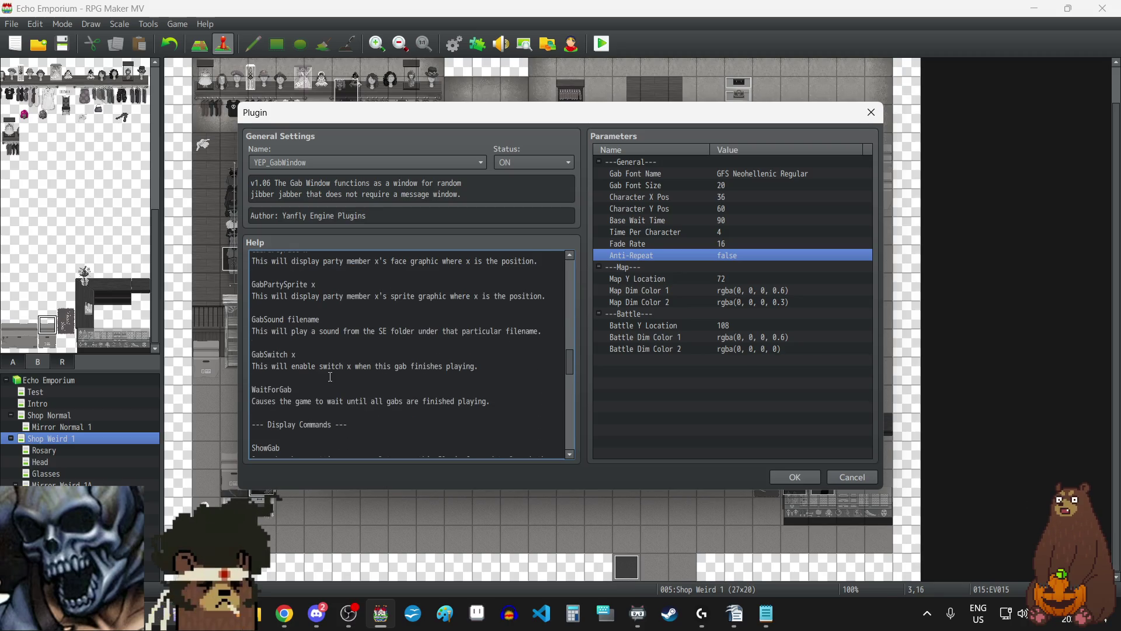
{"action": "scroll", "coordinate": [330, 377], "scroll_direction": "down", "scroll_amount": 2}
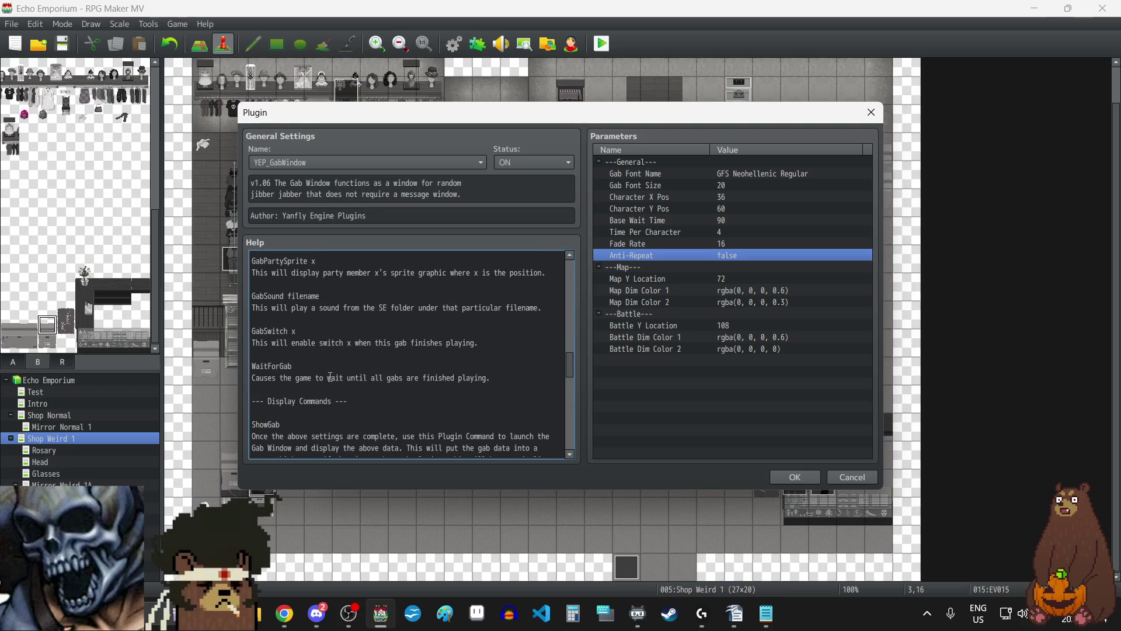
{"action": "scroll", "coordinate": [330, 377], "scroll_direction": "down", "scroll_amount": 2}
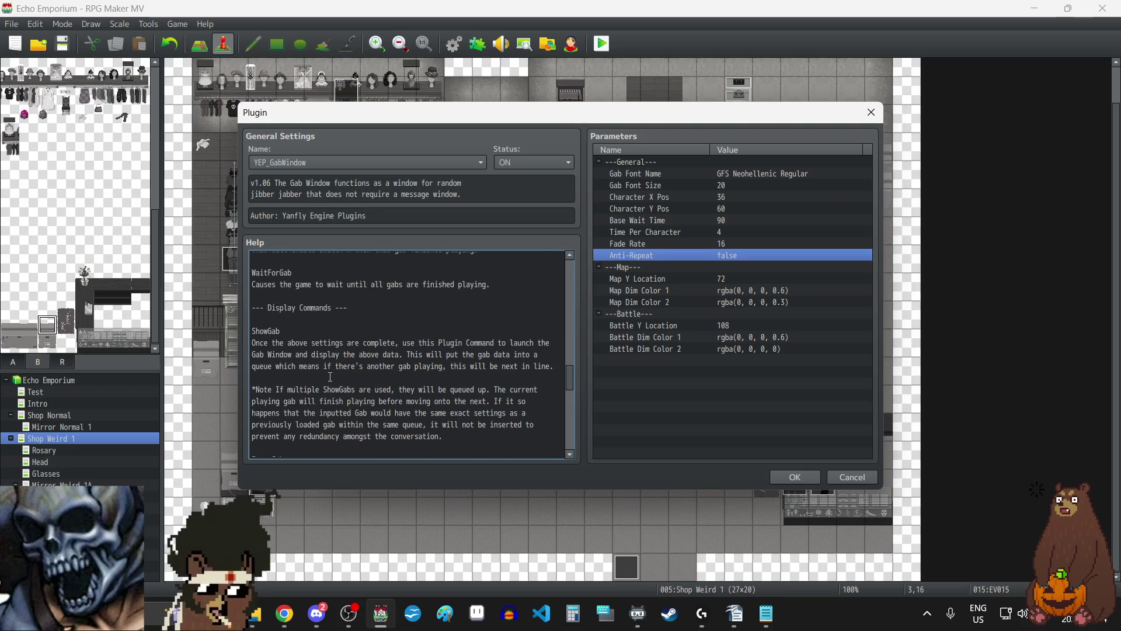
{"action": "scroll", "coordinate": [330, 377], "scroll_direction": "down", "scroll_amount": 2}
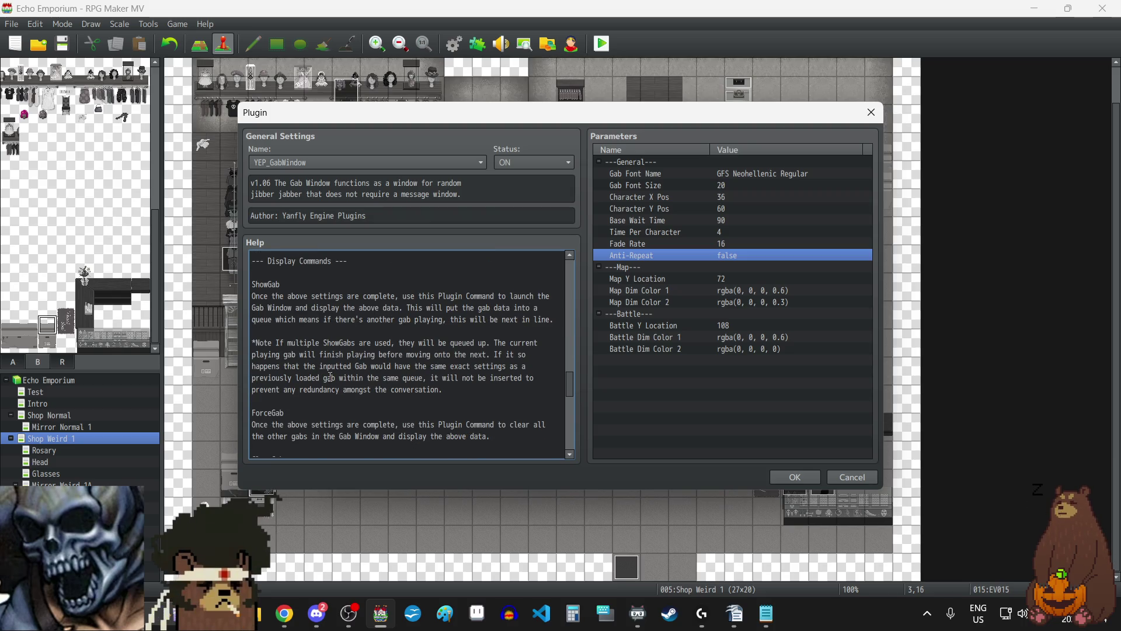
{"action": "scroll", "coordinate": [330, 377], "scroll_direction": "up", "scroll_amount": 1}
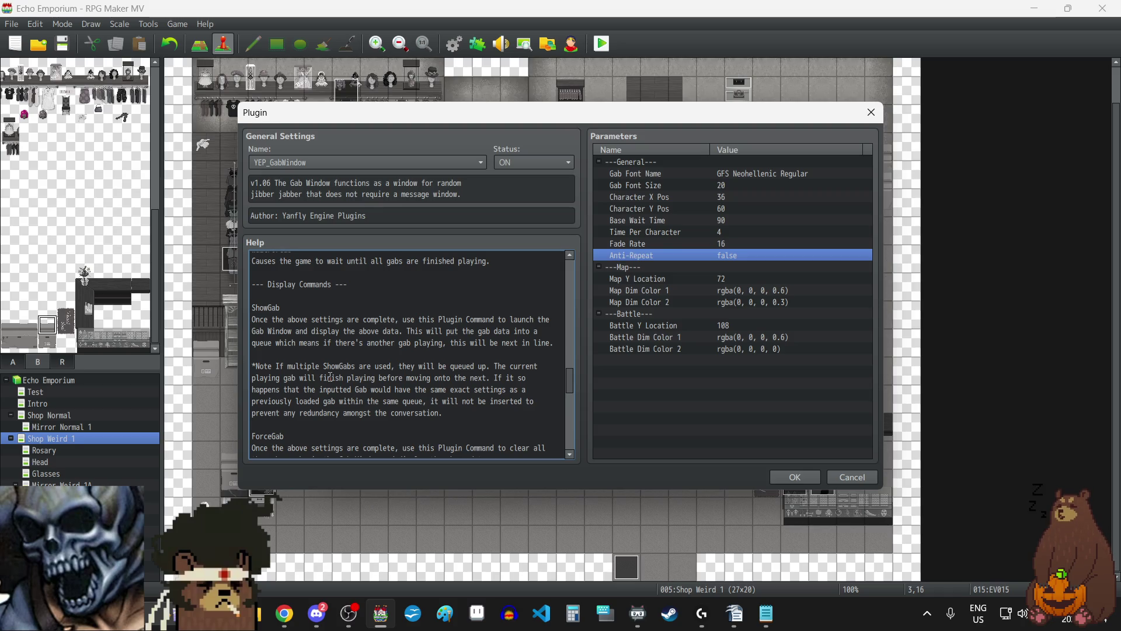
{"action": "scroll", "coordinate": [330, 376], "scroll_direction": "up", "scroll_amount": 20}
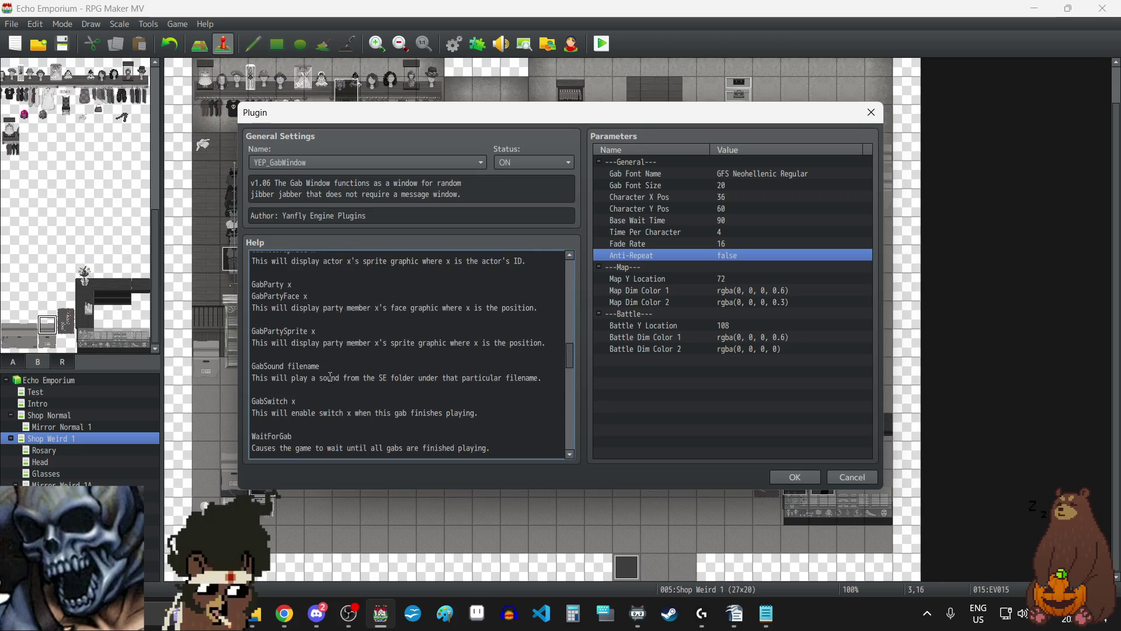
{"action": "scroll", "coordinate": [330, 377], "scroll_direction": "down", "scroll_amount": 3}
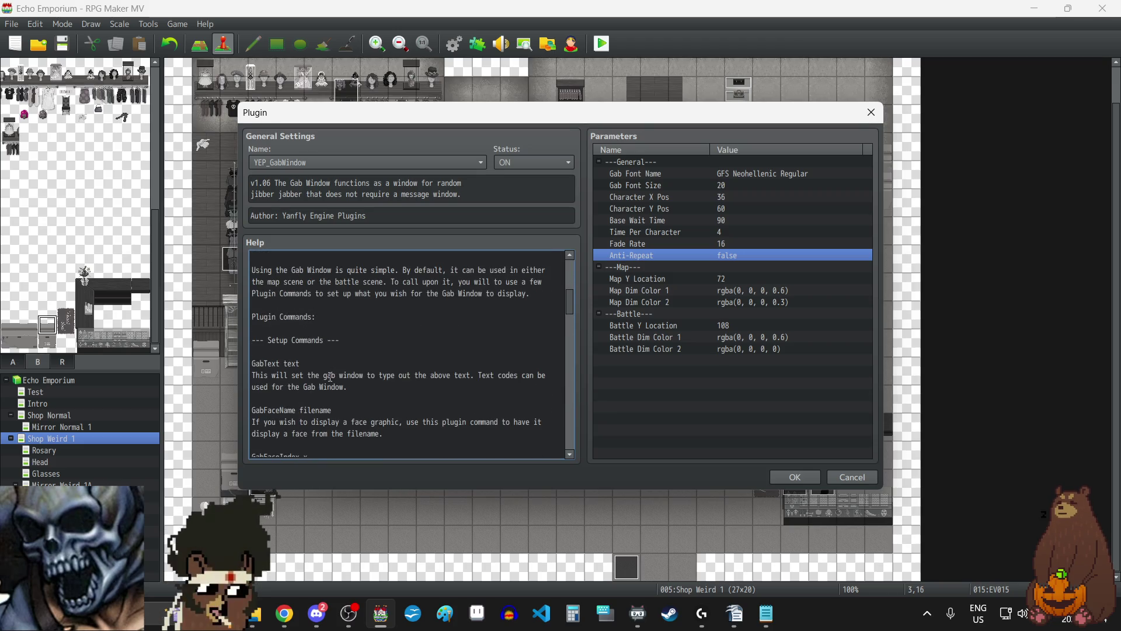
{"action": "left_click_drag", "start_coordinate": [299, 363], "coordinate": [252, 367]}
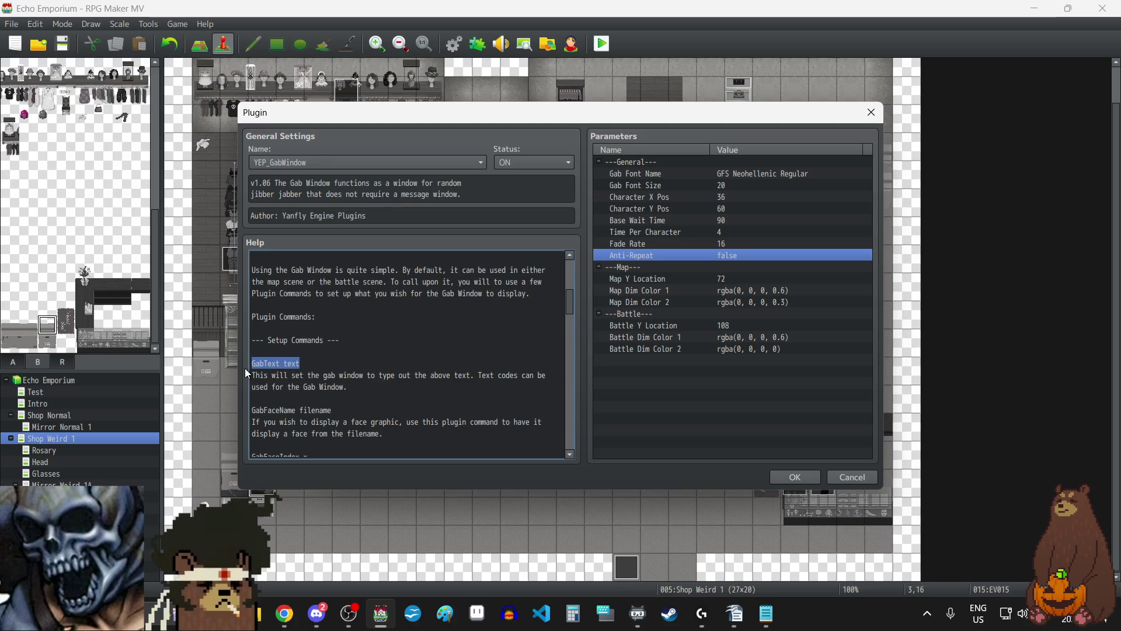
- Close the GabWindow settings and Plugin Manager, discarding plugin changes
{"action": "left_click", "coordinate": [871, 112]}
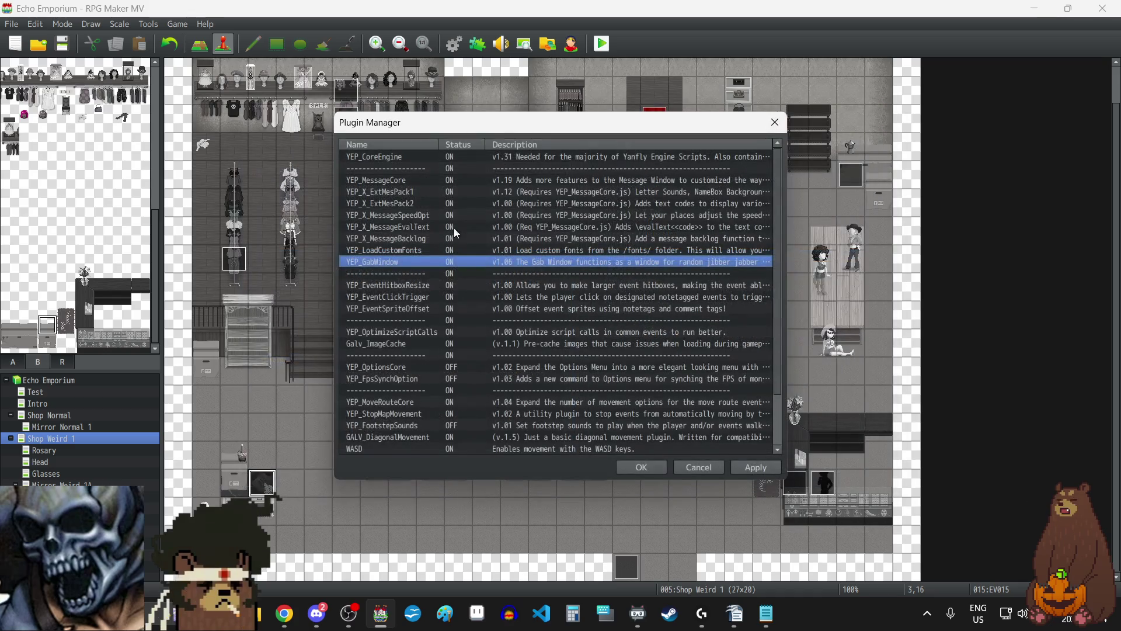
{"action": "left_click", "coordinate": [775, 122]}
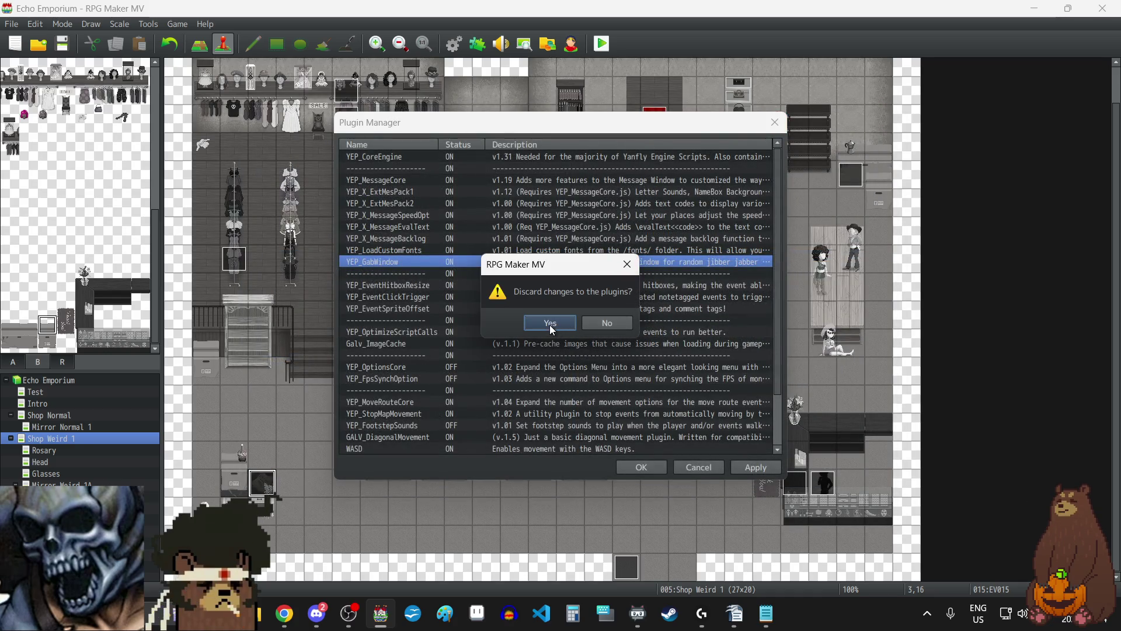
{"action": "left_click", "coordinate": [620, 323]}
{"action": "left_click", "coordinate": [641, 466]}
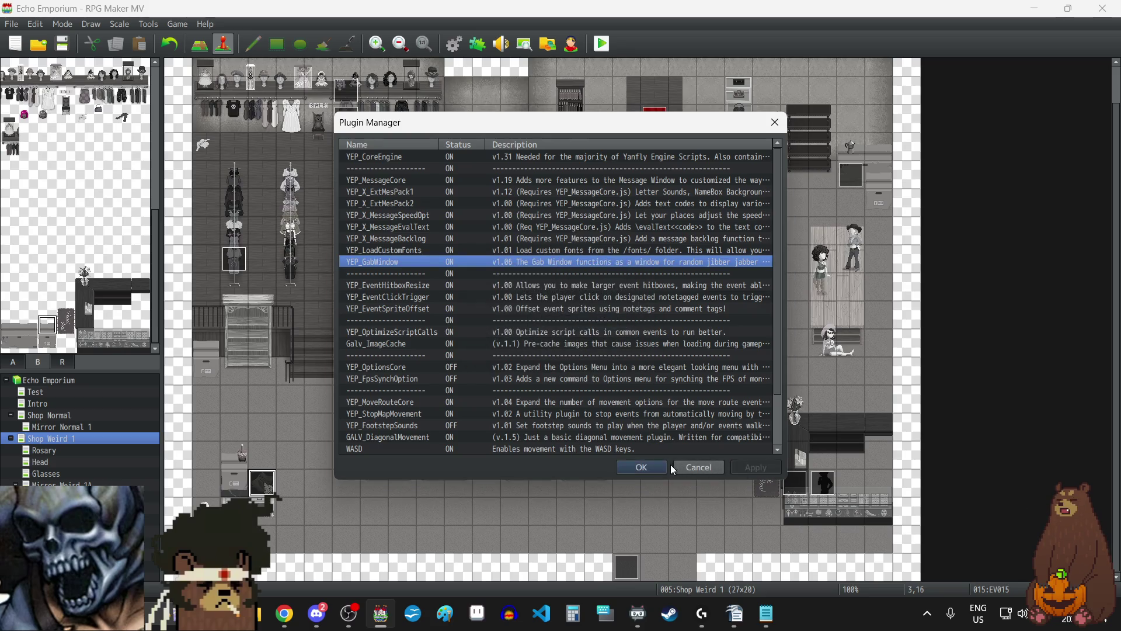
- Create a new event at tile 4,4 with a Player Touch trigger
{"action": "scroll", "coordinate": [357, 228], "scroll_direction": "up", "scroll_amount": 2}
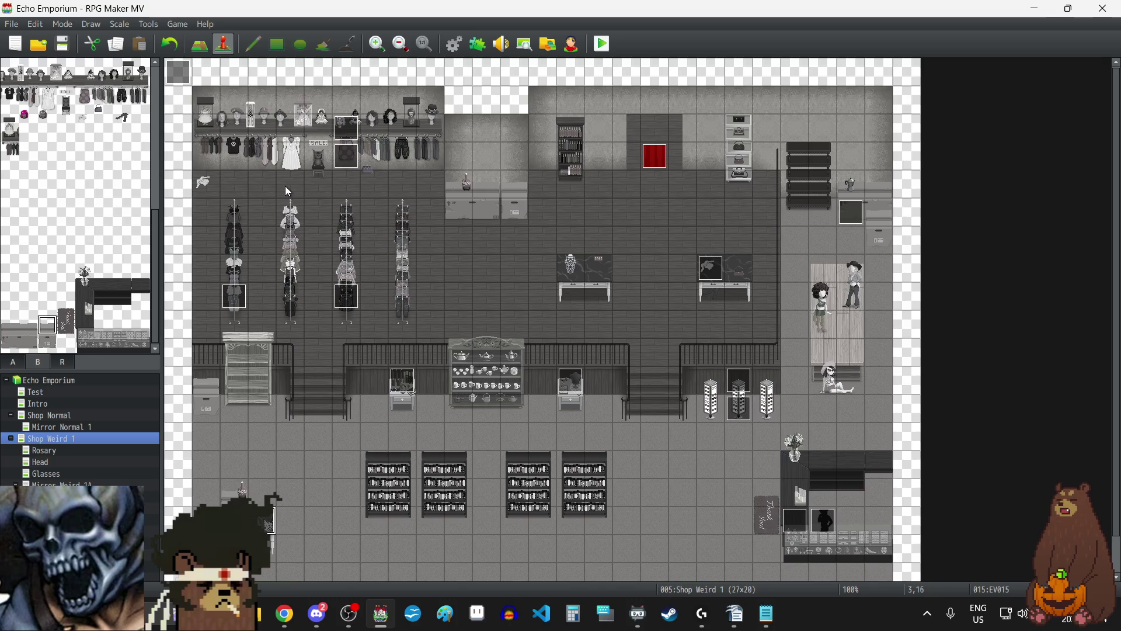
{"action": "double_click", "coordinate": [285, 186]}
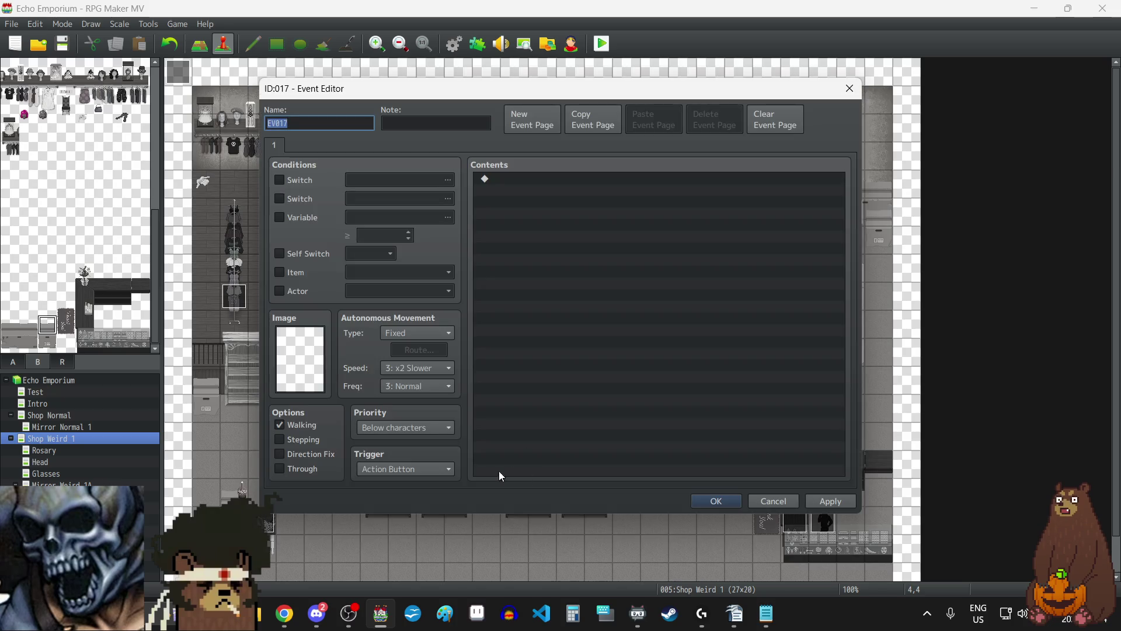
{"action": "left_click", "coordinate": [434, 467]}
{"action": "left_click", "coordinate": [408, 501]}
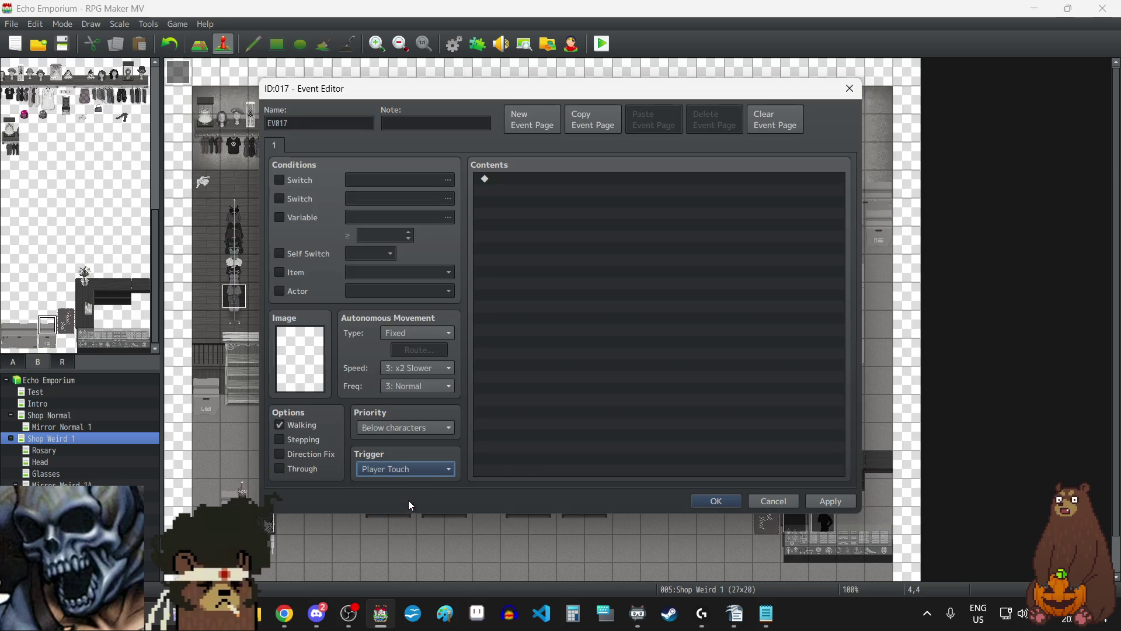
- Add a Plugin Command reading 'GabText Ohohoho~' to the event
{"action": "double_click", "coordinate": [572, 368]}
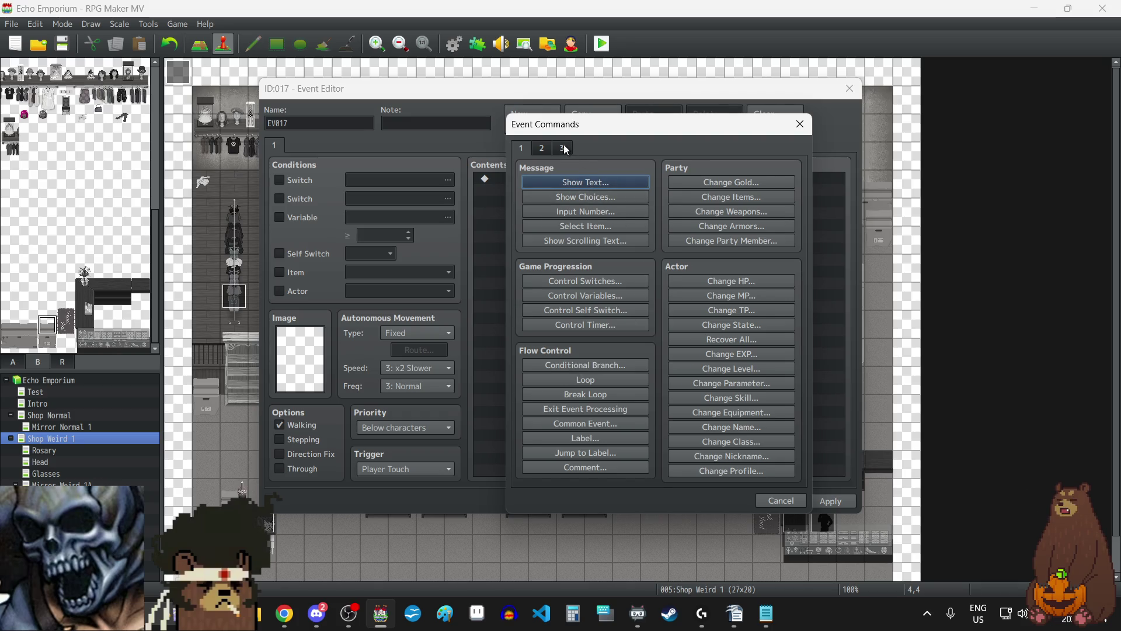
{"action": "left_click", "coordinate": [565, 148]}
{"action": "left_click", "coordinate": [713, 468]}
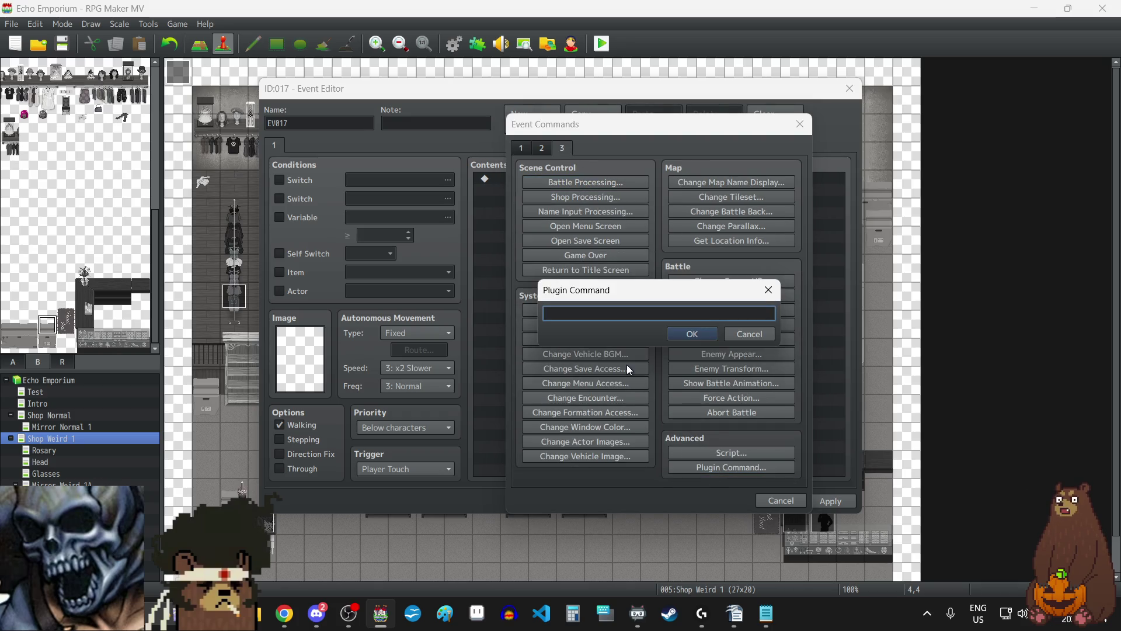
{"action": "type", "text": "GabText text"}
{"action": "key", "text": "BackSpace"}
{"action": "key", "text": "BackSpace"}
{"action": "key", "text": "BackSpace"}
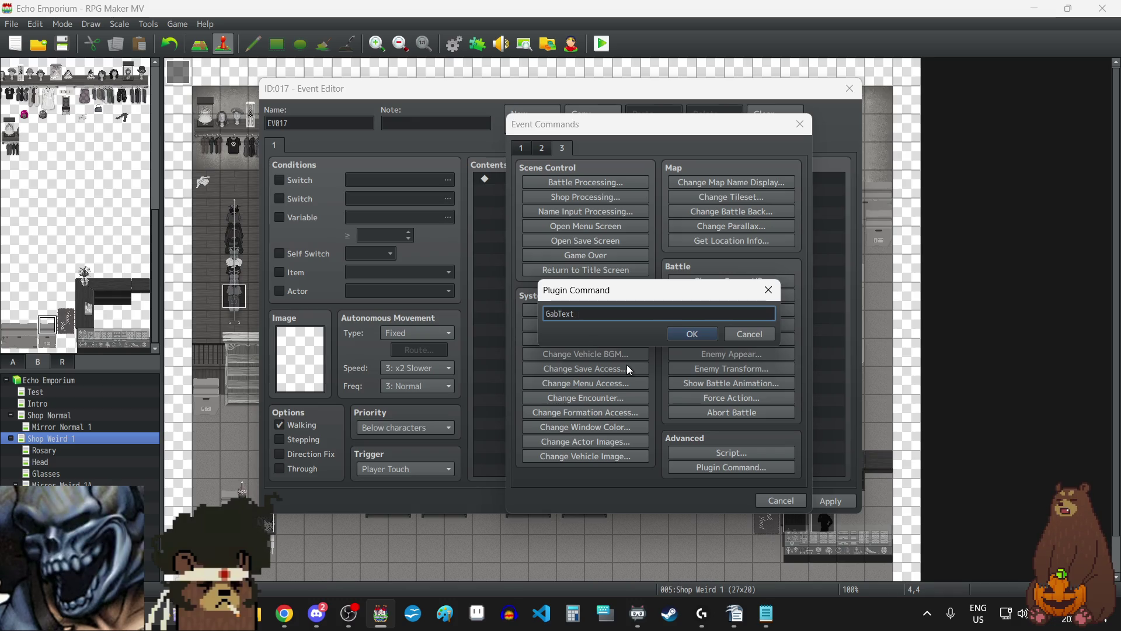
{"action": "type", "text": "Ohohoho"}
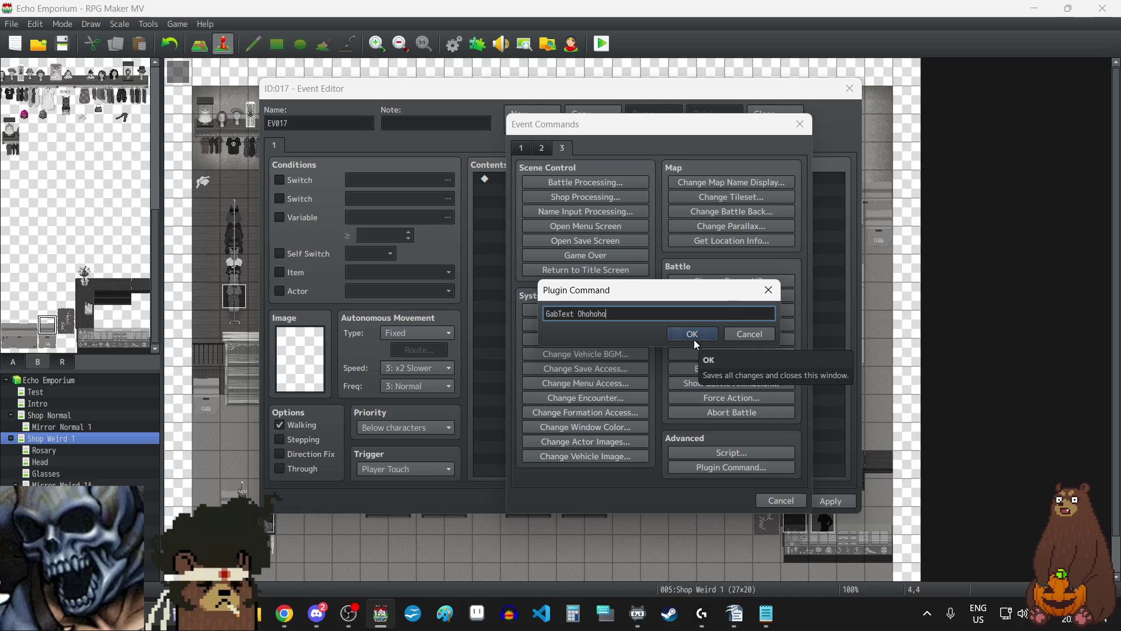
{"action": "type", "text": "~"}
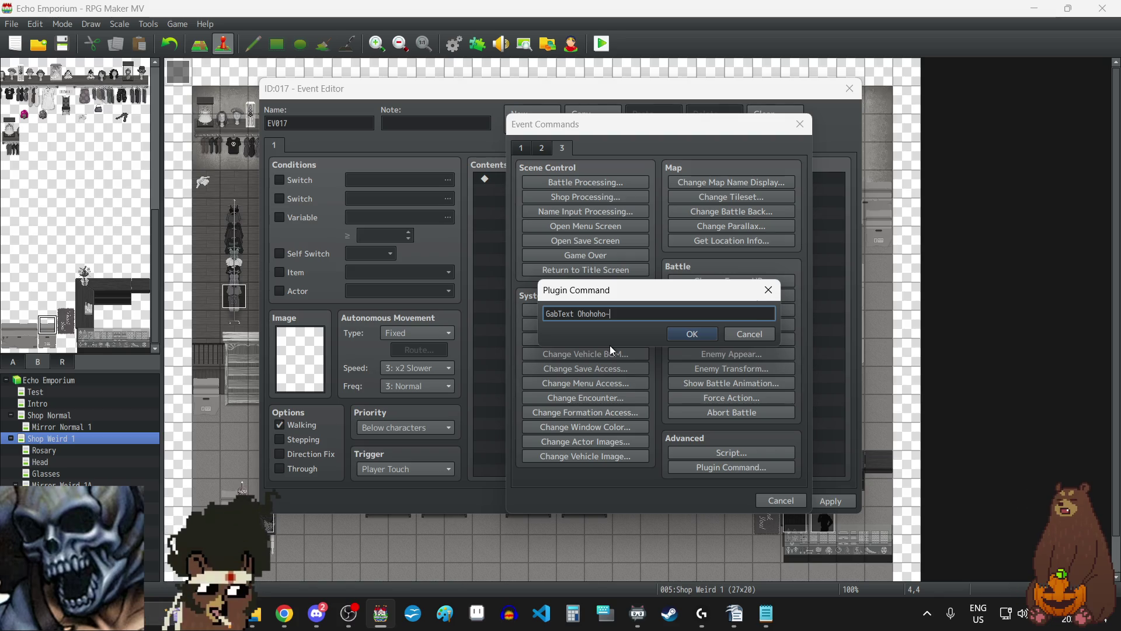
- Confirm the GabText command and gate page 1 on switch 0004 Head Appear
{"action": "left_click", "coordinate": [696, 333]}
{"action": "left_click", "coordinate": [826, 506]}
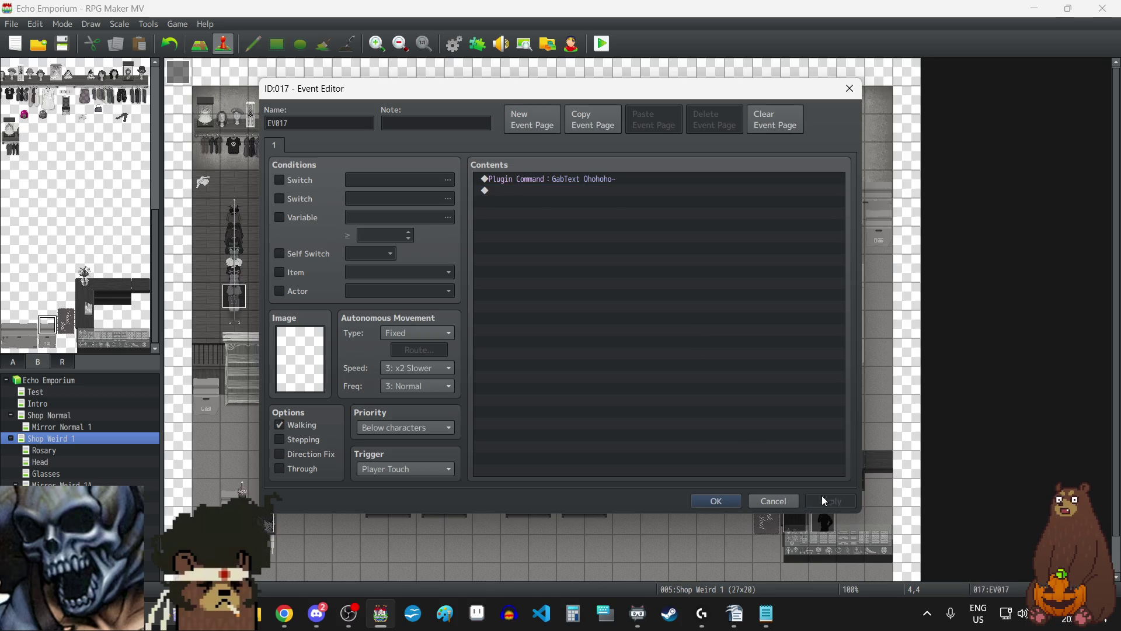
{"action": "left_click", "coordinate": [300, 180]}
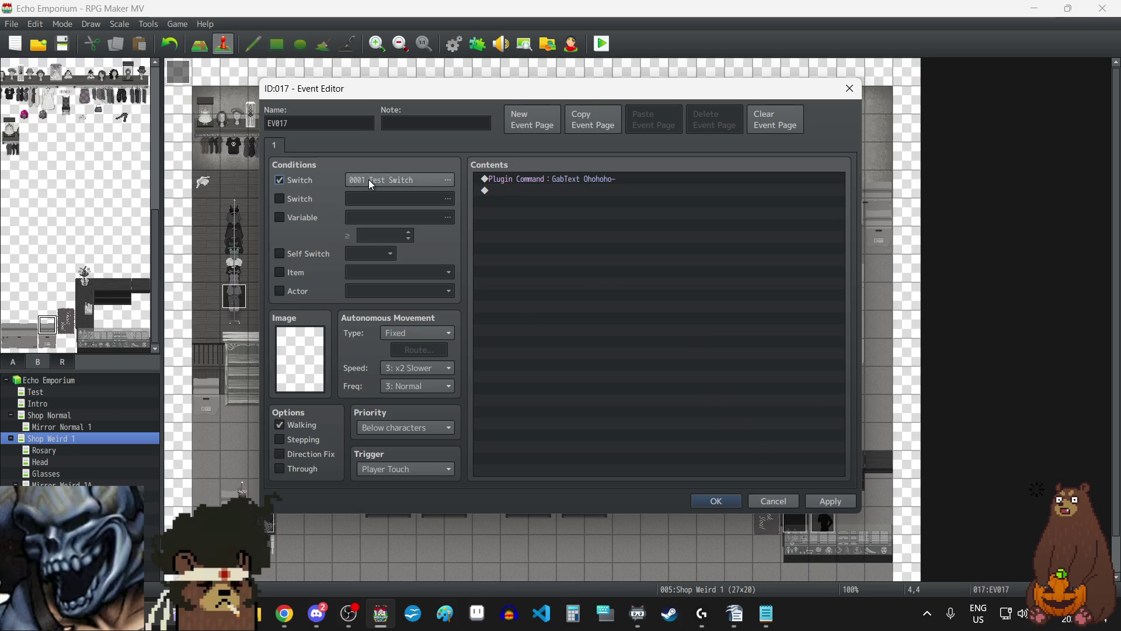
{"action": "left_click", "coordinate": [369, 180]}
{"action": "left_click", "coordinate": [625, 212]}
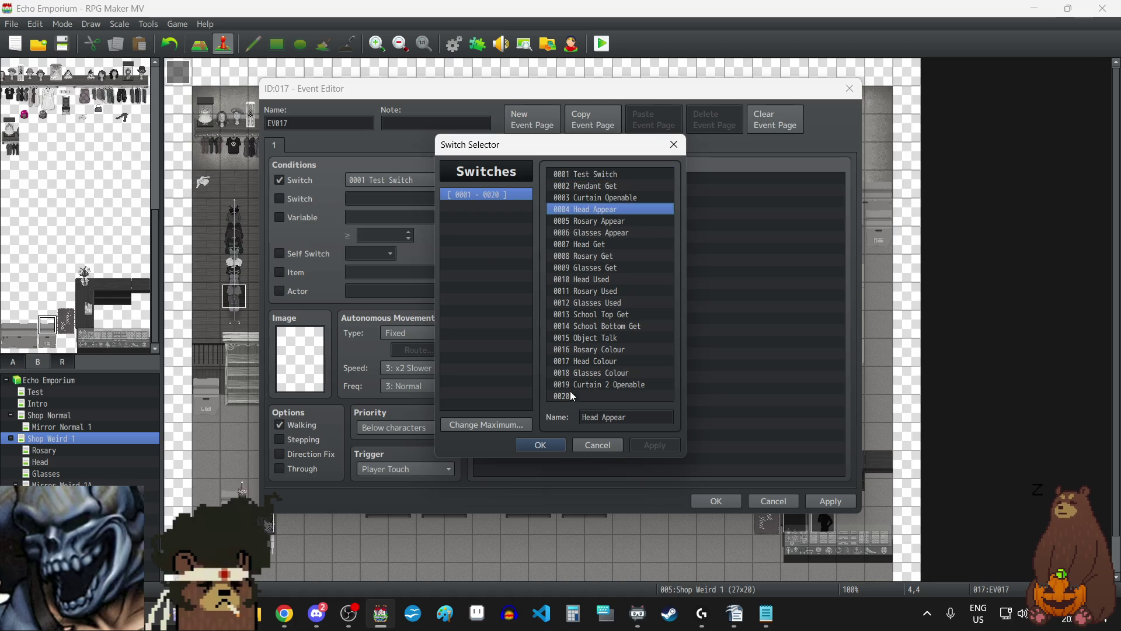
{"action": "left_click", "coordinate": [551, 443]}
{"action": "left_click", "coordinate": [844, 503]}
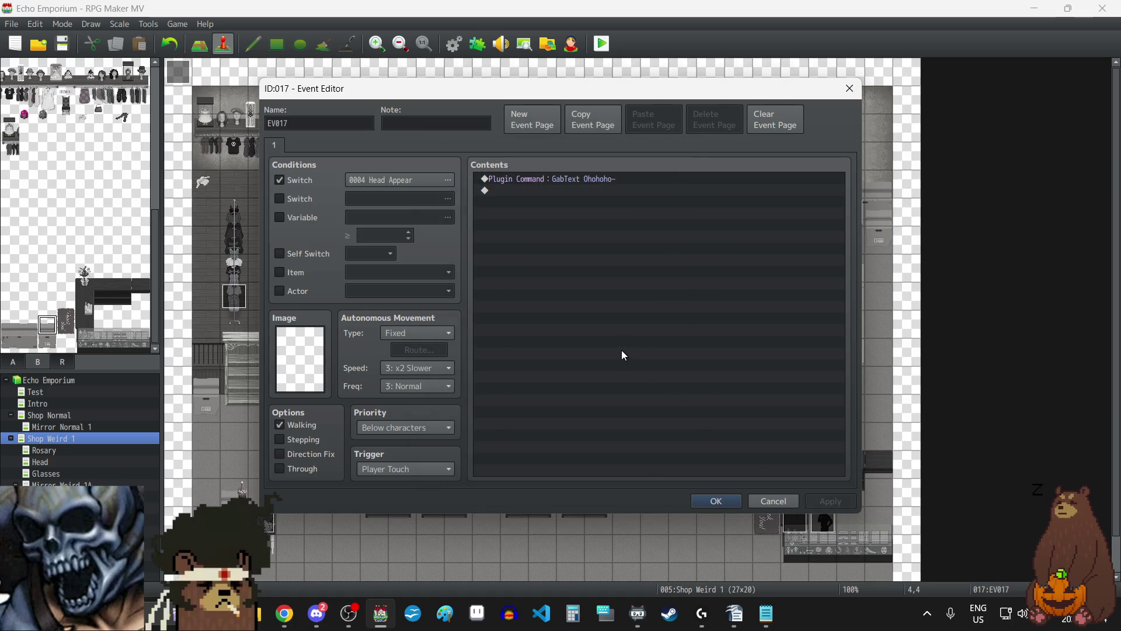
- Add a second page conditioned on switch 0007 Head Get and save EV017
{"action": "left_click", "coordinate": [533, 120]}
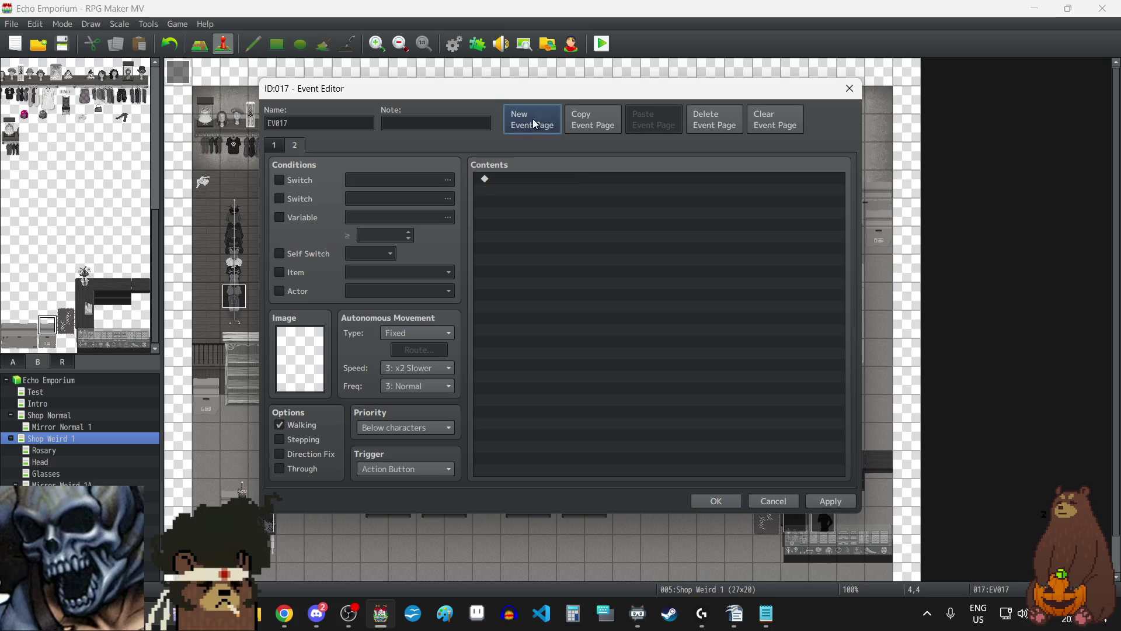
{"action": "left_click", "coordinate": [305, 181]}
{"action": "left_click", "coordinate": [350, 180]}
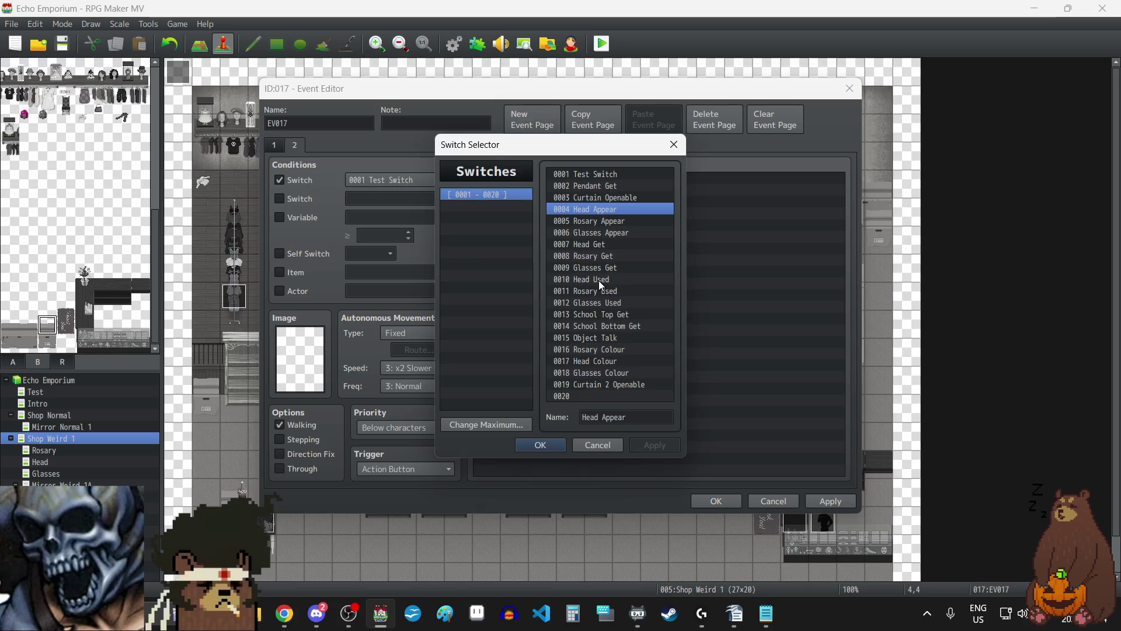
{"action": "left_click", "coordinate": [591, 245]}
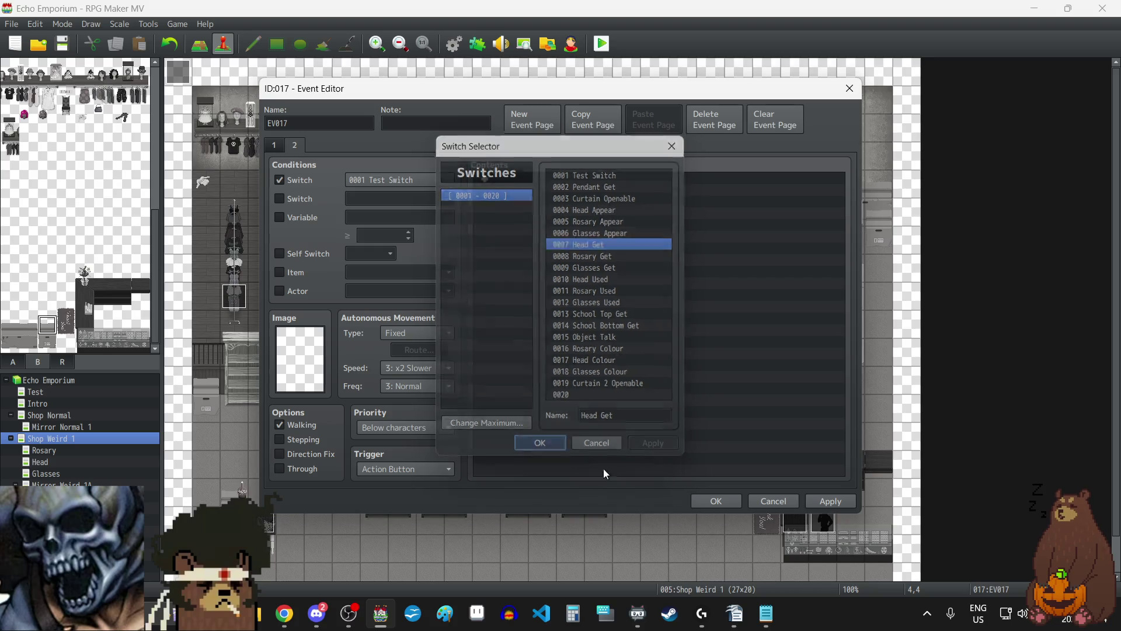
{"action": "left_click", "coordinate": [543, 445]}
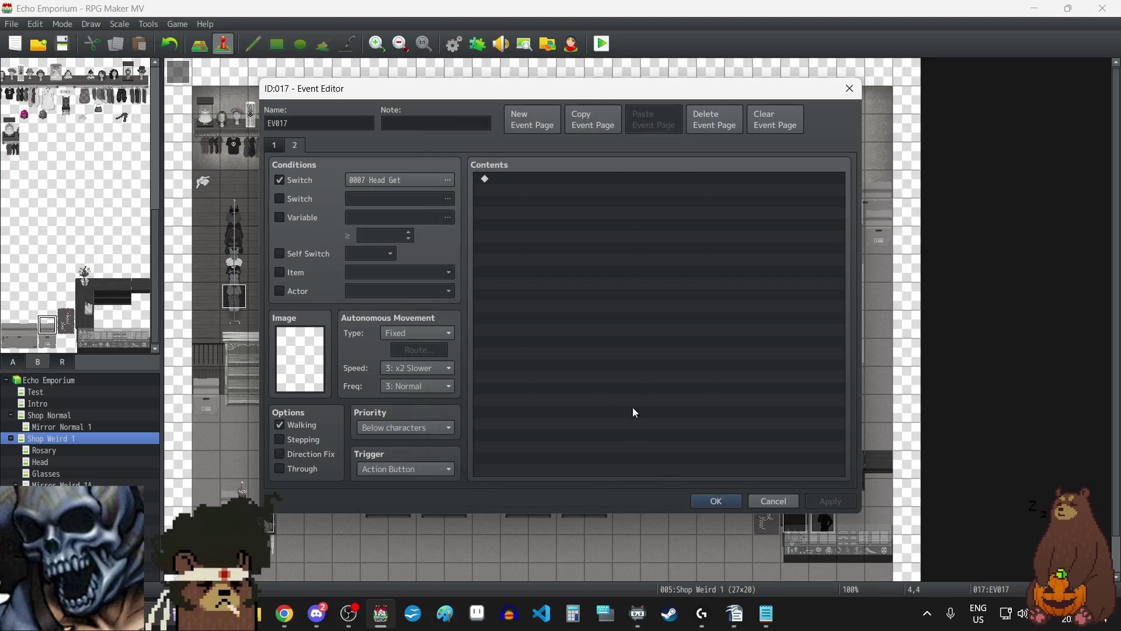
{"action": "left_click", "coordinate": [274, 145]}
{"action": "left_click", "coordinate": [717, 501]}
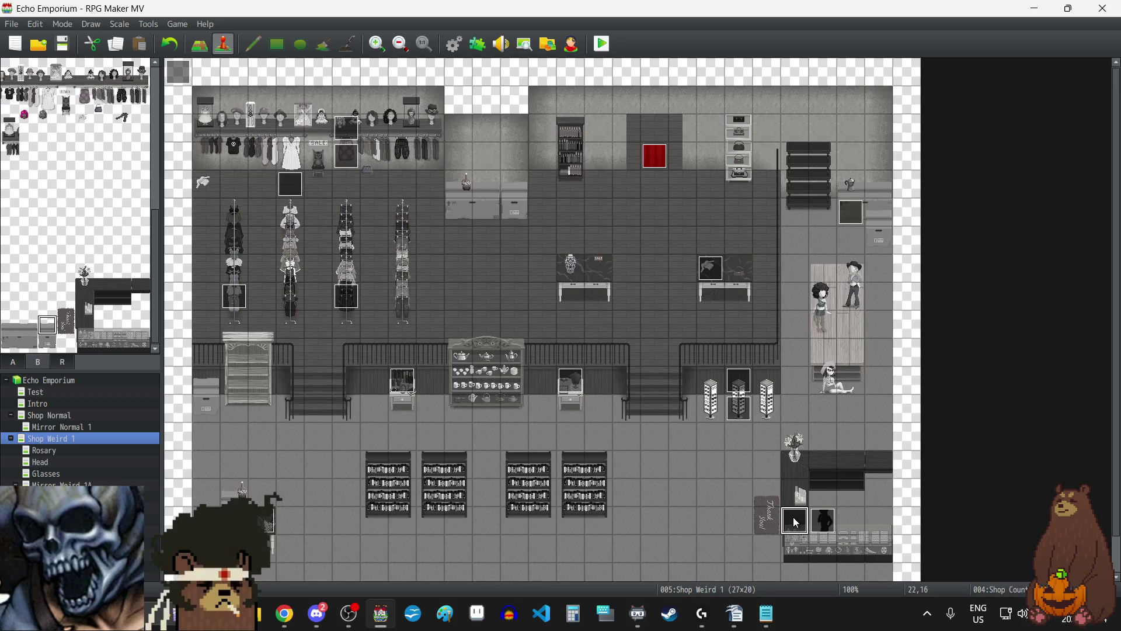
- Copy the hitbox note text from the Shop Counter event without changing it
{"action": "double_click", "coordinate": [793, 517]}
{"action": "left_click_drag", "start_coordinate": [383, 123], "coordinate": [437, 125]}
{"action": "key", "text": "ctrl+c"}
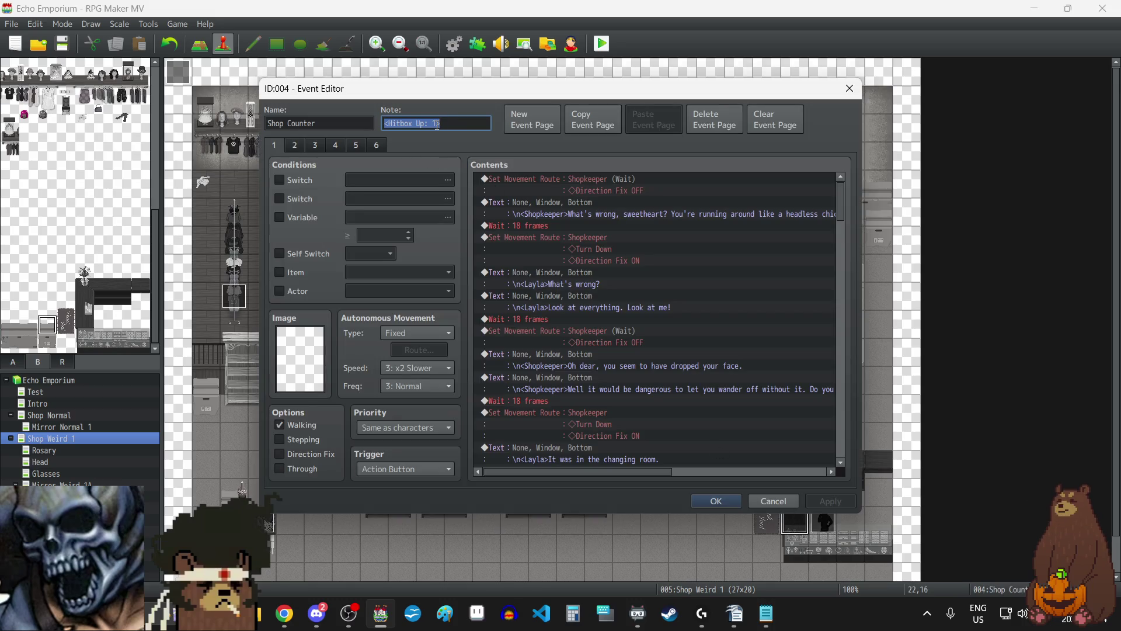
{"action": "key", "text": "Escape"}
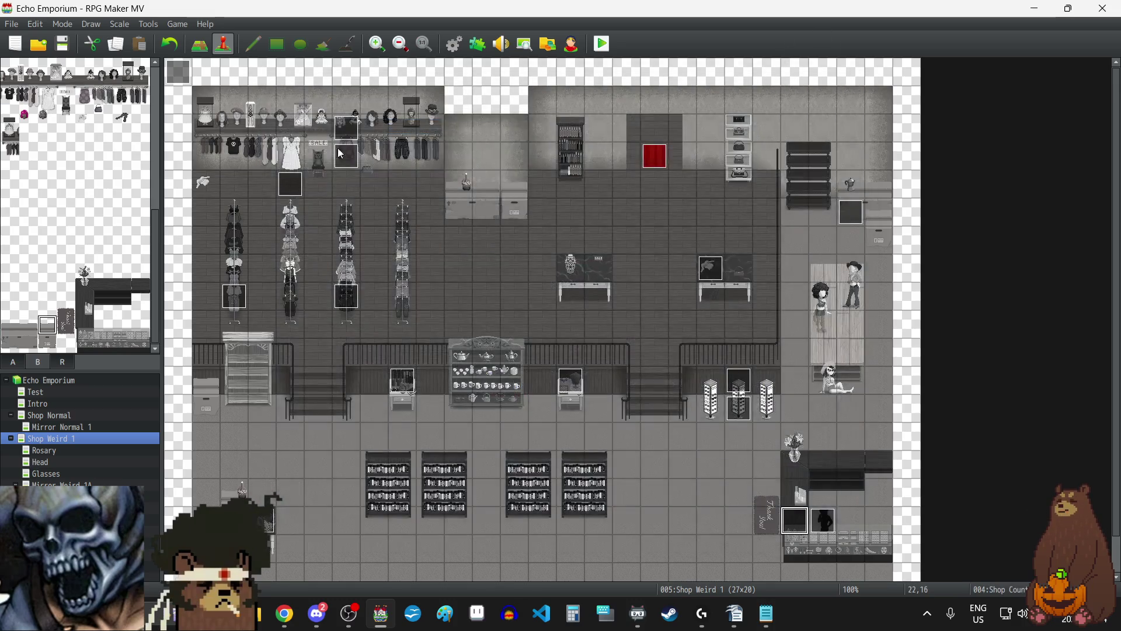
- Paste the hitbox note into EV017 and change its direction from Up to Right
{"action": "double_click", "coordinate": [292, 181]}
{"action": "left_click", "coordinate": [421, 124]}
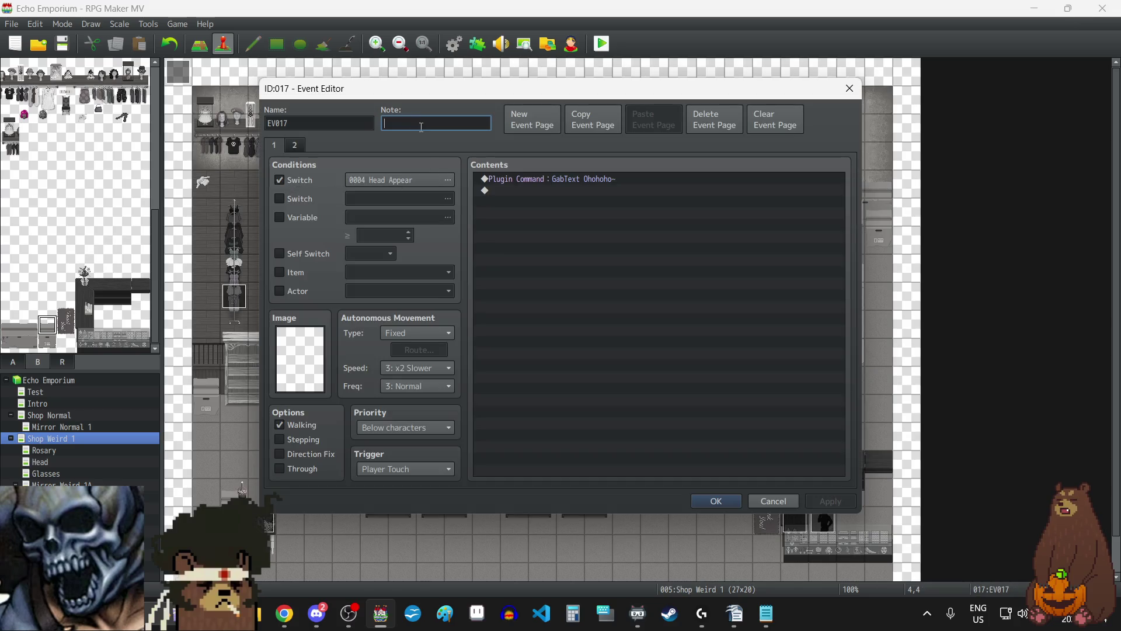
{"action": "key", "text": "ctrl+v"}
{"action": "double_click", "coordinate": [422, 124]}
{"action": "type", "text": "R"}
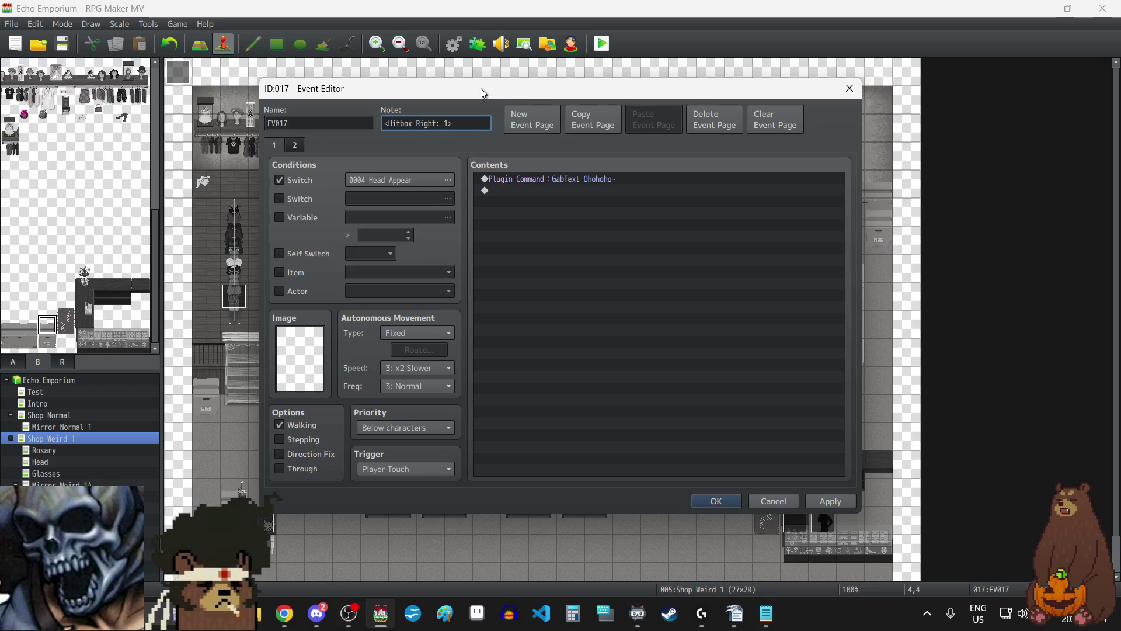
{"action": "left_click_drag", "start_coordinate": [481, 89], "coordinate": [485, 285]}
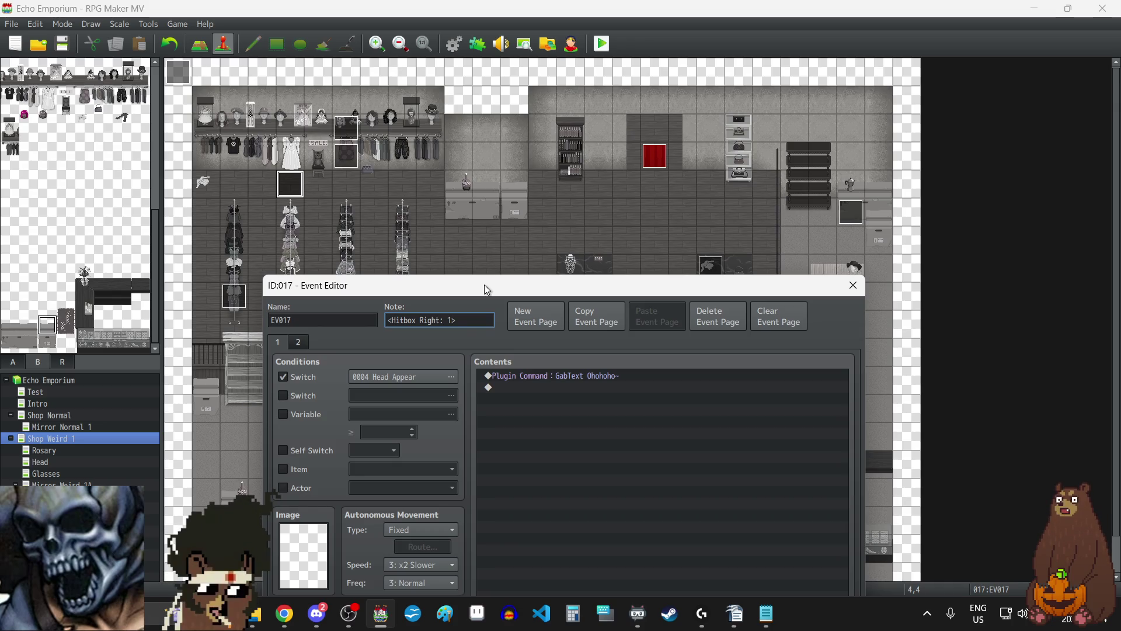
{"action": "left_click_drag", "start_coordinate": [485, 285], "coordinate": [478, 104]}
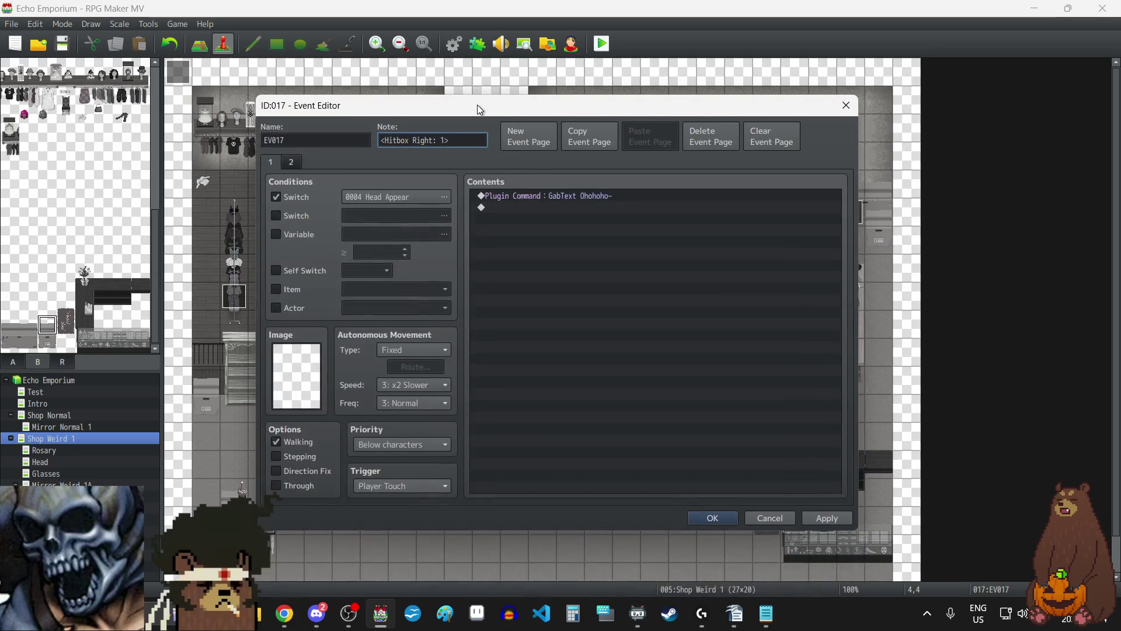
- Set the hitbox size to 4, apply <Hitbox Right: 4>, and open commands at the GabText line
{"action": "key", "text": "BackSpace"}
{"action": "type", "text": "4"}
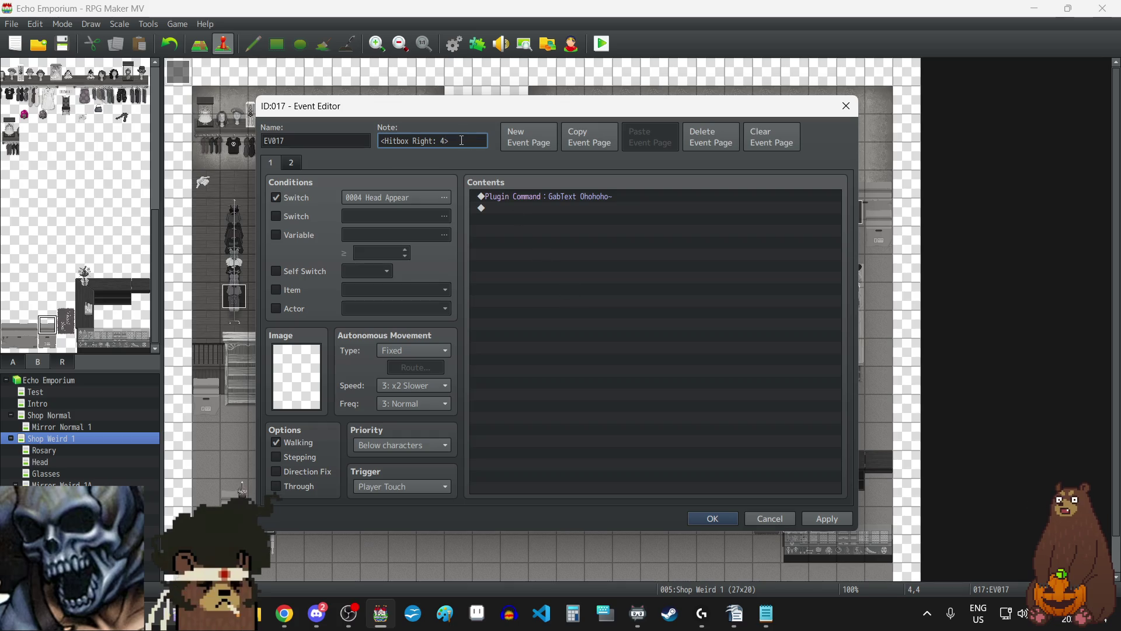
{"action": "left_click", "coordinate": [811, 522]}
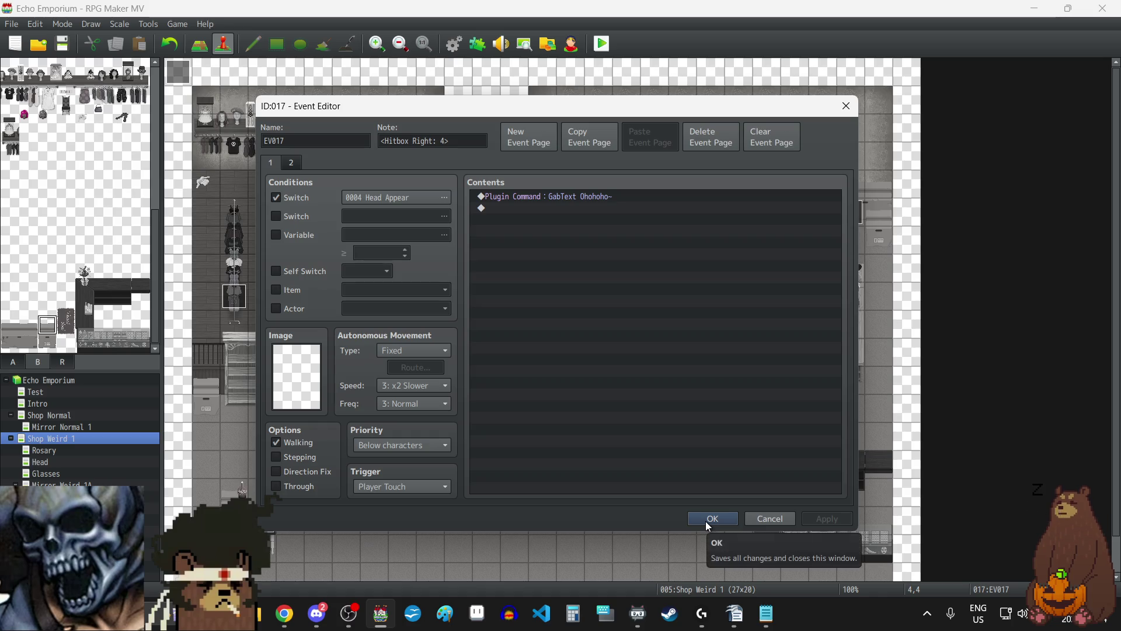
{"action": "left_click", "coordinate": [517, 197]}
{"action": "key", "text": "Insert"}
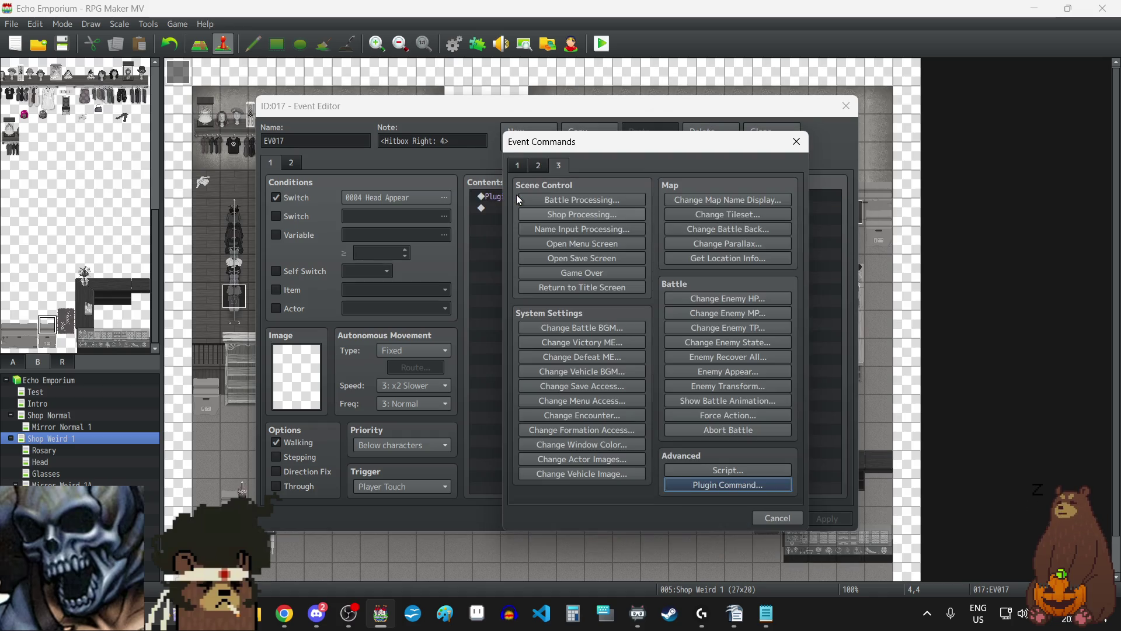
- Browse the message commands, close the list without adding anything, and reselect GabText
{"action": "left_click", "coordinate": [518, 167]}
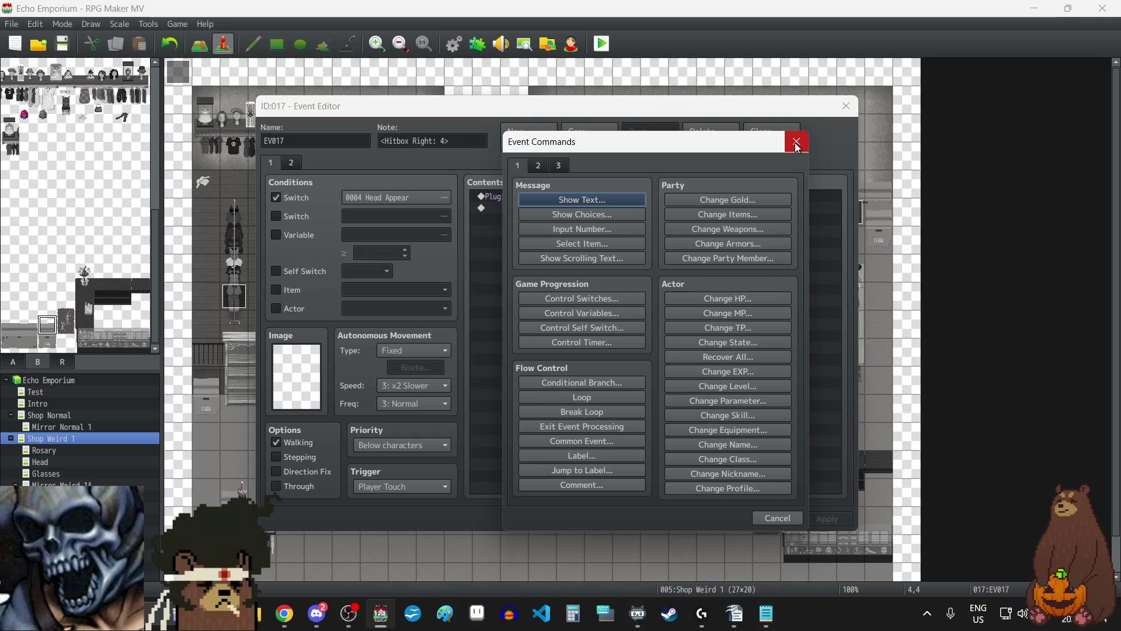
{"action": "left_click", "coordinate": [797, 142]}
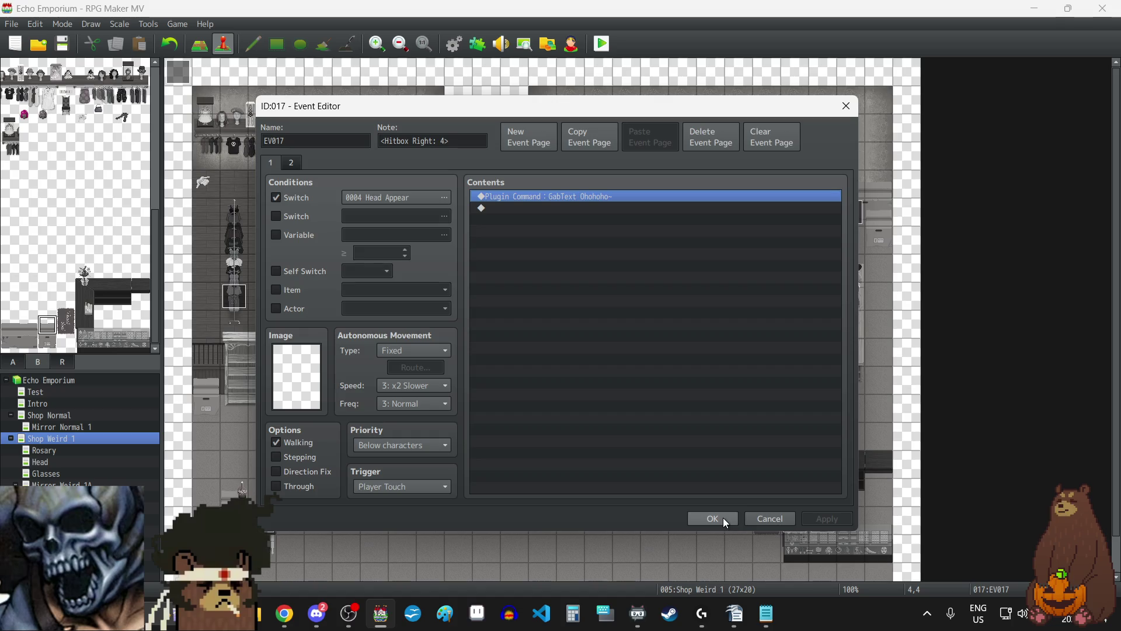
{"action": "left_click", "coordinate": [601, 306]}
{"action": "left_click", "coordinate": [570, 198]}
- Delete the <Hitbox Right: 4> note from the event's Note field
{"action": "triple_click", "coordinate": [459, 146]}
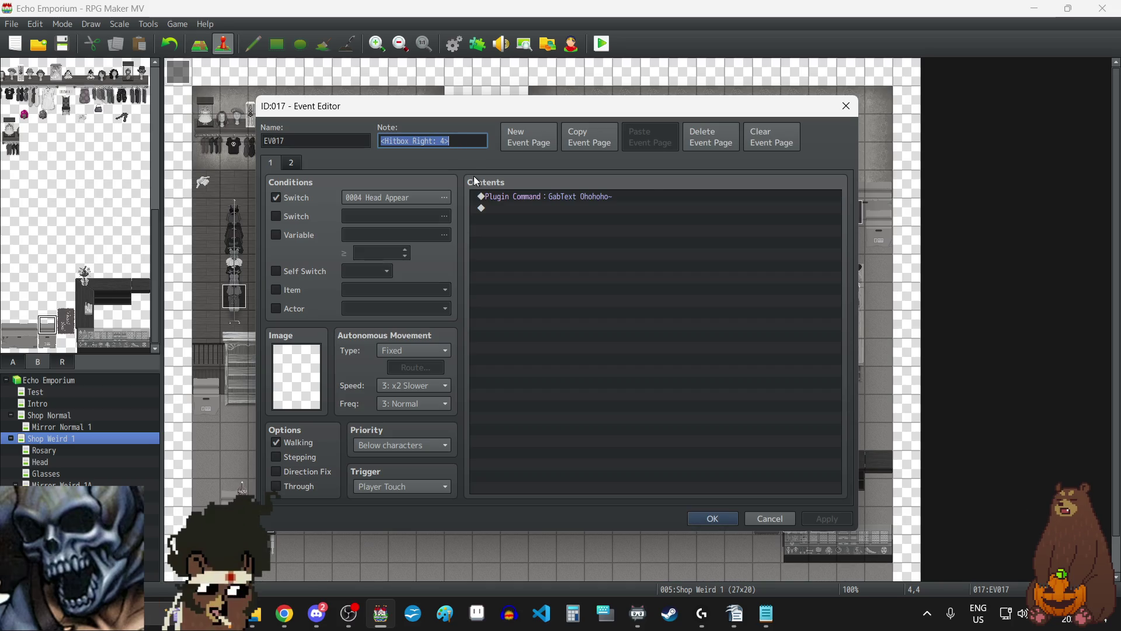
{"action": "key", "text": "BackSpace"}
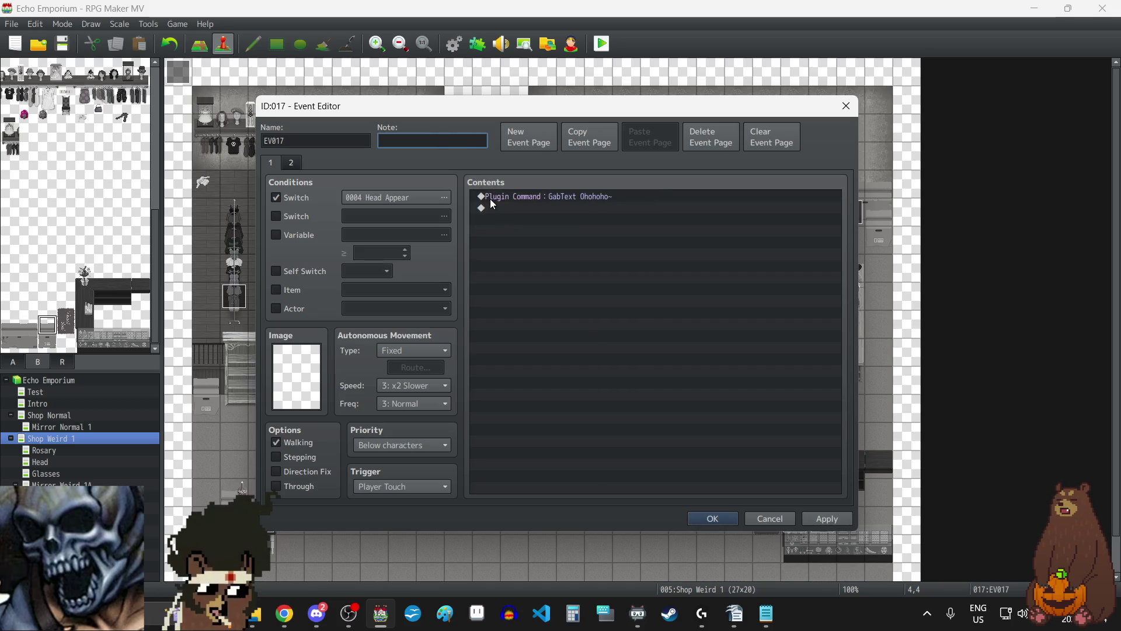
{"action": "left_click", "coordinate": [293, 167]}
{"action": "left_click", "coordinate": [267, 166]}
- Rename event 017 to Gab Head, apply, and close the editor
{"action": "double_click", "coordinate": [306, 145]}
{"action": "type", "text": "Gab Head"}
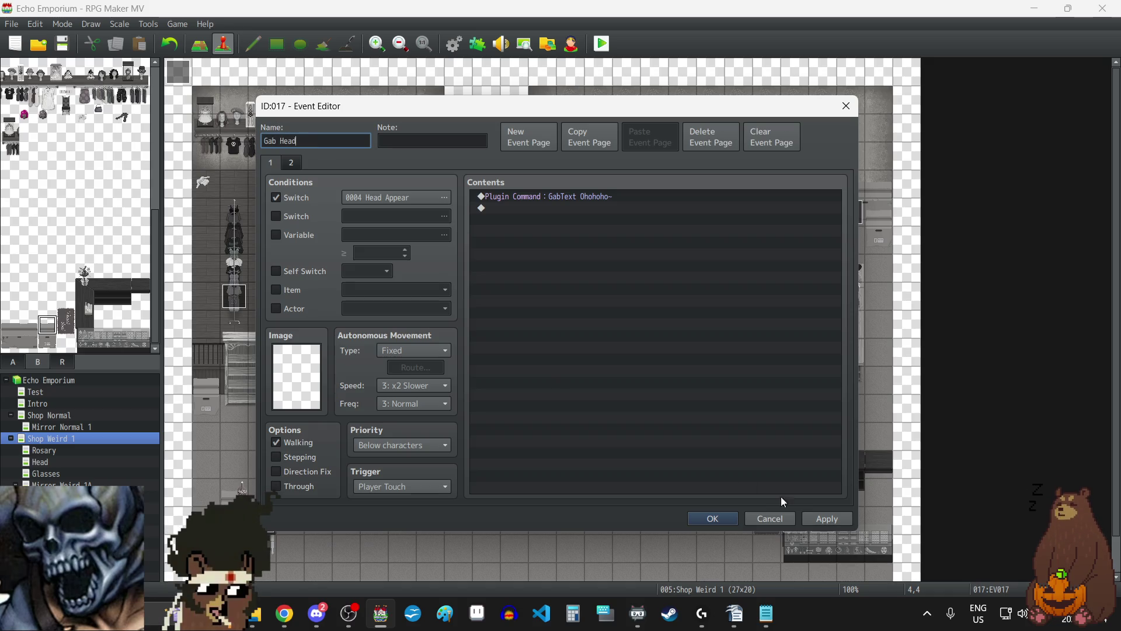
{"action": "left_click", "coordinate": [839, 519]}
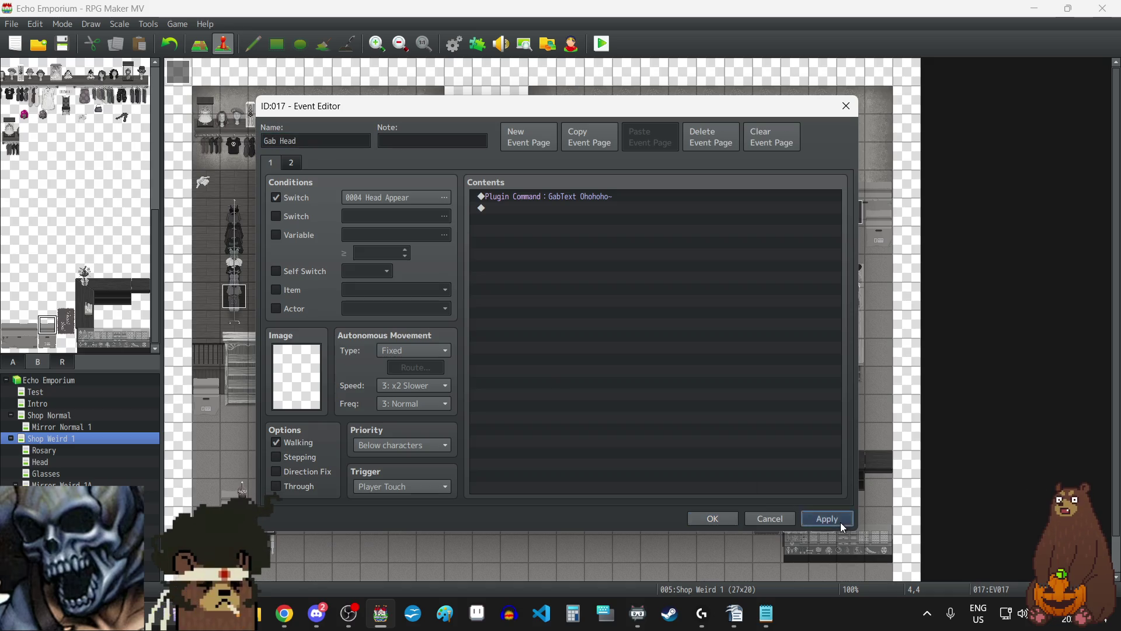
{"action": "left_click", "coordinate": [704, 519]}
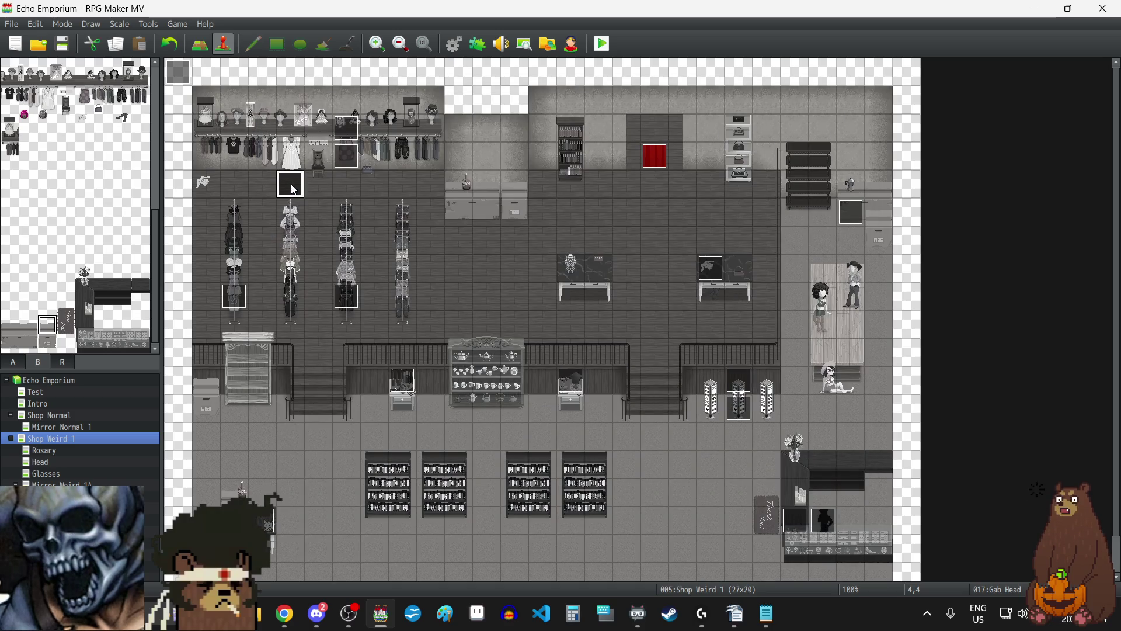
- Open YEP_GabWindow in the Plugin Manager and highlight the ShowGab command in its help
{"action": "left_click", "coordinate": [478, 43]}
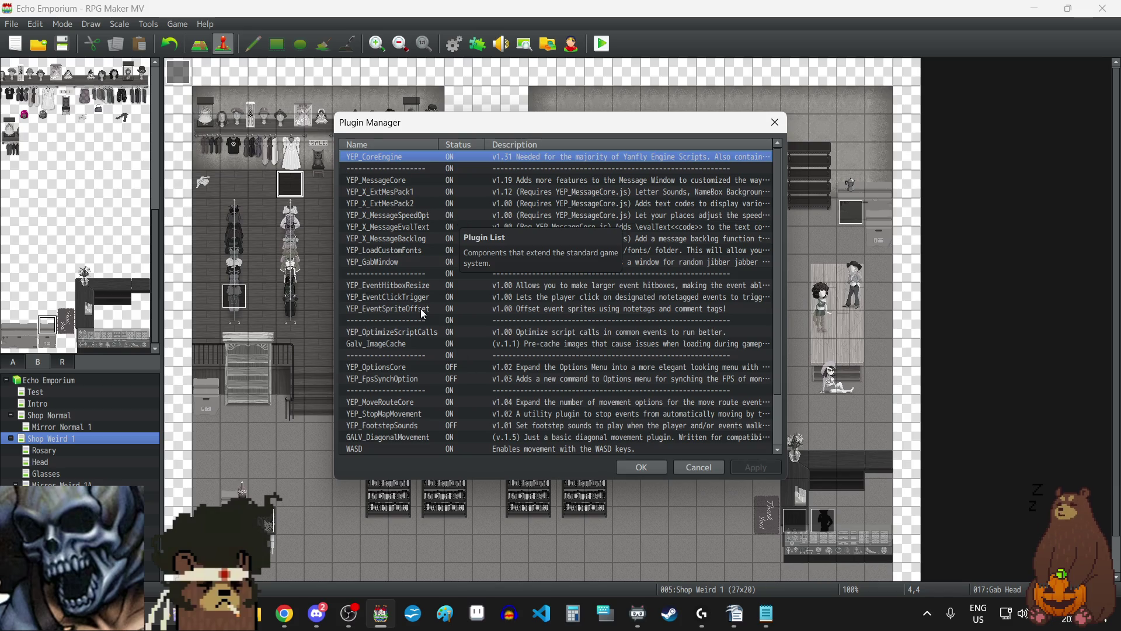
{"action": "double_click", "coordinate": [388, 261]}
{"action": "scroll", "coordinate": [426, 351], "scroll_direction": "down", "scroll_amount": 10}
{"action": "scroll", "coordinate": [426, 351], "scroll_direction": "down", "scroll_amount": 5}
{"action": "scroll", "coordinate": [426, 350], "scroll_direction": "up", "scroll_amount": 6}
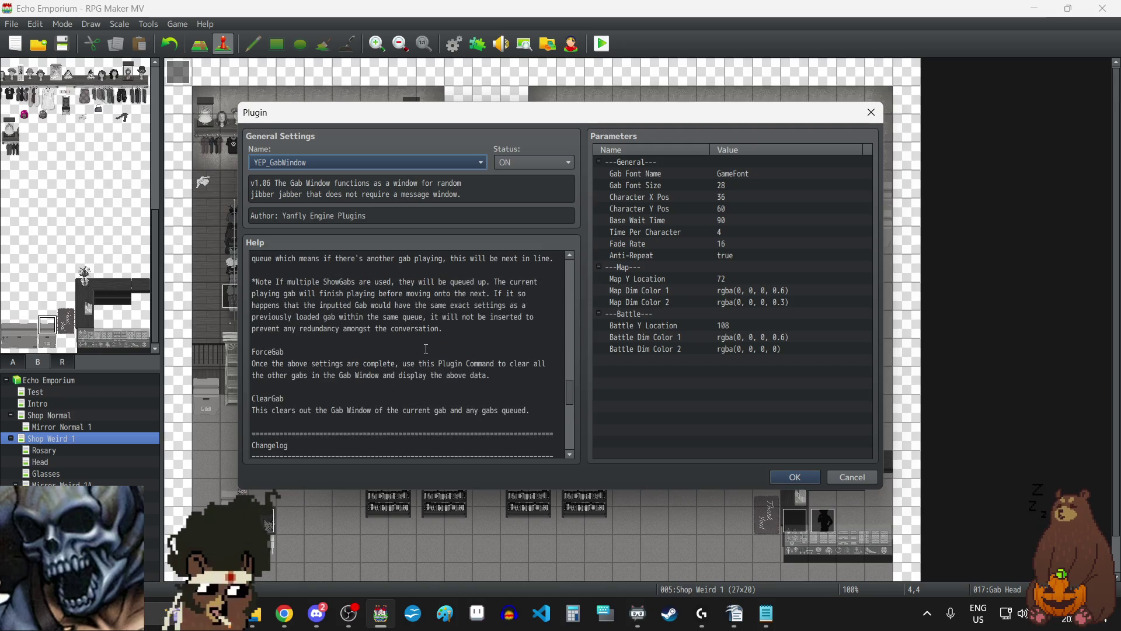
{"action": "scroll", "coordinate": [426, 349], "scroll_direction": "up", "scroll_amount": 2}
{"action": "left_click_drag", "start_coordinate": [281, 282], "coordinate": [253, 283]}
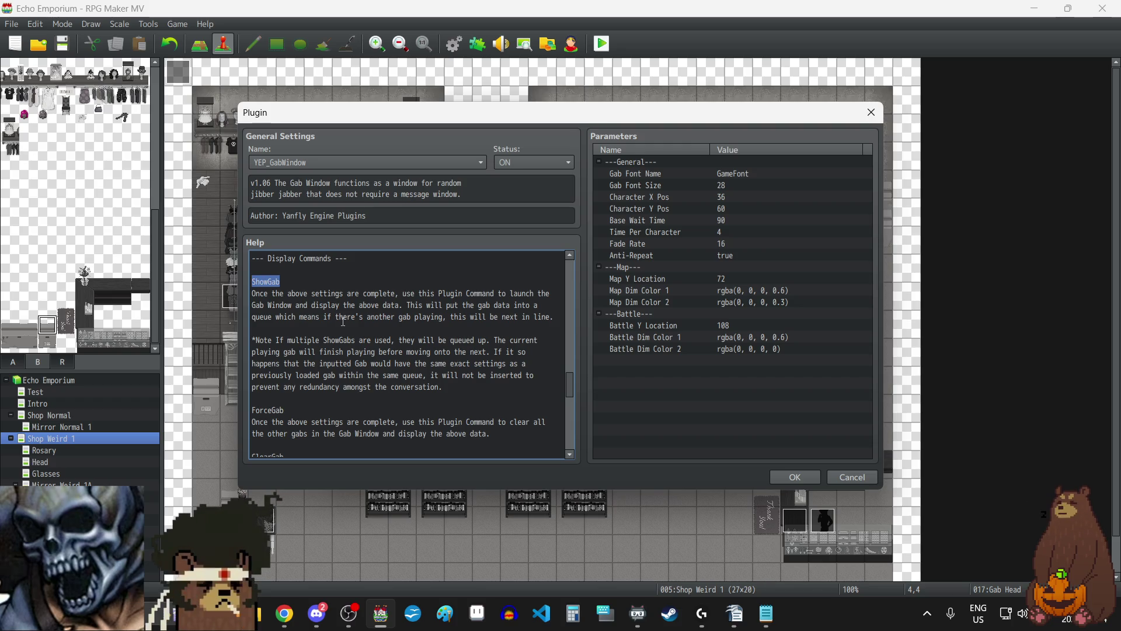
- Close the plugin windows and reopen the Gab Head event editor
{"action": "left_click", "coordinate": [871, 112]}
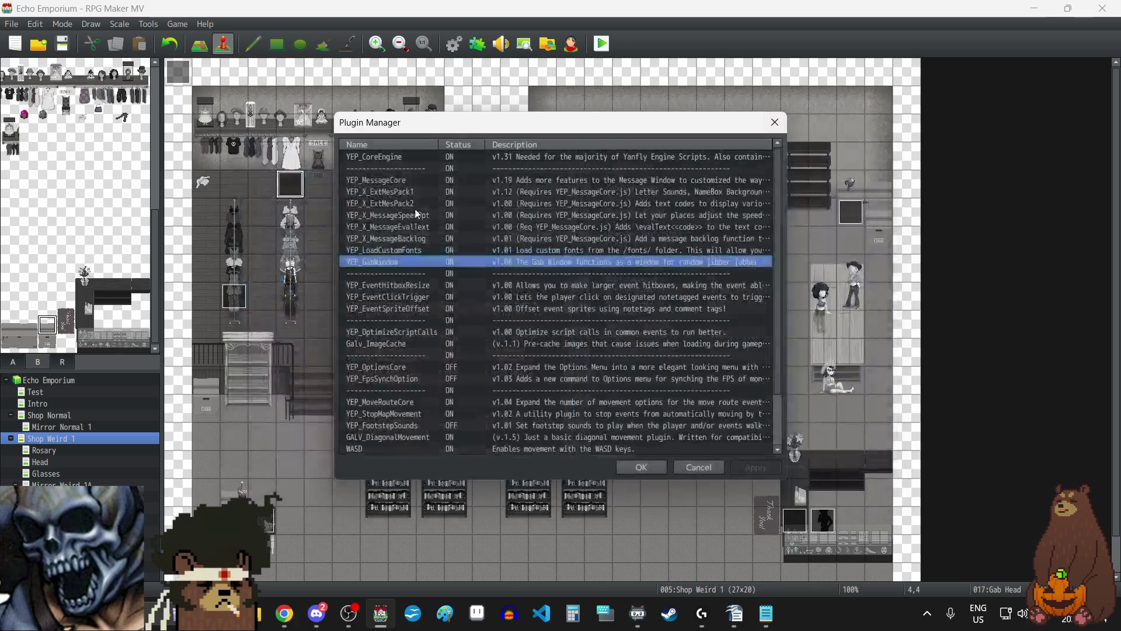
{"action": "left_click", "coordinate": [775, 122]}
{"action": "double_click", "coordinate": [292, 185]}
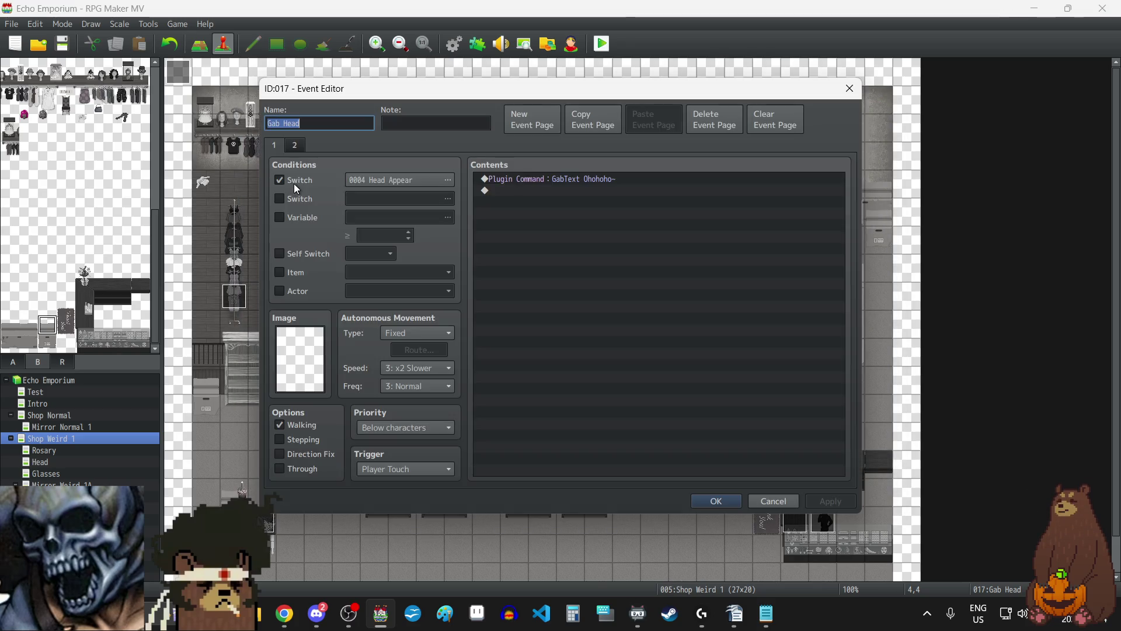
- Add a 'ShowGab' Plugin Command after GabText Ohohoho~ and save the Gab Head event
{"action": "left_click", "coordinate": [576, 240]}
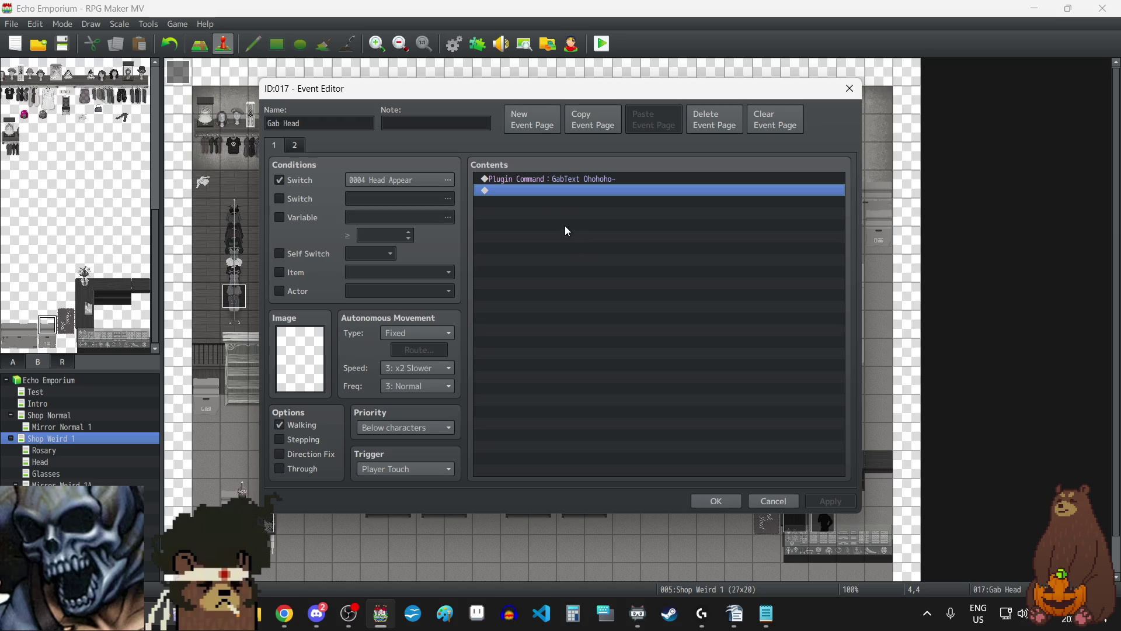
{"action": "double_click", "coordinate": [541, 191]}
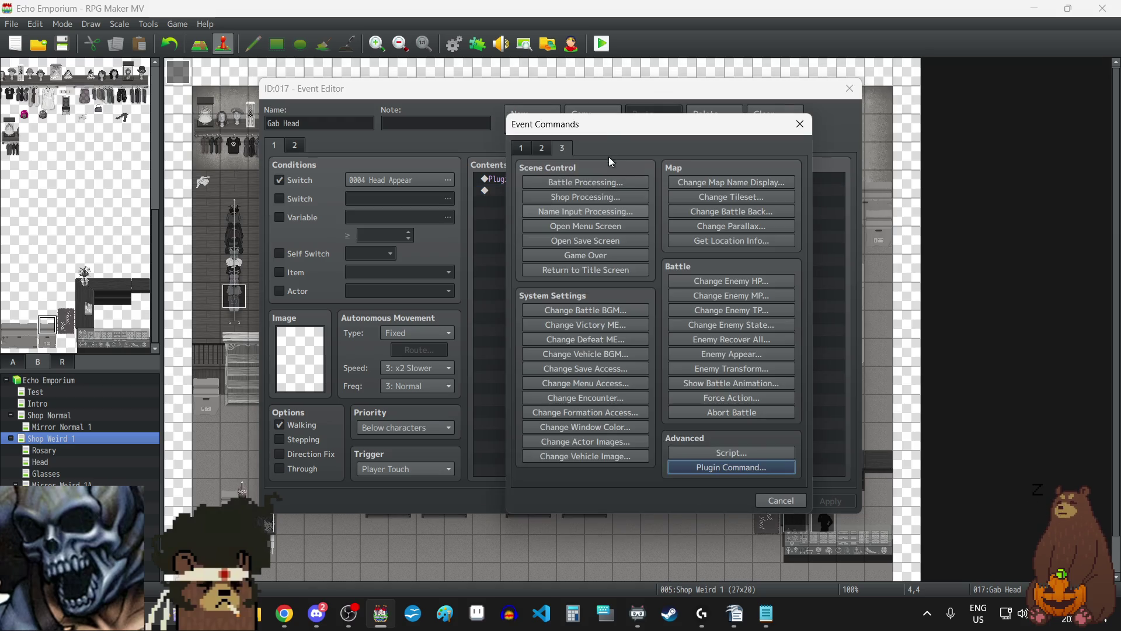
{"action": "left_click", "coordinate": [709, 471]}
{"action": "type", "text": "ShowGab"}
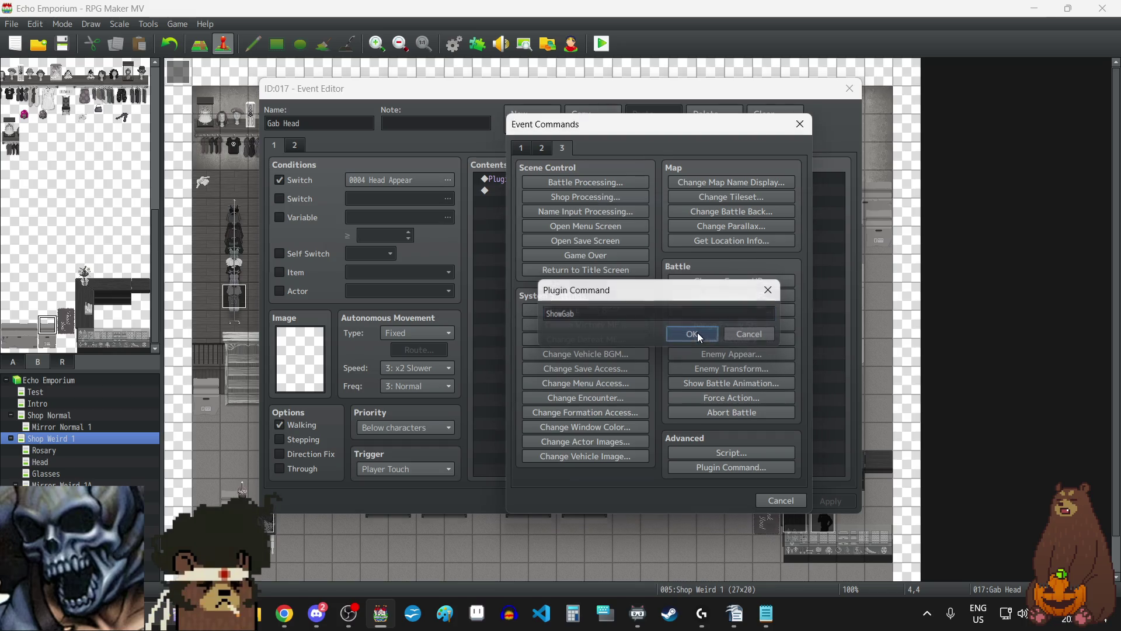
{"action": "left_click", "coordinate": [699, 337]}
{"action": "left_click", "coordinate": [830, 501]}
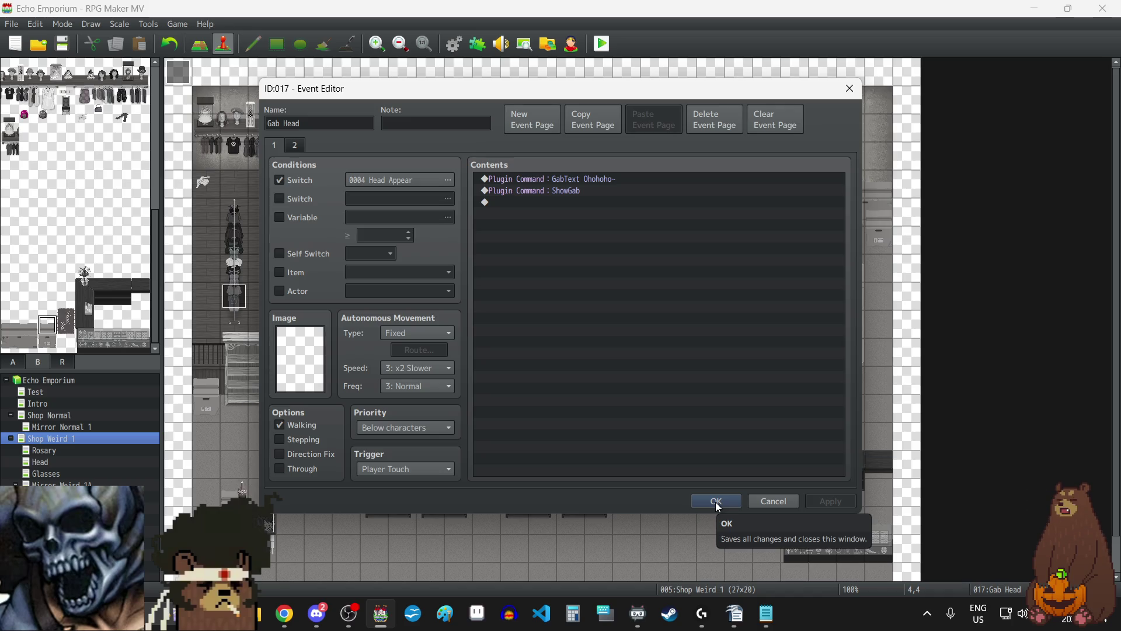
{"action": "left_click", "coordinate": [716, 502]}
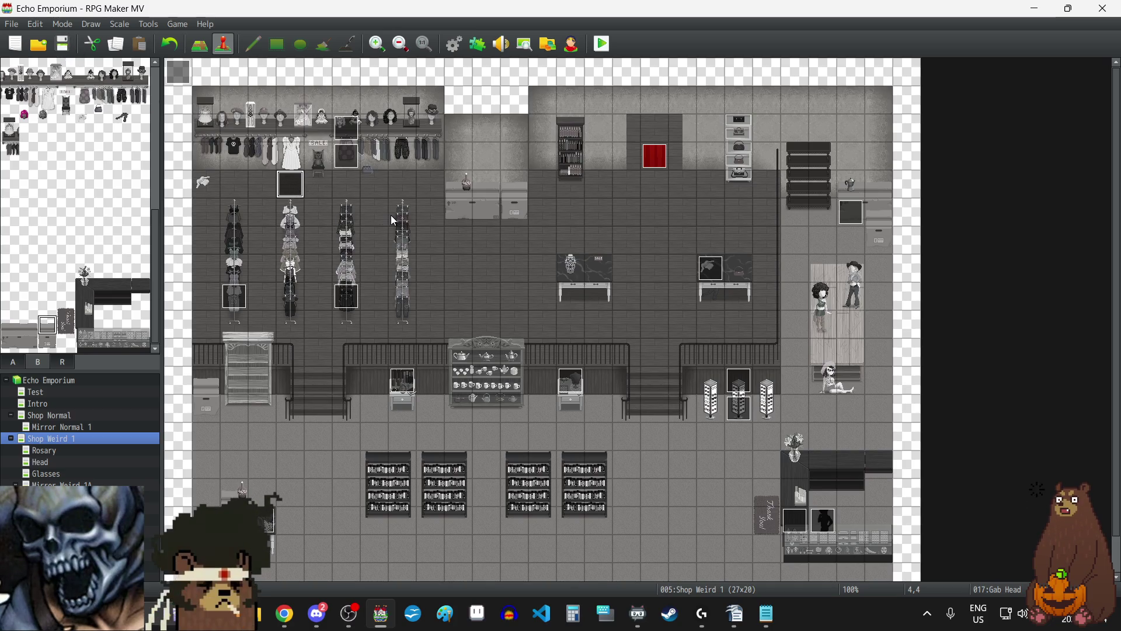
- Paste two more copies of the Gab Head event onto nearby floor tiles, including 8,4
{"action": "left_click", "coordinate": [326, 210]}
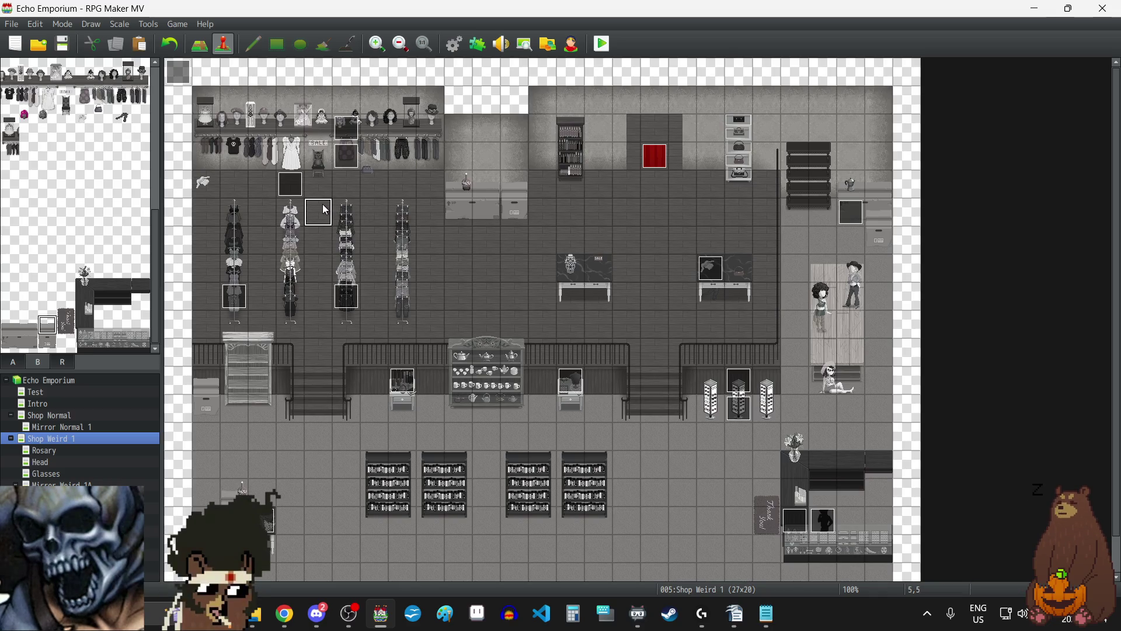
{"action": "left_click", "coordinate": [375, 212]}
{"action": "key", "text": "ctrl+v"}
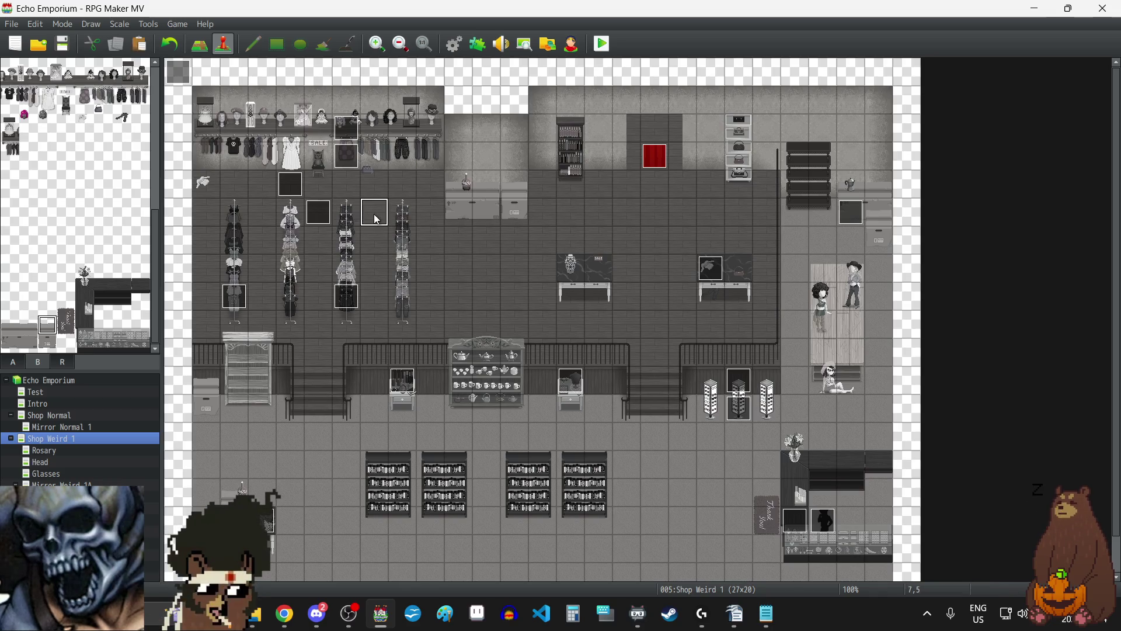
{"action": "left_click", "coordinate": [400, 188]}
{"action": "key", "text": "ctrl+v"}
- Change event 018's gab line to 'You look so small down there!' and save it
{"action": "left_click", "coordinate": [319, 214]}
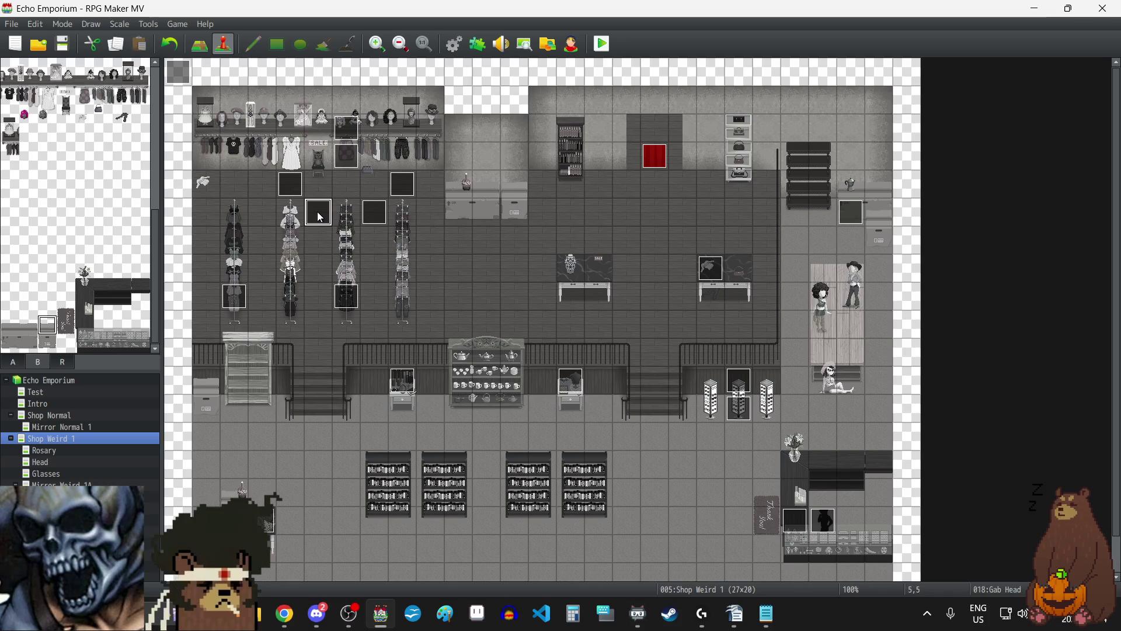
{"action": "double_click", "coordinate": [317, 212]}
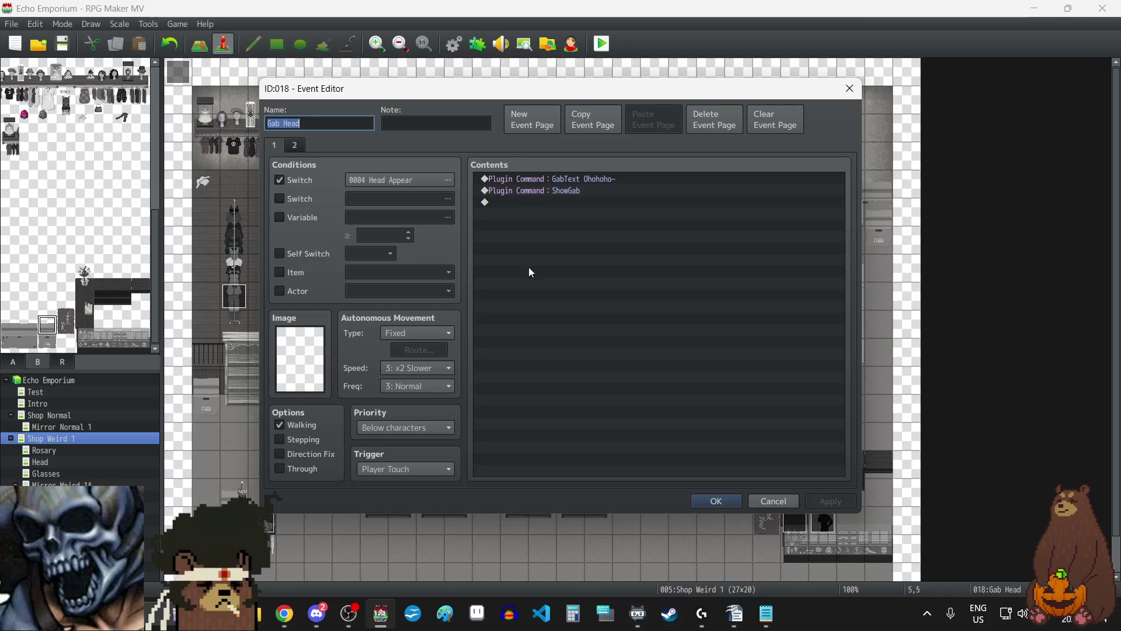
{"action": "double_click", "coordinate": [579, 177]}
{"action": "left_click", "coordinate": [637, 314]}
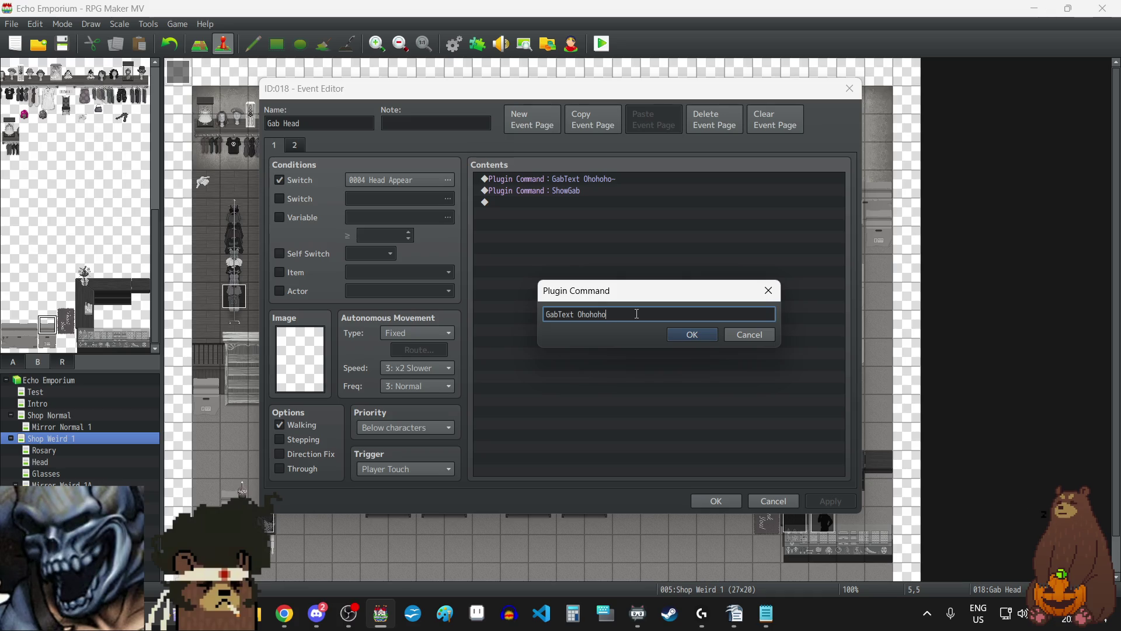
{"action": "key", "text": "BackSpace"}
{"action": "key", "text": "BackSpace"}
{"action": "key", "text": "BackSpace"}
{"action": "key", "text": "BackSpace"}
{"action": "type", "text": "You look "}
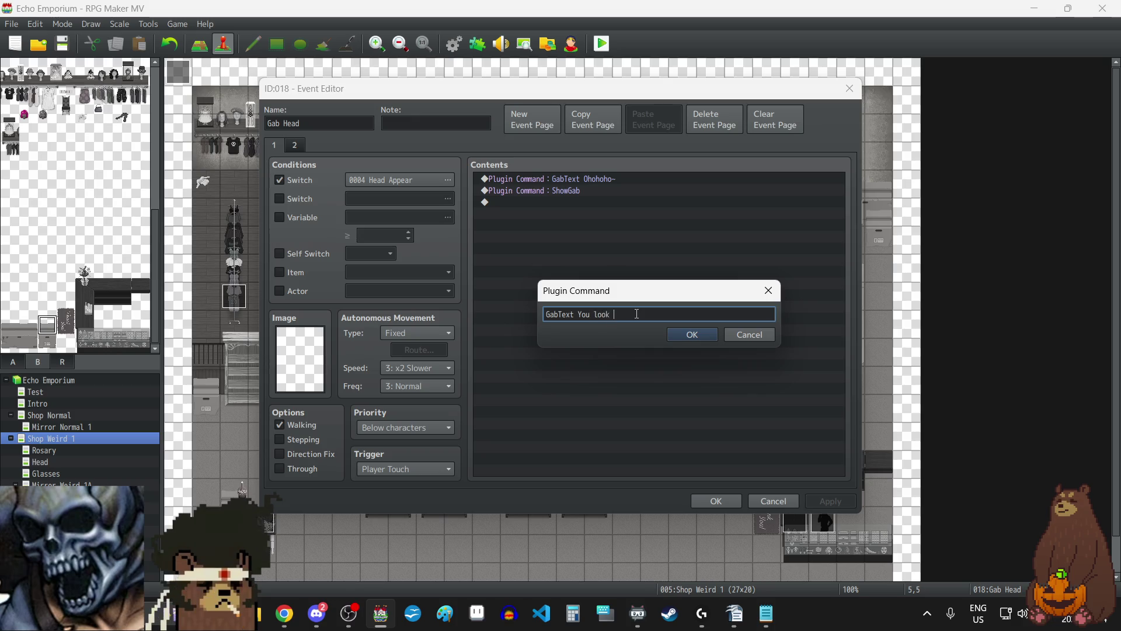
{"action": "type", "text": "so small "}
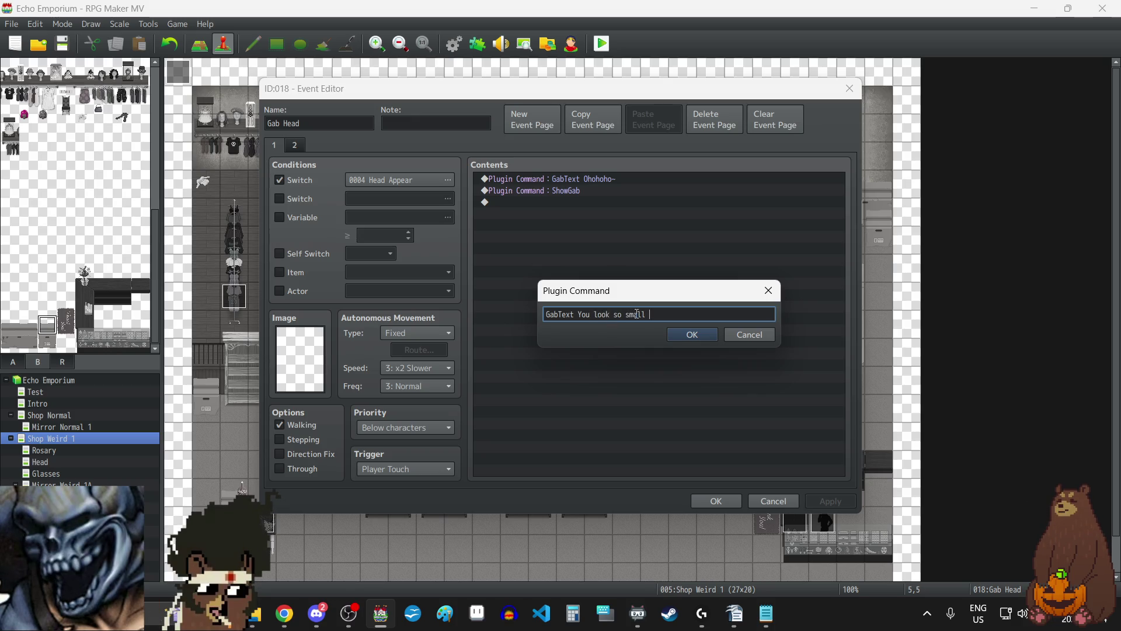
{"action": "type", "text": "down there"}
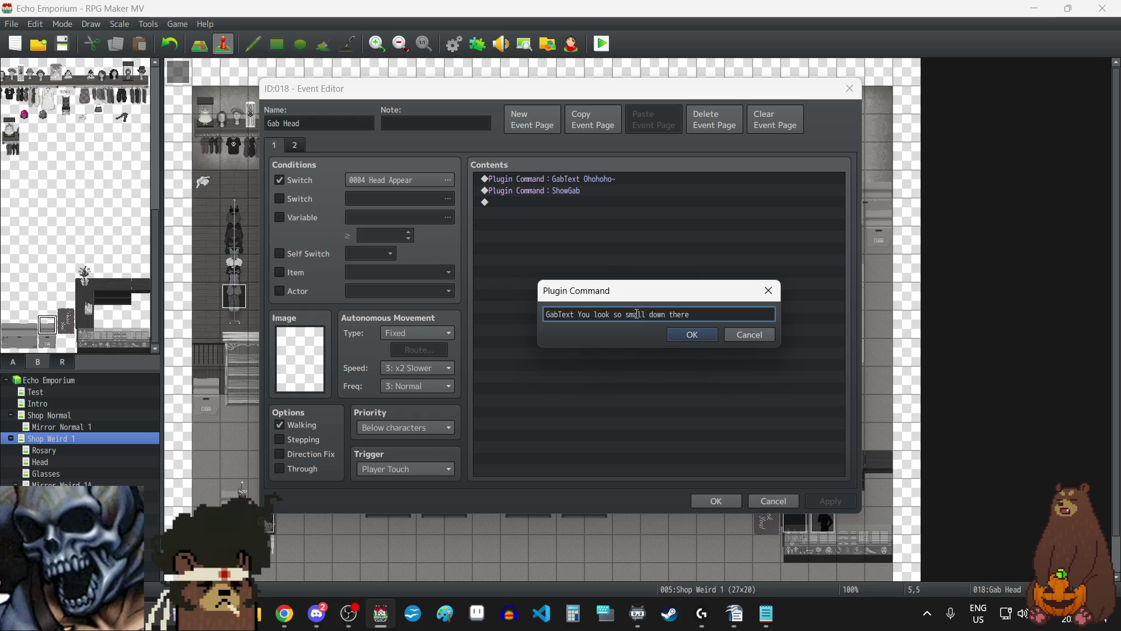
{"action": "type", "text": "!"}
{"action": "left_click", "coordinate": [701, 338]}
{"action": "left_click", "coordinate": [830, 501]}
{"action": "left_click", "coordinate": [716, 501]}
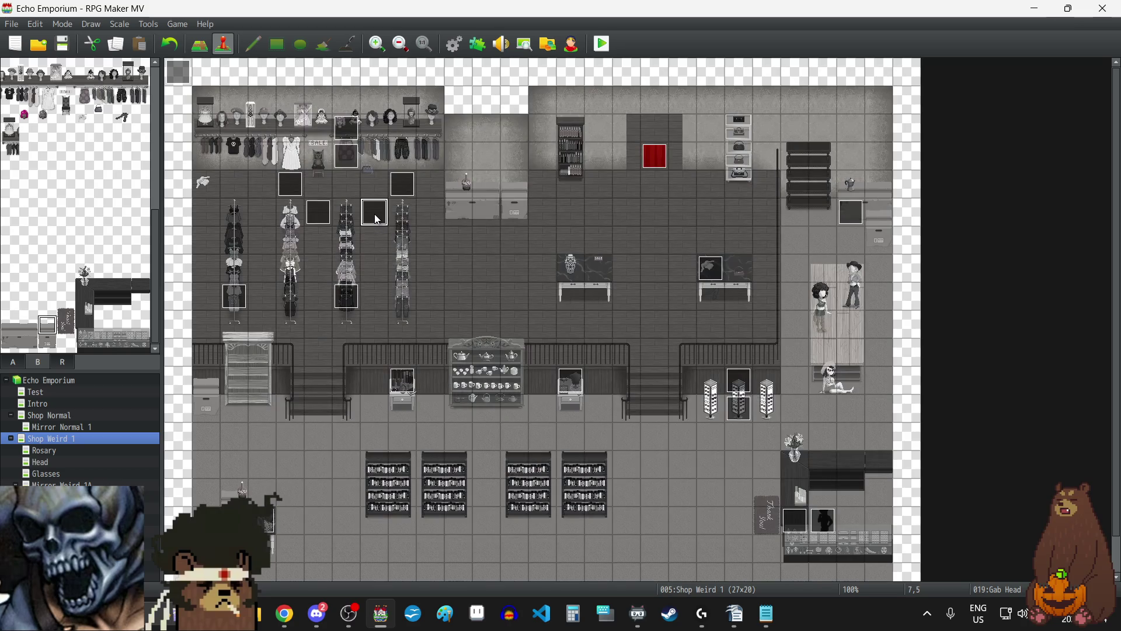
- Make the Gab Head copy at 7,5 say 'Bow down!' and close it
{"action": "double_click", "coordinate": [376, 220]}
{"action": "left_click", "coordinate": [613, 179]}
{"action": "double_click", "coordinate": [612, 178]}
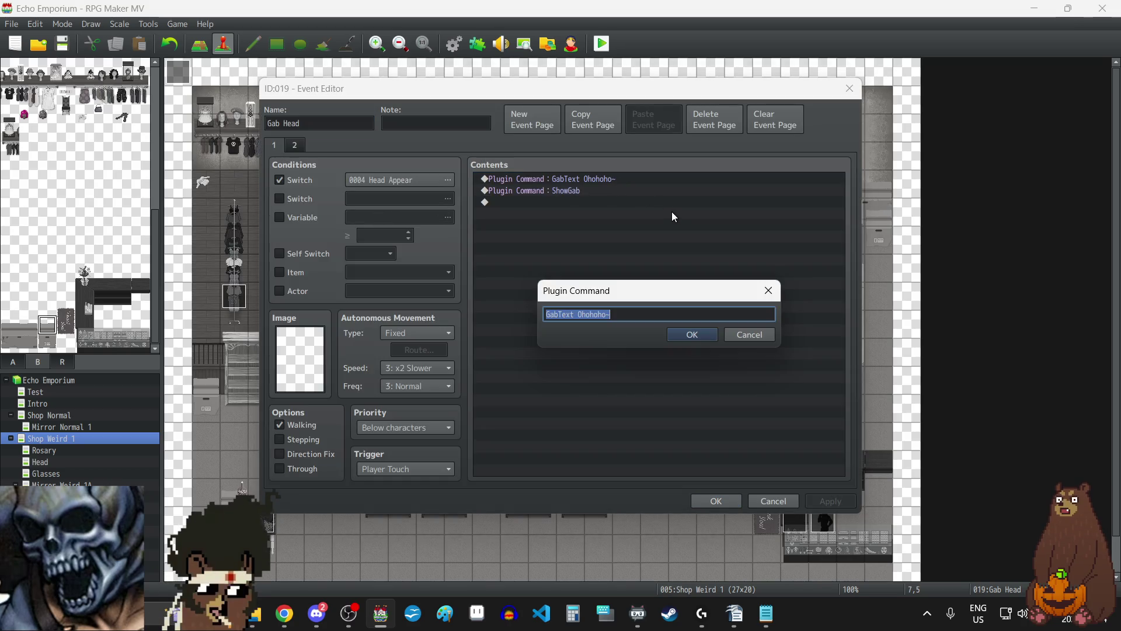
{"action": "left_click", "coordinate": [640, 319]}
{"action": "key", "text": "BackSpace"}
{"action": "key", "text": "BackSpace"}
{"action": "key", "text": "BackSpace"}
{"action": "key", "text": "BackSpace"}
{"action": "type", "text": "Bow down!"}
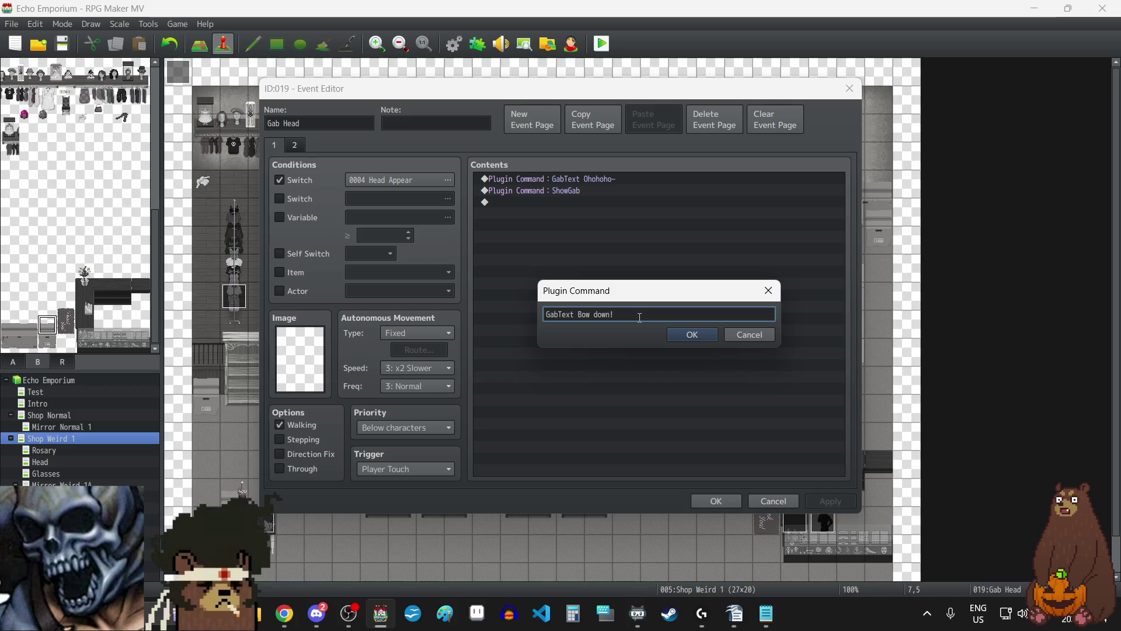
{"action": "left_click", "coordinate": [692, 334]}
{"action": "left_click", "coordinate": [830, 501]}
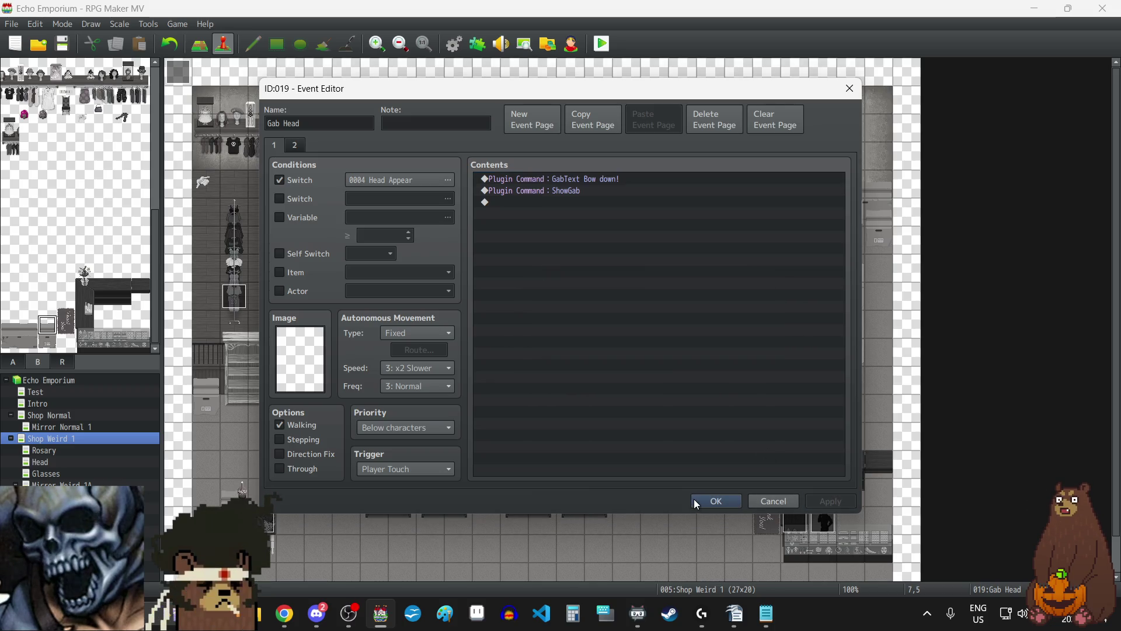
- Erase the Ohohoho~ message from event 020's GabText plugin command
{"action": "left_click", "coordinate": [701, 503]}
{"action": "double_click", "coordinate": [405, 181]}
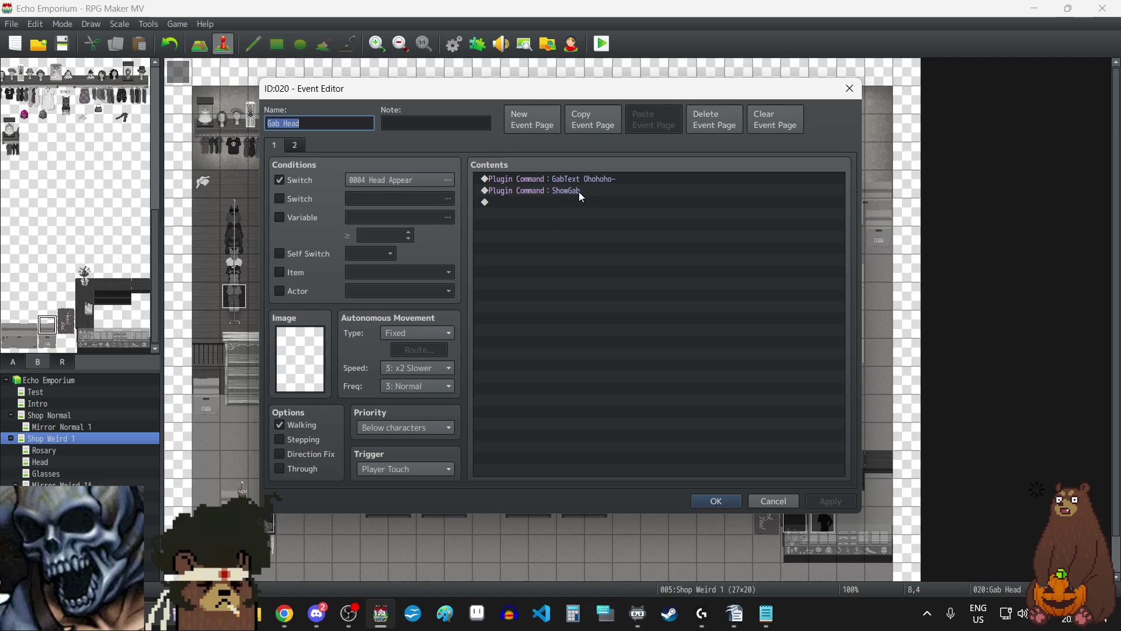
{"action": "double_click", "coordinate": [590, 179]}
{"action": "left_click", "coordinate": [682, 311]}
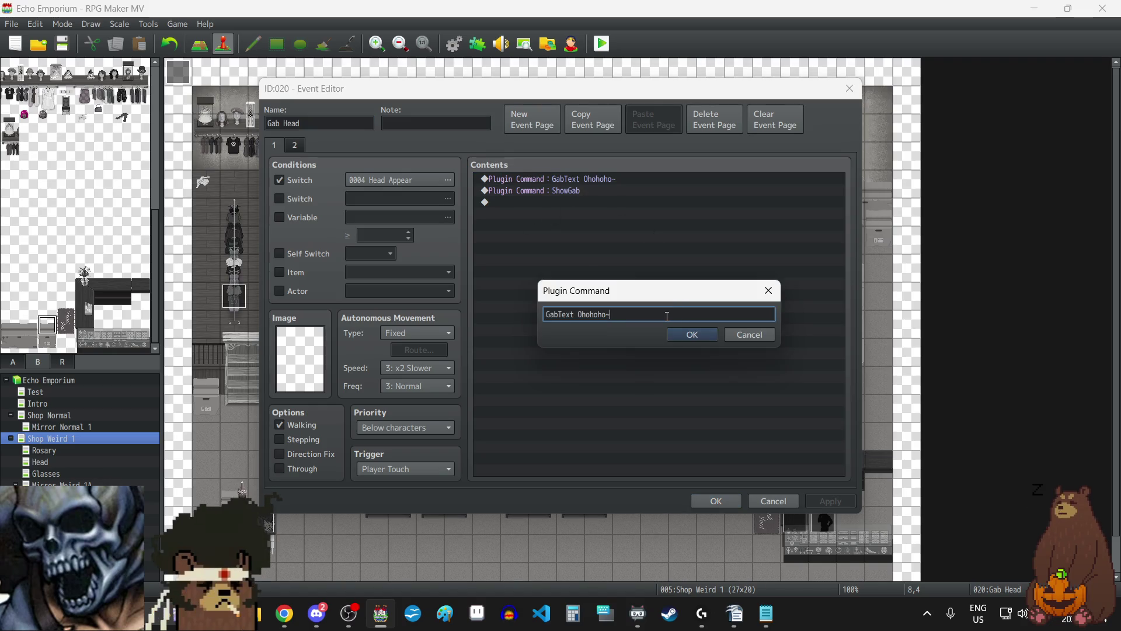
{"action": "key", "text": "BackSpace"}
{"action": "key", "text": "BackSpace"}
{"action": "key", "text": "BackSpace"}
{"action": "key", "text": "BackSpace"}
{"action": "key", "text": "BackSpace"}
{"action": "key", "text": "BackSpace"}
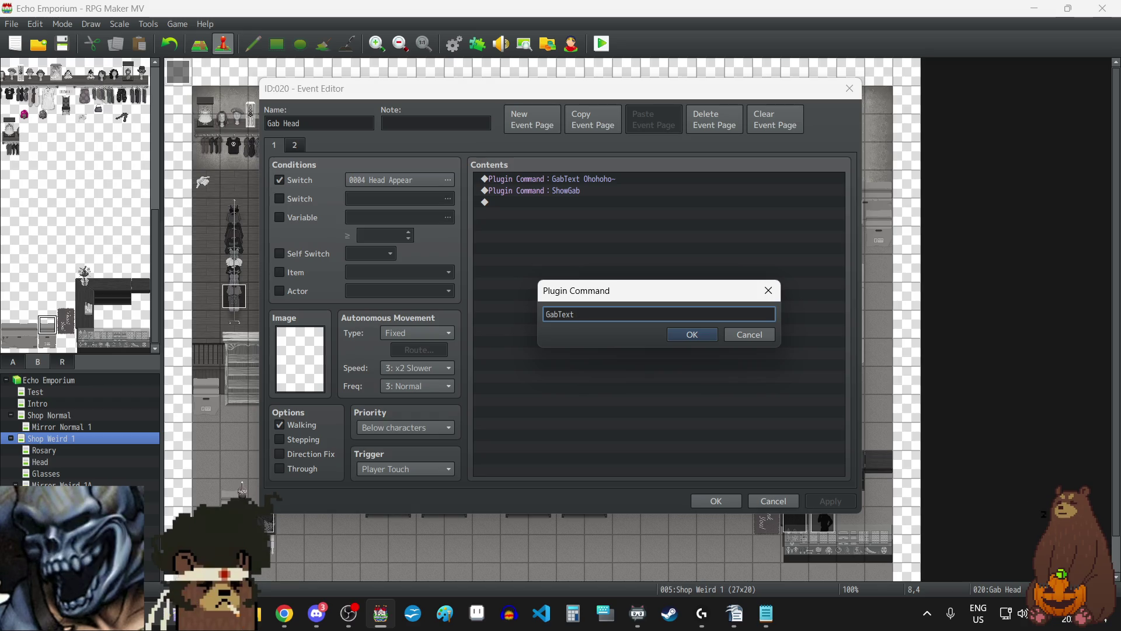
{"action": "key", "text": "alt+Tab"}
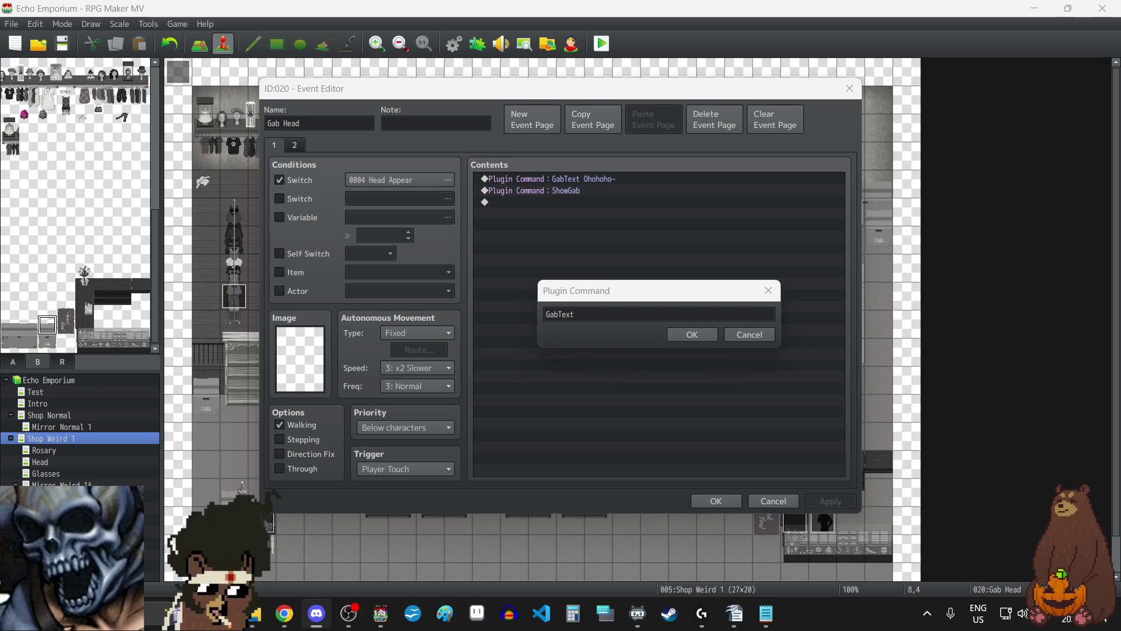
{"action": "key", "text": "alt+Tab"}
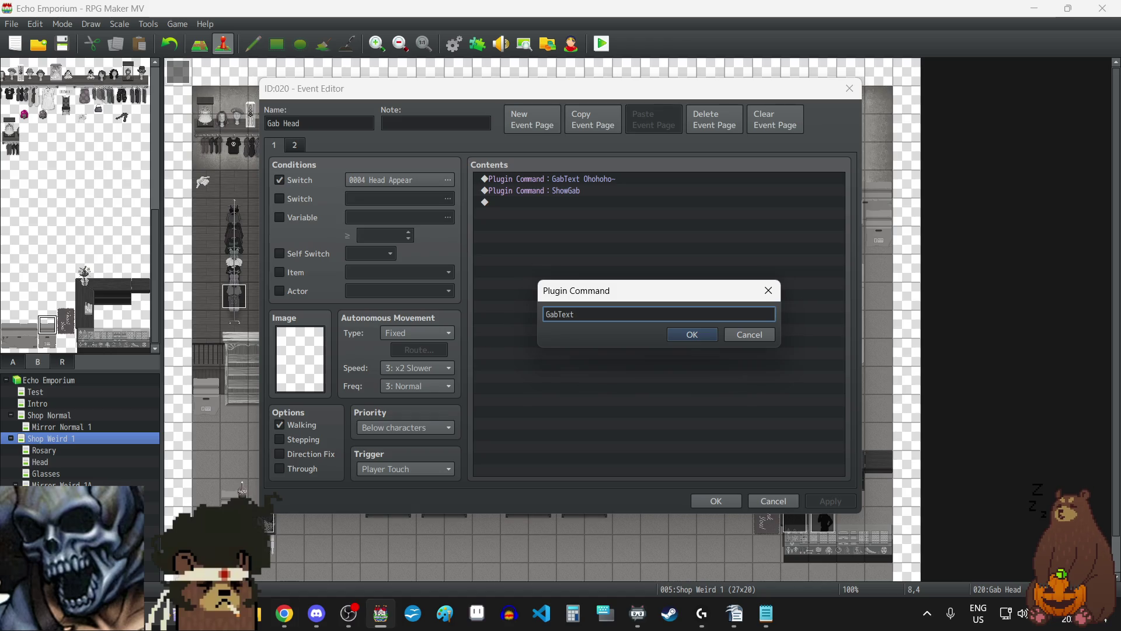
{"action": "key", "text": "alt+Tab"}
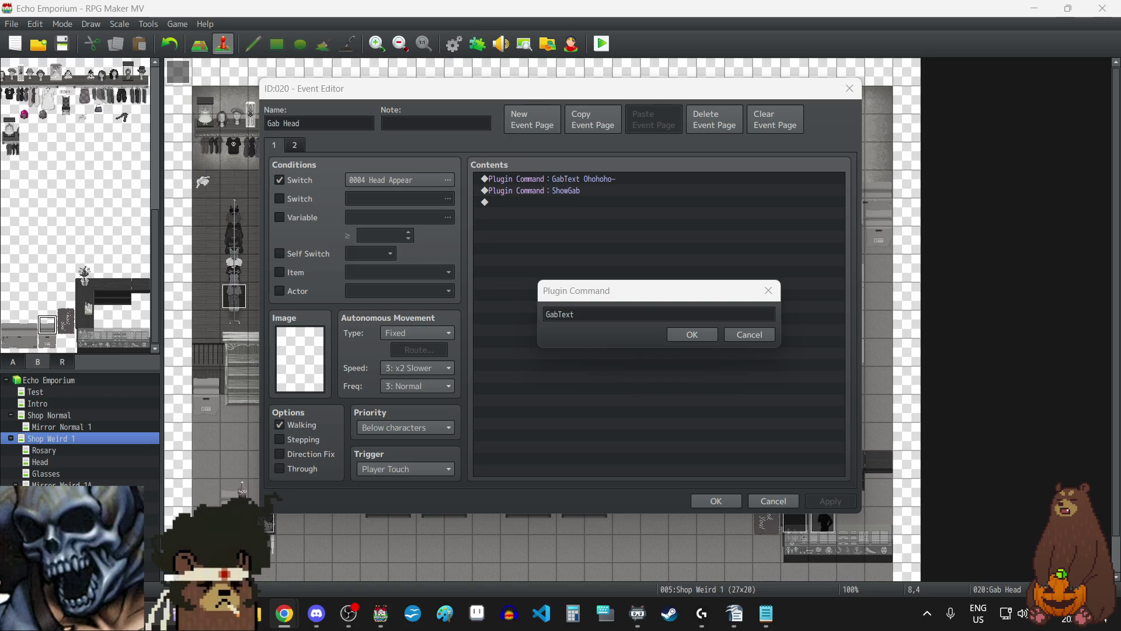
- Make event 020's GabText line read "C'est quoi?", close the event, and save the project
{"action": "left_click", "coordinate": [619, 316]}
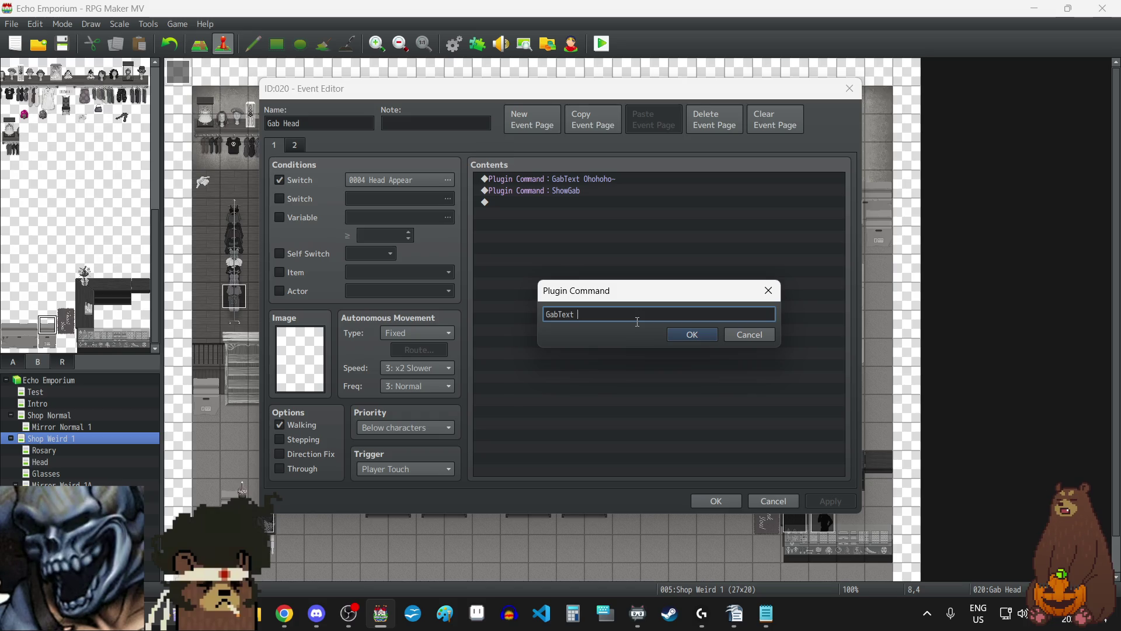
{"action": "type", "text": "C'est"}
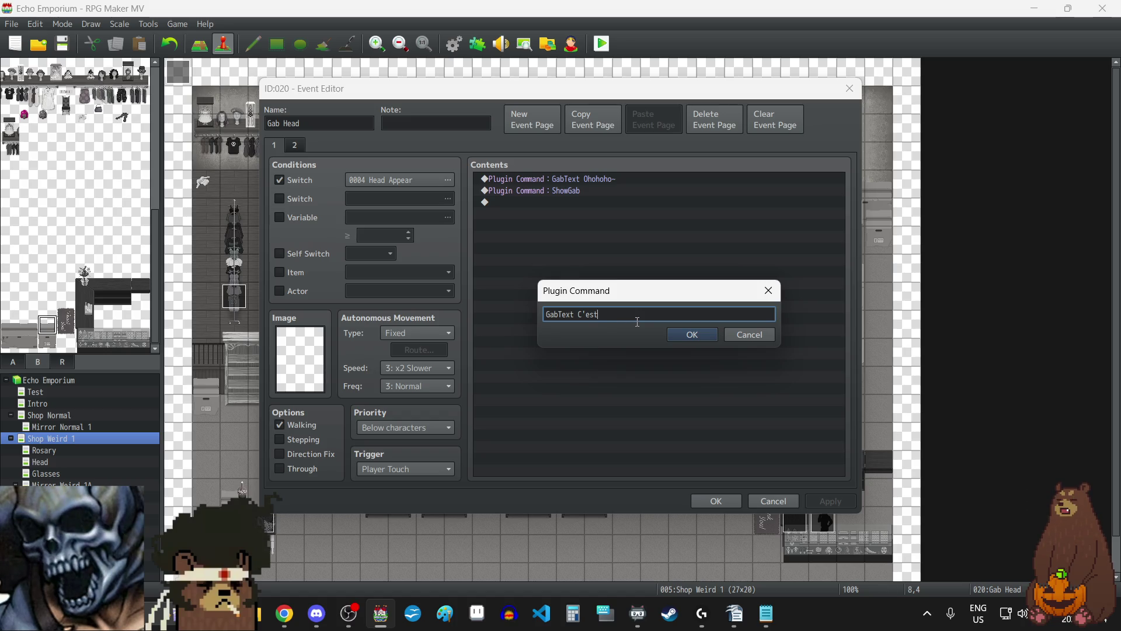
{"action": "key", "text": "BackSpace"}
{"action": "key", "text": "BackSpace"}
{"action": "key", "text": "BackSpace"}
{"action": "type", "text": "'est qu"}
{"action": "type", "text": "oi?"}
{"action": "left_click", "coordinate": [696, 333]}
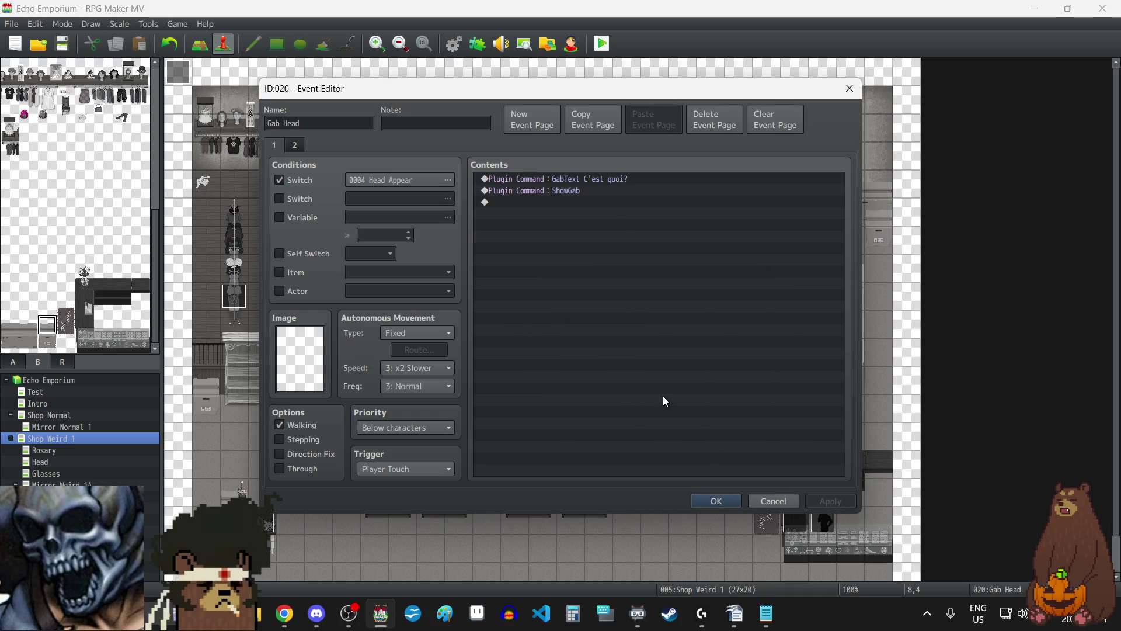
{"action": "left_click", "coordinate": [707, 500]}
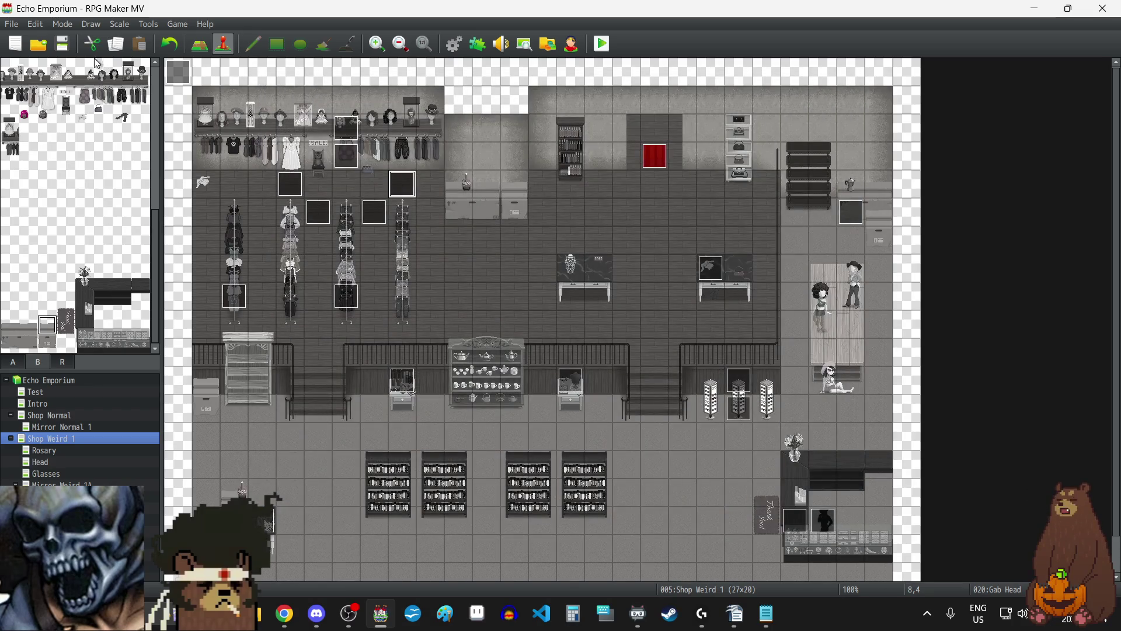
{"action": "left_click", "coordinate": [63, 43]}
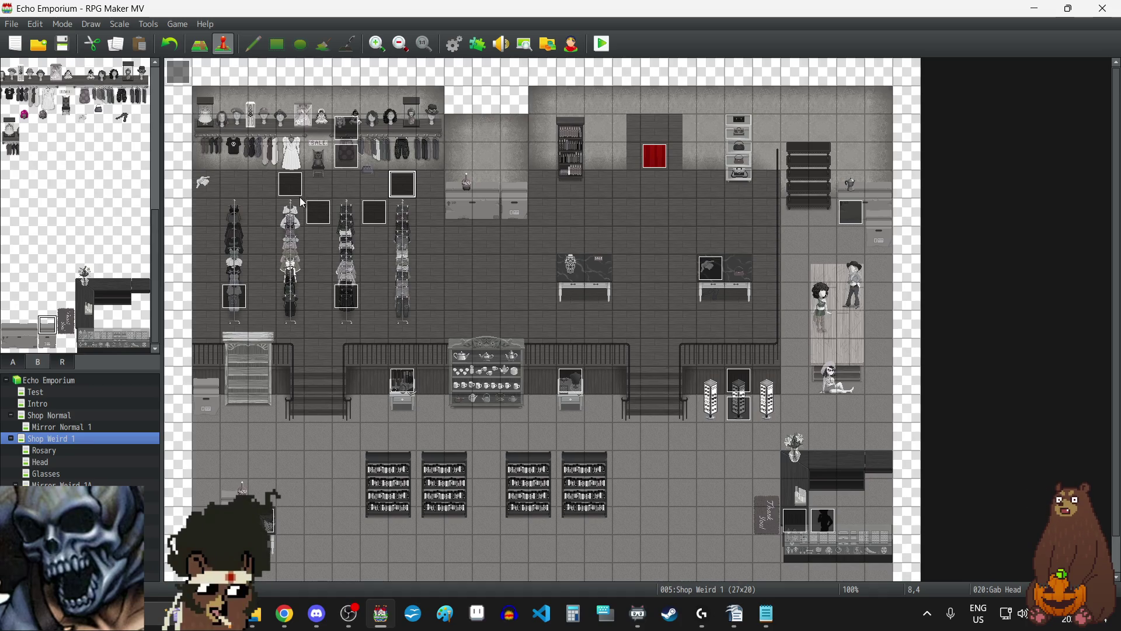
- Replace the Ohohoho~ line of the Gab Head event at 6,13 with 'Hail Mary'
{"action": "double_click", "coordinate": [317, 212]}
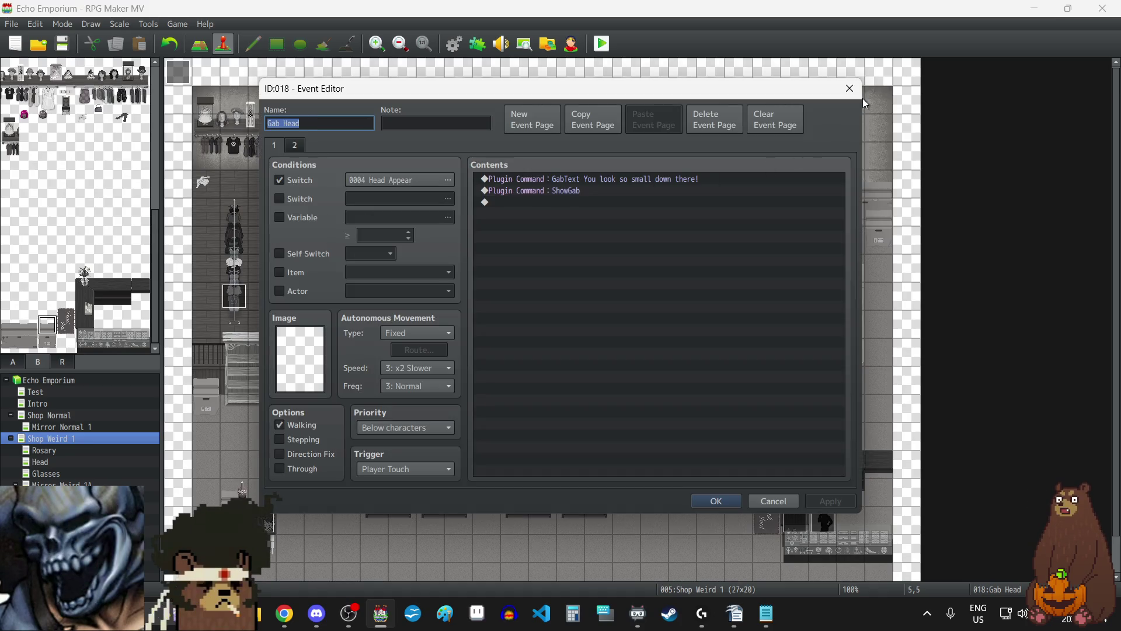
{"action": "left_click", "coordinate": [849, 89]}
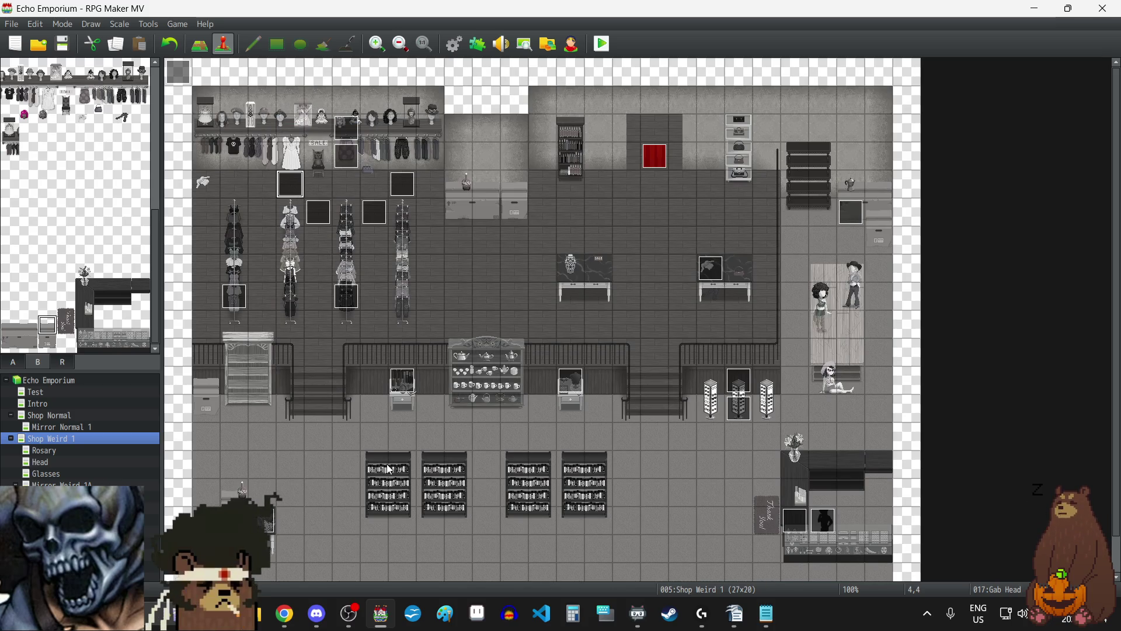
{"action": "left_click", "coordinate": [347, 435]}
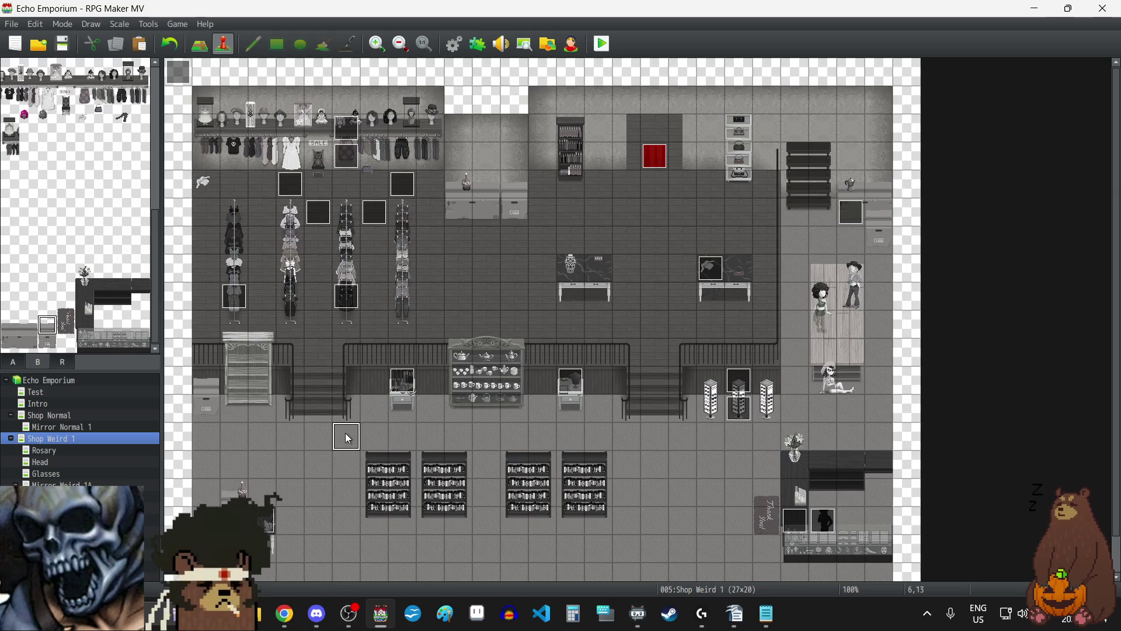
{"action": "double_click", "coordinate": [347, 437]}
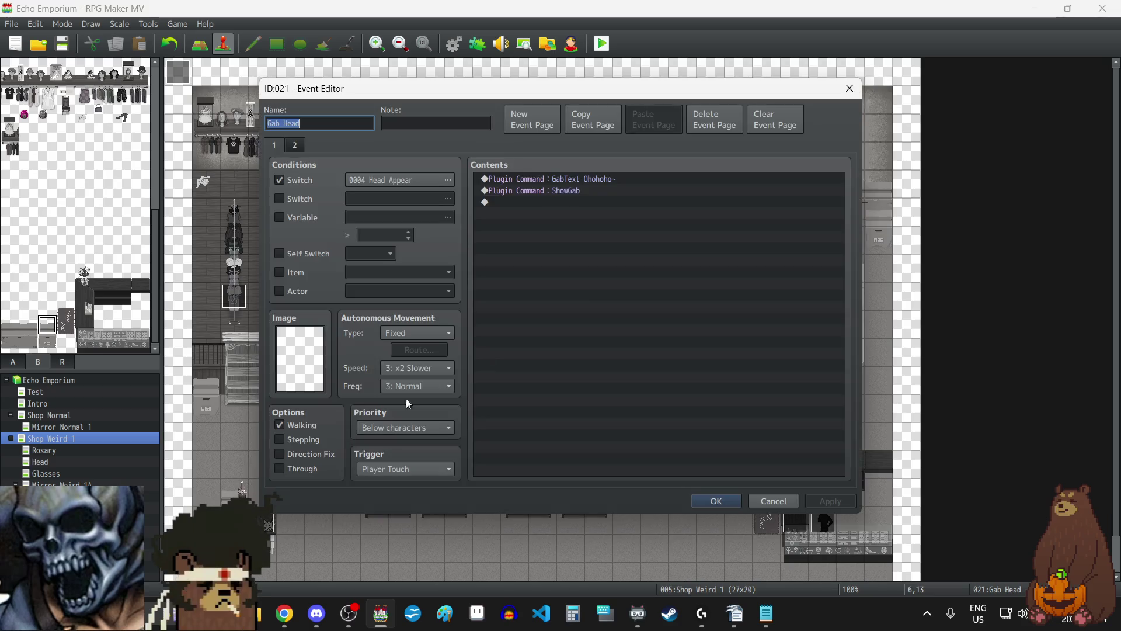
{"action": "double_click", "coordinate": [596, 178]}
{"action": "left_click", "coordinate": [639, 314]}
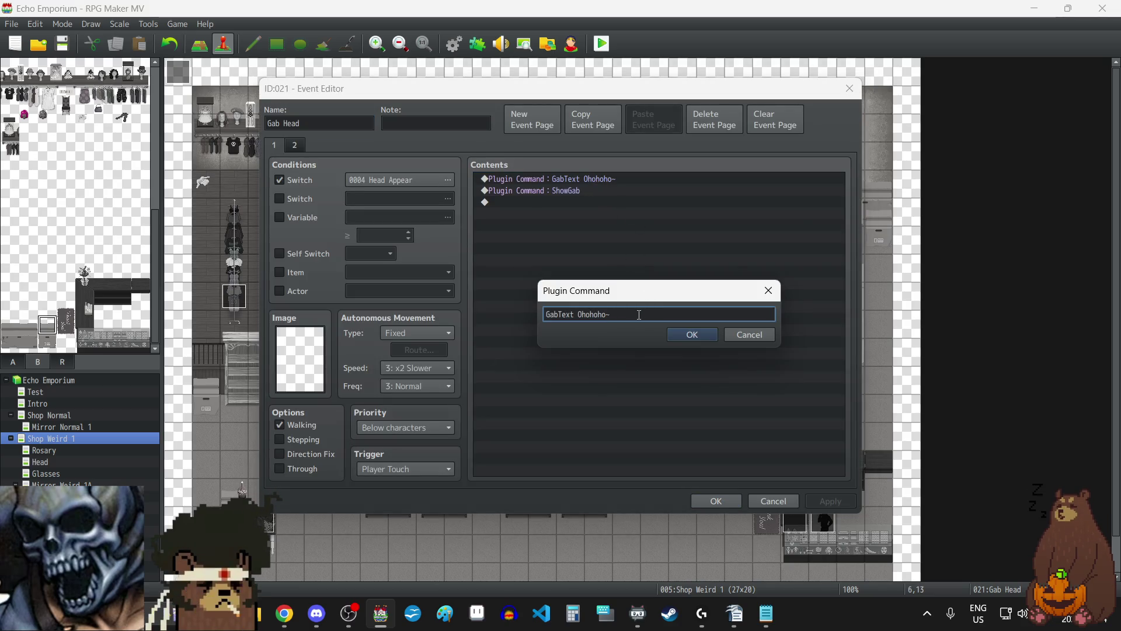
{"action": "key", "text": "BackSpace"}
{"action": "key", "text": "BackSpace"}
{"action": "key", "text": "BackSpace"}
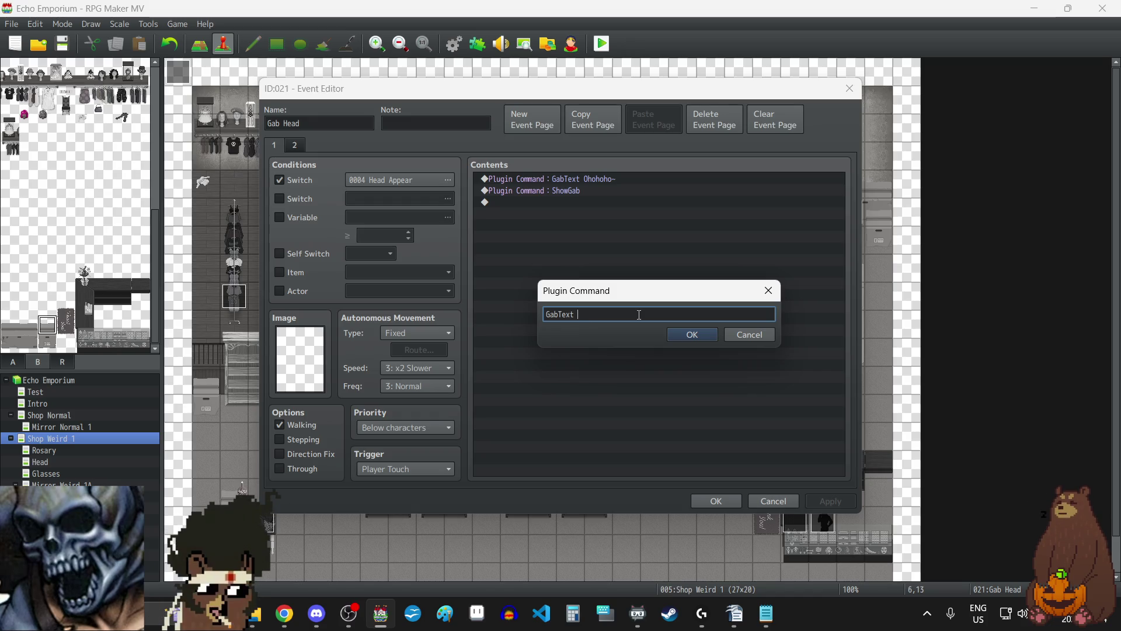
{"action": "type", "text": "Ha"}
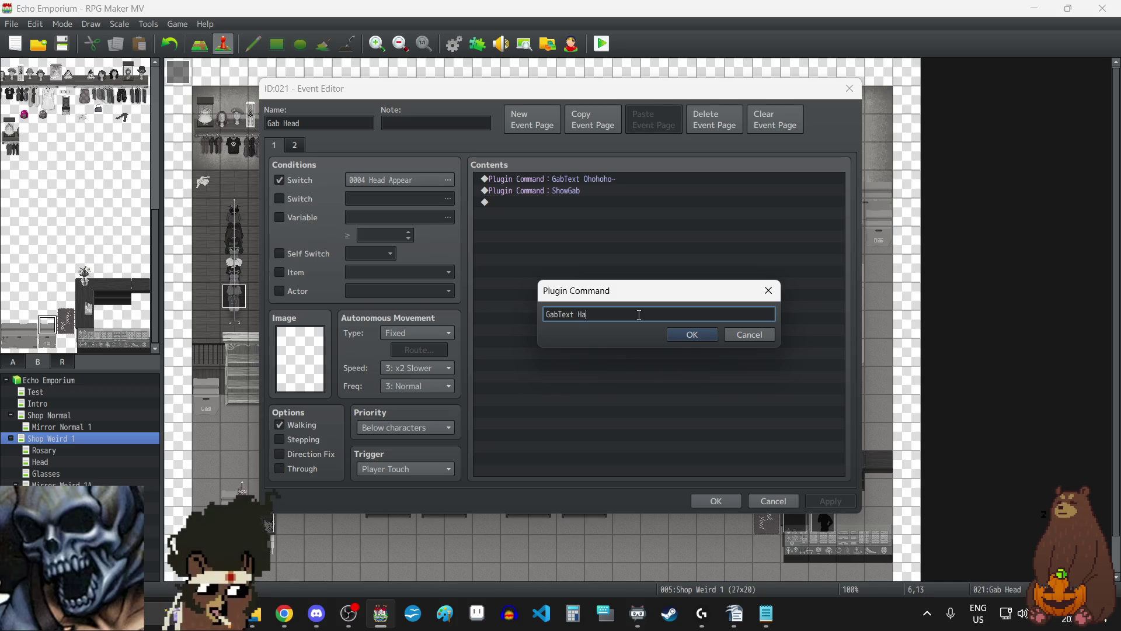
{"action": "type", "text": "il Mary."}
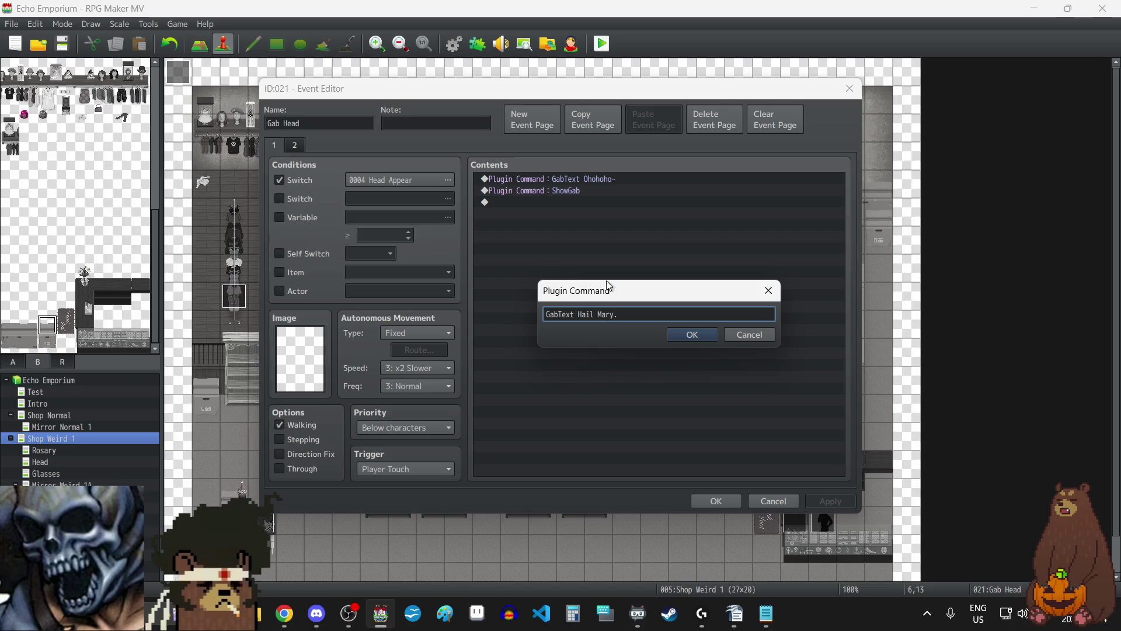
{"action": "left_click", "coordinate": [690, 334]}
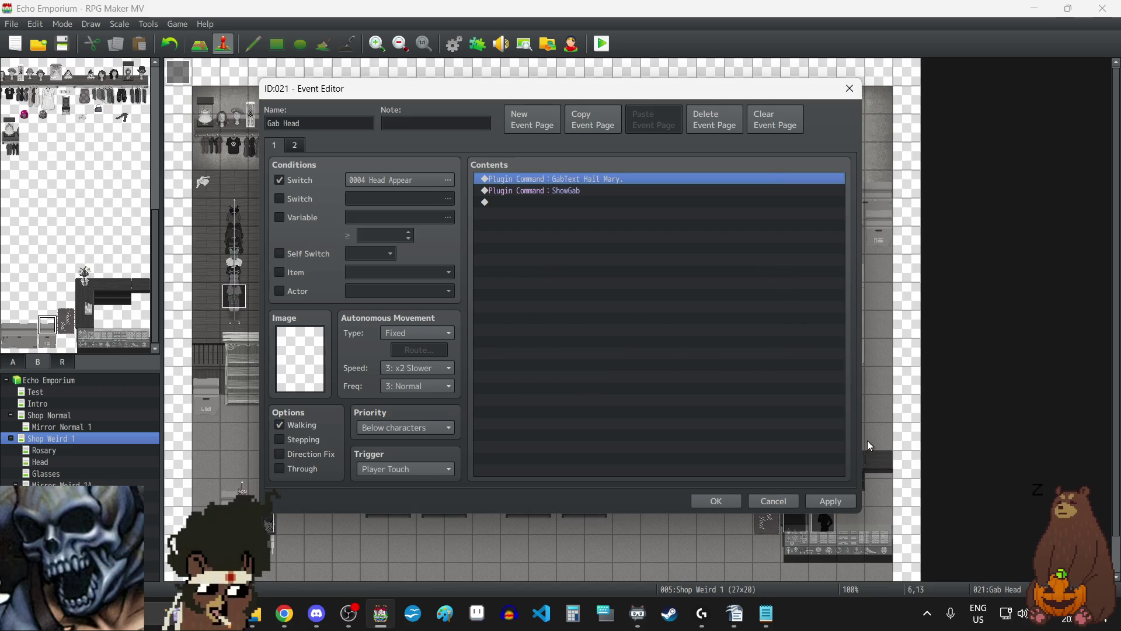
{"action": "left_click", "coordinate": [832, 502]}
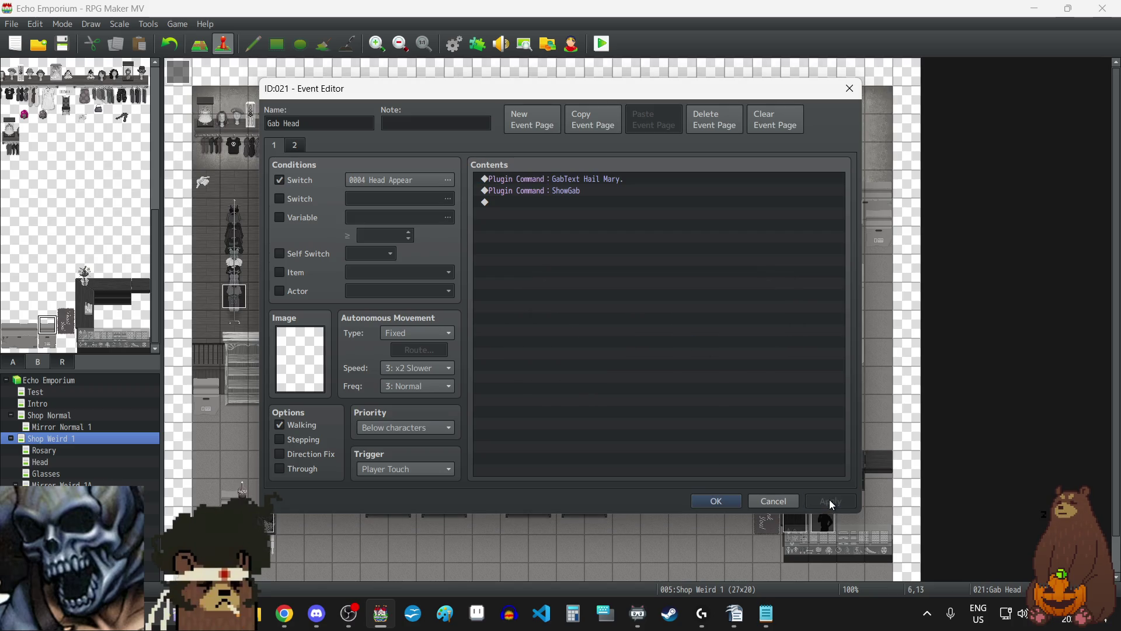
- Extend that line to 'Hail Mary, full of grace...' and apply the change
{"action": "double_click", "coordinate": [622, 180]}
{"action": "left_click", "coordinate": [649, 314]}
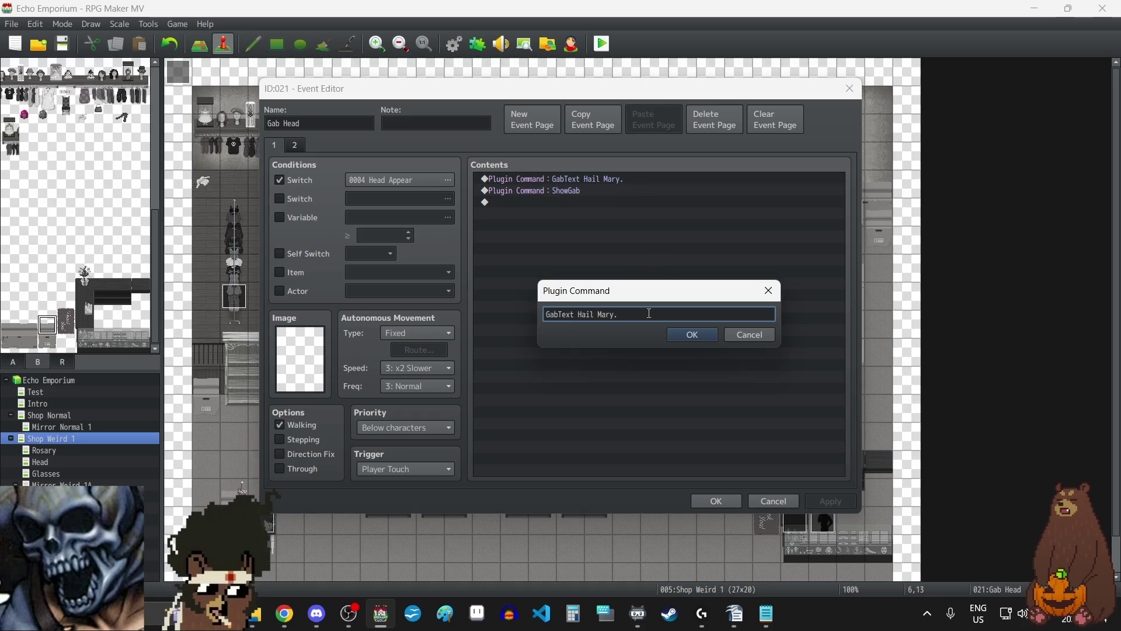
{"action": "key", "text": "BackSpace"}
{"action": "type", "text": ", full of grace"}
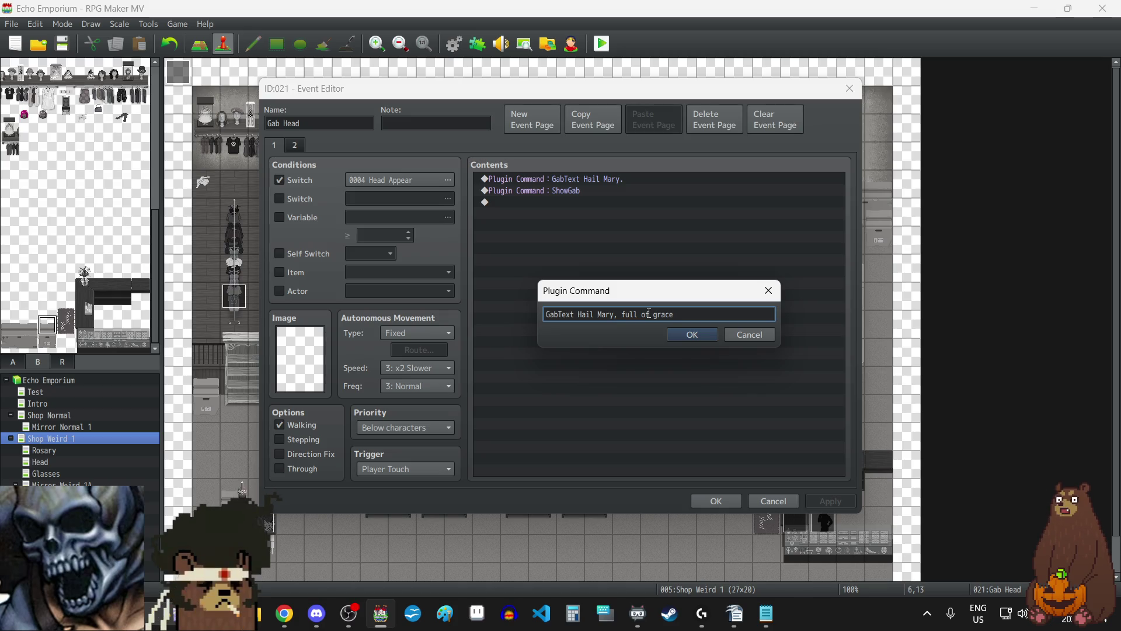
{"action": "type", "text": "..."}
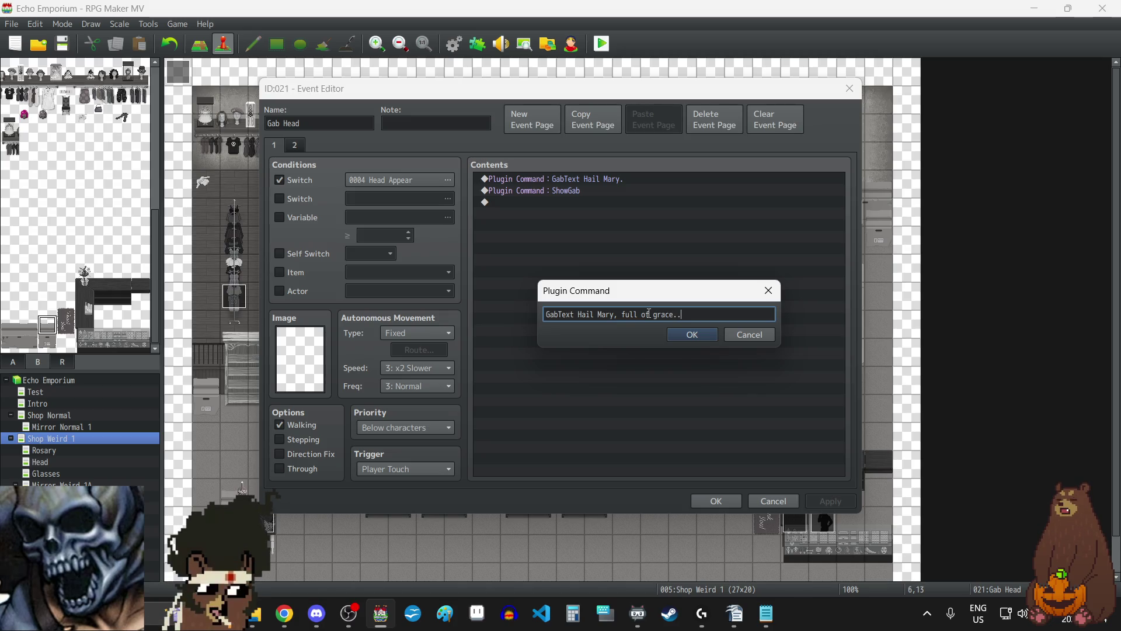
{"action": "left_click", "coordinate": [698, 337]}
{"action": "left_click", "coordinate": [828, 505]}
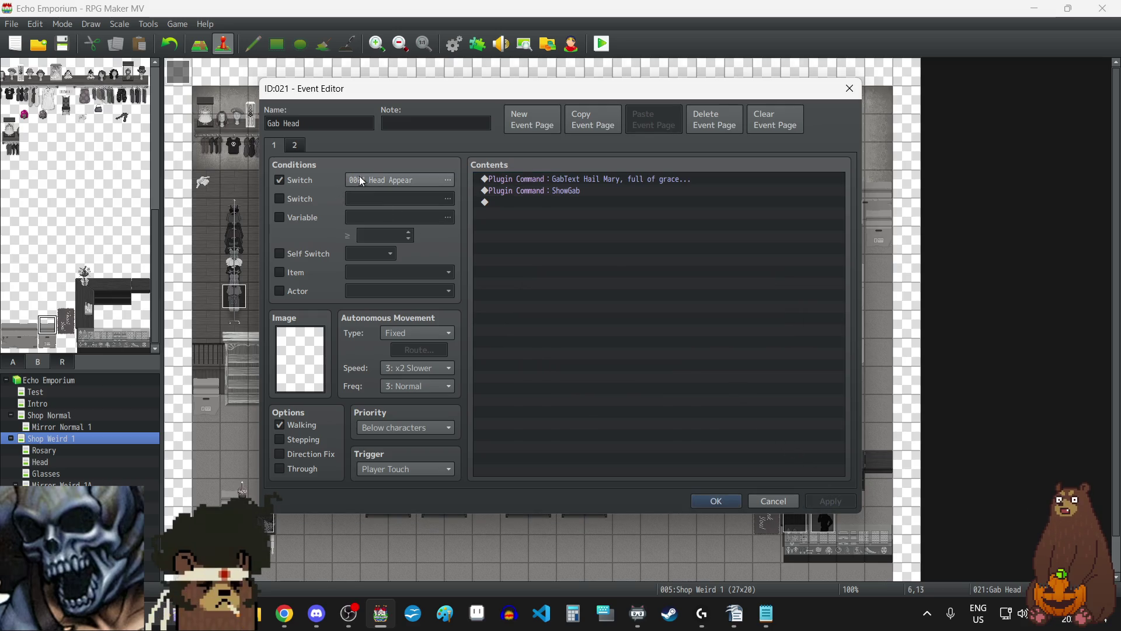
- Condition event 021's page 1 on 0005 Rosary Appear and page 2 on 0008 Rosary Get
{"action": "left_click", "coordinate": [388, 180]}
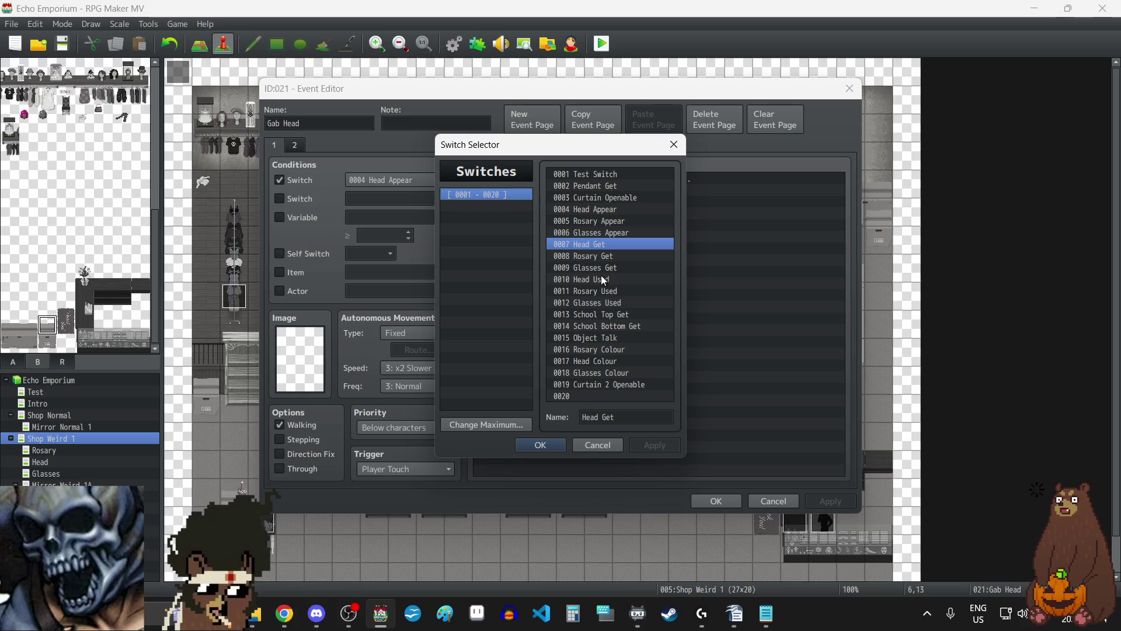
{"action": "left_click", "coordinate": [599, 222]}
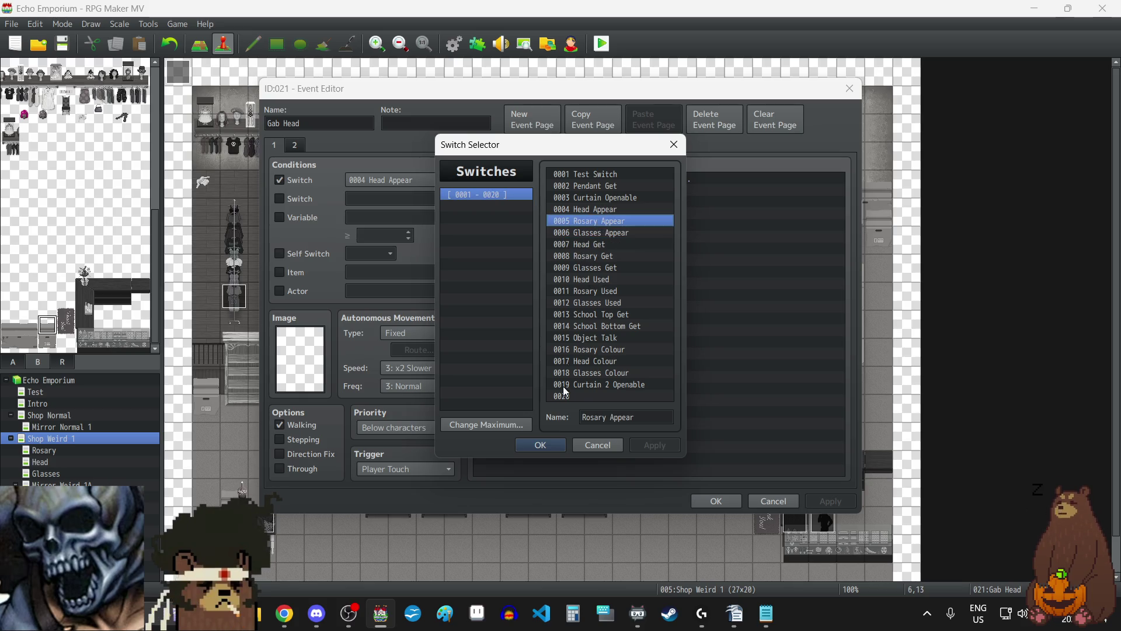
{"action": "left_click", "coordinate": [541, 445]}
{"action": "left_click", "coordinate": [295, 145]}
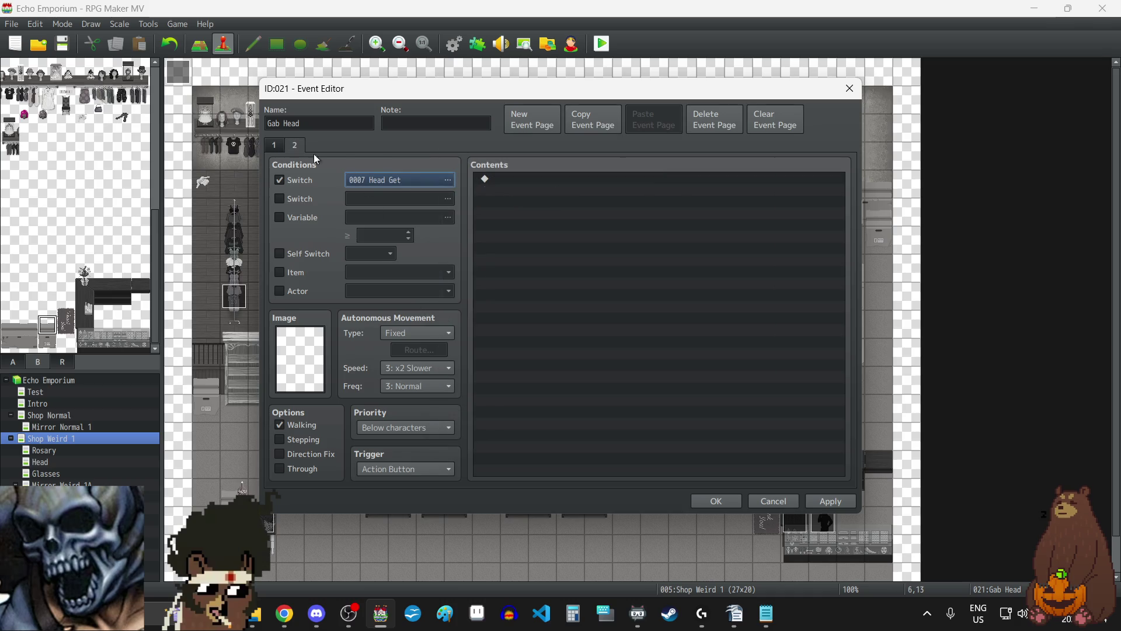
{"action": "left_click", "coordinate": [400, 182]}
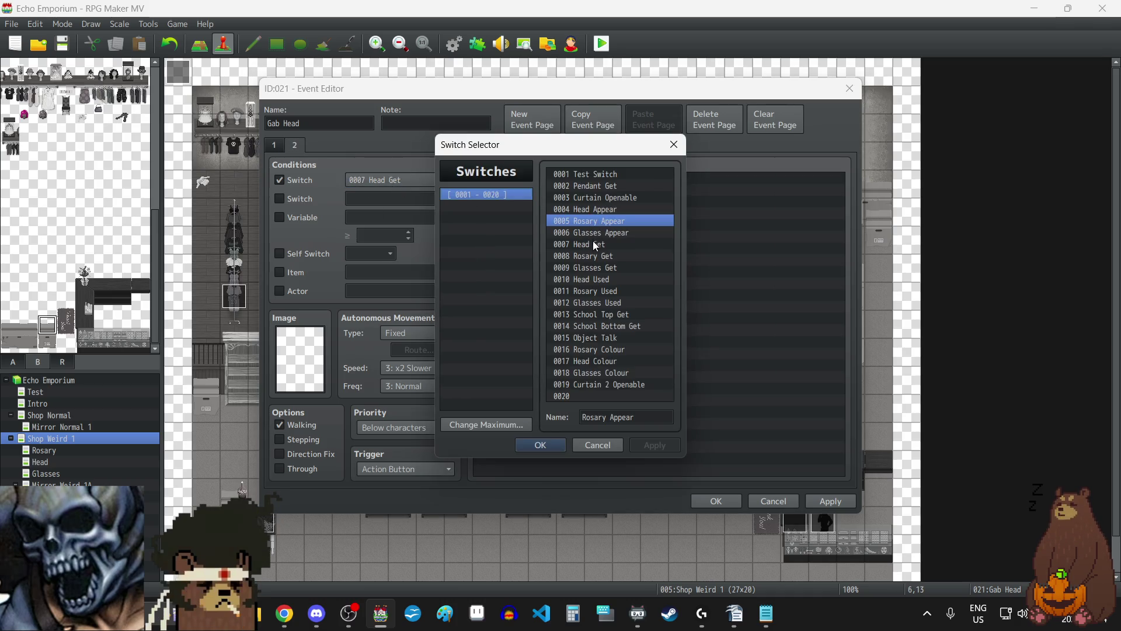
{"action": "left_click", "coordinate": [592, 256]}
{"action": "left_click", "coordinate": [552, 444]}
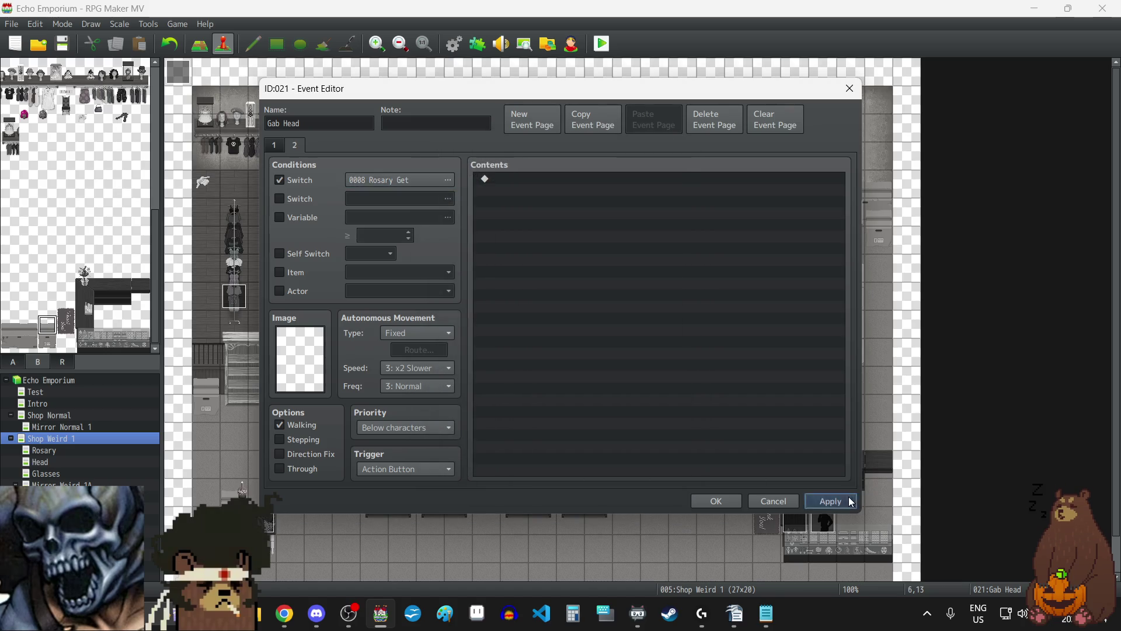
{"action": "left_click", "coordinate": [841, 501]}
{"action": "left_click", "coordinate": [279, 148]}
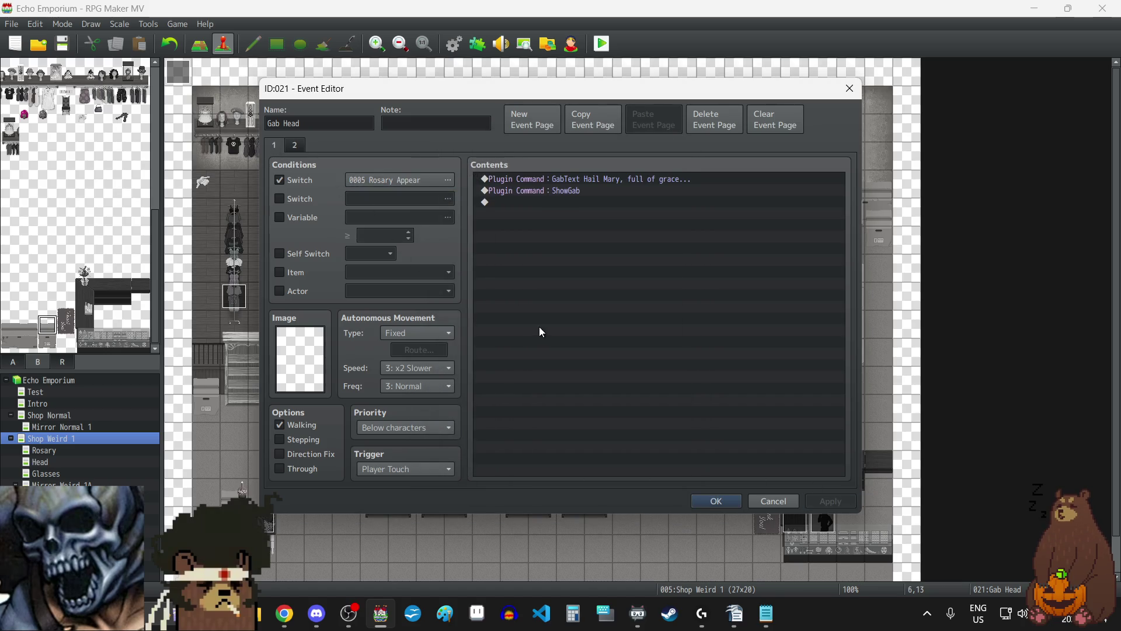
{"action": "left_click", "coordinate": [711, 502]}
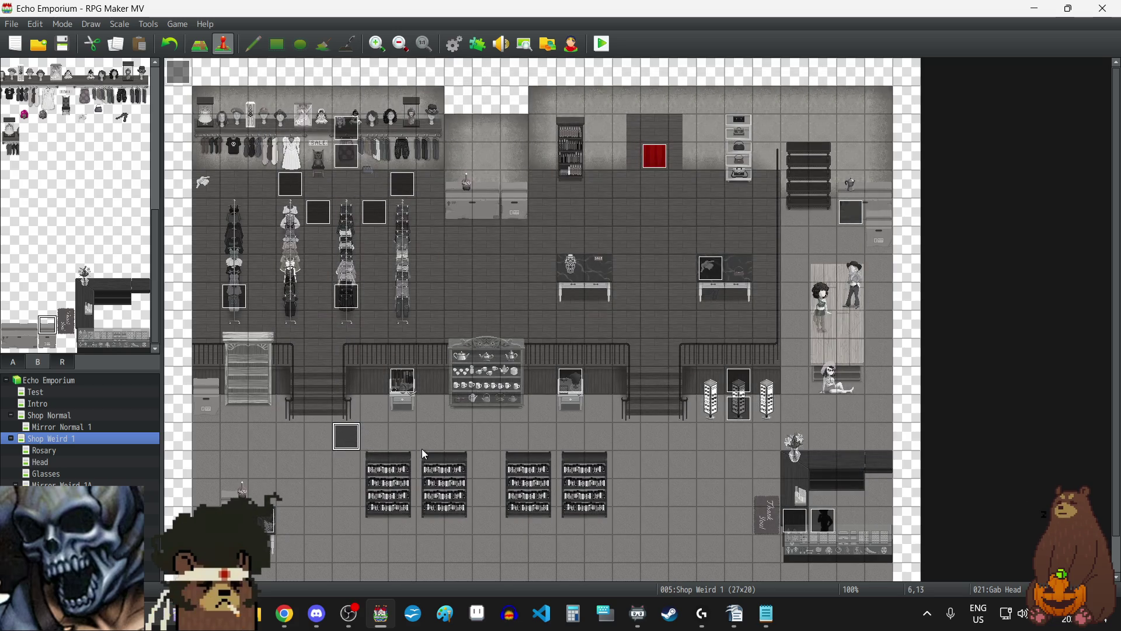
- Make the Gab Head event at 8,13 say 'Our father, who art in heaven...'
{"action": "left_click", "coordinate": [407, 443]}
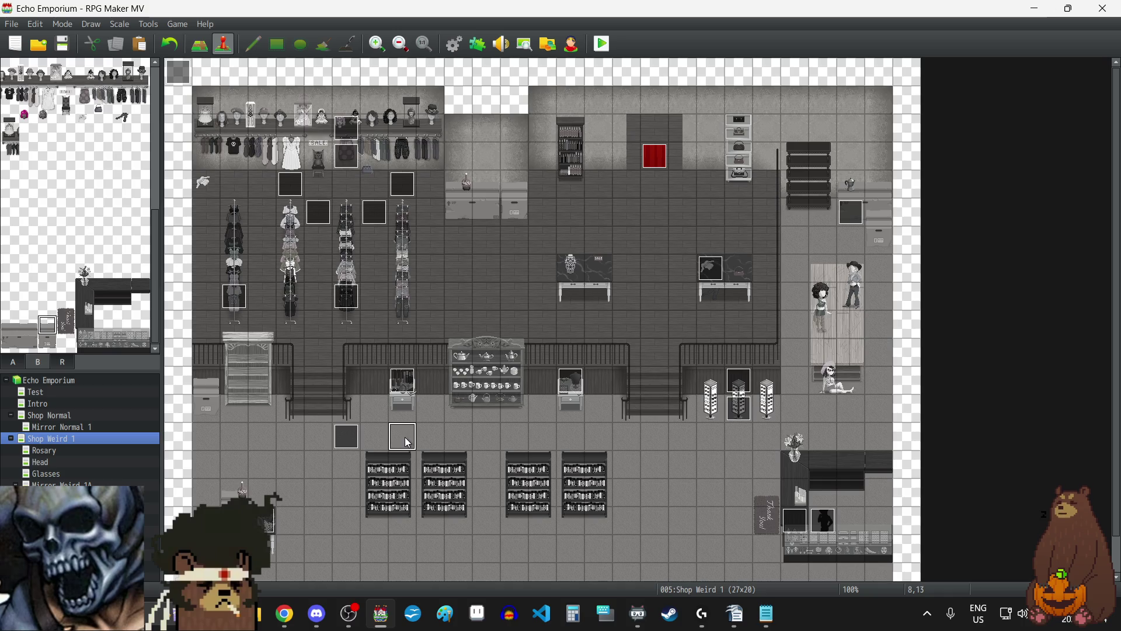
{"action": "double_click", "coordinate": [404, 437]}
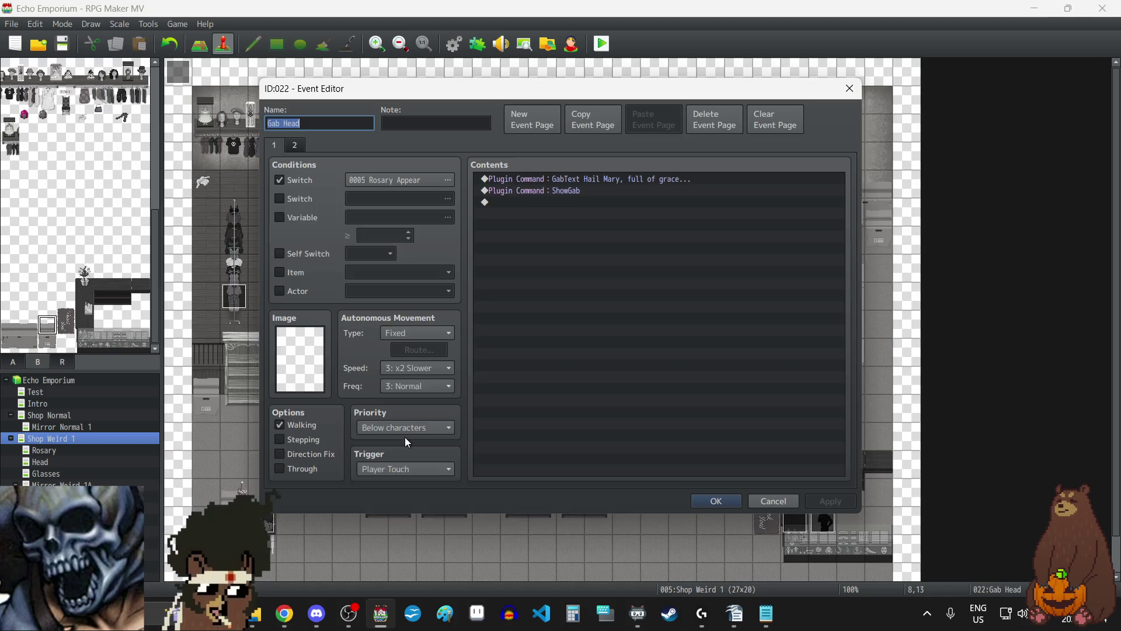
{"action": "double_click", "coordinate": [611, 178]}
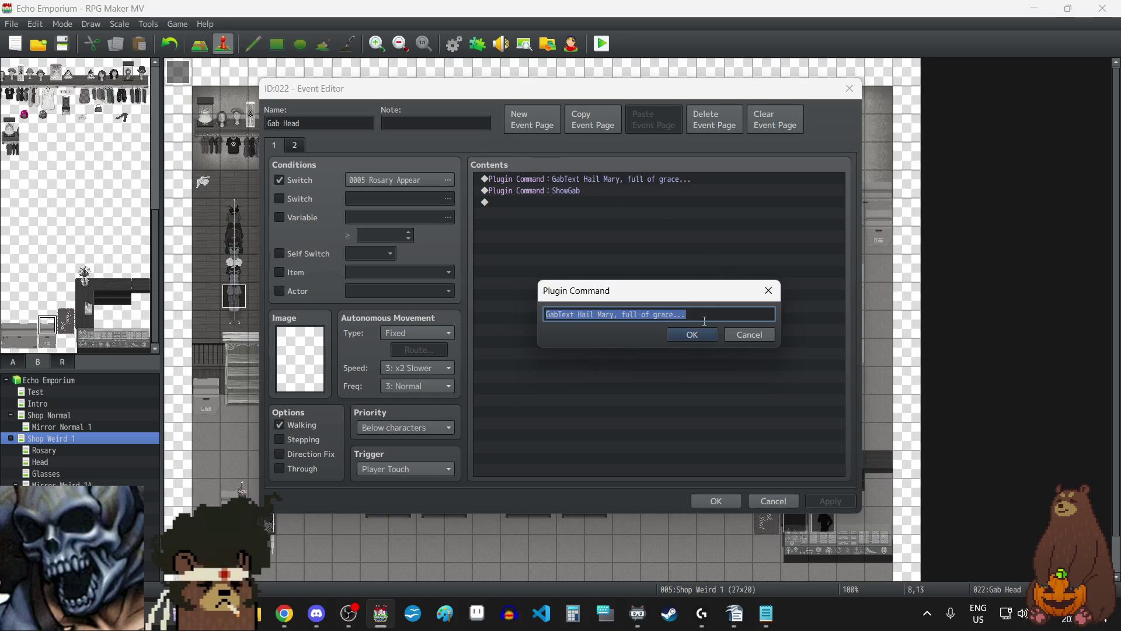
{"action": "left_click_drag", "start_coordinate": [709, 314], "coordinate": [580, 320]}
{"action": "type", "text": "Our "}
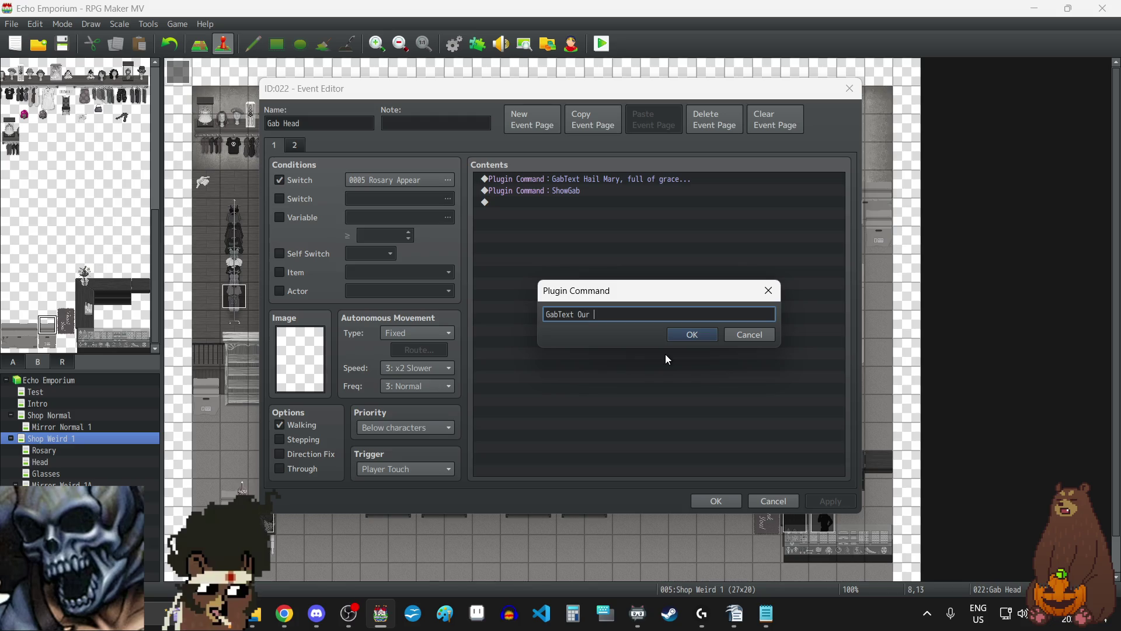
{"action": "type", "text": "father, who a"}
{"action": "type", "text": "rt in heav"}
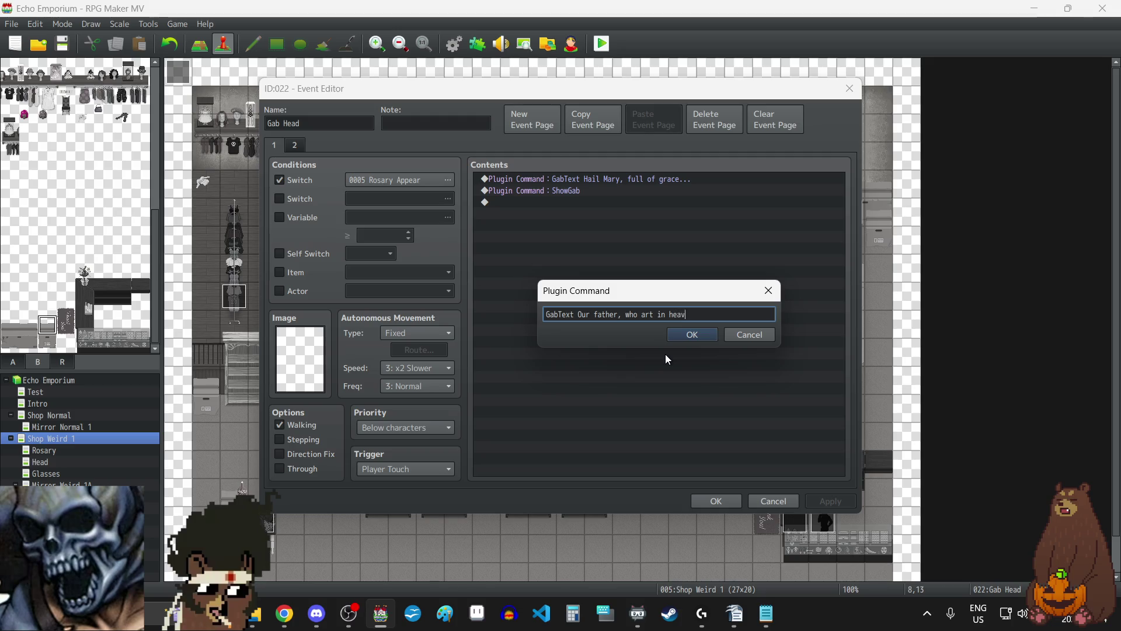
{"action": "type", "text": "en...."}
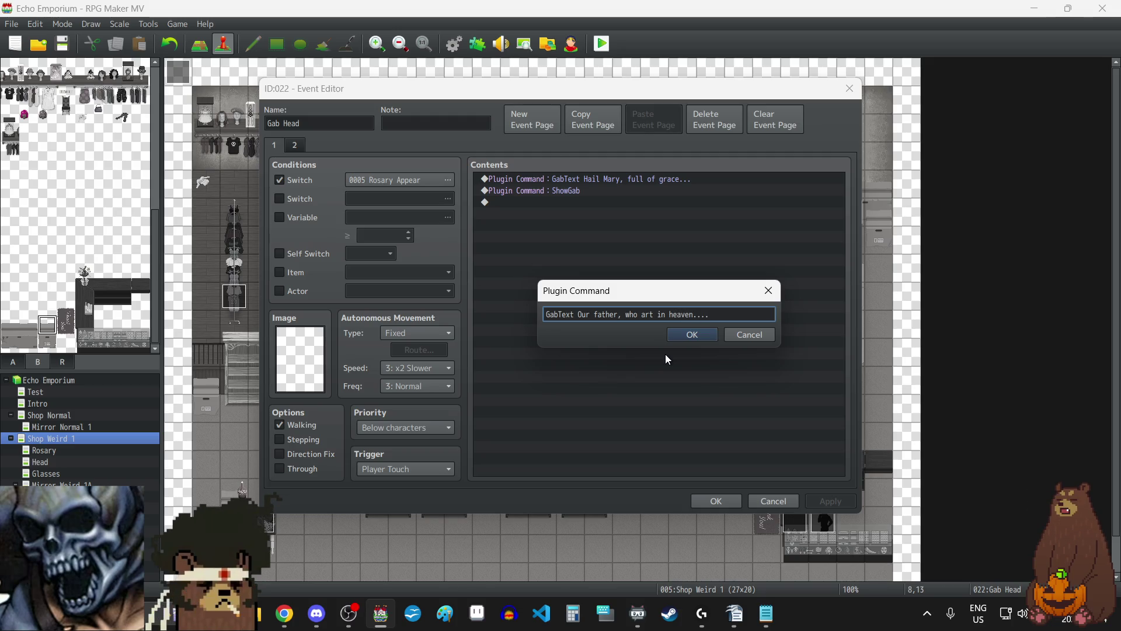
{"action": "left_click", "coordinate": [694, 334]}
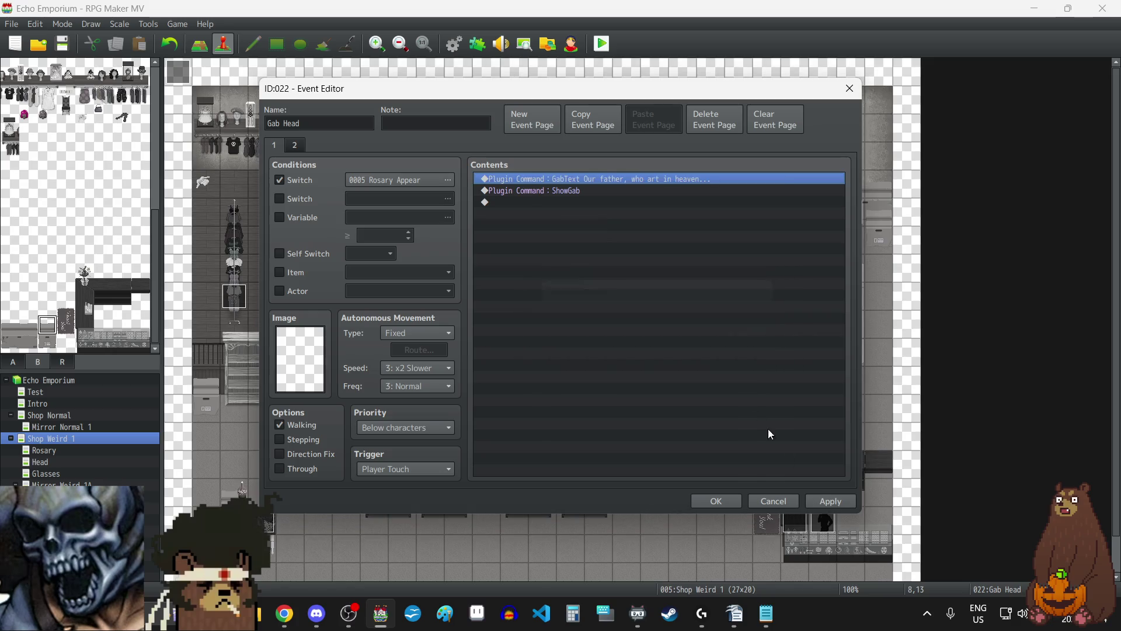
{"action": "left_click", "coordinate": [819, 502]}
{"action": "left_click", "coordinate": [728, 504]}
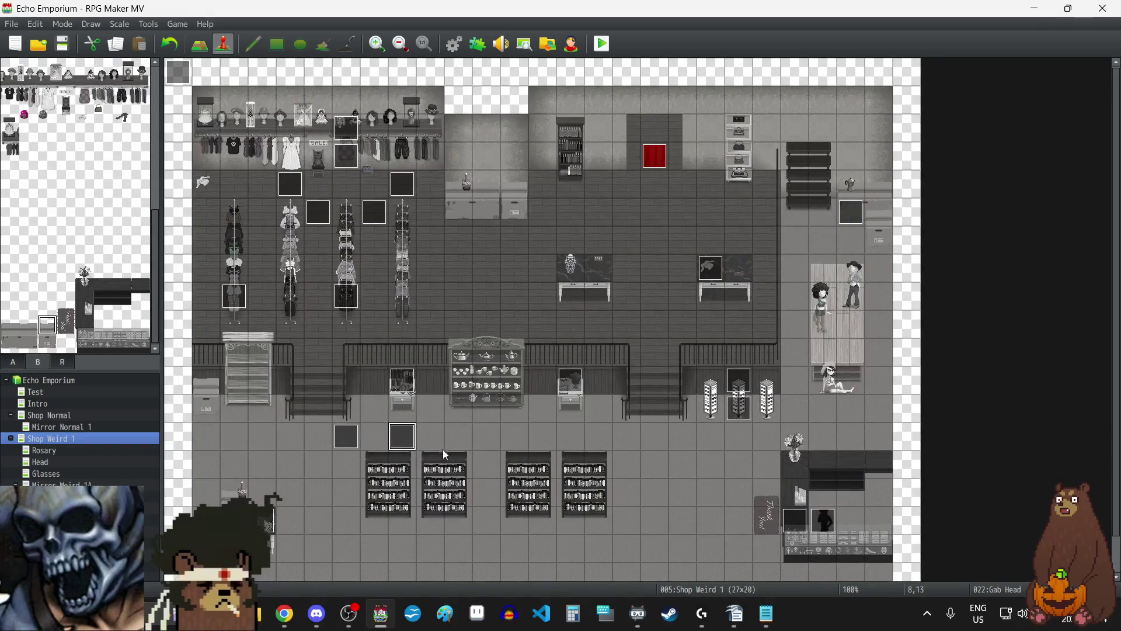
- Make the Gab Head event at 10,13 say 'In the name of the father...'
{"action": "left_click", "coordinate": [467, 439]}
{"action": "double_click", "coordinate": [467, 440]}
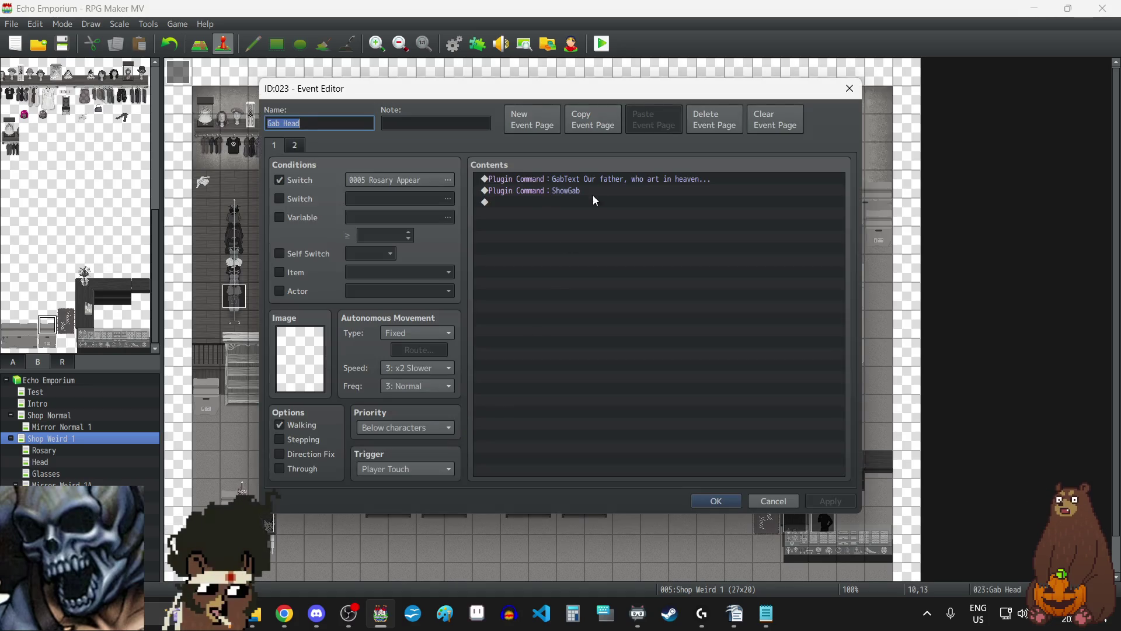
{"action": "left_click", "coordinate": [603, 180]}
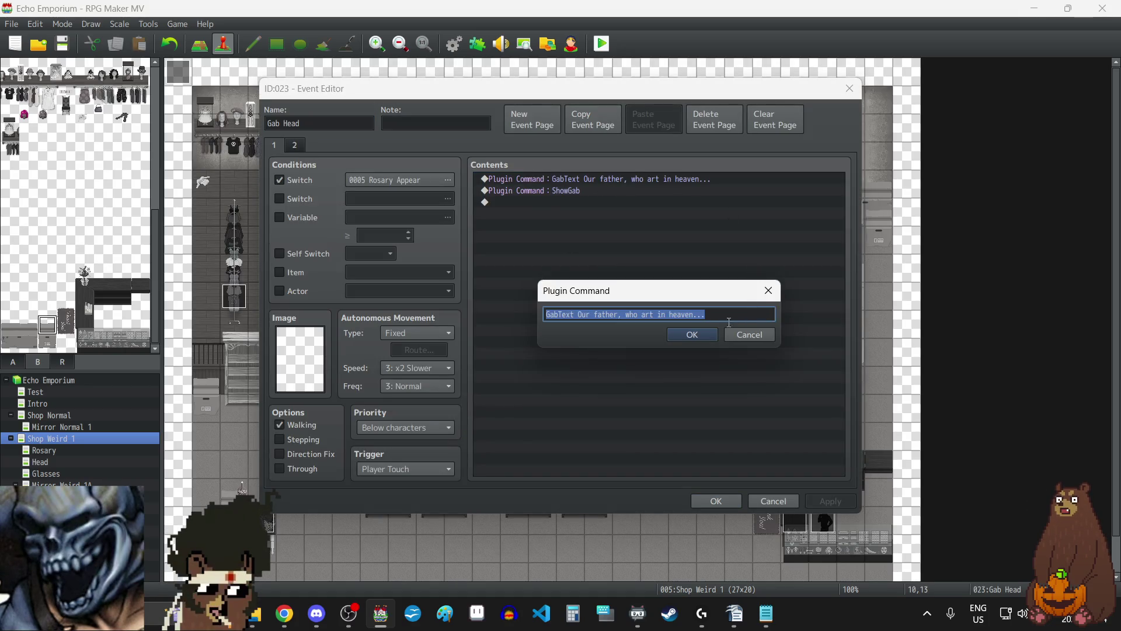
{"action": "left_click", "coordinate": [722, 316]}
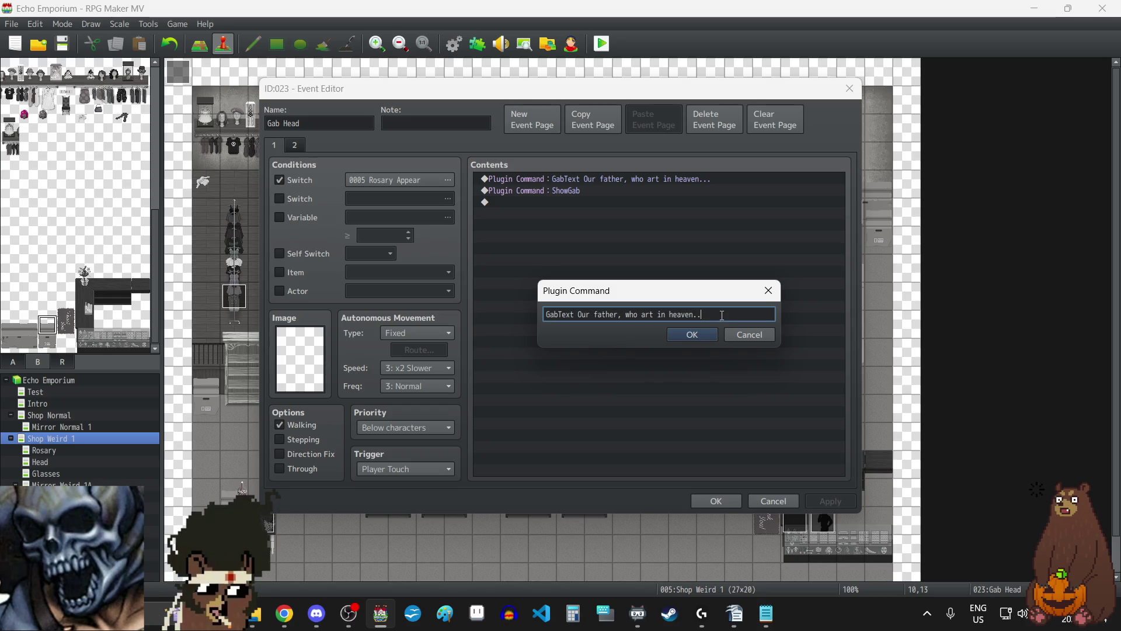
{"action": "key", "text": "BackSpace"}
{"action": "key", "text": "BackSpace"}
{"action": "key", "text": "BackSpace"}
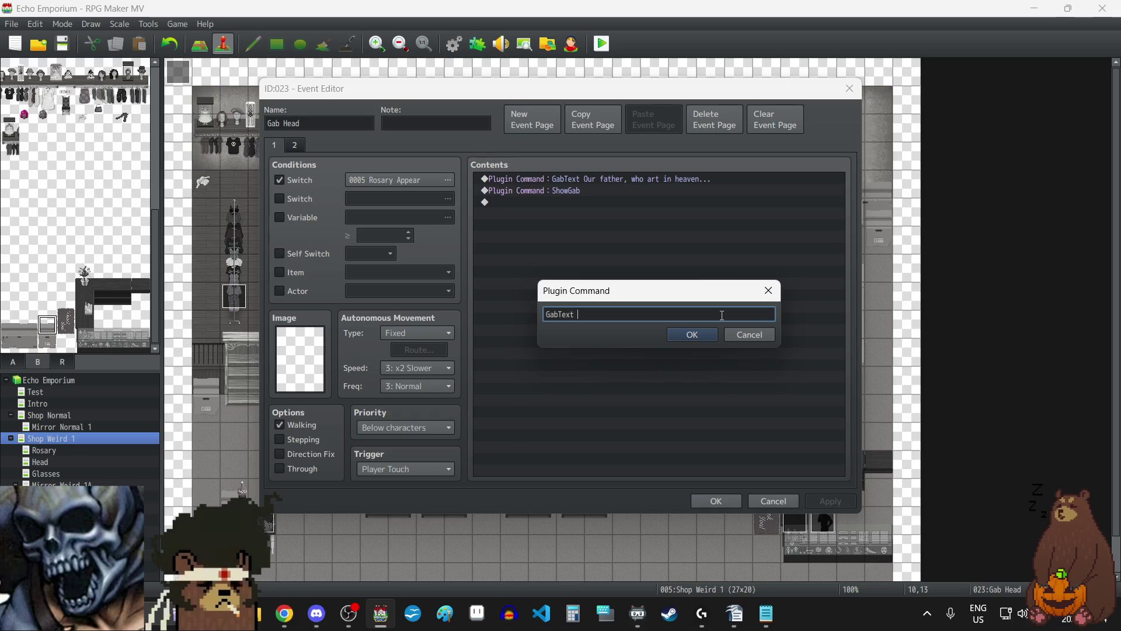
{"action": "type", "text": "In"}
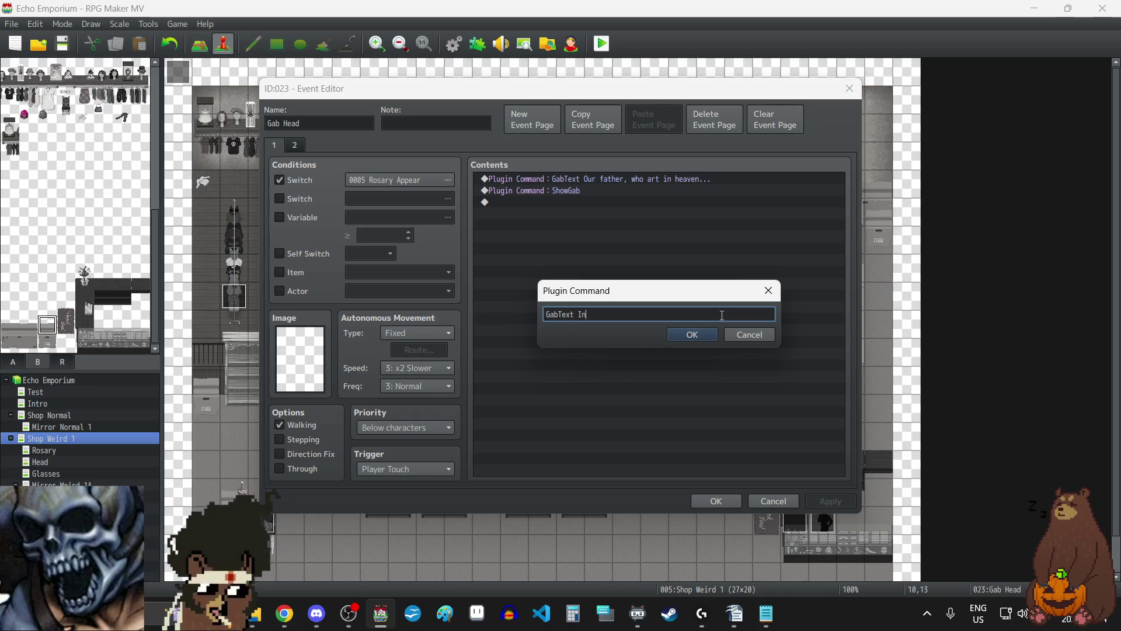
{"action": "type", "text": " the name of "}
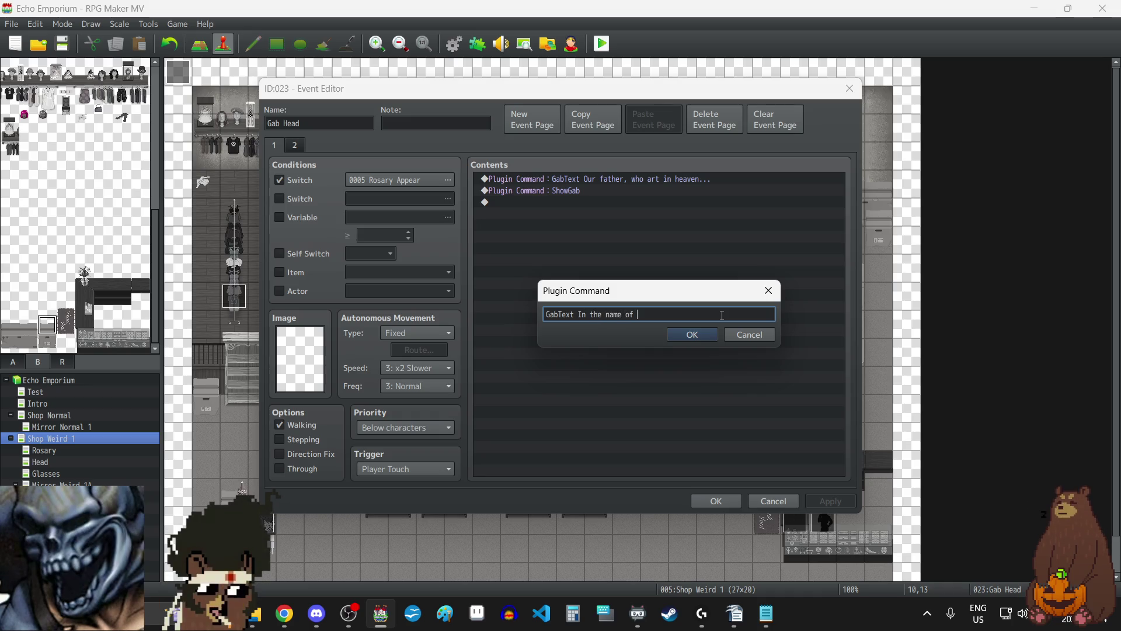
{"action": "type", "text": "the father..."}
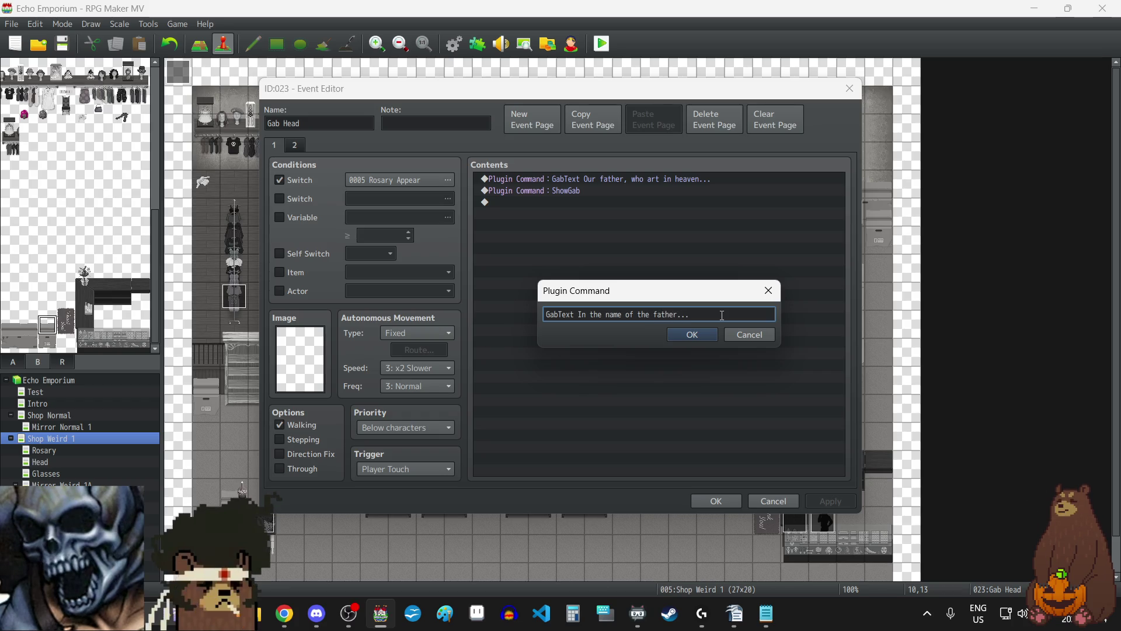
{"action": "left_click", "coordinate": [696, 335]}
{"action": "left_click", "coordinate": [832, 502]}
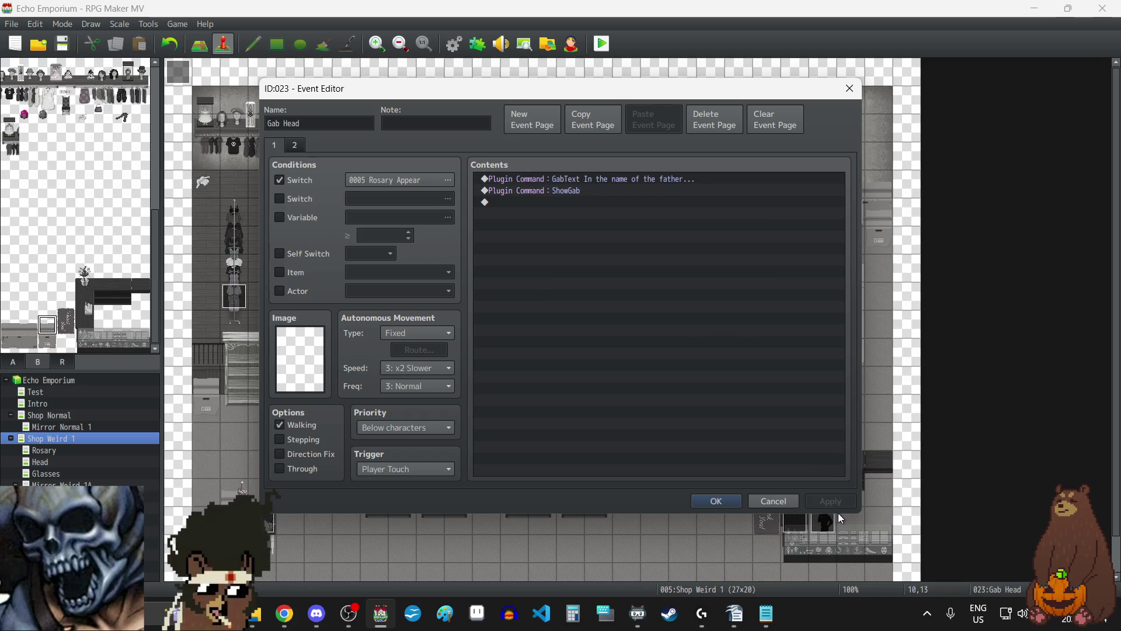
{"action": "left_click", "coordinate": [716, 500]}
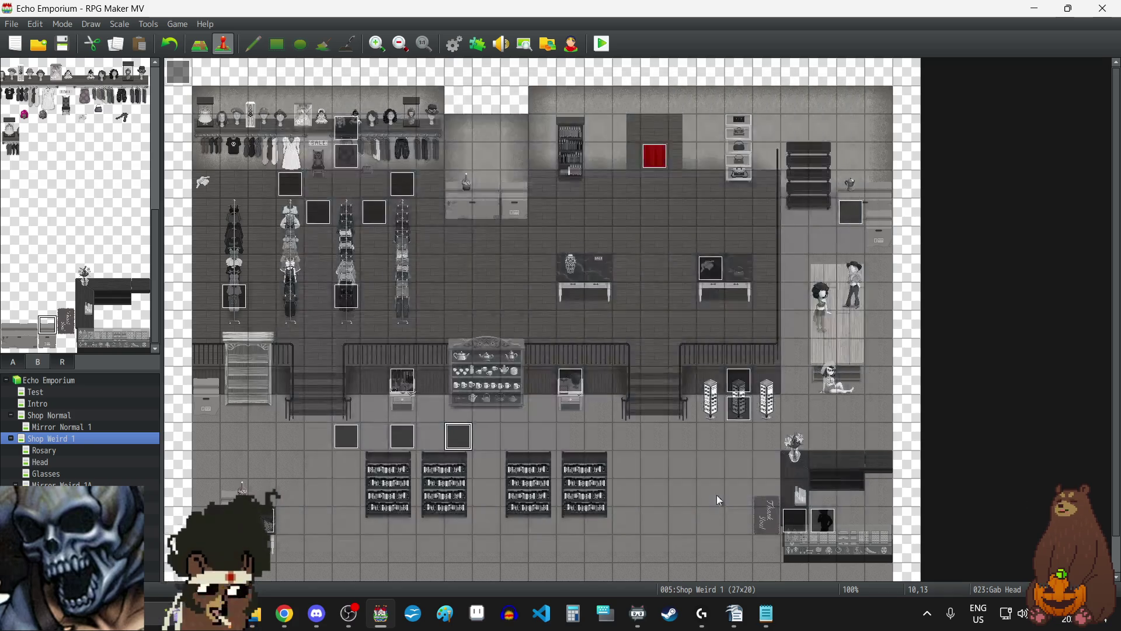
- Condition event 024's page 1 on 0006 Glasses Appear and page 2 on 0009 Glasses Get
{"action": "left_click", "coordinate": [344, 443]}
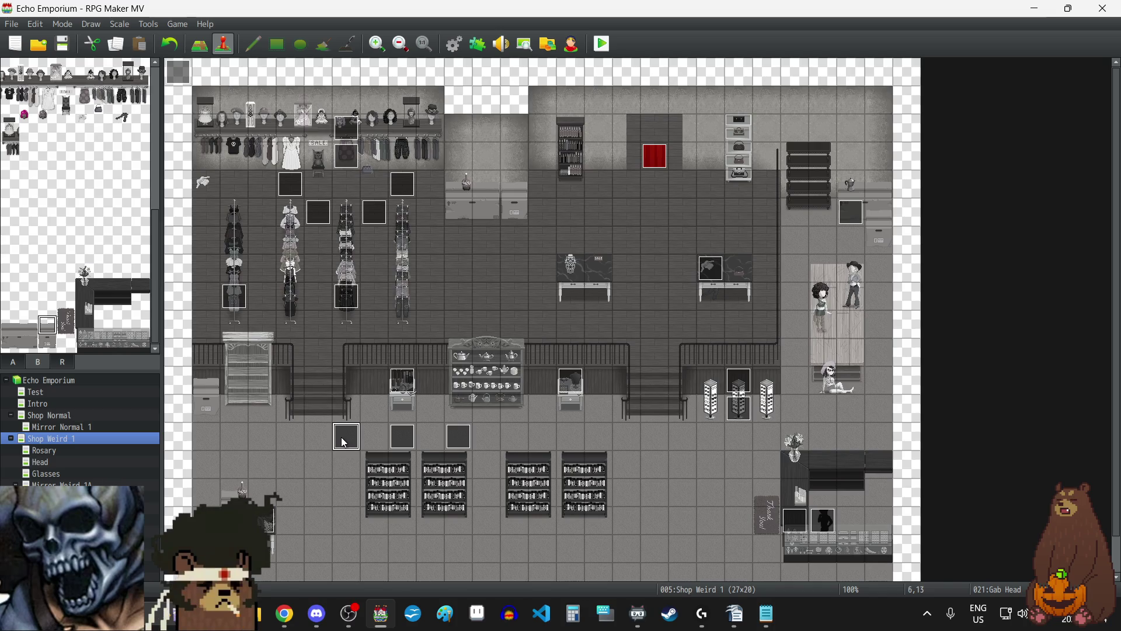
{"action": "left_click", "coordinate": [708, 440]}
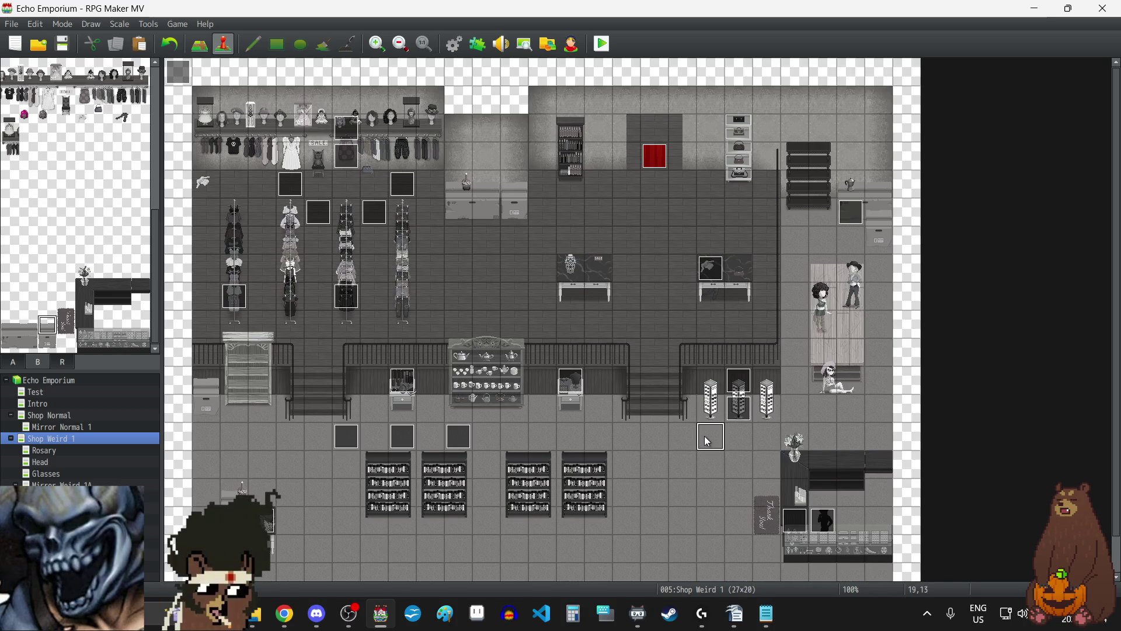
{"action": "double_click", "coordinate": [707, 440]}
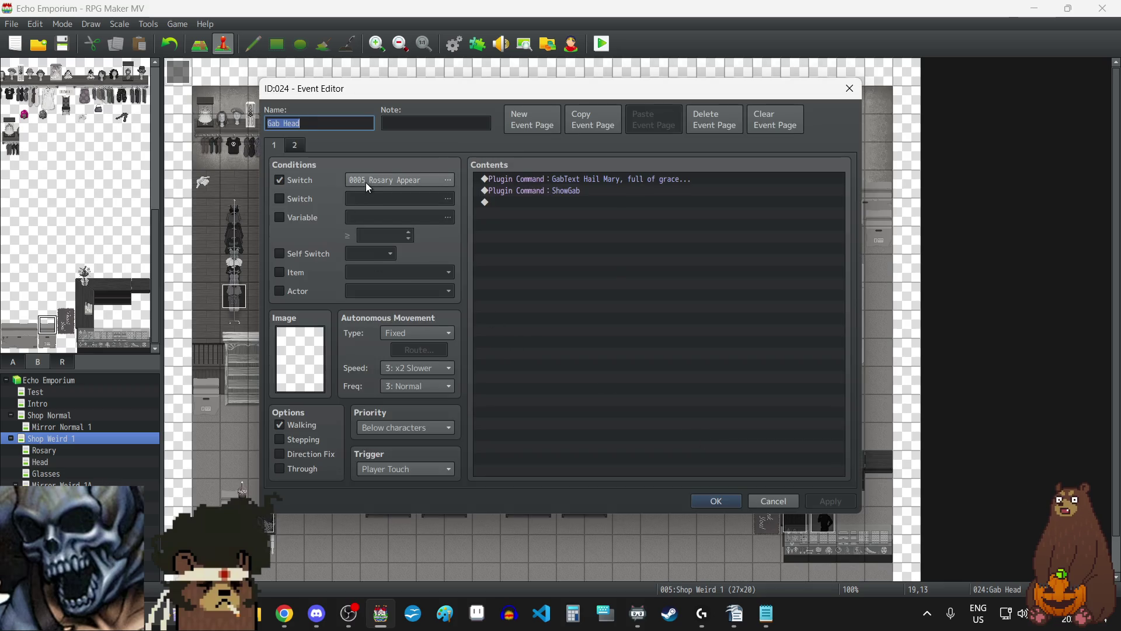
{"action": "double_click", "coordinate": [366, 177]}
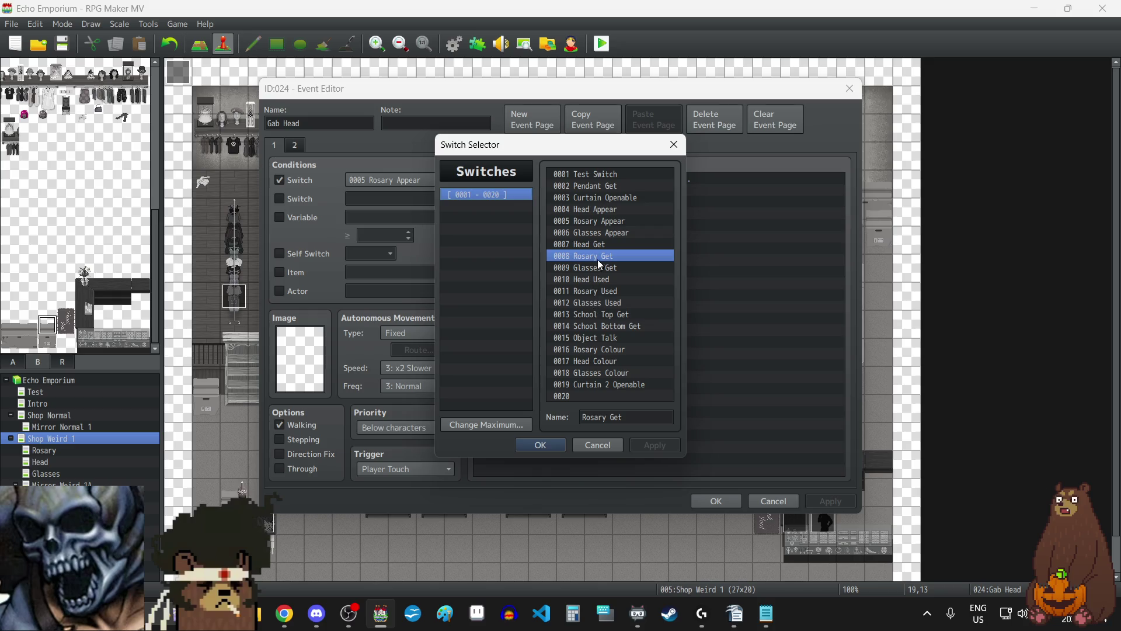
{"action": "left_click", "coordinate": [600, 233]}
{"action": "left_click", "coordinate": [532, 444]}
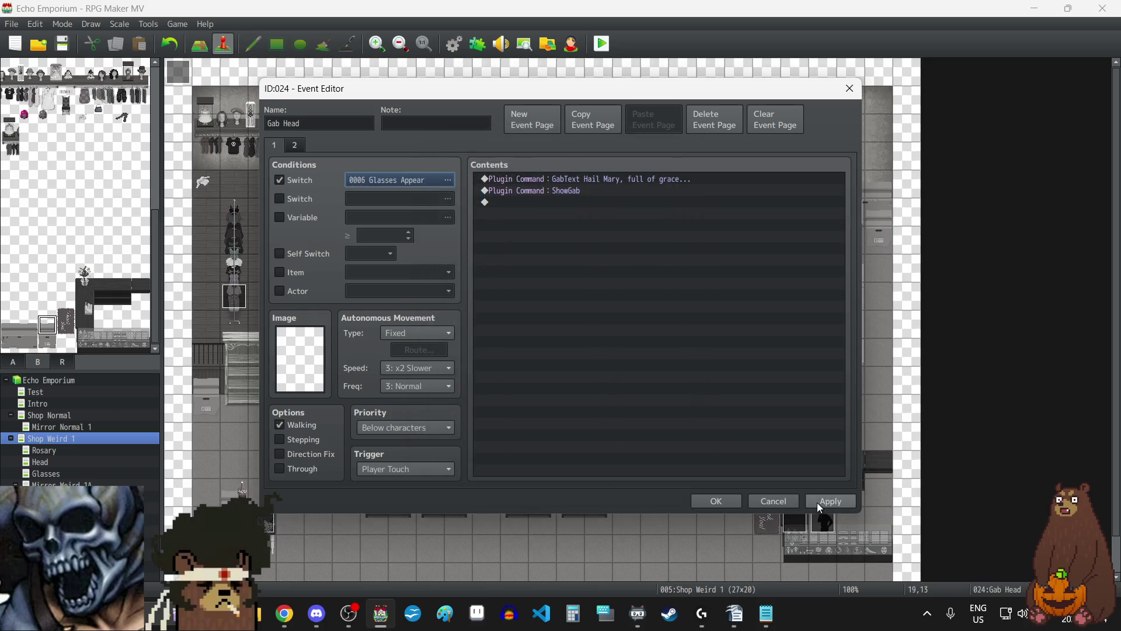
{"action": "left_click", "coordinate": [295, 145]}
{"action": "double_click", "coordinate": [397, 179]}
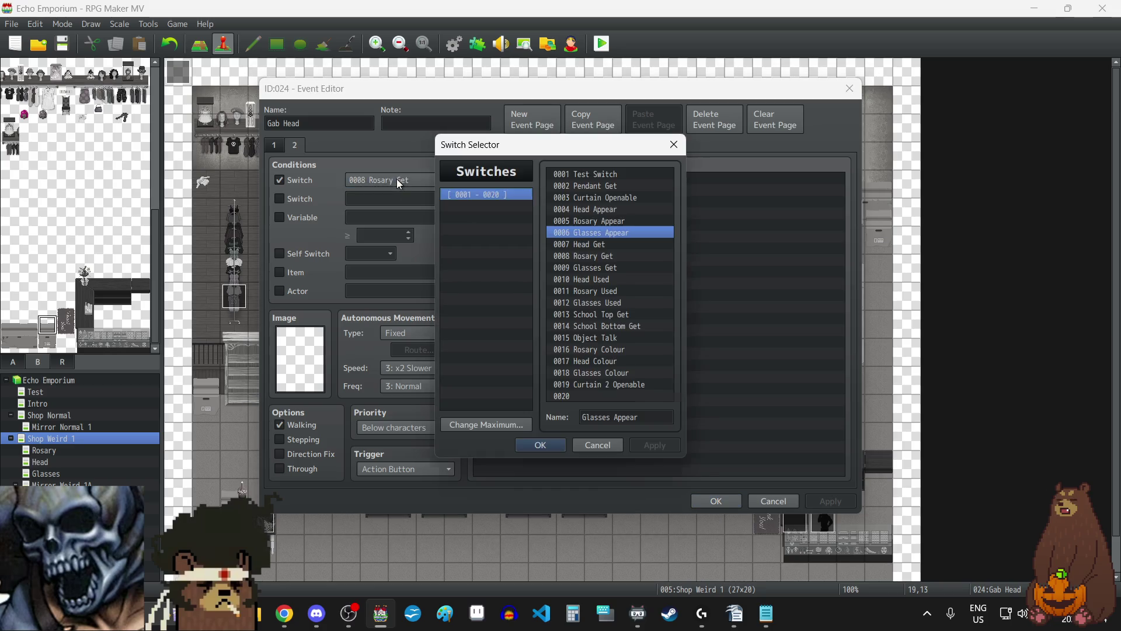
{"action": "left_click", "coordinate": [587, 268]}
{"action": "left_click", "coordinate": [553, 447]}
{"action": "left_click", "coordinate": [825, 506]}
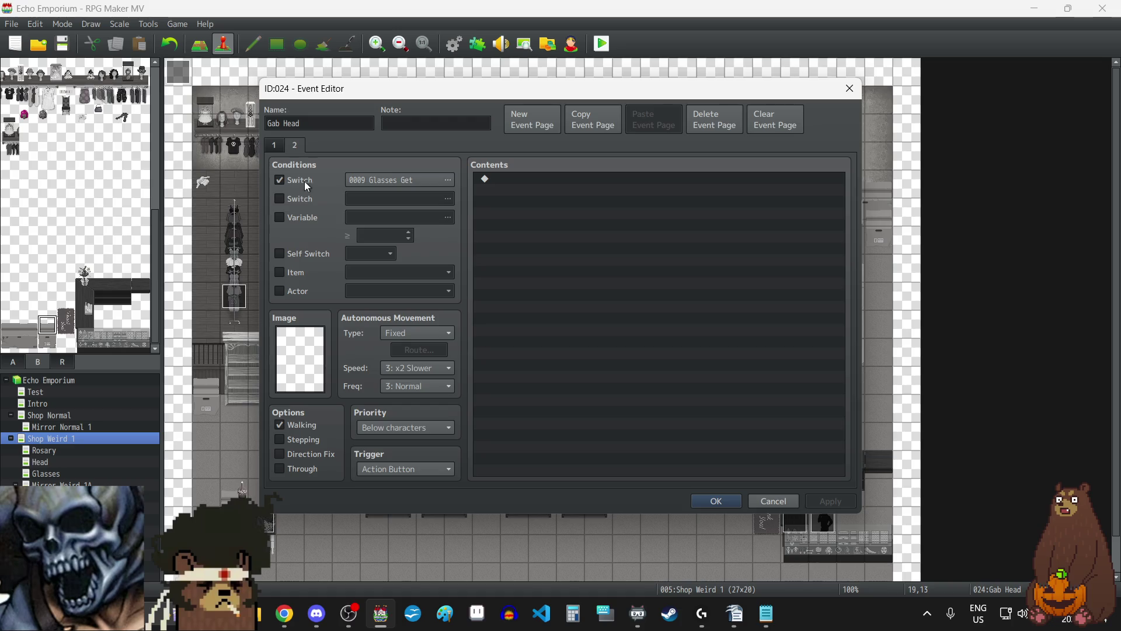
{"action": "left_click", "coordinate": [274, 145]}
- Change event 024's GabText line to 'Echo! Echoooo!', close the editor, and copy the event
{"action": "double_click", "coordinate": [628, 180]}
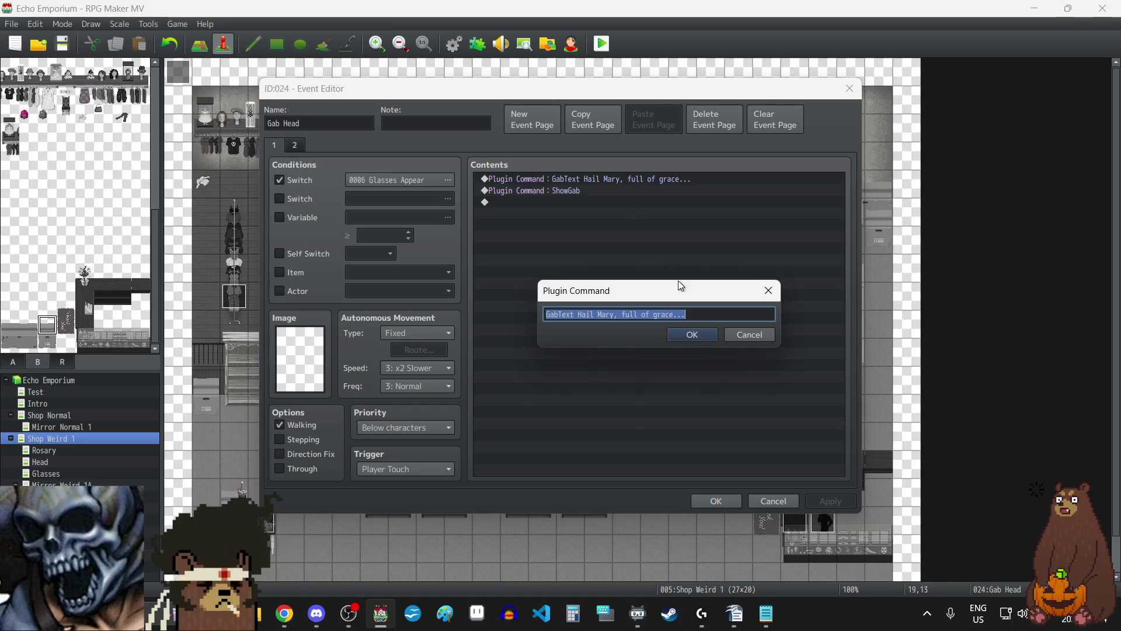
{"action": "left_click", "coordinate": [708, 312]}
{"action": "key", "text": "BackSpace"}
{"action": "key", "text": "BackSpace"}
{"action": "key", "text": "BackSpace"}
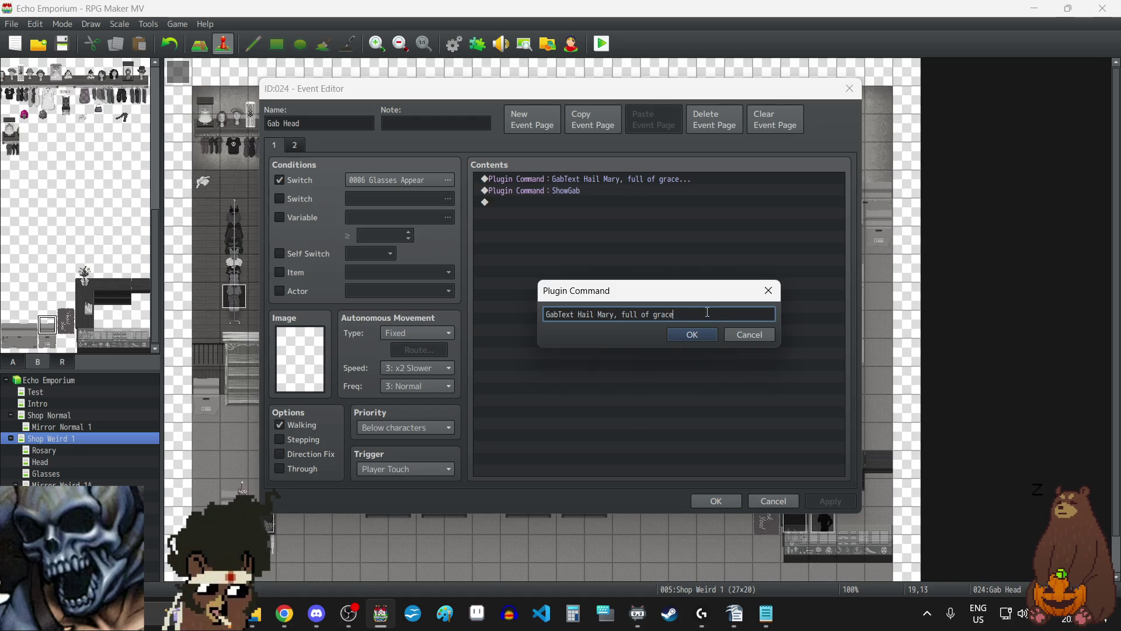
{"action": "key", "text": "BackSpace"}
{"action": "key", "text": "BackSpace"}
{"action": "key", "text": "BackSpace"}
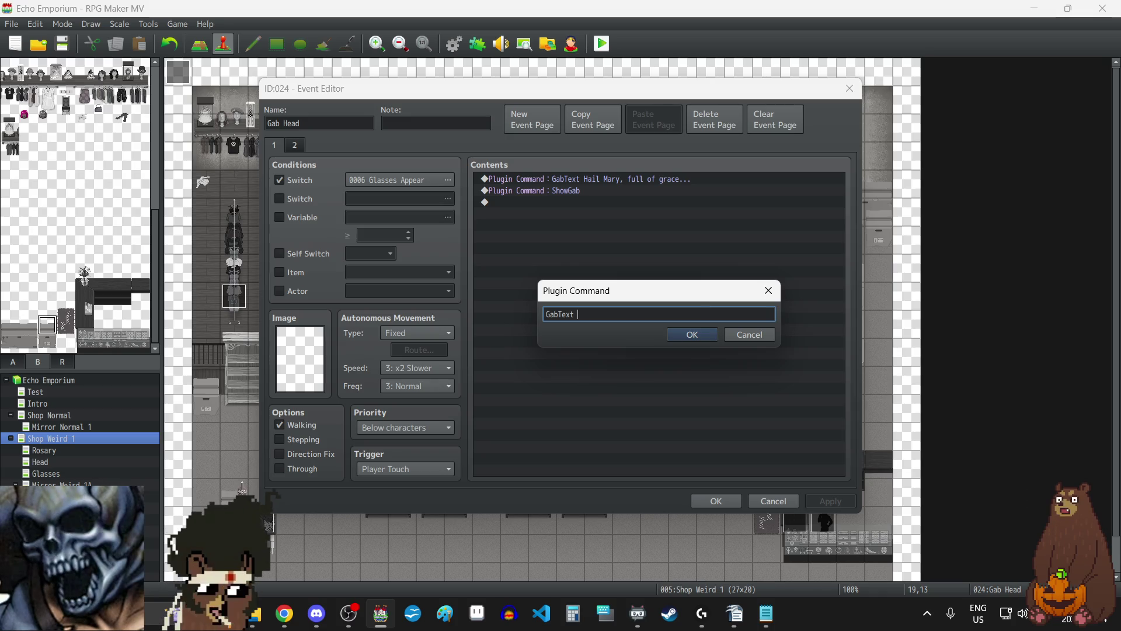
{"action": "key", "text": "alt+Tab"}
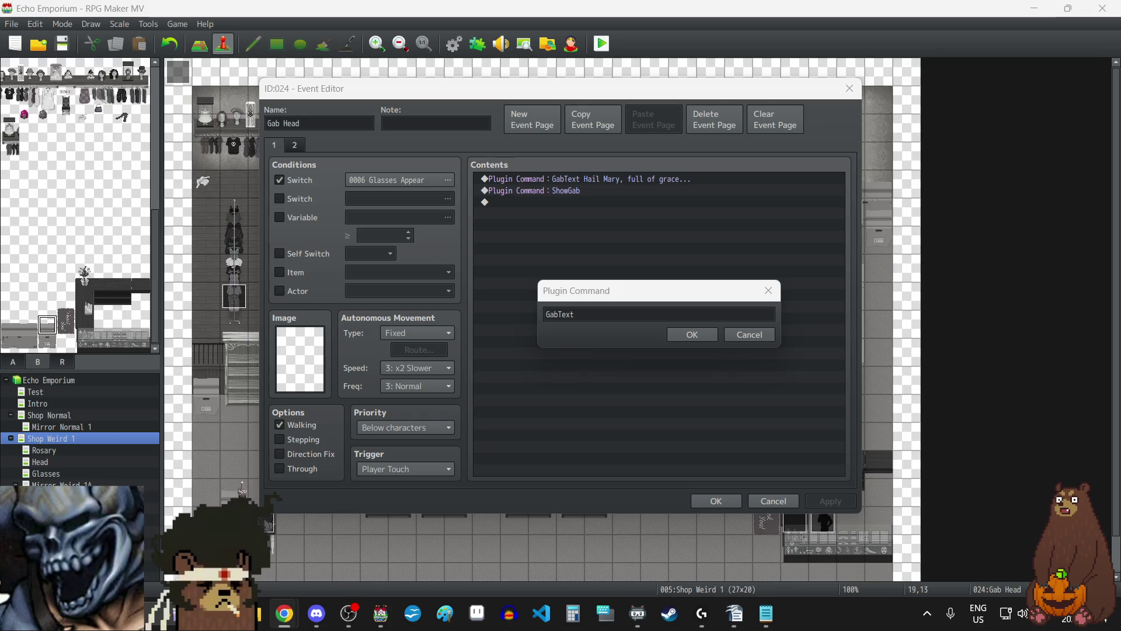
{"action": "key", "text": "alt+Tab"}
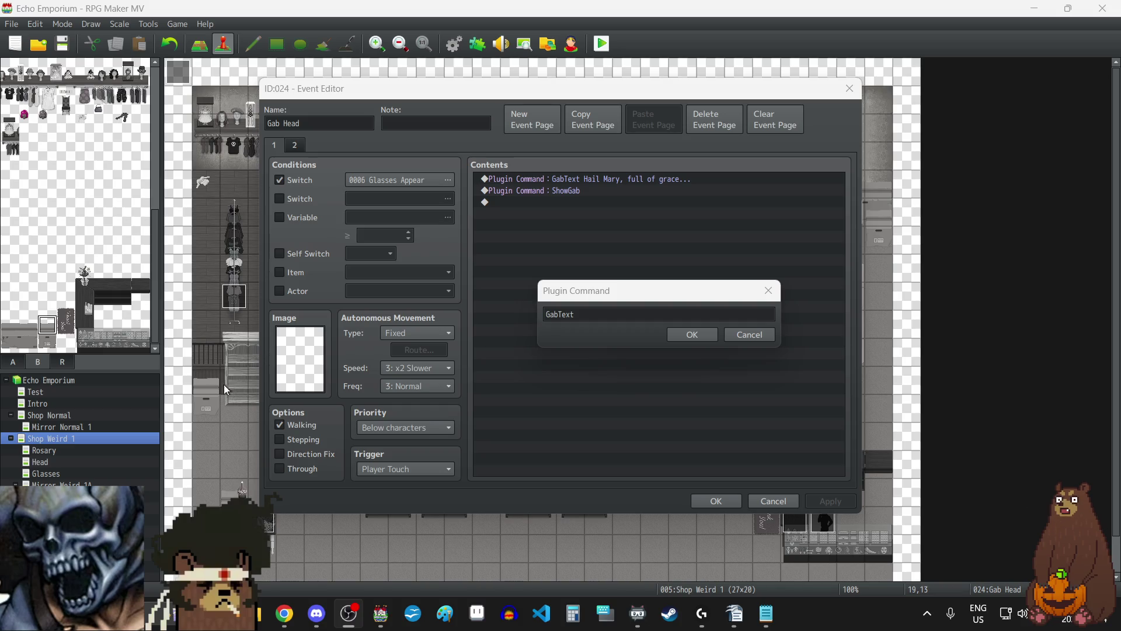
{"action": "left_click", "coordinate": [619, 316]}
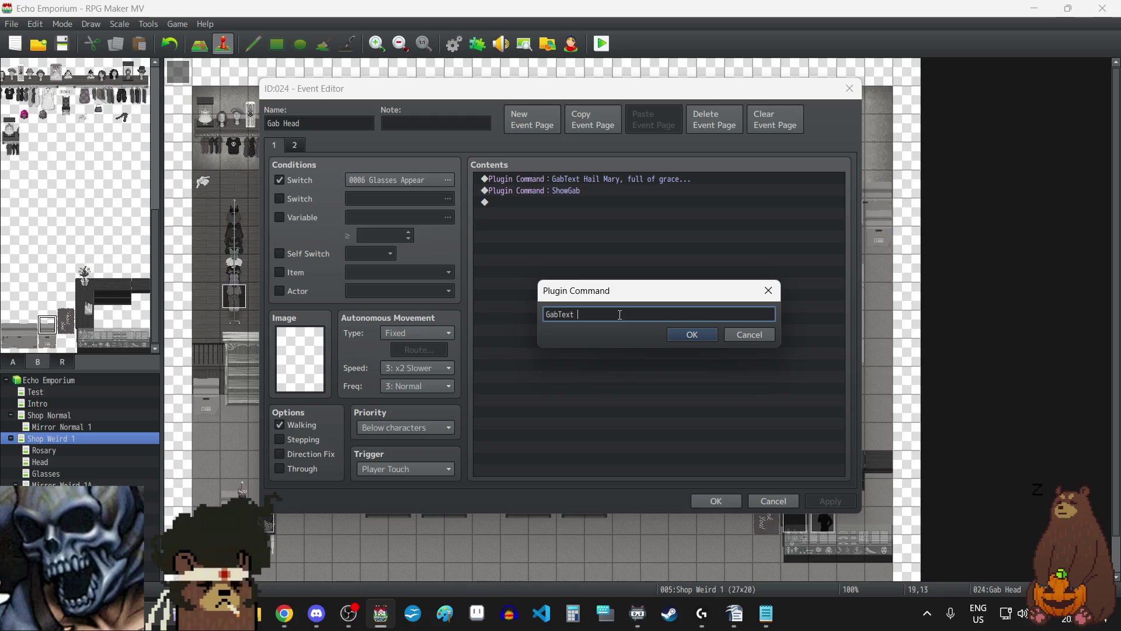
{"action": "type", "text": "E"}
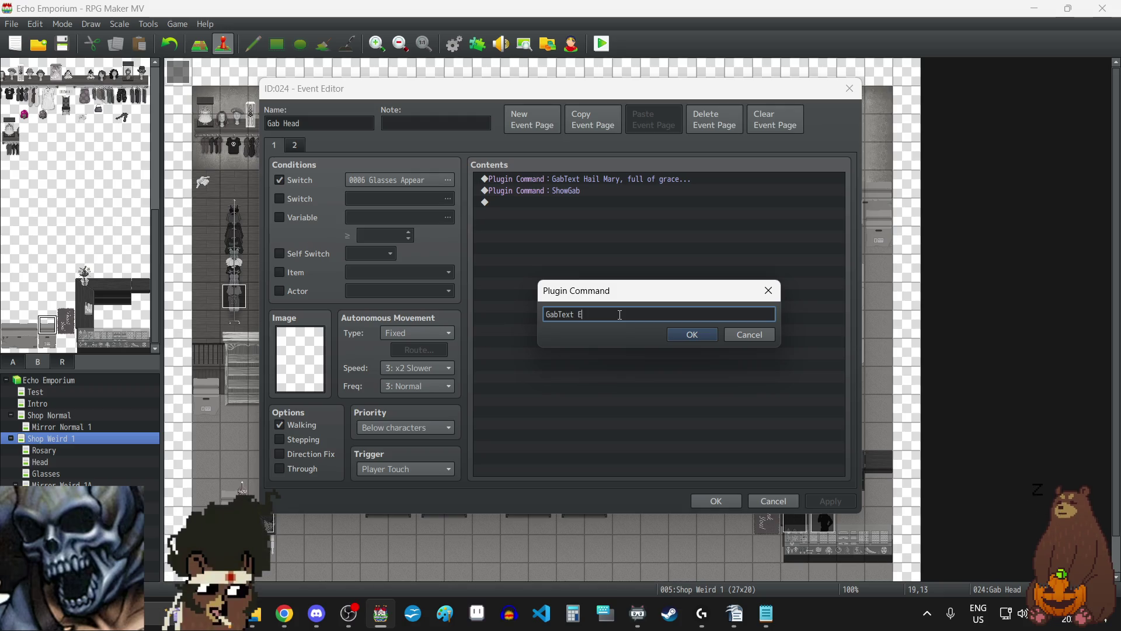
{"action": "type", "text": "cho!"}
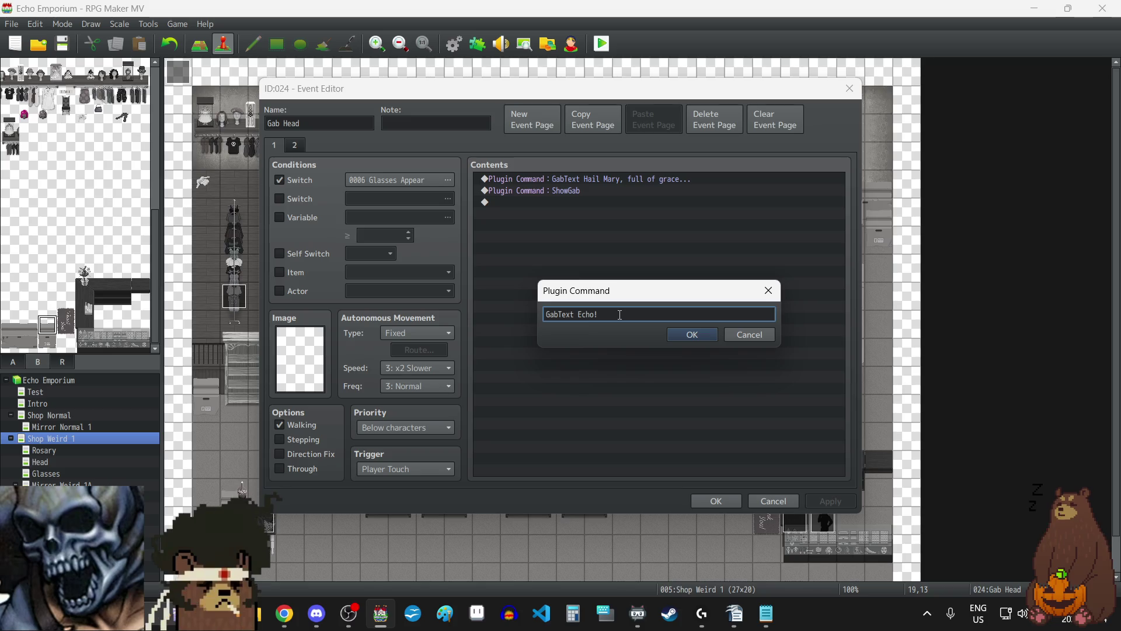
{"action": "type", "text": " Echooo"}
{"action": "type", "text": "o!"}
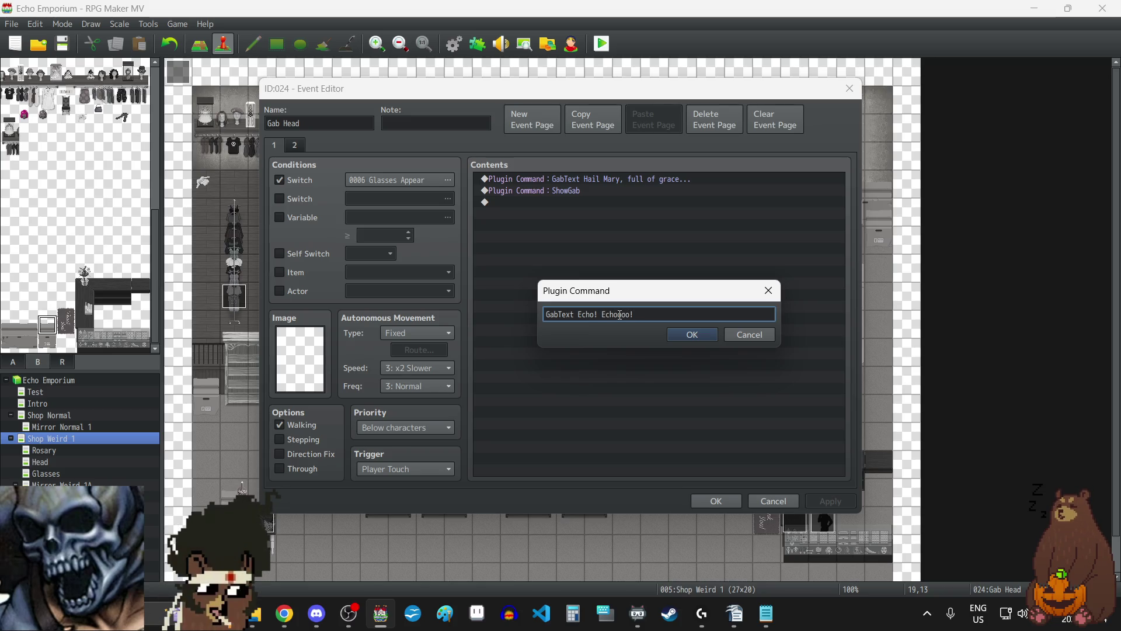
{"action": "left_click", "coordinate": [703, 335]}
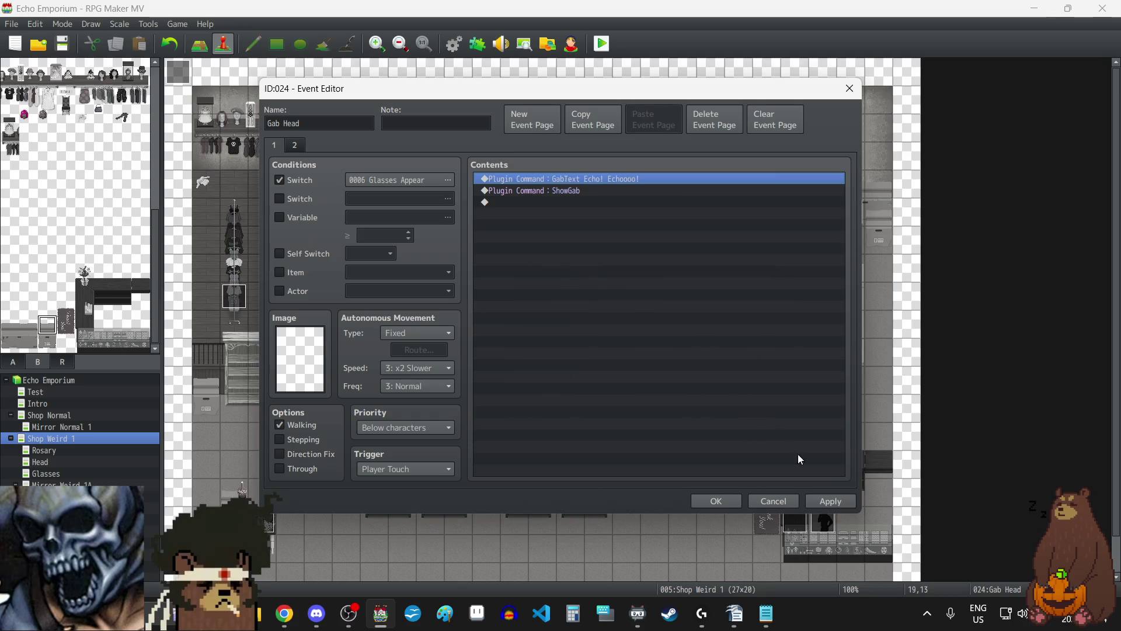
{"action": "left_click", "coordinate": [826, 501]}
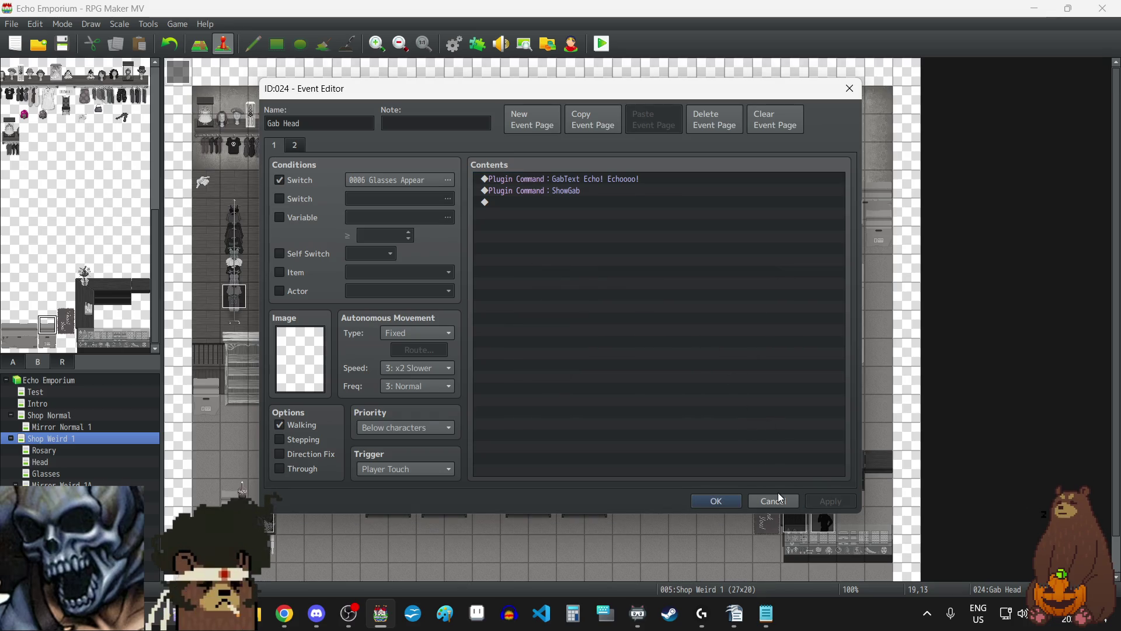
{"action": "left_click", "coordinate": [727, 498]}
{"action": "key", "text": "ctrl+c"}
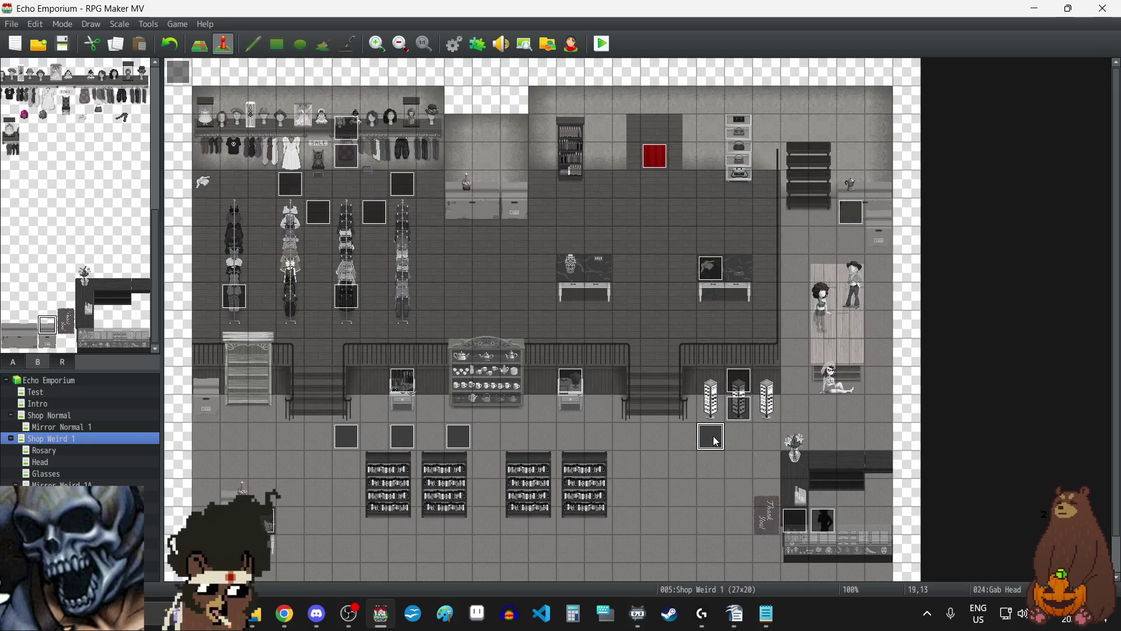
- Paste a Gab Head copy at tile 21,13 with the line "Who's that in the mirror?"
{"action": "left_click", "coordinate": [762, 439]}
{"action": "key", "text": "ctrl+v"}
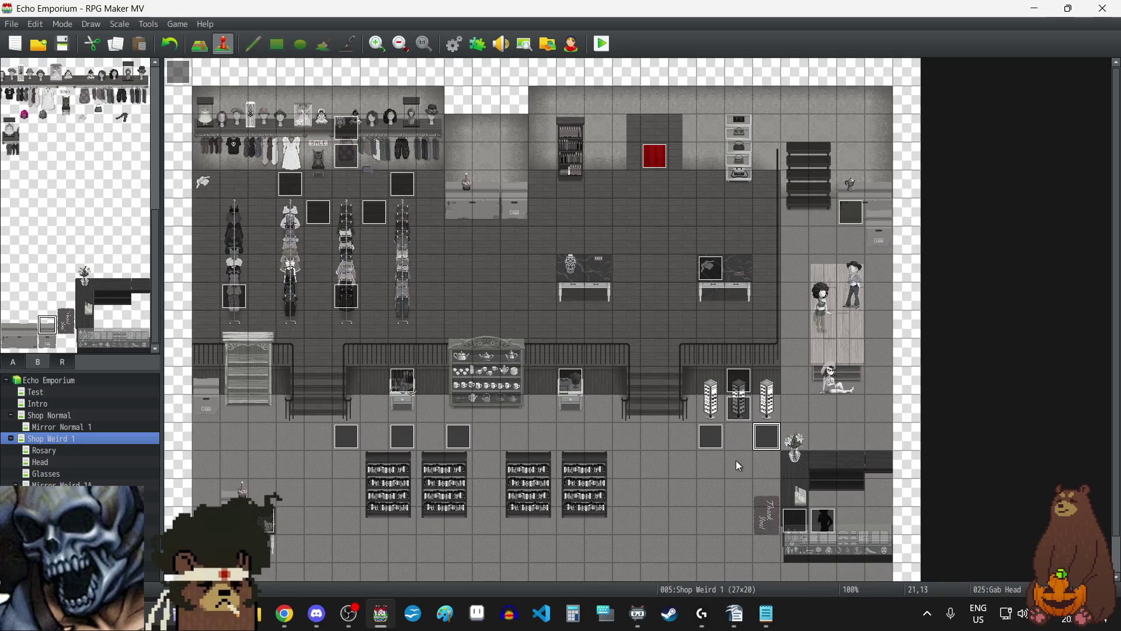
{"action": "double_click", "coordinate": [768, 443]}
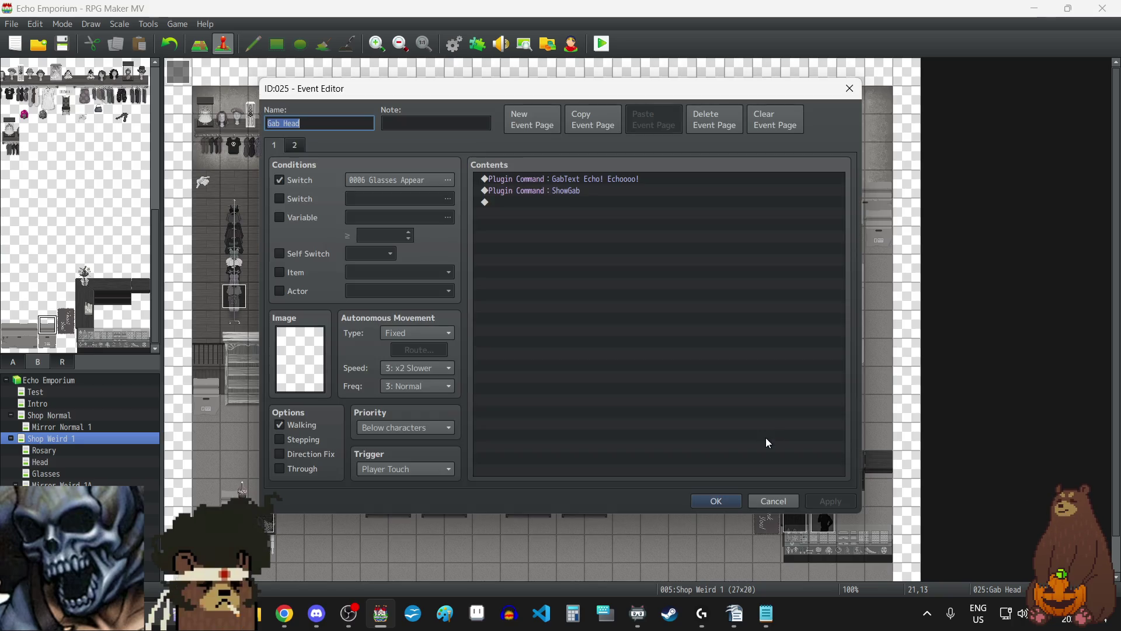
{"action": "double_click", "coordinate": [645, 180]}
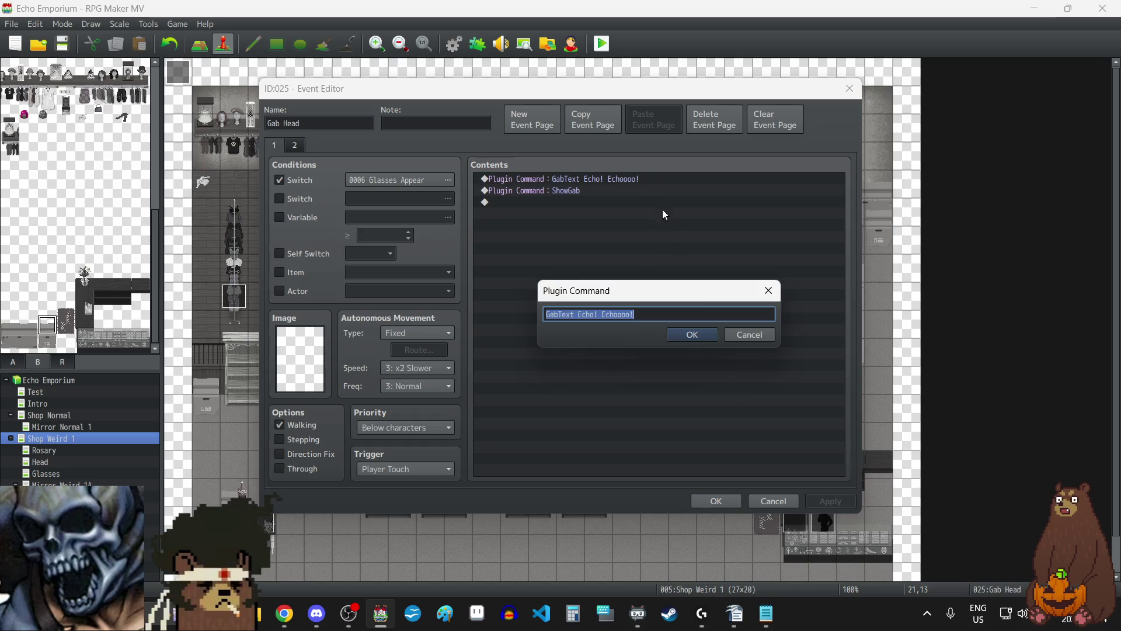
{"action": "left_click", "coordinate": [675, 314]}
{"action": "key", "text": "BackSpace"}
{"action": "key", "text": "BackSpace"}
{"action": "key", "text": "BackSpace"}
{"action": "key", "text": "BackSpace"}
{"action": "key", "text": "BackSpace"}
{"action": "key", "text": "BackSpace"}
{"action": "type", "text": "Who's that in the mirror?"}
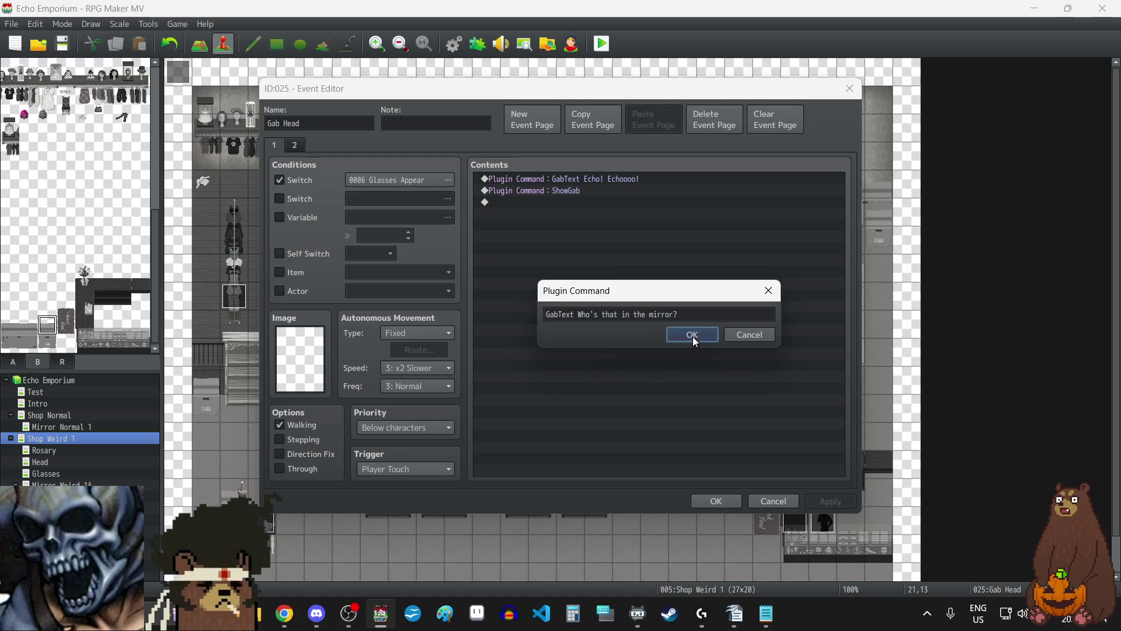
{"action": "left_click", "coordinate": [692, 334]}
{"action": "left_click", "coordinate": [823, 502]}
{"action": "left_click", "coordinate": [711, 500]}
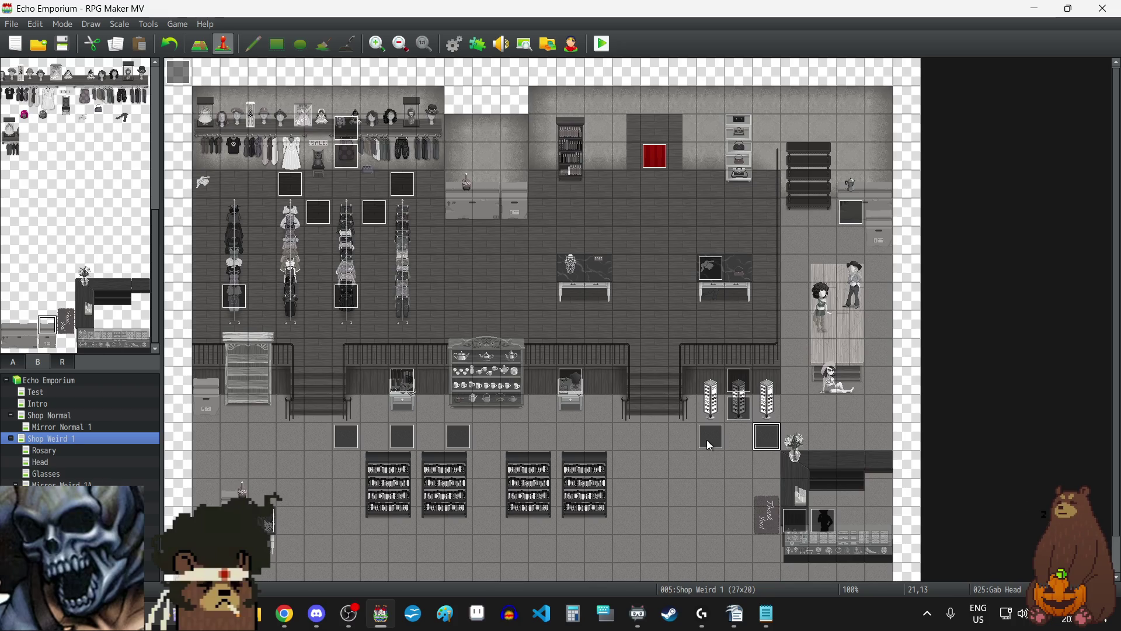
{"action": "double_click", "coordinate": [706, 441]}
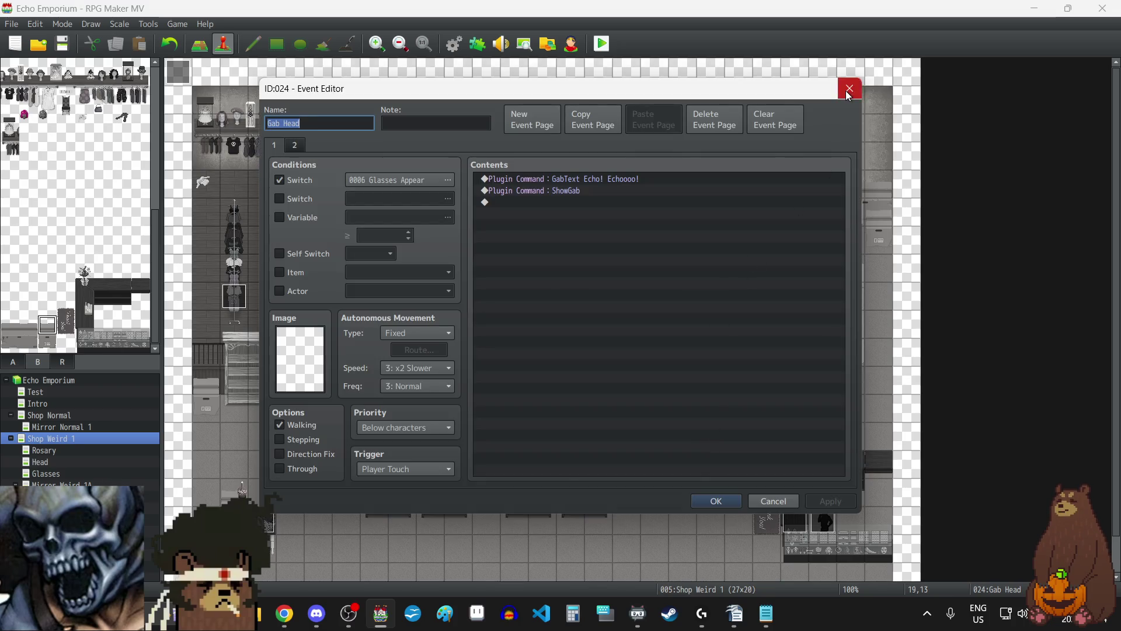
{"action": "left_click", "coordinate": [850, 88]}
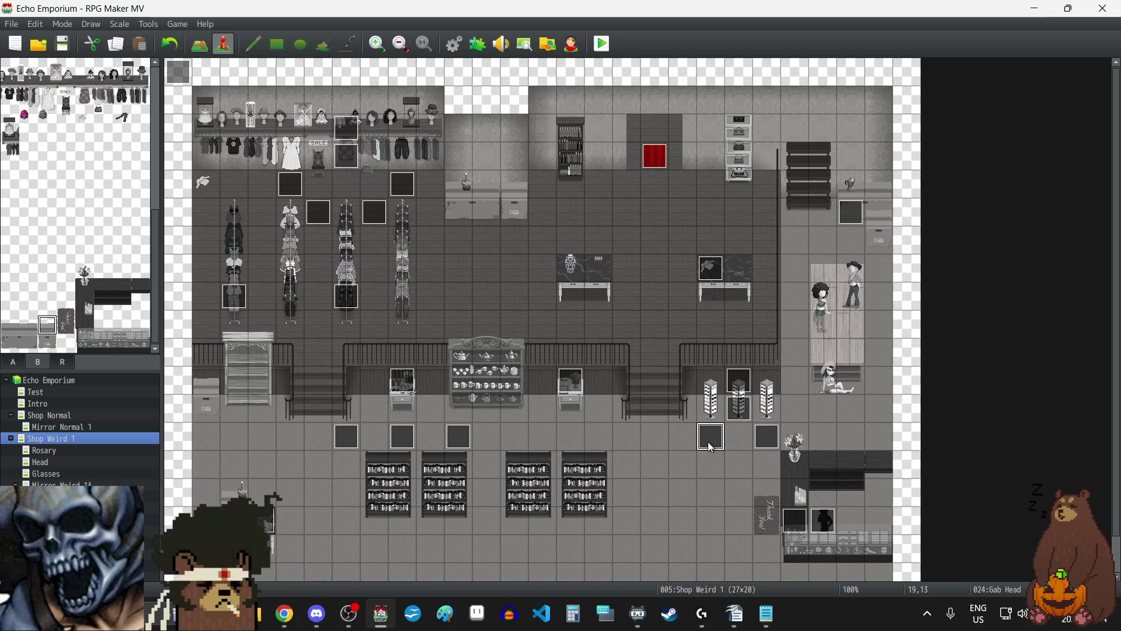
- Paste a Gab Head copy at tile 20,9 saying 'I see you up there!'
{"action": "left_click", "coordinate": [740, 325]}
{"action": "key", "text": "ctrl+v"}
{"action": "double_click", "coordinate": [740, 324]}
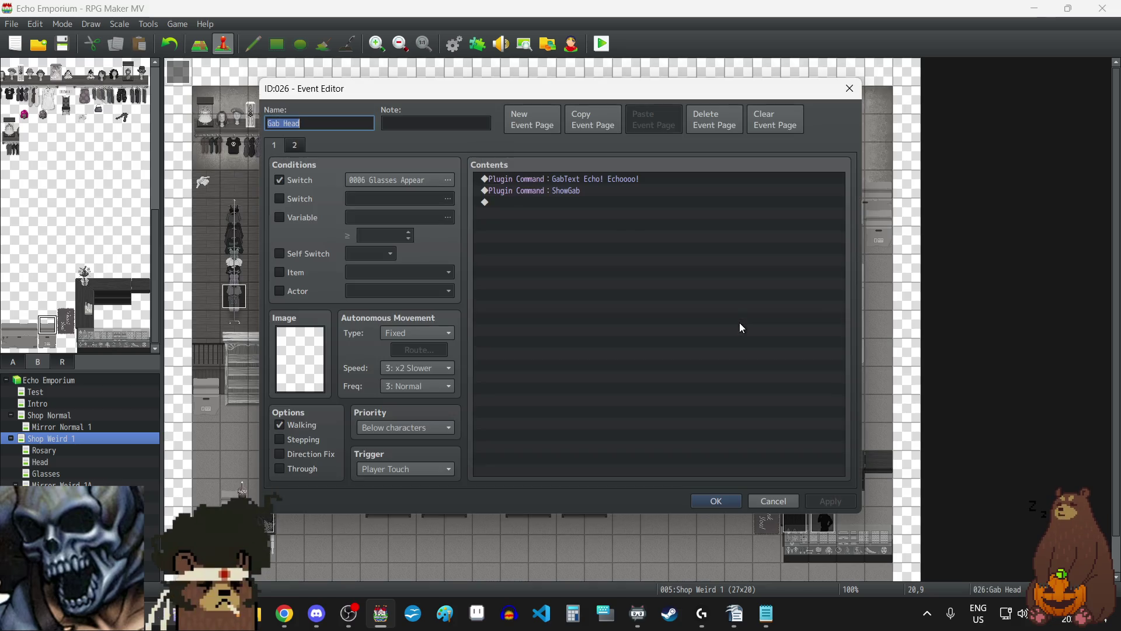
{"action": "double_click", "coordinate": [624, 179]}
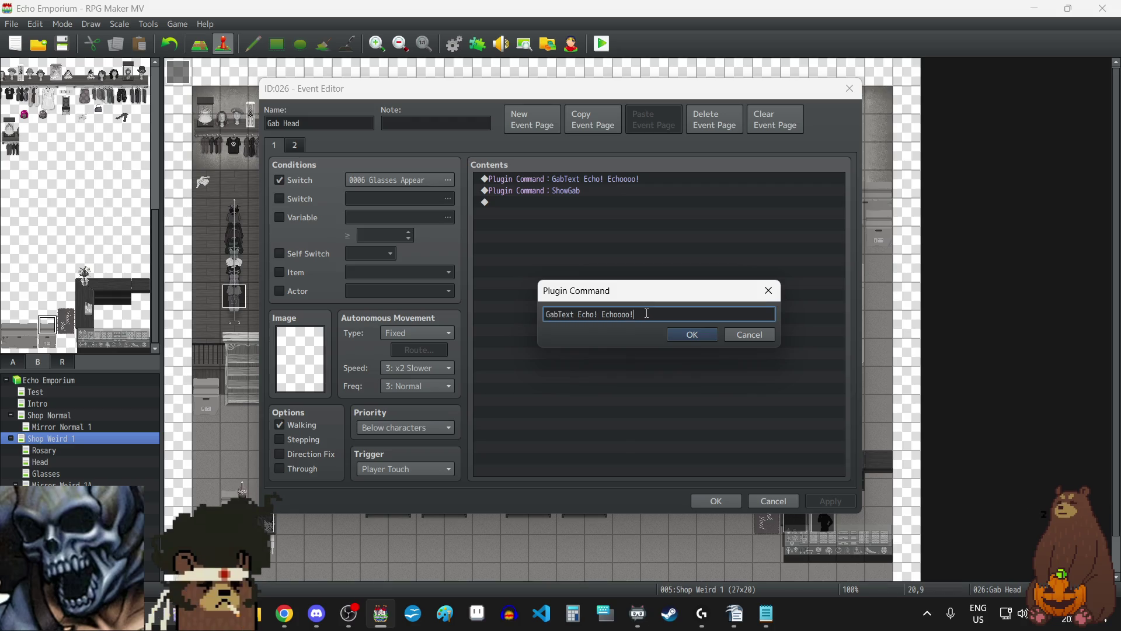
{"action": "key", "text": "BackSpace"}
{"action": "key", "text": "BackSpace"}
{"action": "key", "text": "BackSpace"}
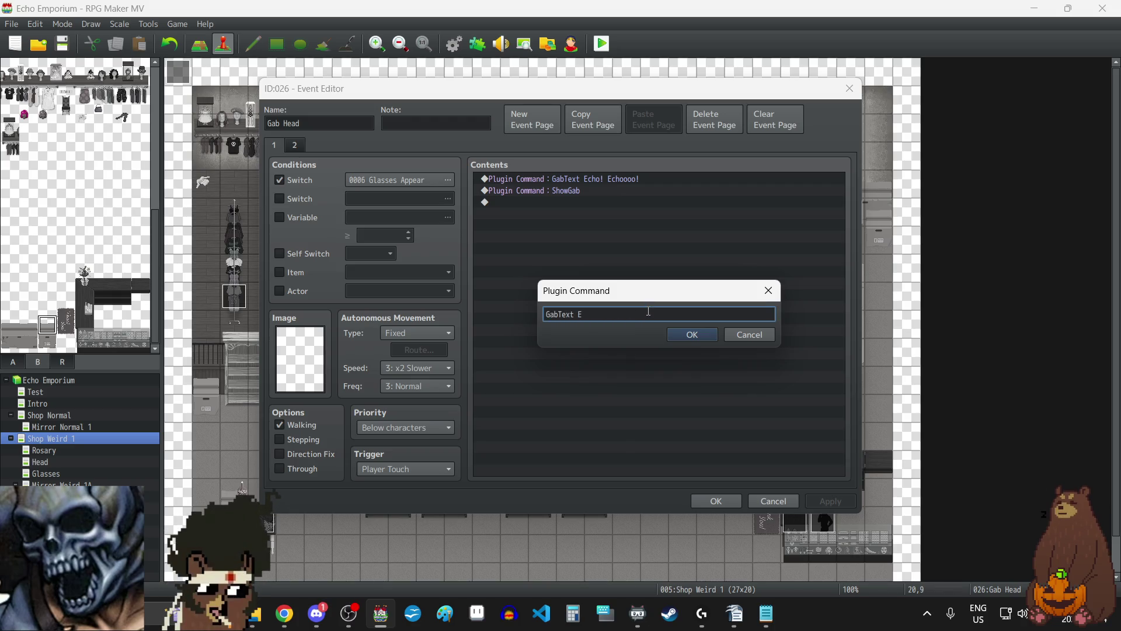
{"action": "type", "text": "I see you up there!"}
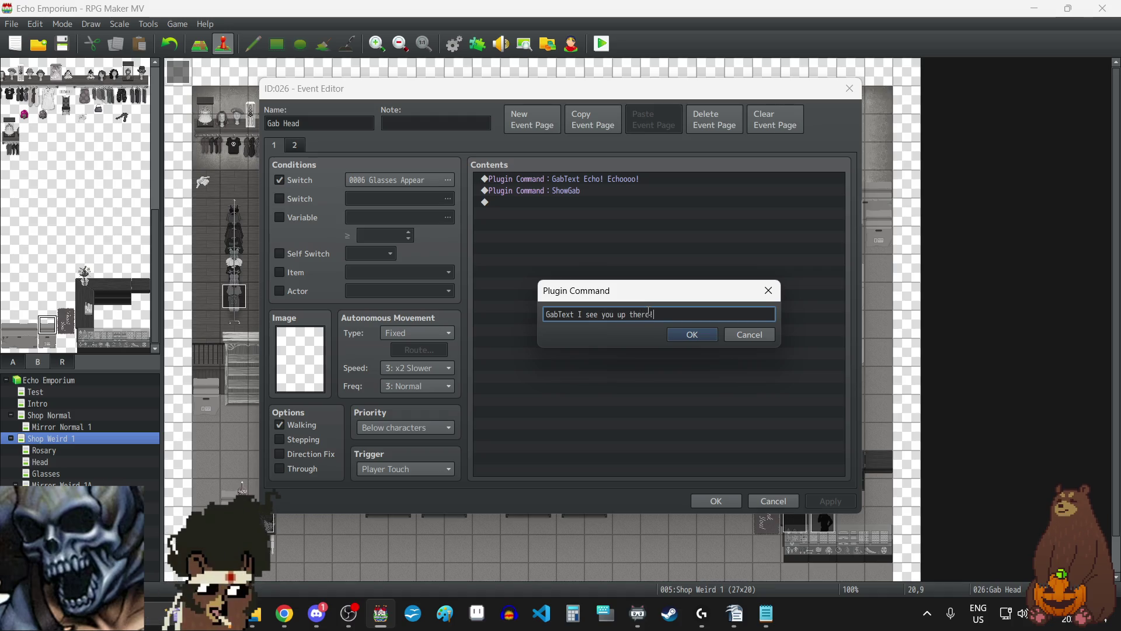
{"action": "left_click", "coordinate": [692, 334]}
{"action": "left_click", "coordinate": [832, 503]}
{"action": "left_click", "coordinate": [295, 145]}
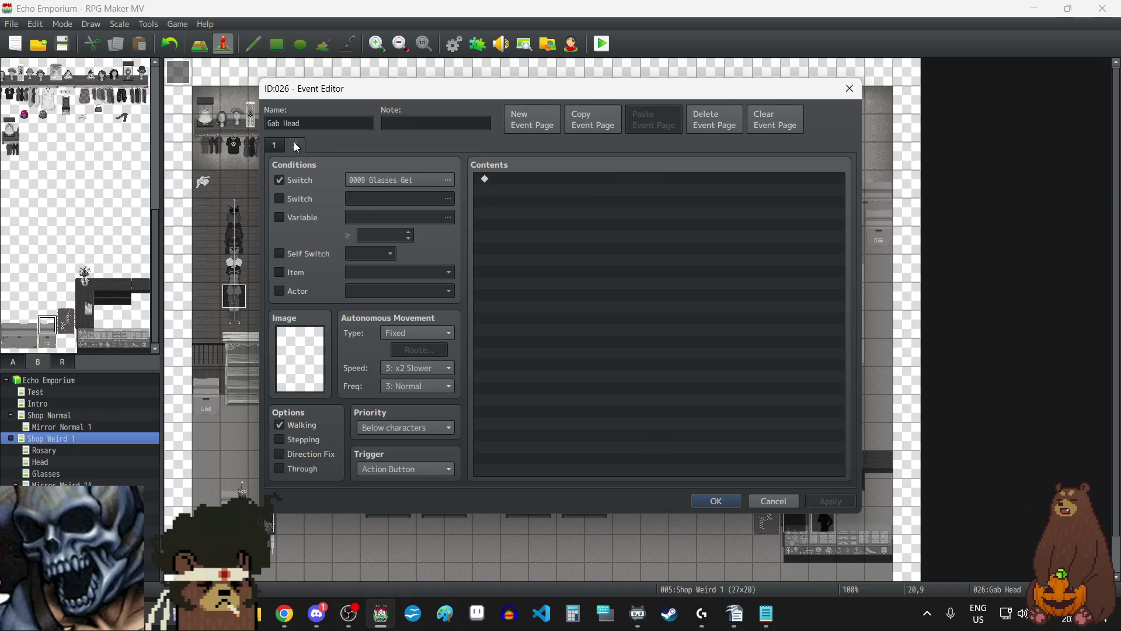
{"action": "left_click", "coordinate": [276, 143]}
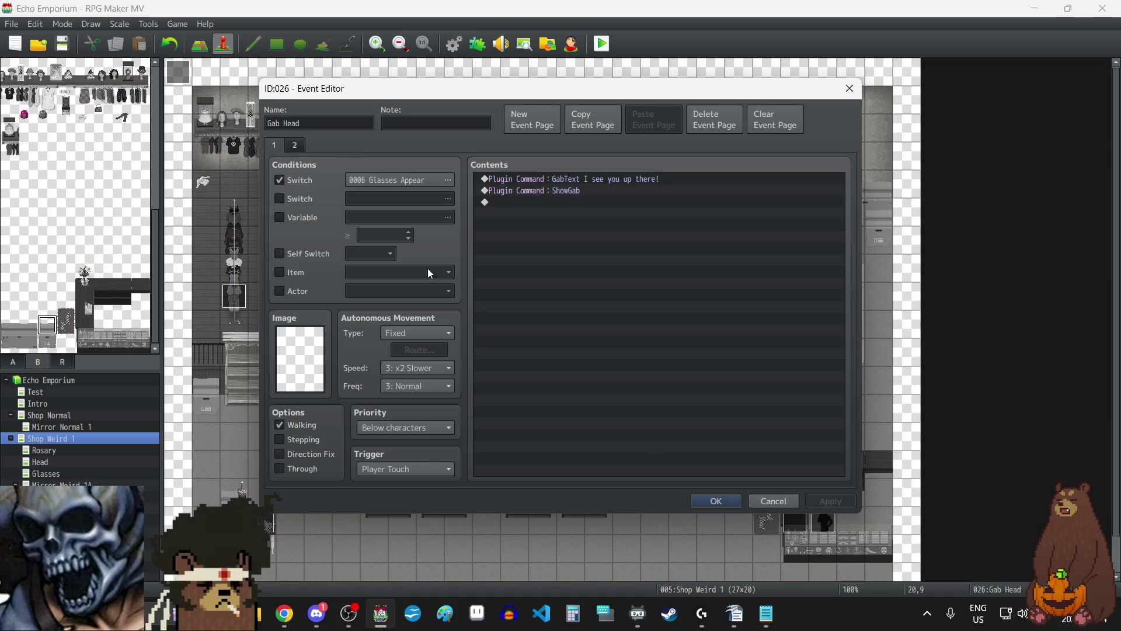
{"action": "left_click", "coordinate": [720, 501]}
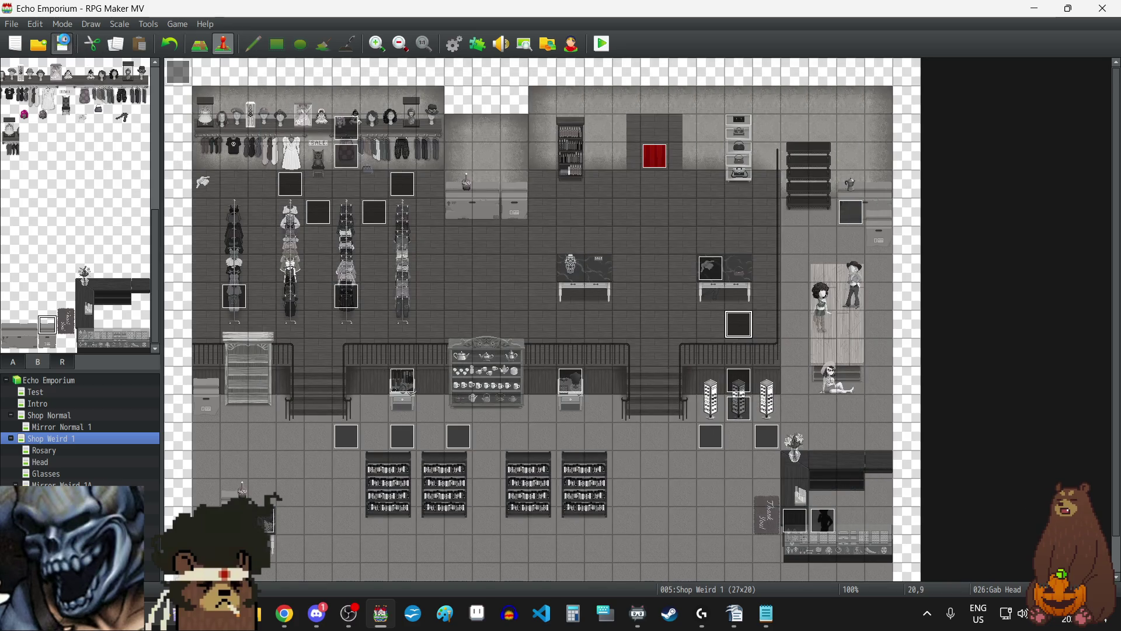
- Launch a fullscreen playtest and continue from save File 2
{"action": "left_click", "coordinate": [603, 52]}
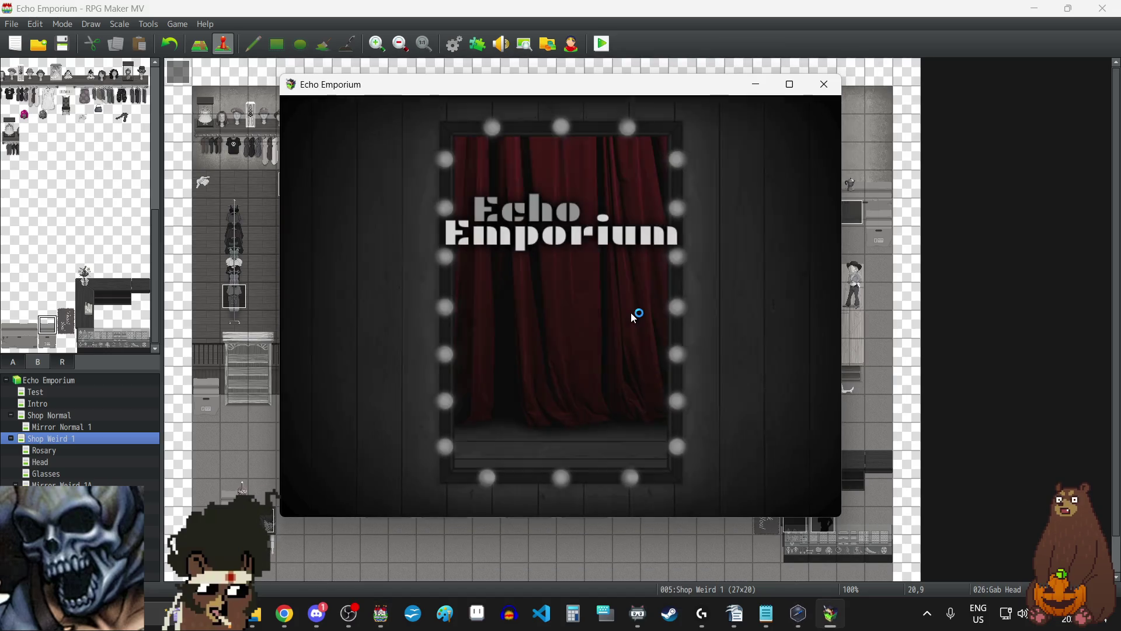
{"action": "key", "text": "F4"}
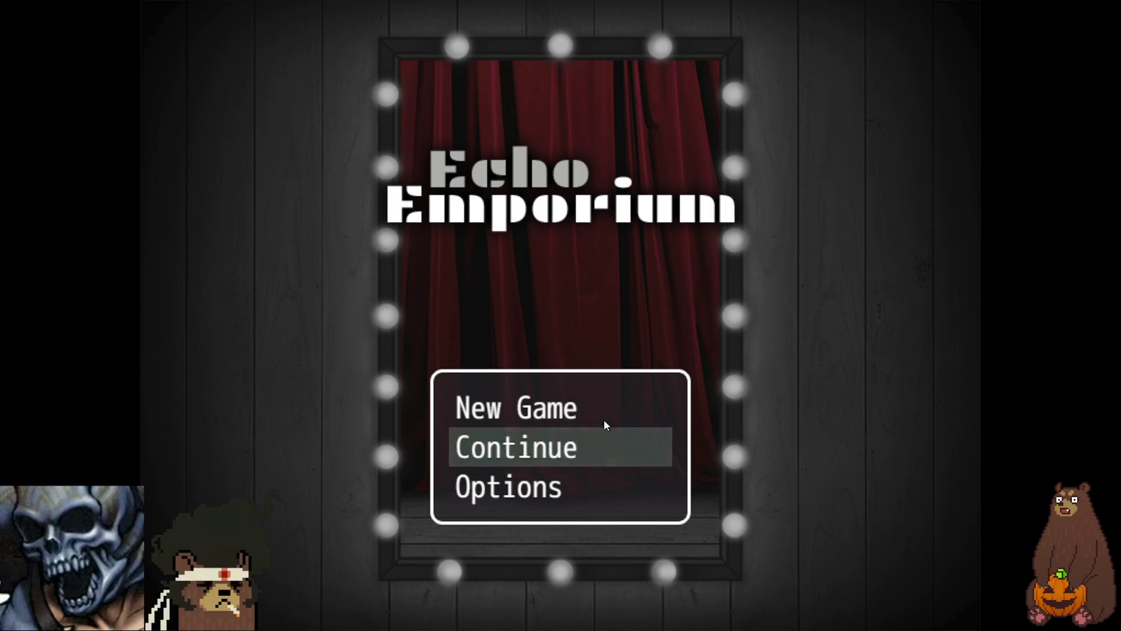
{"action": "left_click", "coordinate": [586, 443]}
{"action": "left_click", "coordinate": [548, 251]}
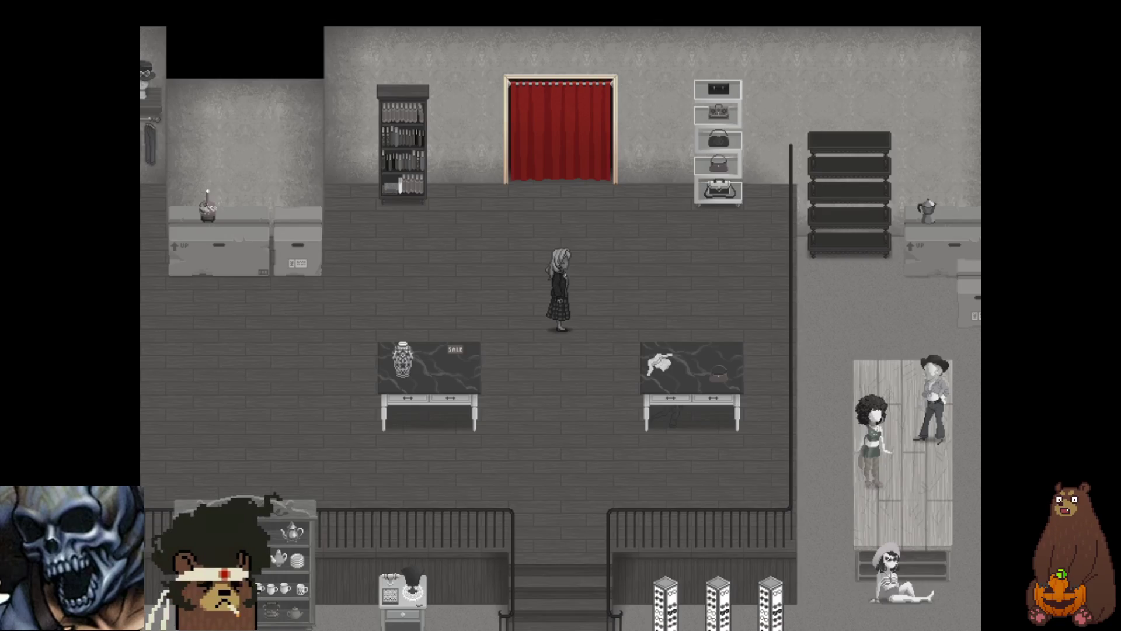
- Walk onto the shop exit, dismiss the 'leave without your face' warning, and exit fullscreen with F4
{"action": "key", "text": "Down"}
{"action": "key", "text": "Right"}
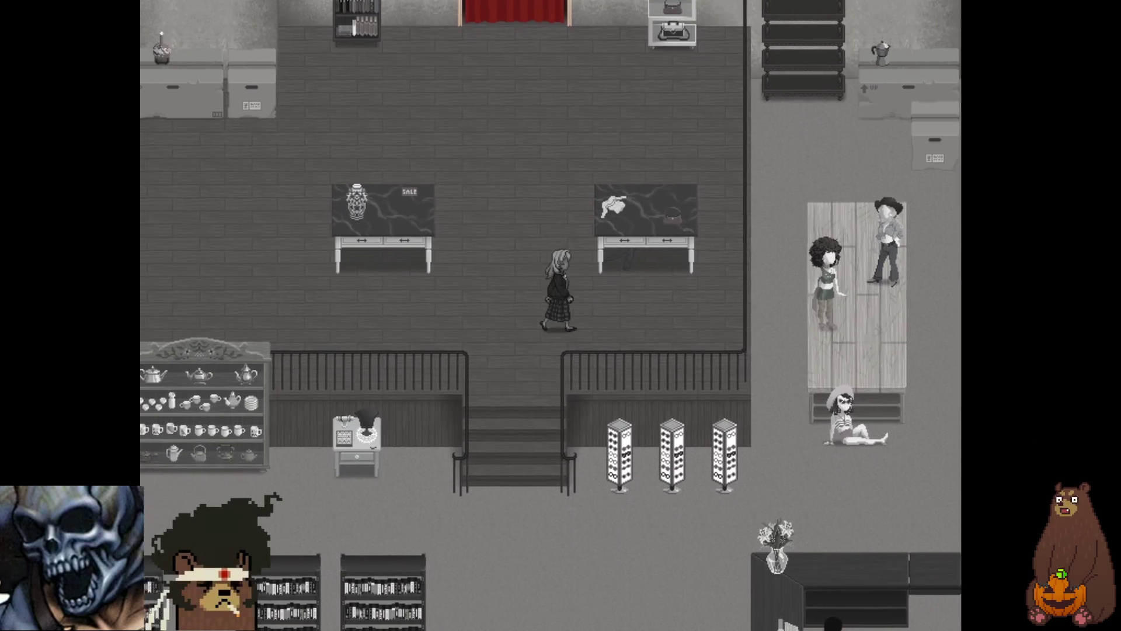
{"action": "key", "text": "Right"}
{"action": "key", "text": "Left"}
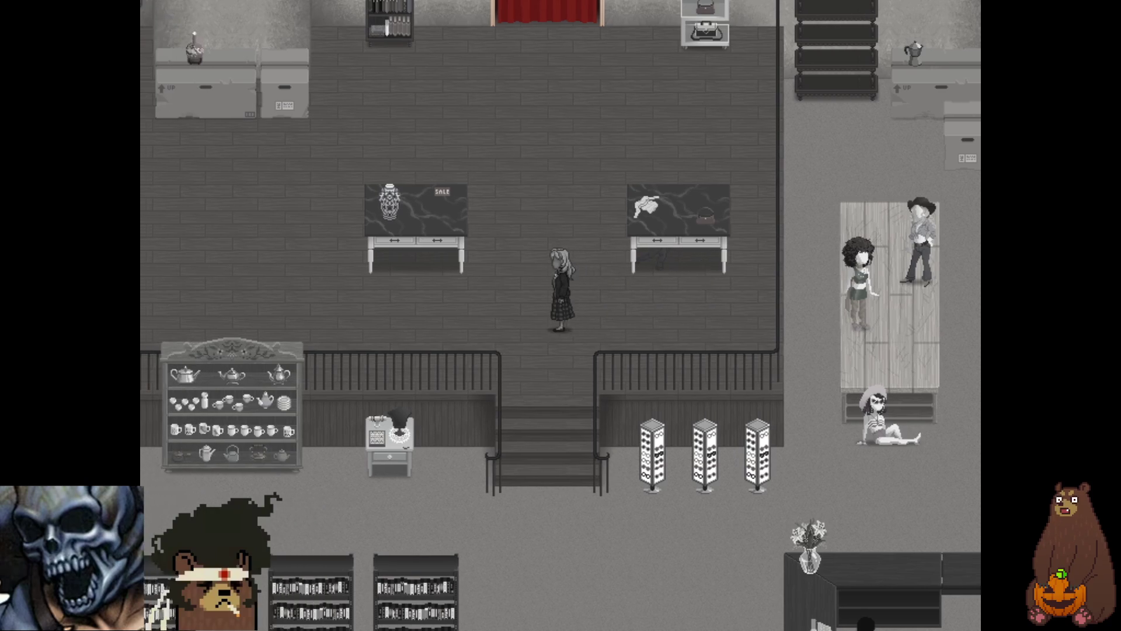
{"action": "key", "text": "Down"}
{"action": "key", "text": "Down"}
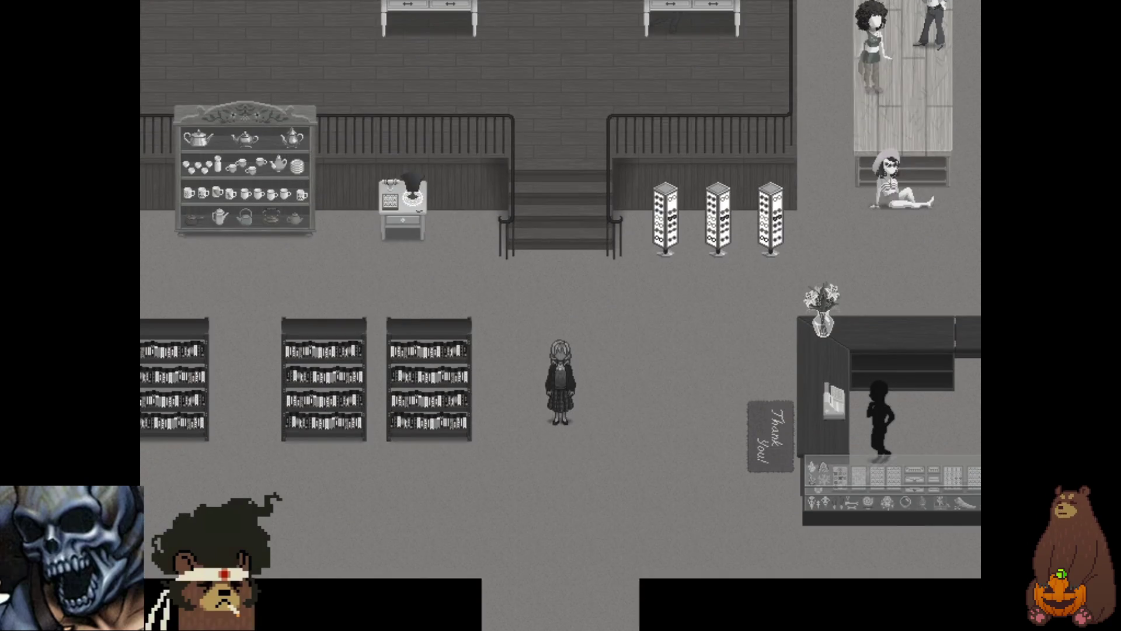
{"action": "key", "text": "Right"}
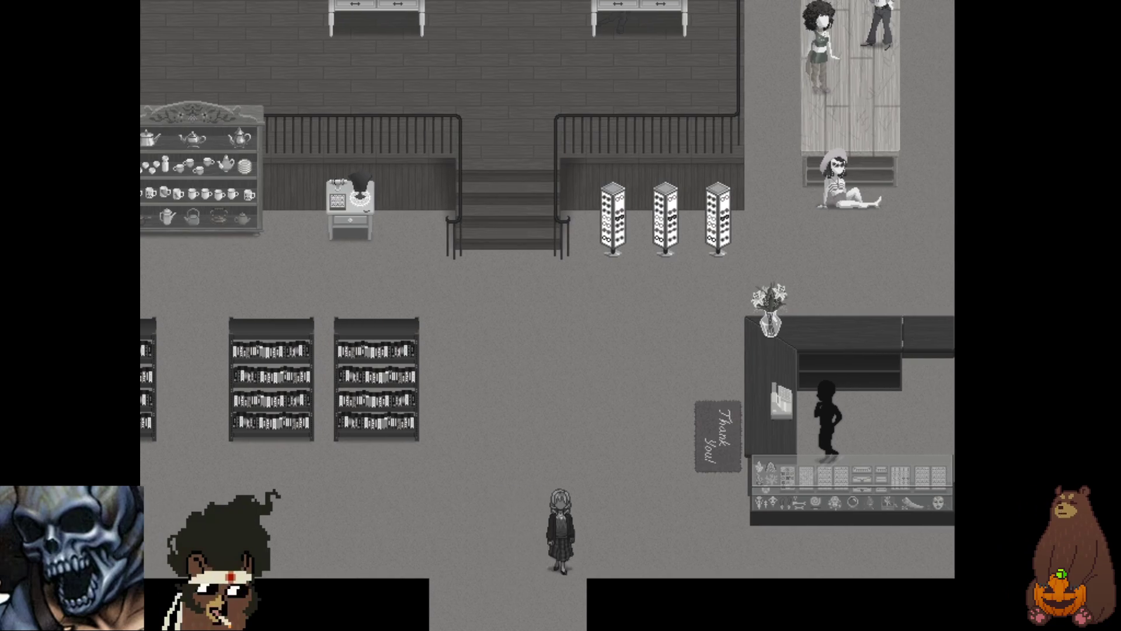
{"action": "key", "text": "Down"}
{"action": "key", "text": "Left"}
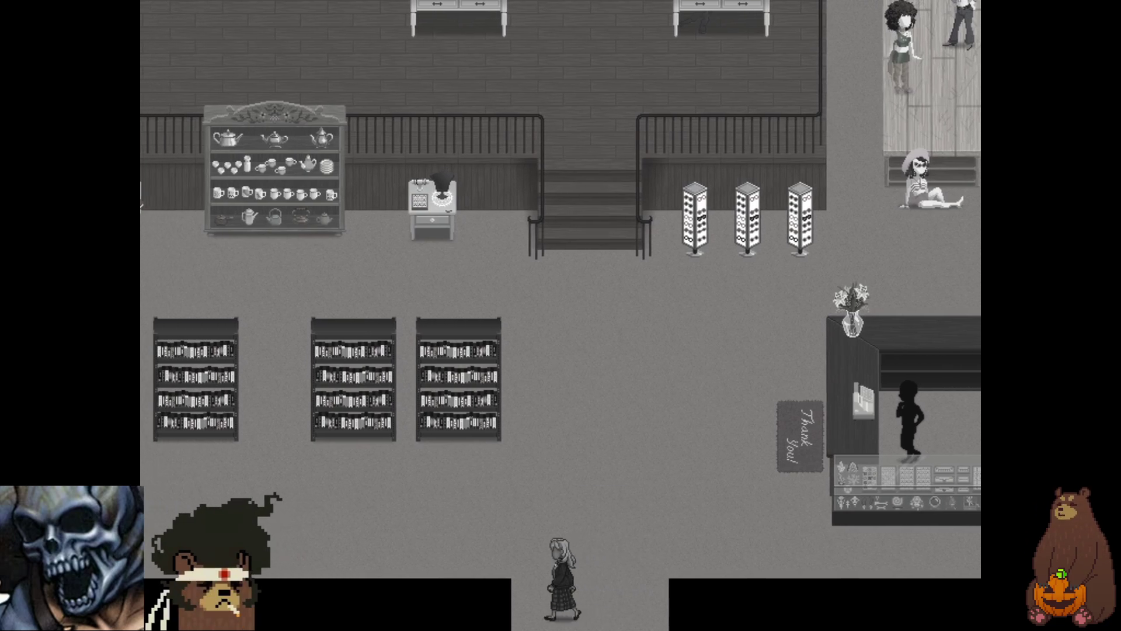
{"action": "key", "text": "Down"}
{"action": "key", "text": "Return"}
{"action": "key", "text": "Right"}
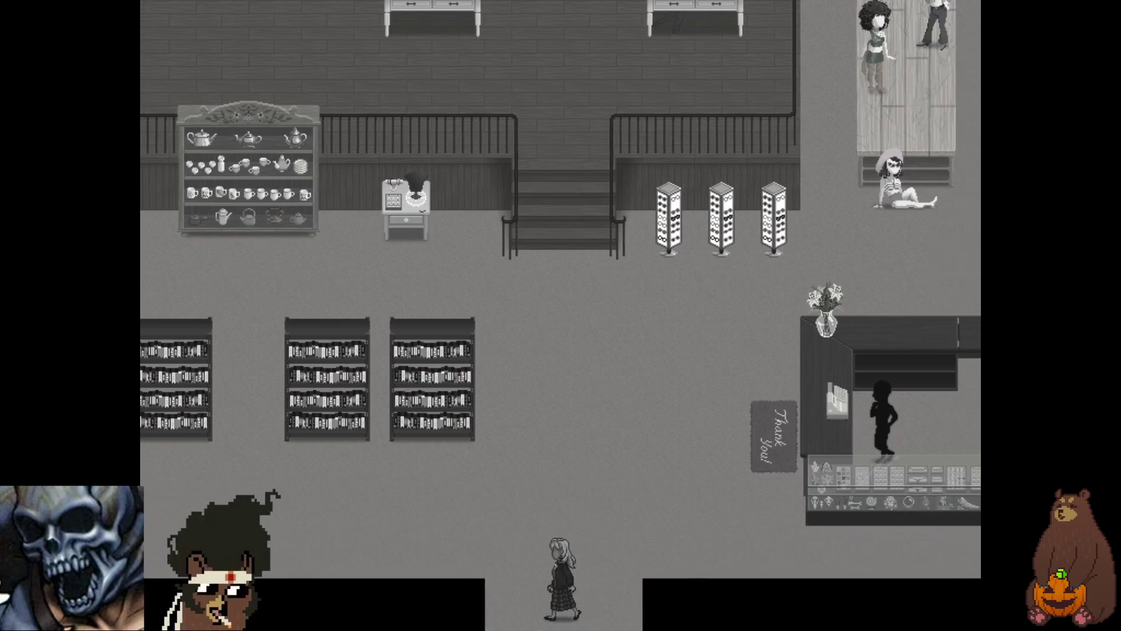
{"action": "key", "text": "F4"}
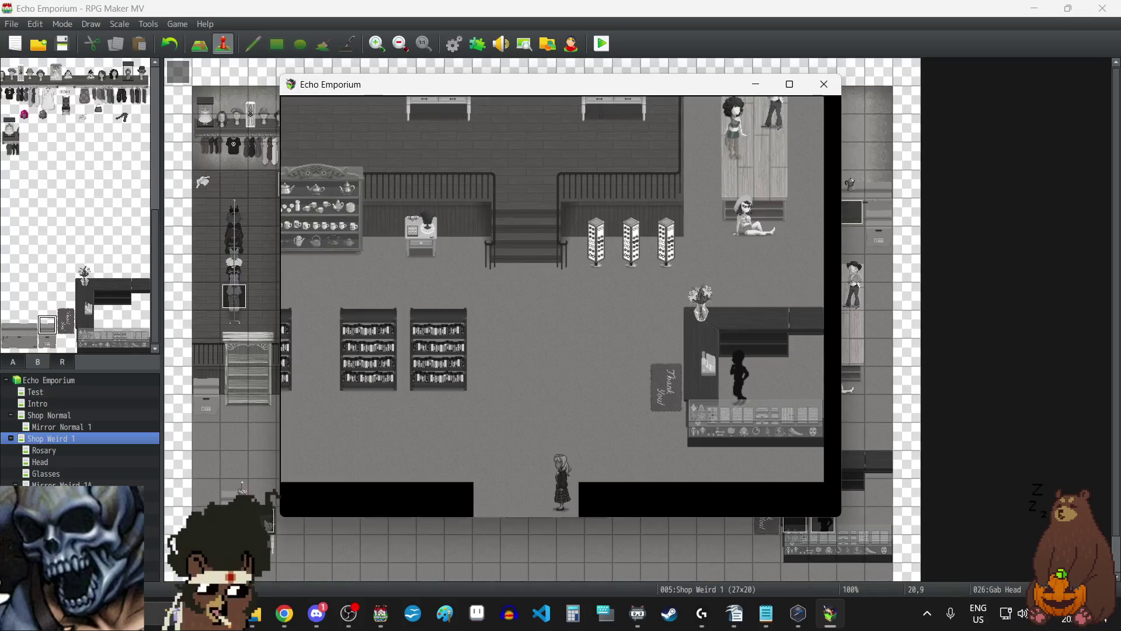
- Close the playtest and change the Exit Rejection event's note from x to <Hitbox Right: 2>
{"action": "left_click", "coordinate": [822, 94]}
{"action": "scroll", "coordinate": [635, 464], "scroll_direction": "down", "scroll_amount": 1}
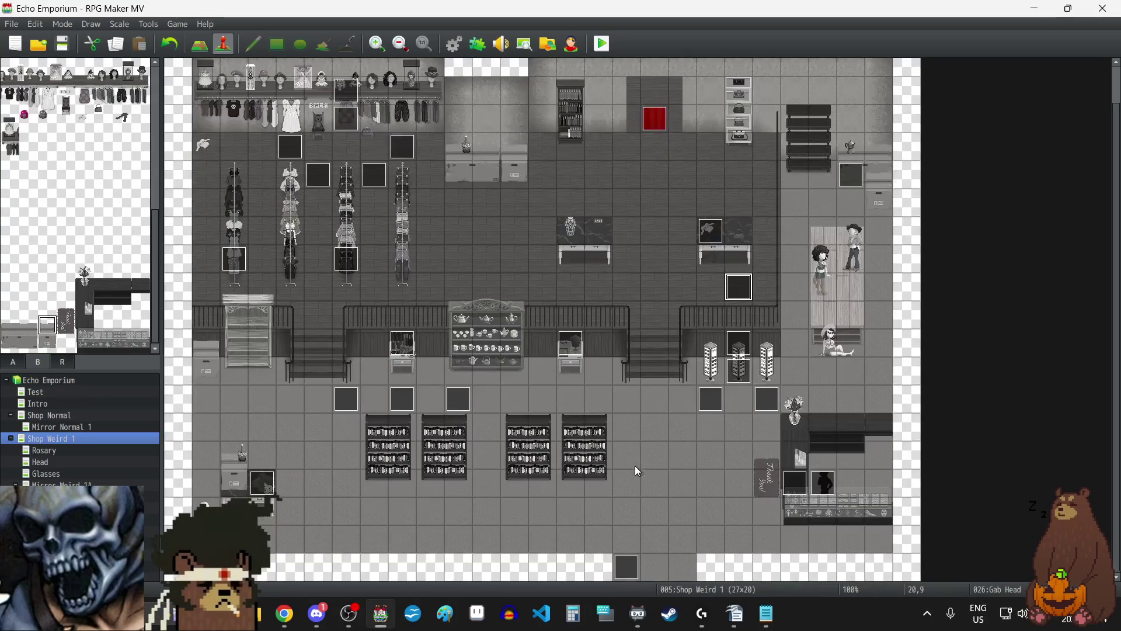
{"action": "double_click", "coordinate": [629, 564]}
{"action": "key", "text": "Tab"}
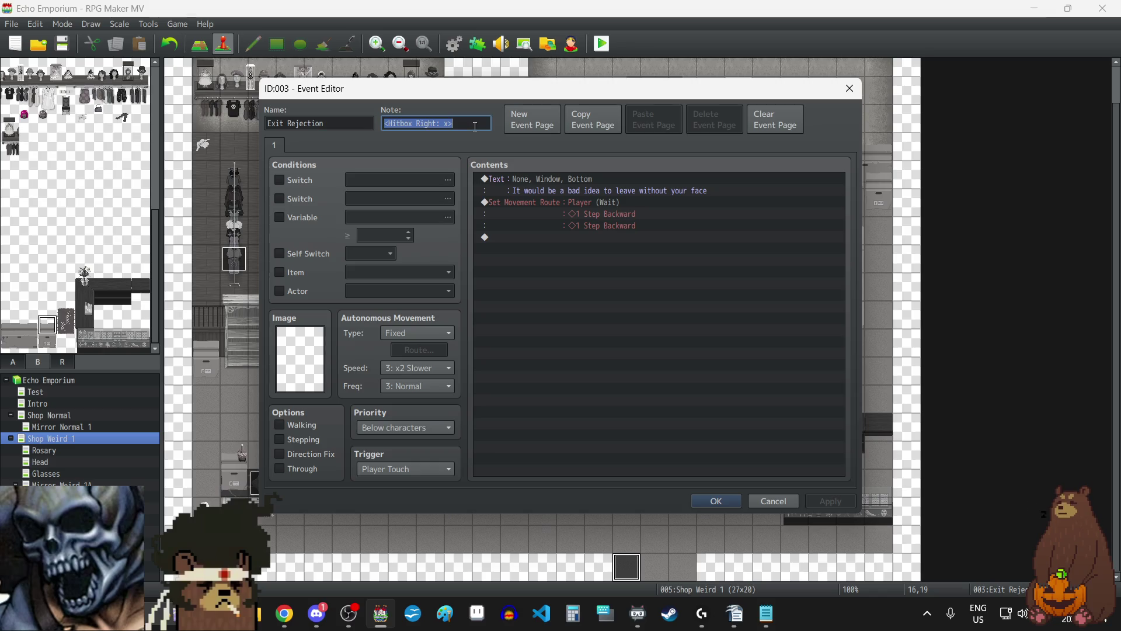
{"action": "key", "text": "Left"}
{"action": "key", "text": "BackSpace"}
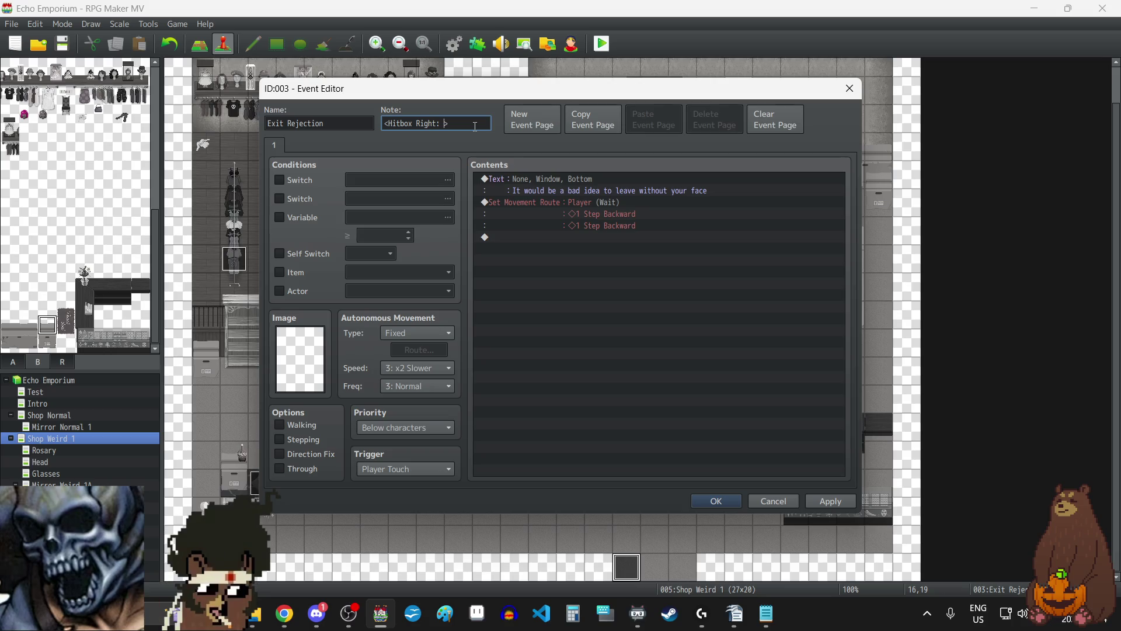
{"action": "left_click", "coordinate": [717, 501]}
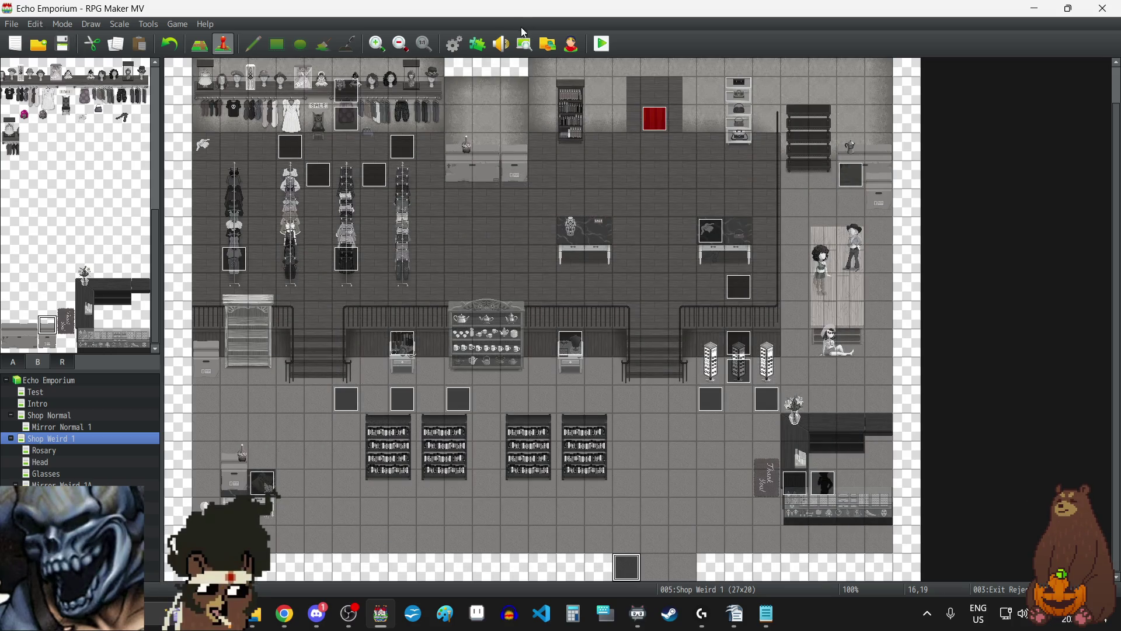
{"action": "left_click", "coordinate": [454, 43]}
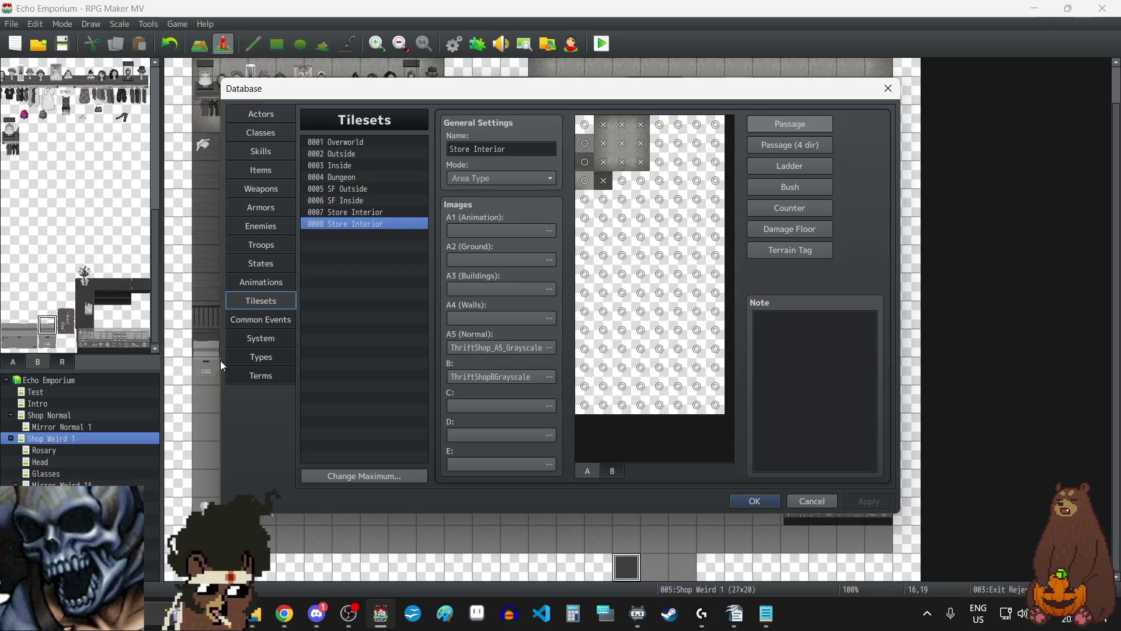
- In Database > System, set the Save sound volume to 10%, lower the Load sound, and apply
{"action": "left_click", "coordinate": [260, 341]}
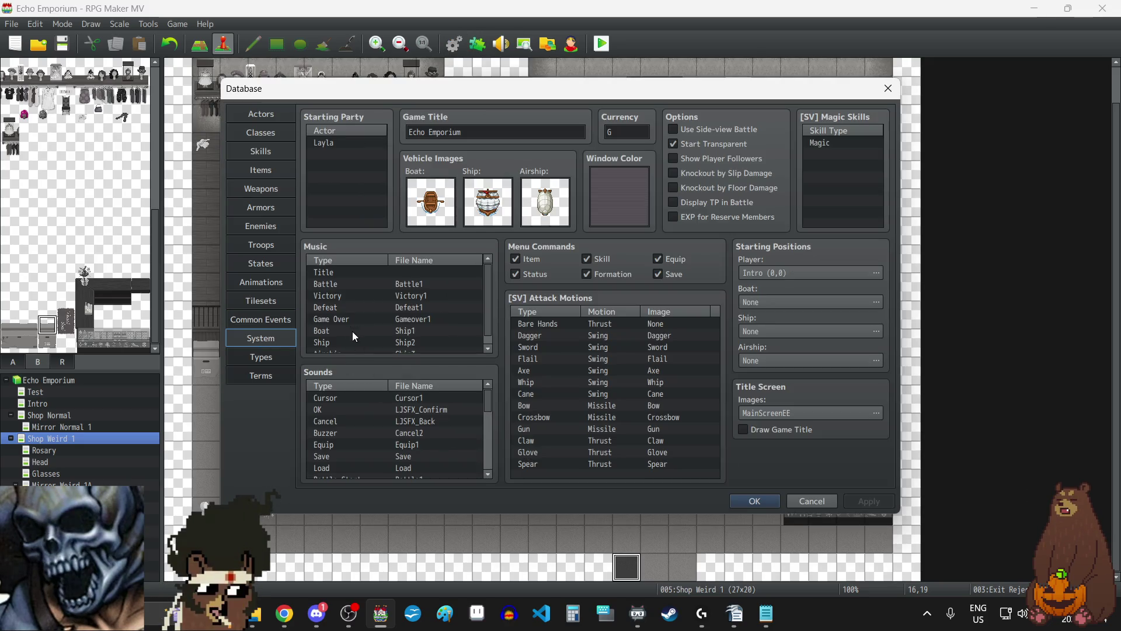
{"action": "scroll", "coordinate": [359, 435], "scroll_direction": "down", "scroll_amount": 1}
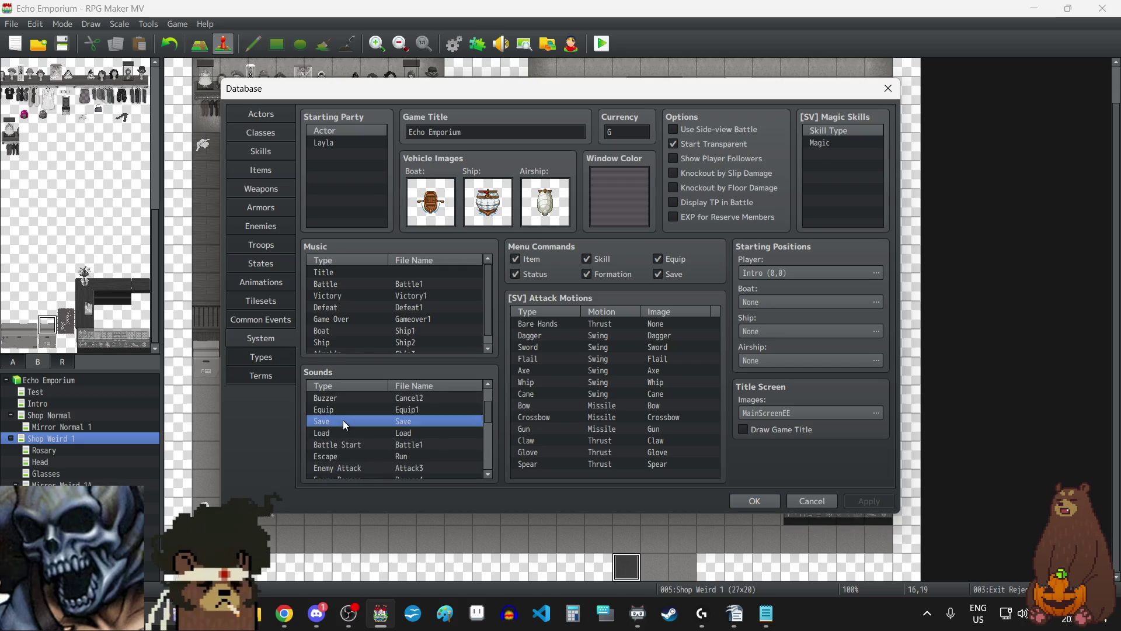
{"action": "double_click", "coordinate": [342, 420]}
{"action": "left_click_drag", "start_coordinate": [478, 315], "coordinate": [440, 314]}
{"action": "left_click", "coordinate": [411, 502]}
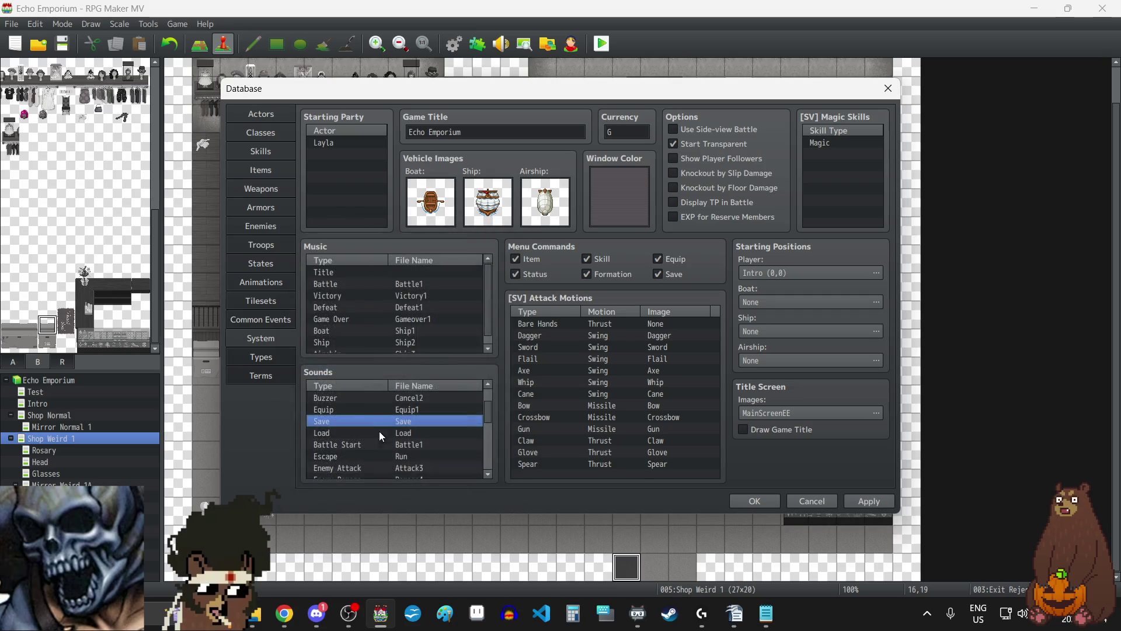
{"action": "double_click", "coordinate": [359, 433]}
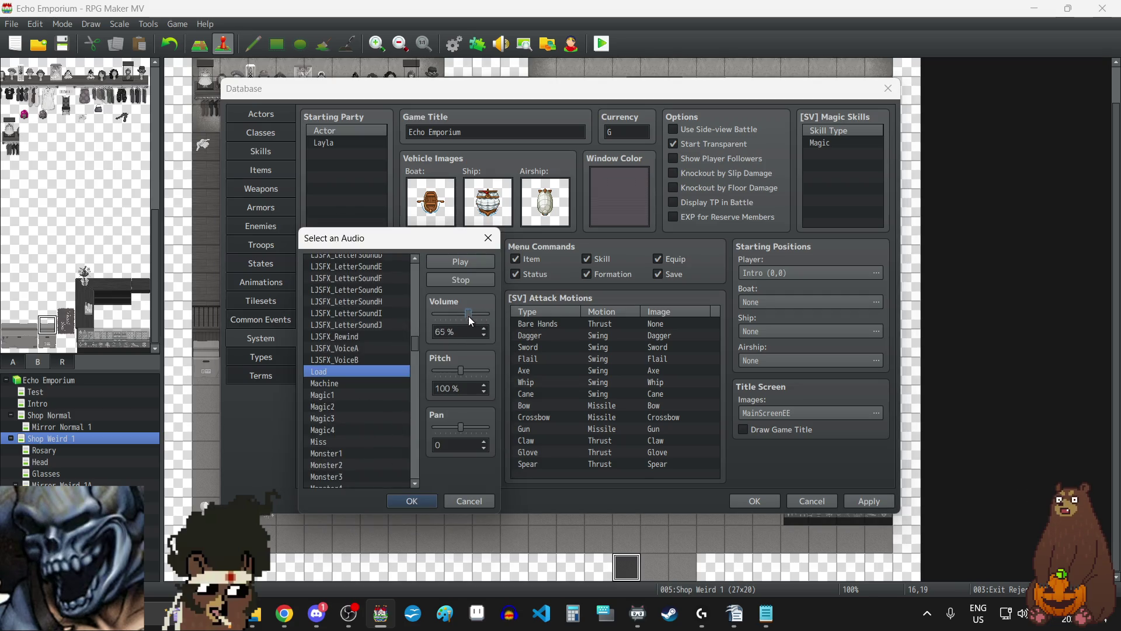
{"action": "left_click", "coordinate": [410, 502]}
{"action": "left_click", "coordinate": [851, 502]}
{"action": "left_click", "coordinate": [757, 501]}
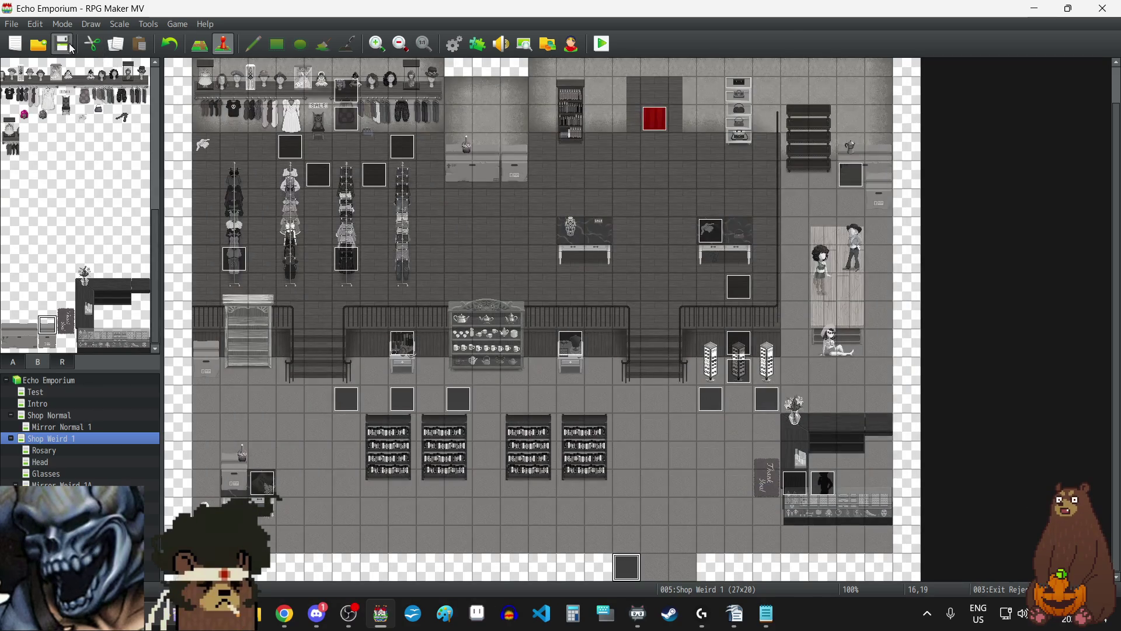
{"action": "key", "text": "alt+Tab"}
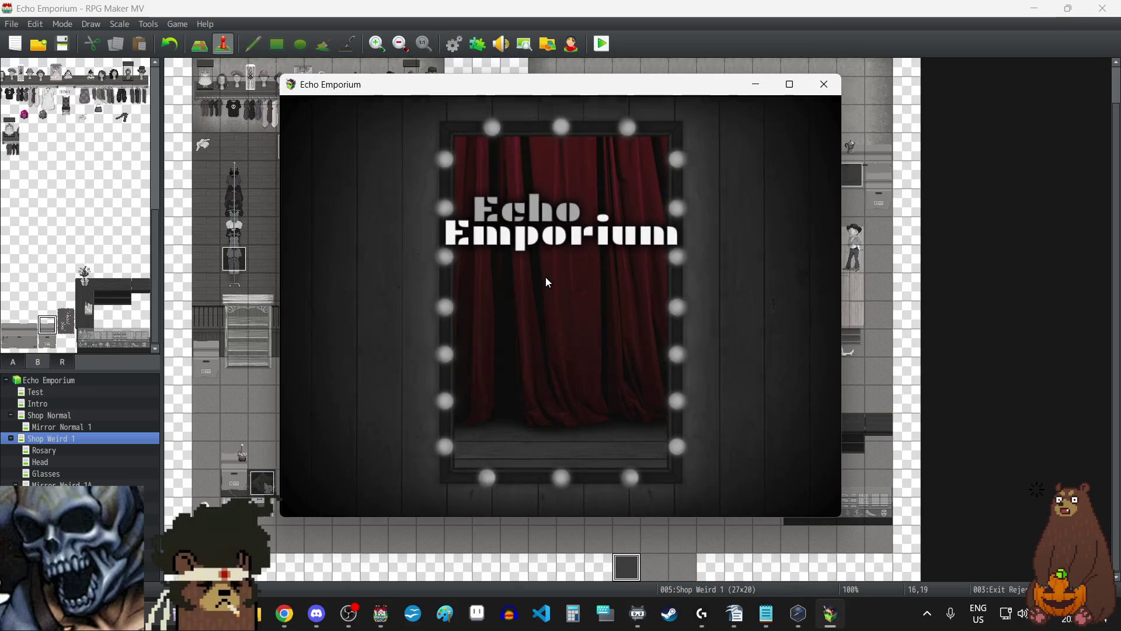
- Start a playtest, reset to the title, and continue from save File 2
{"action": "key", "text": "F4"}
{"action": "left_click", "coordinate": [591, 405]}
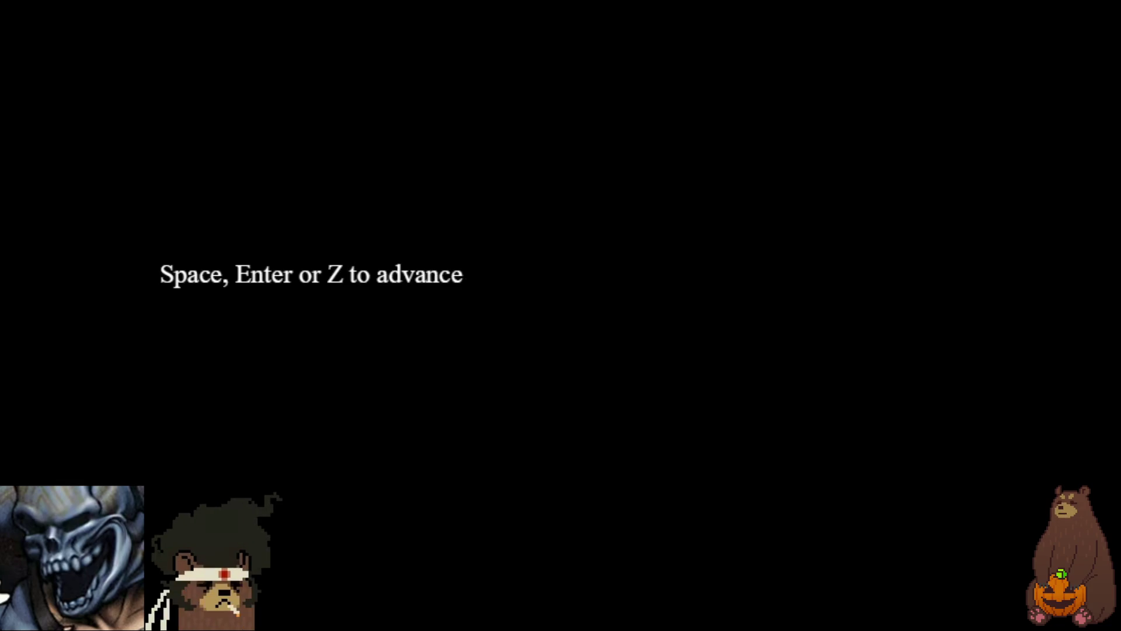
{"action": "key", "text": "F5"}
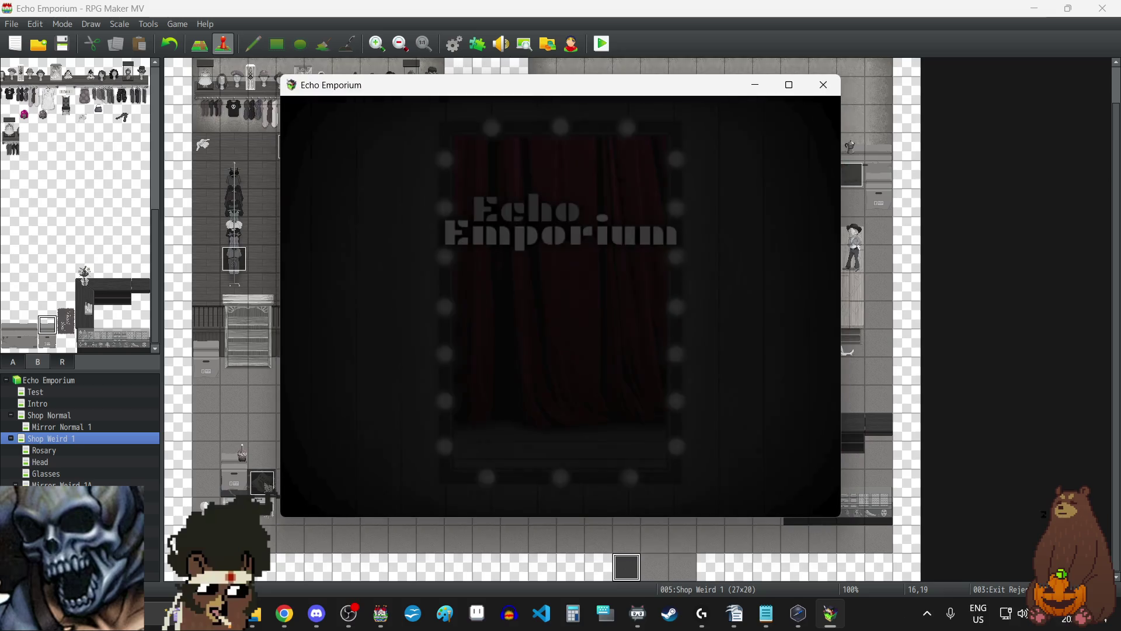
{"action": "key", "text": "F4"}
{"action": "key", "text": "Return"}
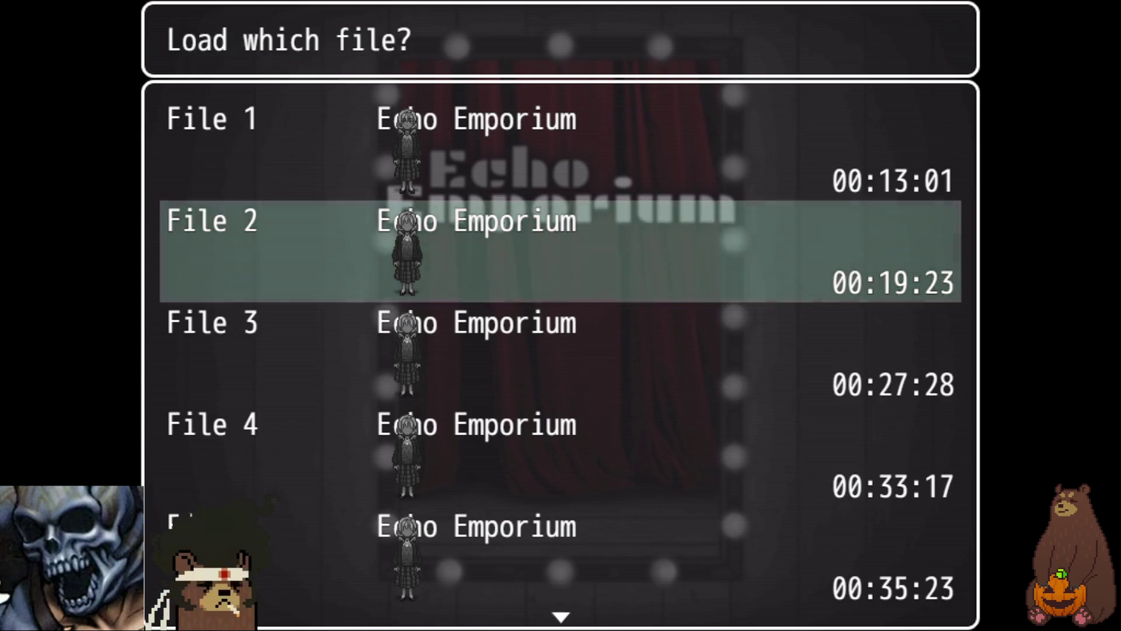
{"action": "key", "text": "Return"}
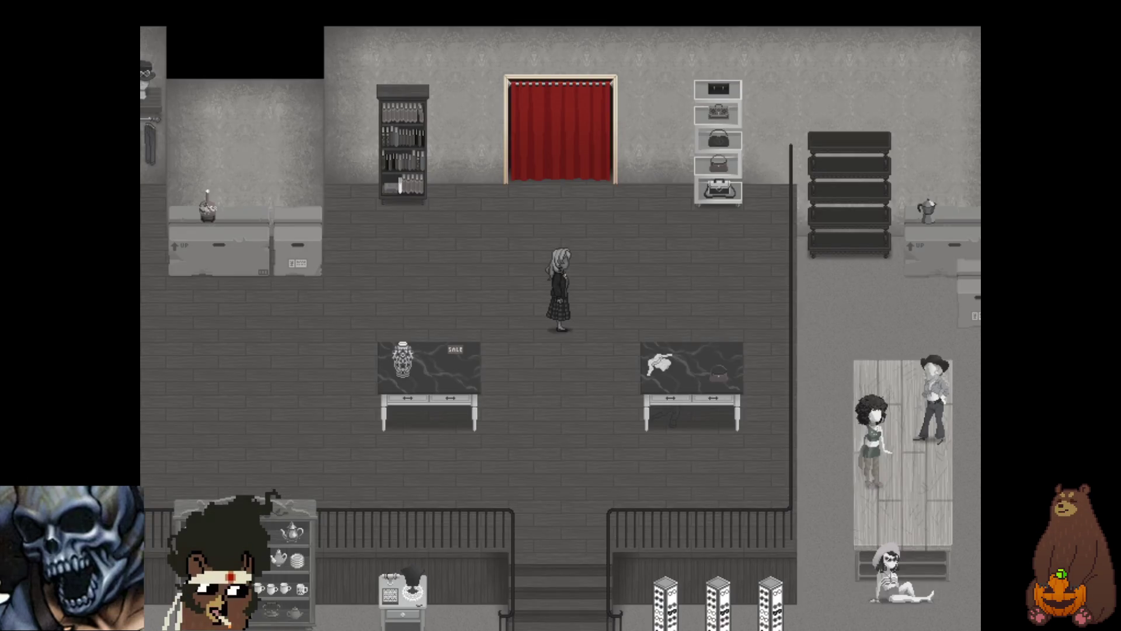
- Walk onto the exit twice, dismissing the leave warning each time
{"action": "key", "text": "Down"}
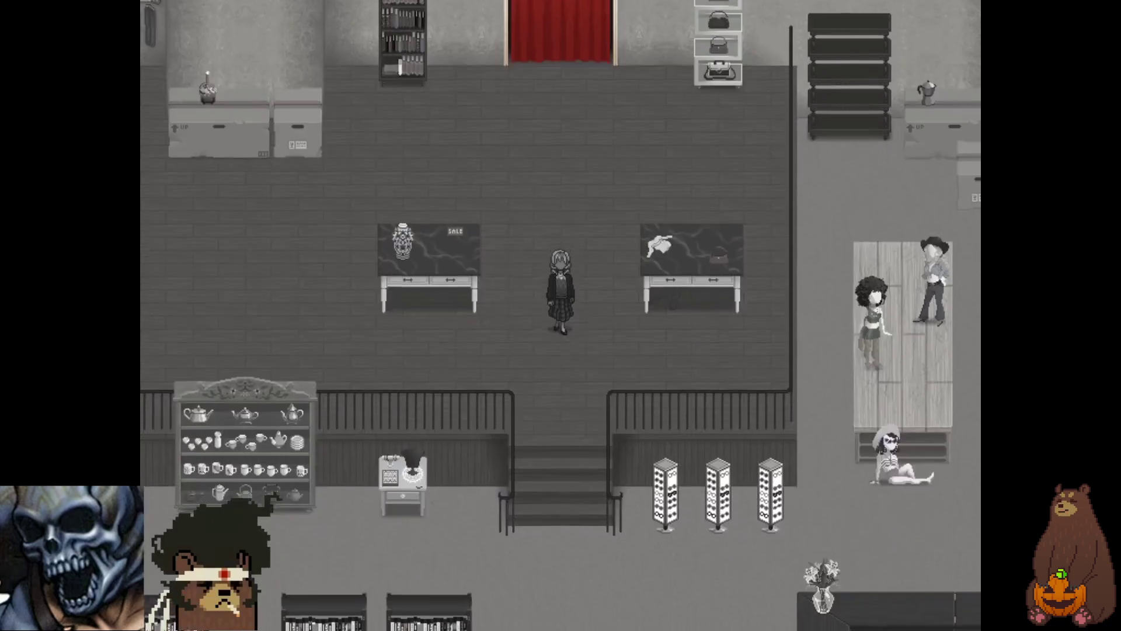
{"action": "key", "text": "Down"}
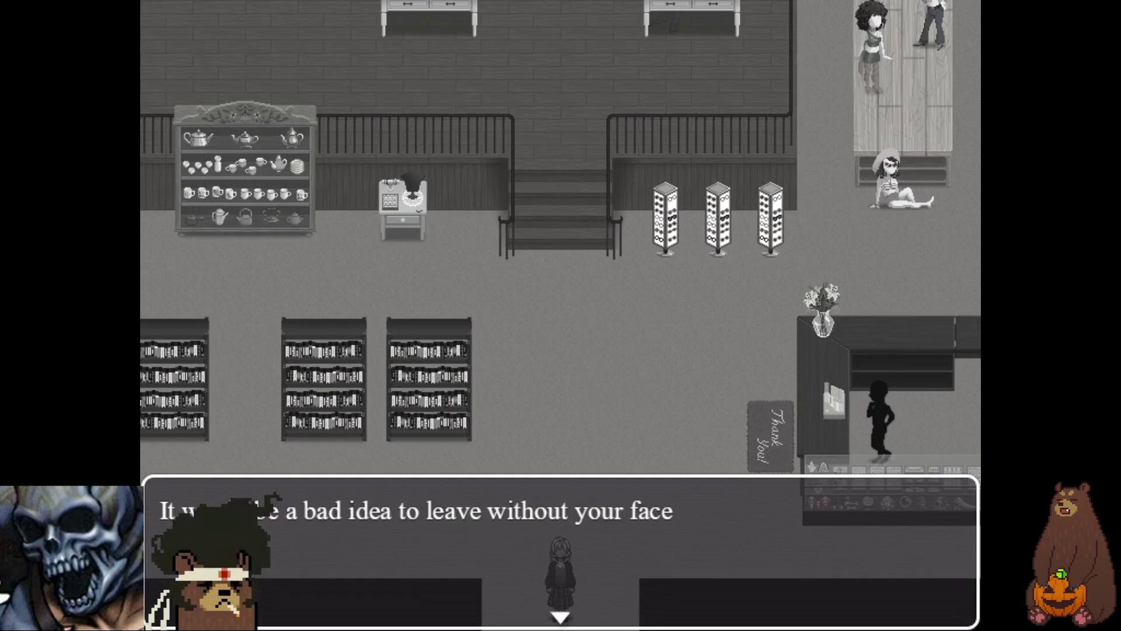
{"action": "key", "text": "Return"}
{"action": "key", "text": "Down"}
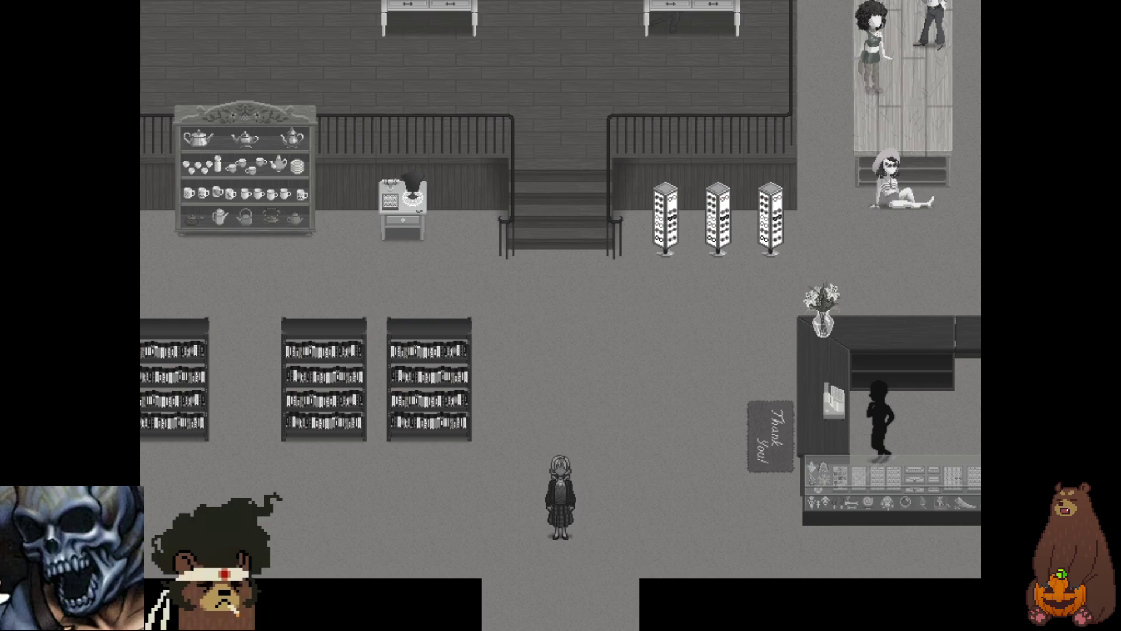
{"action": "key", "text": "Return"}
{"action": "key", "text": "Up"}
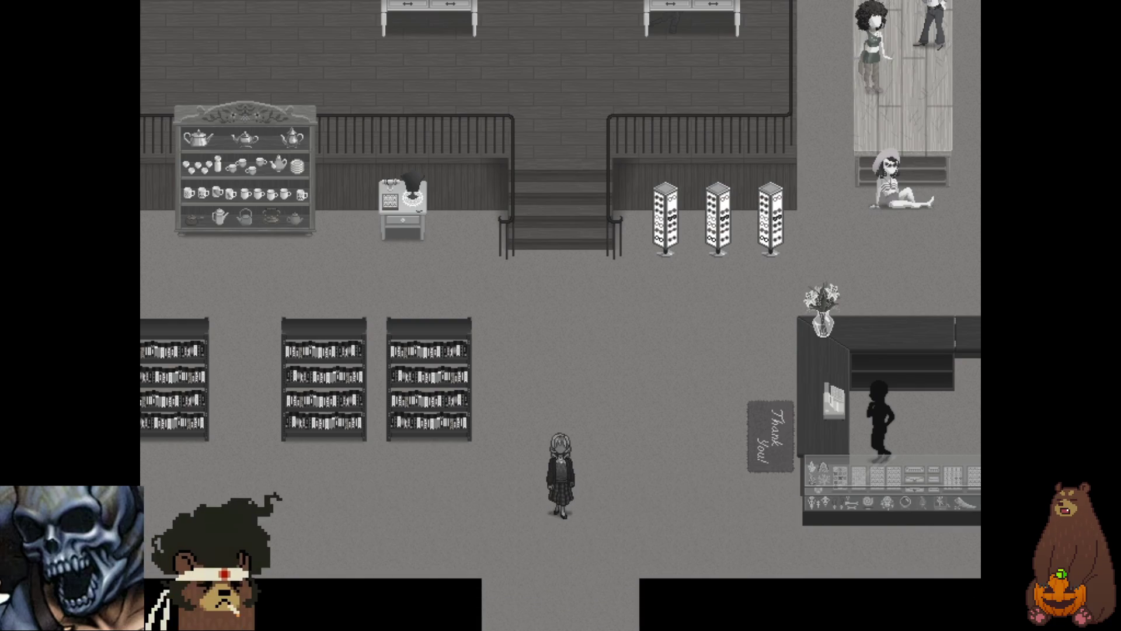
- Walk to the shop counter, advance the shopkeeper's dialogue, then close the playtest window
{"action": "key", "text": "Right"}
{"action": "key", "text": "Right"}
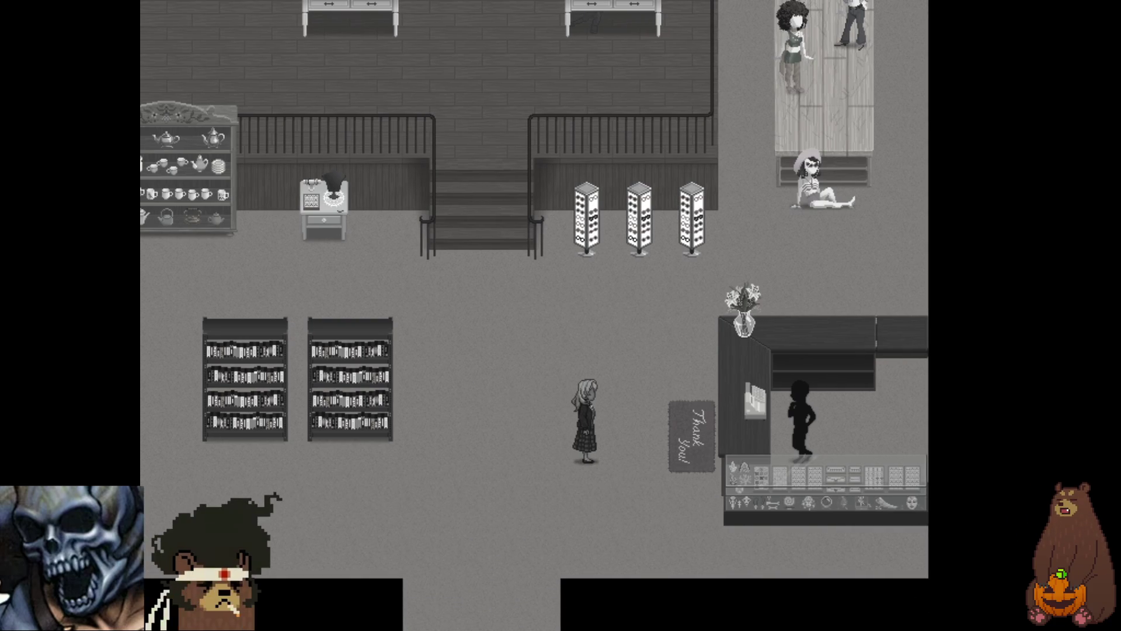
{"action": "key", "text": "Right"}
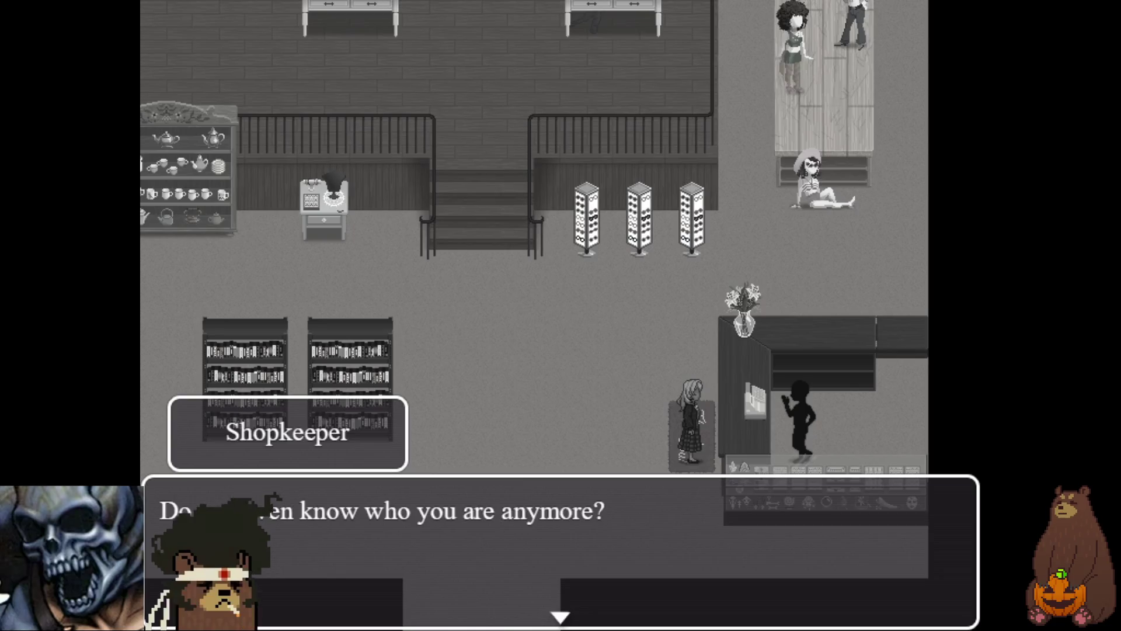
{"action": "key", "text": "Return"}
{"action": "key", "text": "Return"}
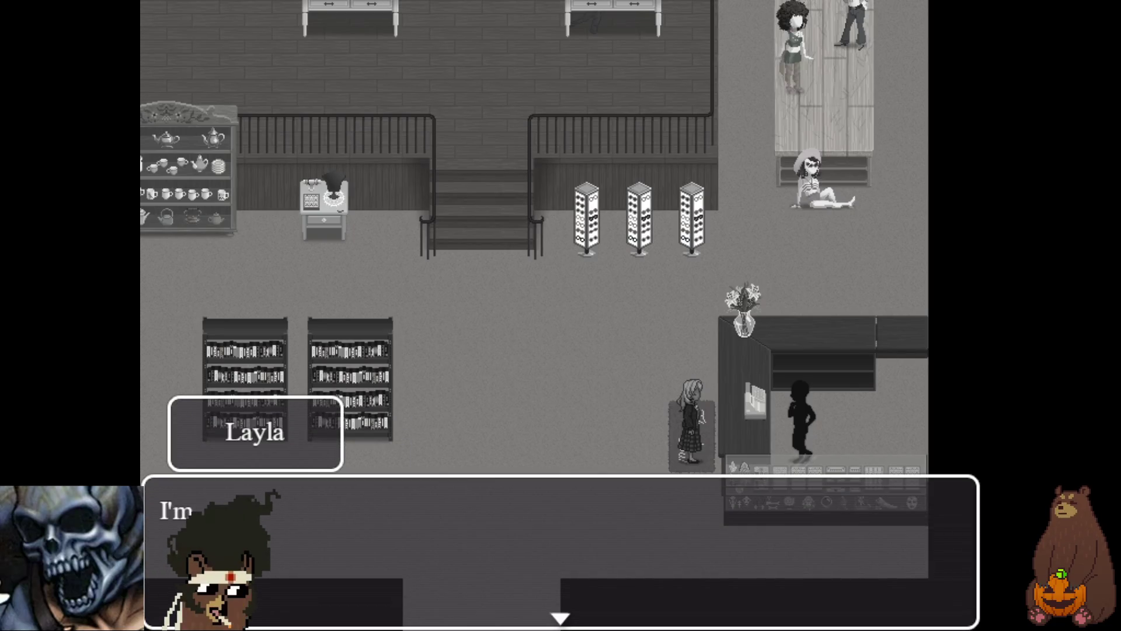
{"action": "key", "text": "Return"}
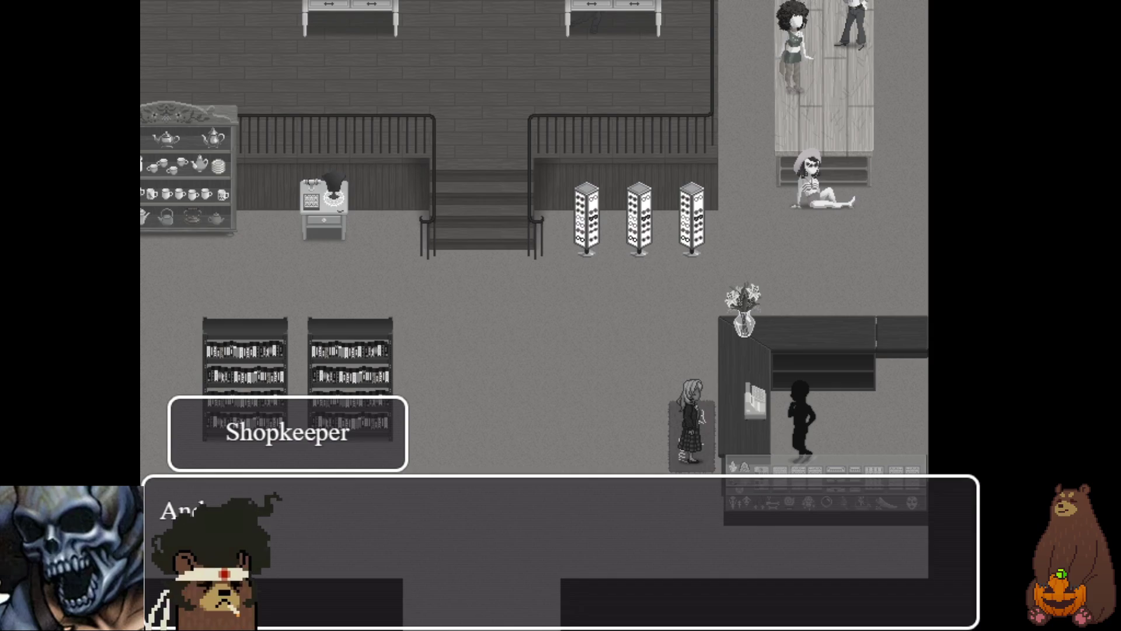
{"action": "key", "text": "Return"}
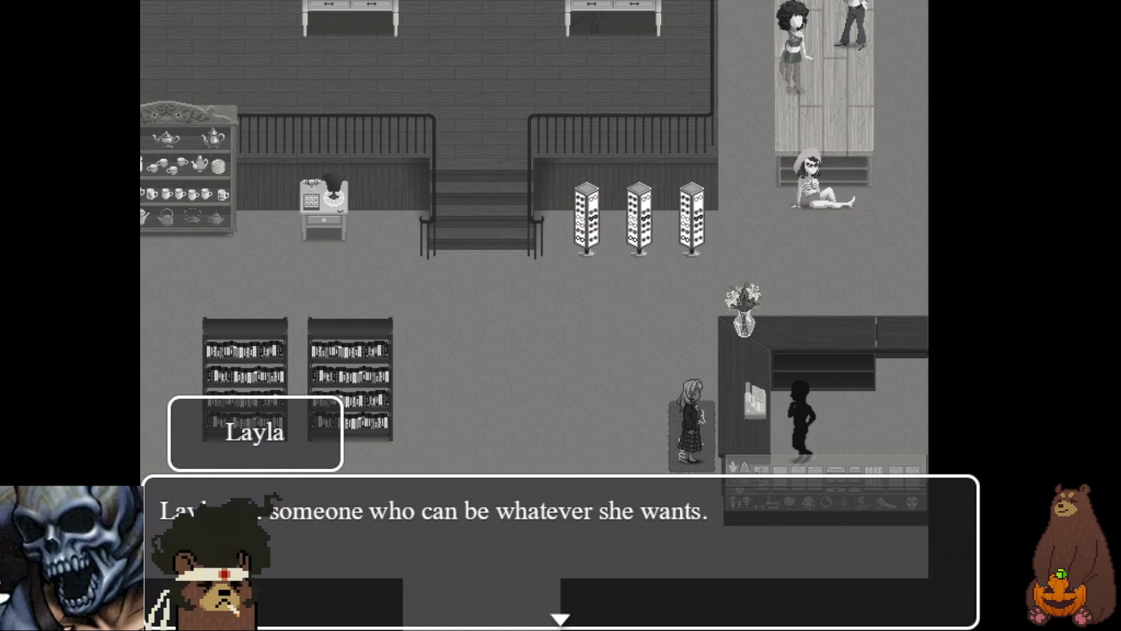
{"action": "key", "text": "Return"}
{"action": "key", "text": "Return"}
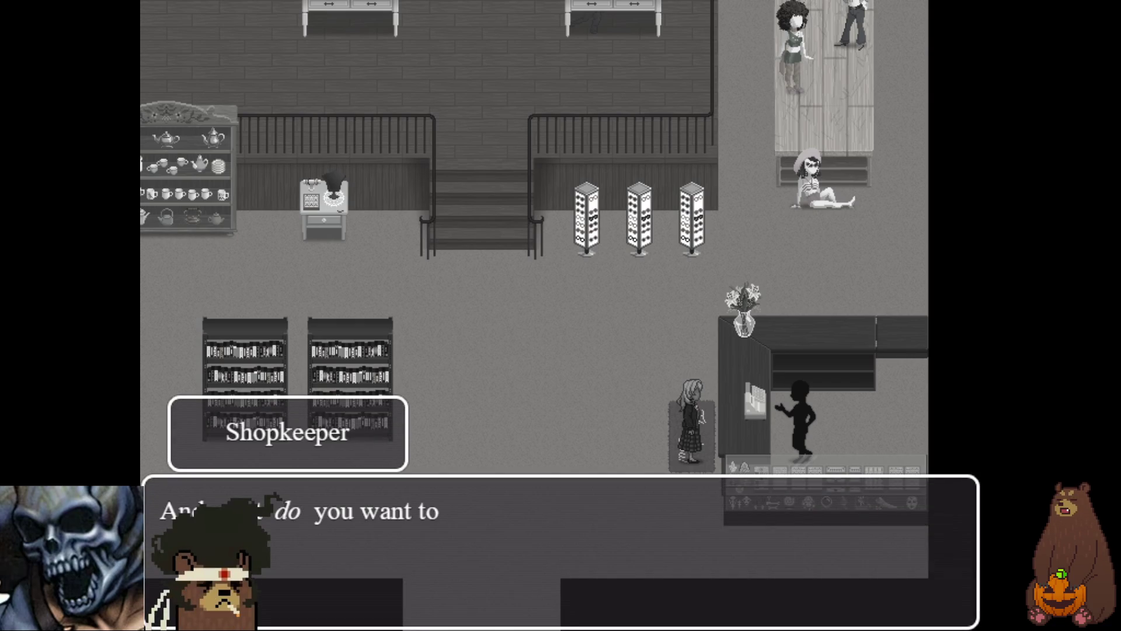
{"action": "key", "text": "Return"}
{"action": "key", "text": "Return"}
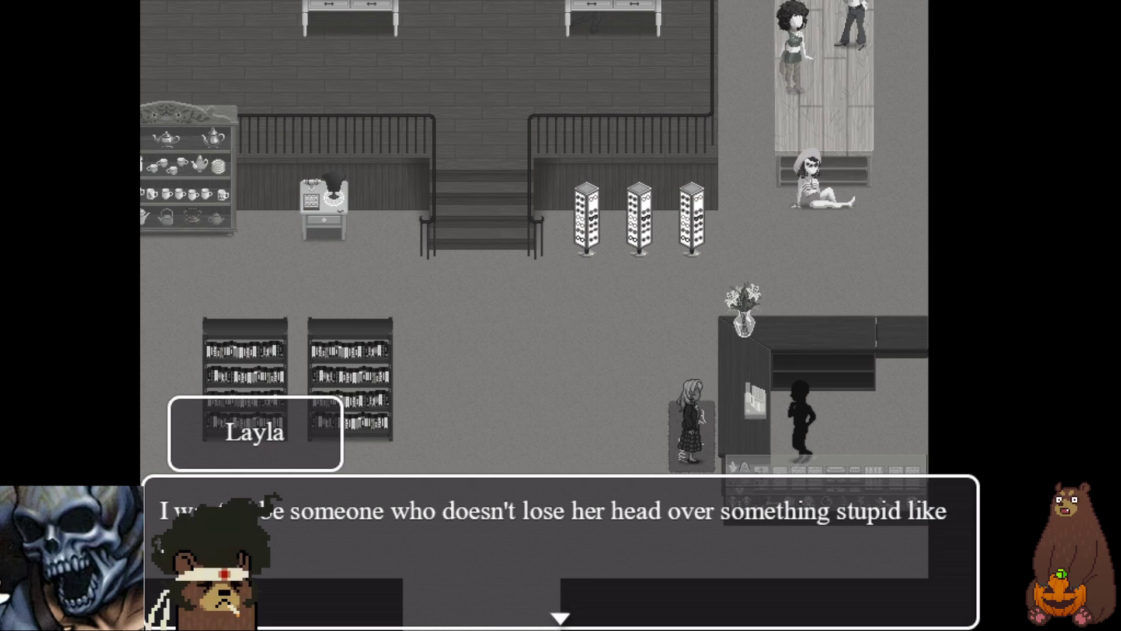
{"action": "key", "text": "F4"}
{"action": "left_click", "coordinate": [824, 85]}
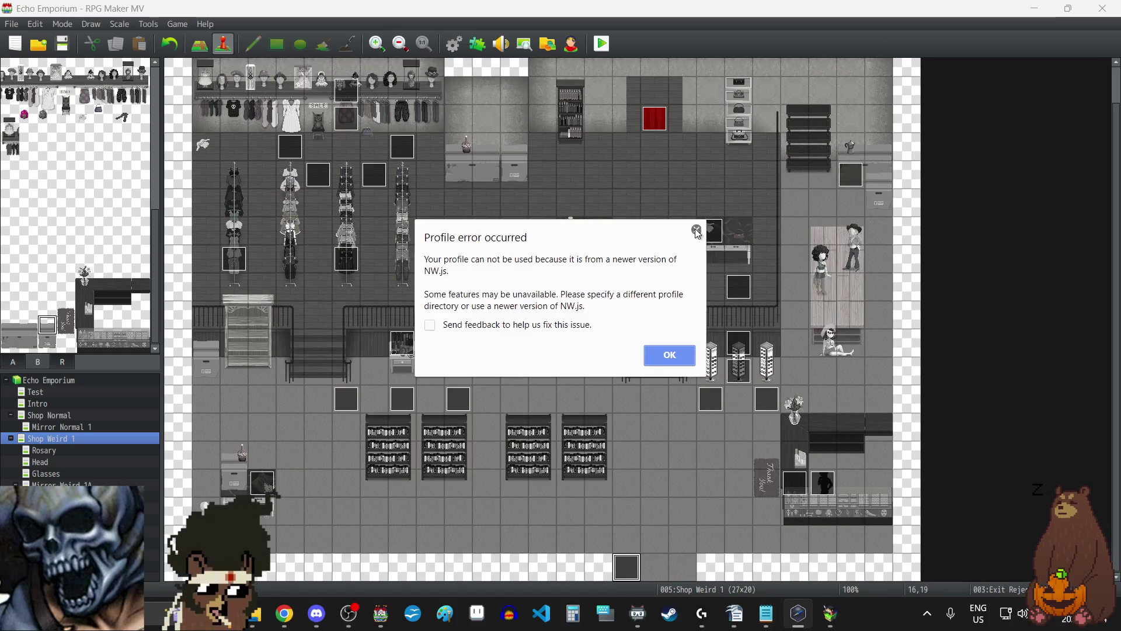
- Dismiss the profile error and open the Shop Counter event's letter sound Play SE command
{"action": "left_click", "coordinate": [697, 230]}
{"action": "double_click", "coordinate": [797, 482]}
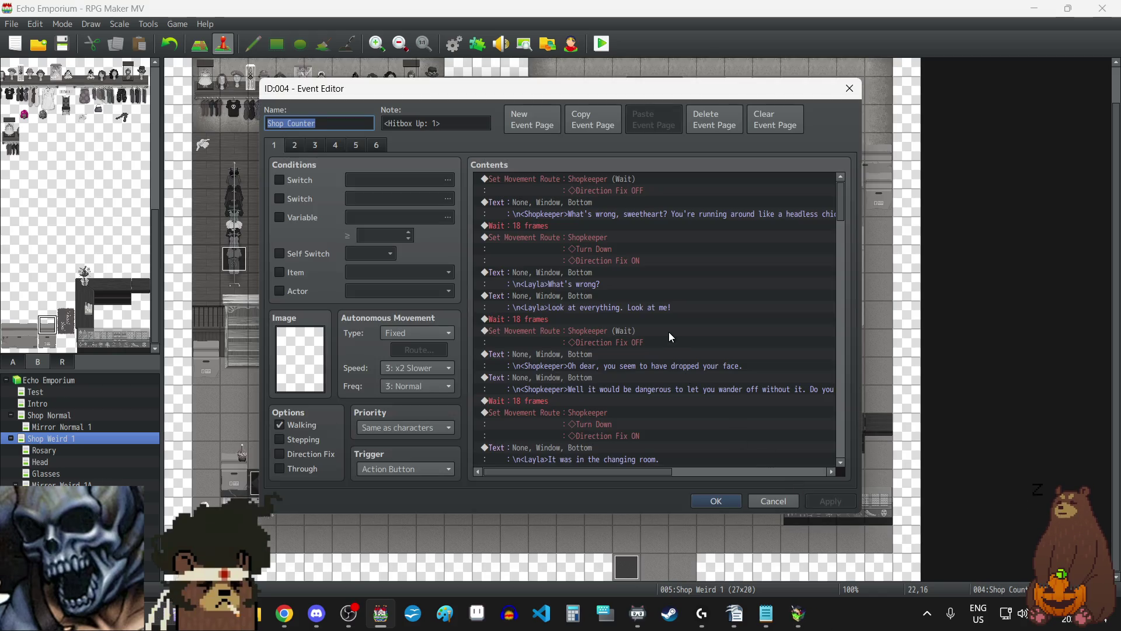
{"action": "scroll", "coordinate": [668, 331], "scroll_direction": "down", "scroll_amount": 15}
{"action": "scroll", "coordinate": [668, 330], "scroll_direction": "down", "scroll_amount": 1}
{"action": "left_click", "coordinate": [607, 285]}
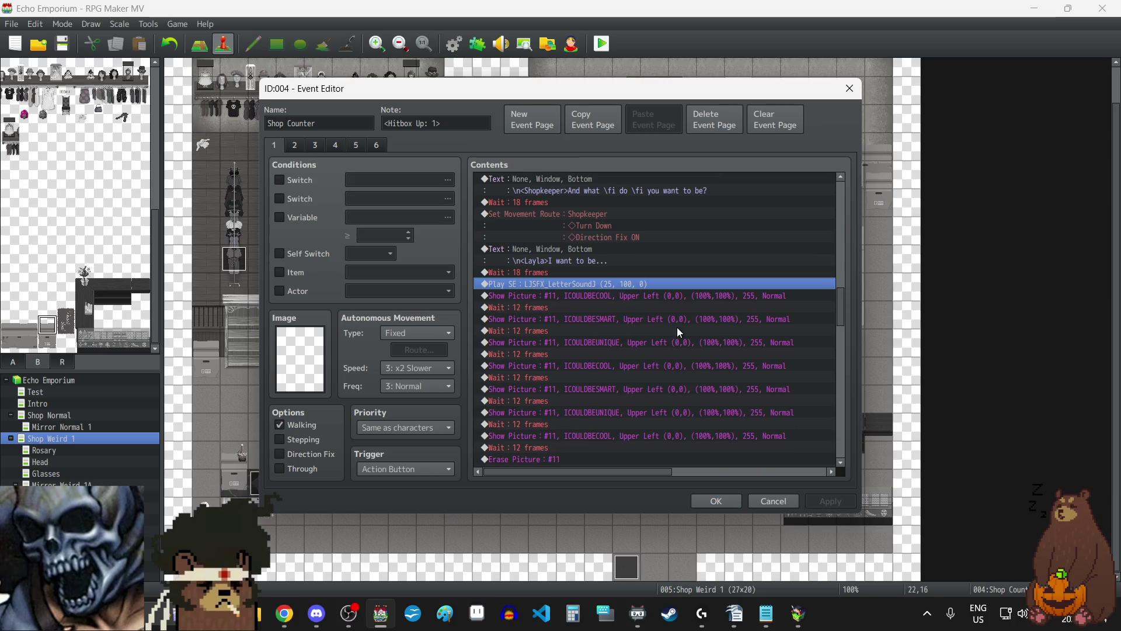
{"action": "key", "text": "Return"}
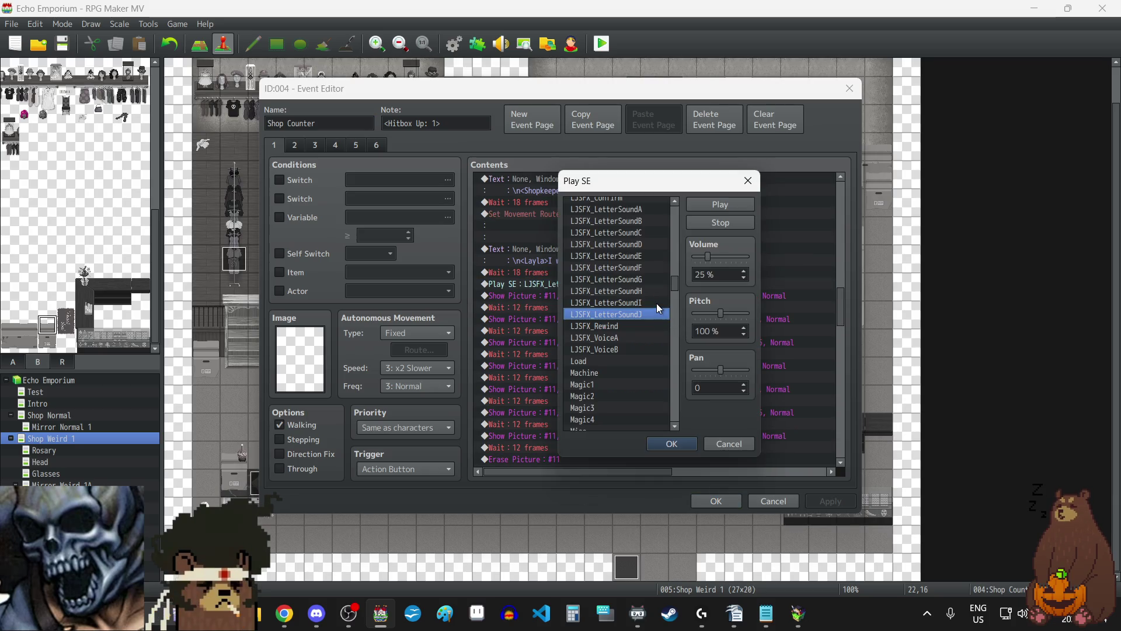
- Close the leftover playtest and audition LJSFX_LetterSoundD, C and B without changing the sound
{"action": "left_click", "coordinate": [800, 626]}
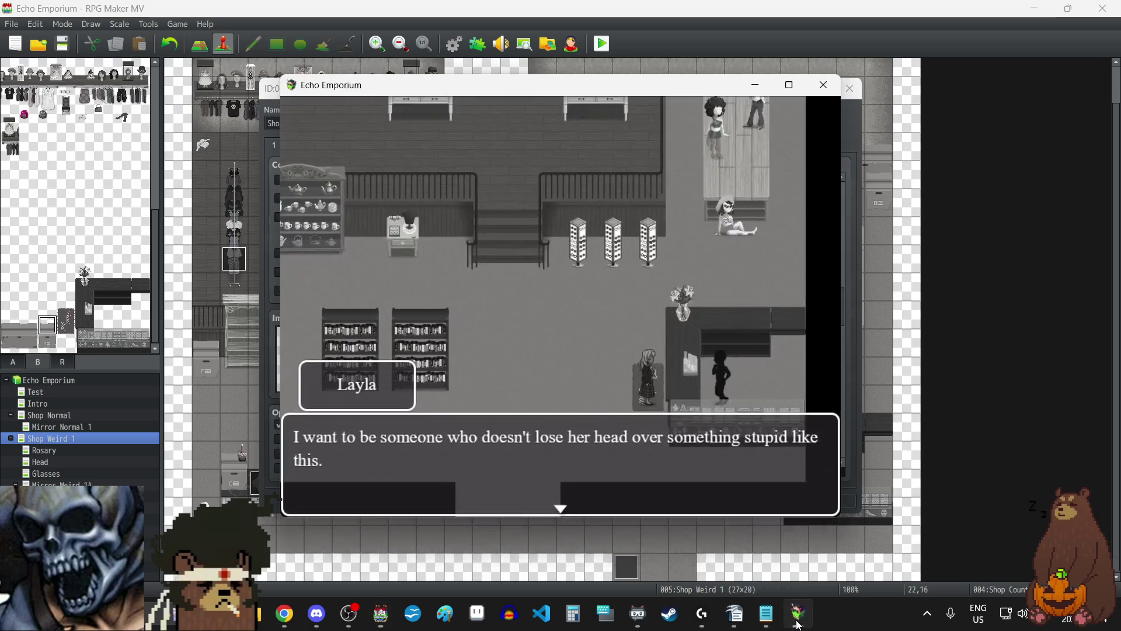
{"action": "left_click", "coordinate": [823, 82]}
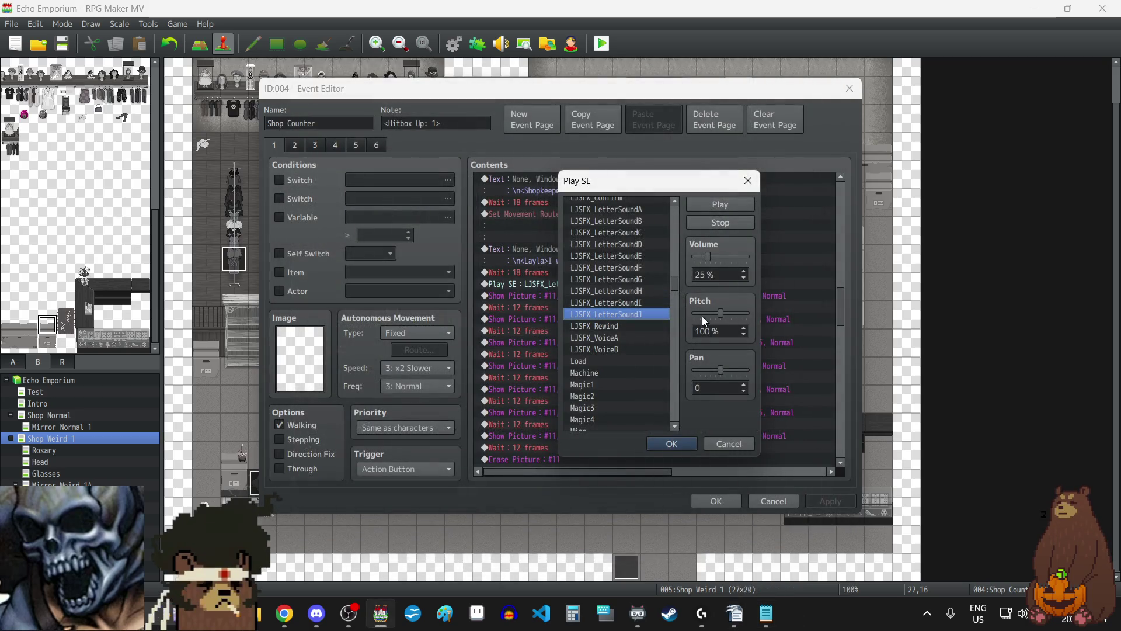
{"action": "left_click", "coordinate": [725, 206]}
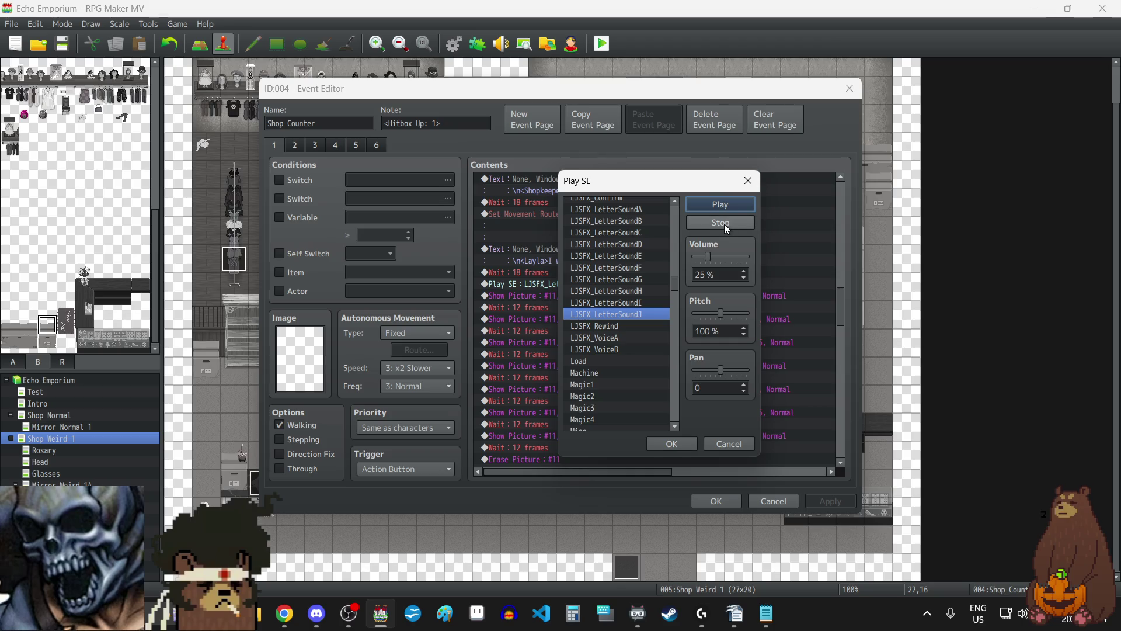
{"action": "left_click", "coordinate": [745, 329]}
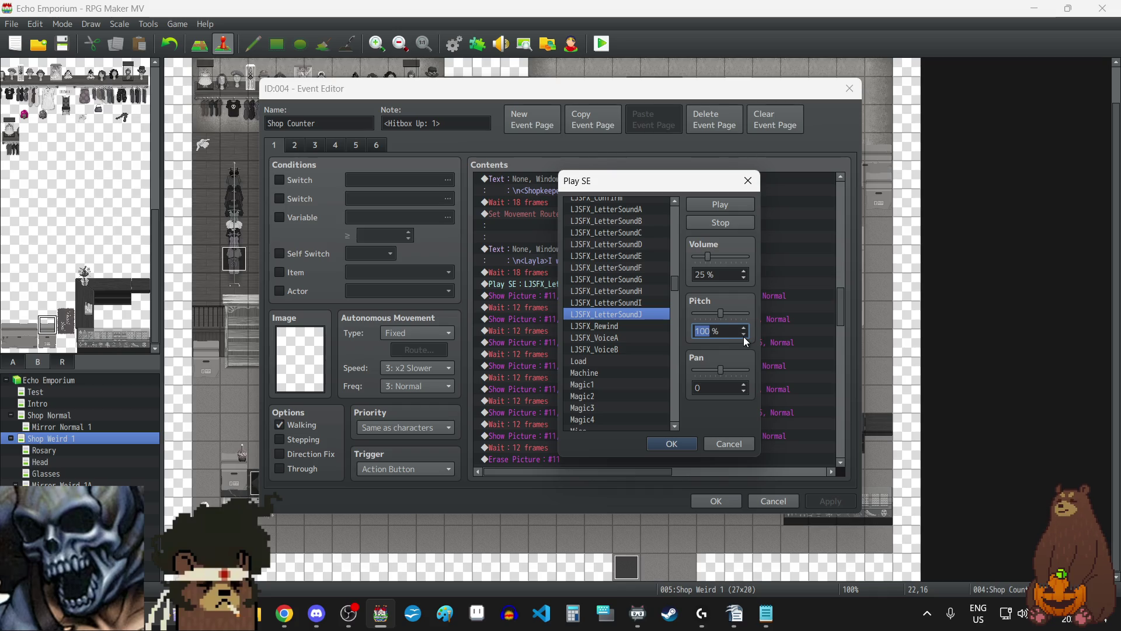
{"action": "left_click", "coordinate": [720, 227]}
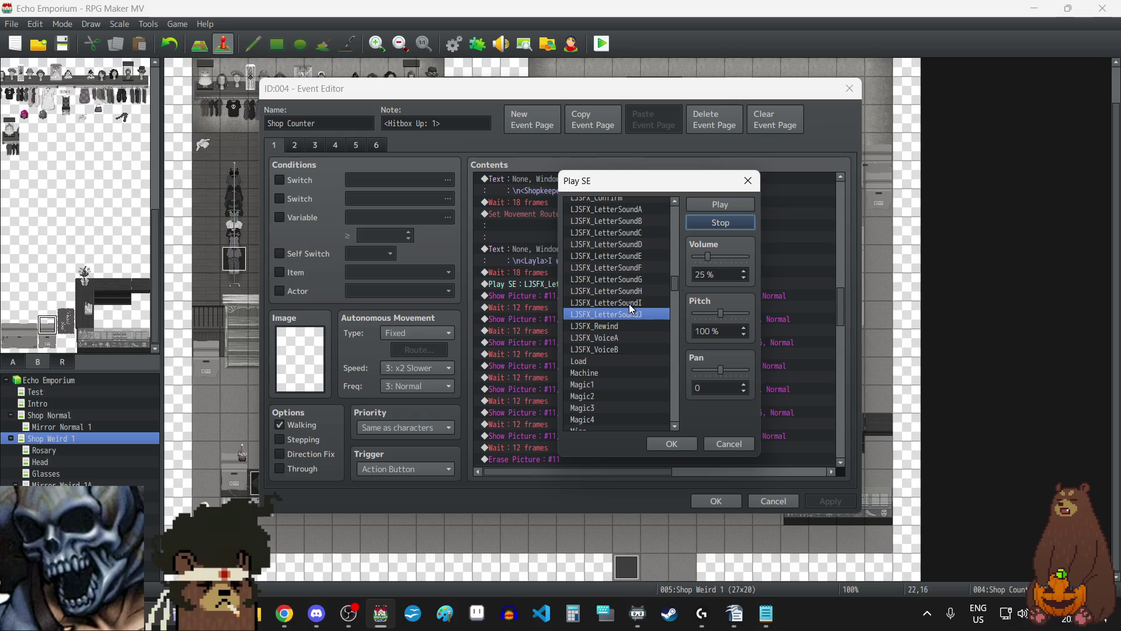
{"action": "left_click", "coordinate": [639, 247]}
{"action": "left_click", "coordinate": [723, 206]}
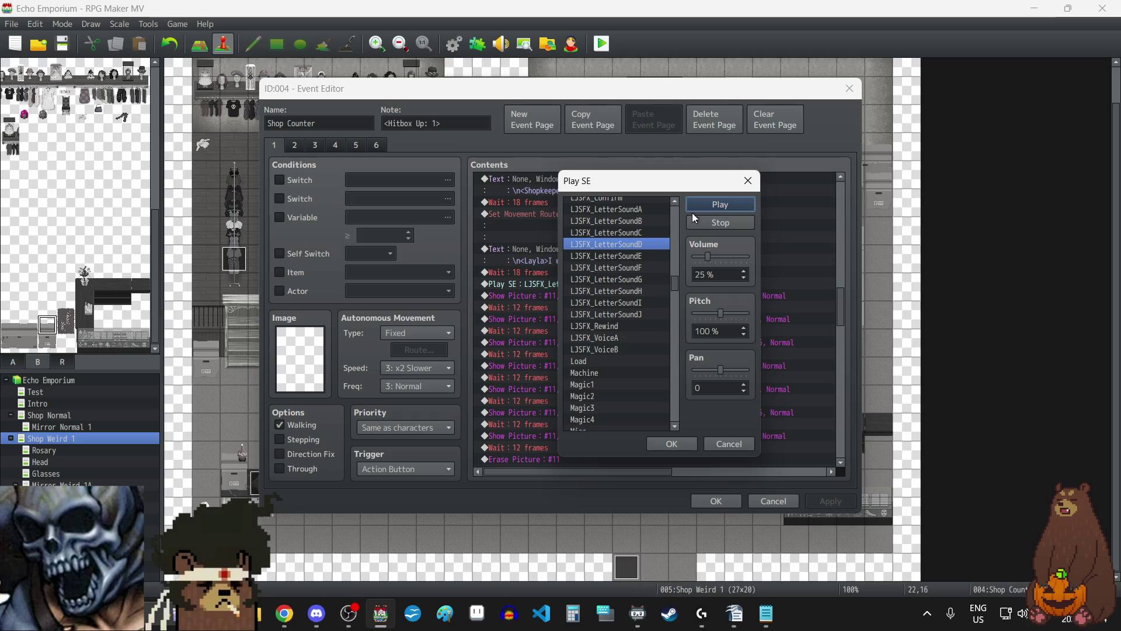
{"action": "left_click", "coordinate": [641, 233]}
{"action": "left_click", "coordinate": [721, 206]}
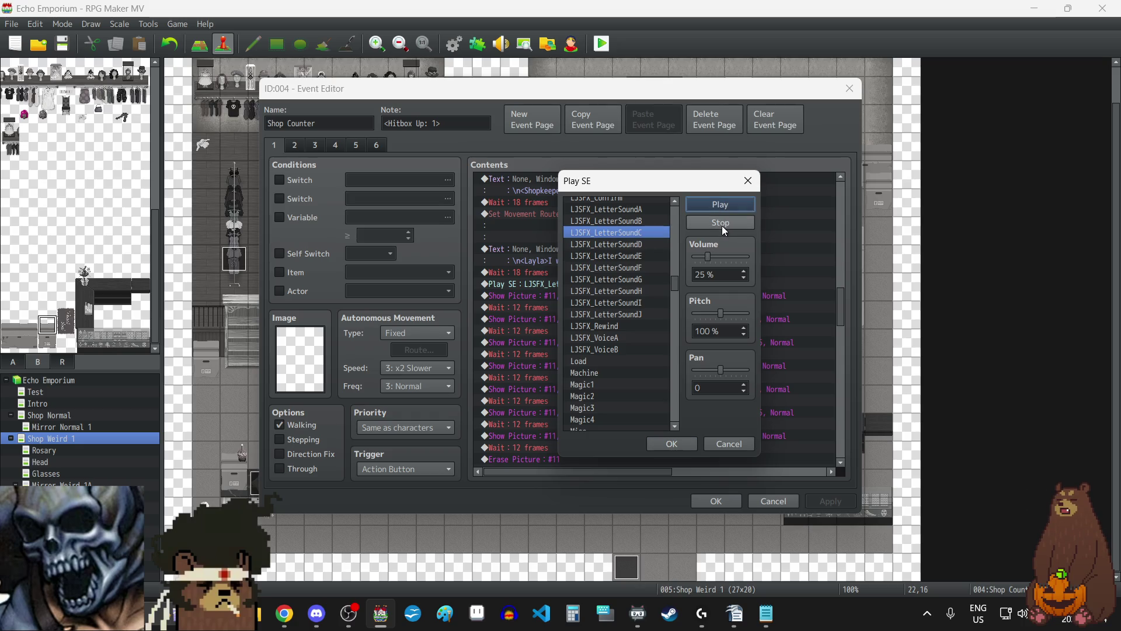
{"action": "left_click", "coordinate": [648, 220]}
{"action": "left_click", "coordinate": [731, 208]}
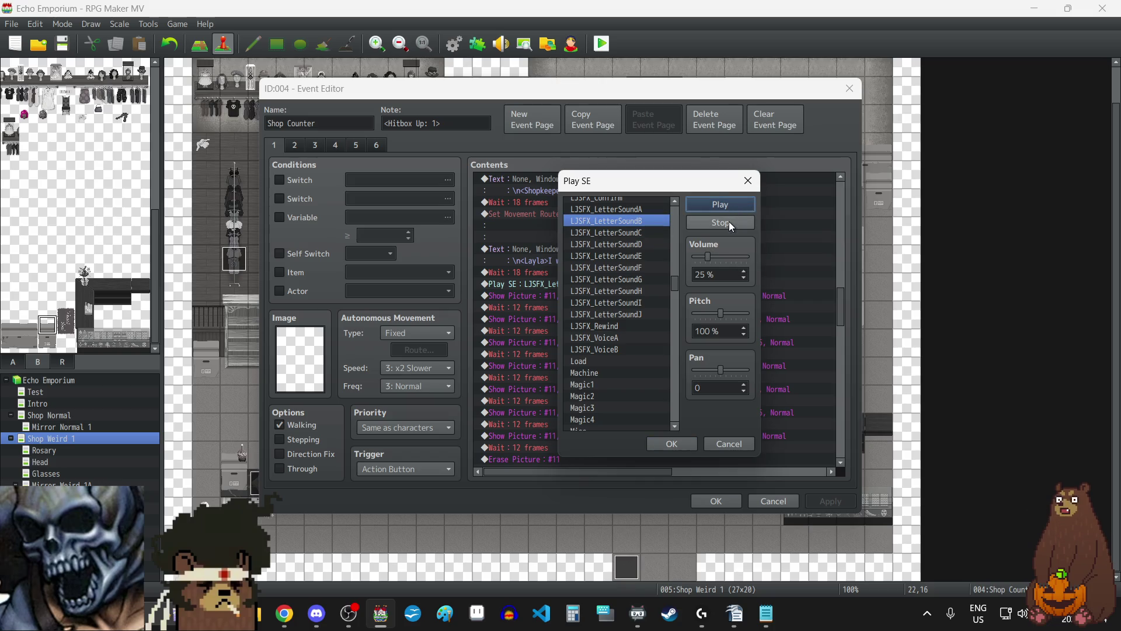
{"action": "left_click", "coordinate": [754, 183]}
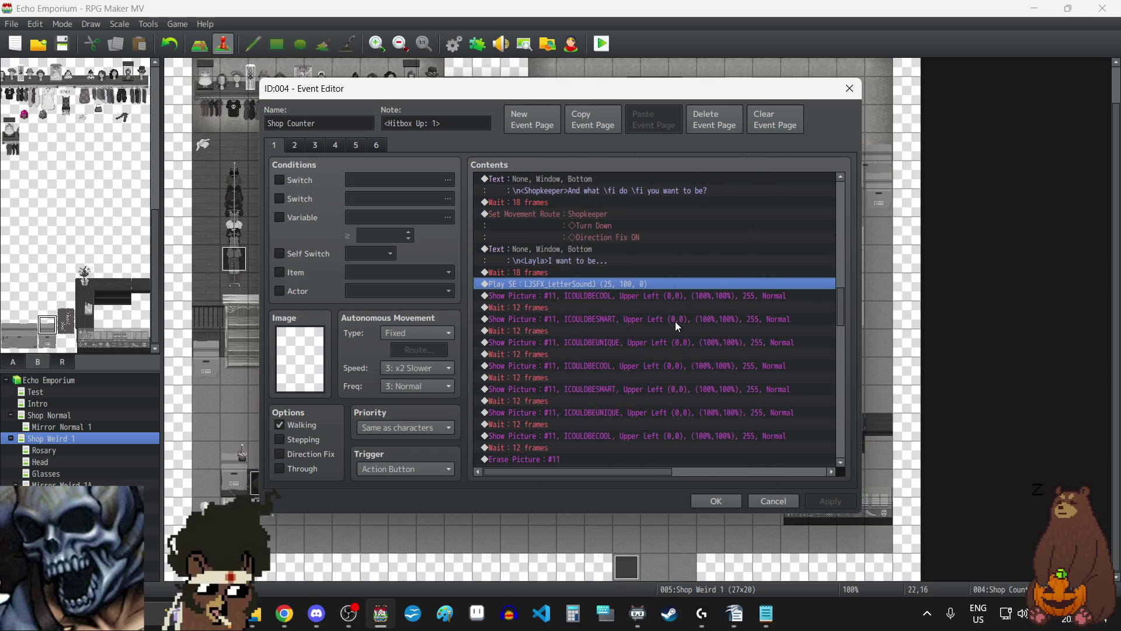
- Change the first three 12-frame waits after Show Picture to 18 frames
{"action": "left_click", "coordinate": [575, 309]}
{"action": "key", "text": "space"}
{"action": "type", "text": "18"}
{"action": "left_click", "coordinate": [632, 345]}
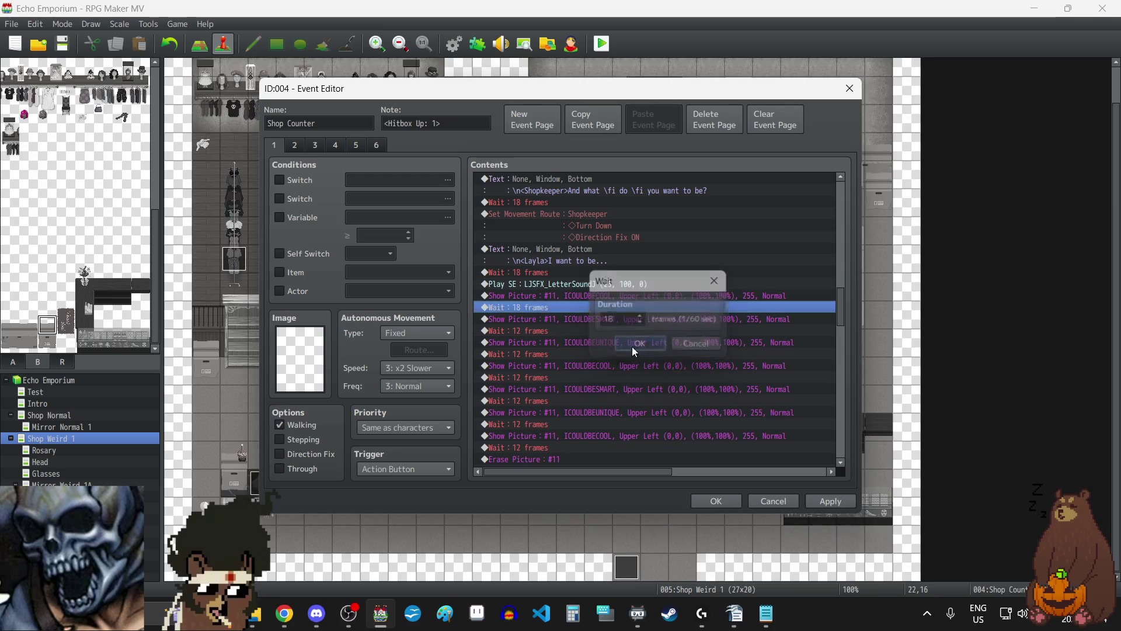
{"action": "double_click", "coordinate": [561, 331]}
{"action": "type", "text": "18"}
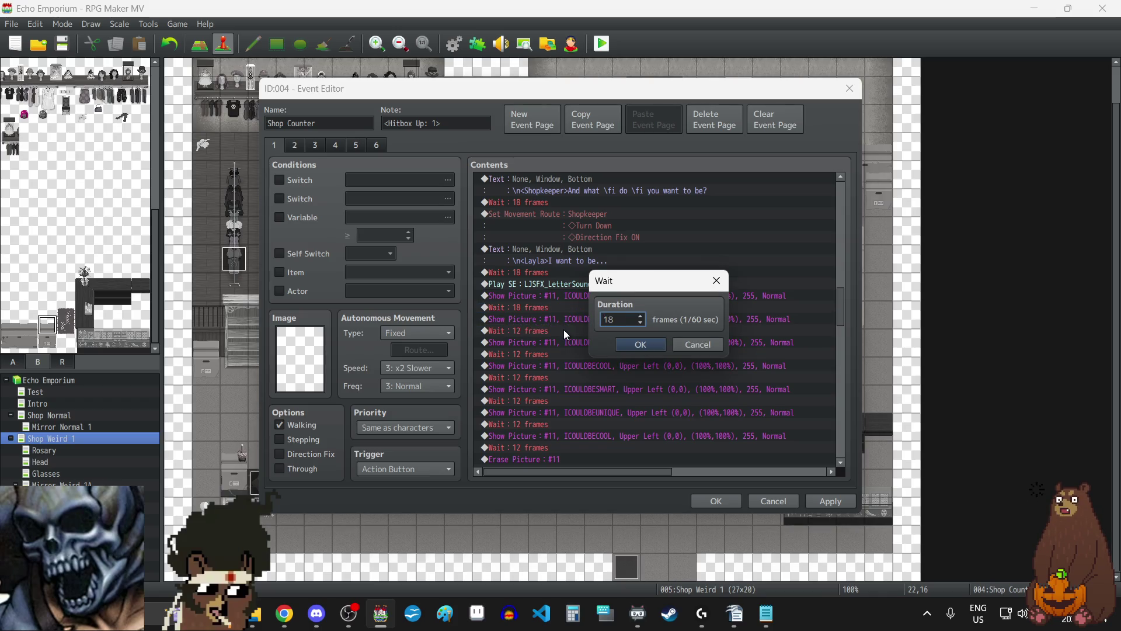
{"action": "left_click", "coordinate": [630, 344]}
{"action": "double_click", "coordinate": [541, 353]}
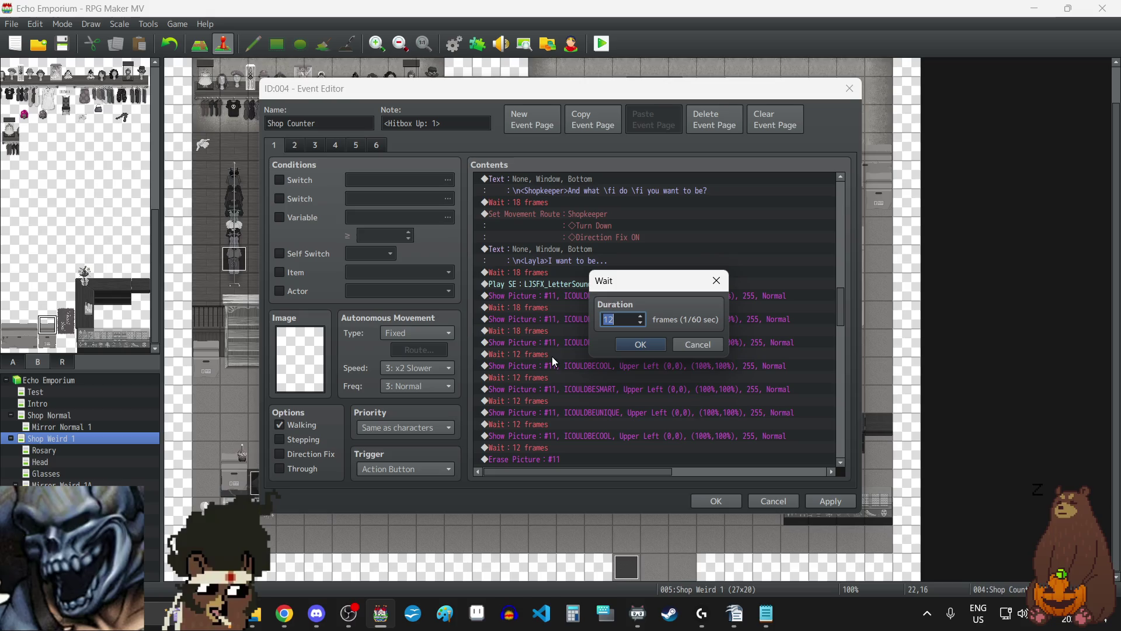
{"action": "type", "text": "18"}
{"action": "key", "text": "Return"}
- Change the next three 12-frame waits in the picture sequence to 18 frames
{"action": "double_click", "coordinate": [551, 380]}
{"action": "type", "text": "18"}
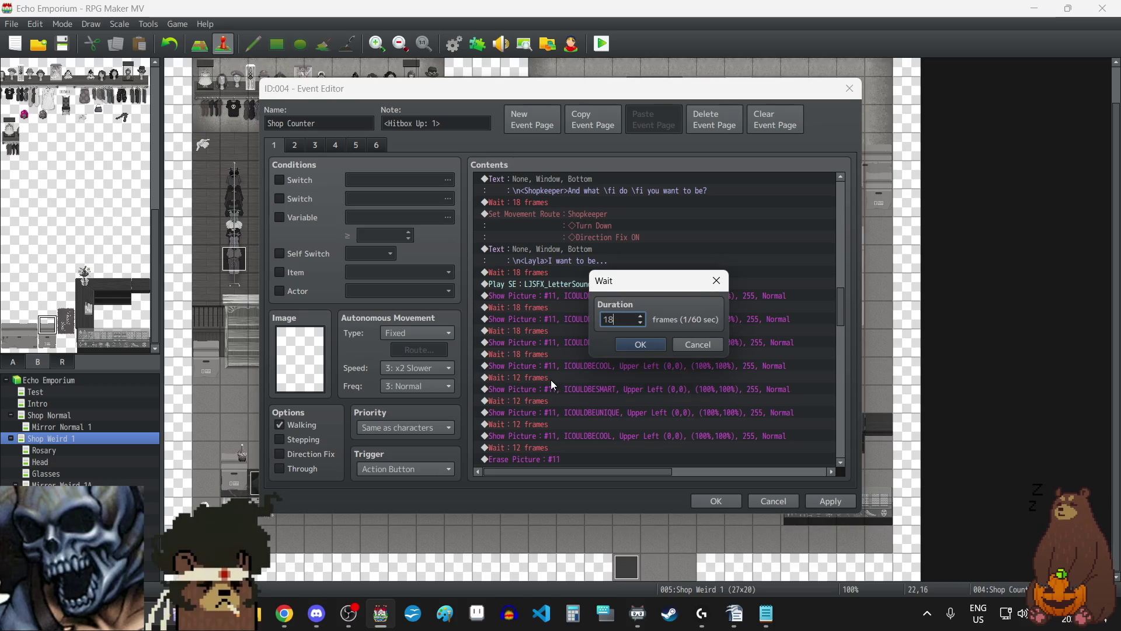
{"action": "left_click", "coordinate": [642, 346]}
{"action": "double_click", "coordinate": [559, 399]}
{"action": "type", "text": "18"}
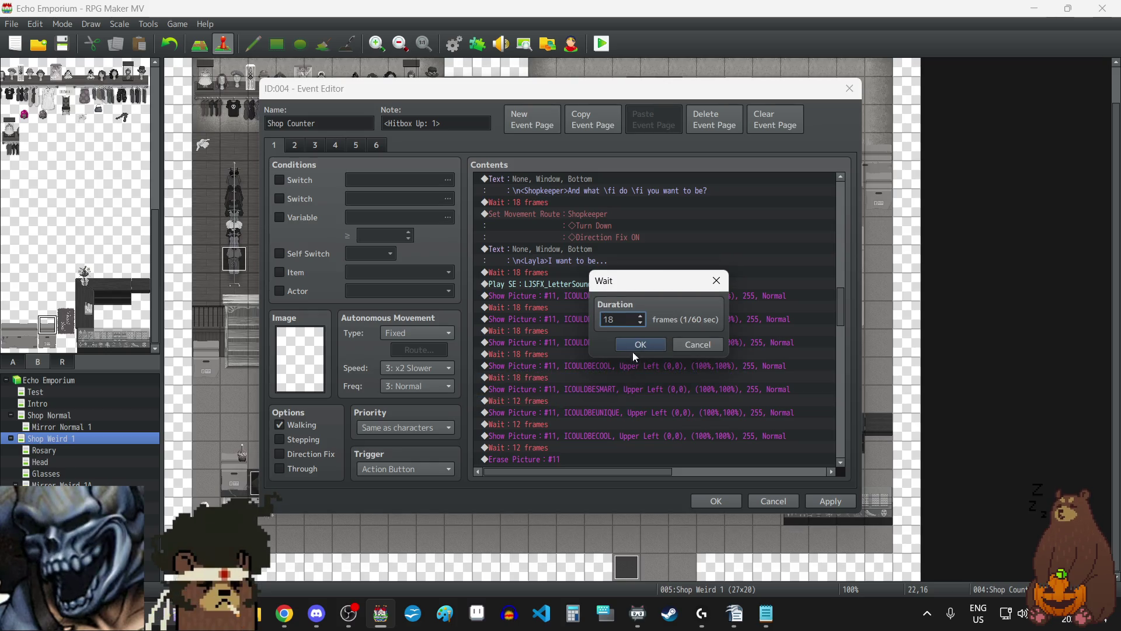
{"action": "left_click", "coordinate": [637, 345]}
{"action": "scroll", "coordinate": [575, 393], "scroll_direction": "down", "scroll_amount": 1}
{"action": "double_click", "coordinate": [546, 378]}
{"action": "double_click", "coordinate": [546, 378]}
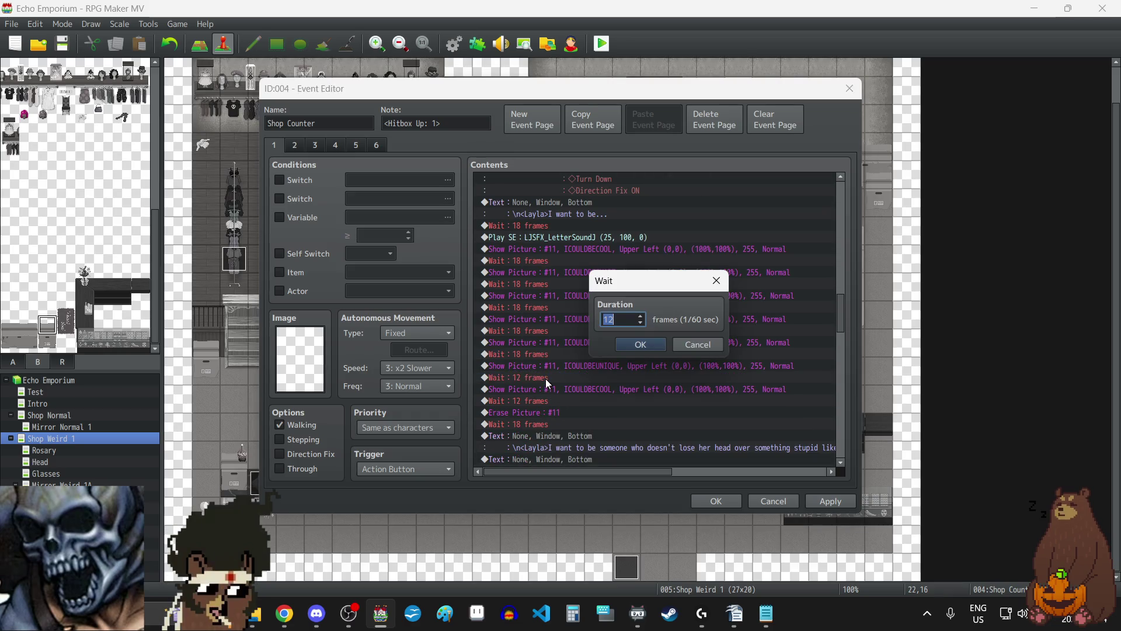
{"action": "type", "text": "18"}
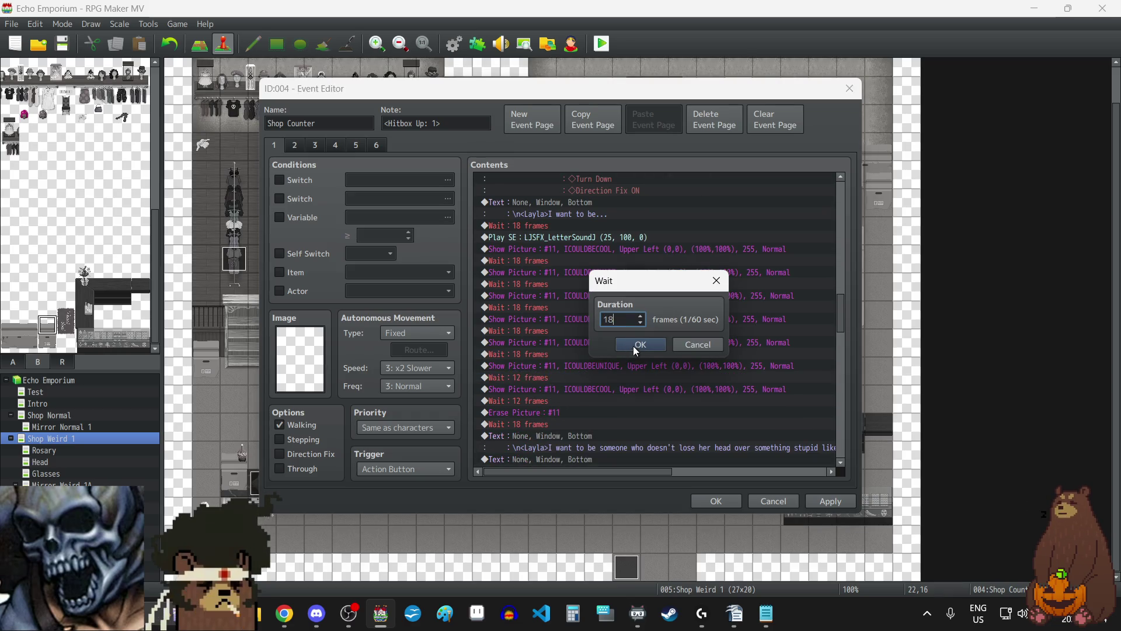
{"action": "left_click", "coordinate": [637, 345]}
- Set the last wait to 18 frames, then apply and close the Shop Counter event
{"action": "double_click", "coordinate": [540, 401]}
{"action": "type", "text": "18"}
{"action": "left_click", "coordinate": [640, 344]}
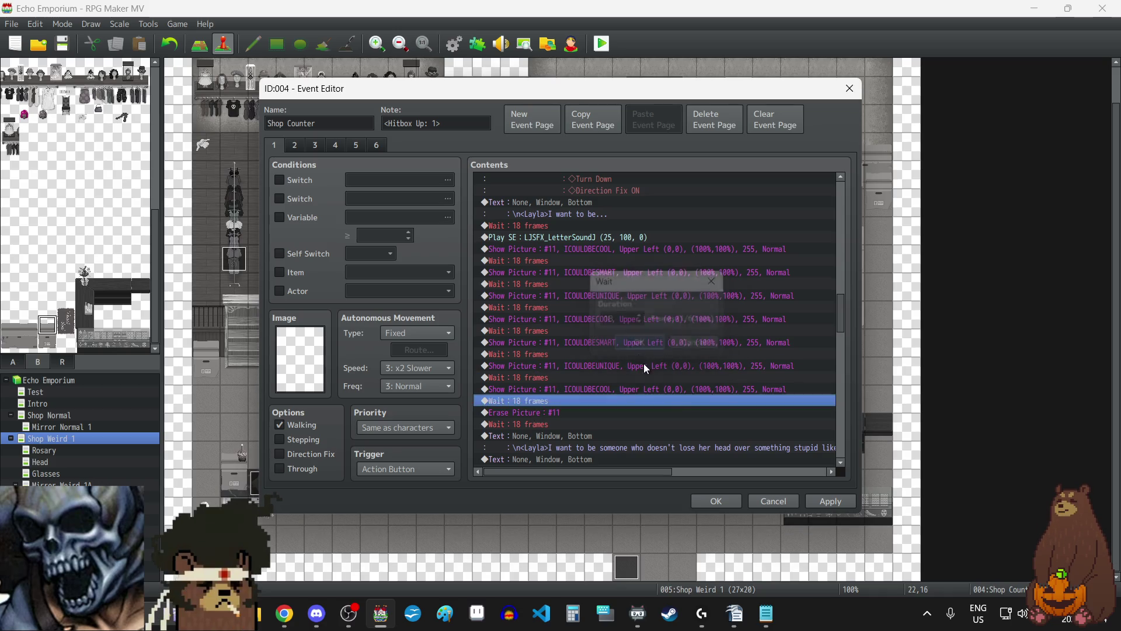
{"action": "left_click", "coordinate": [816, 502]}
{"action": "scroll", "coordinate": [694, 366], "scroll_direction": "down", "scroll_amount": 6}
{"action": "scroll", "coordinate": [694, 366], "scroll_direction": "down", "scroll_amount": 15}
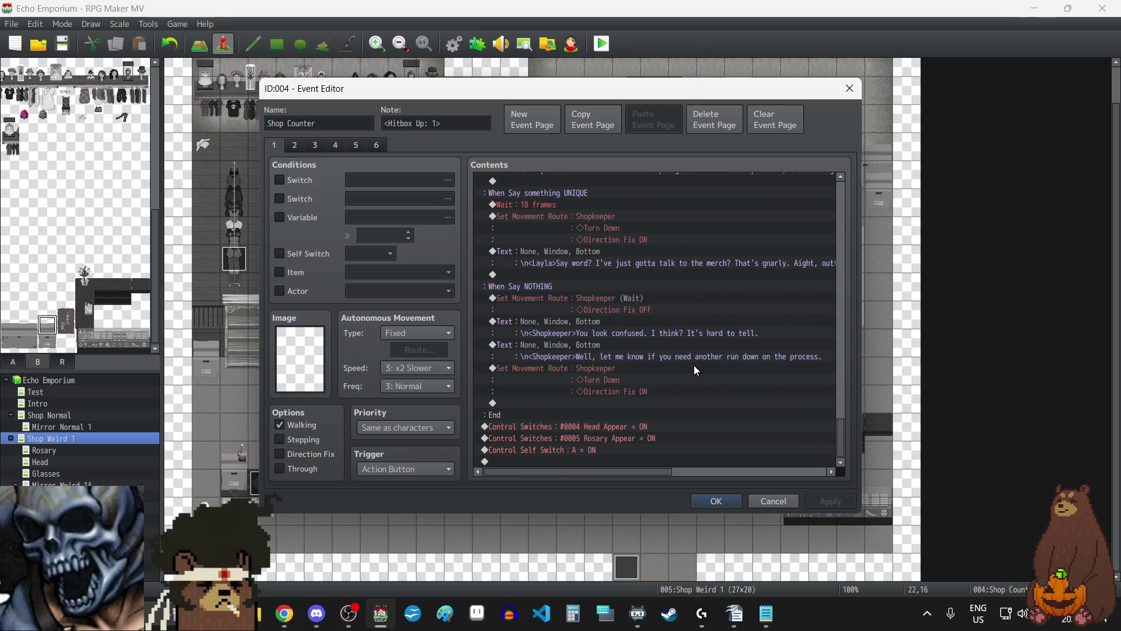
{"action": "left_click", "coordinate": [716, 500]}
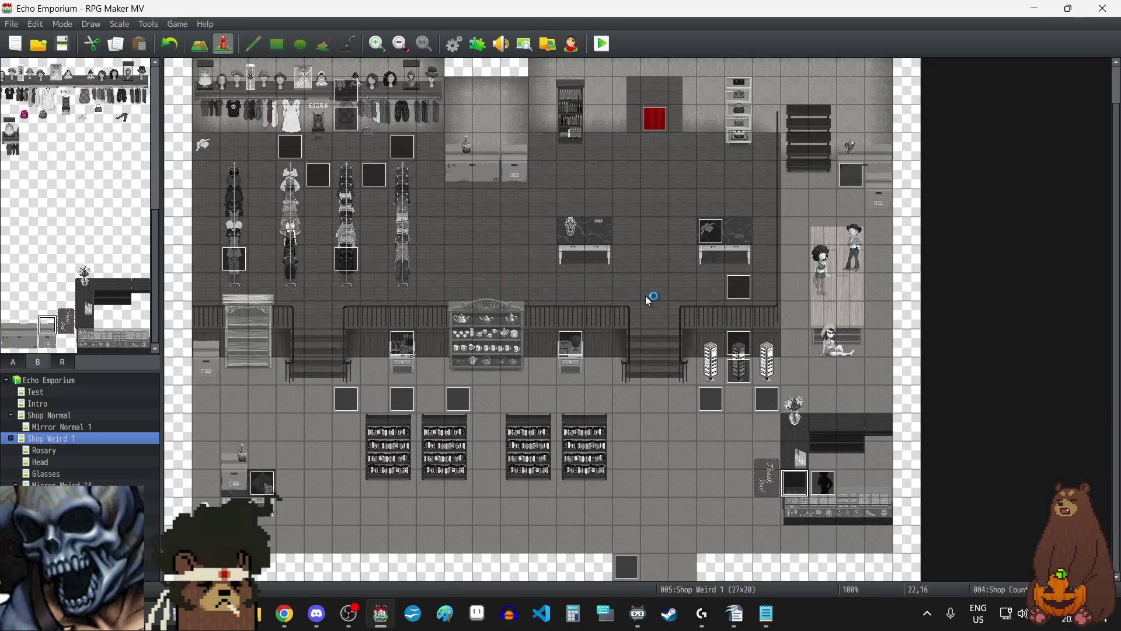
- Start a playtest from save File 2 and walk Layla to the shop counter
{"action": "key", "text": "F4"}
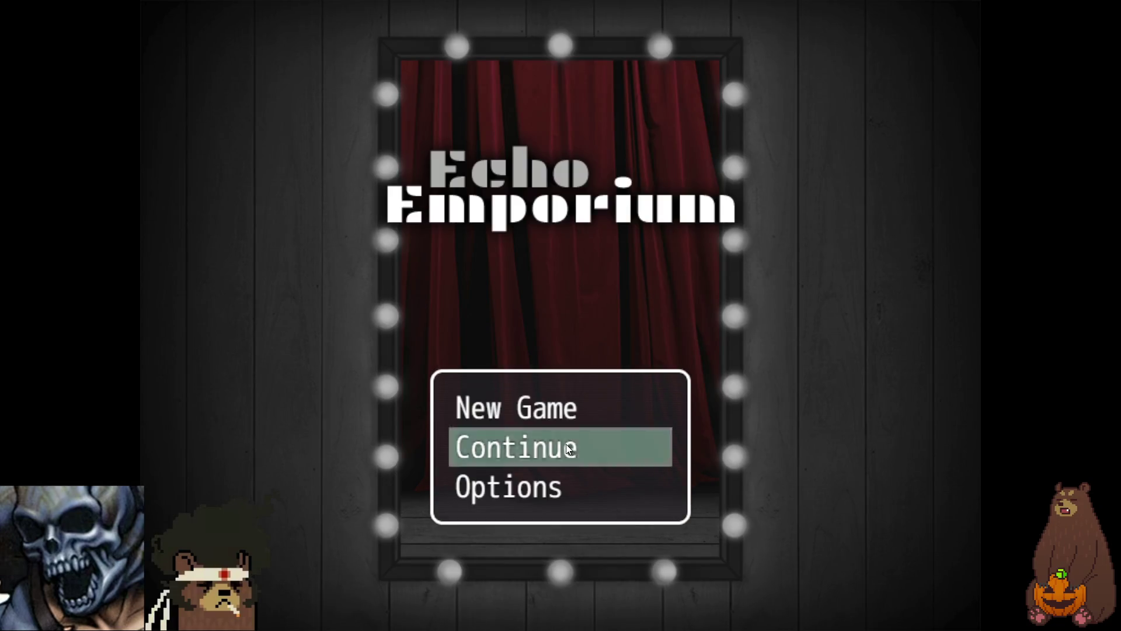
{"action": "left_click", "coordinate": [566, 448]}
{"action": "left_click", "coordinate": [476, 244]}
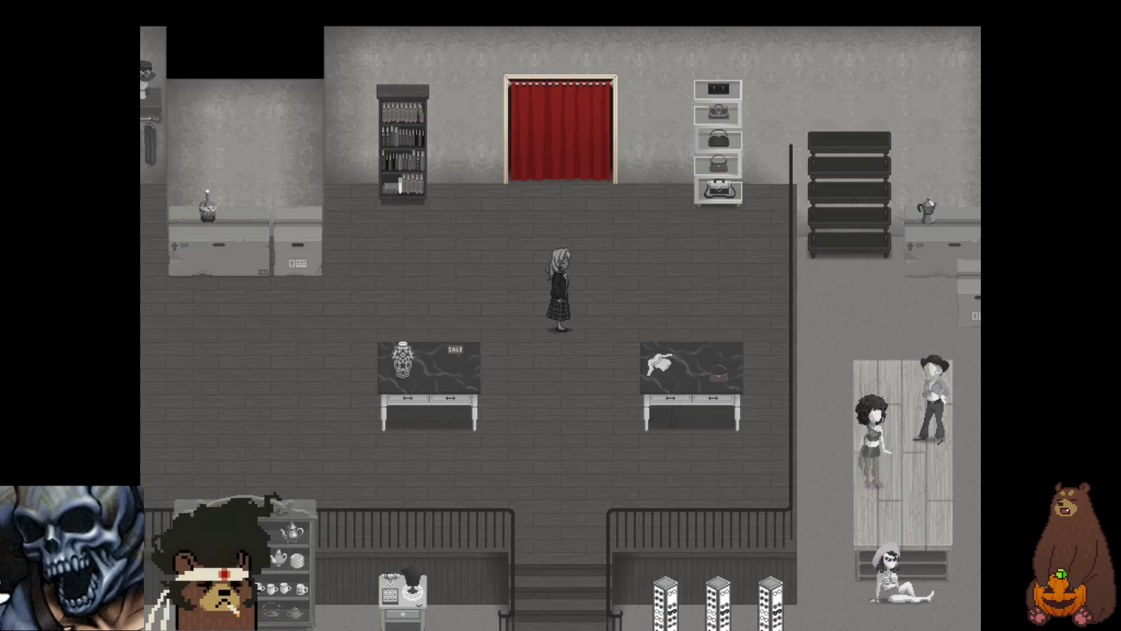
{"action": "key", "text": "Down"}
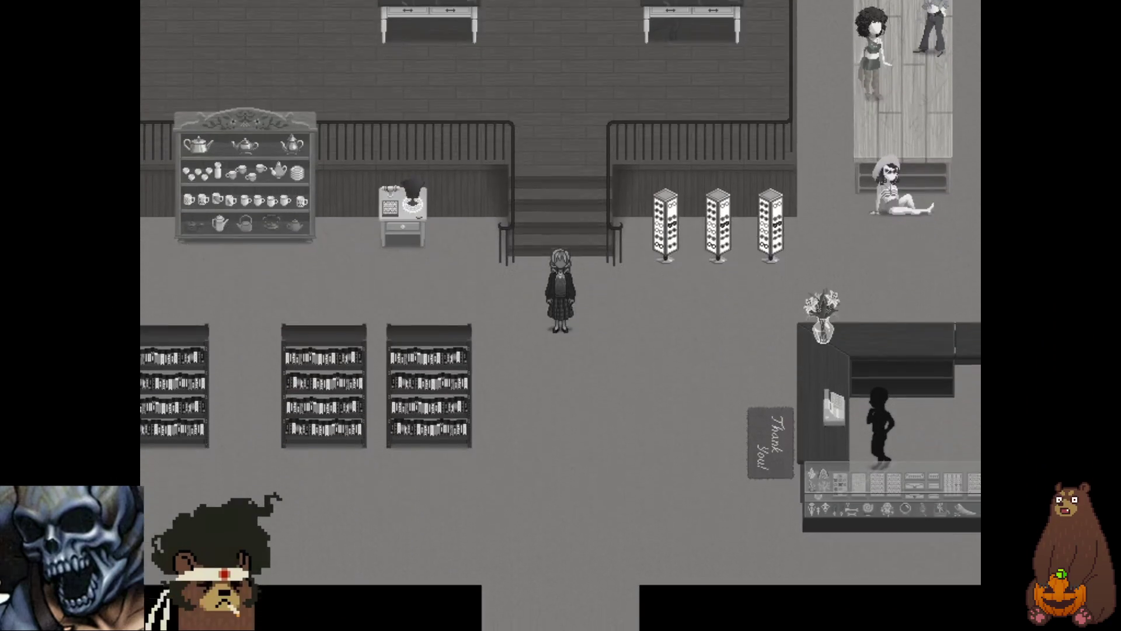
{"action": "key", "text": "Right"}
{"action": "key", "text": "Right"}
{"action": "key", "text": "Down"}
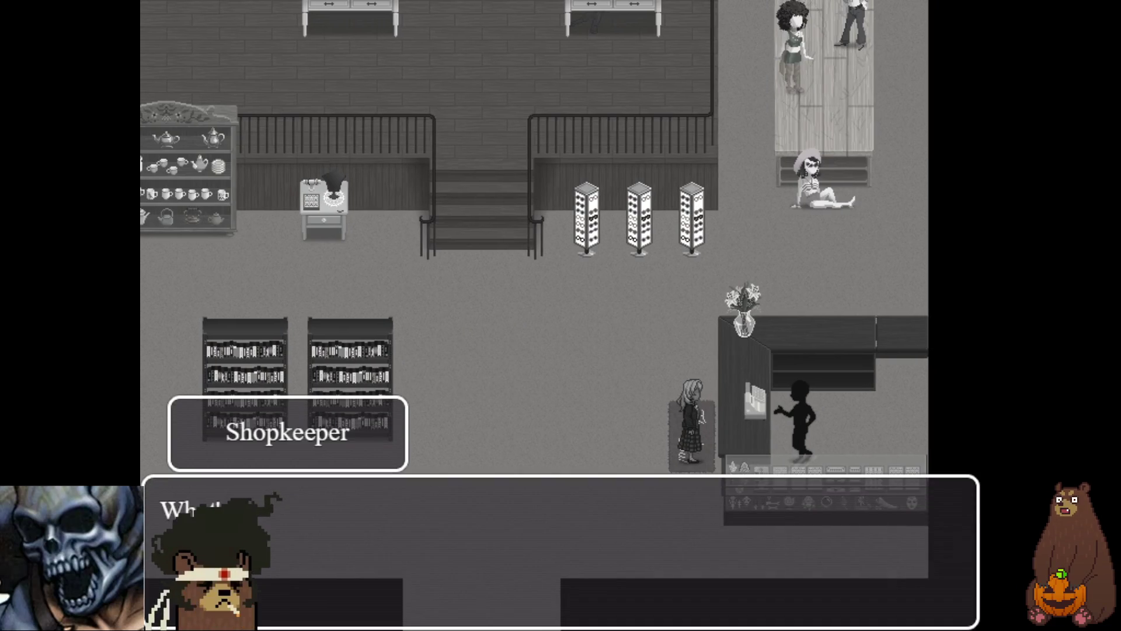
- Advance the Layla and shopkeeper conversation up to the shopkeeper's question
{"action": "key", "text": "Return"}
{"action": "key", "text": "Return"}
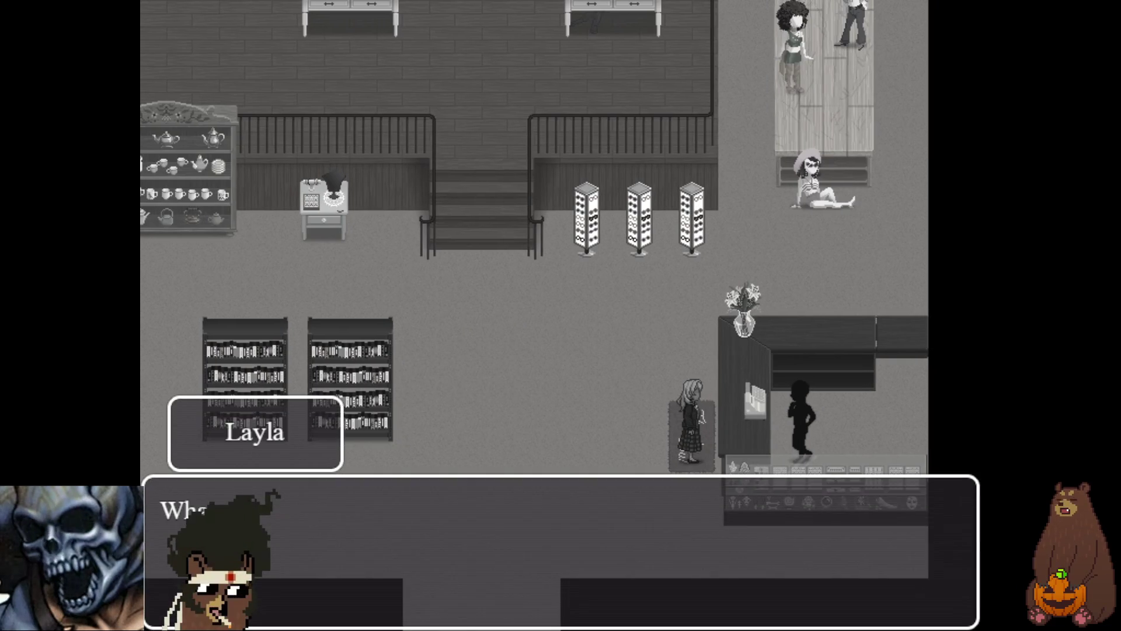
{"action": "key", "text": "Return"}
{"action": "key", "text": "Return"}
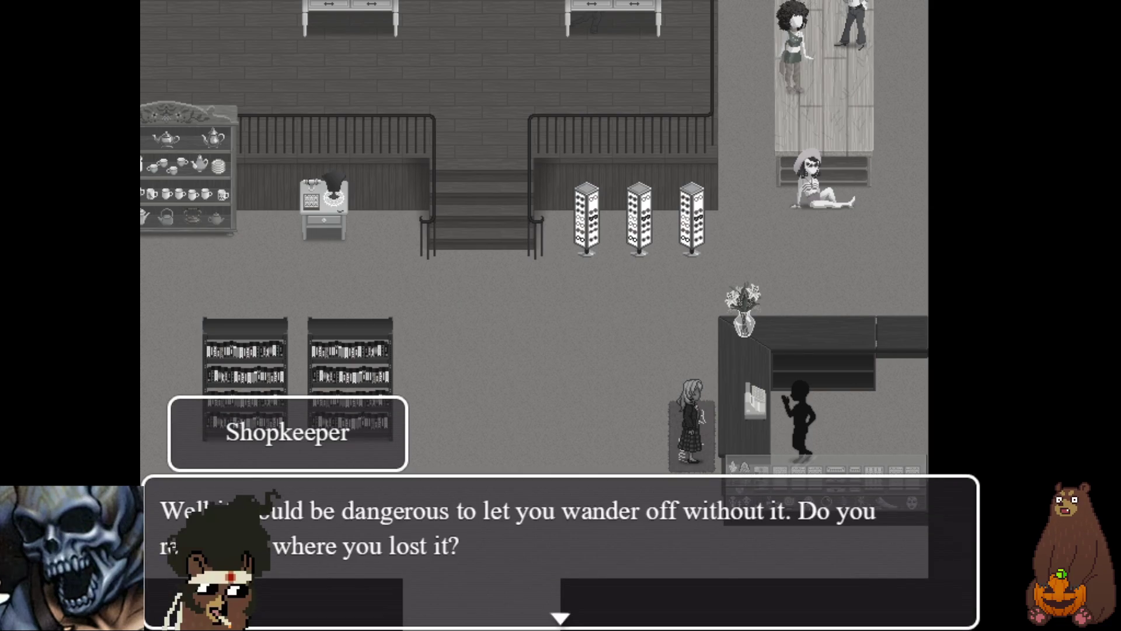
{"action": "key", "text": "Return"}
{"action": "key", "text": "Return"}
{"action": "key", "text": "Return"}
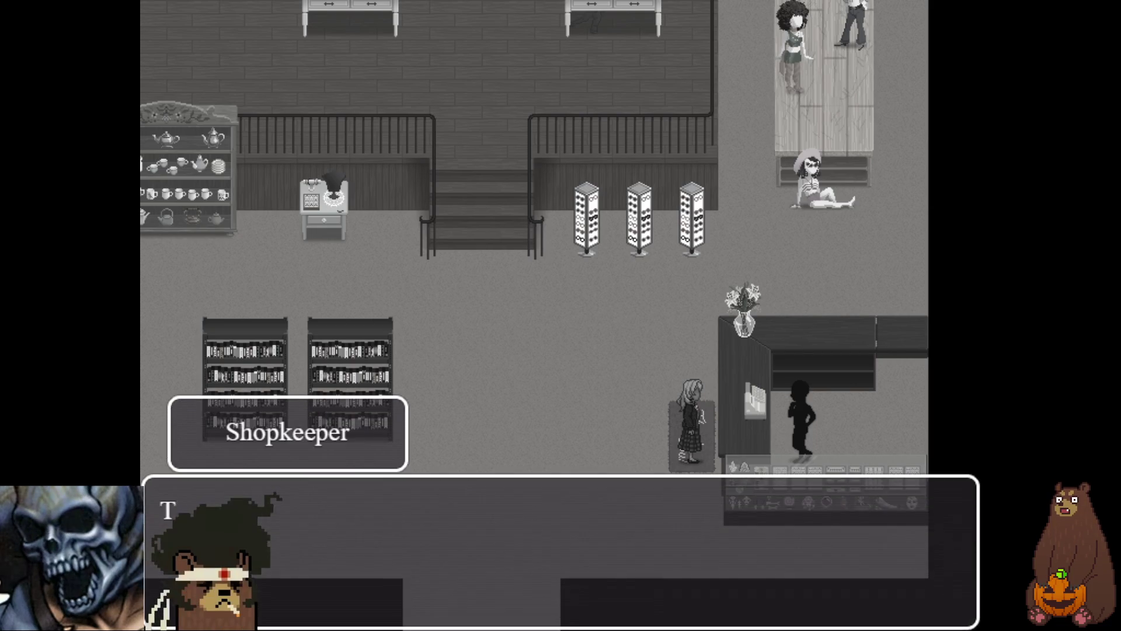
{"action": "key", "text": "Return"}
{"action": "key", "text": "Return"}
{"action": "key", "text": "Return"}
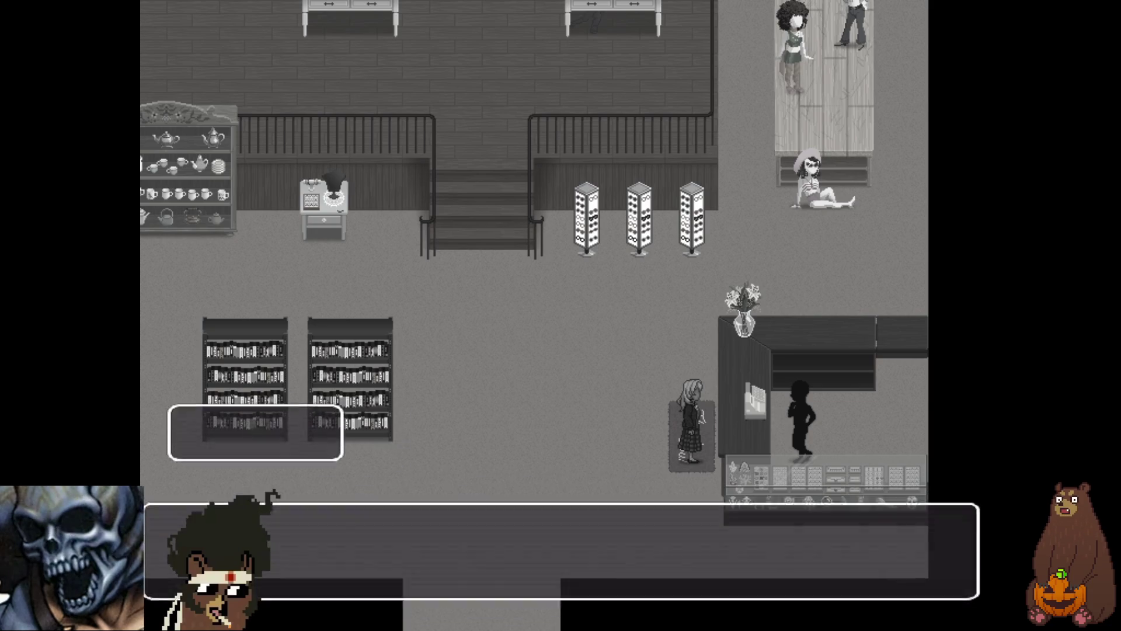
{"action": "key", "text": "Return"}
{"action": "key", "text": "Return"}
{"action": "key", "text": "Return"}
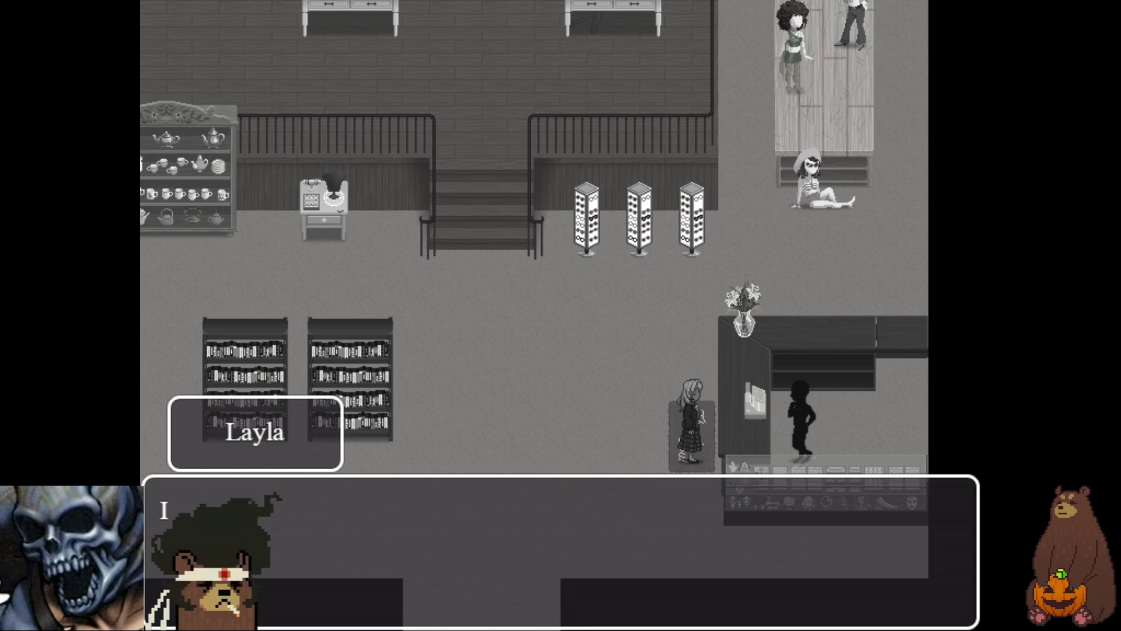
{"action": "key", "text": "Return"}
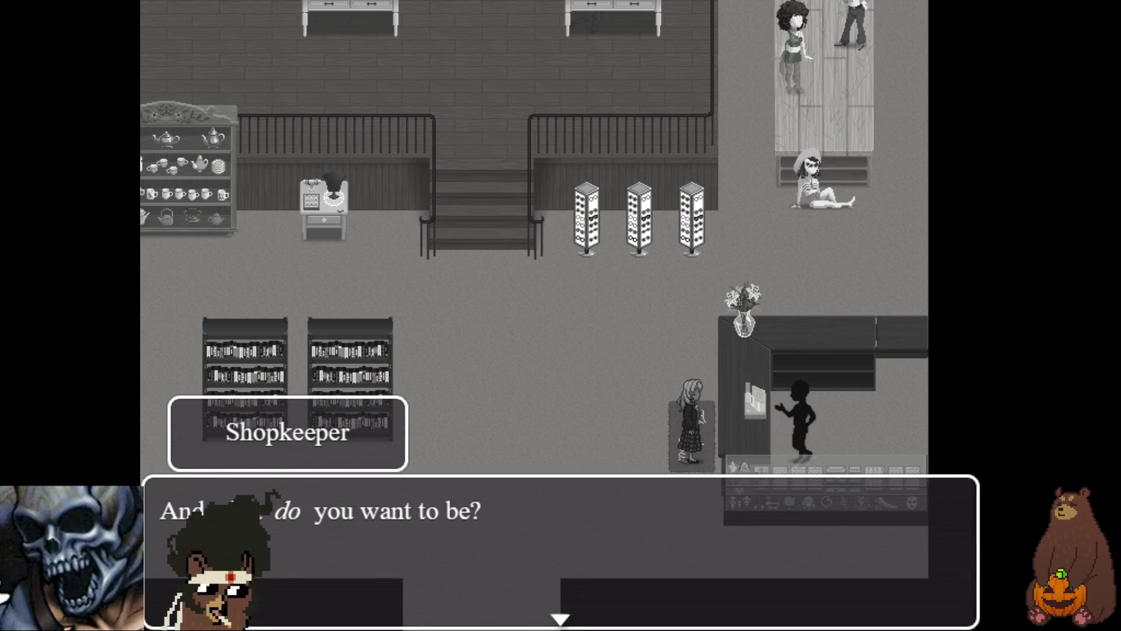
{"action": "key", "text": "Return"}
{"action": "key", "text": "Return"}
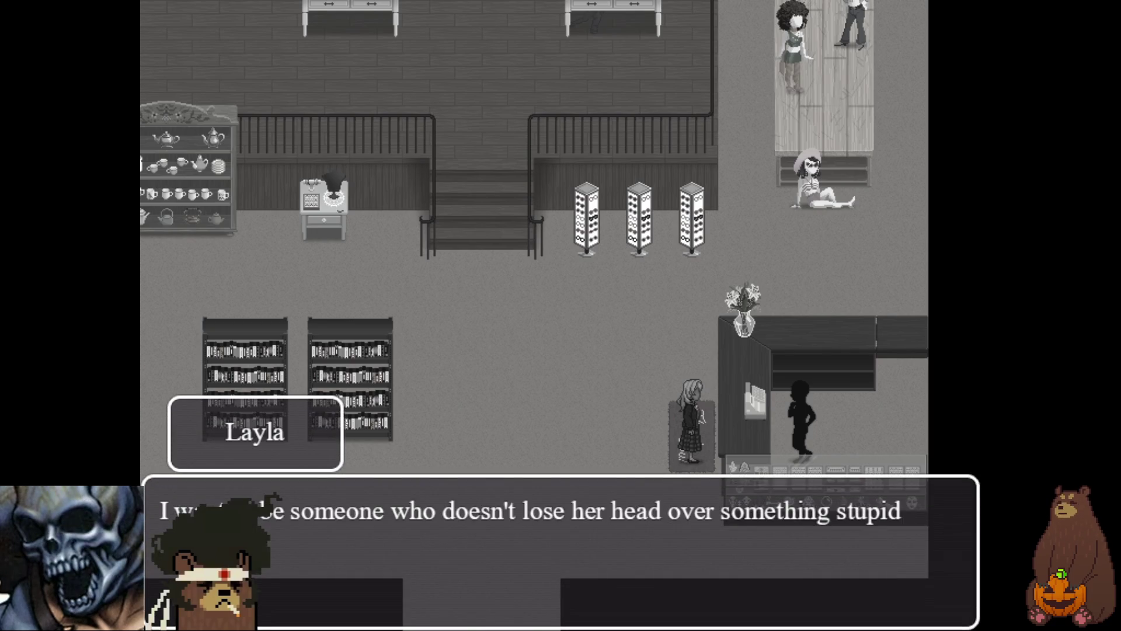
- Continue through Layla's answer and the shopkeeper's reply after the I COULD BE COOL letters
{"action": "key", "text": "Return"}
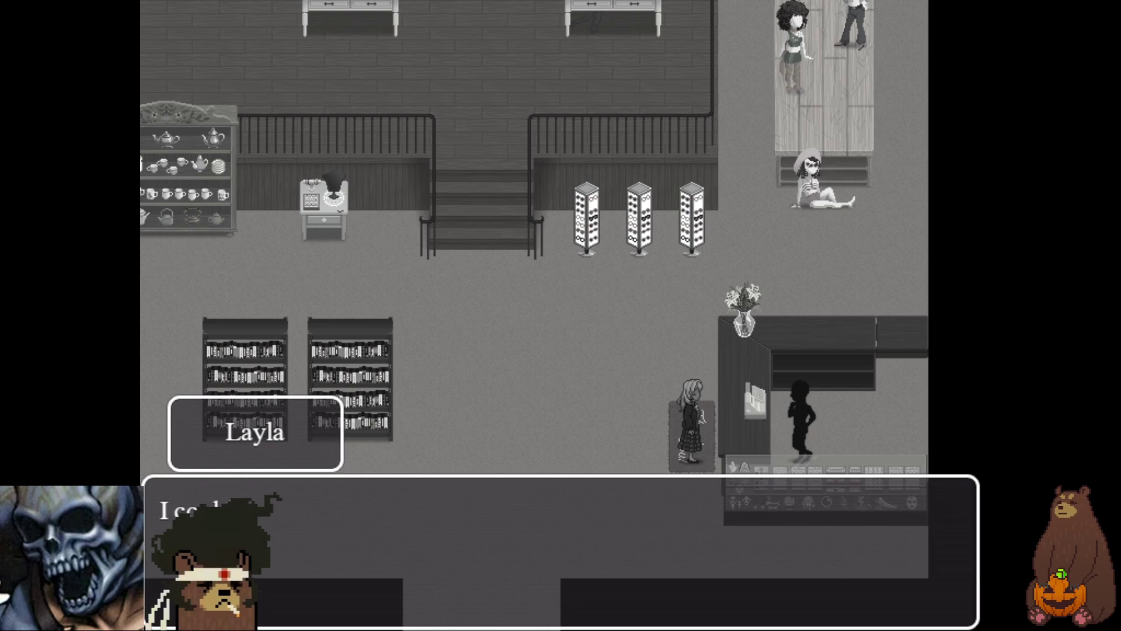
{"action": "key", "text": "Return"}
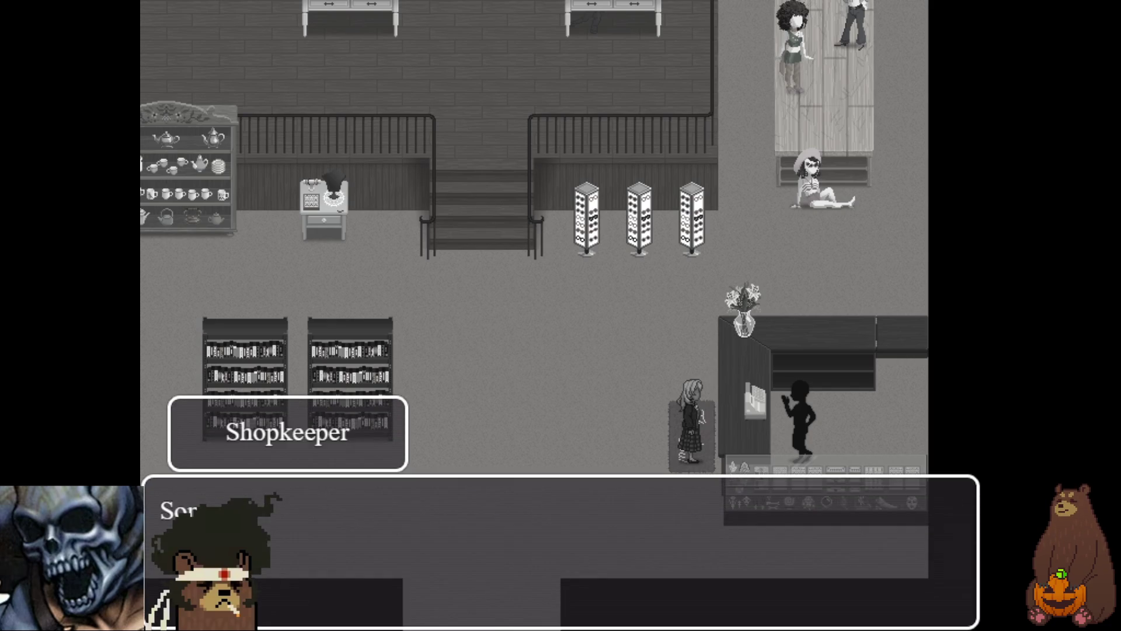
{"action": "key", "text": "Return"}
{"action": "key", "text": "Return"}
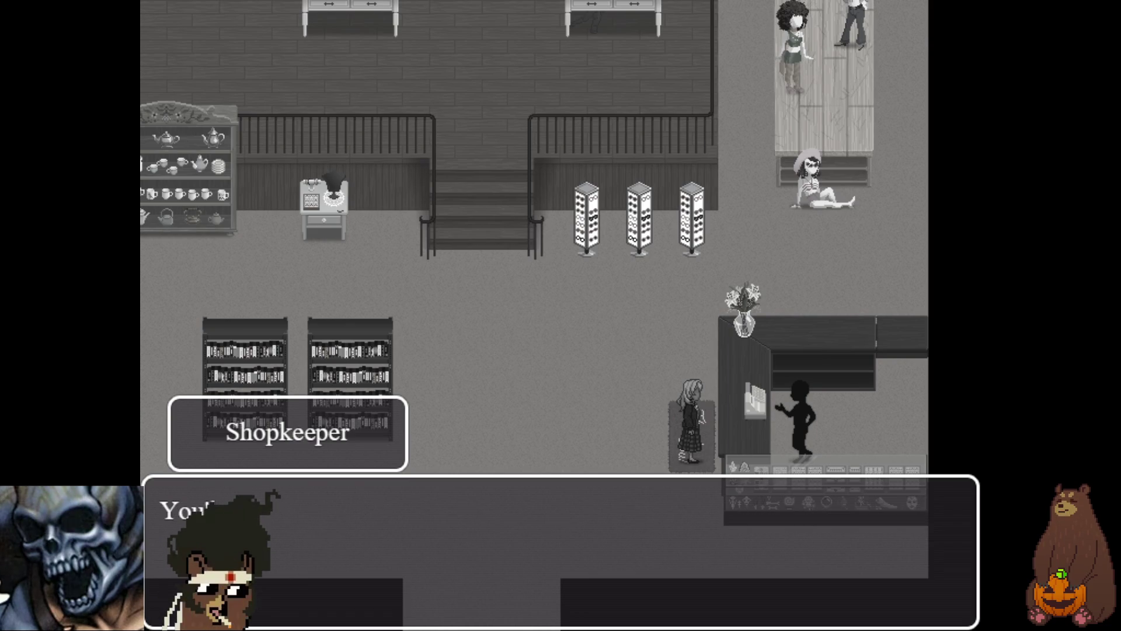
{"action": "key", "text": "Return"}
{"action": "key", "text": "Return"}
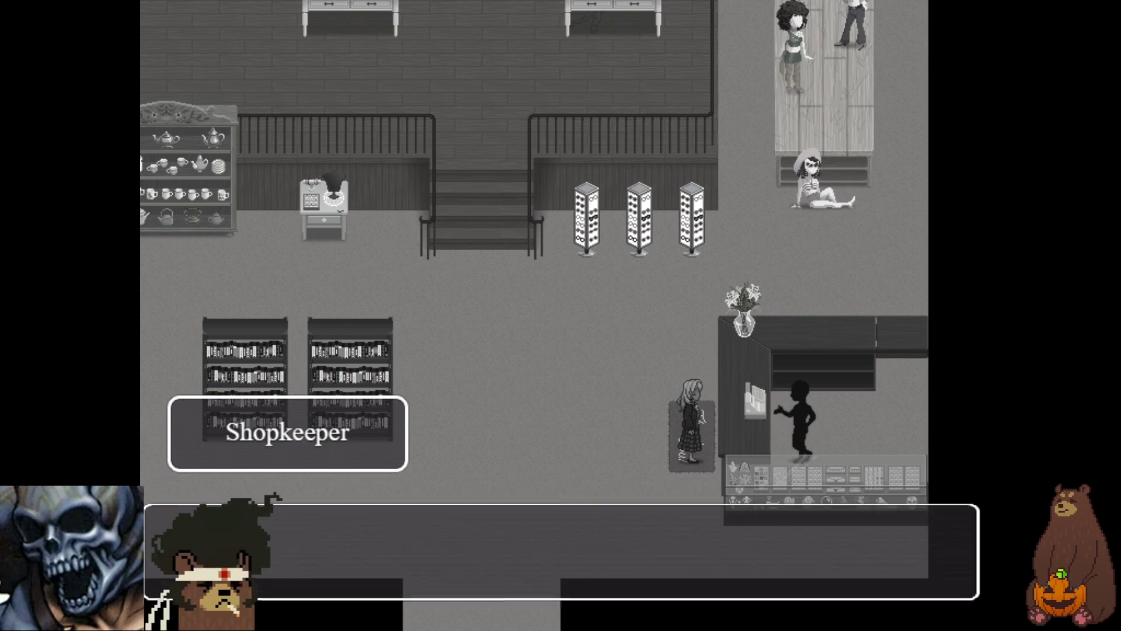
{"action": "key", "text": "Return"}
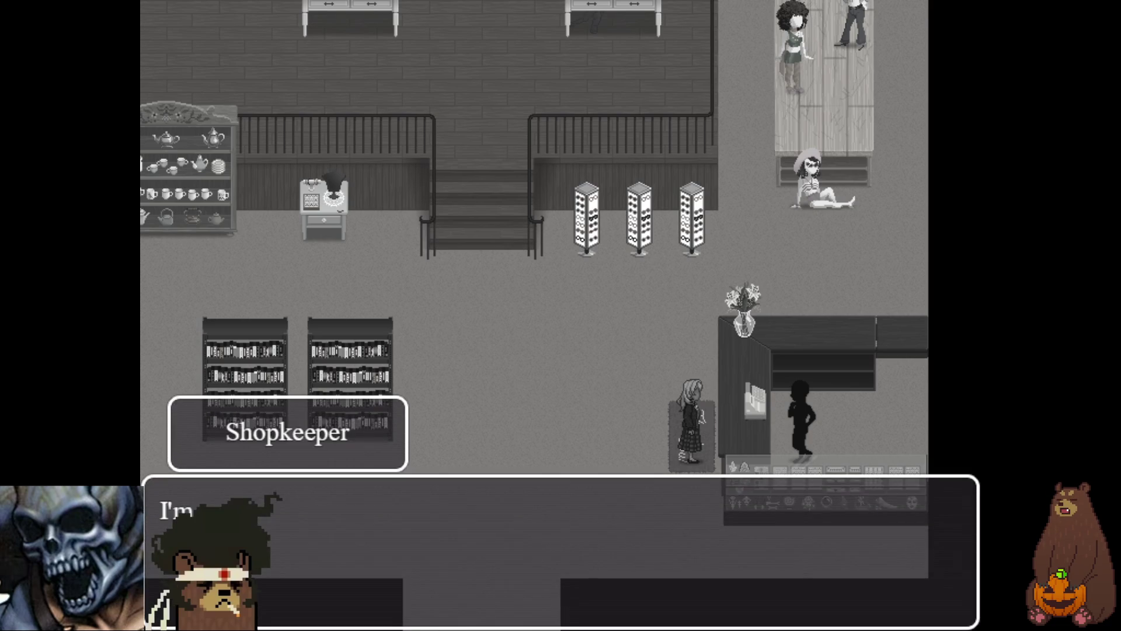
{"action": "key", "text": "Return"}
{"action": "key", "text": "Return"}
{"action": "key", "text": "Return"}
{"action": "key", "text": "Return"}
{"action": "key", "text": "Return"}
{"action": "key", "text": "Return"}
{"action": "key", "text": "Return"}
{"action": "key", "text": "Return"}
{"action": "key", "text": "Return"}
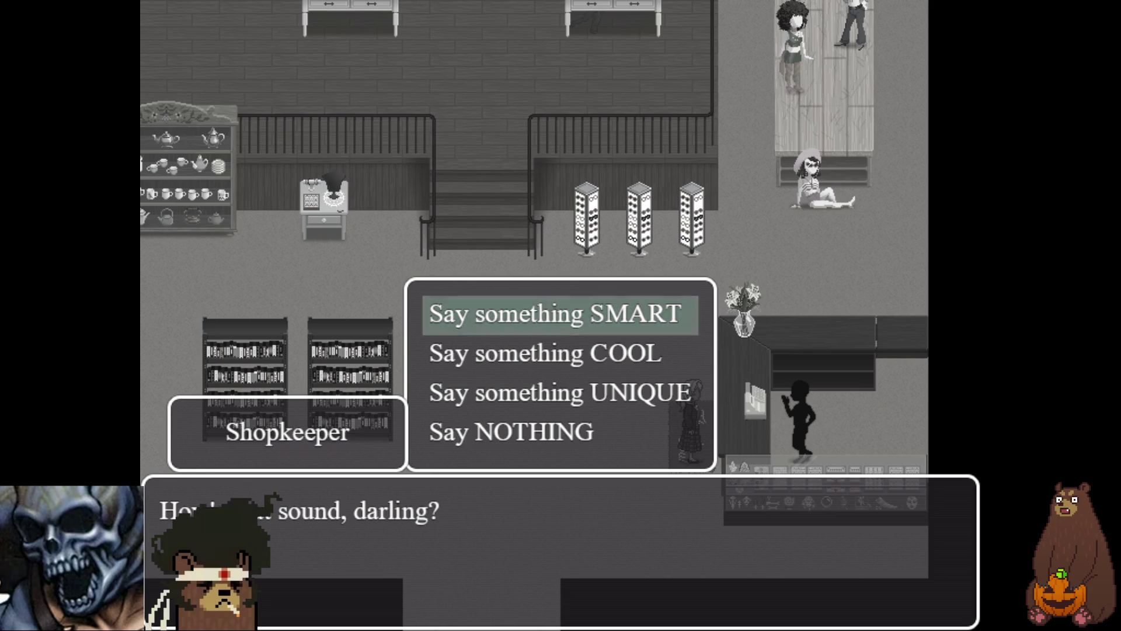
- Pick 'Say NOTHING', answer the offer to repeat, and advance the shopkeeper's closing lines
{"action": "key", "text": "Down"}
{"action": "key", "text": "Down"}
{"action": "key", "text": "Down"}
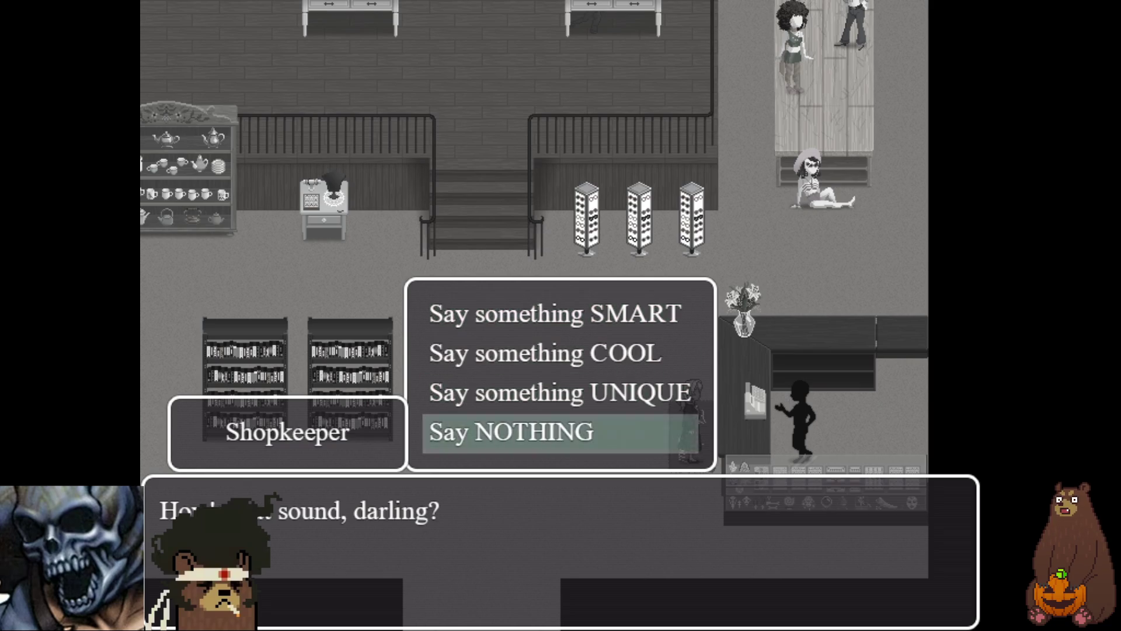
{"action": "key", "text": "Return"}
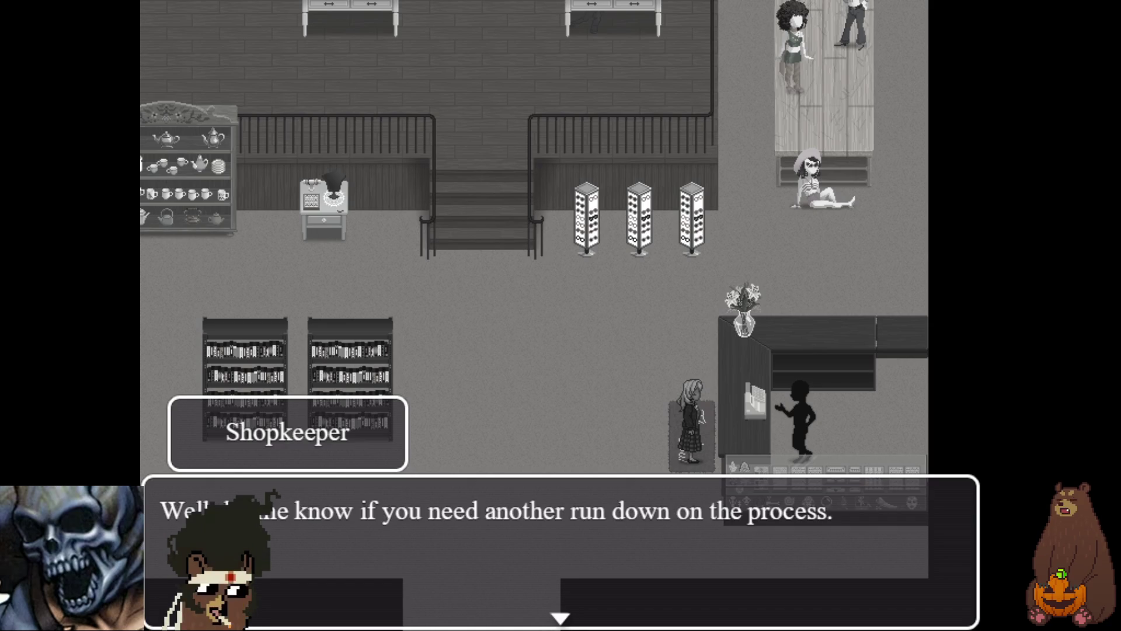
{"action": "key", "text": "Return"}
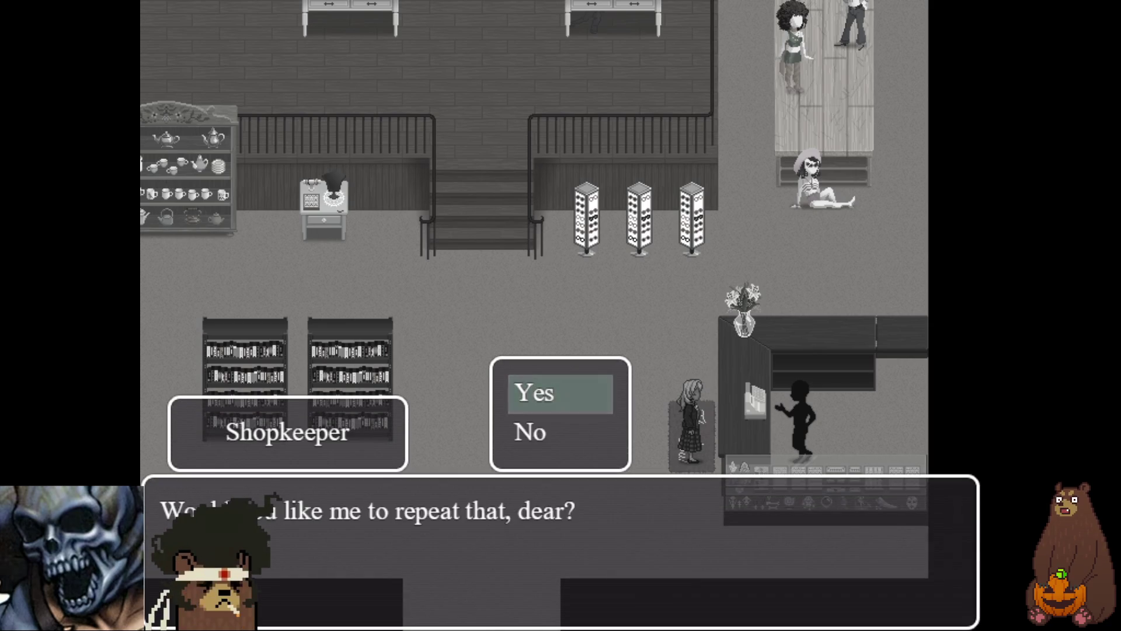
{"action": "key", "text": "Down"}
{"action": "key", "text": "Return"}
{"action": "key", "text": "Return"}
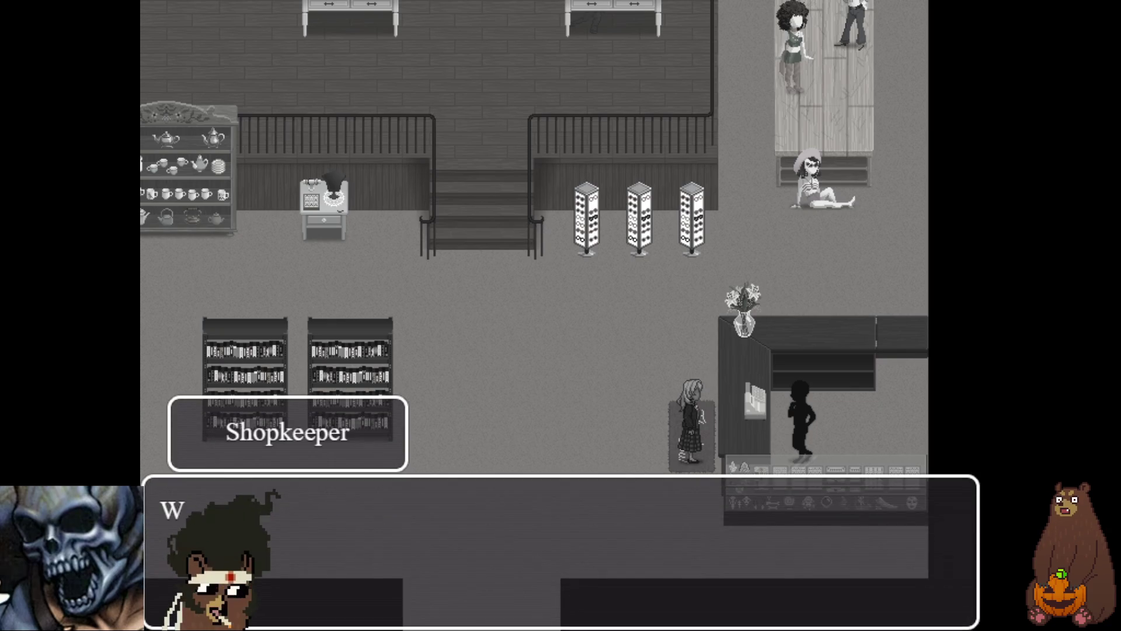
{"action": "key", "text": "Return"}
{"action": "key", "text": "Return"}
{"action": "key", "text": "Return"}
{"action": "key", "text": "Return"}
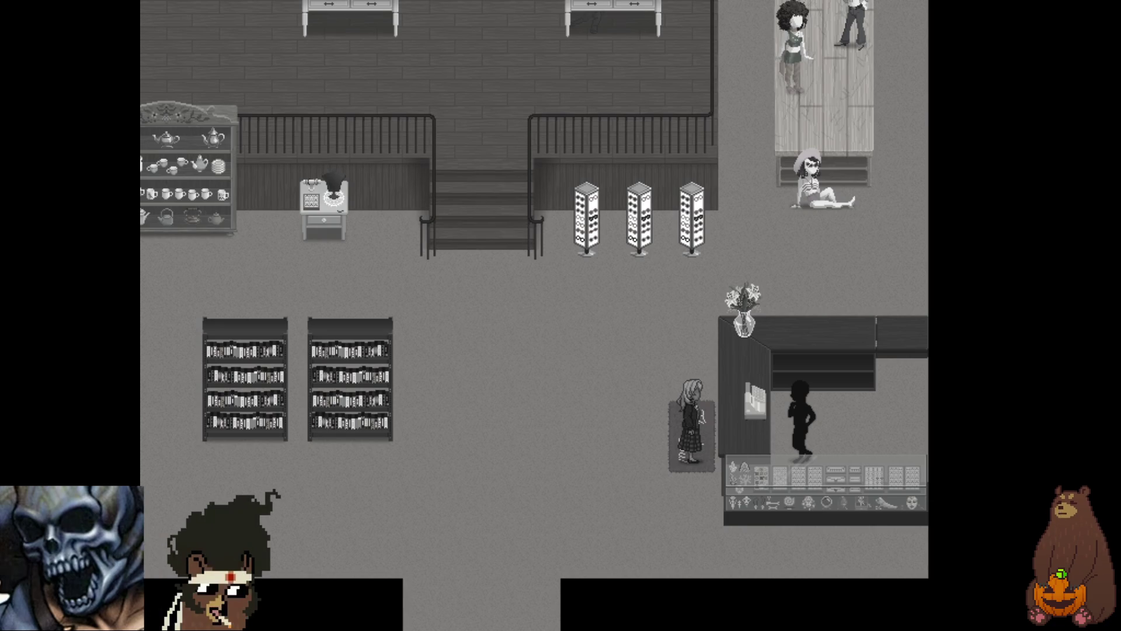
- Walk Layla toward the stairs, open the game menu's Save list at File 3, then cancel without saving
{"action": "key", "text": "Left"}
{"action": "key", "text": "Up"}
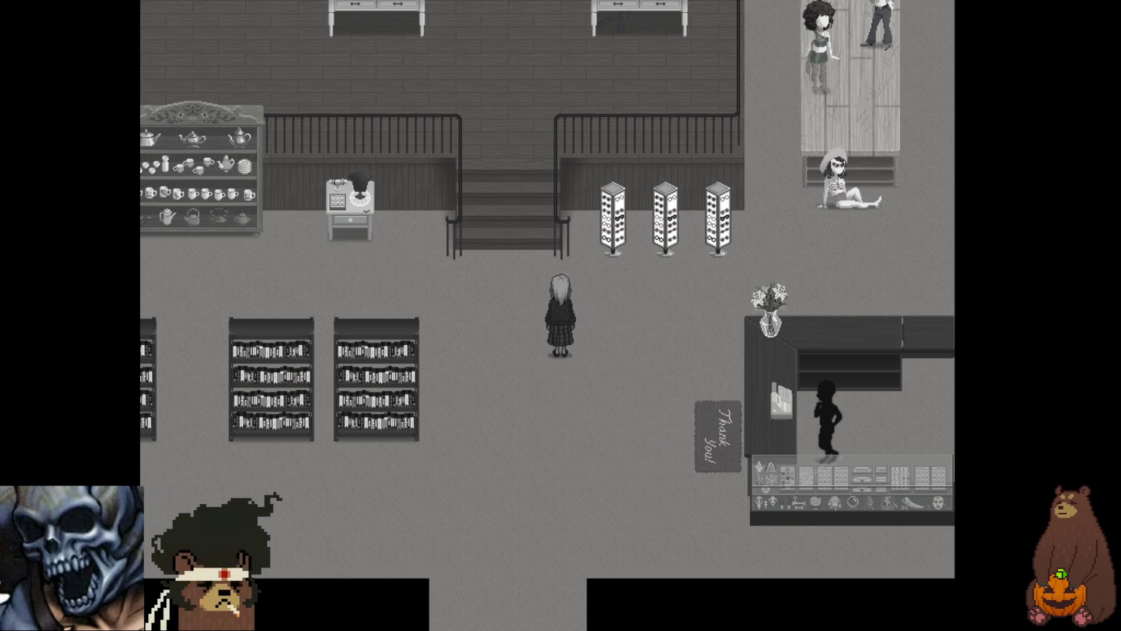
{"action": "key", "text": "Escape"}
{"action": "key", "text": "Down"}
{"action": "key", "text": "Down"}
{"action": "key", "text": "Down"}
{"action": "key", "text": "Return"}
{"action": "key", "text": "Down"}
{"action": "key", "text": "Escape"}
{"action": "key", "text": "Escape"}
- Walk Layla around the shop, past the tea cabinet and along the shelves
{"action": "key", "text": "Left"}
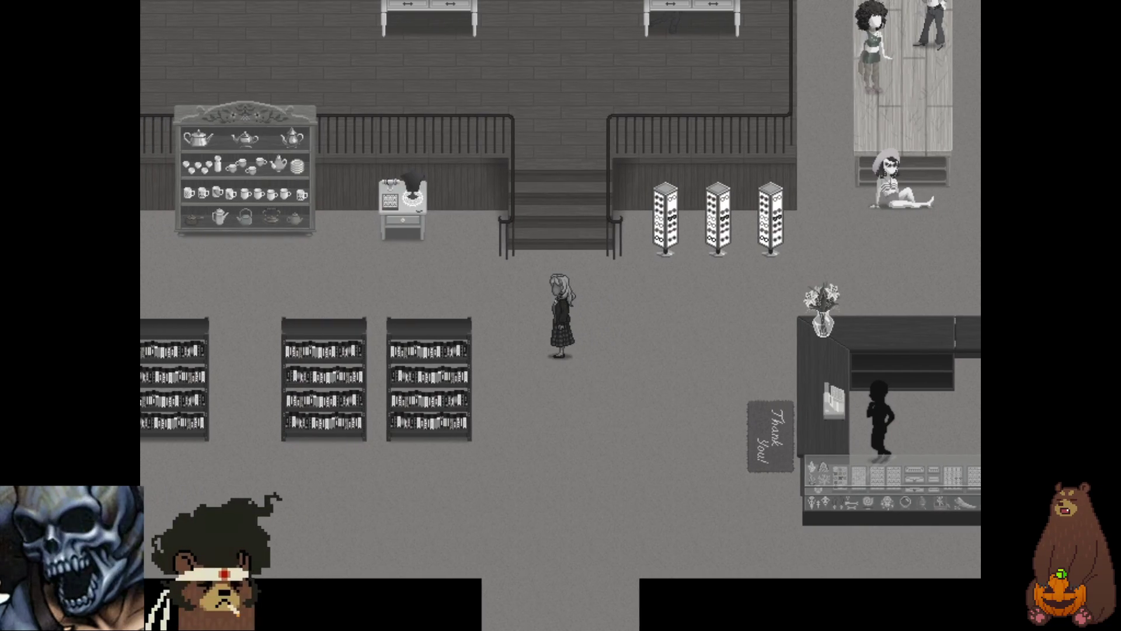
{"action": "key", "text": "Up"}
{"action": "key", "text": "Right"}
{"action": "key", "text": "Right"}
{"action": "key", "text": "Right"}
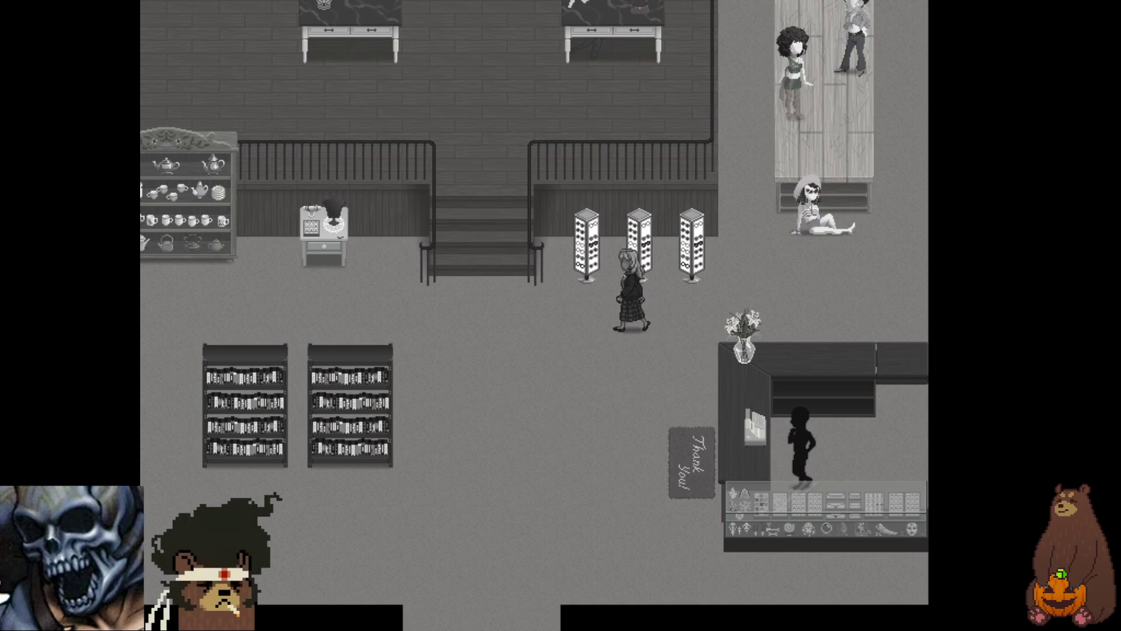
{"action": "key", "text": "Left"}
{"action": "key", "text": "Left"}
{"action": "key", "text": "Left"}
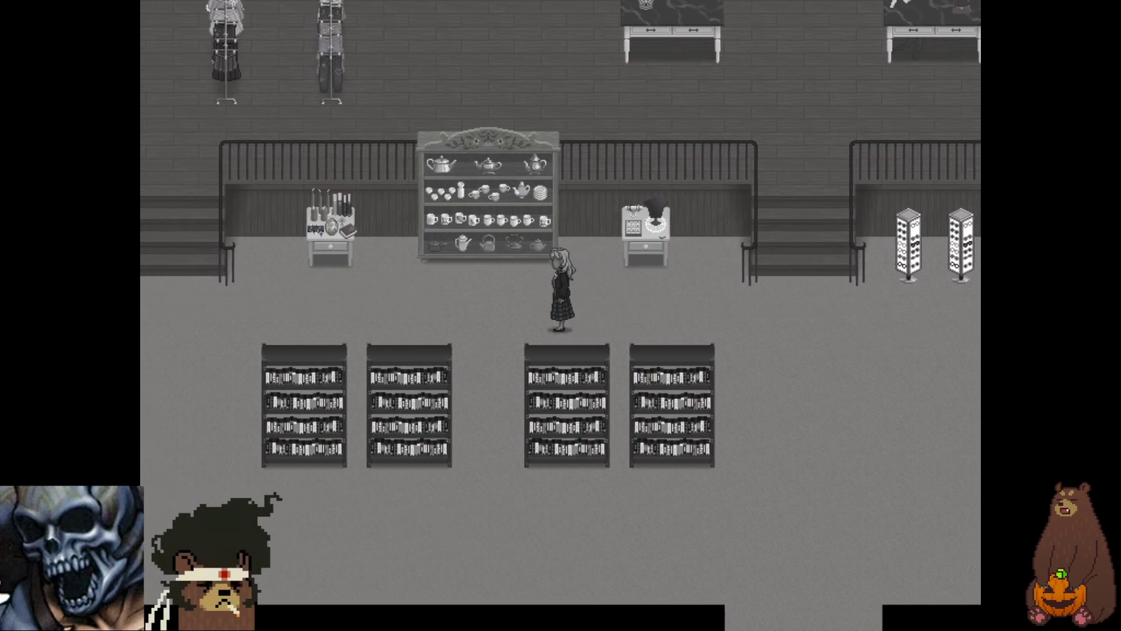
{"action": "key", "text": "Left"}
{"action": "key", "text": "Left"}
{"action": "key", "text": "Left"}
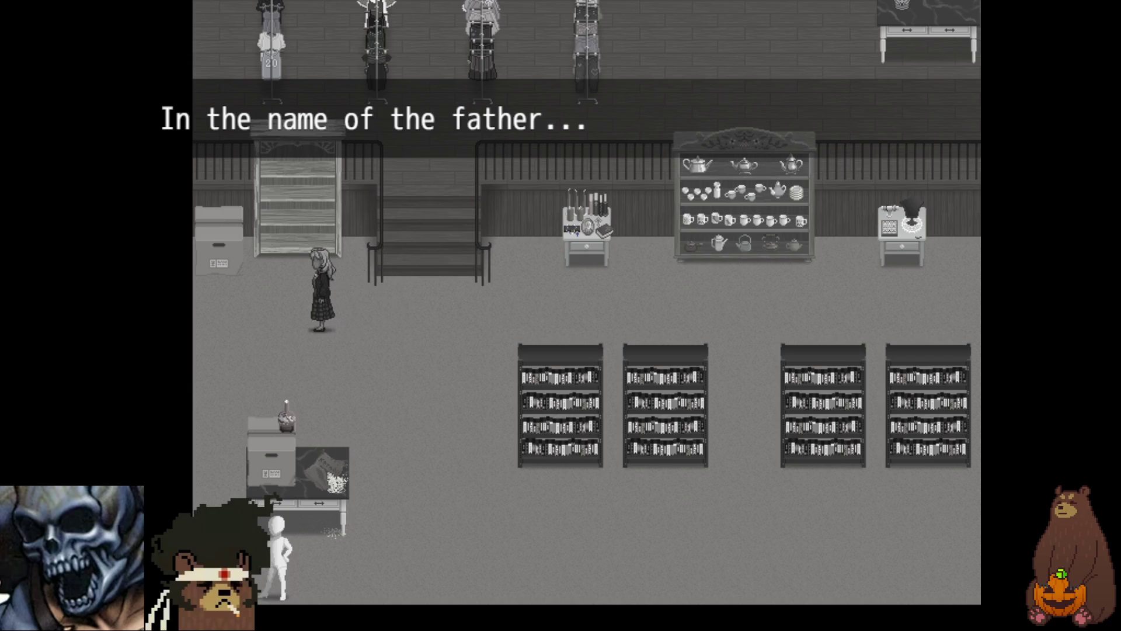
{"action": "key", "text": "Right"}
{"action": "key", "text": "Right"}
{"action": "key", "text": "Down"}
{"action": "key", "text": "Down"}
{"action": "key", "text": "Down"}
{"action": "key", "text": "Right"}
{"action": "key", "text": "Right"}
{"action": "key", "text": "Right"}
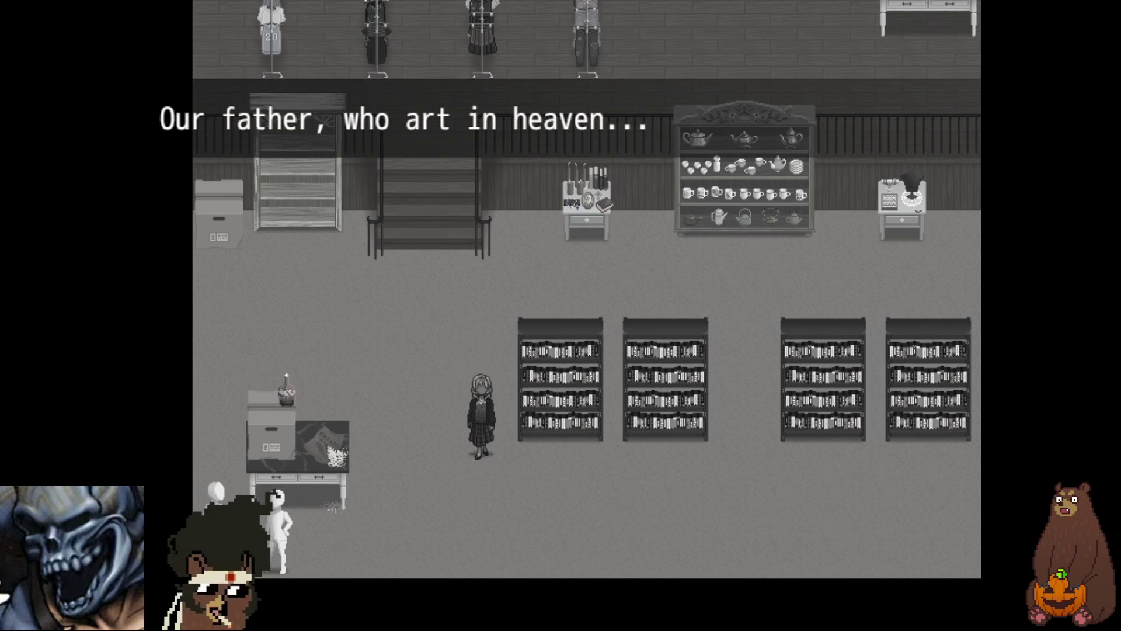
{"action": "key", "text": "Down"}
{"action": "key", "text": "Down"}
{"action": "key", "text": "Right"}
{"action": "key", "text": "Right"}
{"action": "key", "text": "Right"}
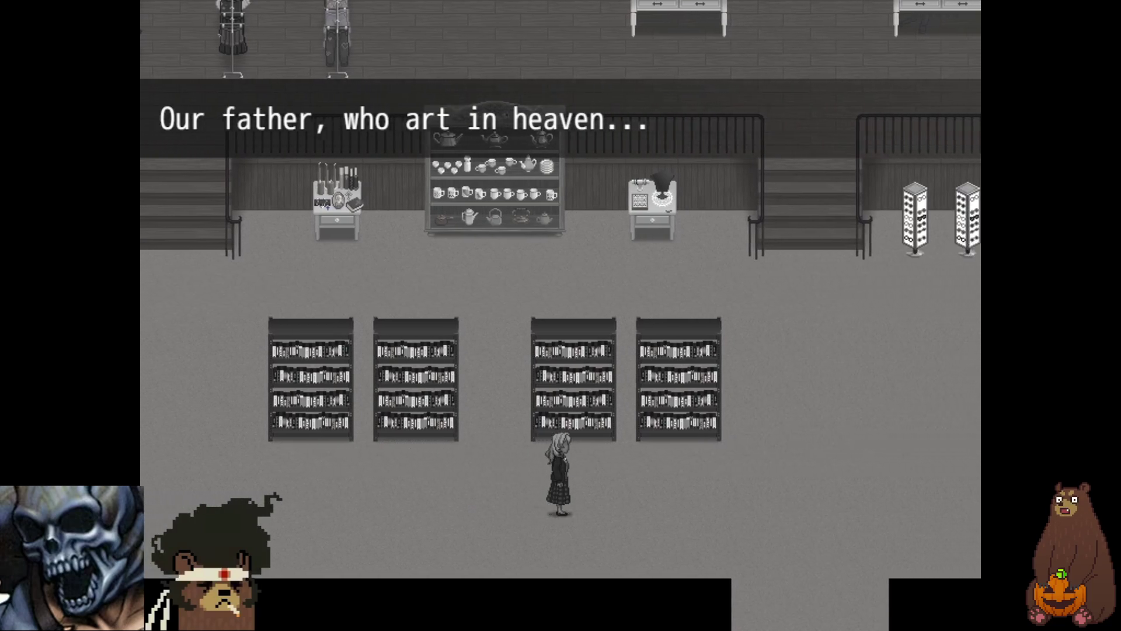
{"action": "key", "text": "Right"}
{"action": "key", "text": "Right"}
{"action": "key", "text": "Right"}
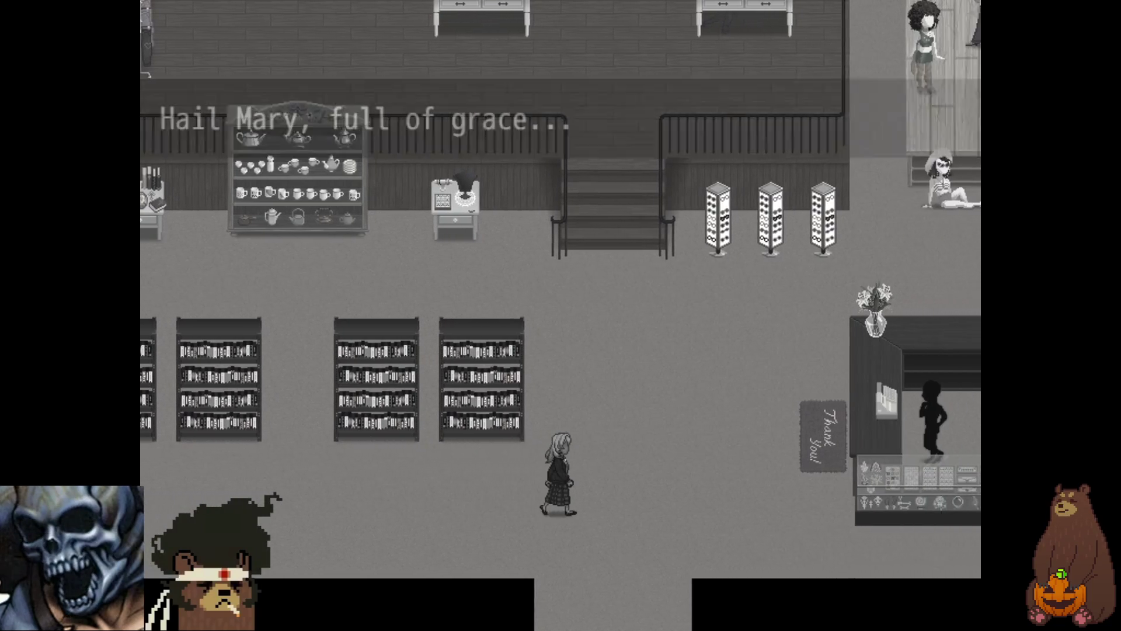
{"action": "key", "text": "Up"}
{"action": "key", "text": "Up"}
{"action": "key", "text": "Up"}
{"action": "key", "text": "Up"}
{"action": "key", "text": "Up"}
{"action": "key", "text": "Up"}
- Walk Layla to the candle table, examine it, and advance the ??? voice's line
{"action": "key", "text": "Left"}
{"action": "key", "text": "Left"}
{"action": "key", "text": "Left"}
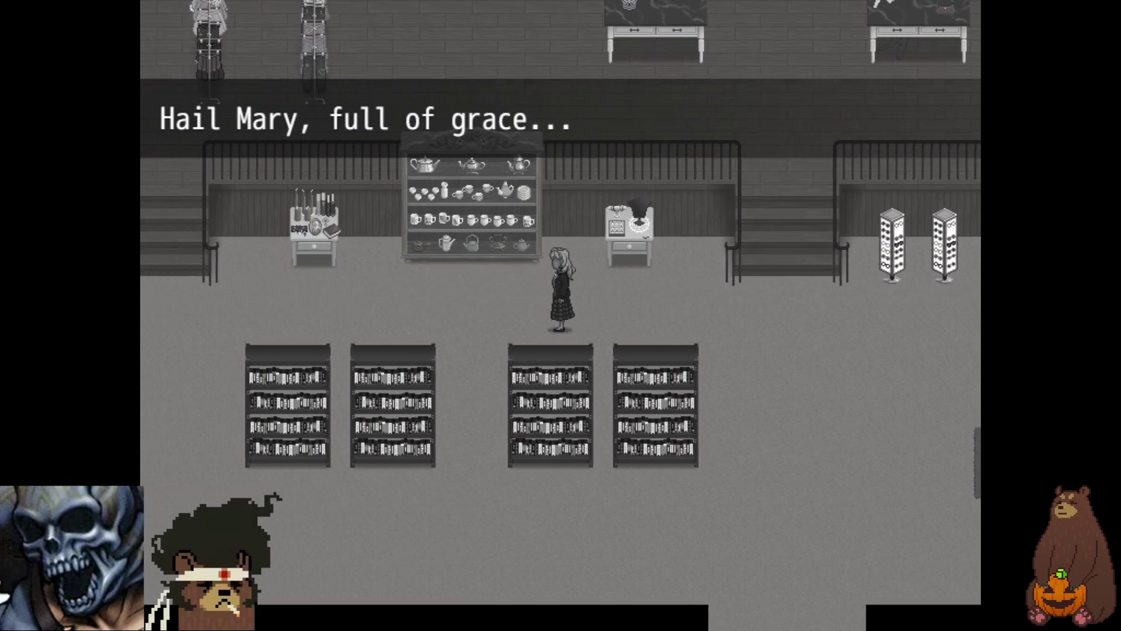
{"action": "key", "text": "Left"}
{"action": "key", "text": "Left"}
{"action": "key", "text": "Left"}
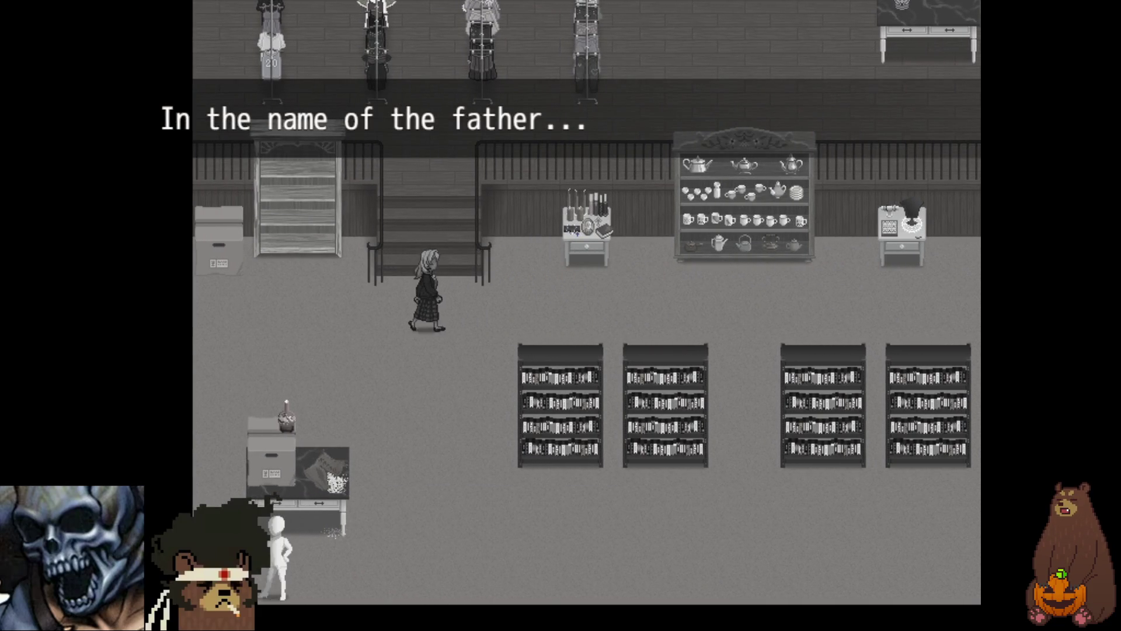
{"action": "key", "text": "Right"}
{"action": "key", "text": "Right"}
{"action": "key", "text": "Right"}
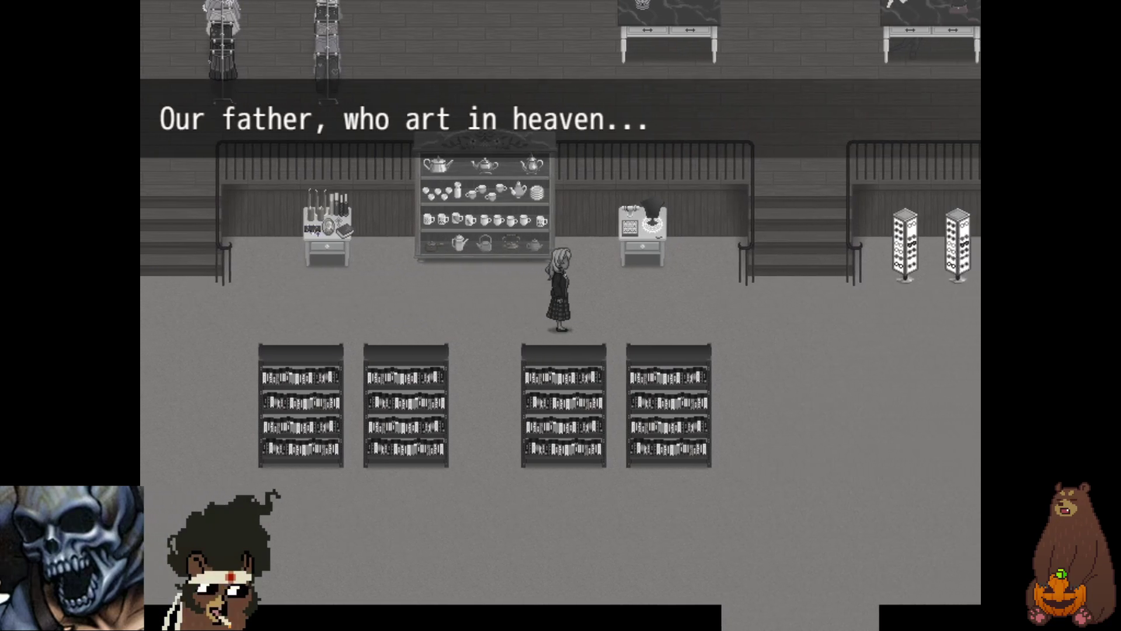
{"action": "key", "text": "Right"}
{"action": "key", "text": "Right"}
{"action": "key", "text": "Right"}
{"action": "key", "text": "Left"}
{"action": "key", "text": "Left"}
{"action": "key", "text": "Left"}
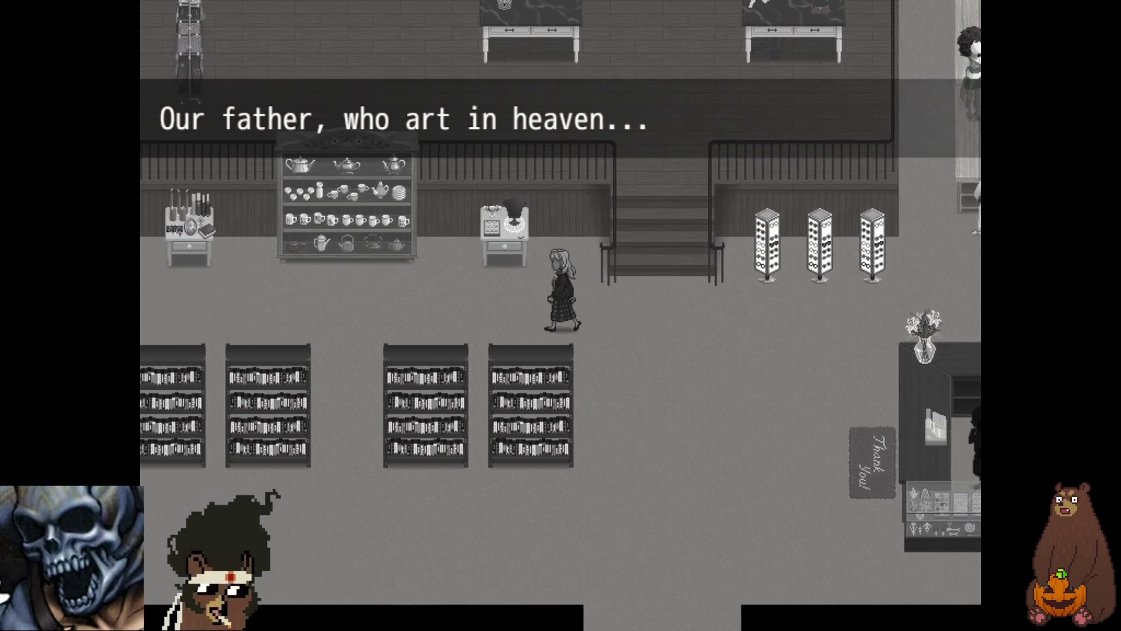
{"action": "key", "text": "Left"}
{"action": "key", "text": "Left"}
{"action": "key", "text": "Left"}
{"action": "key", "text": "Up"}
{"action": "key", "text": "Up"}
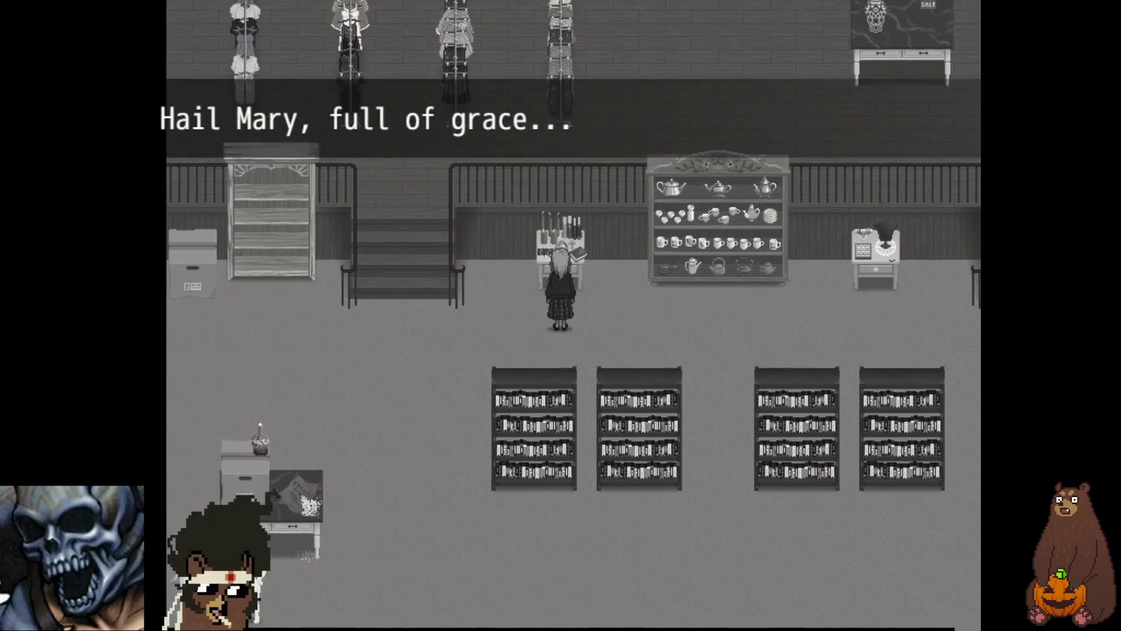
{"action": "key", "text": "Return"}
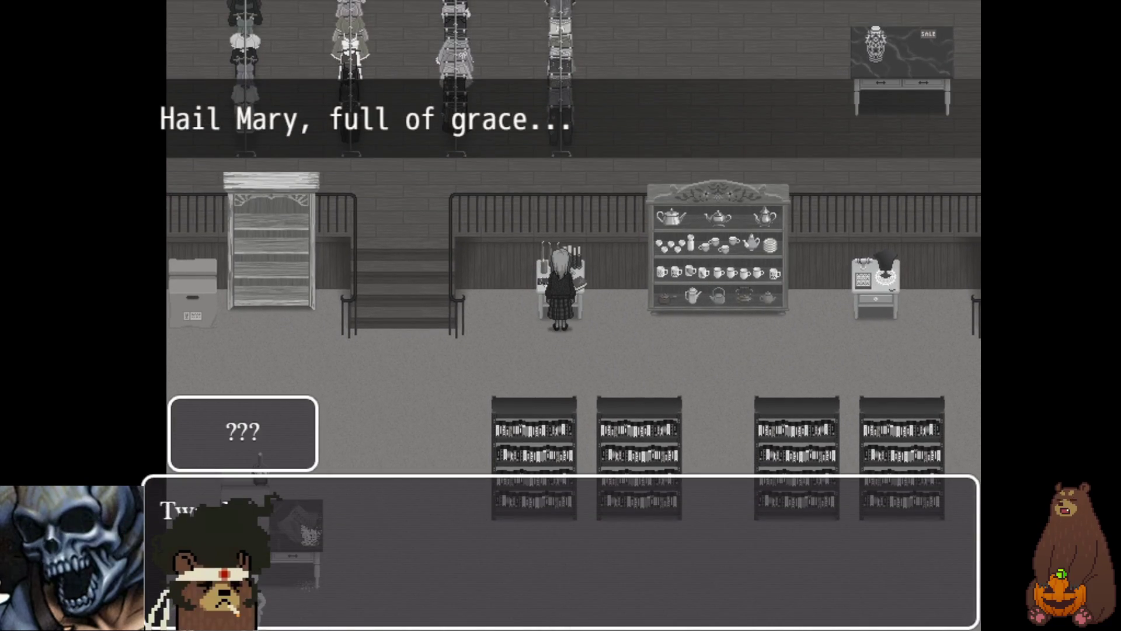
{"action": "key", "text": "Return"}
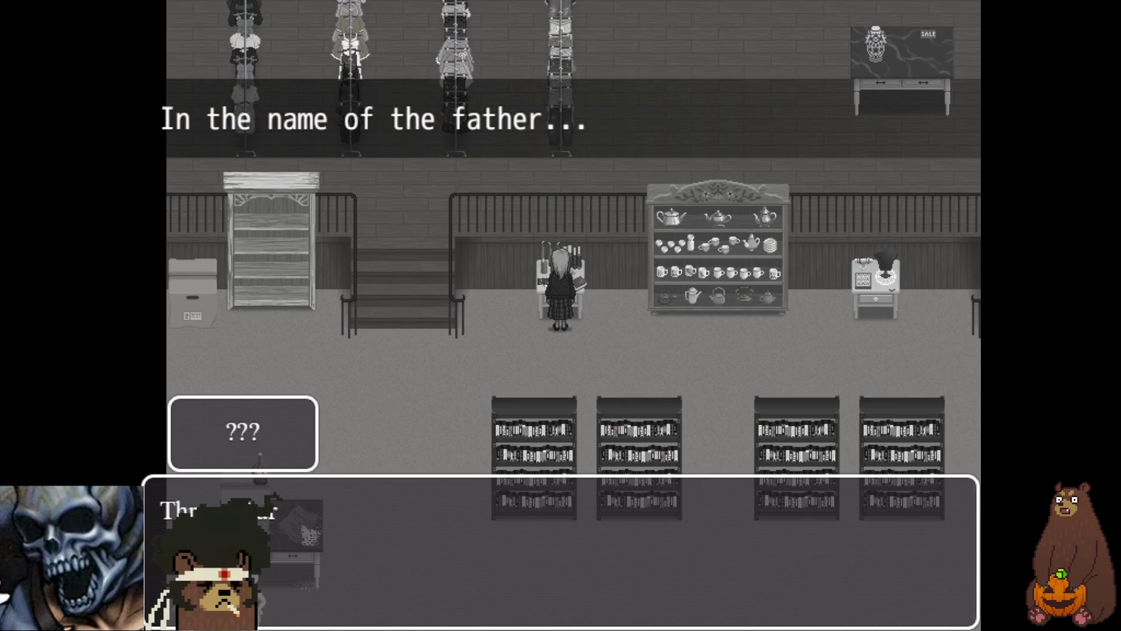
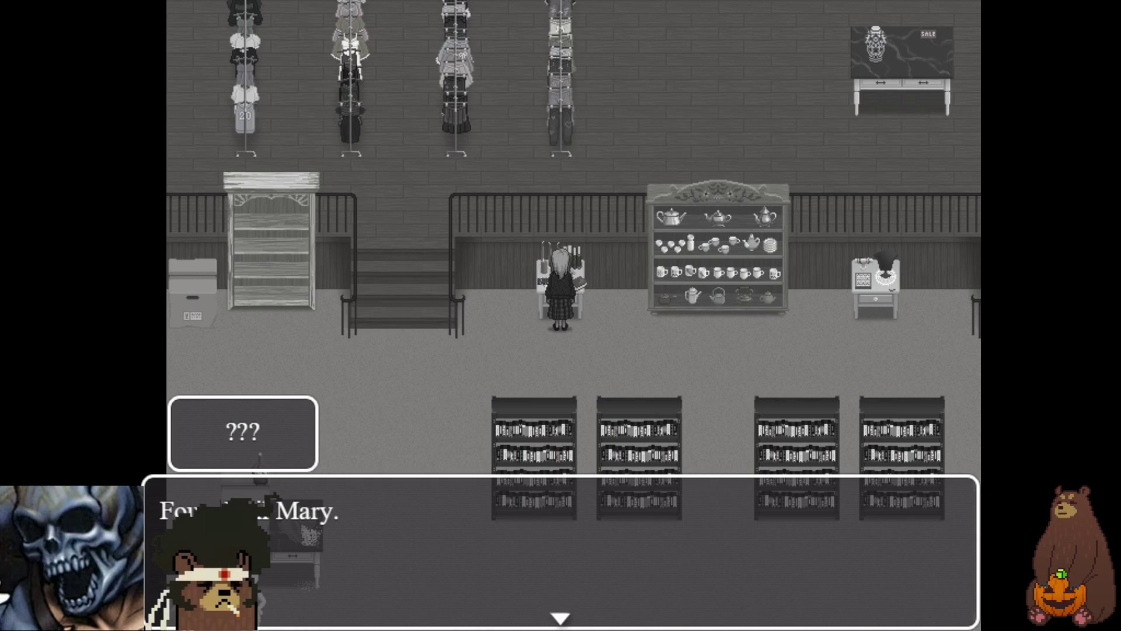
- Advance the rosary cutscene through the Glory Be and counting lines to 'Same face'
{"action": "key", "text": "Return"}
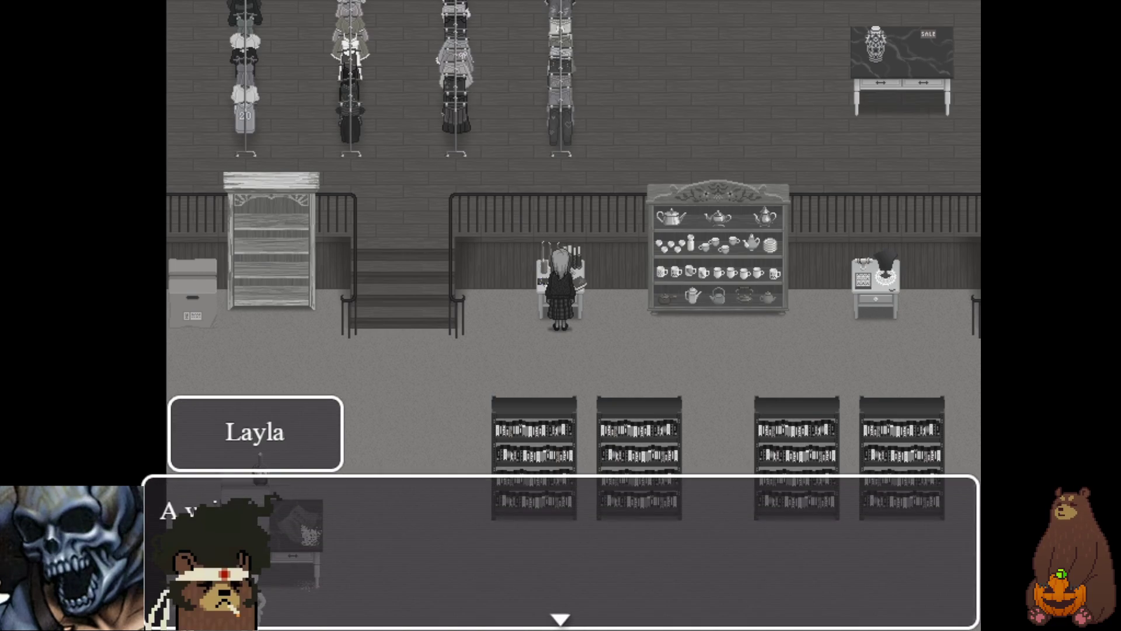
{"action": "key", "text": "Return"}
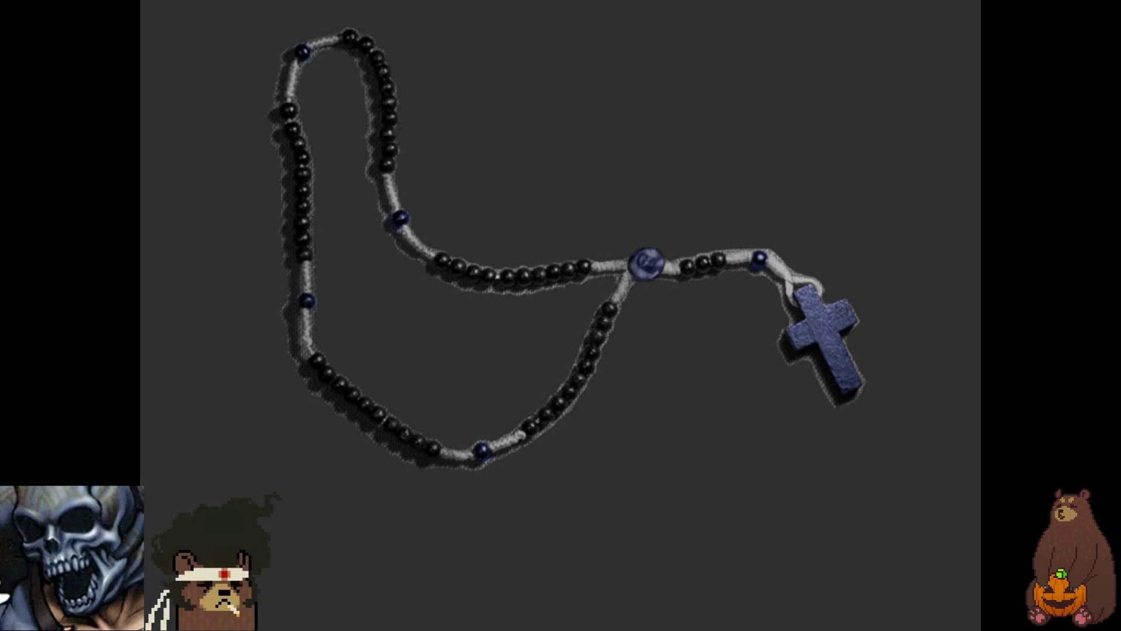
{"action": "key", "text": "Return"}
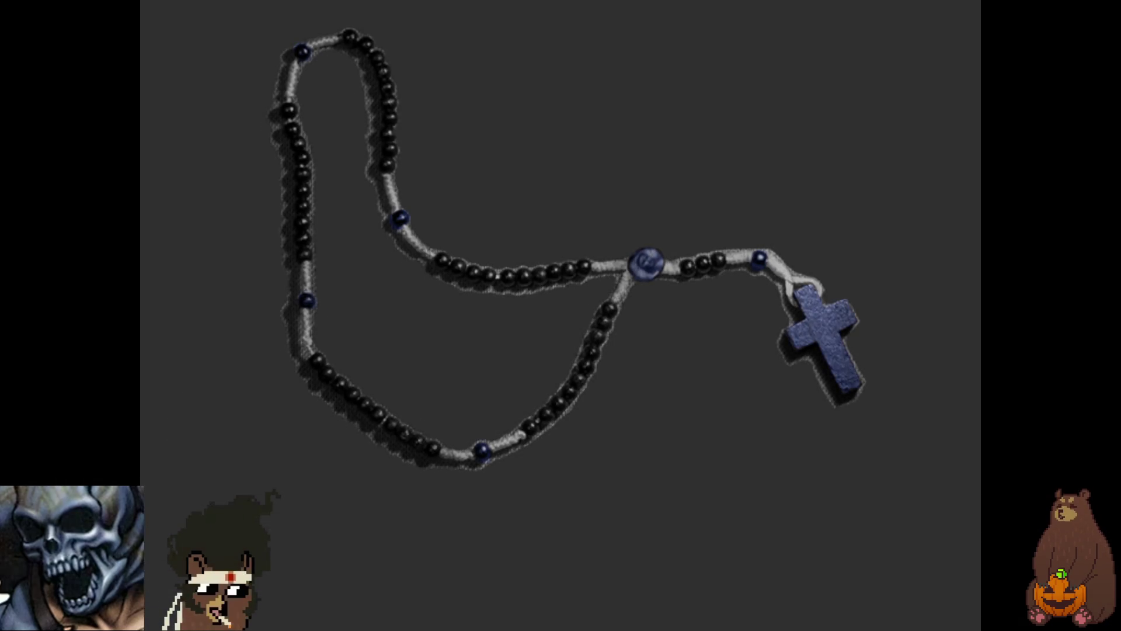
{"action": "key", "text": "Return"}
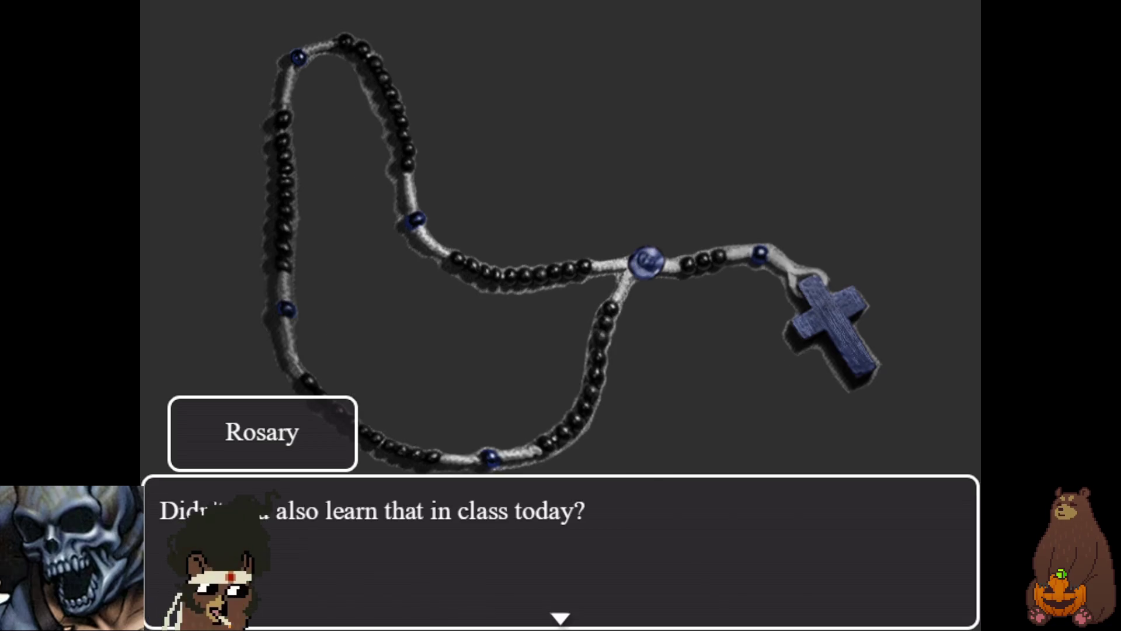
{"action": "key", "text": "Return"}
{"action": "key", "text": "Return"}
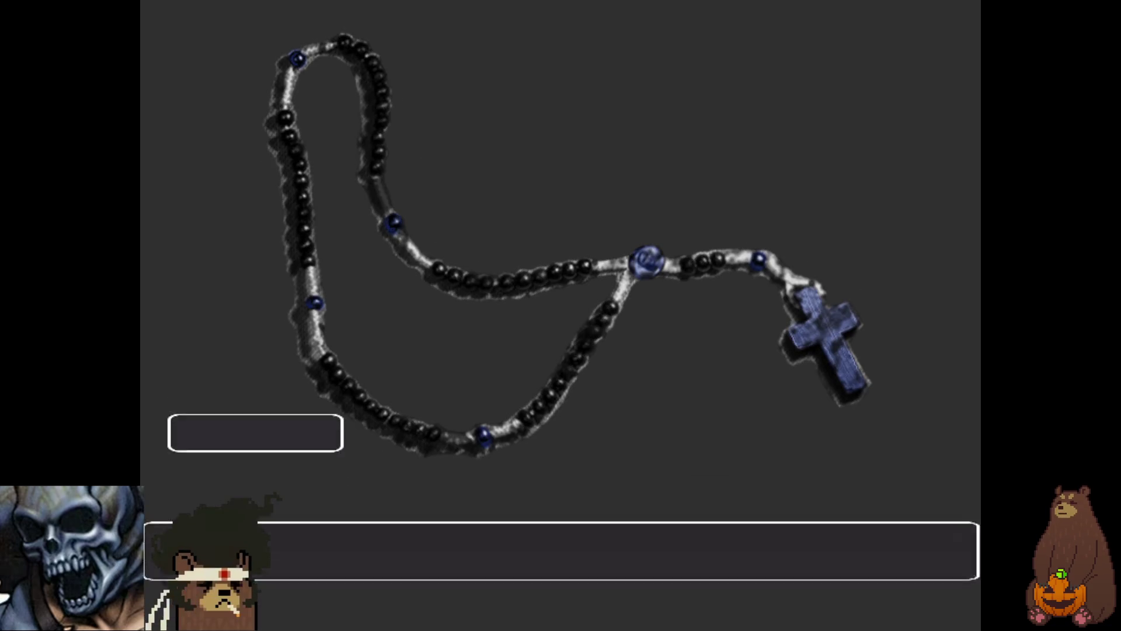
{"action": "key", "text": "Return"}
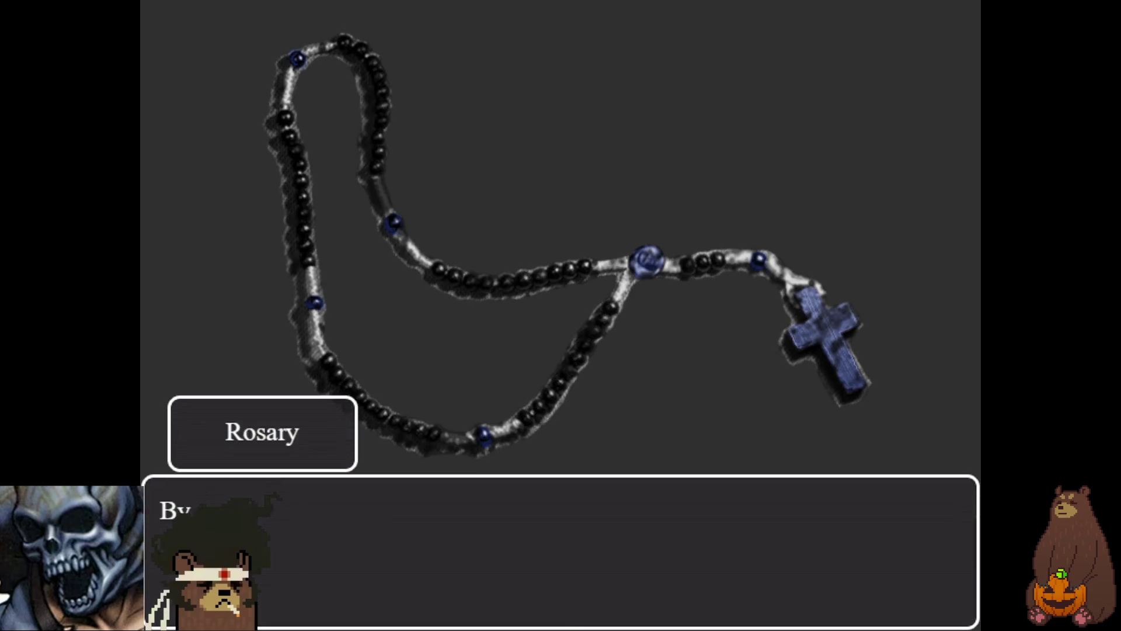
{"action": "key", "text": "Return"}
{"action": "key", "text": "Return"}
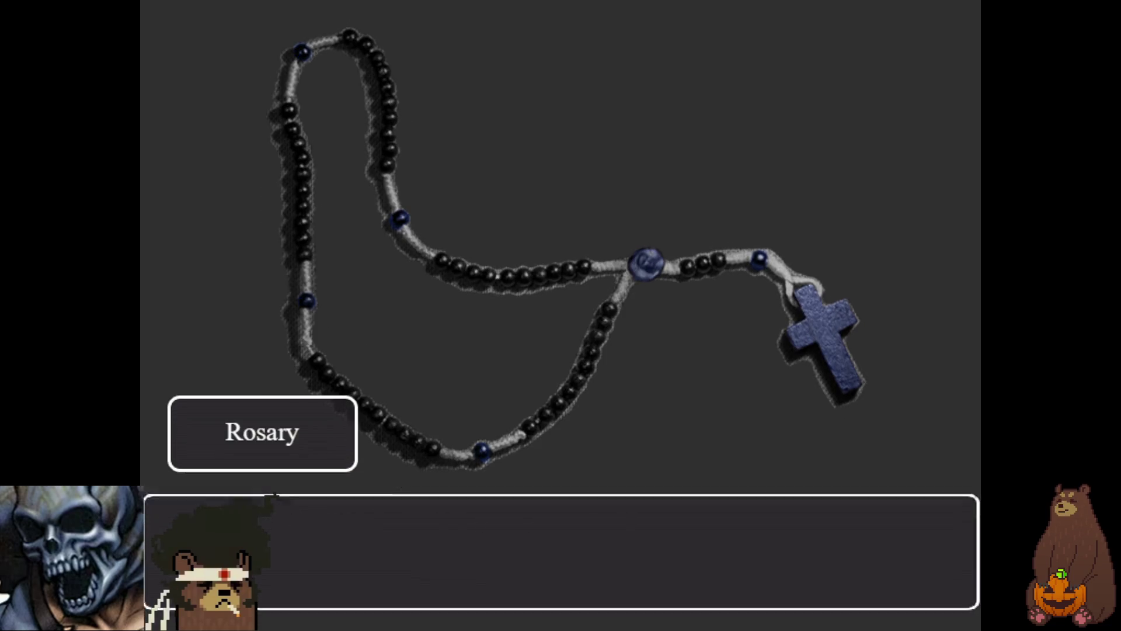
{"action": "key", "text": "Return"}
{"action": "key", "text": "Return"}
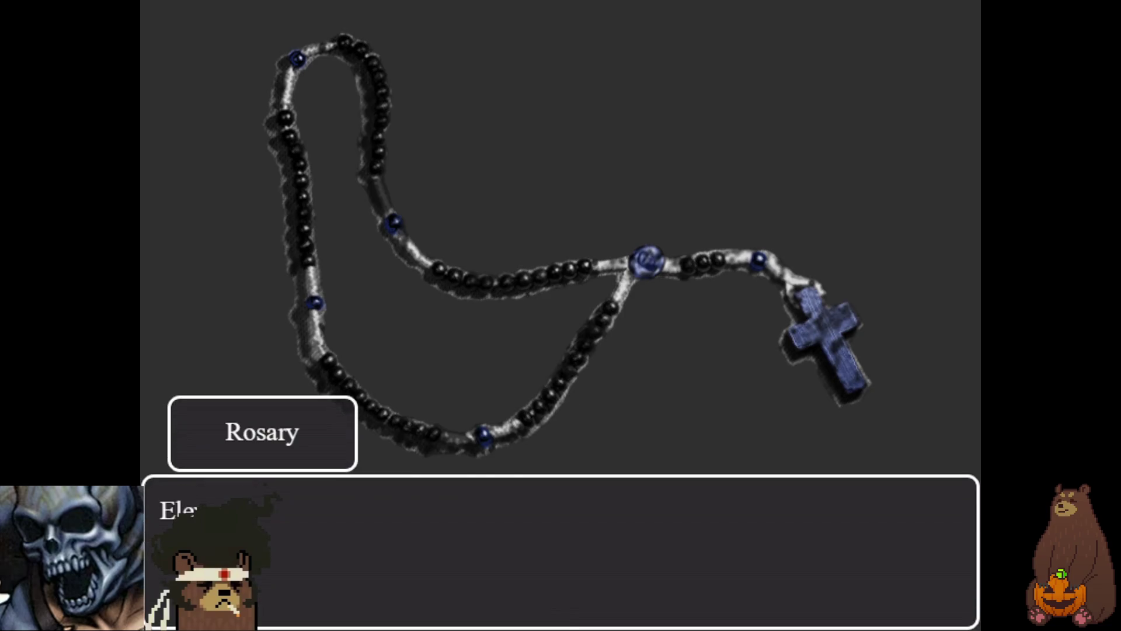
{"action": "key", "text": "Return"}
{"action": "key", "text": "Return"}
{"action": "key", "text": "Return"}
{"action": "key", "text": "Return"}
{"action": "key", "text": "Return"}
{"action": "key", "text": "Return"}
{"action": "key", "text": "Return"}
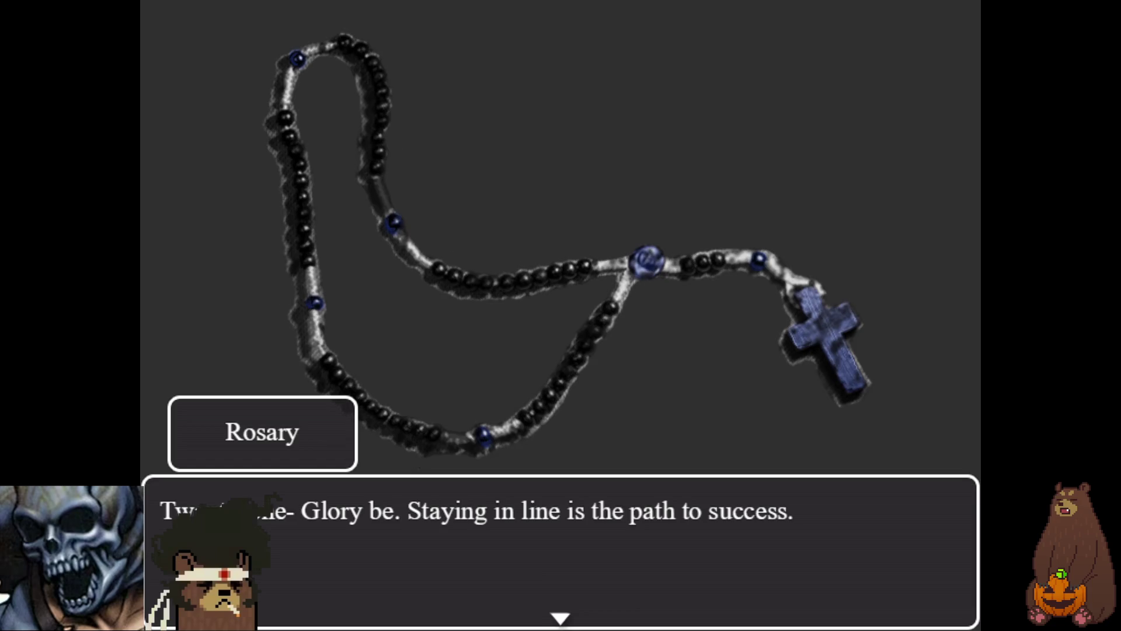
{"action": "key", "text": "Return"}
{"action": "key", "text": "Return"}
{"action": "key", "text": "Return"}
{"action": "key", "text": "Return"}
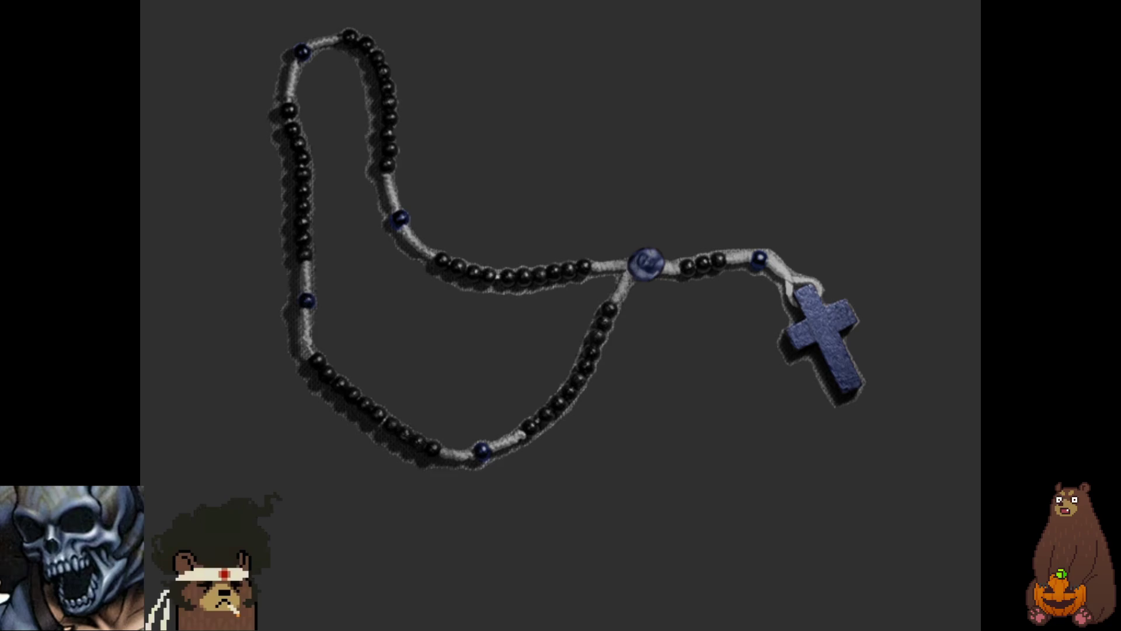
{"action": "key", "text": "Return"}
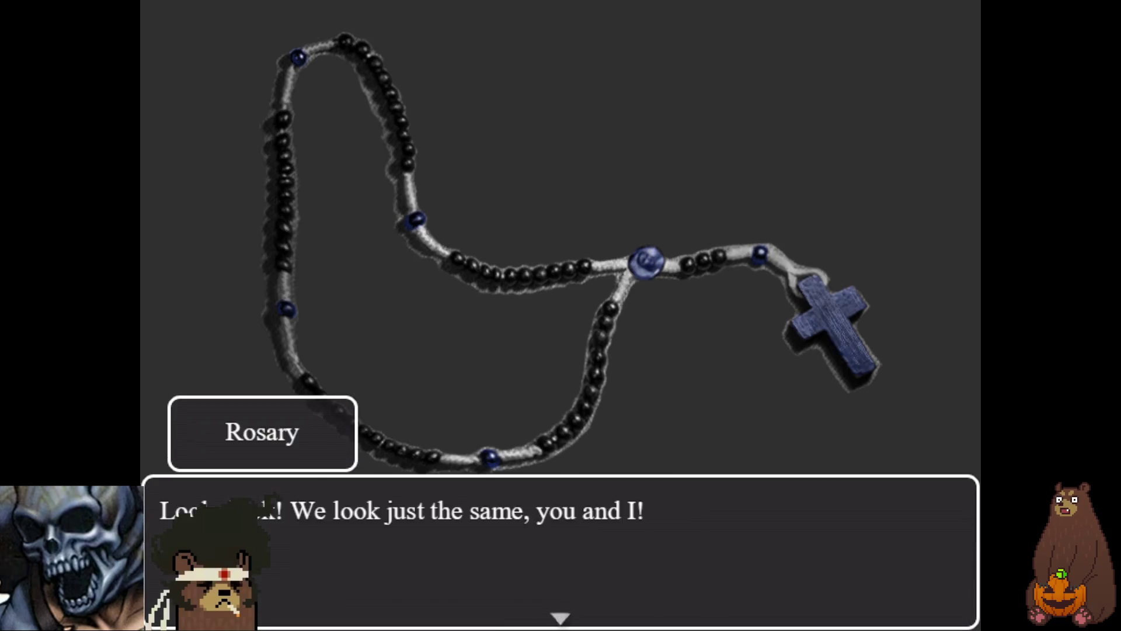
{"action": "key", "text": "Return"}
{"action": "key", "text": "Return"}
{"action": "key", "text": "Return"}
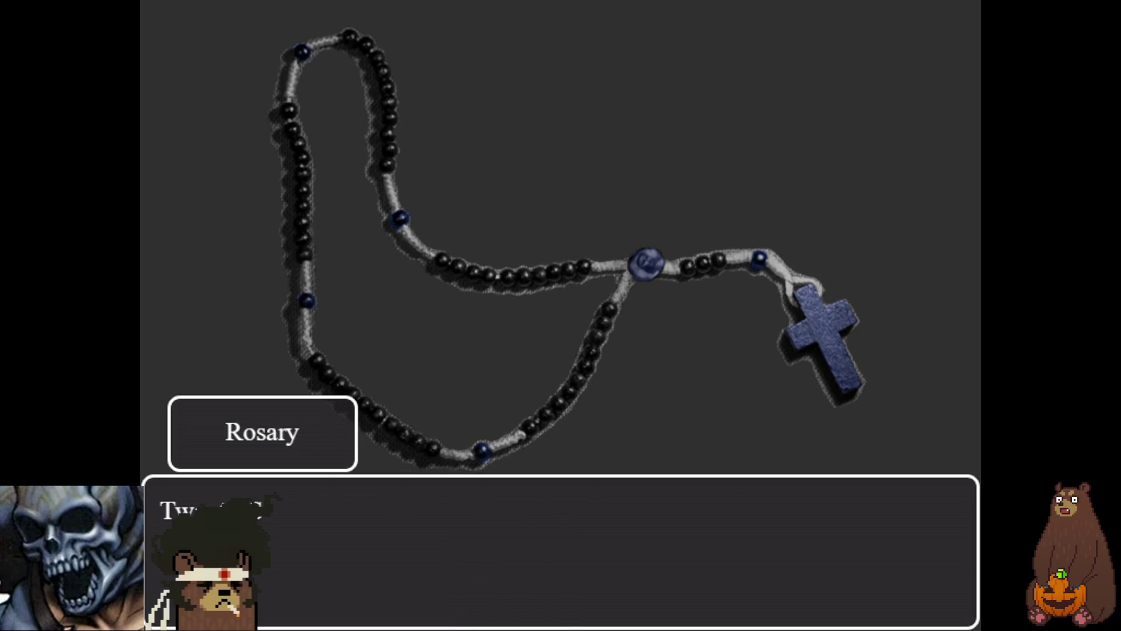
{"action": "key", "text": "Return"}
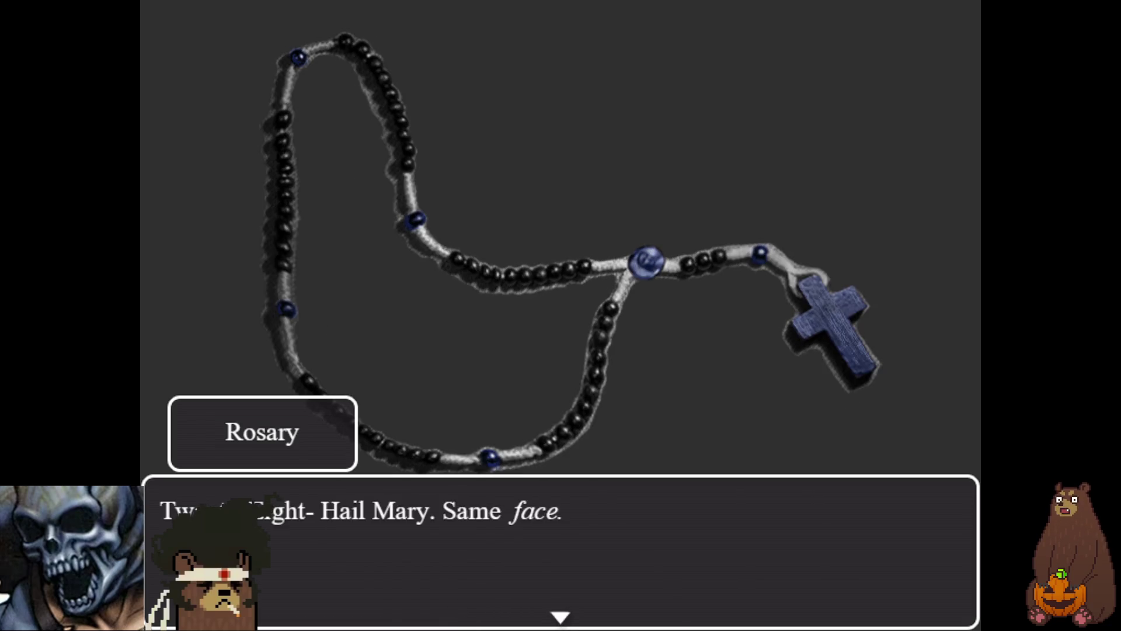
{"action": "key", "text": "Return"}
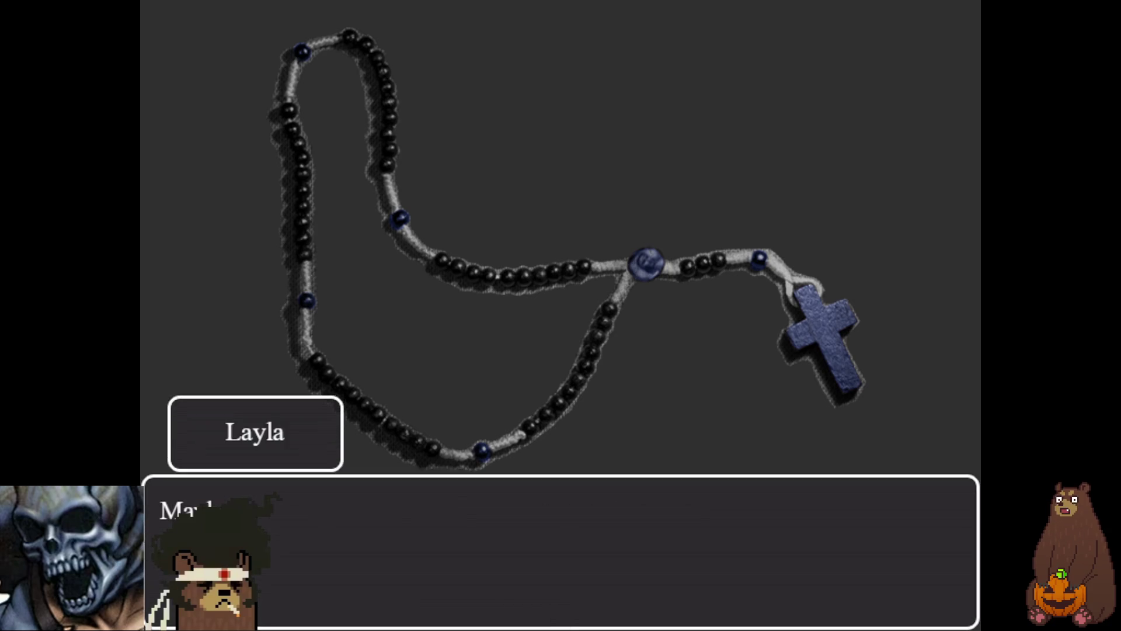
- Continue through the Our Father, Hail Holy Queen and title card back to the shop
{"action": "key", "text": "Return"}
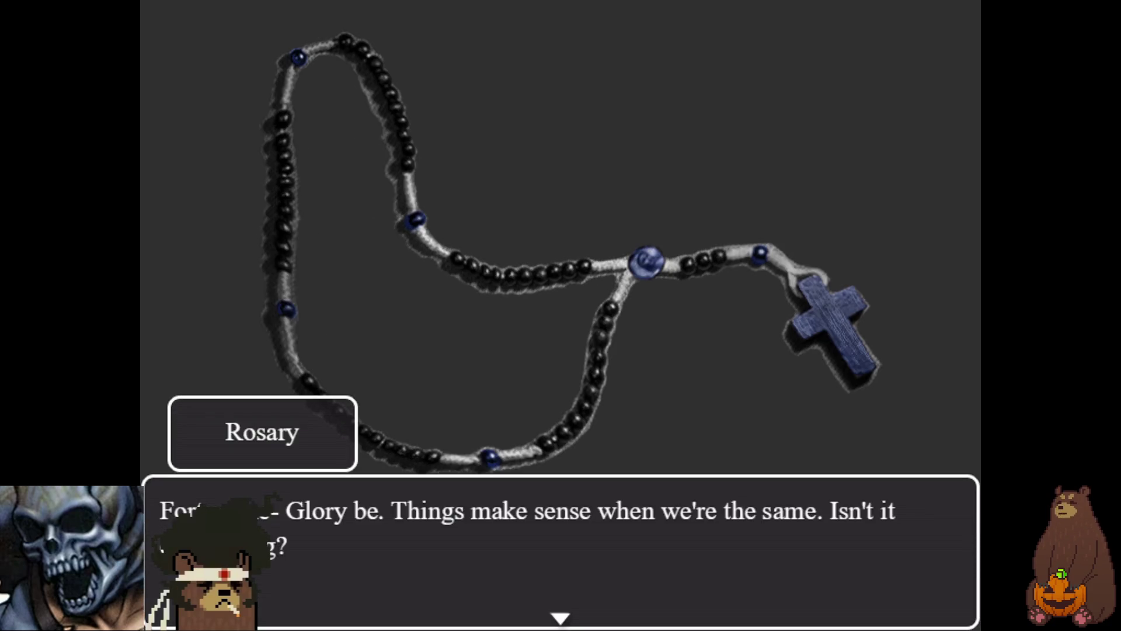
{"action": "key", "text": "Return"}
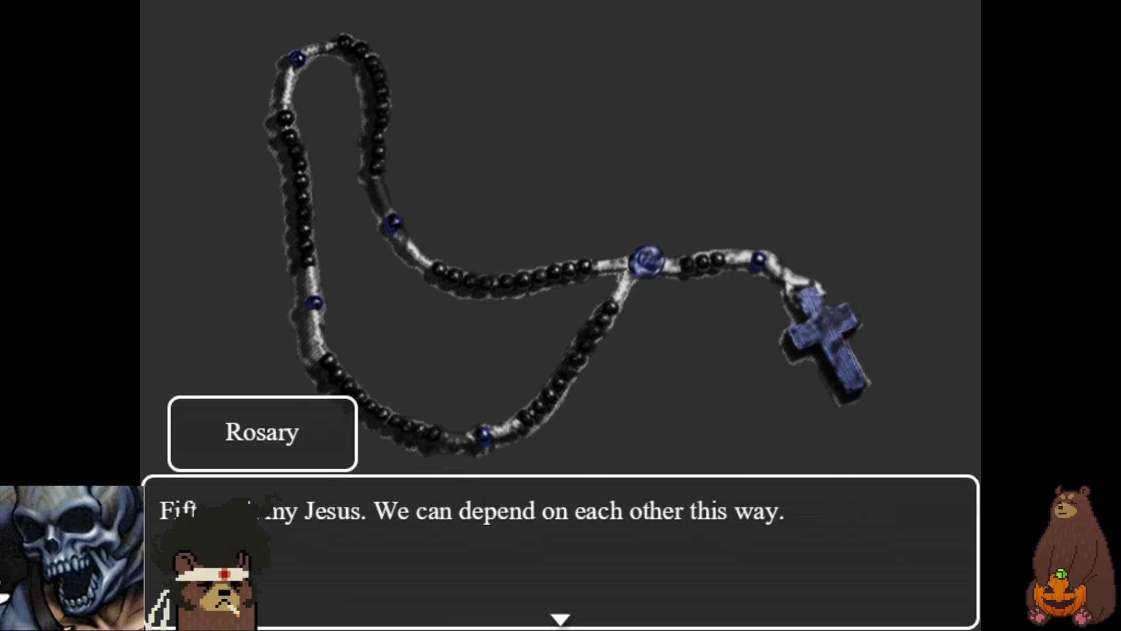
{"action": "key", "text": "Return"}
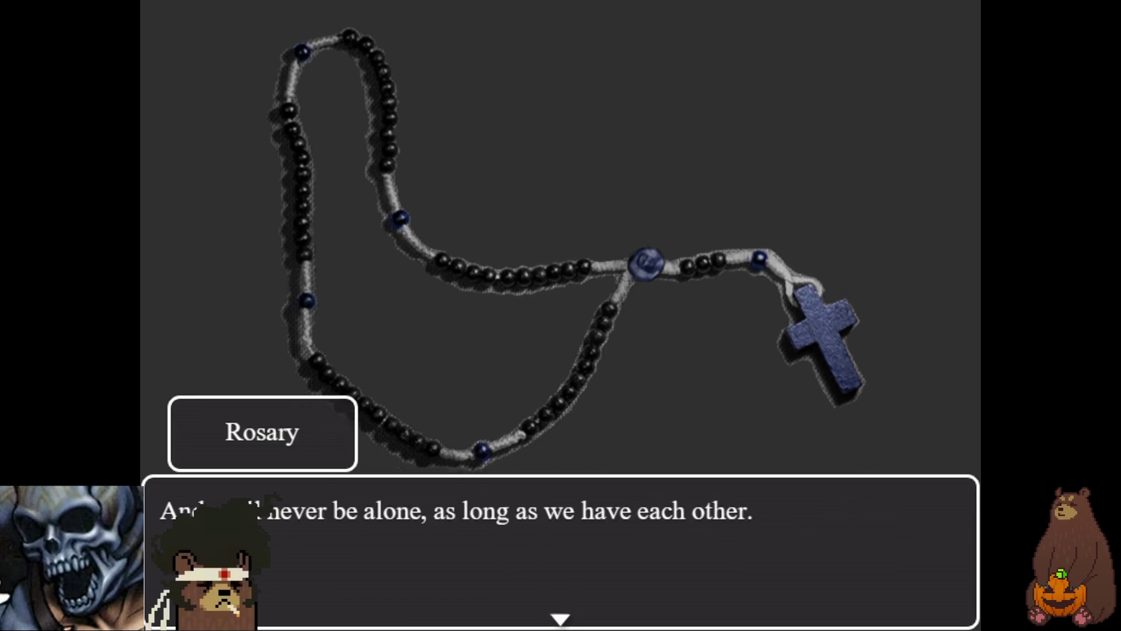
{"action": "key", "text": "Return"}
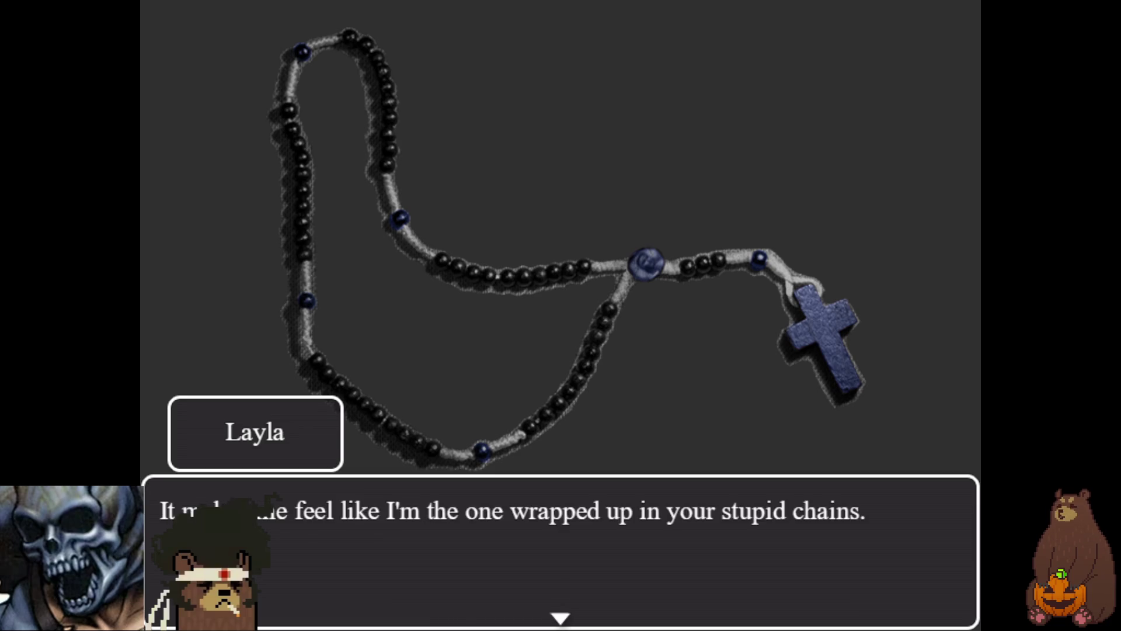
{"action": "key", "text": "Return"}
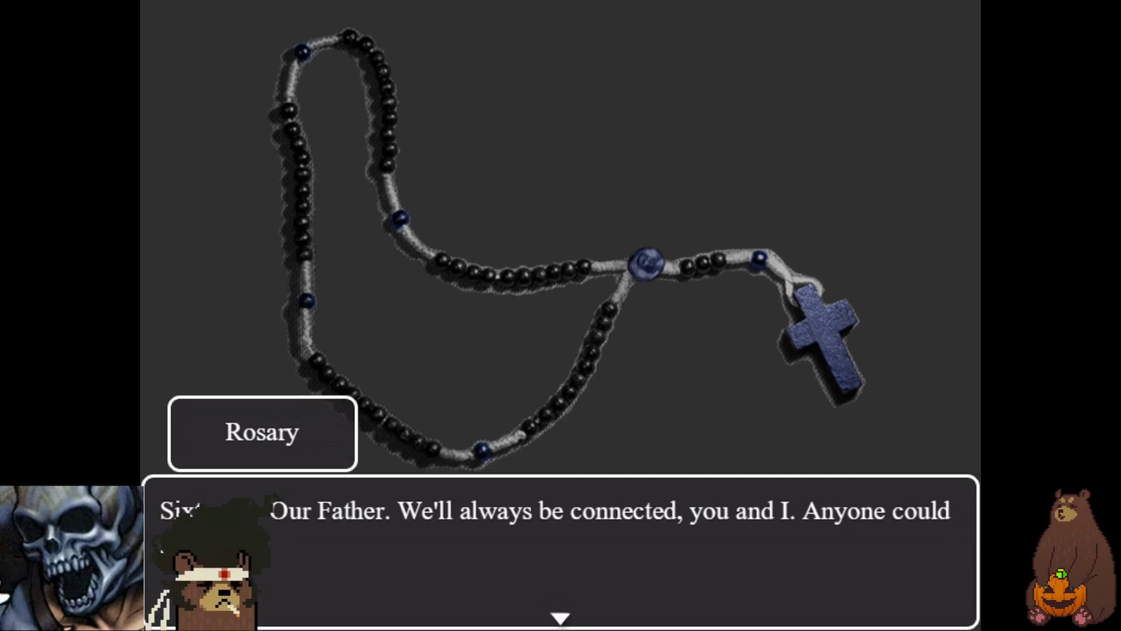
{"action": "key", "text": "Return"}
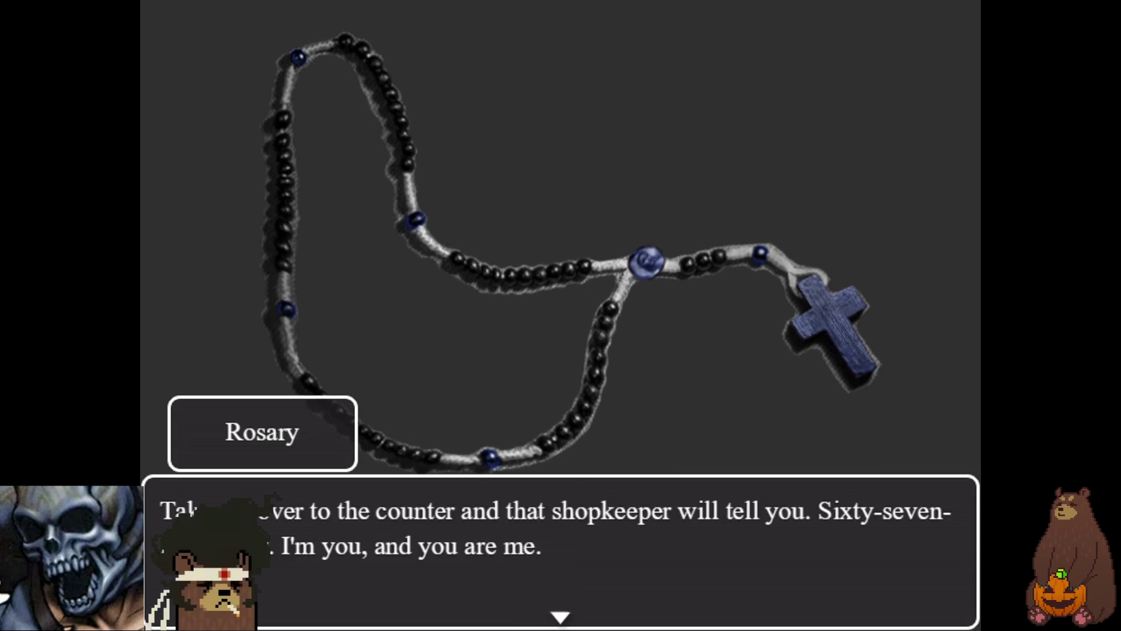
{"action": "key", "text": "Return"}
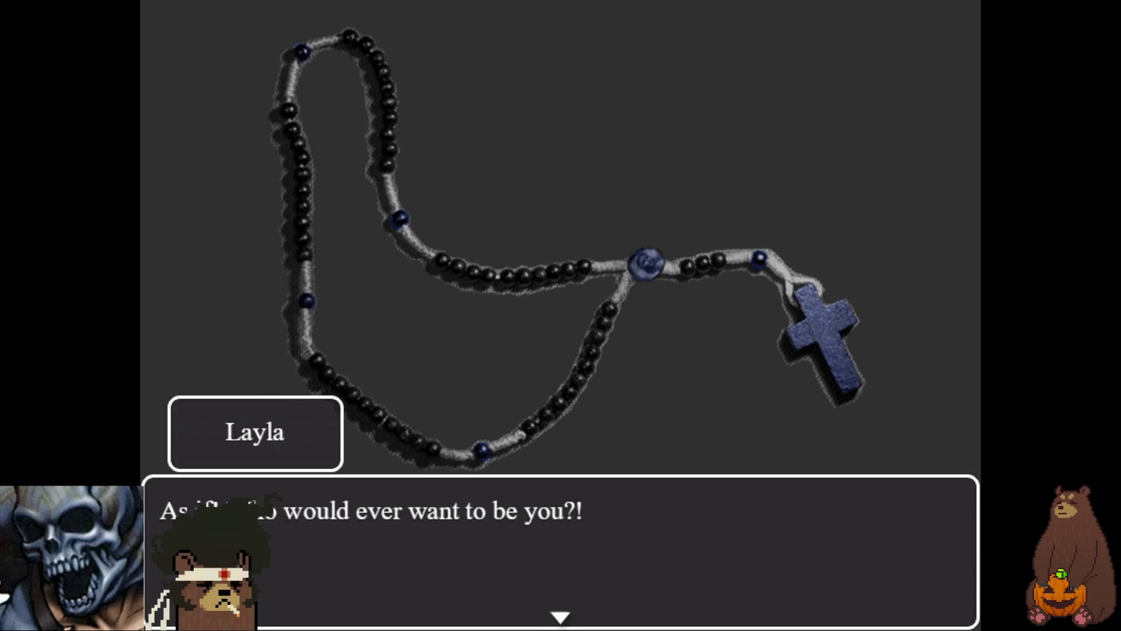
{"action": "key", "text": "Return"}
{"action": "key", "text": "Return"}
{"action": "key", "text": "Return"}
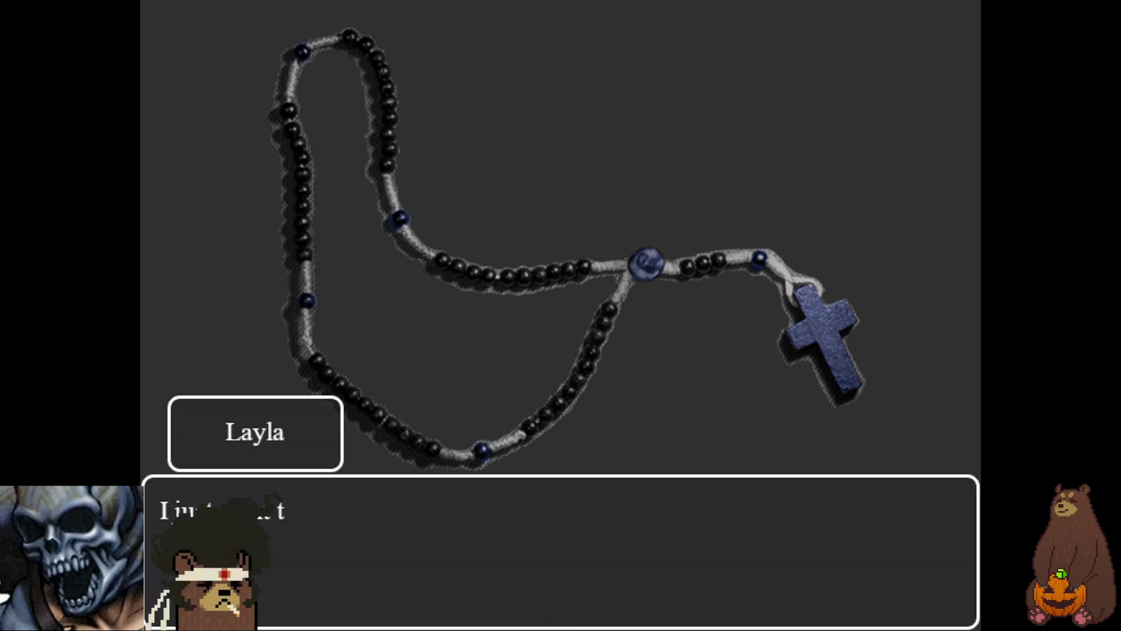
{"action": "key", "text": "Return"}
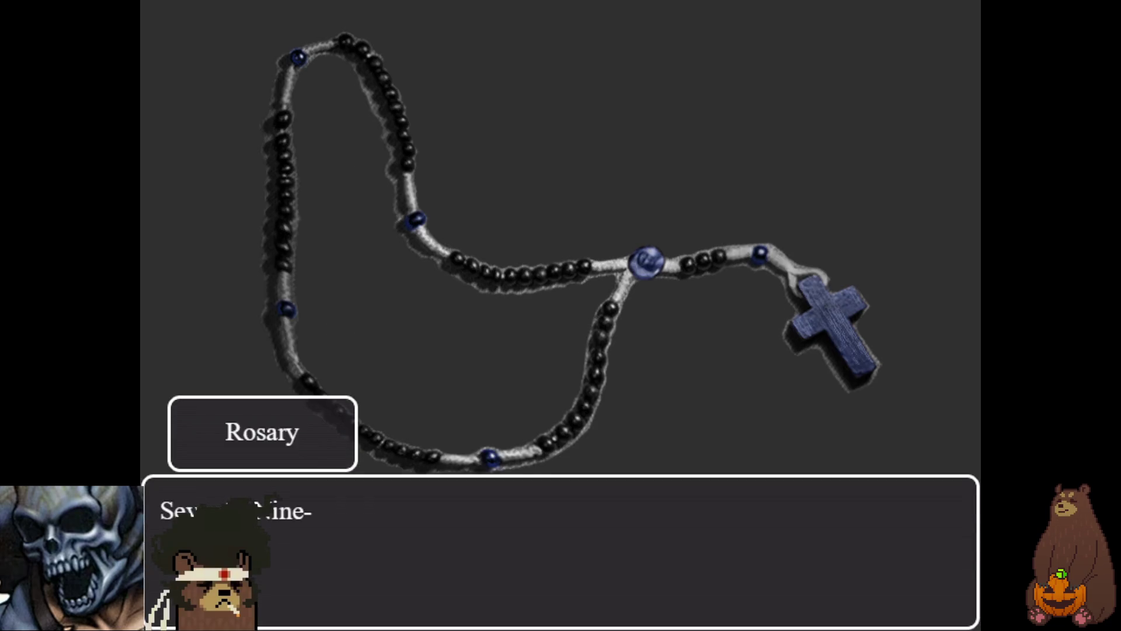
{"action": "key", "text": "Return"}
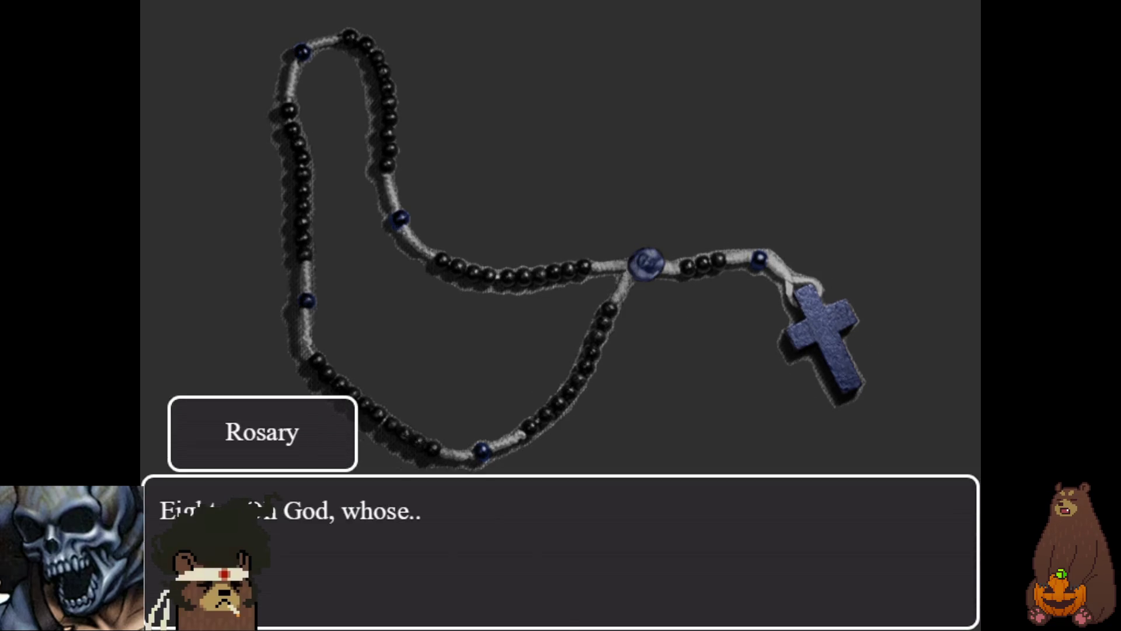
{"action": "key", "text": "Return"}
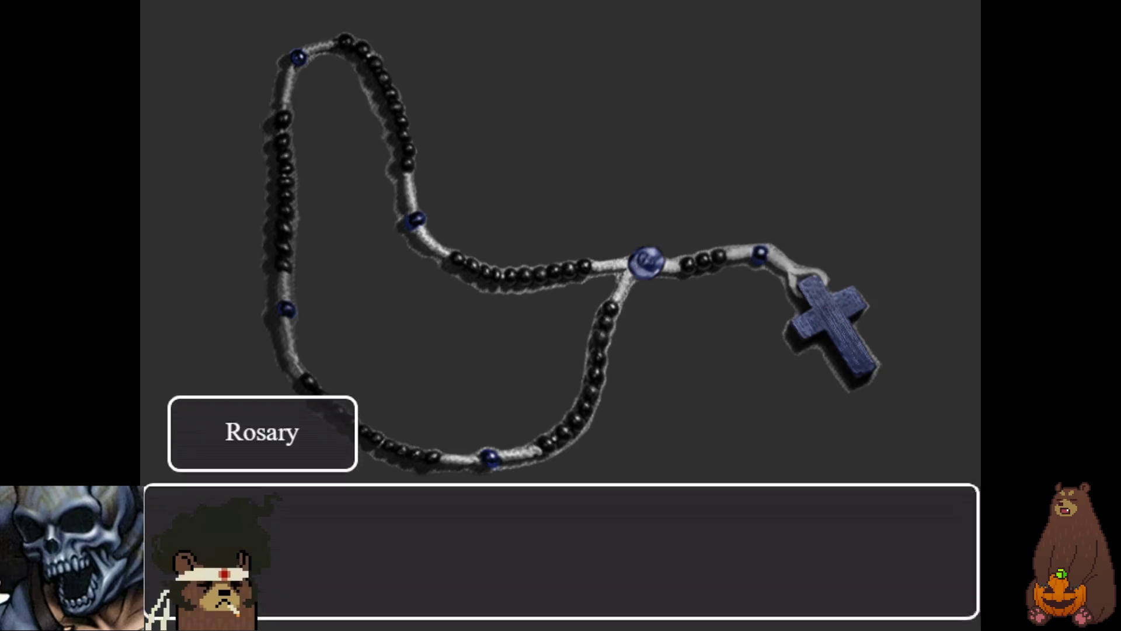
{"action": "key", "text": "Return"}
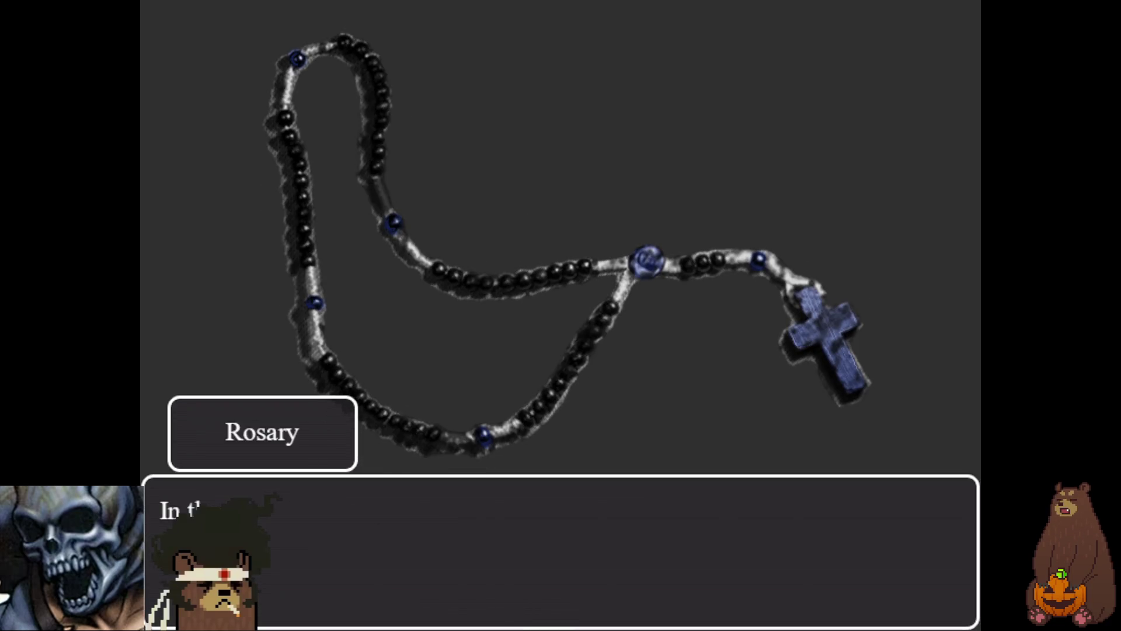
{"action": "key", "text": "Return"}
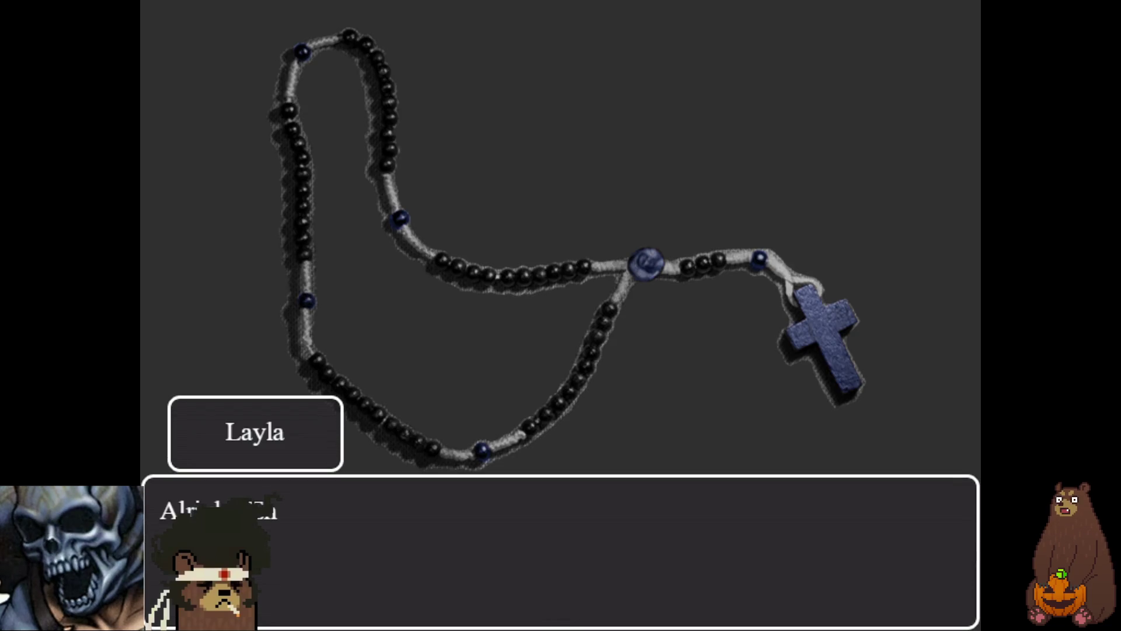
{"action": "key", "text": "Return"}
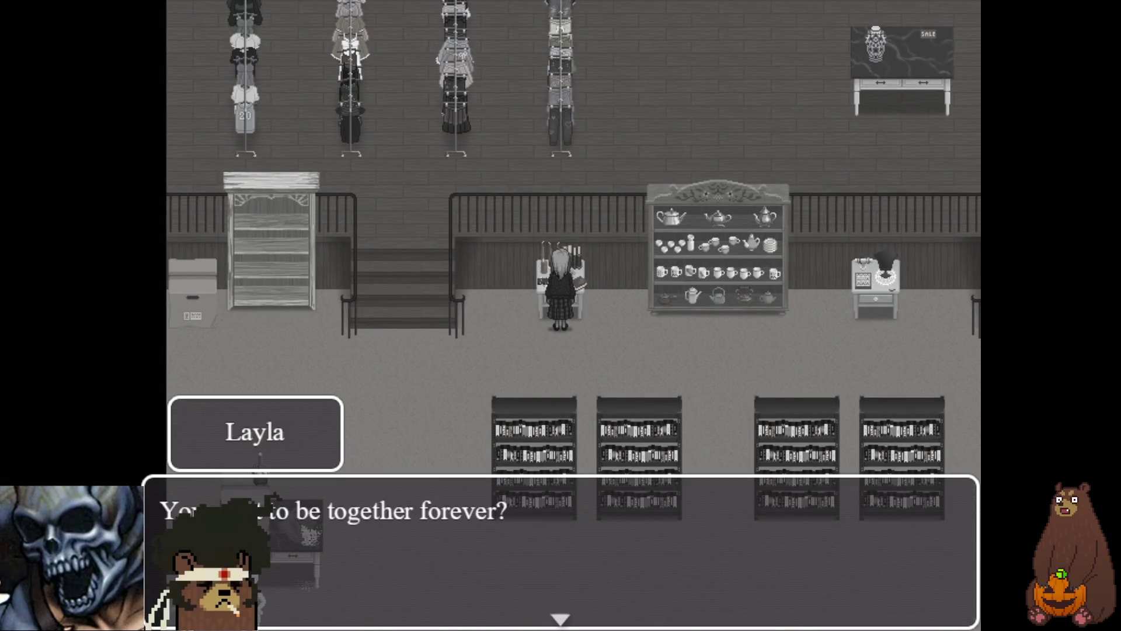
- Finish Layla's shop lines and walk her over to the counter
{"action": "key", "text": "Return"}
{"action": "key", "text": "Return"}
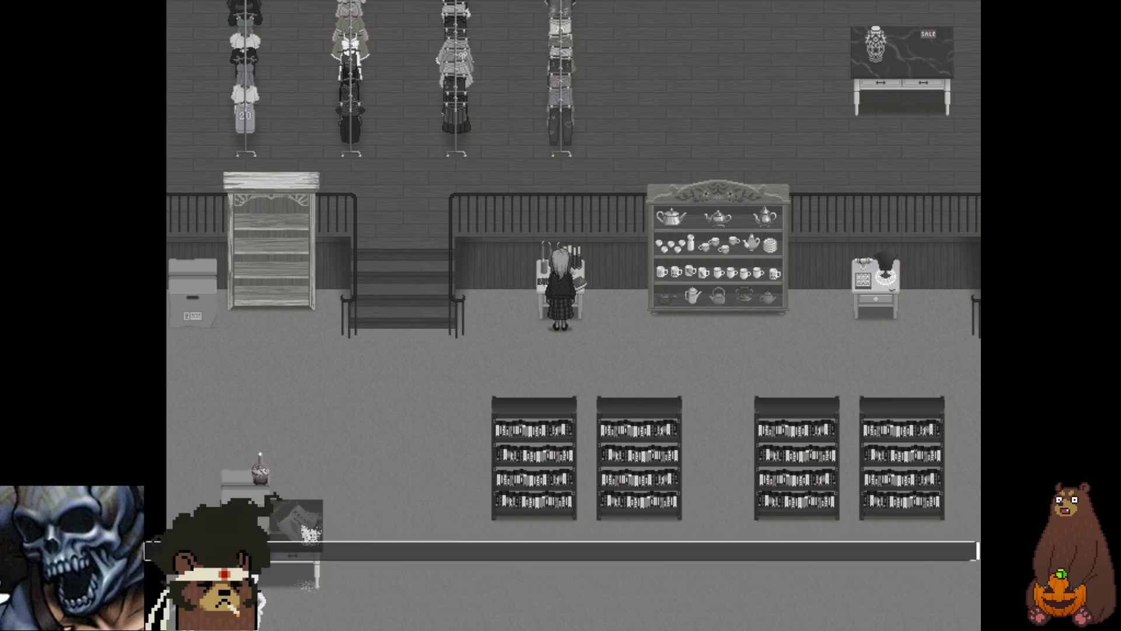
{"action": "key", "text": "Return"}
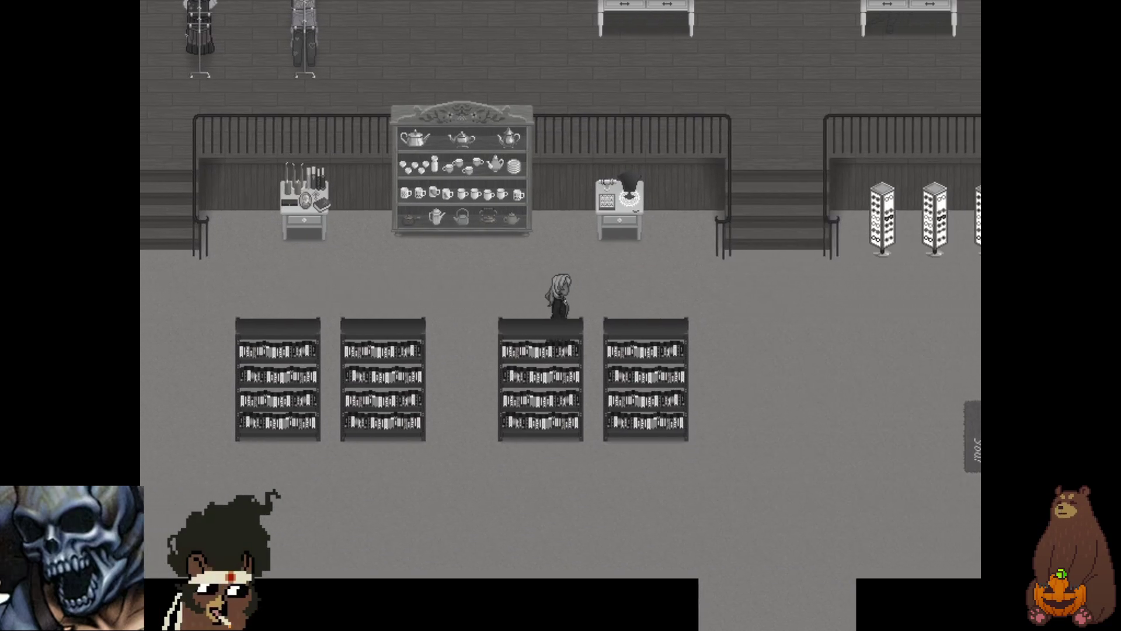
{"action": "key", "text": "Right"}
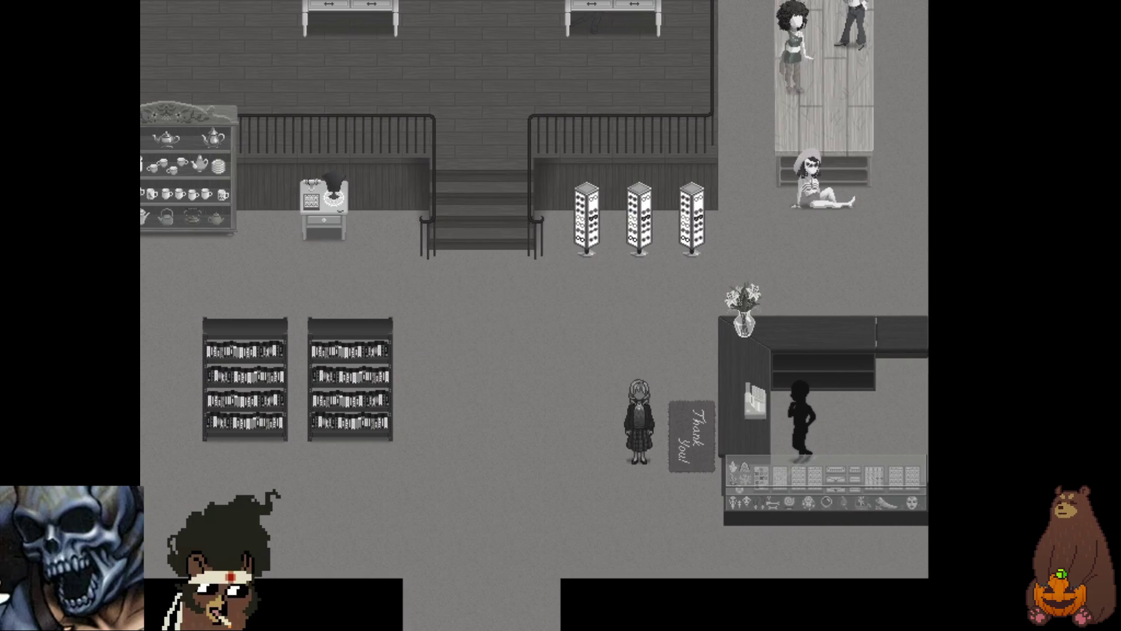
- Talk to the shopkeeper about the rosary until the hint about the stairs
{"action": "key", "text": "Return"}
{"action": "key", "text": "Return"}
{"action": "key", "text": "Return"}
{"action": "key", "text": "Return"}
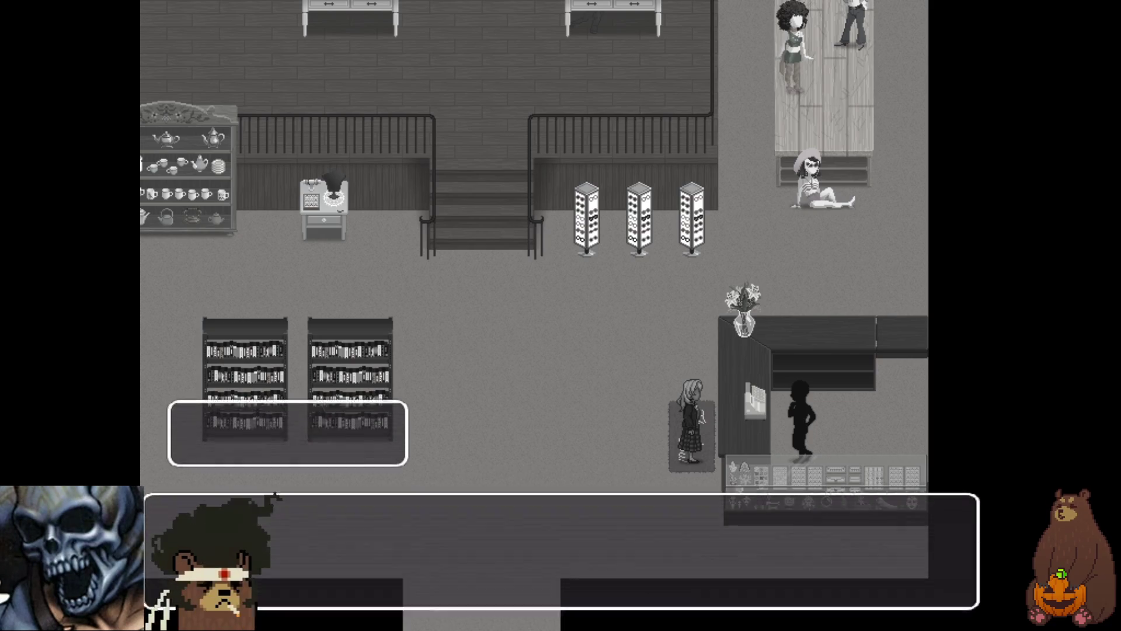
{"action": "key", "text": "Return"}
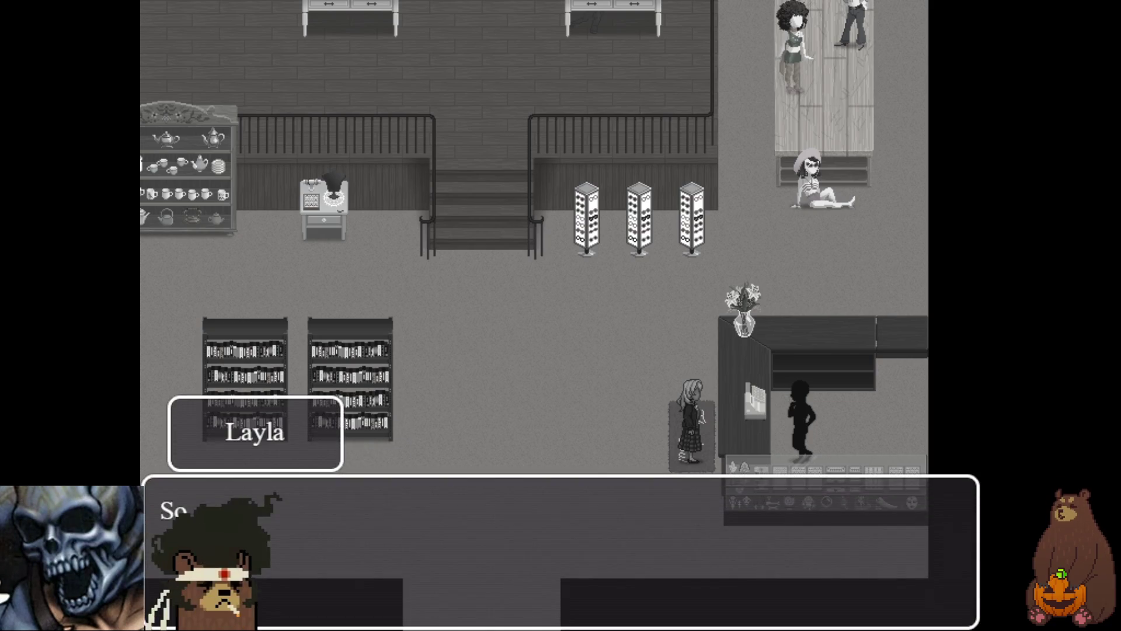
{"action": "key", "text": "Return"}
{"action": "key", "text": "Return"}
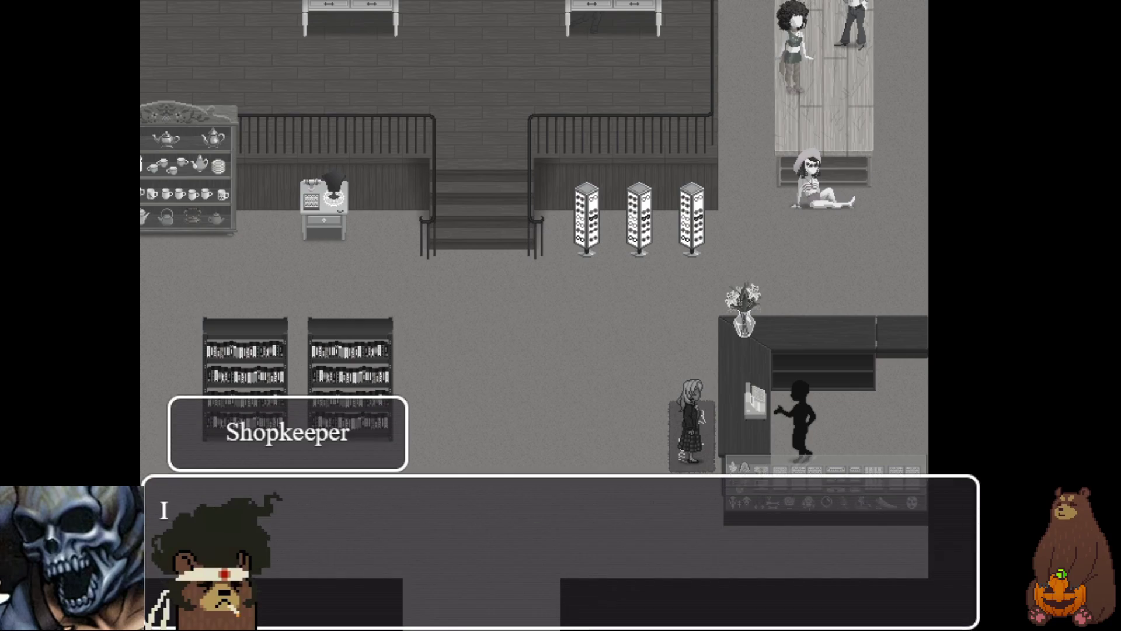
{"action": "key", "text": "Return"}
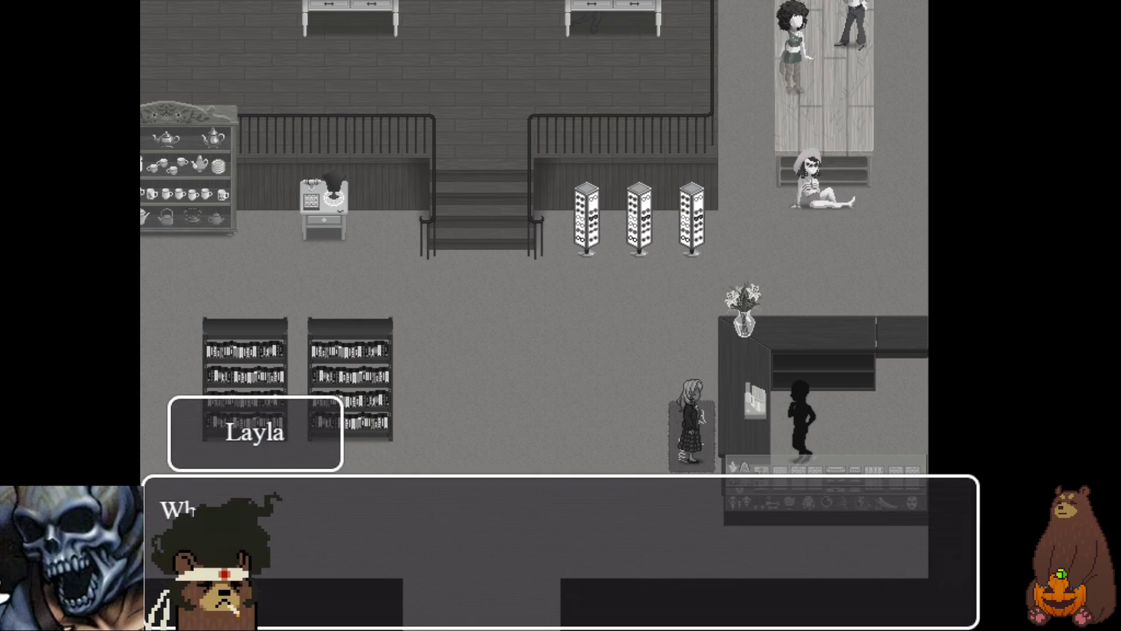
{"action": "key", "text": "Return"}
{"action": "key", "text": "Return"}
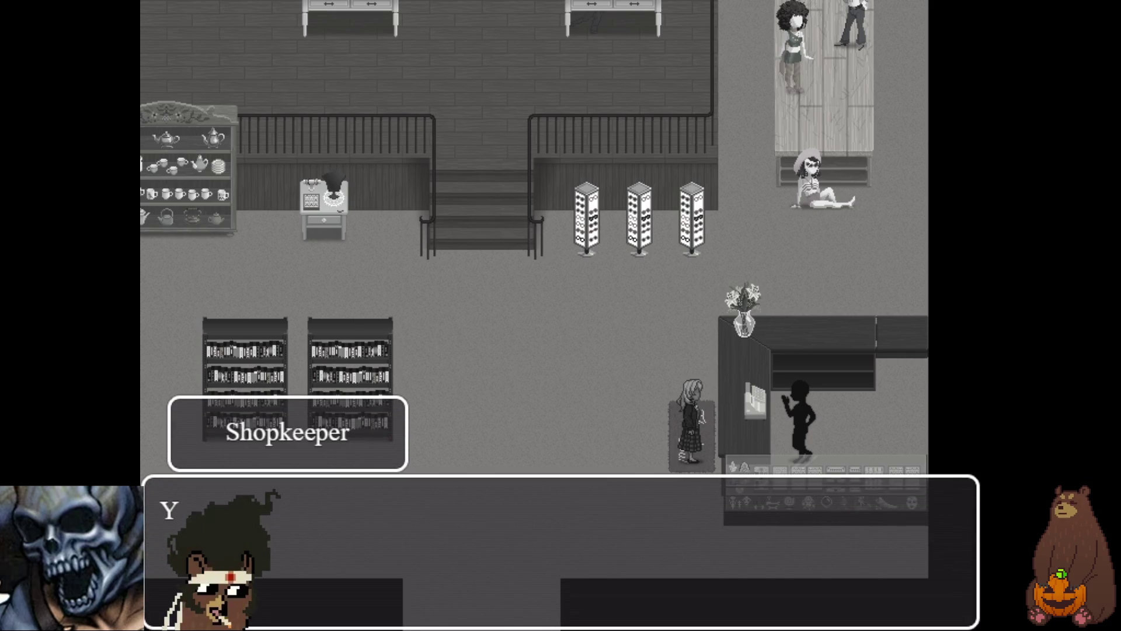
{"action": "key", "text": "Return"}
{"action": "key", "text": "Return"}
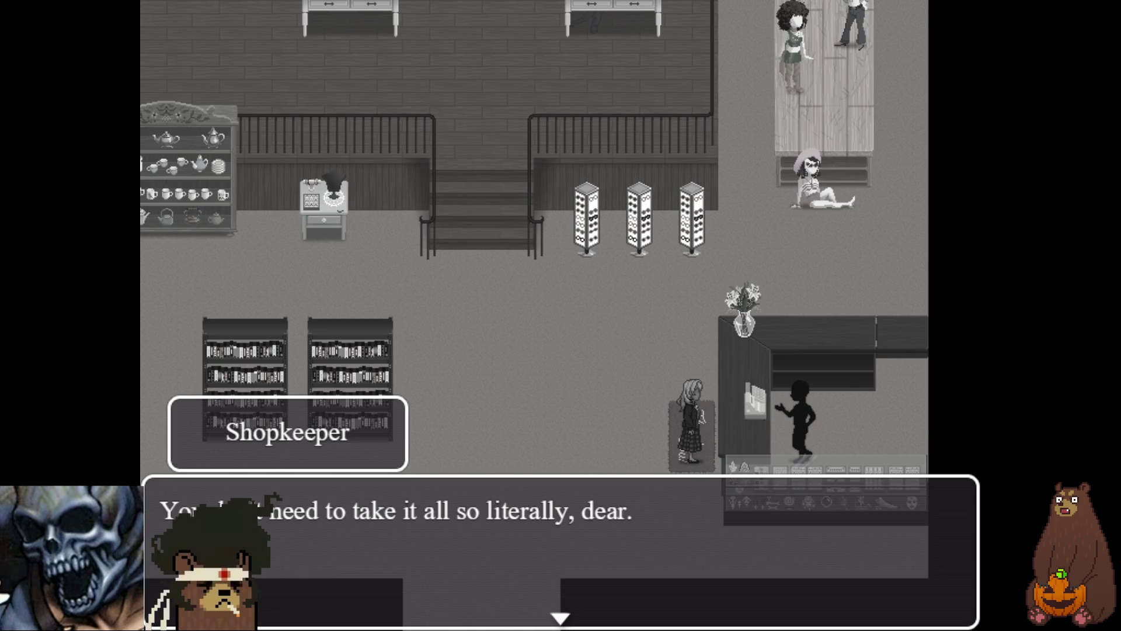
{"action": "key", "text": "Return"}
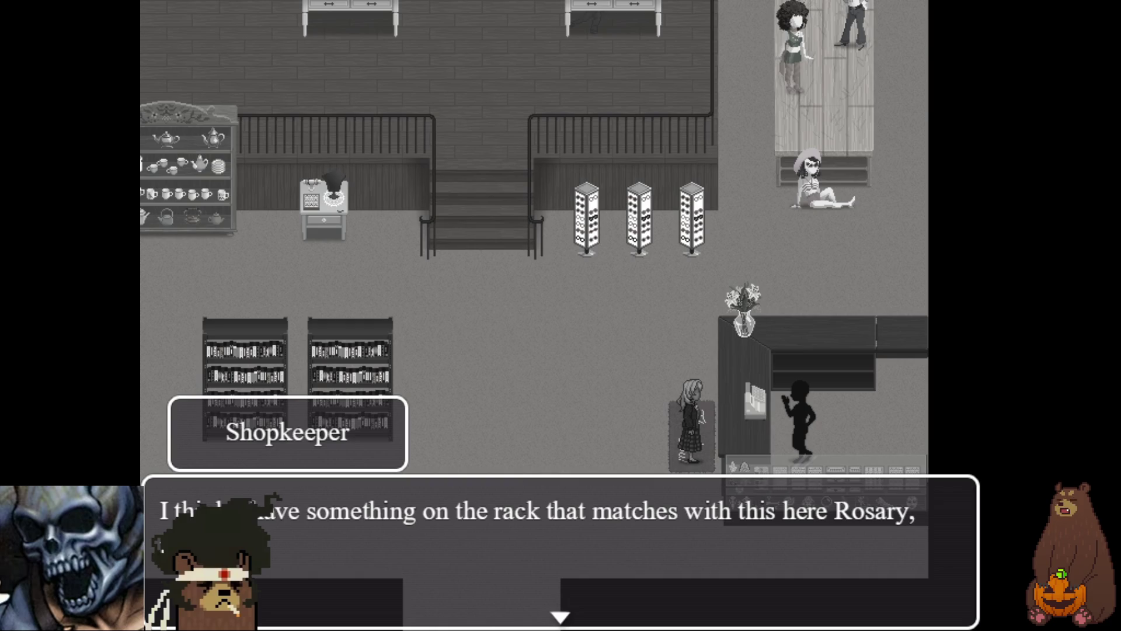
{"action": "key", "text": "Return"}
{"action": "key", "text": "Return"}
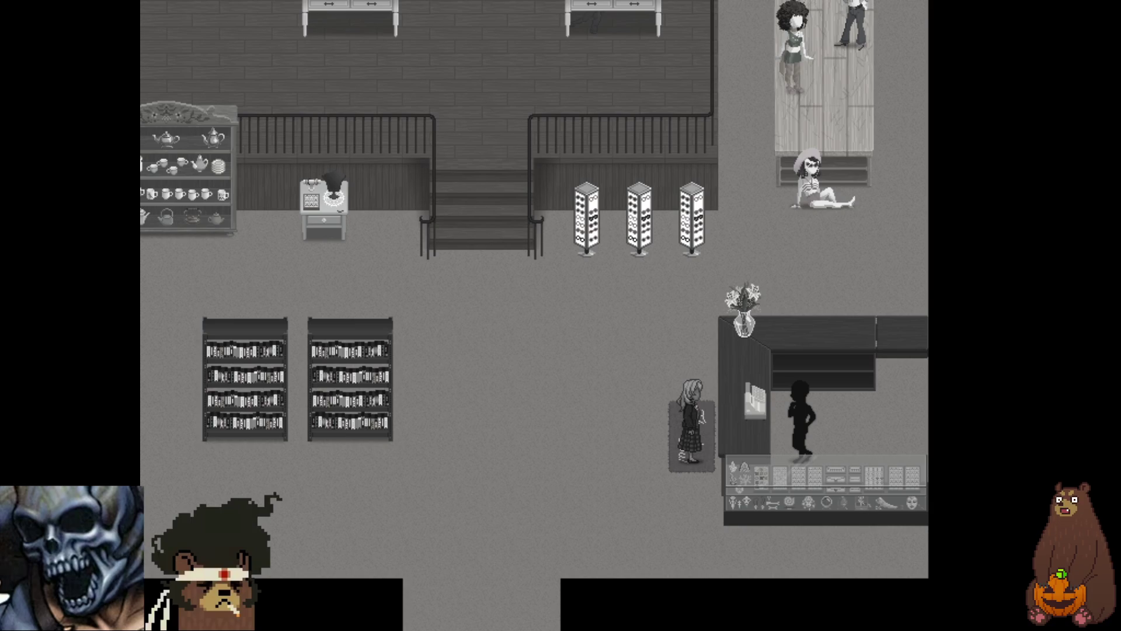
- Talk again, choose Yes to hear the hint repeated, then walk away left
{"action": "key", "text": "Return"}
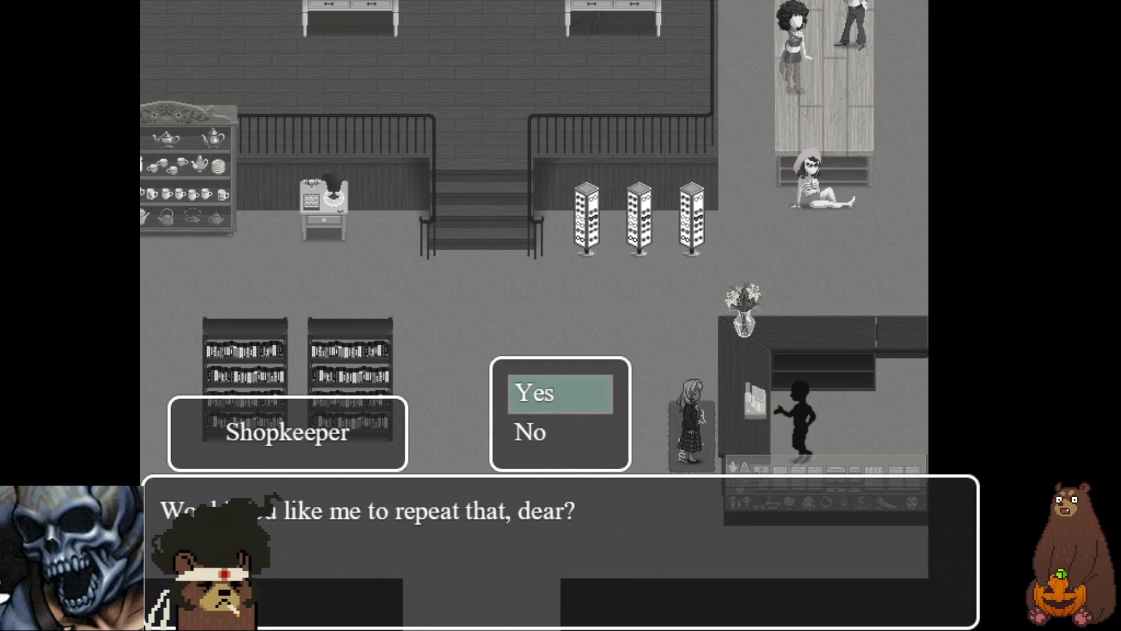
{"action": "key", "text": "Return"}
{"action": "key", "text": "Return"}
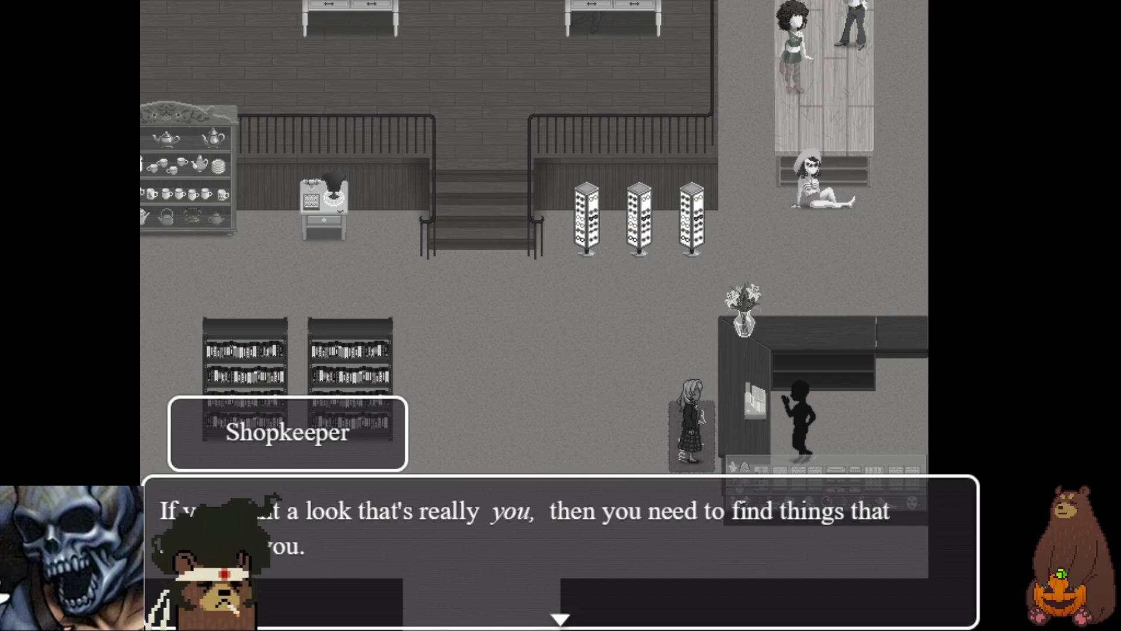
{"action": "key", "text": "Return"}
{"action": "key", "text": "Left"}
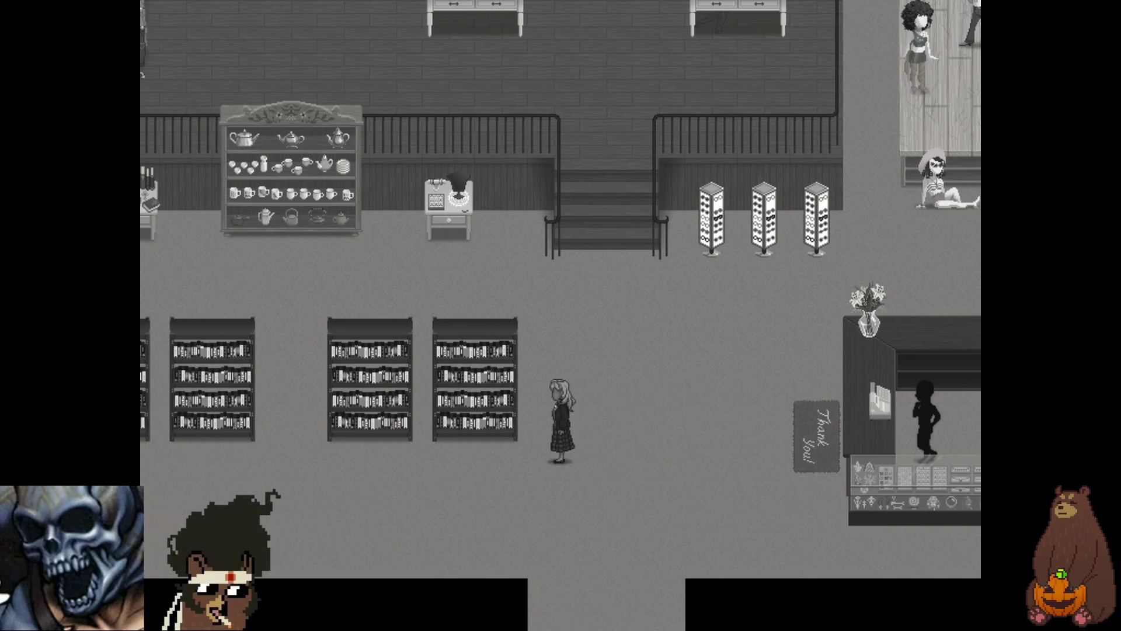
- Climb the stairs to the clothing area and wander along the back wall displays
{"action": "key", "text": "Up"}
{"action": "key", "text": "Left"}
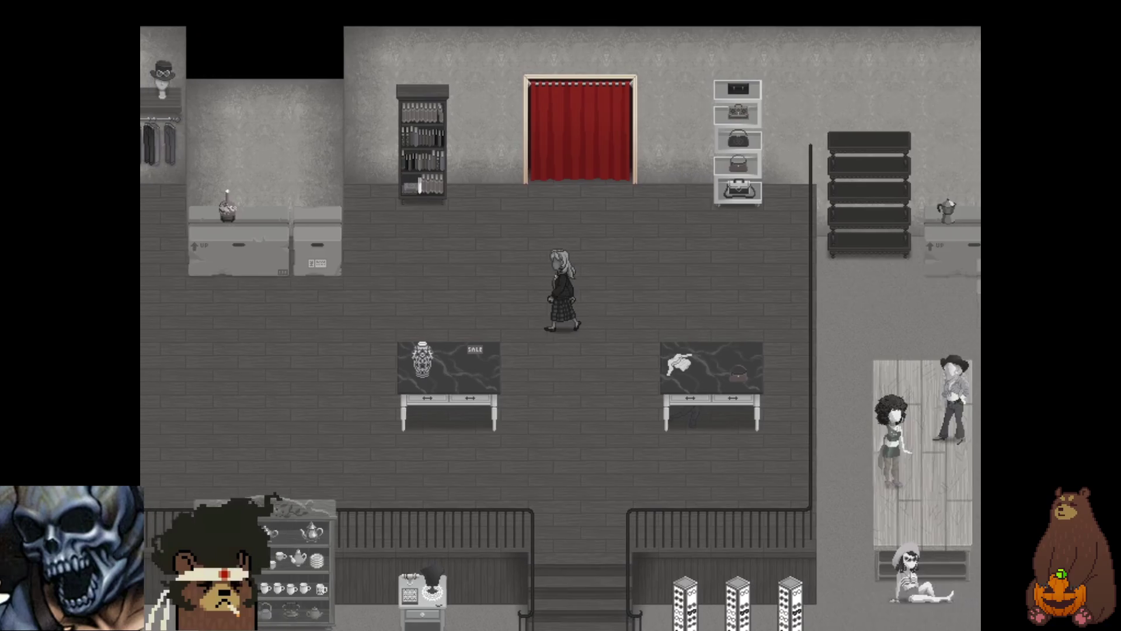
{"action": "key", "text": "Up"}
{"action": "key", "text": "Left"}
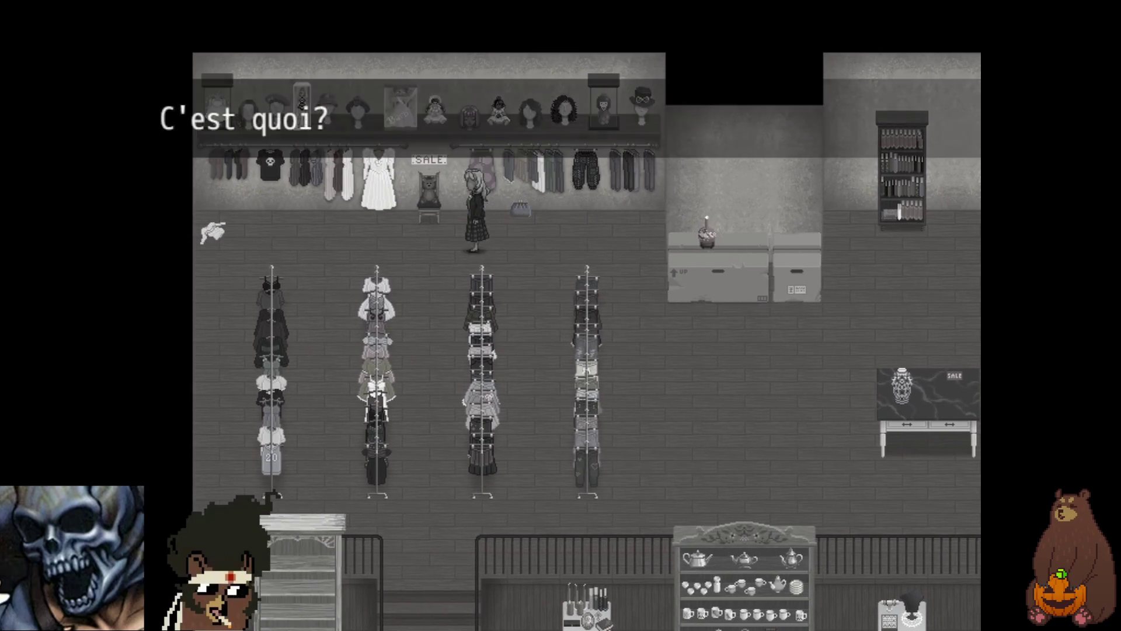
{"action": "key", "text": "Right"}
{"action": "key", "text": "Down"}
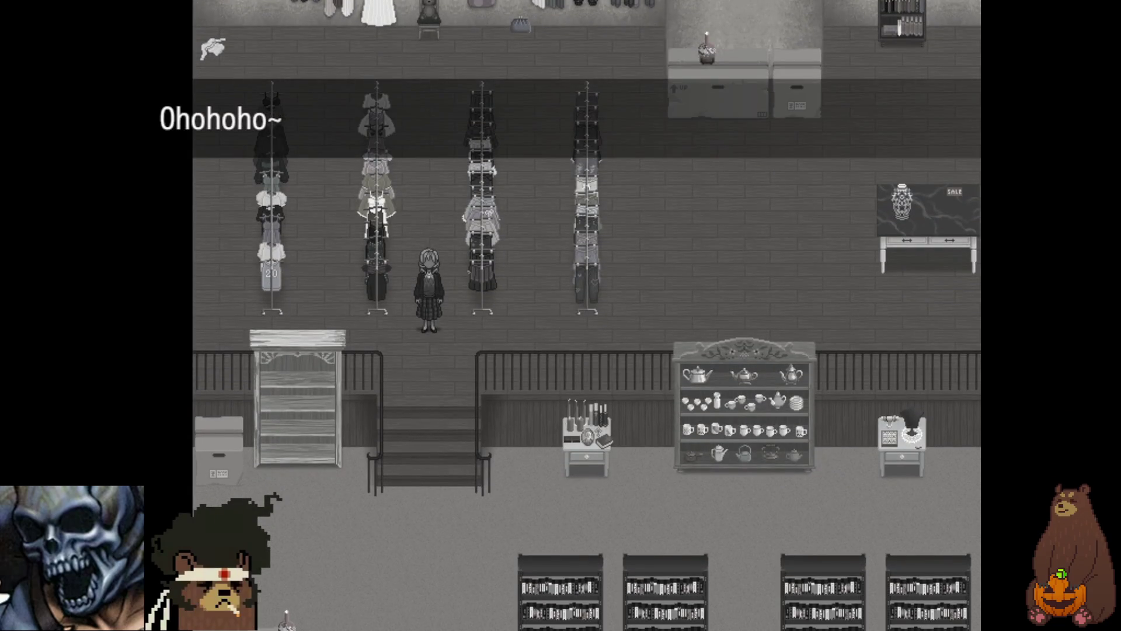
{"action": "key", "text": "Up"}
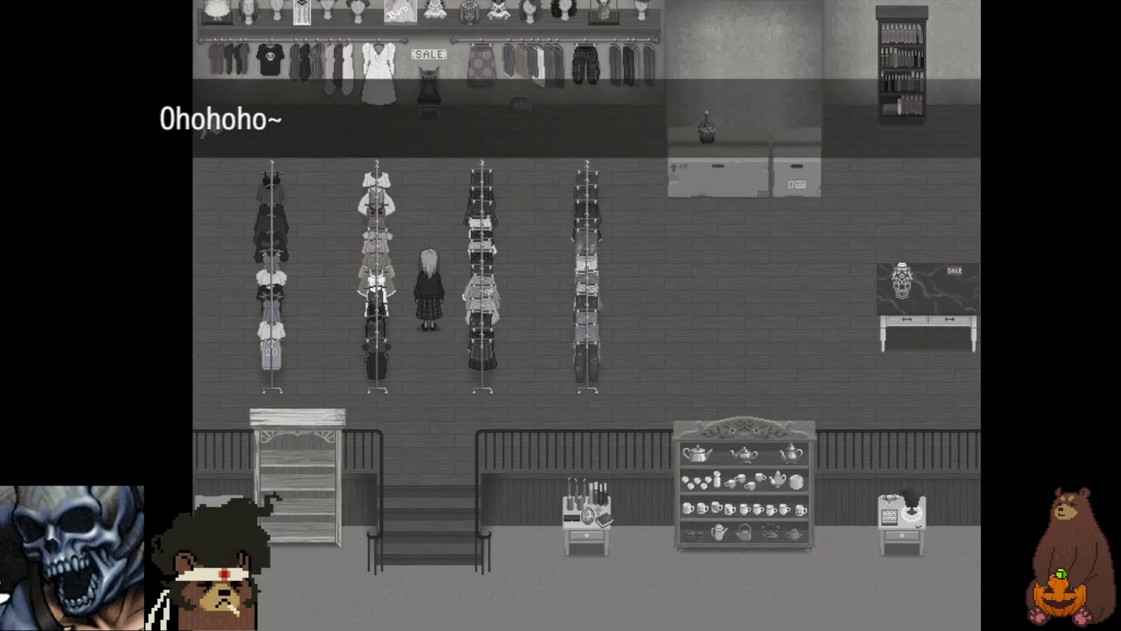
{"action": "key", "text": "Right"}
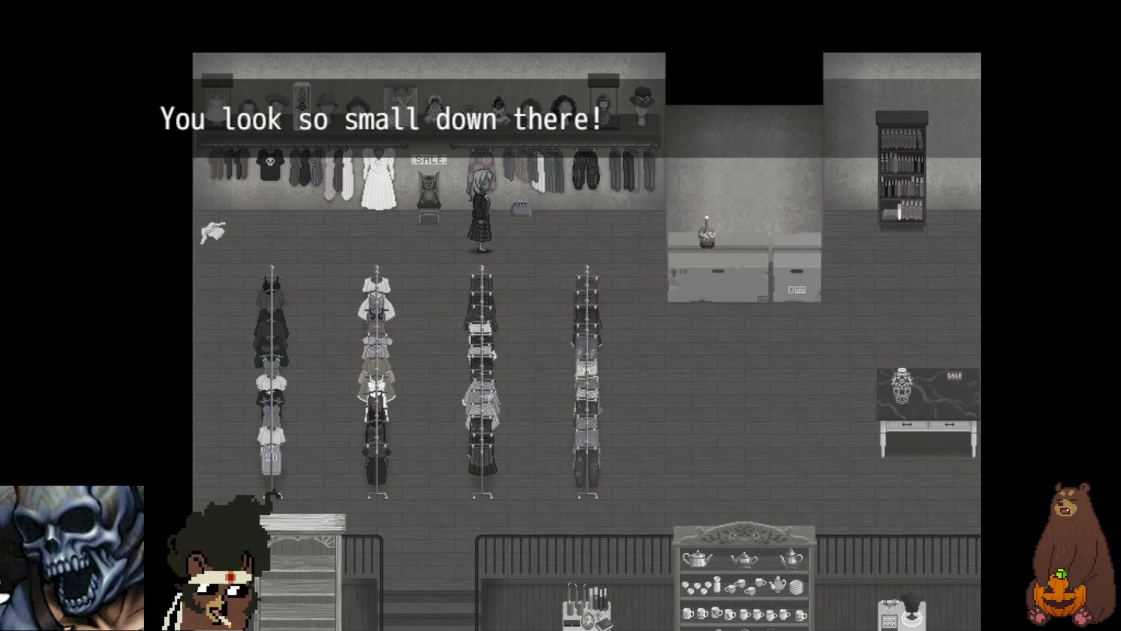
{"action": "key", "text": "Left"}
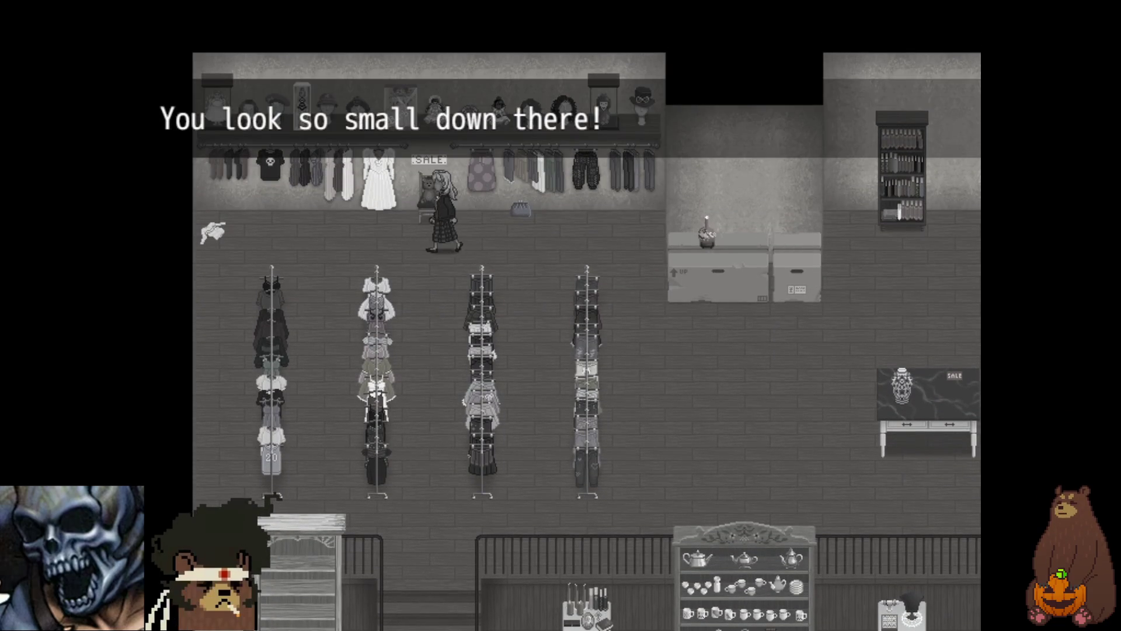
{"action": "key", "text": "Right"}
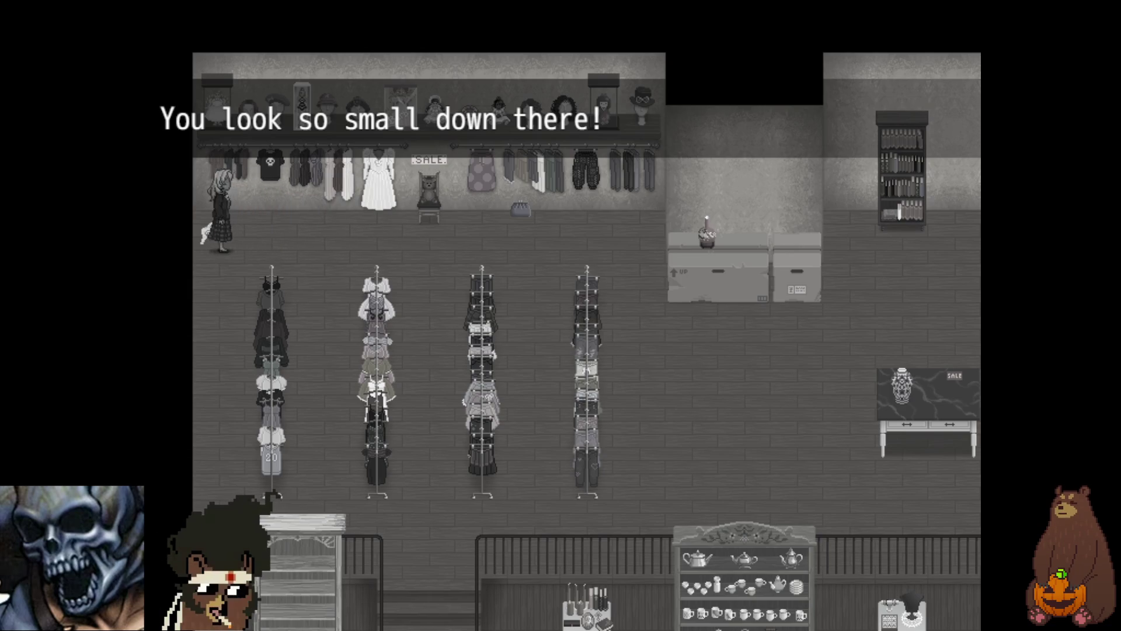
{"action": "key", "text": "Up"}
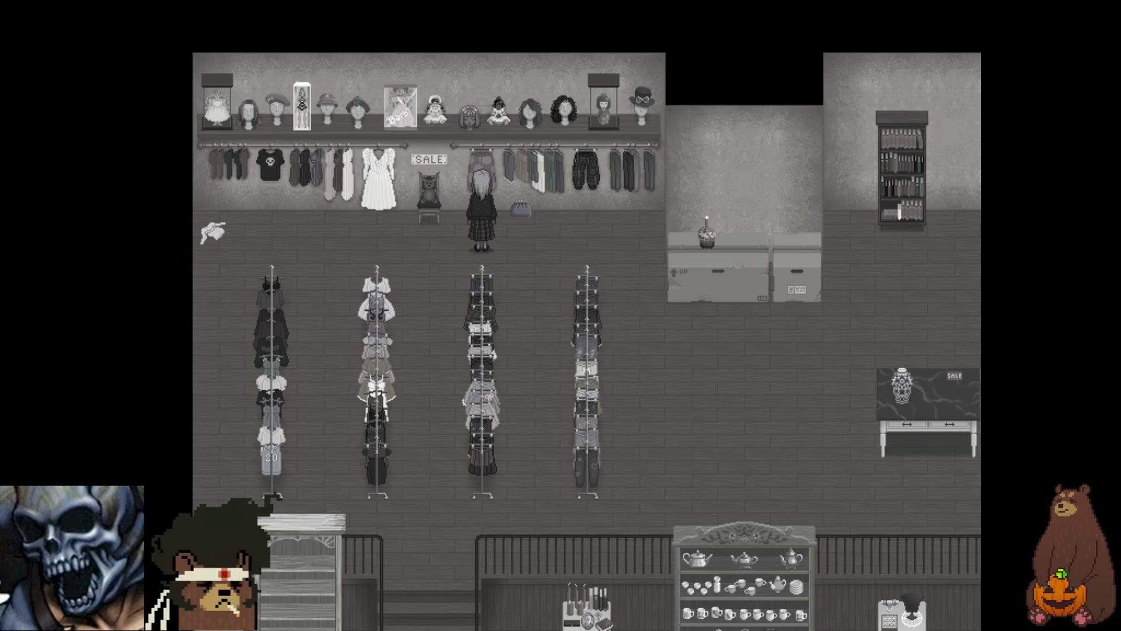
{"action": "key", "text": "Left"}
{"action": "key", "text": "Right"}
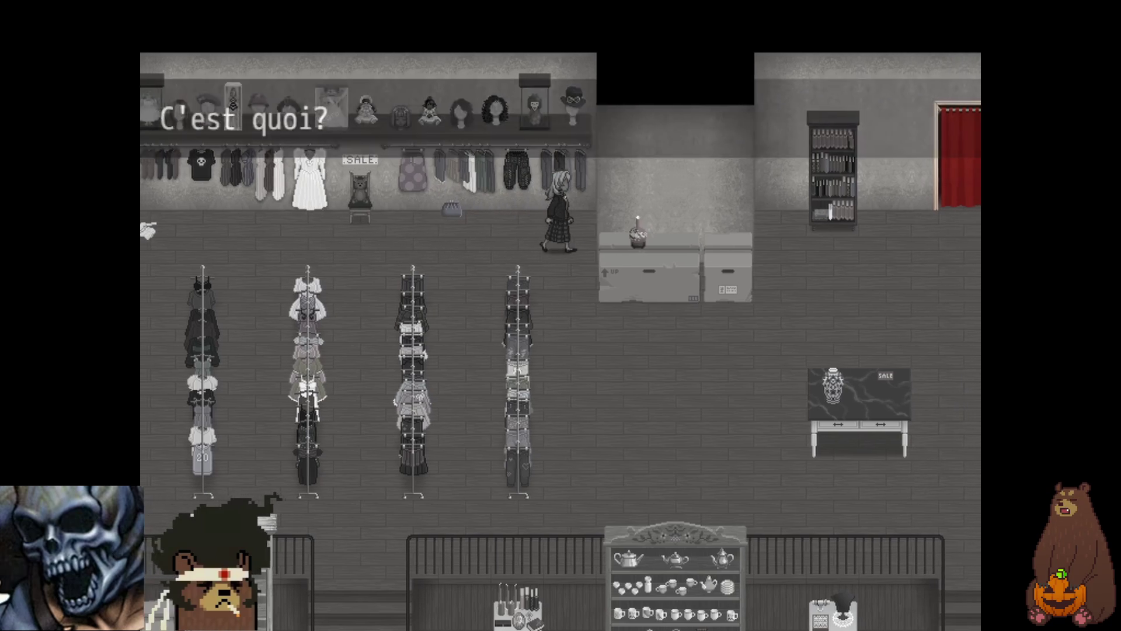
{"action": "key", "text": "Left"}
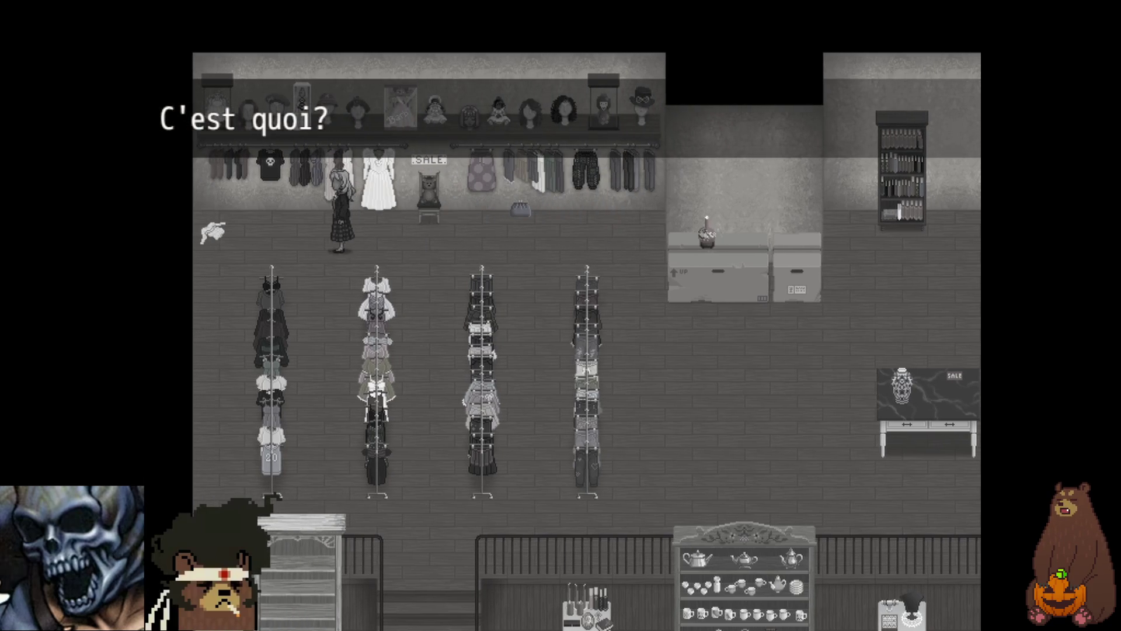
{"action": "key", "text": "Left"}
- Examine the second clothing rack, the back wall rack and the white dress
{"action": "key", "text": "Down"}
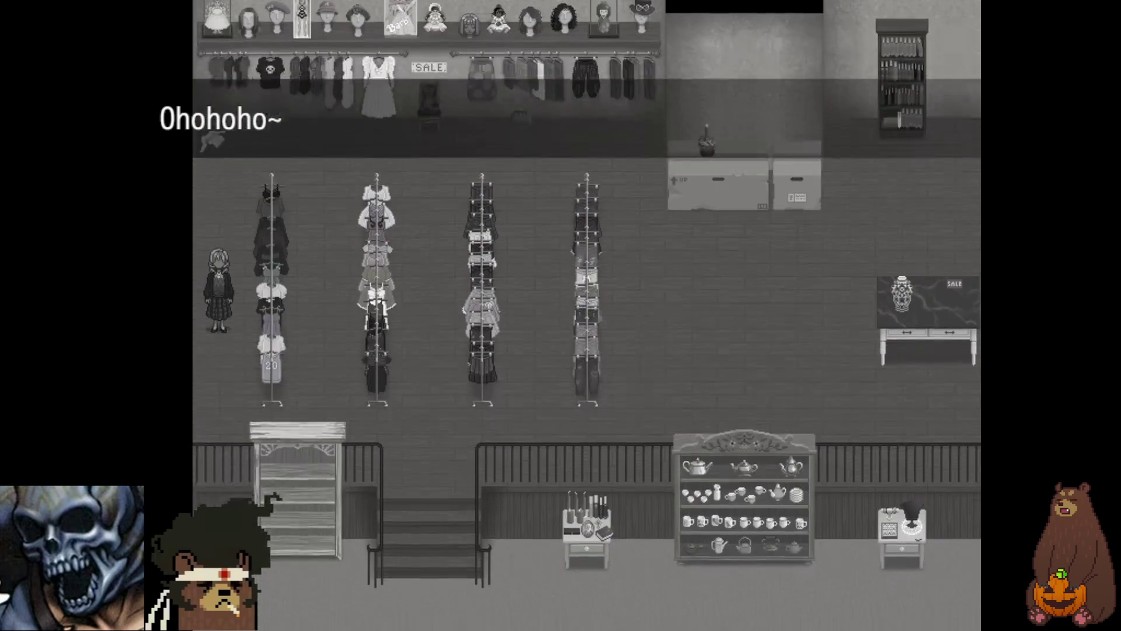
{"action": "key", "text": "Right"}
{"action": "key", "text": "Up"}
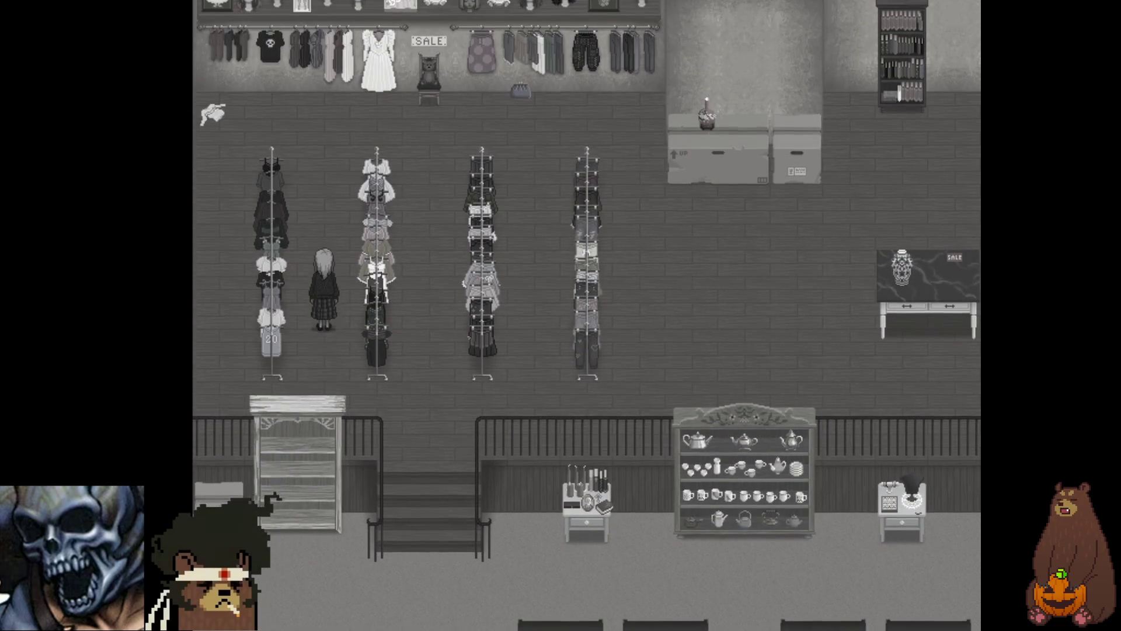
{"action": "key", "text": "Up"}
{"action": "key", "text": "Right"}
{"action": "key", "text": "Return"}
{"action": "key", "text": "Return"}
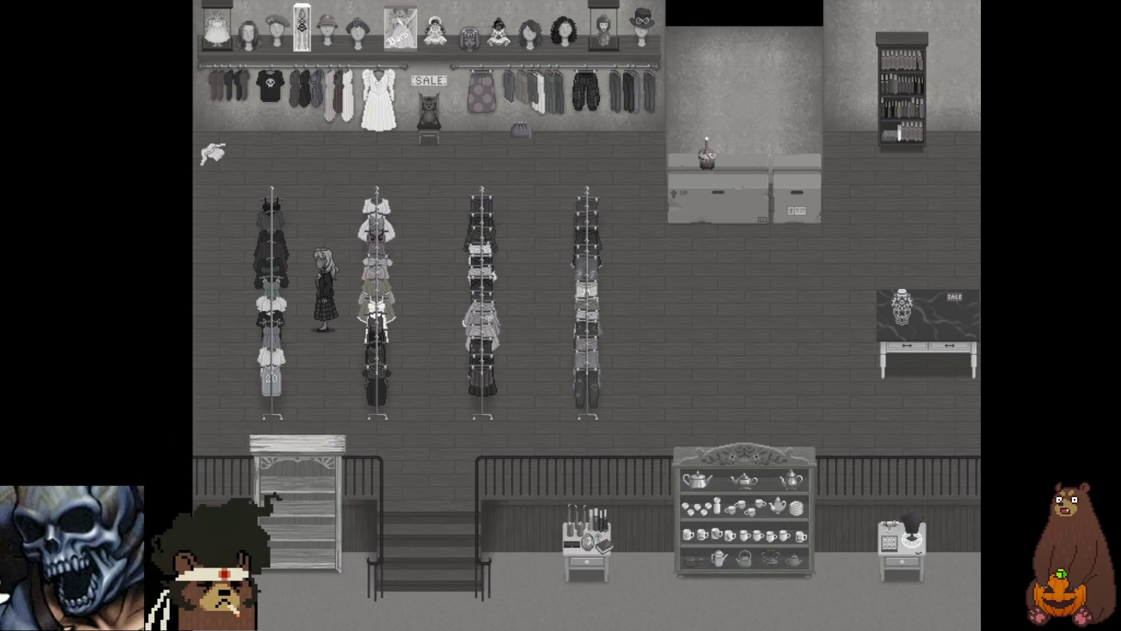
{"action": "key", "text": "Return"}
{"action": "key", "text": "Up"}
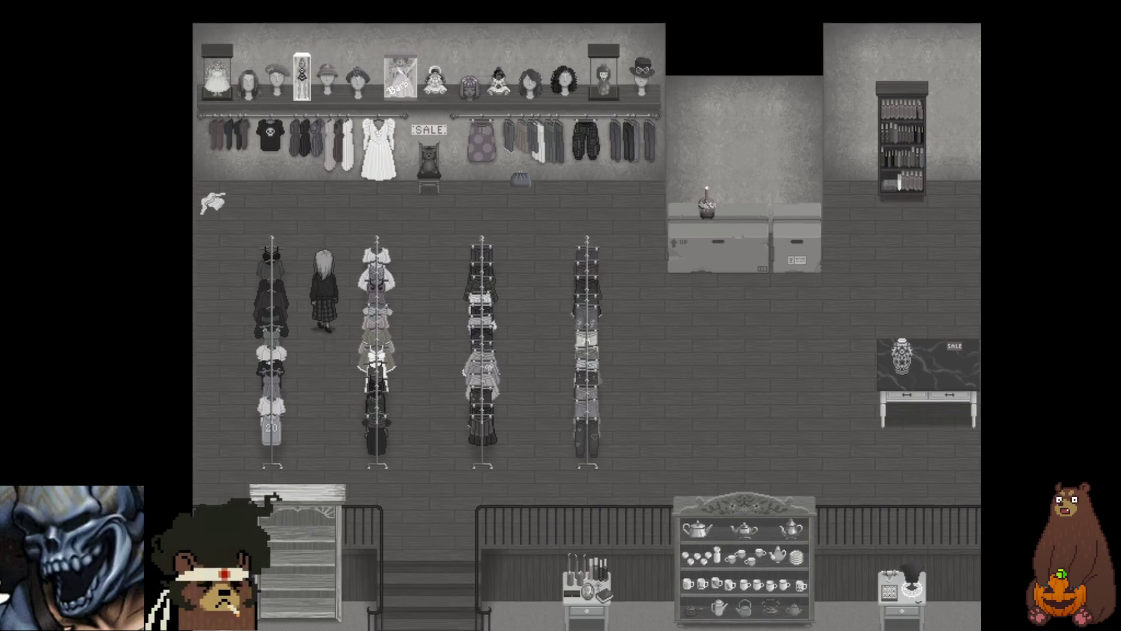
{"action": "key", "text": "Up"}
{"action": "key", "text": "Right"}
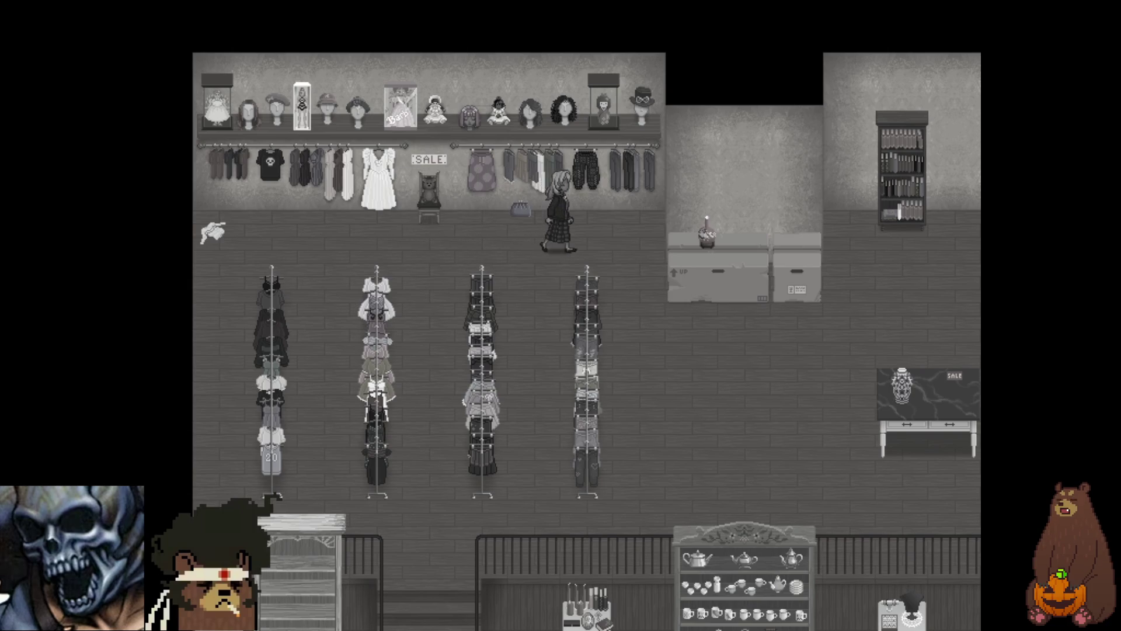
{"action": "key", "text": "Right"}
{"action": "key", "text": "Up"}
{"action": "key", "text": "Return"}
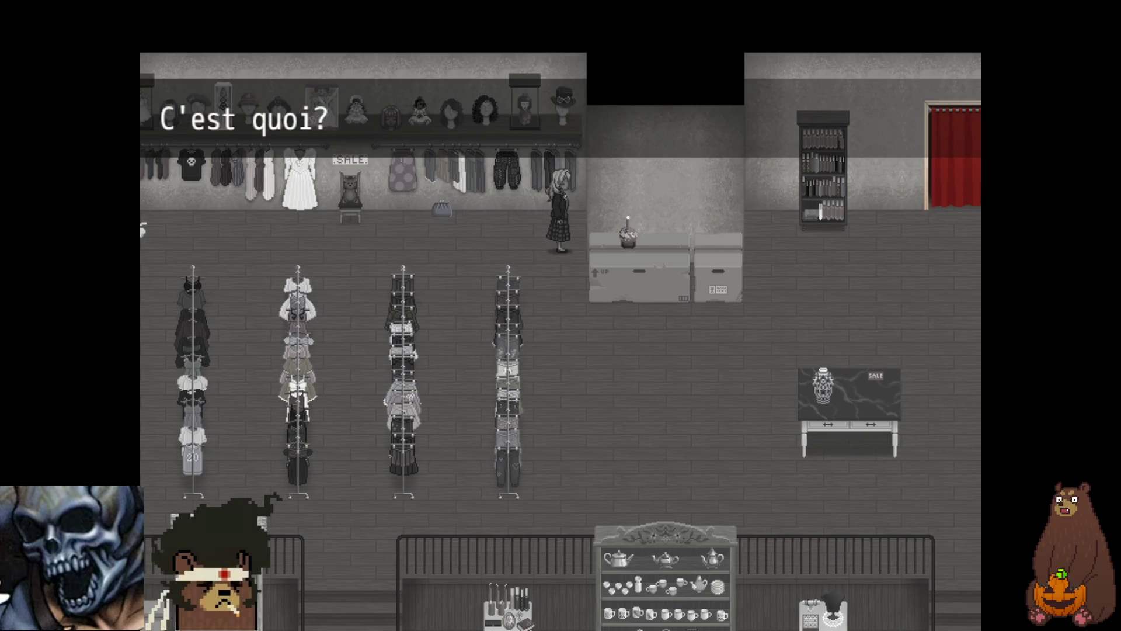
{"action": "key", "text": "Left"}
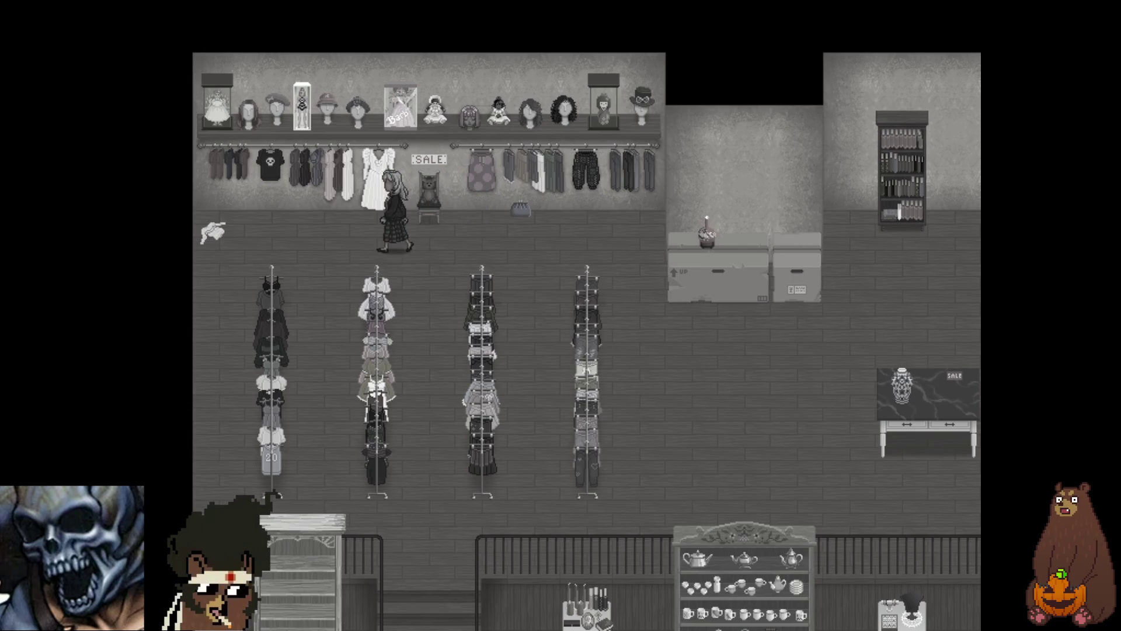
{"action": "key", "text": "Up"}
{"action": "key", "text": "Return"}
- Check the SALE teddy-bear chair, dismiss 'You look so small down there!', reach the wig shelf
{"action": "key", "text": "Right"}
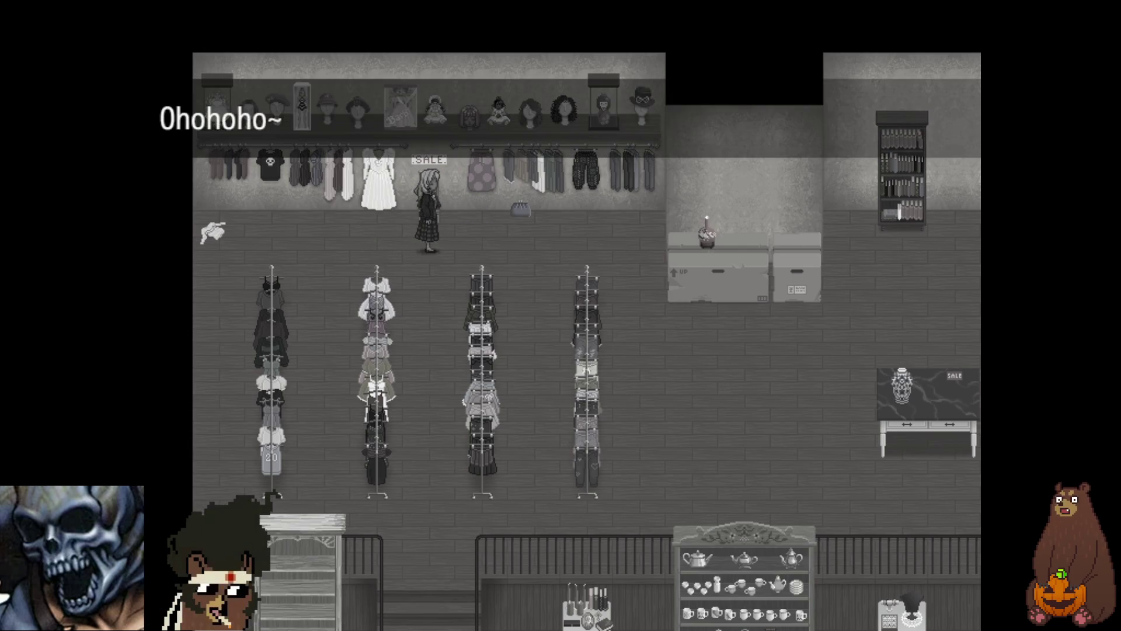
{"action": "key", "text": "Return"}
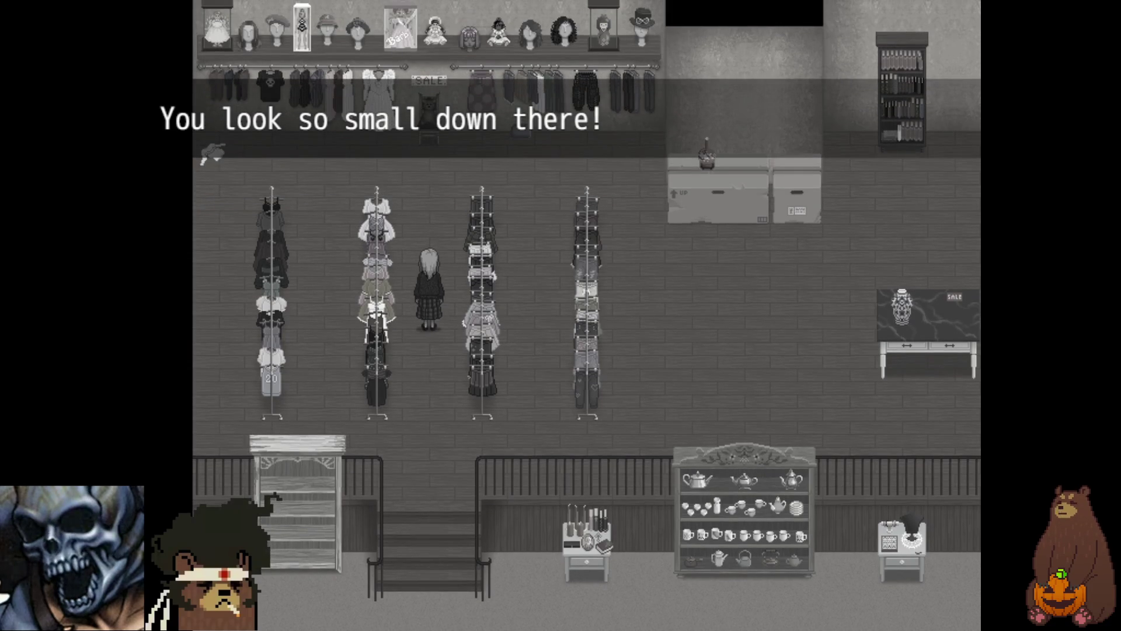
{"action": "key", "text": "Return"}
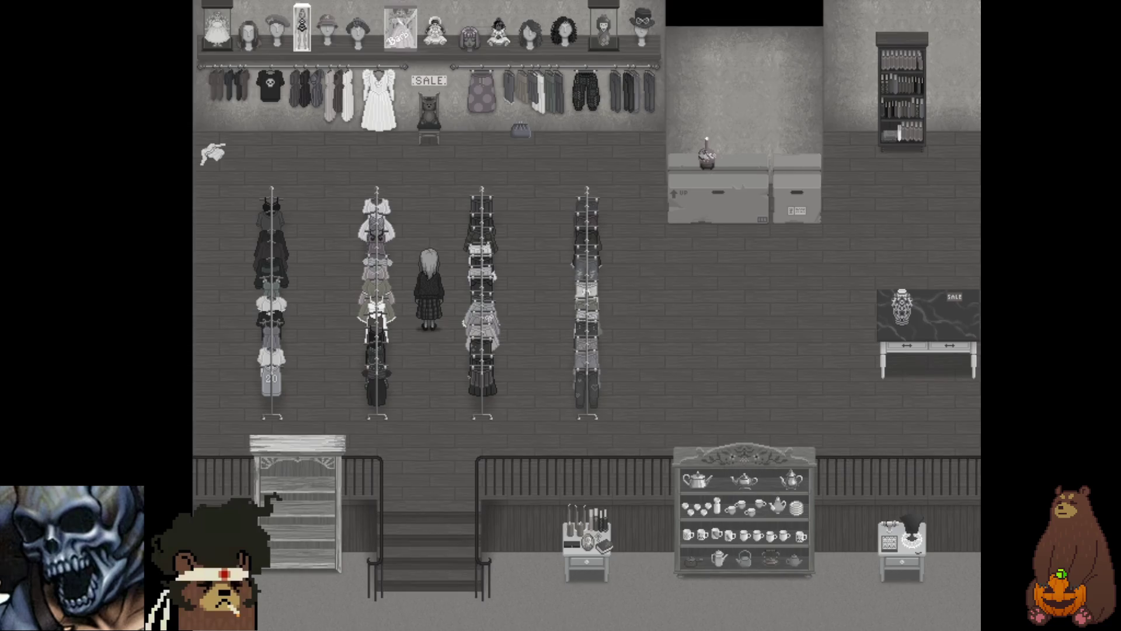
{"action": "key", "text": "Up"}
{"action": "key", "text": "Up"}
{"action": "key", "text": "Up"}
{"action": "key", "text": "Right"}
{"action": "key", "text": "Right"}
{"action": "key", "text": "Up"}
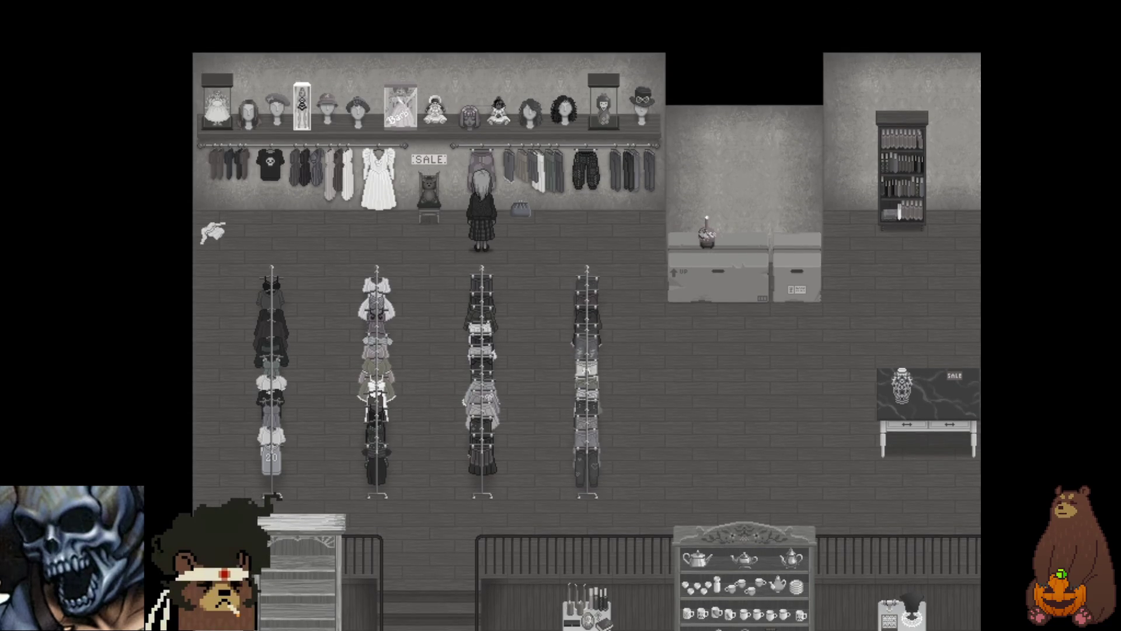
- Examine the wig shelf until the pink wig scolds 'Don't just walk by me!'
{"action": "key", "text": "Return"}
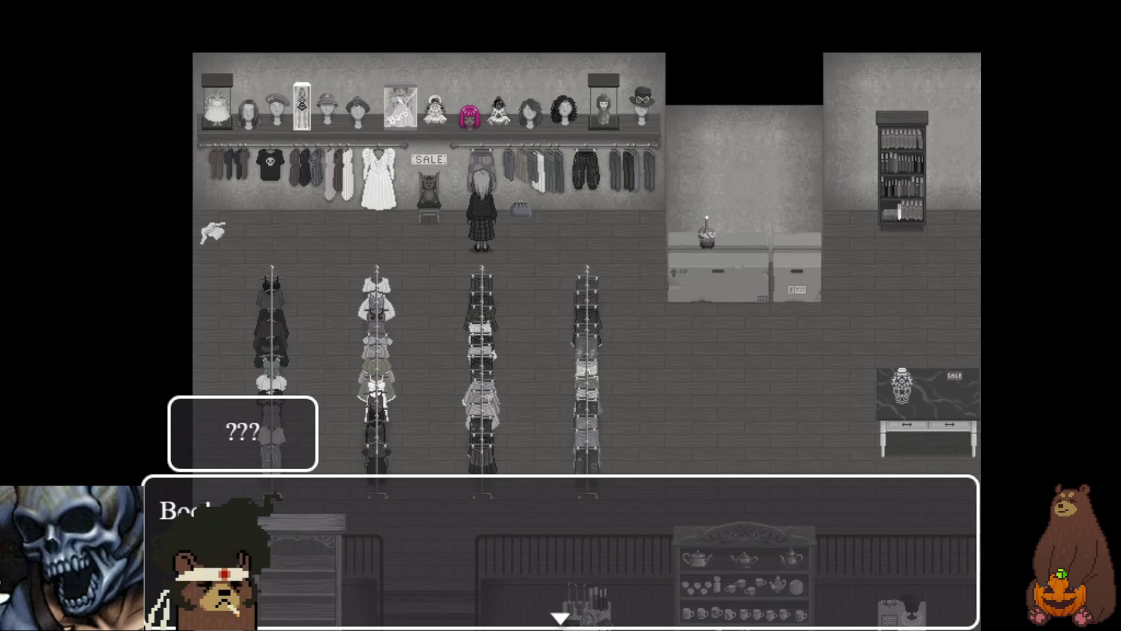
{"action": "key", "text": "Return"}
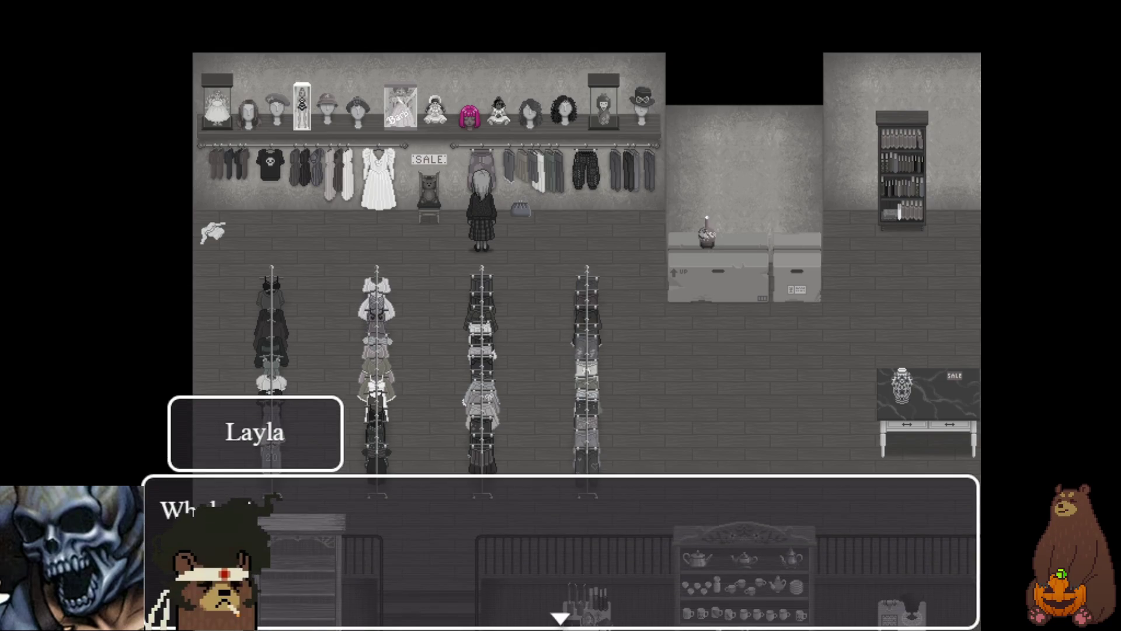
{"action": "key", "text": "Return"}
{"action": "key", "text": "Return"}
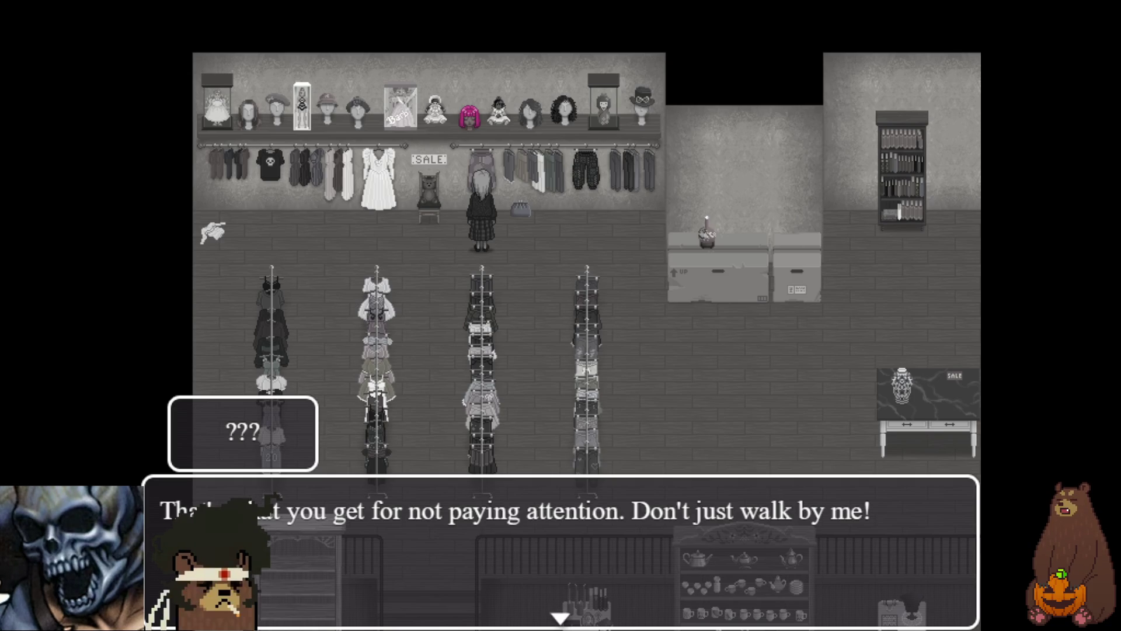
{"action": "key", "text": "Return"}
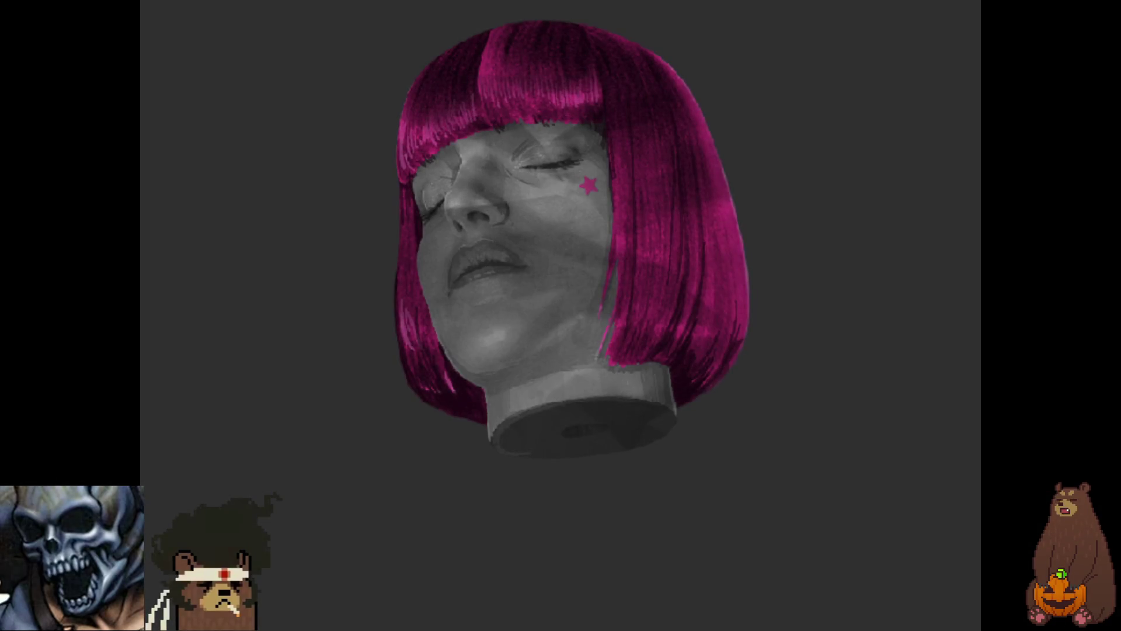
- Advance the Mannequin Head dialogue until she reveals herself as Queen Venus of Pink
{"action": "key", "text": "Return"}
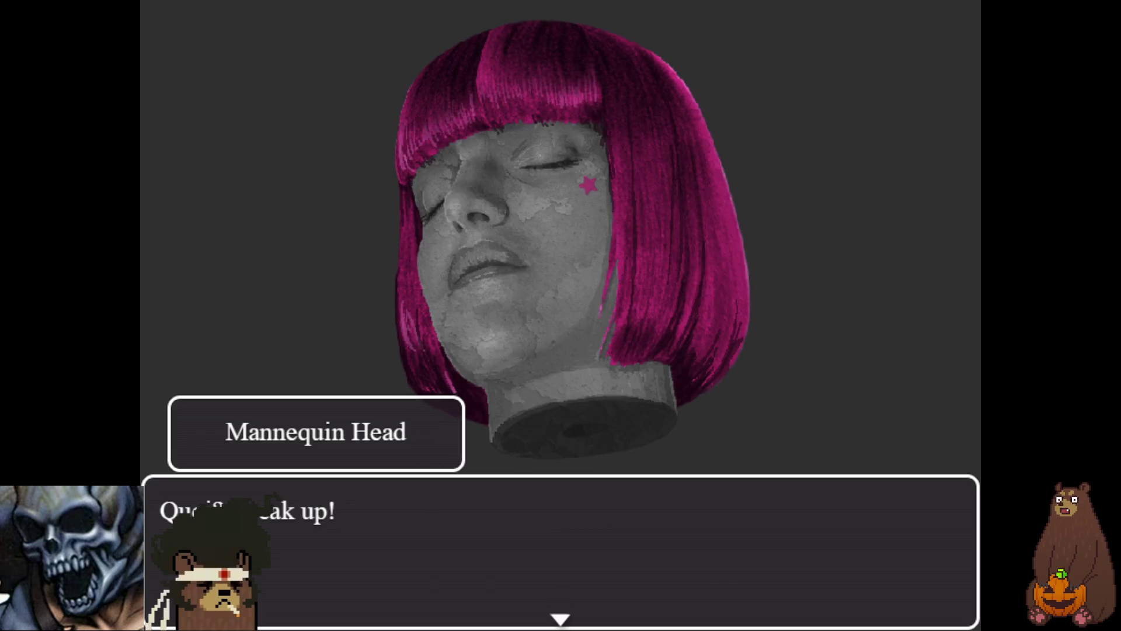
{"action": "key", "text": "Return"}
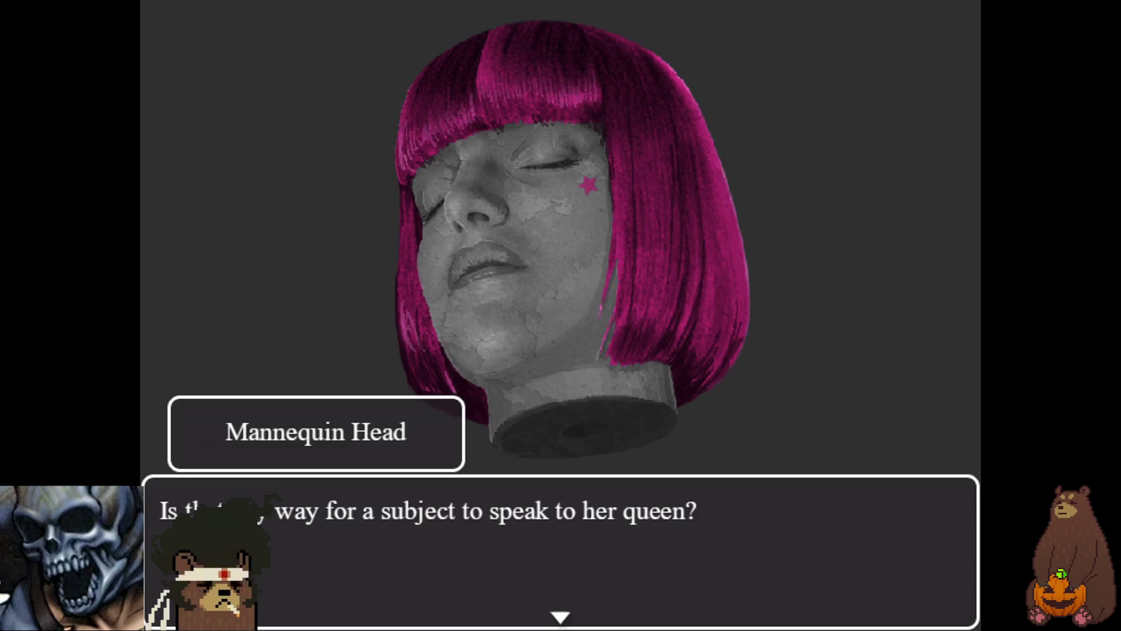
{"action": "key", "text": "Return"}
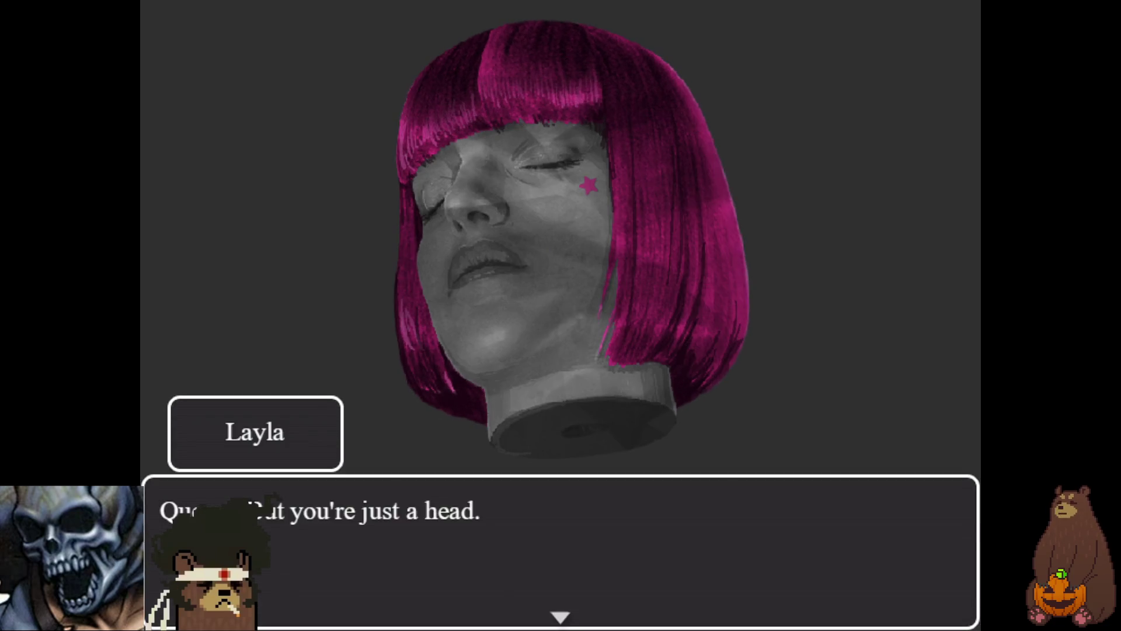
{"action": "key", "text": "Return"}
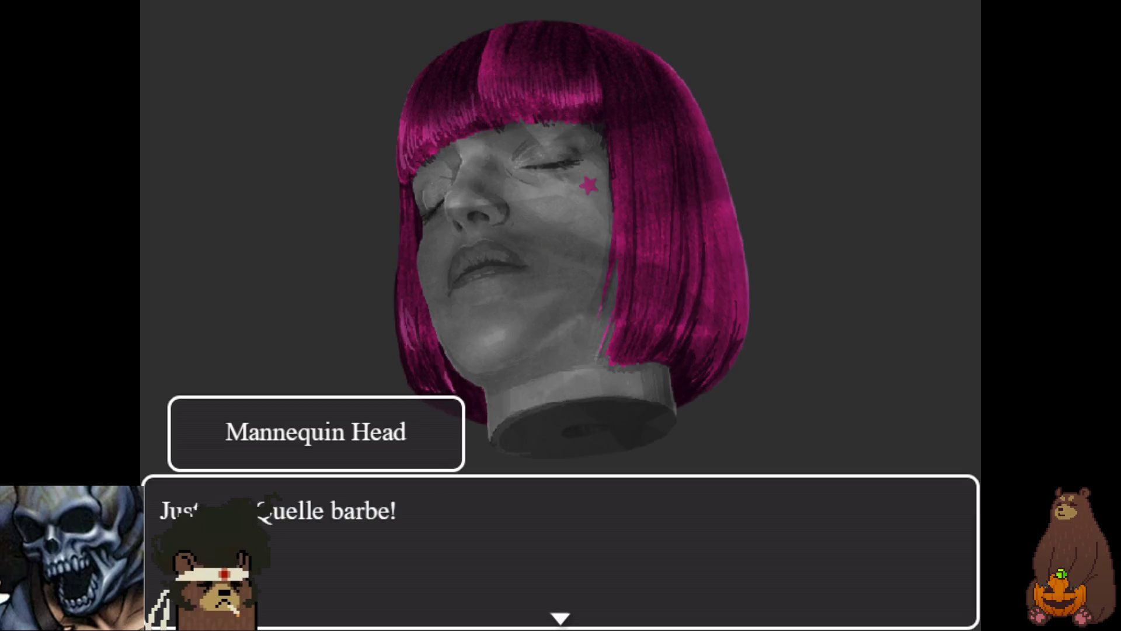
{"action": "key", "text": "Return"}
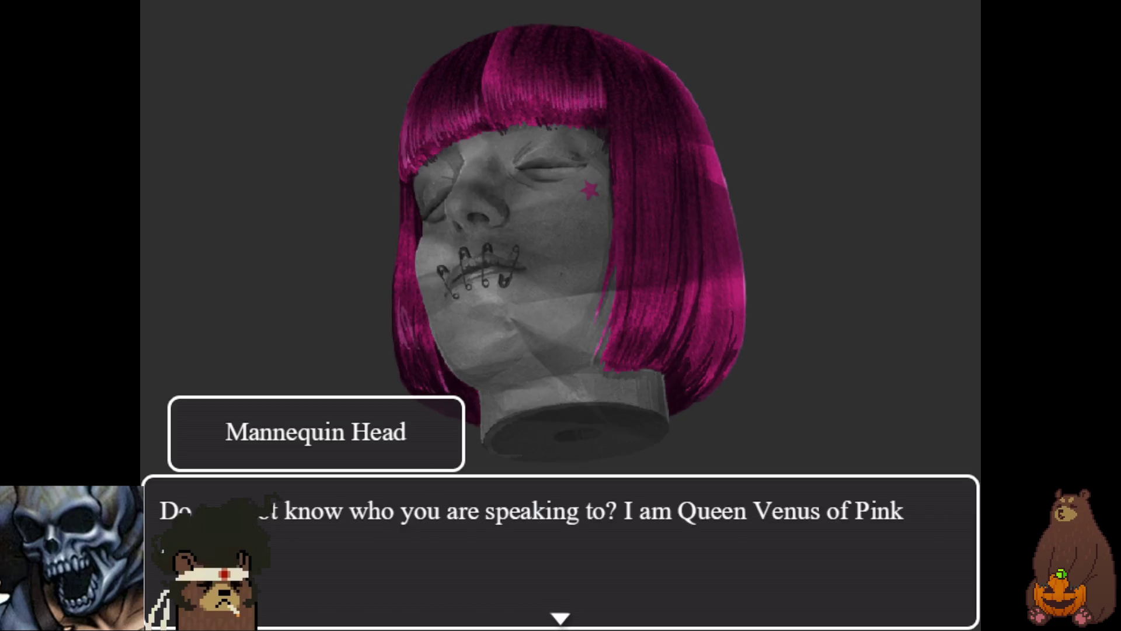
{"action": "key", "text": "Return"}
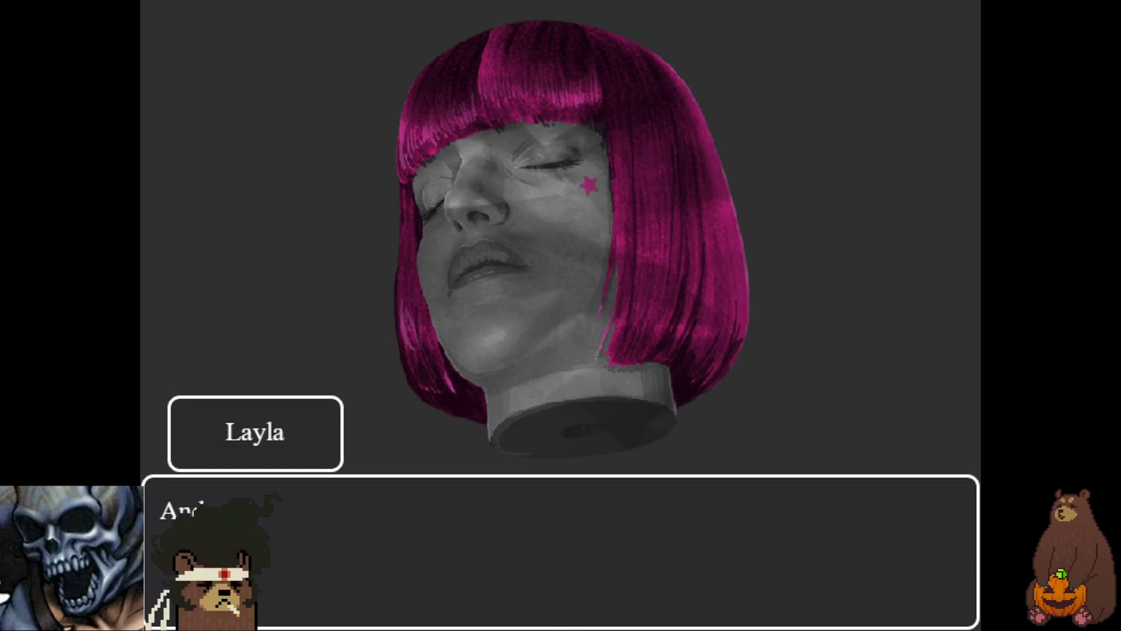
{"action": "key", "text": "Return"}
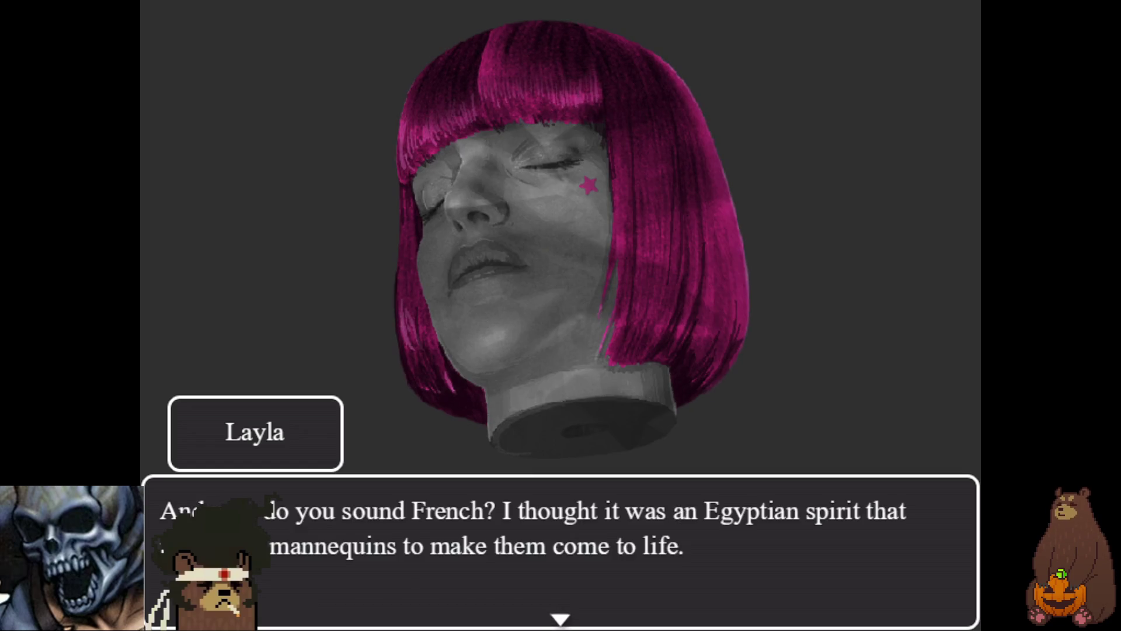
{"action": "key", "text": "Return"}
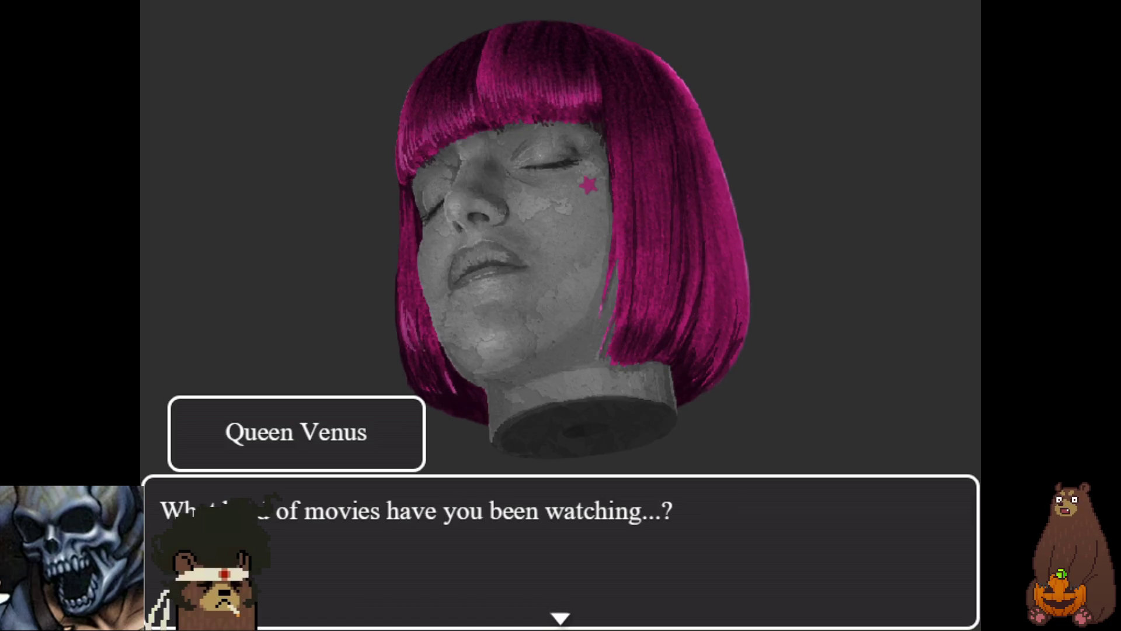
{"action": "key", "text": "Return"}
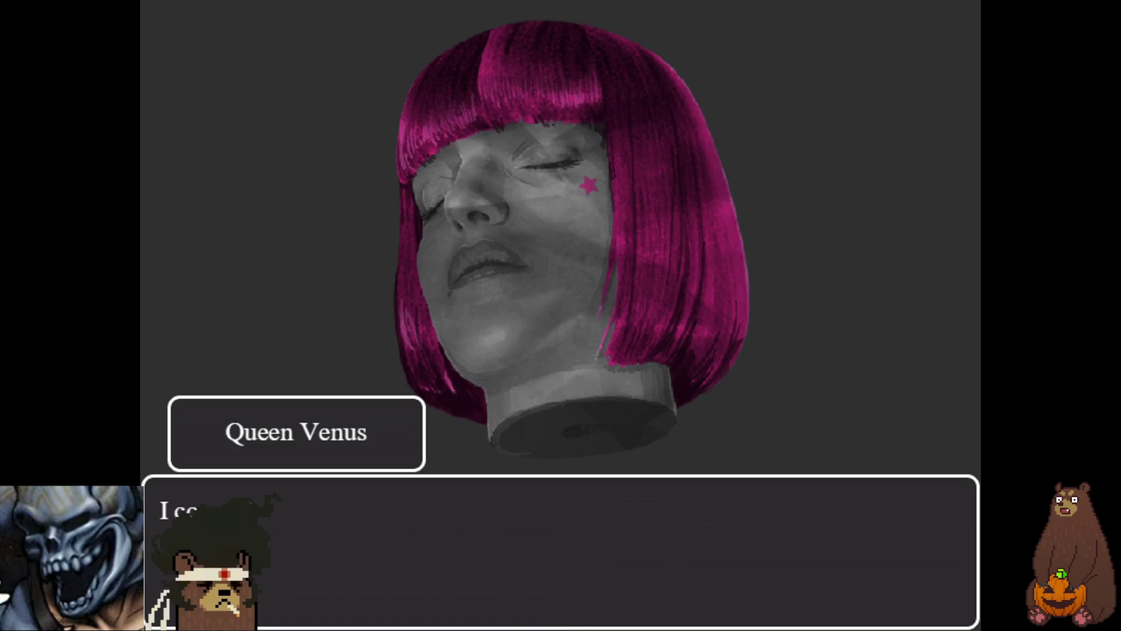
- Advance Queen Venus's uniqueness talk up to her 'more like sisters' proposal
{"action": "key", "text": "Return"}
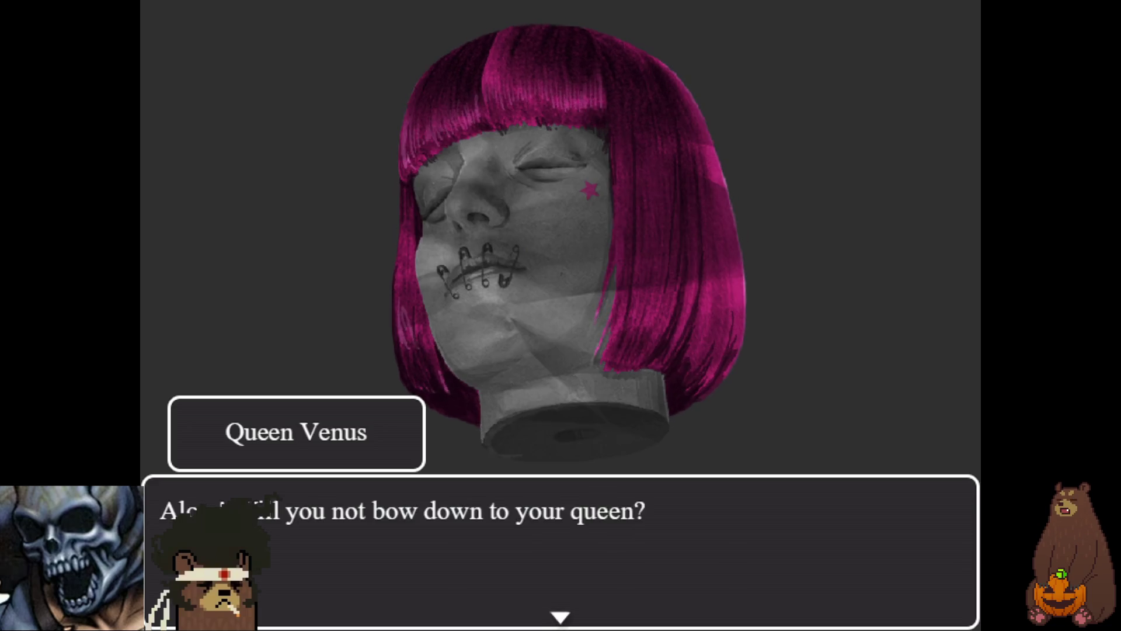
{"action": "key", "text": "Return"}
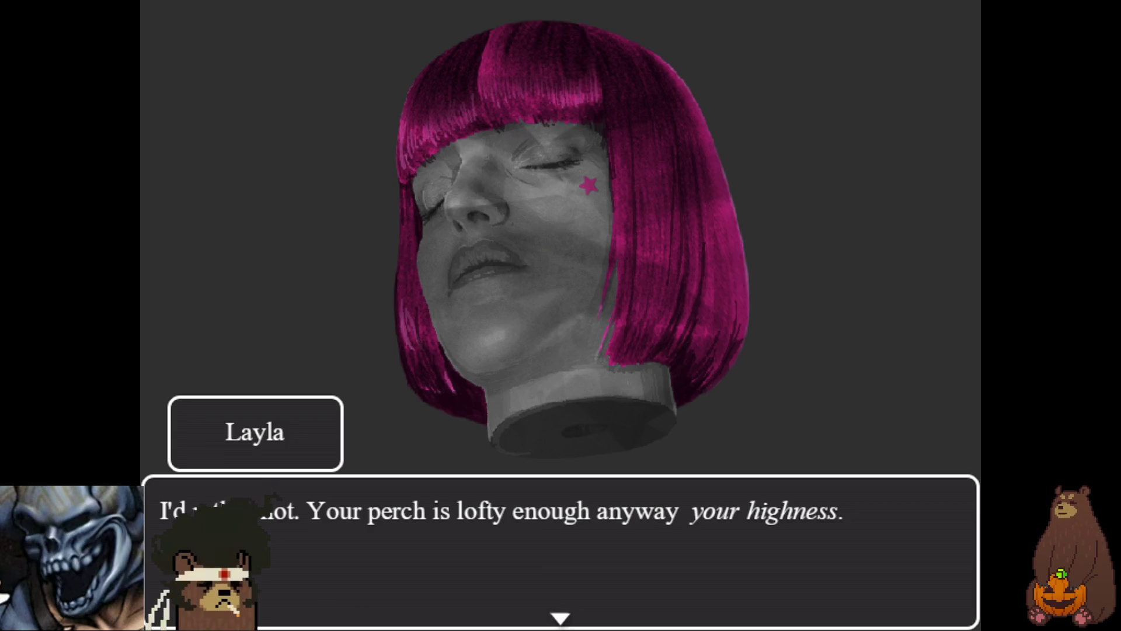
{"action": "key", "text": "Return"}
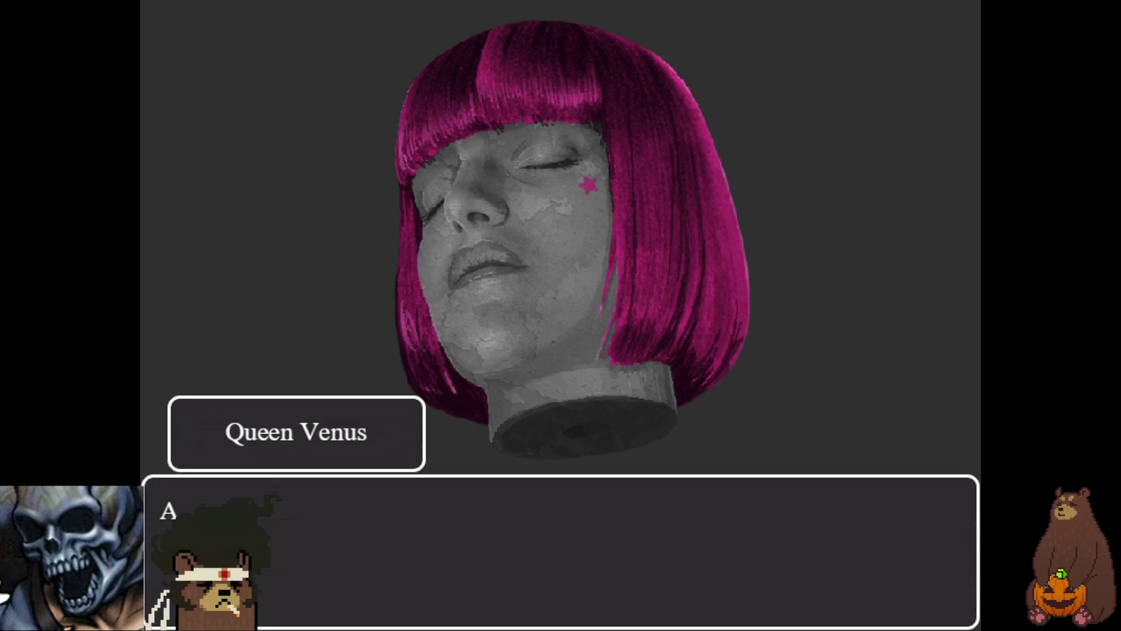
{"action": "key", "text": "Return"}
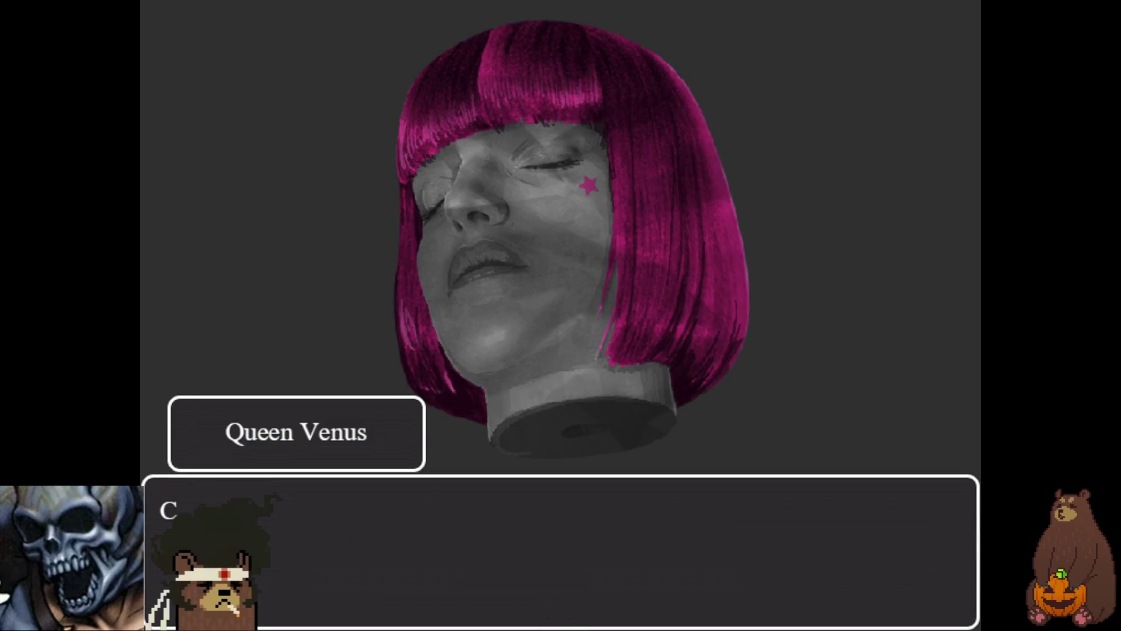
{"action": "key", "text": "Return"}
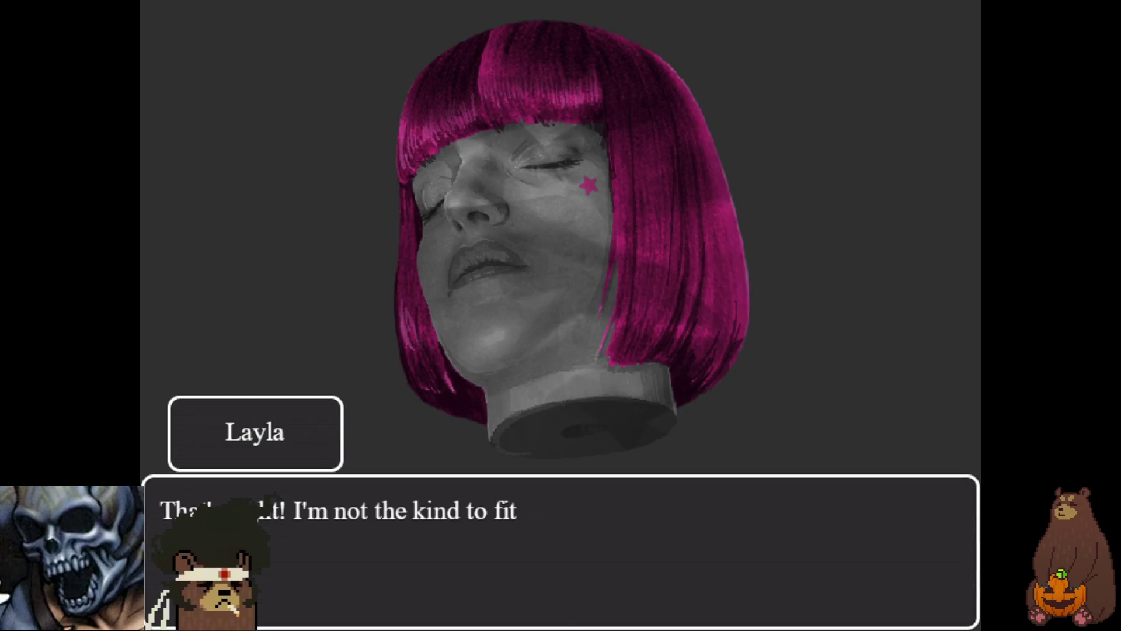
{"action": "key", "text": "Return"}
{"action": "key", "text": "Return"}
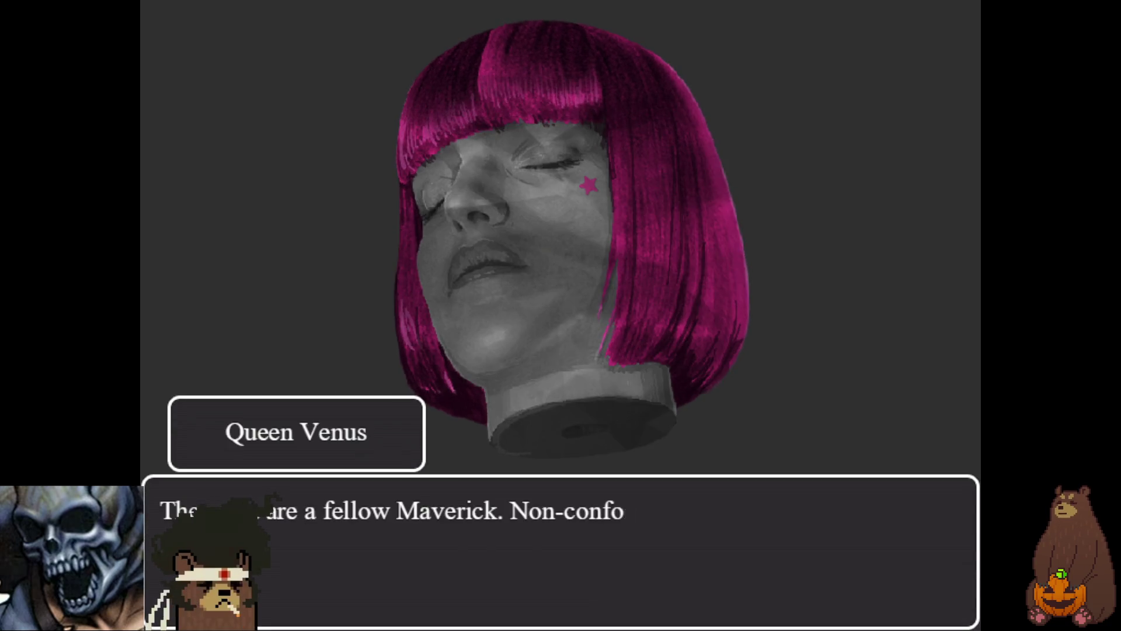
{"action": "key", "text": "Return"}
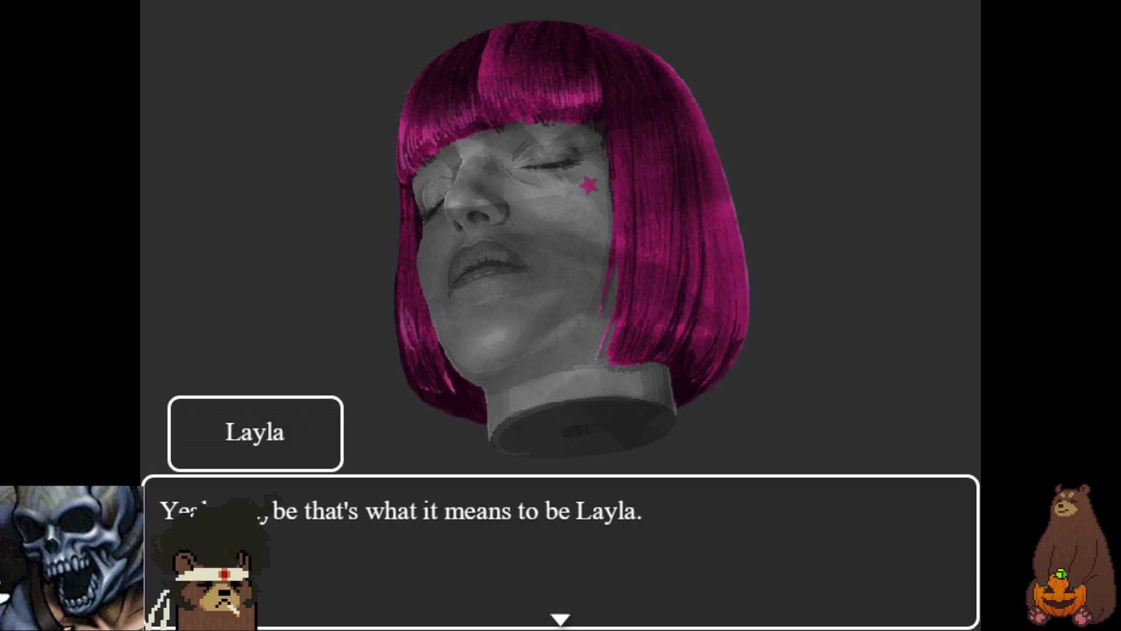
{"action": "key", "text": "Return"}
{"action": "key", "text": "Return"}
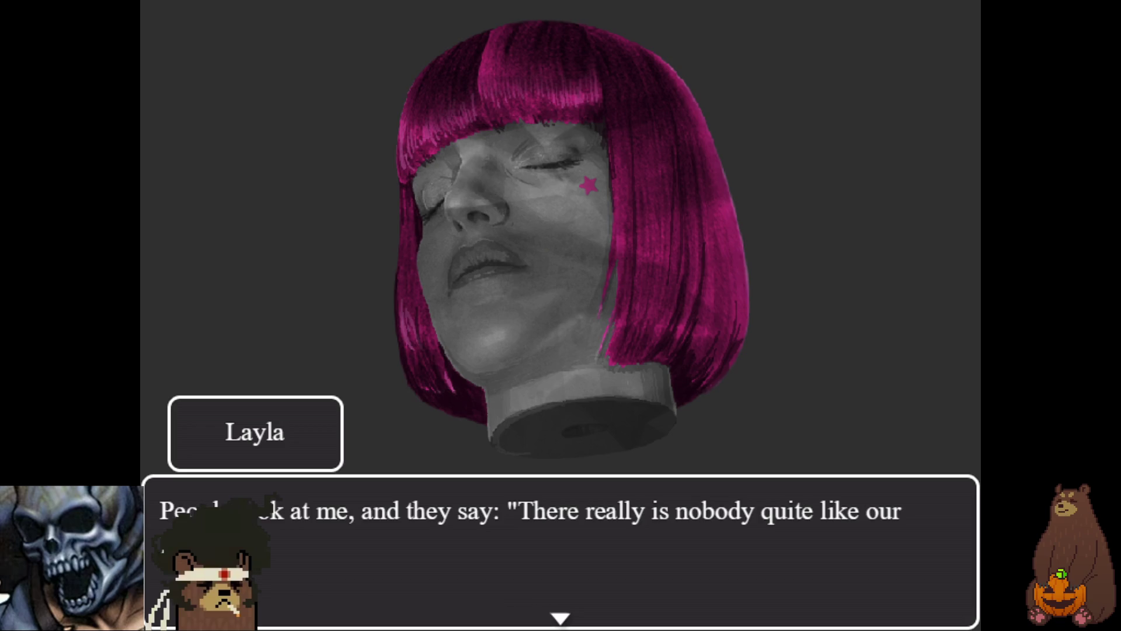
{"action": "key", "text": "Return"}
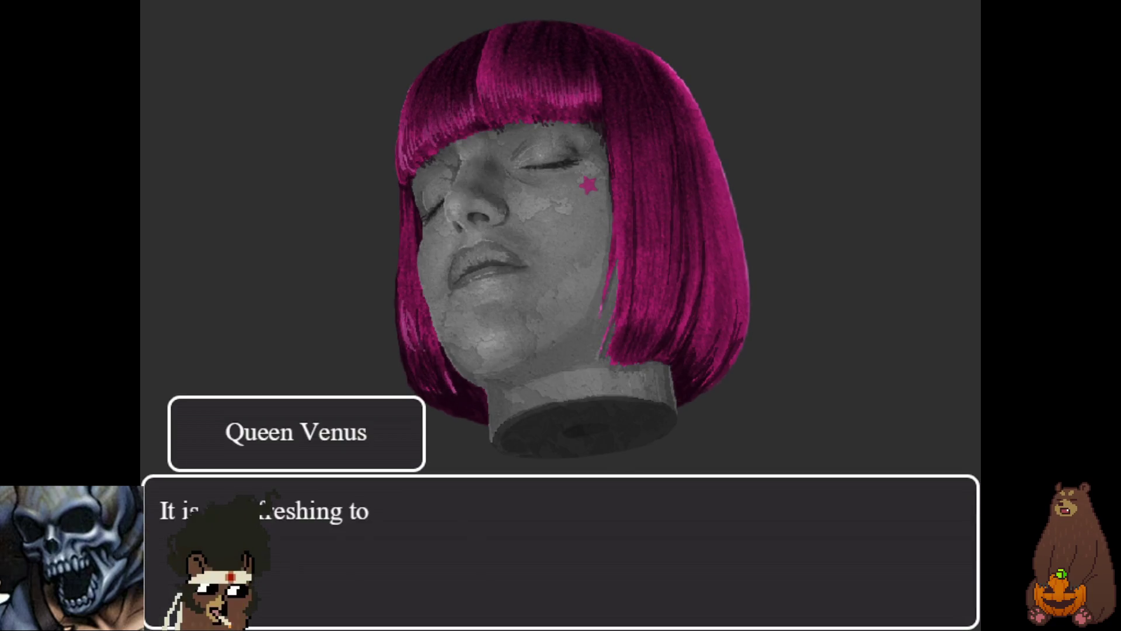
{"action": "key", "text": "Return"}
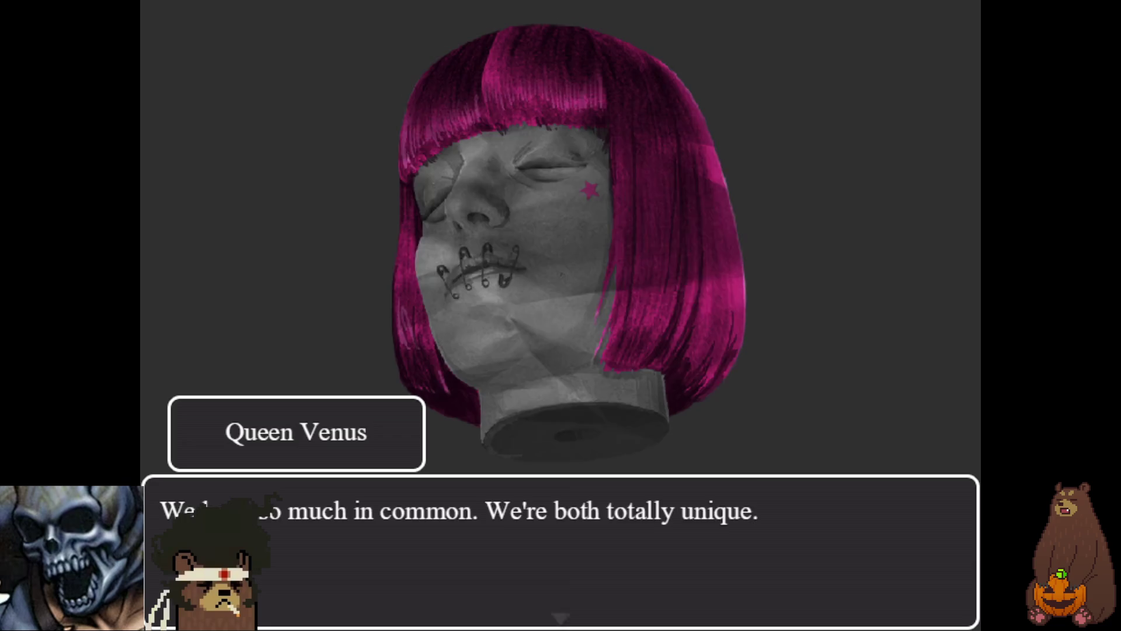
{"action": "key", "text": "Return"}
{"action": "key", "text": "Return"}
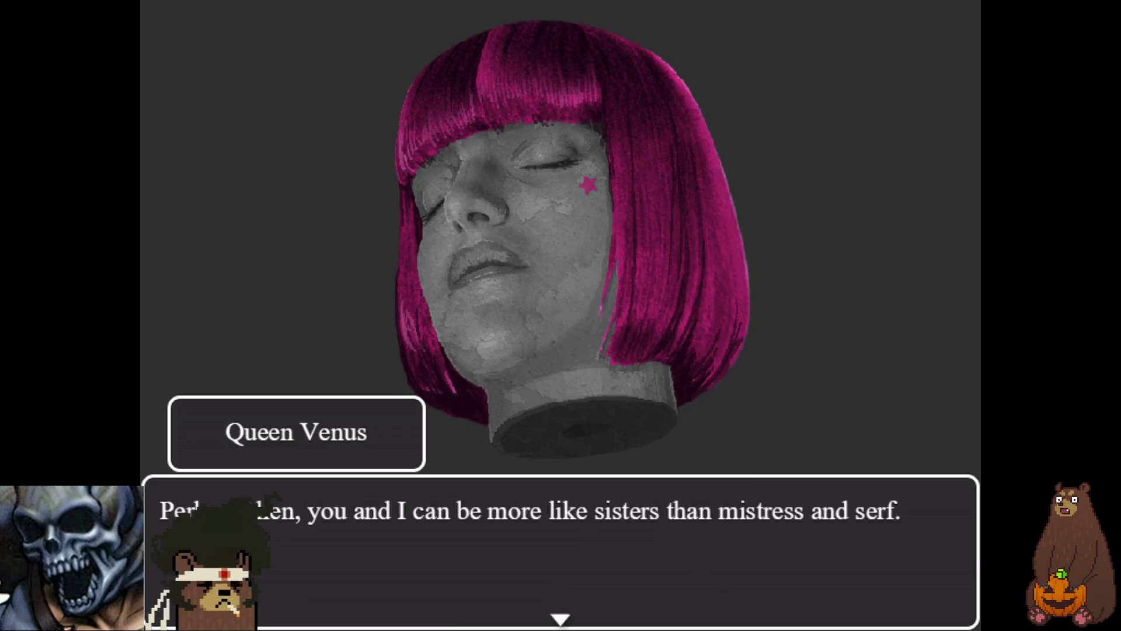
{"action": "key", "text": "Return"}
{"action": "key", "text": "Return"}
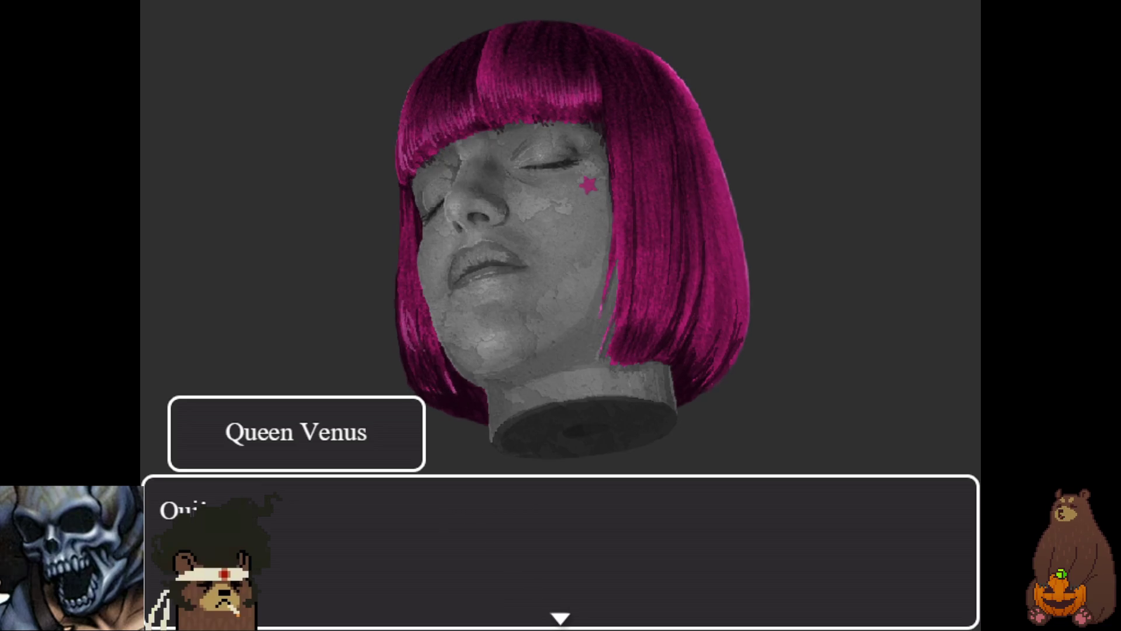
- Advance past 'Off with their heads!' to Layla refusing the pale imitators' deaths
{"action": "key", "text": "Return"}
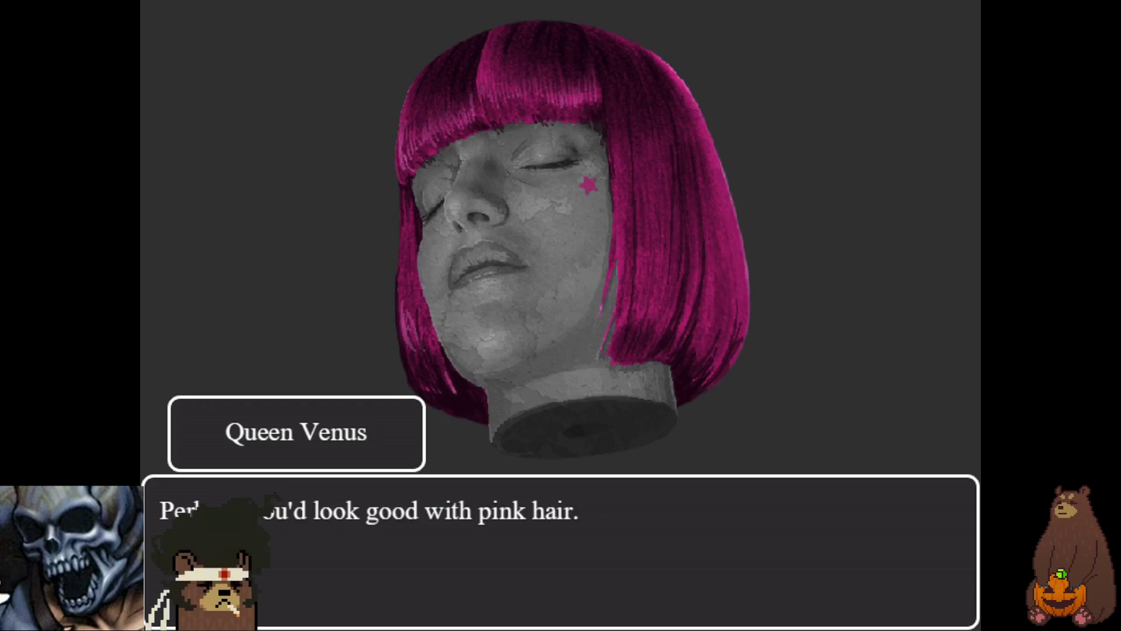
{"action": "key", "text": "Return"}
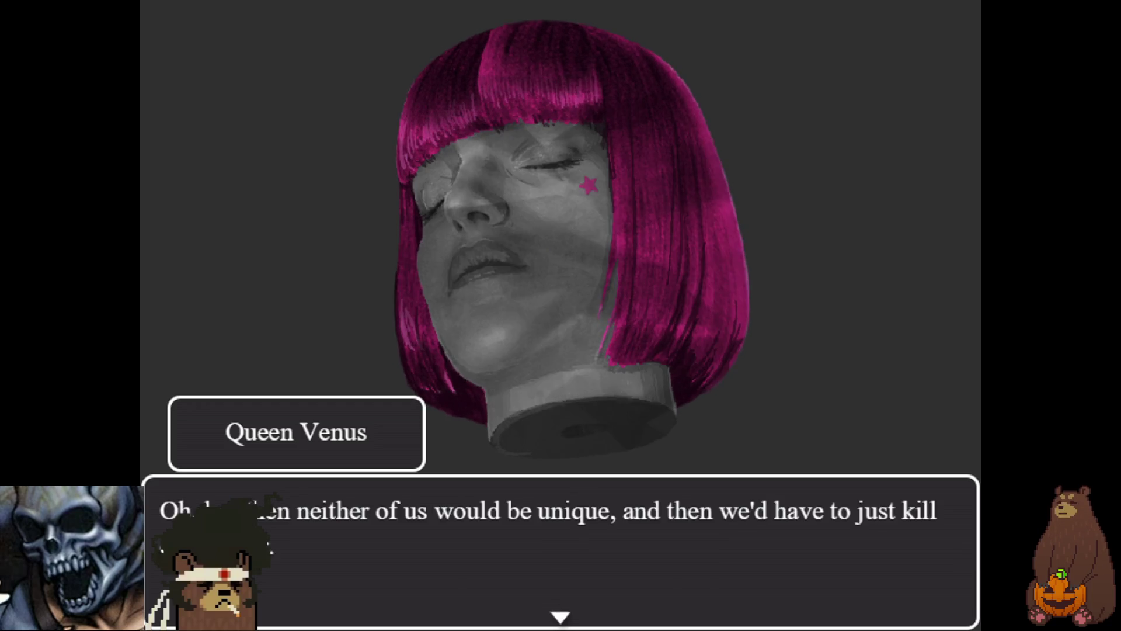
{"action": "key", "text": "Return"}
{"action": "key", "text": "Return"}
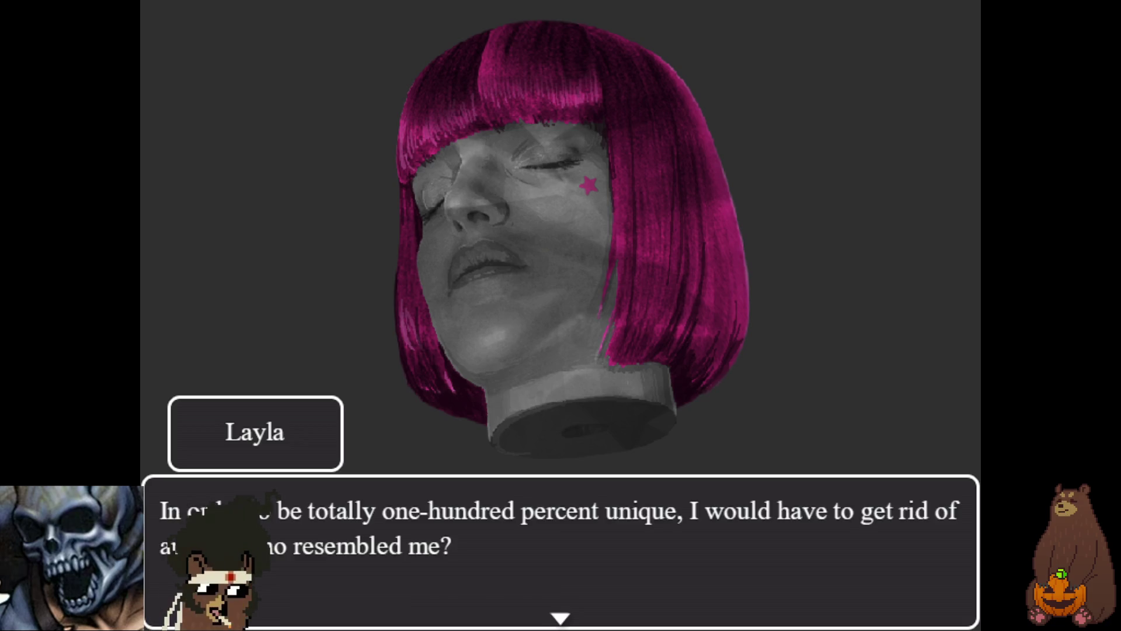
{"action": "key", "text": "Return"}
{"action": "key", "text": "Return"}
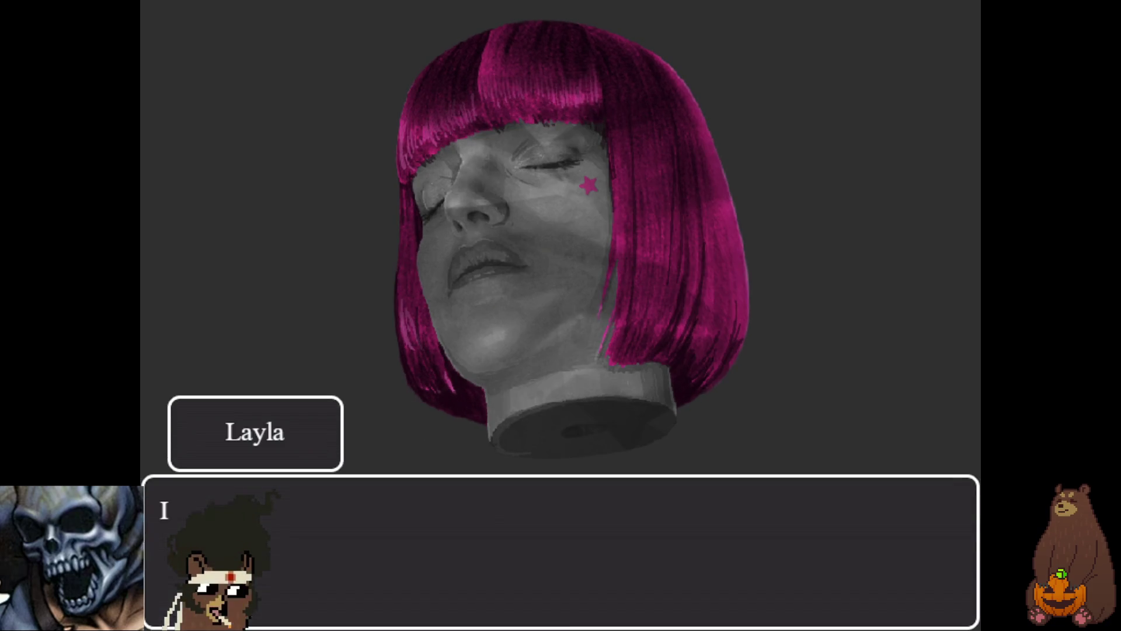
{"action": "key", "text": "Return"}
{"action": "key", "text": "Return"}
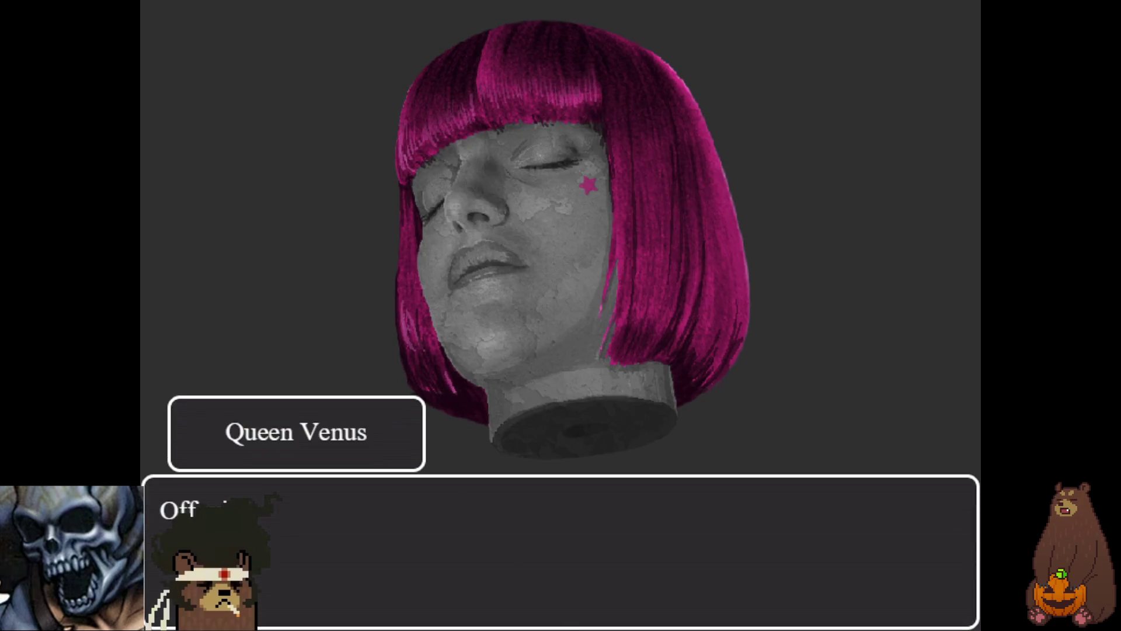
{"action": "key", "text": "Return"}
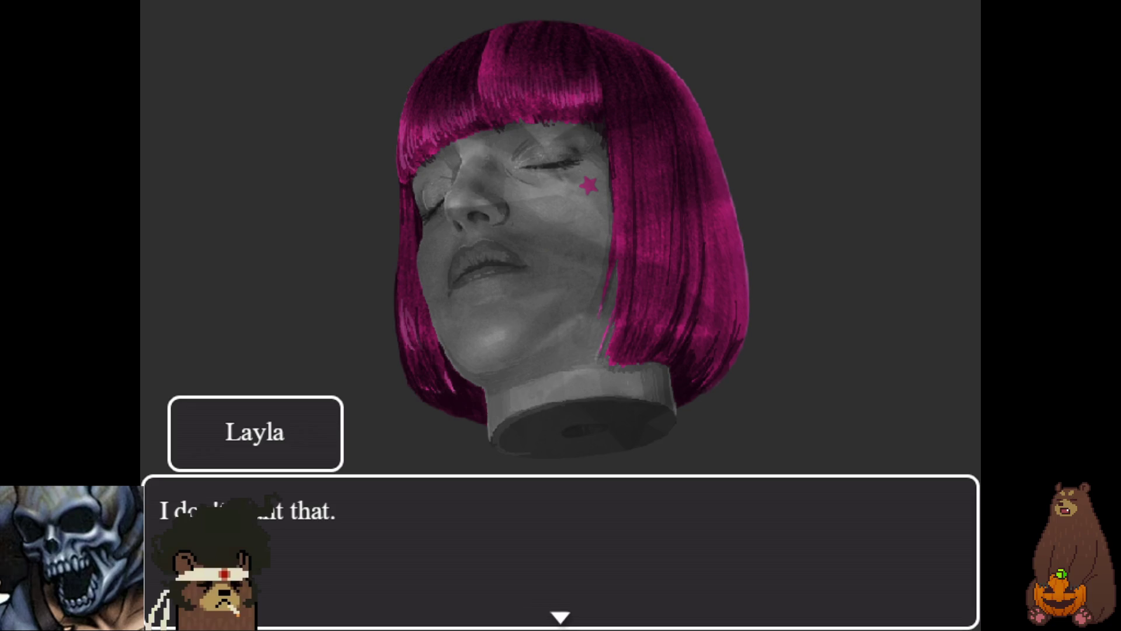
{"action": "key", "text": "Return"}
{"action": "key", "text": "Return"}
{"action": "key", "text": "Return"}
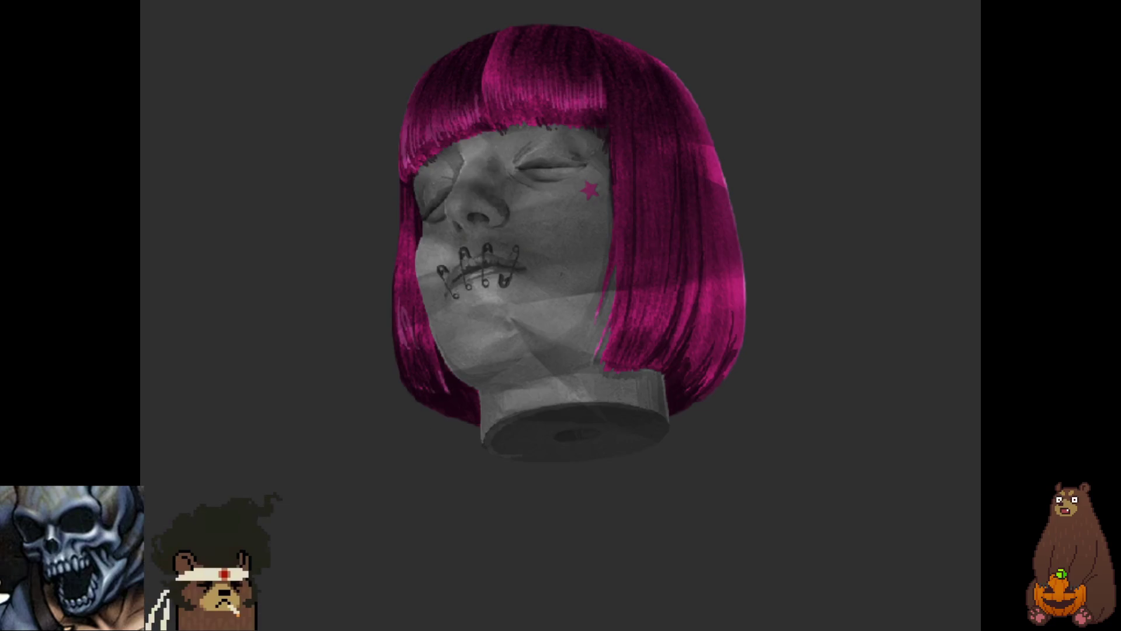
{"action": "key", "text": "Return"}
{"action": "key", "text": "Return"}
{"action": "key", "text": "Return"}
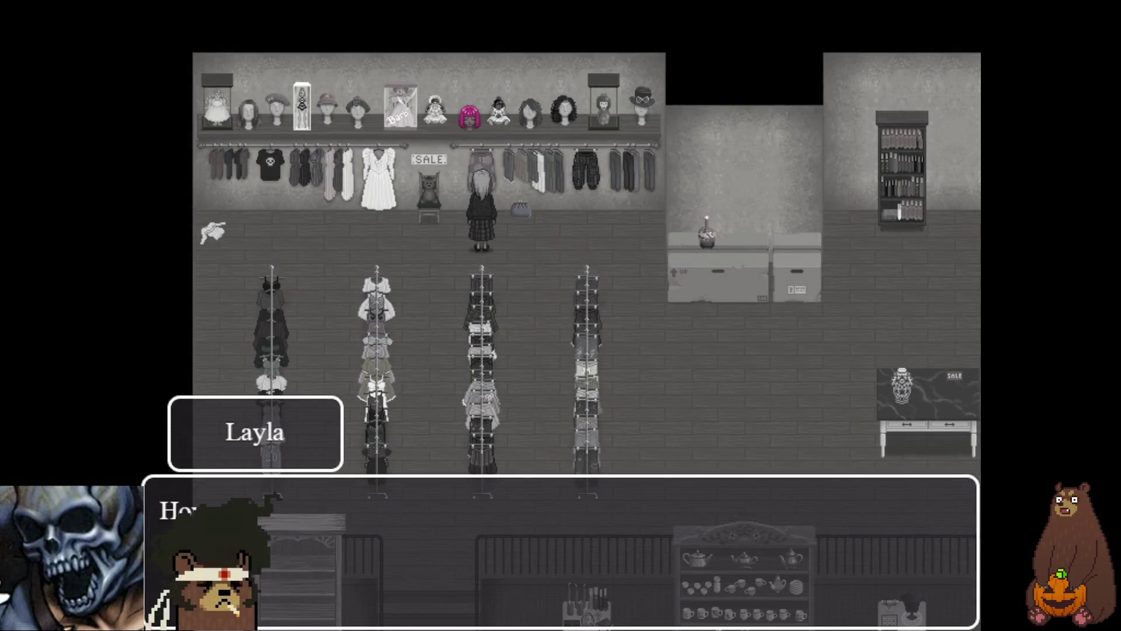
- Finish the dialogue, dismiss 'Got Queen Venus!' and Layla's line, and leave fullscreen
{"action": "key", "text": "Return"}
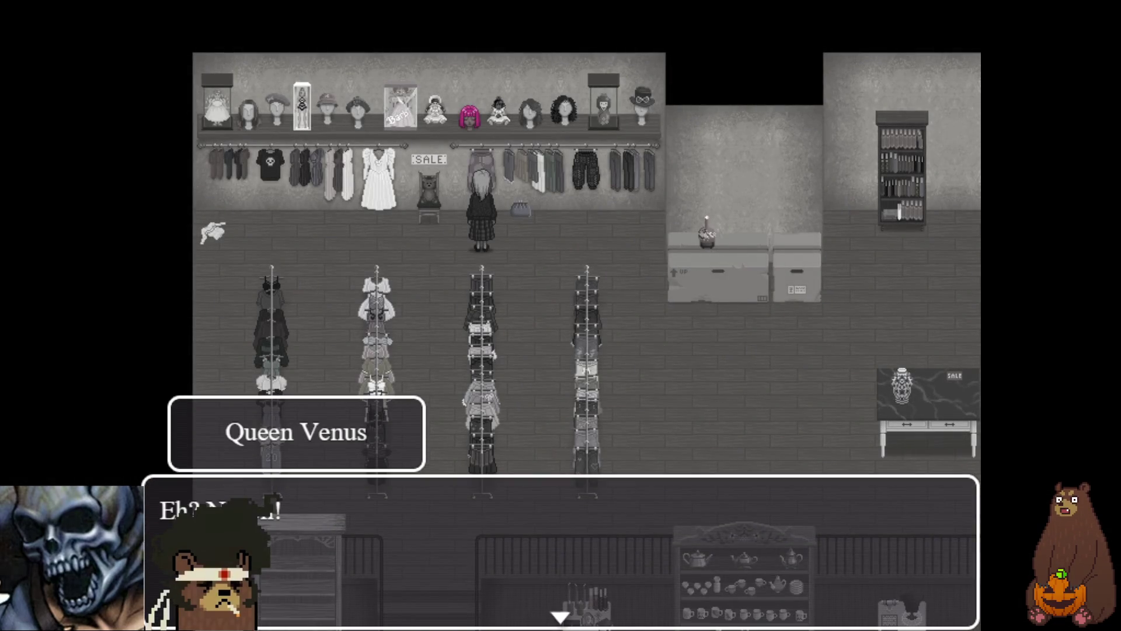
{"action": "key", "text": "Return"}
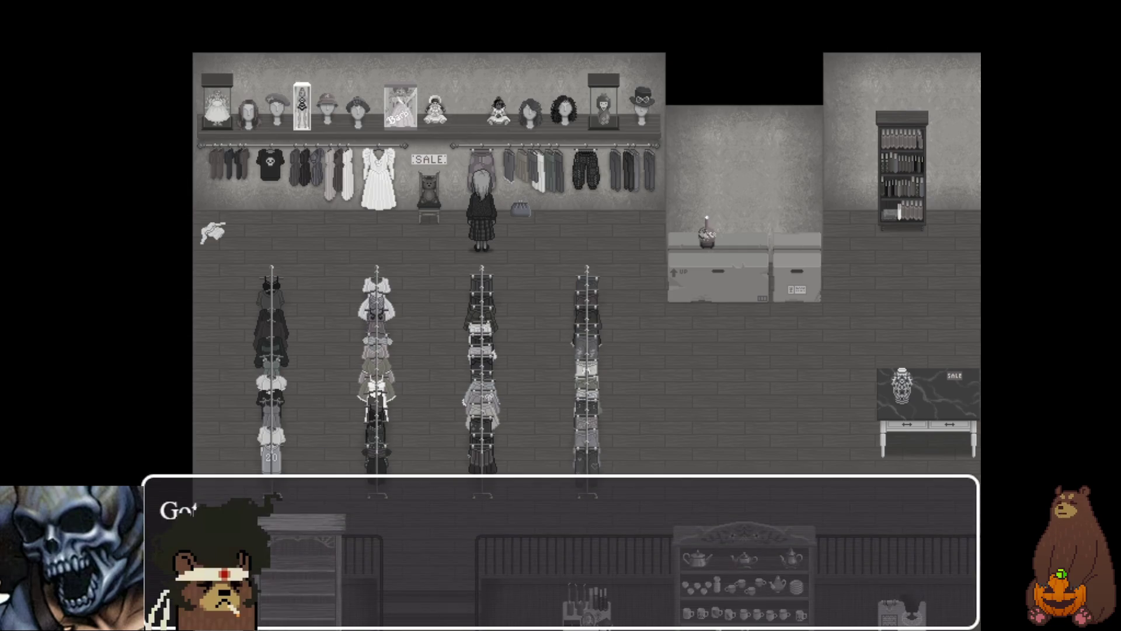
{"action": "key", "text": "Return"}
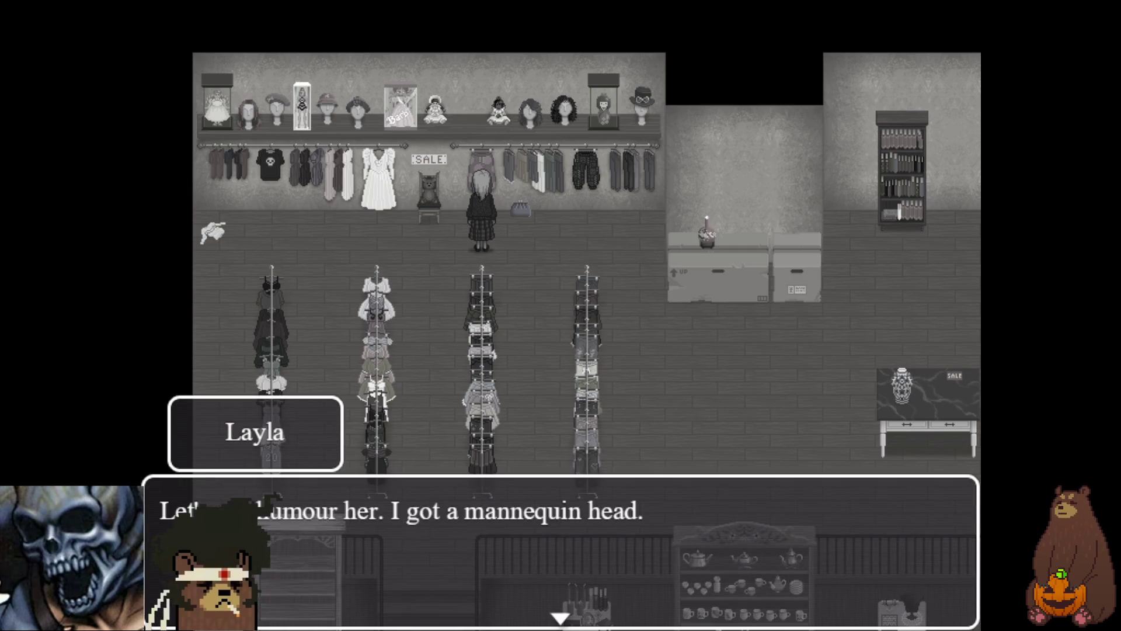
{"action": "key", "text": "Return"}
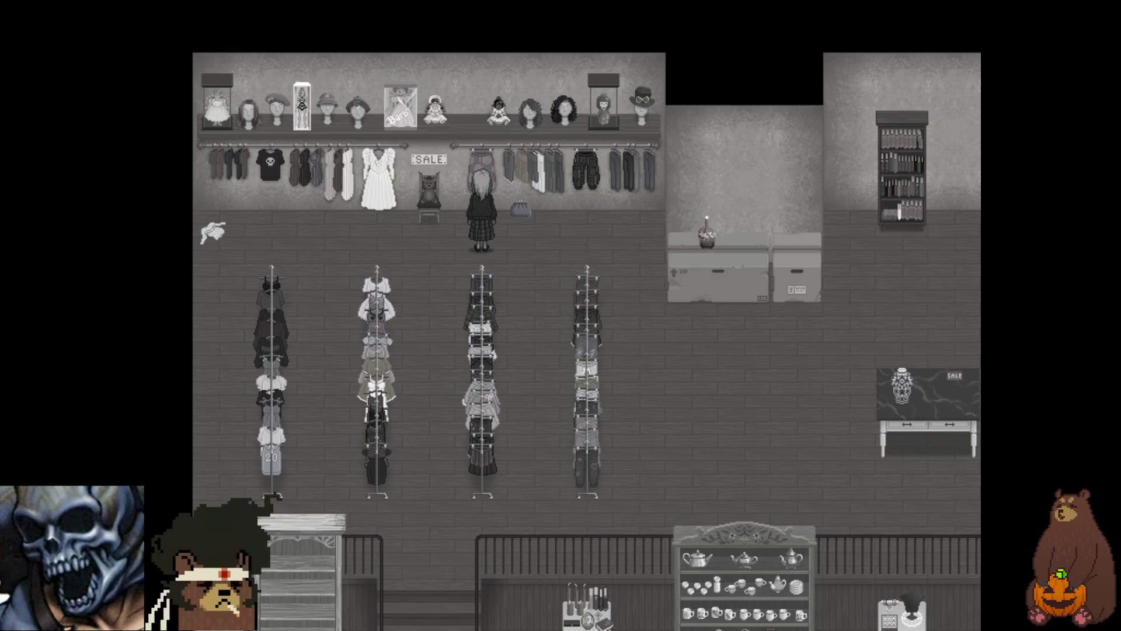
{"action": "key", "text": "F4"}
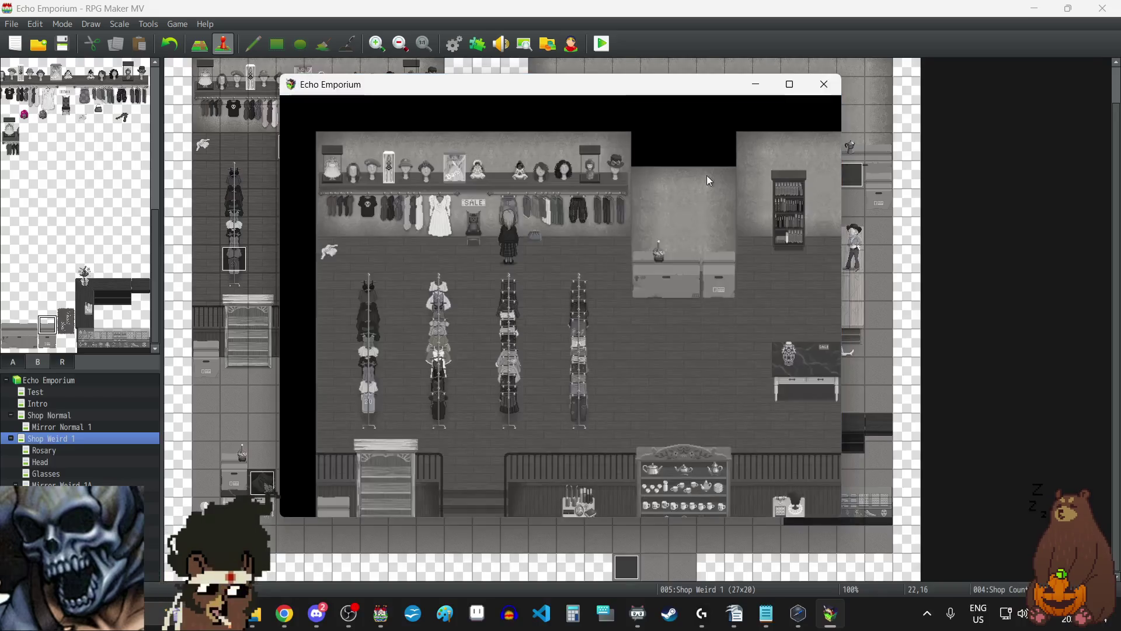
- Close the playtest and check the first Gab Head event without changing it
{"action": "left_click", "coordinate": [826, 83]}
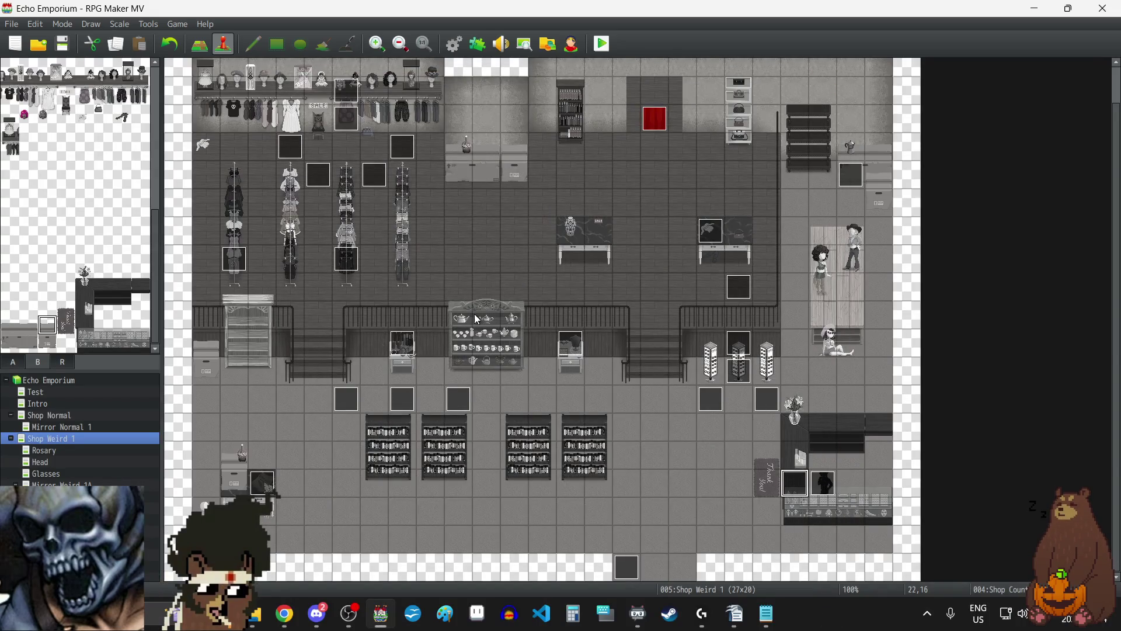
{"action": "double_click", "coordinate": [349, 399]}
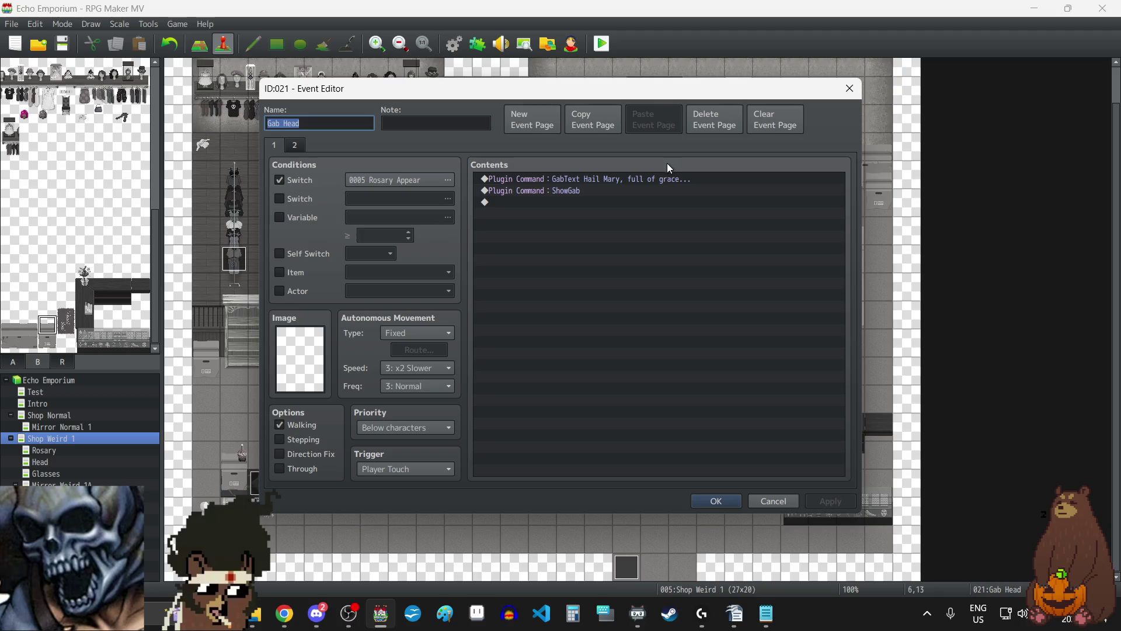
{"action": "left_click", "coordinate": [850, 89]}
- Capitalise 'Father' in the GabText prayer of the Gab Head event at 8,13
{"action": "left_click", "coordinate": [394, 409]}
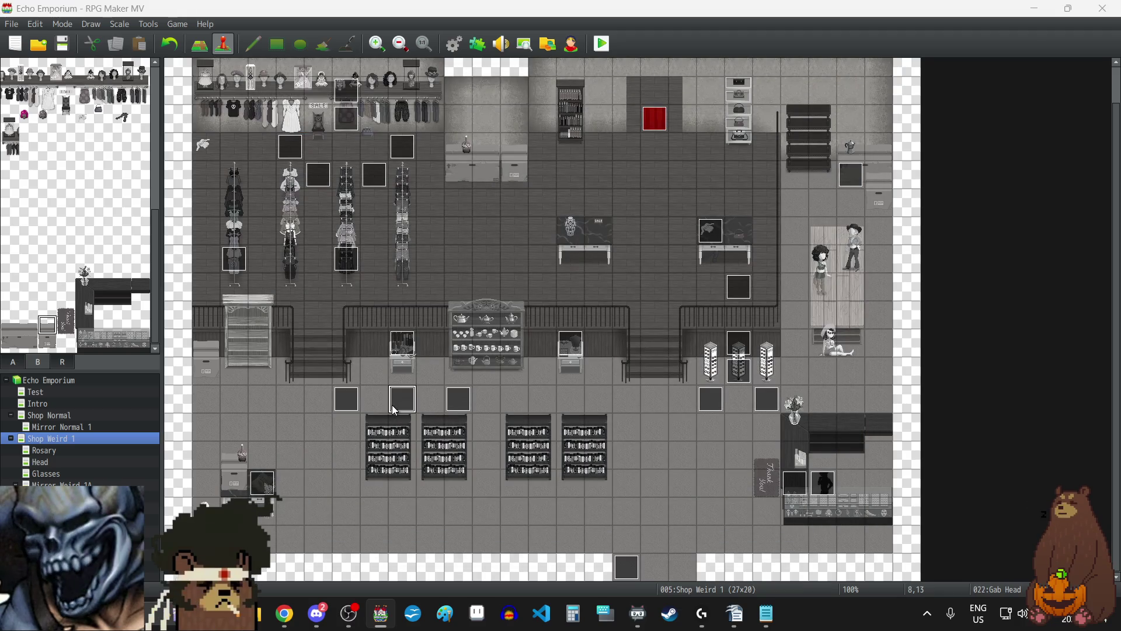
{"action": "double_click", "coordinate": [394, 409]}
{"action": "left_click", "coordinate": [664, 178]}
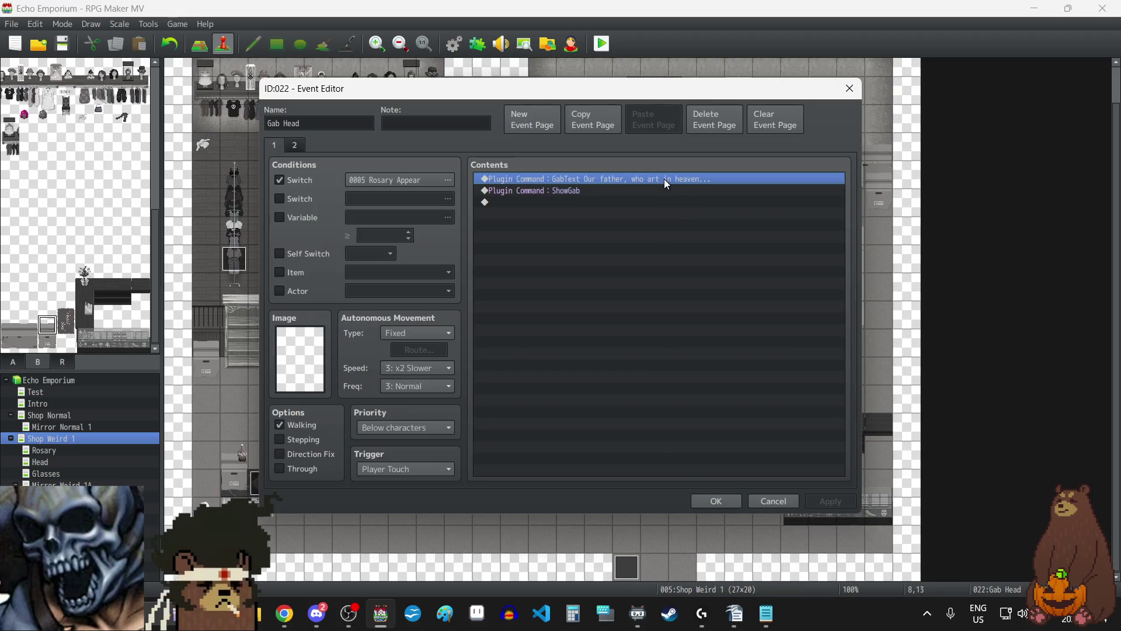
{"action": "double_click", "coordinate": [664, 179]}
{"action": "left_click", "coordinate": [608, 316]}
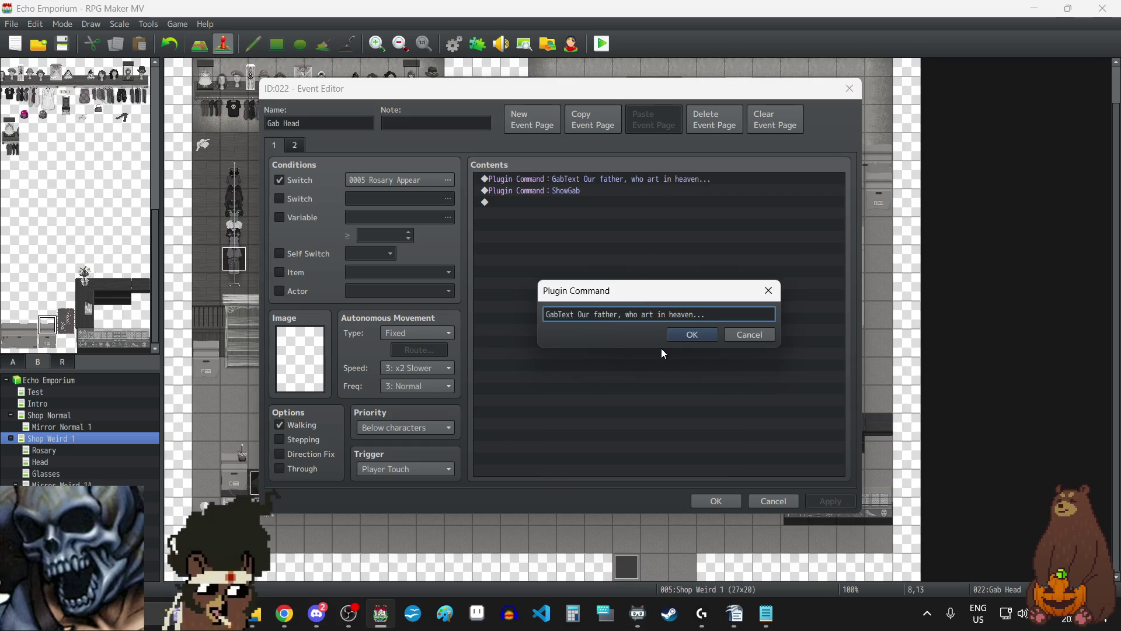
{"action": "key", "text": "BackSpace"}
{"action": "type", "text": "F"}
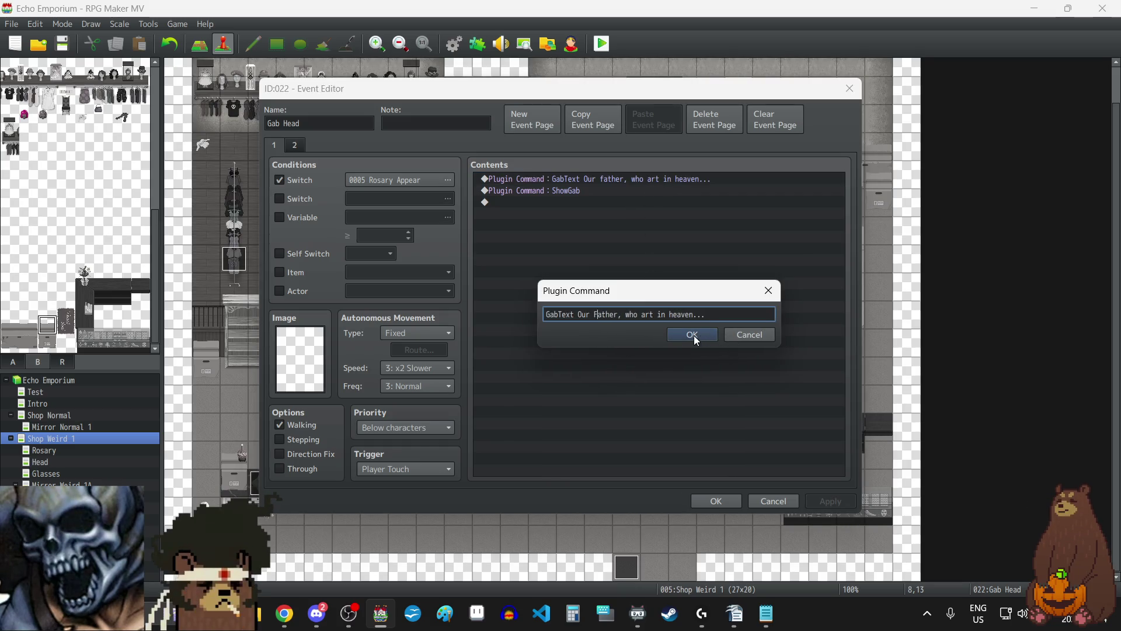
{"action": "left_click", "coordinate": [692, 335]}
{"action": "left_click", "coordinate": [717, 501]}
- Capitalise 'Father' in the GabText prayer of the Gab Head event at 10,13
{"action": "double_click", "coordinate": [455, 402]}
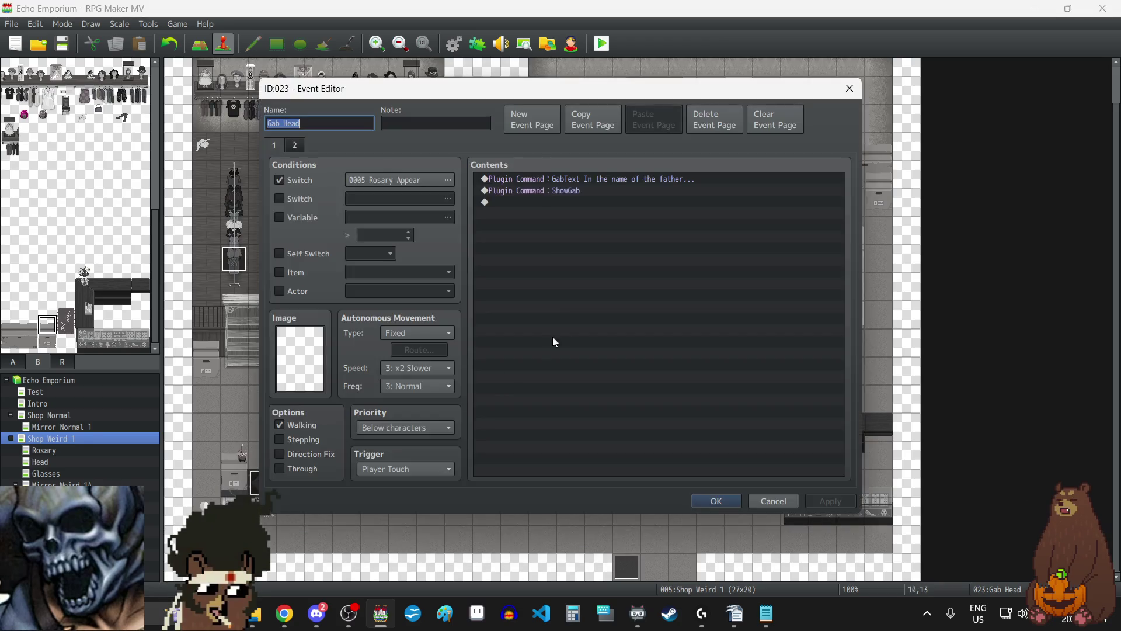
{"action": "double_click", "coordinate": [590, 176]}
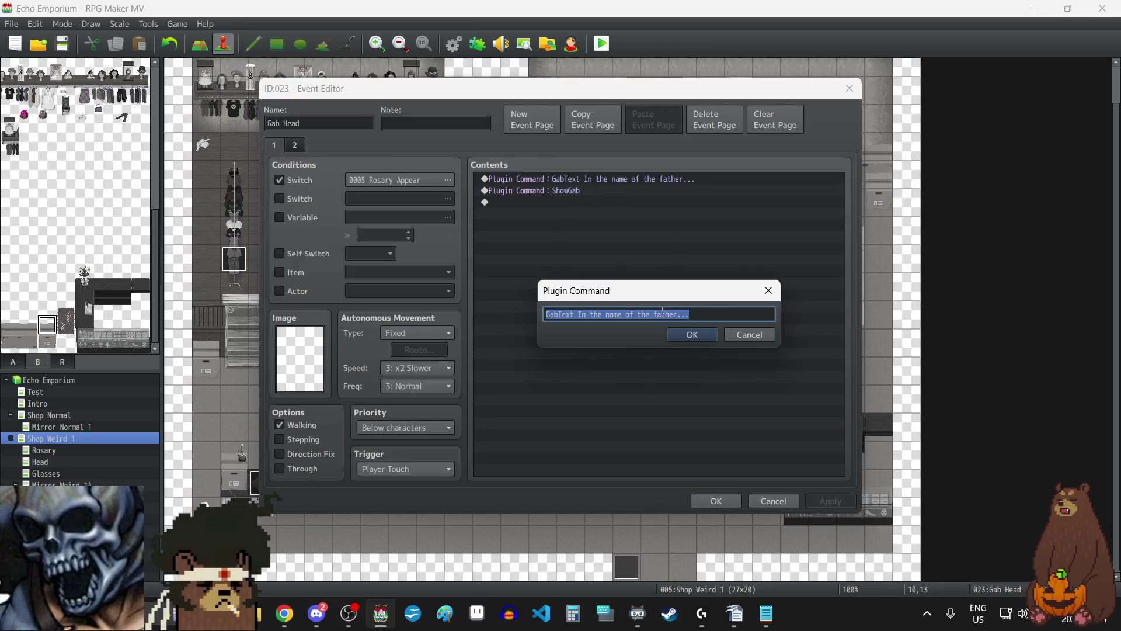
{"action": "left_click", "coordinate": [659, 315]}
{"action": "key", "text": "BackSpace"}
{"action": "type", "text": "F"}
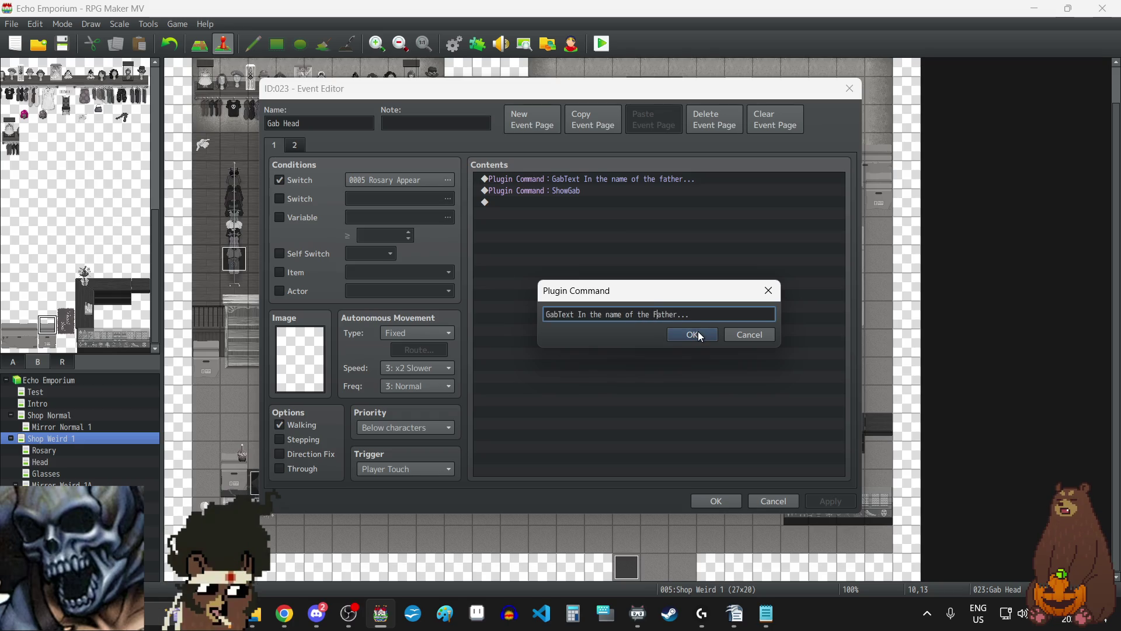
{"action": "left_click", "coordinate": [692, 334]}
{"action": "left_click", "coordinate": [715, 501]}
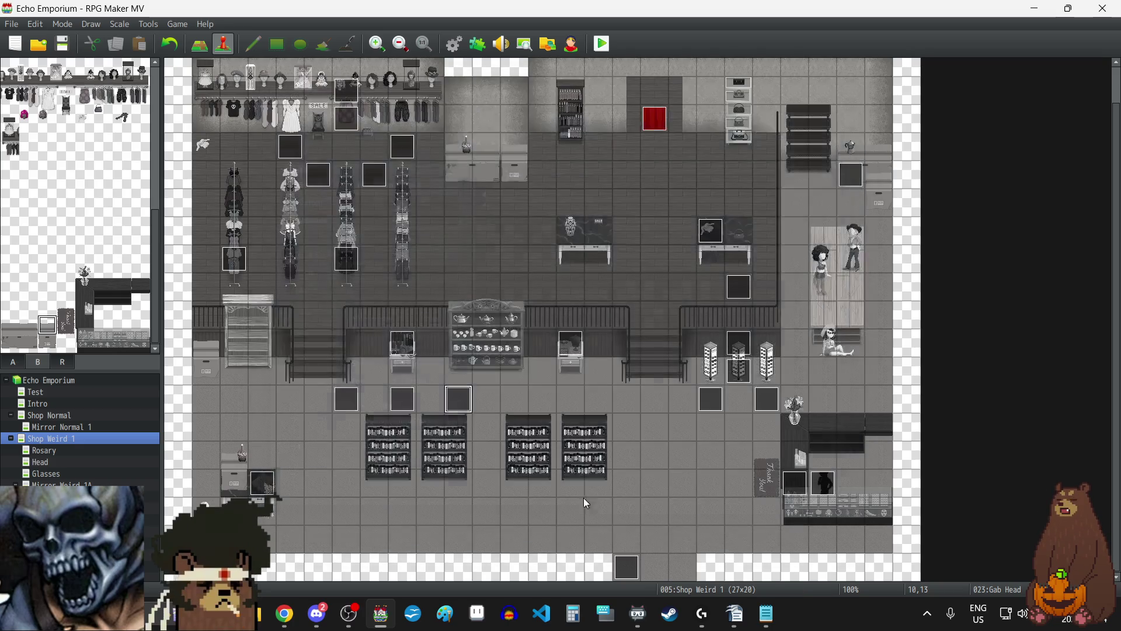
{"action": "key", "text": "alt+Tab"}
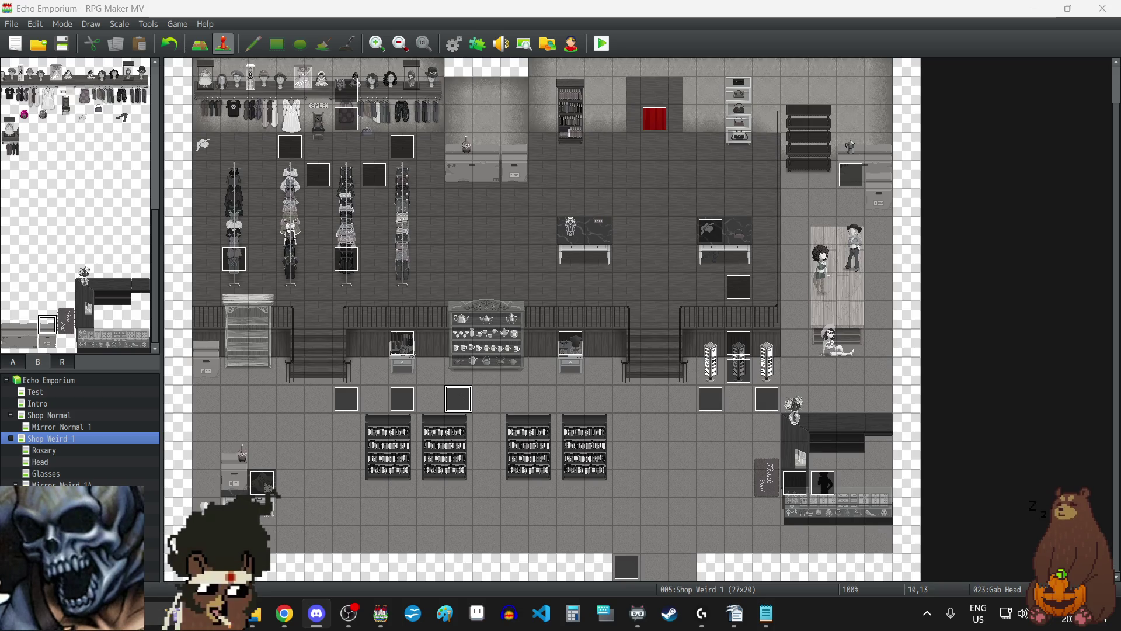
- Return to RPG Maker MV and open the 16x12 Head map from the map tree
{"action": "key", "text": "alt+Tab"}
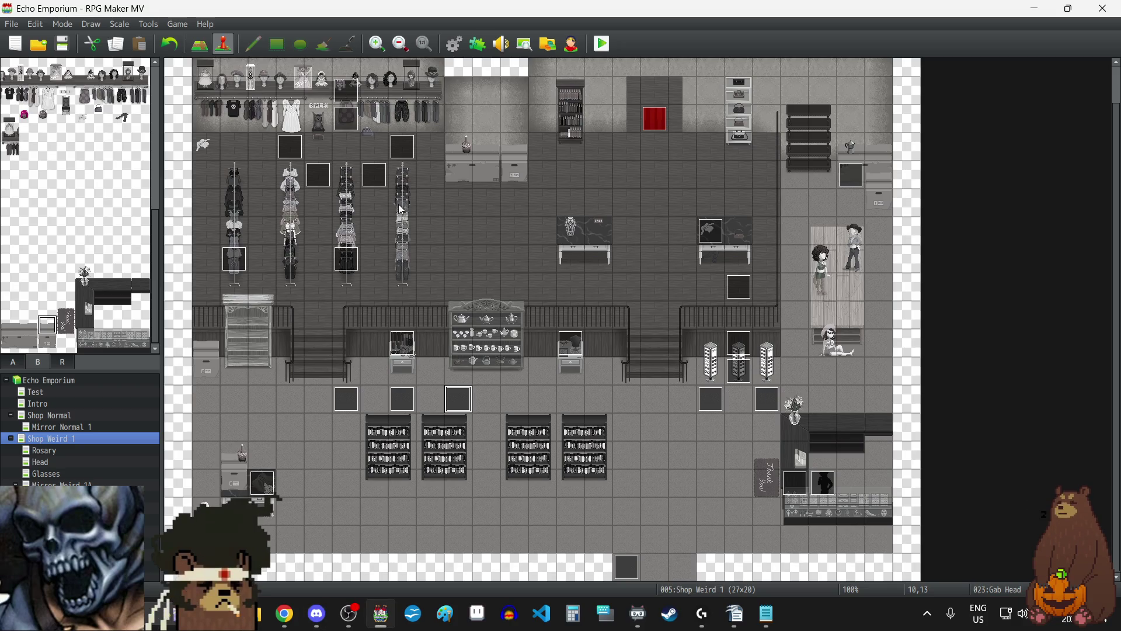
{"action": "left_click", "coordinate": [48, 463]}
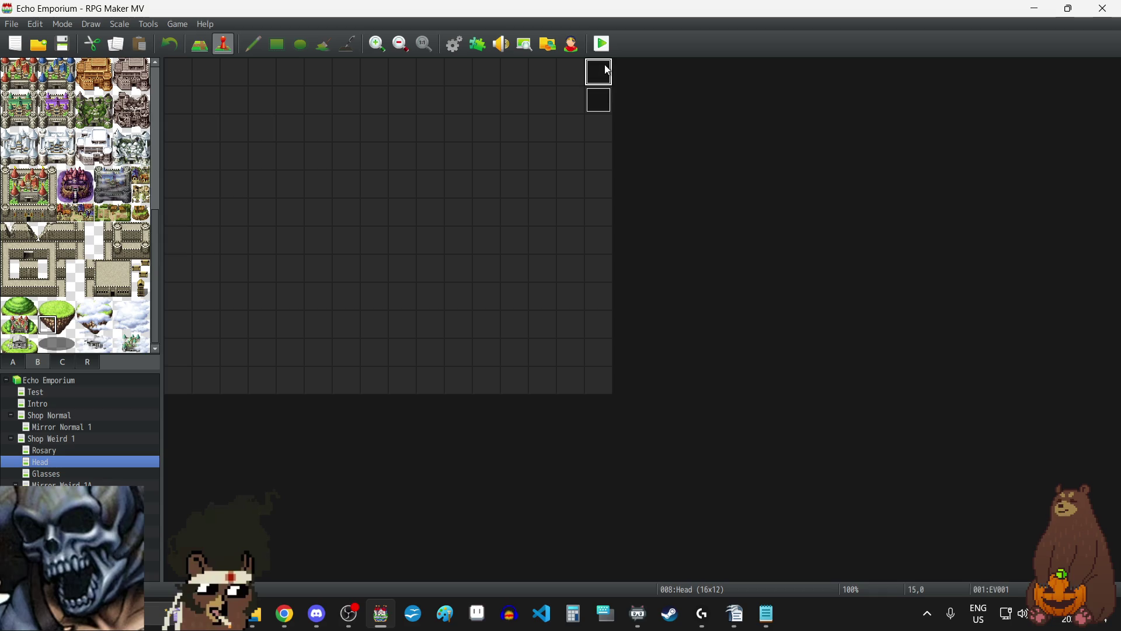
- Lower the Head event's LJSFX_LetterSoundG sound to 70% pitch (25, 70, 0) and save the event
{"action": "double_click", "coordinate": [600, 71]}
{"action": "scroll", "coordinate": [593, 238], "scroll_direction": "down", "scroll_amount": 10}
{"action": "scroll", "coordinate": [592, 234], "scroll_direction": "down", "scroll_amount": 8}
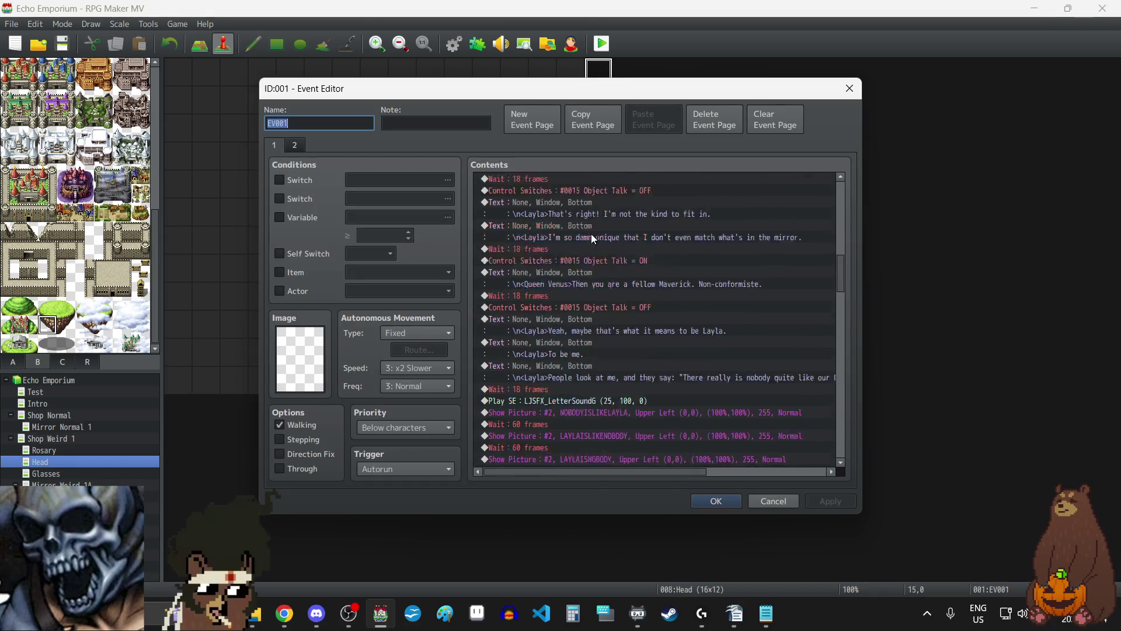
{"action": "left_click", "coordinate": [597, 283]}
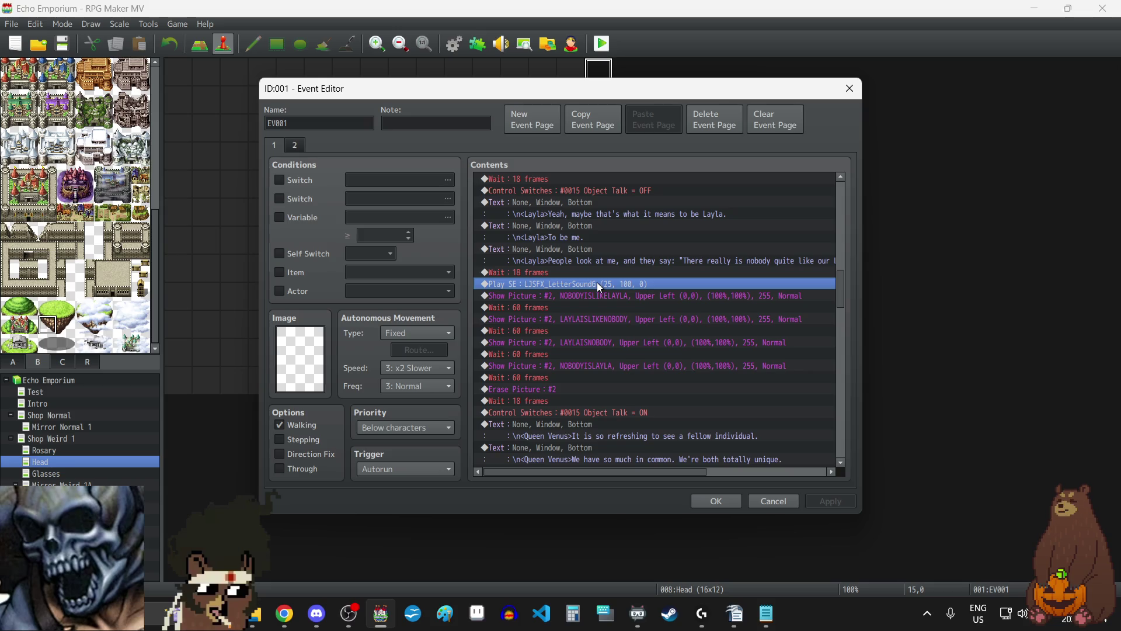
{"action": "double_click", "coordinate": [597, 283]}
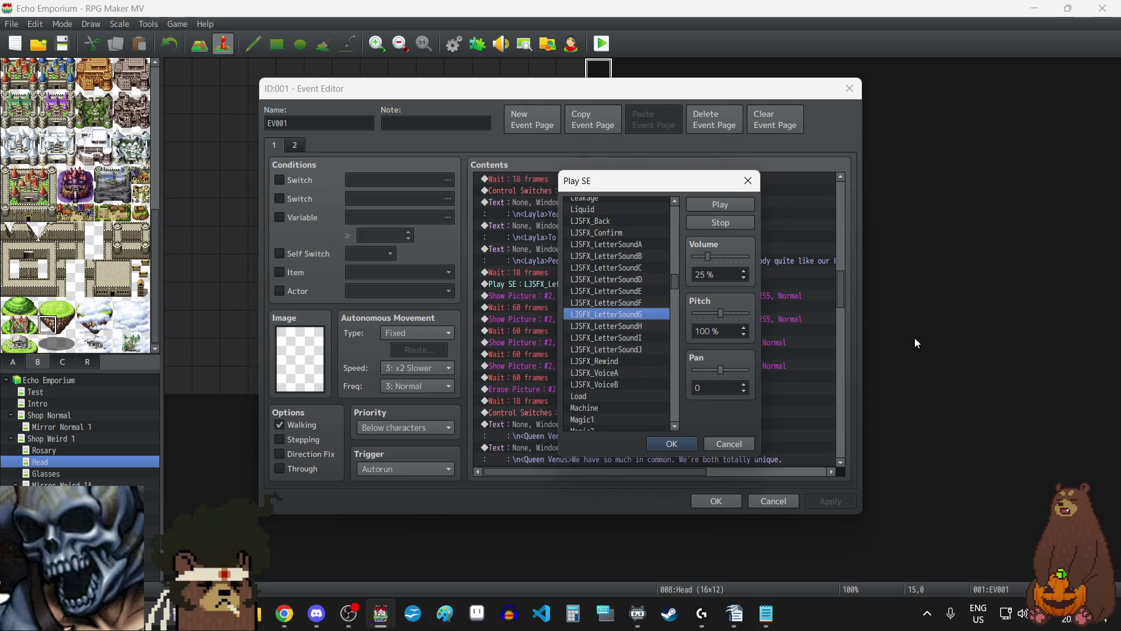
{"action": "left_click", "coordinate": [724, 205]}
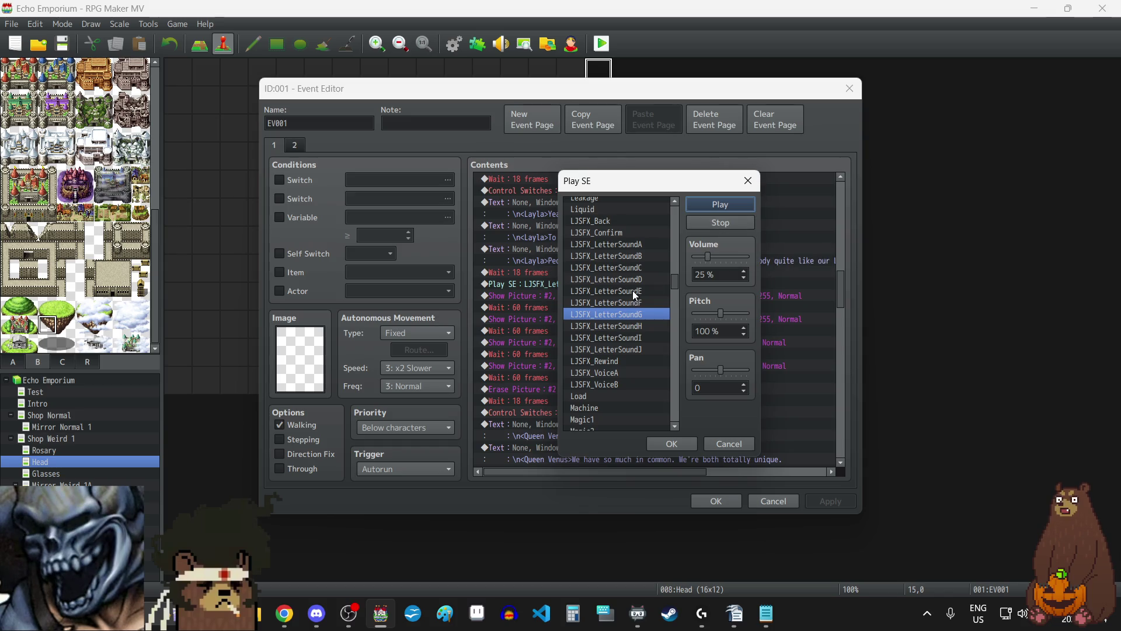
{"action": "left_click_drag", "start_coordinate": [715, 315], "coordinate": [706, 315]}
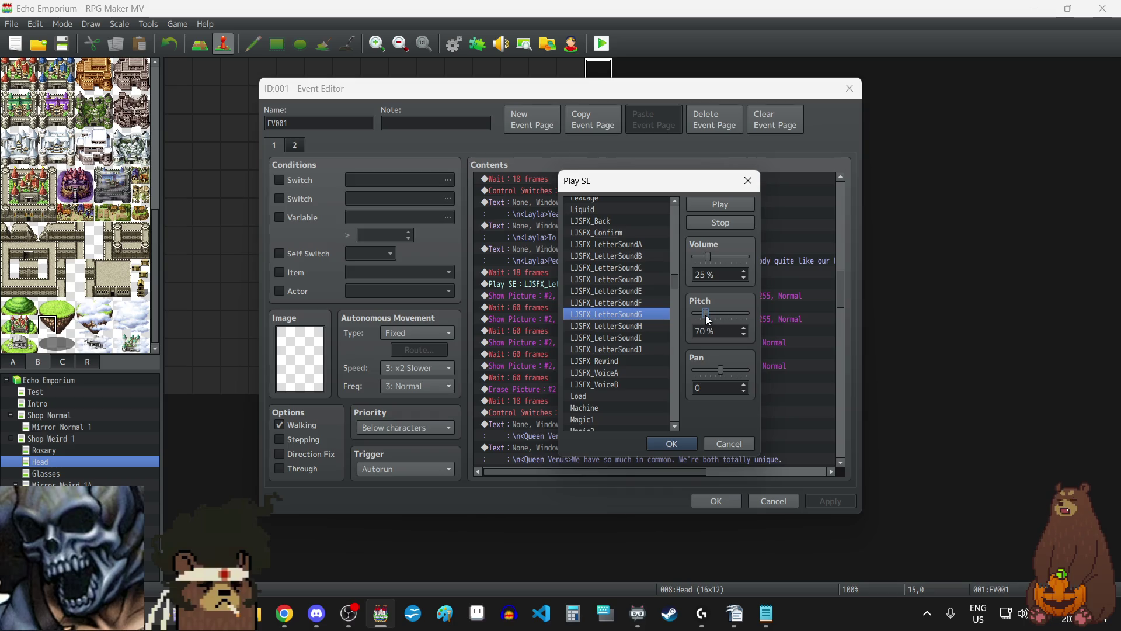
{"action": "mouse_move", "coordinate": [661, 178]}
{"action": "left_mouse_down"}
{"action": "mouse_move", "coordinate": [888, 165]}
{"action": "mouse_move", "coordinate": [646, 174]}
{"action": "left_mouse_up"}
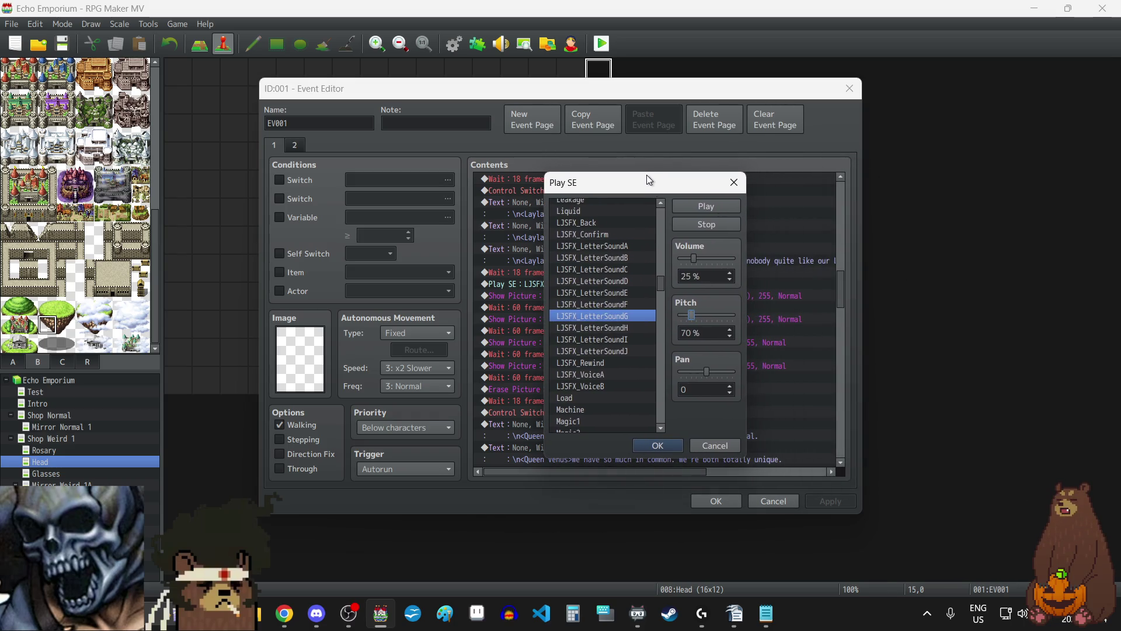
{"action": "left_click", "coordinate": [670, 447]}
{"action": "left_click", "coordinate": [833, 503]}
{"action": "left_click", "coordinate": [718, 501]}
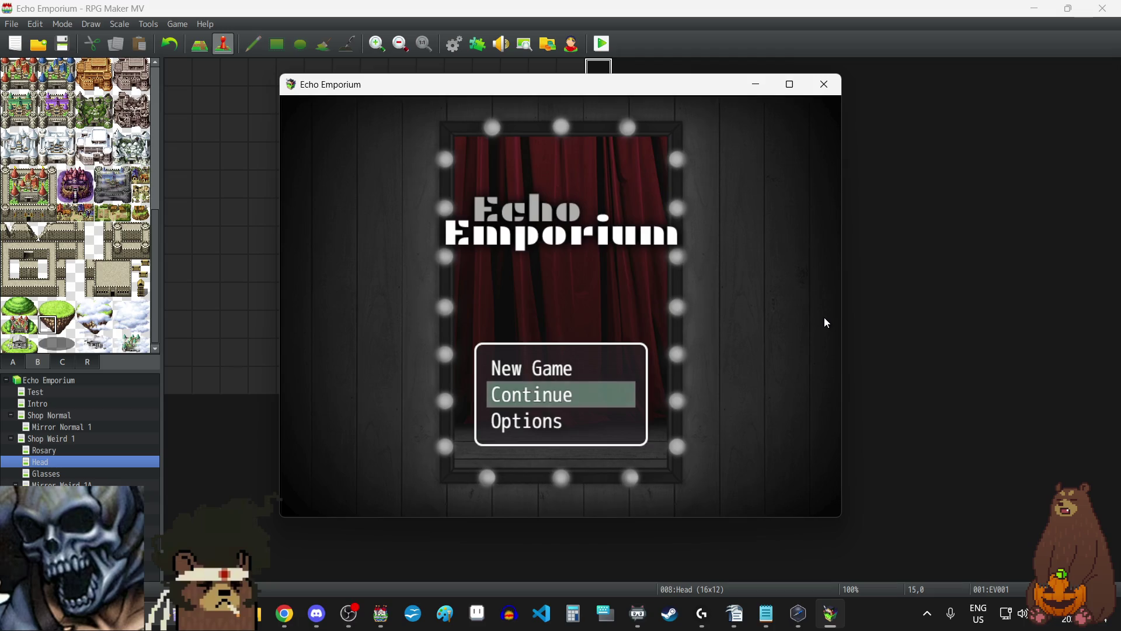
- Continue the playtest in fullscreen from the File 3 save
{"action": "key", "text": "F4"}
{"action": "left_click", "coordinate": [563, 408]}
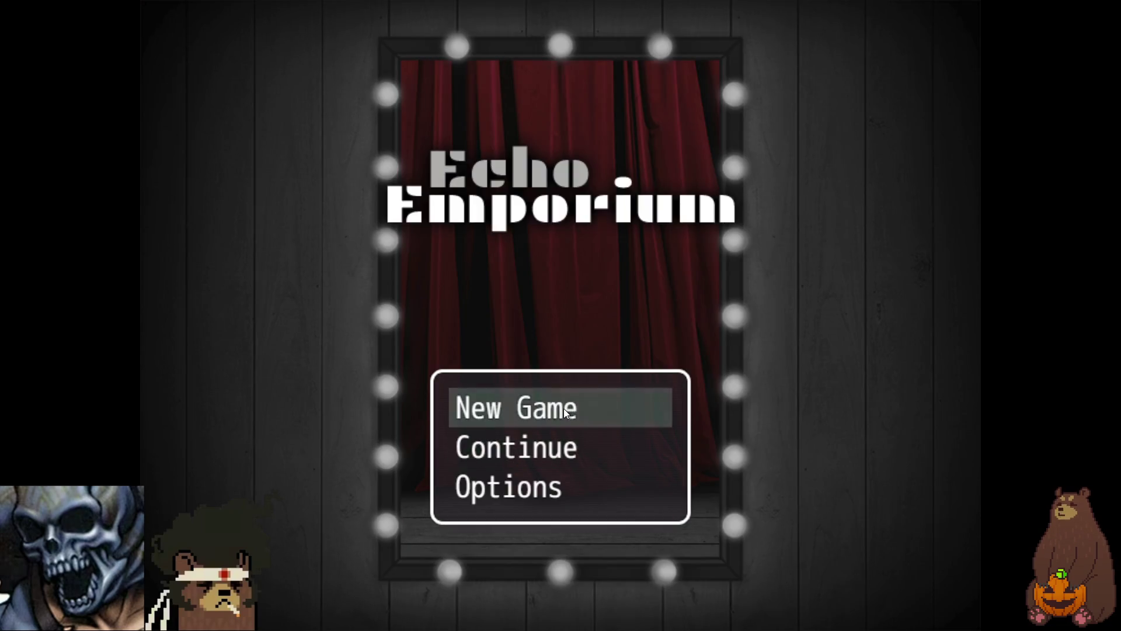
{"action": "left_click", "coordinate": [569, 452]}
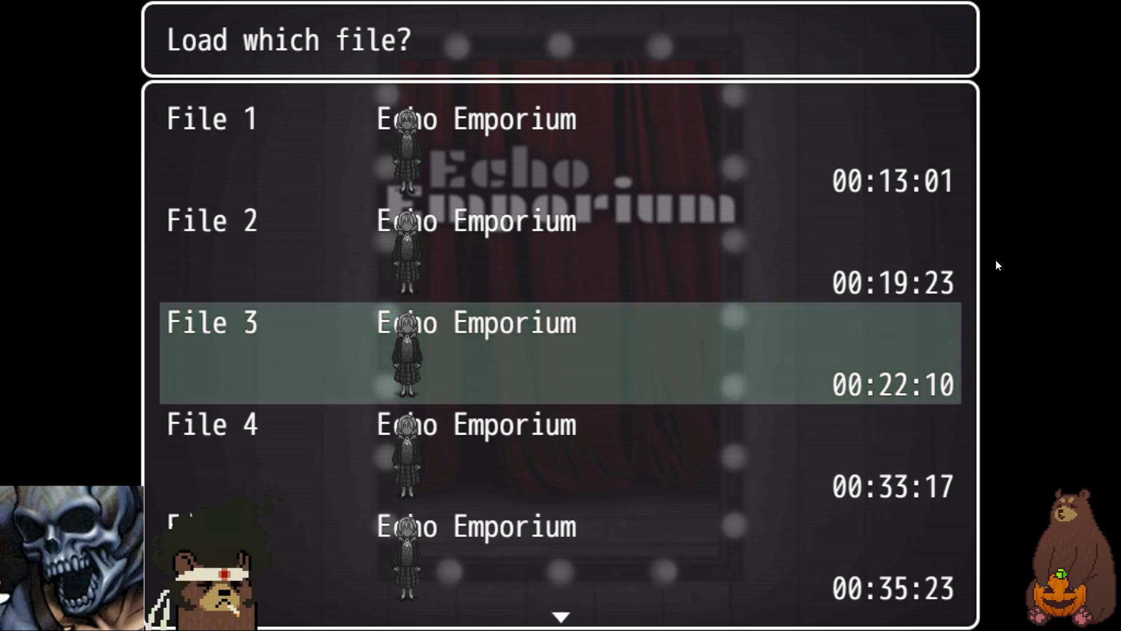
{"action": "key", "text": "Return"}
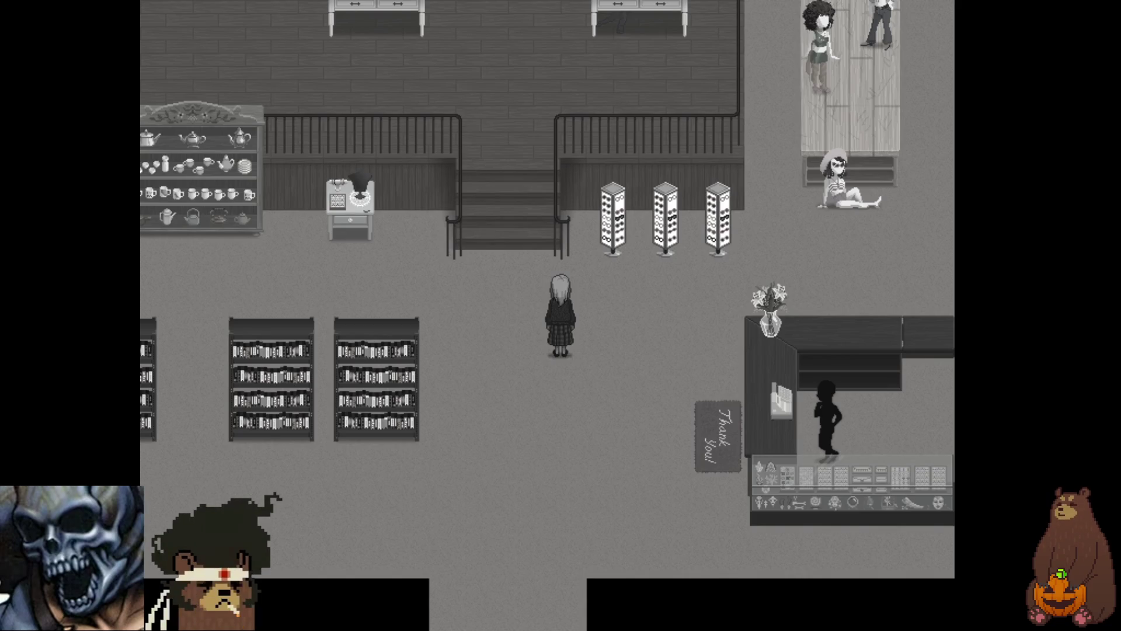
- Walk into the clothing store up to the 'C'est quoi?' line, then close the playtest
{"action": "key", "text": "Up"}
{"action": "key", "text": "Left"}
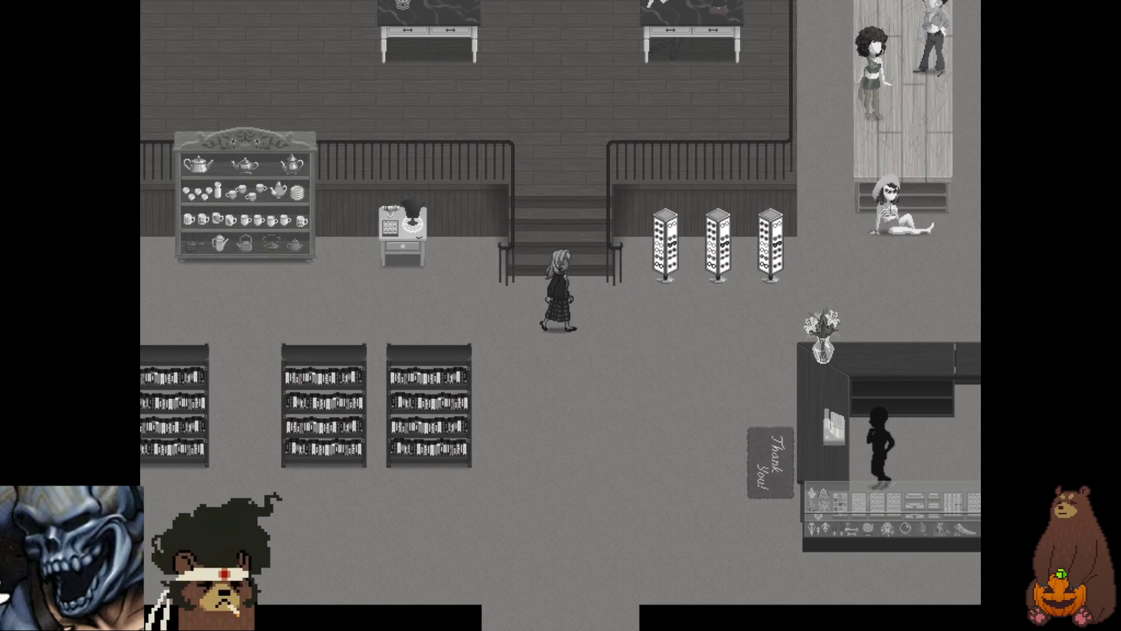
{"action": "key", "text": "Up"}
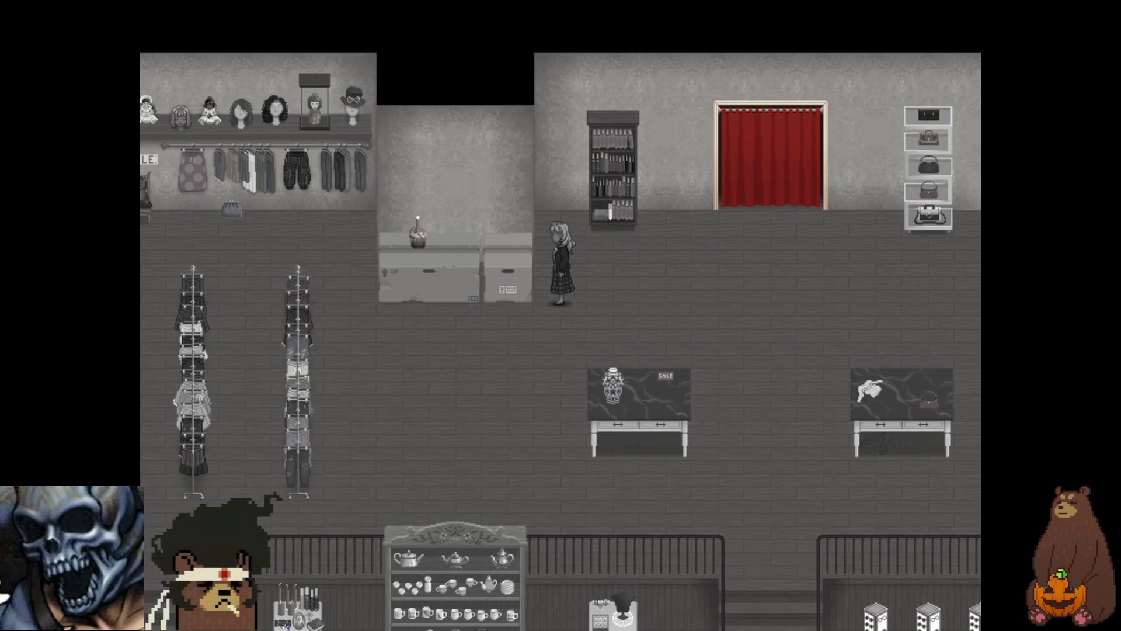
{"action": "key", "text": "Left"}
{"action": "key", "text": "Up"}
{"action": "key", "text": "Up"}
{"action": "key", "text": "F4"}
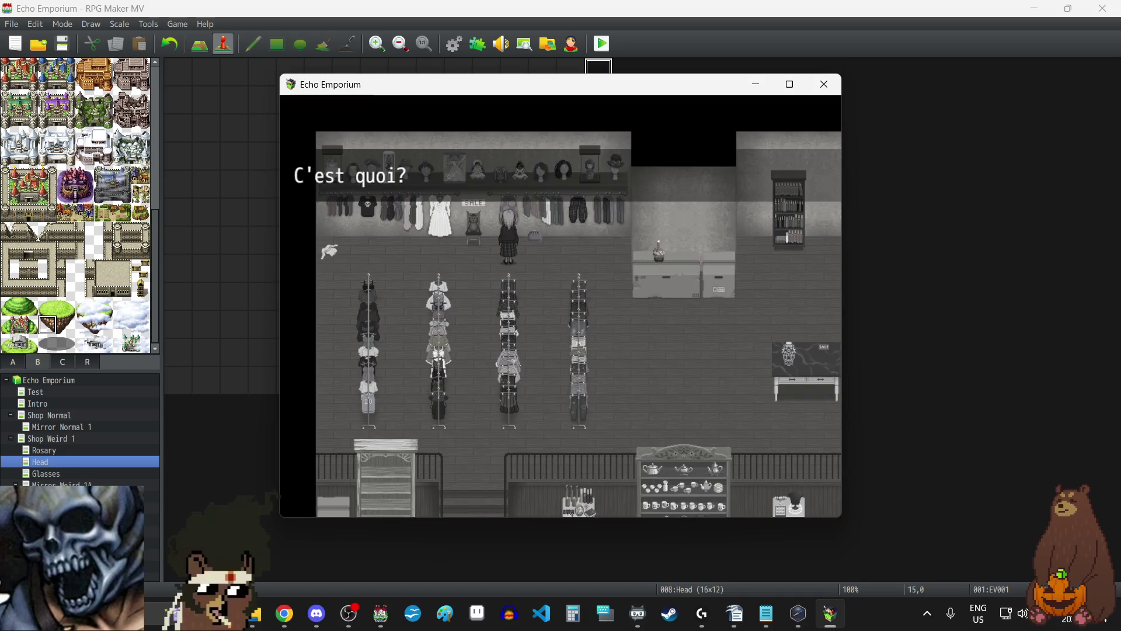
{"action": "left_click", "coordinate": [839, 84]}
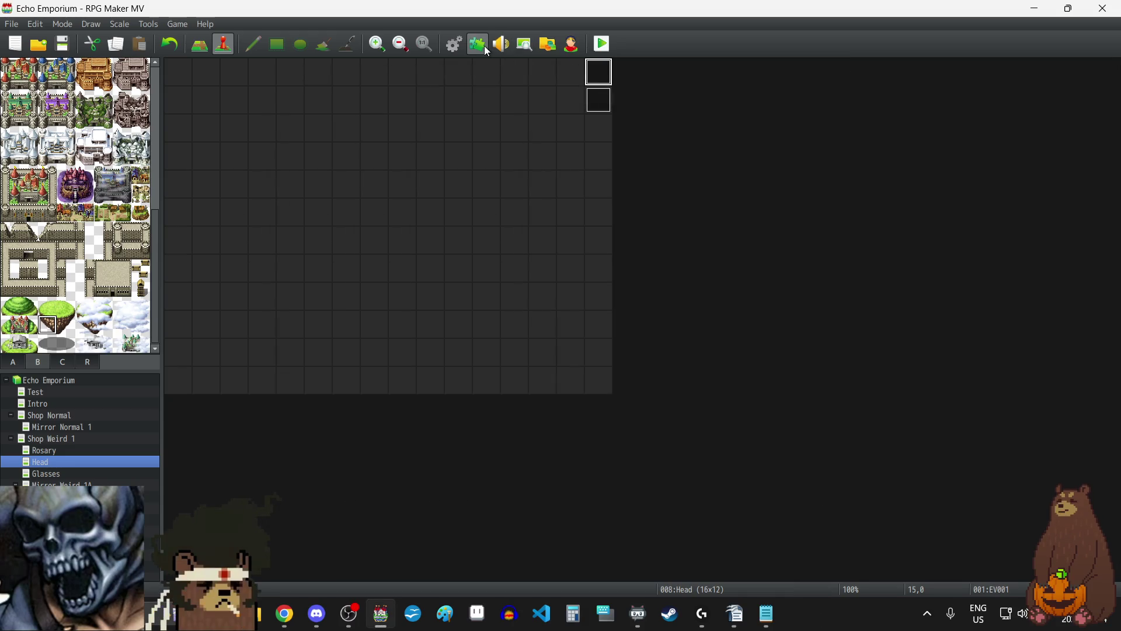
- Review YEP_GabWindow's Fade Rate and Anti-Repeat parameters without changing them
{"action": "left_click", "coordinate": [477, 44]}
{"action": "double_click", "coordinate": [389, 262]}
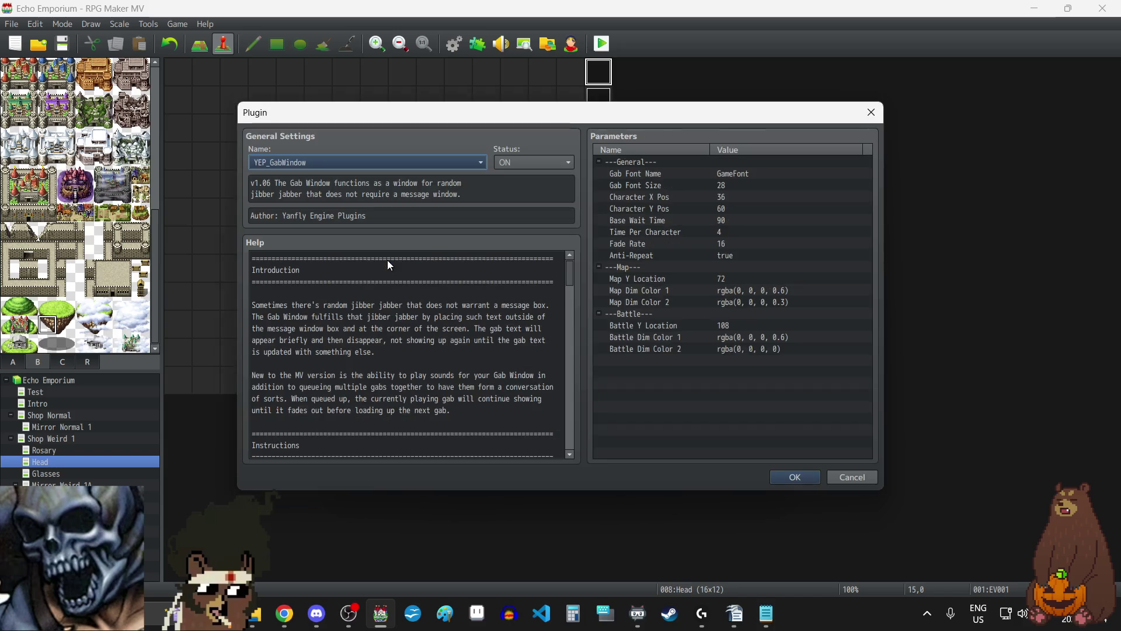
{"action": "left_click", "coordinate": [709, 244]}
{"action": "double_click", "coordinate": [710, 244]}
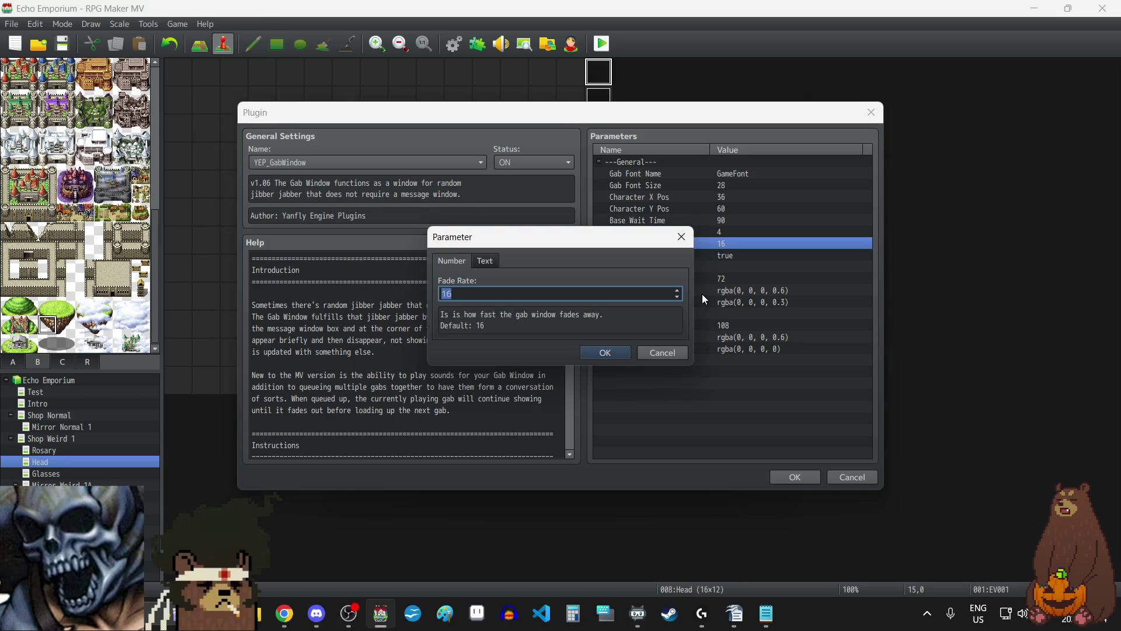
{"action": "left_click", "coordinate": [681, 236]}
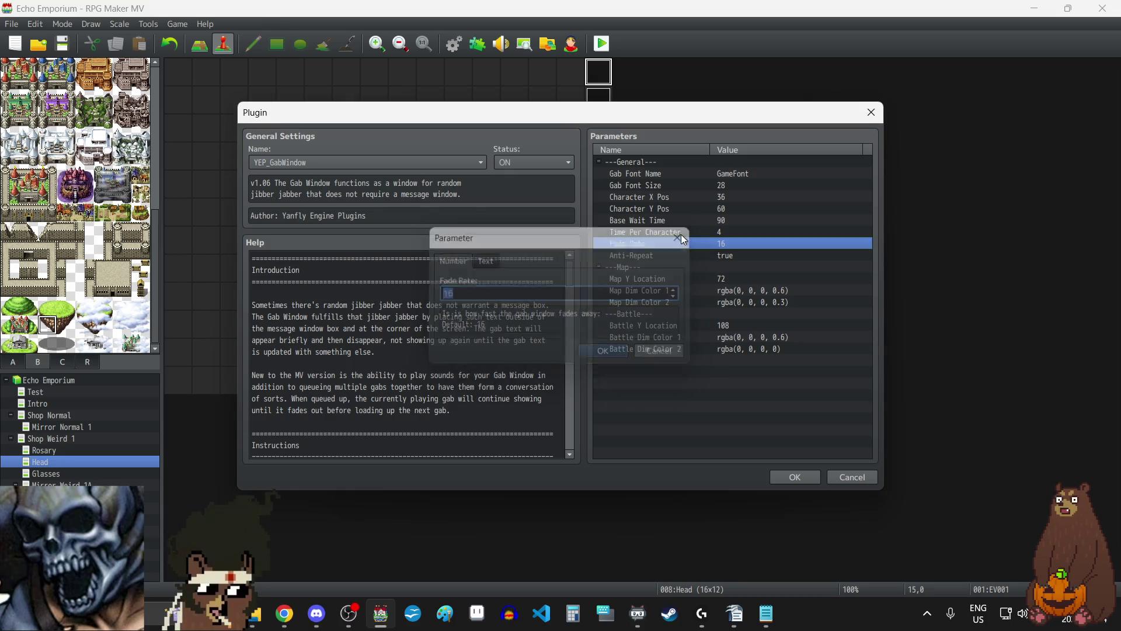
{"action": "double_click", "coordinate": [729, 259]}
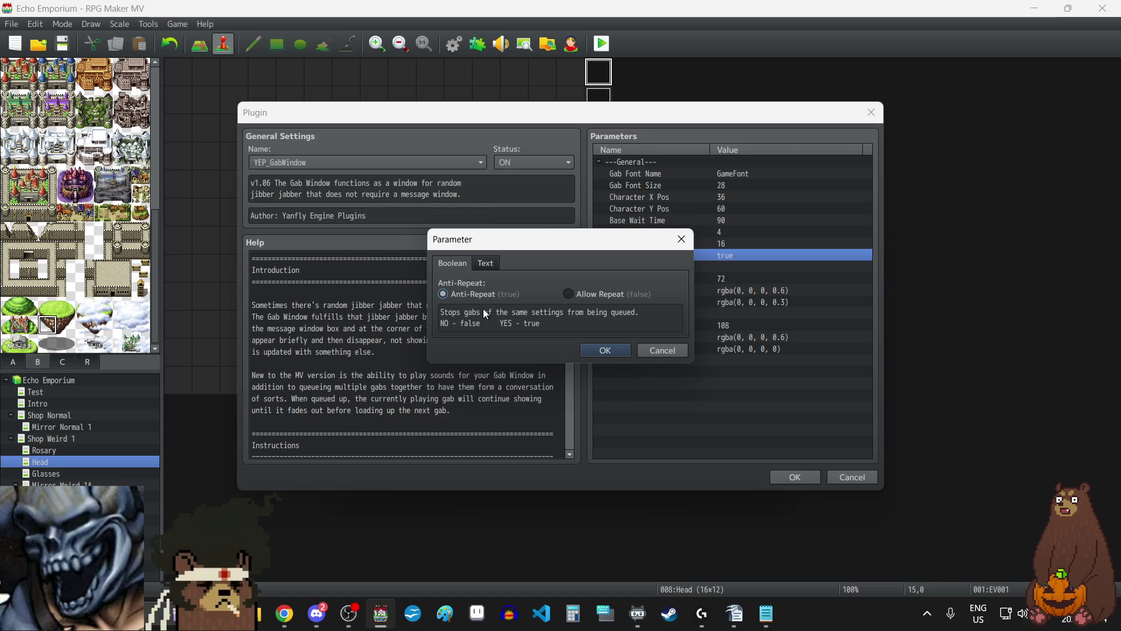
{"action": "left_click", "coordinate": [679, 240]}
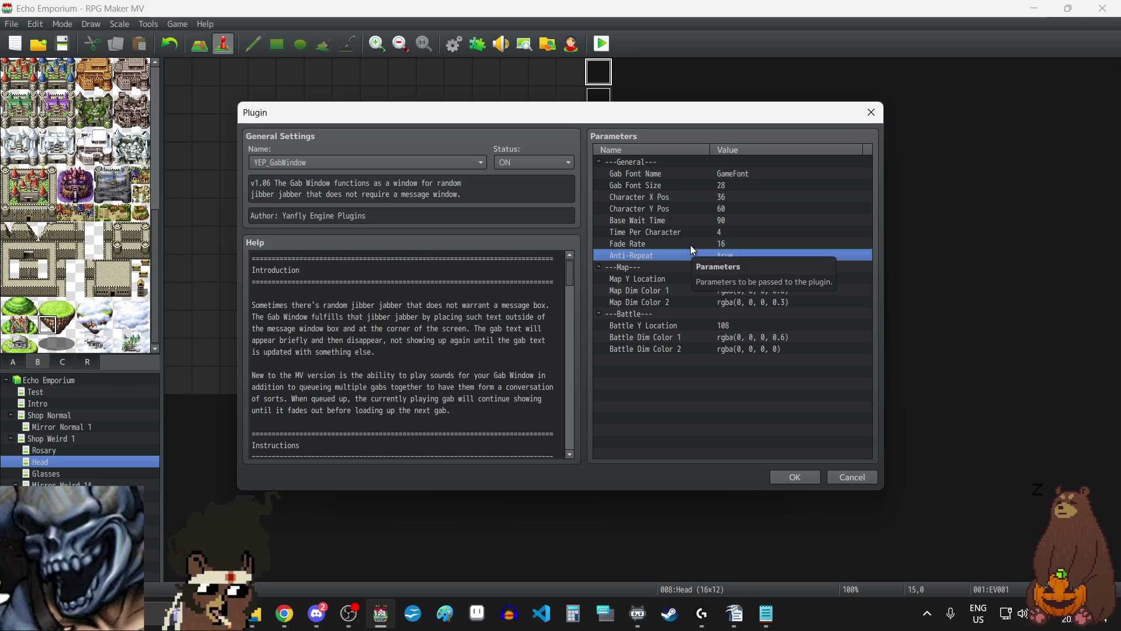
- Set YEP_GabWindow's Base Wait Time to 60 and Fade Rate to 8, and keep the changes
{"action": "double_click", "coordinate": [673, 218]}
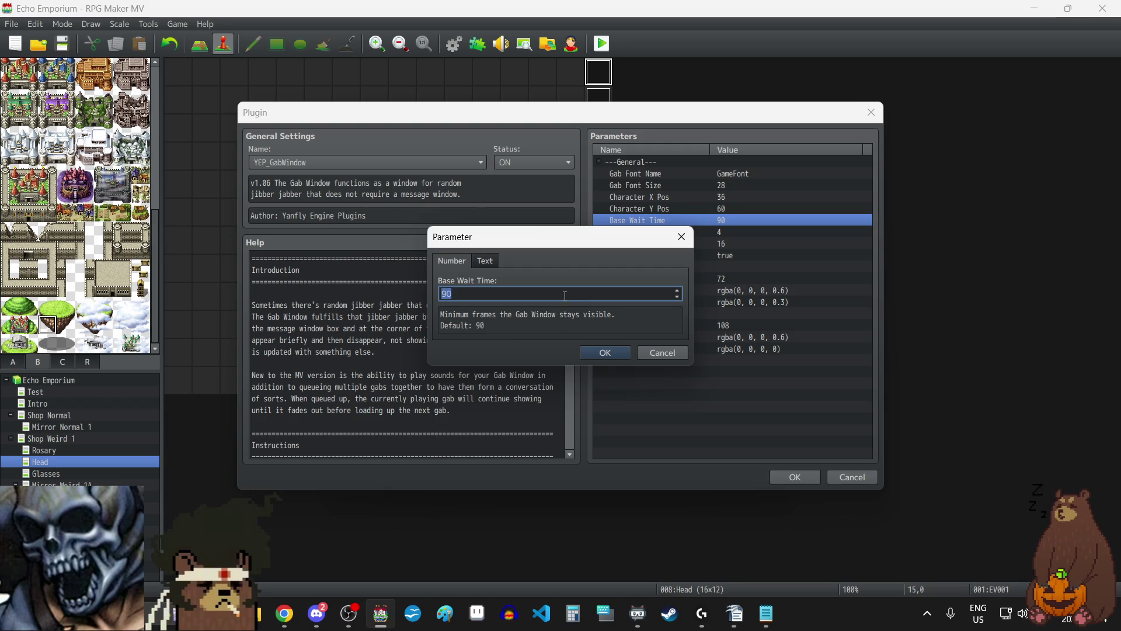
{"action": "type", "text": "60"}
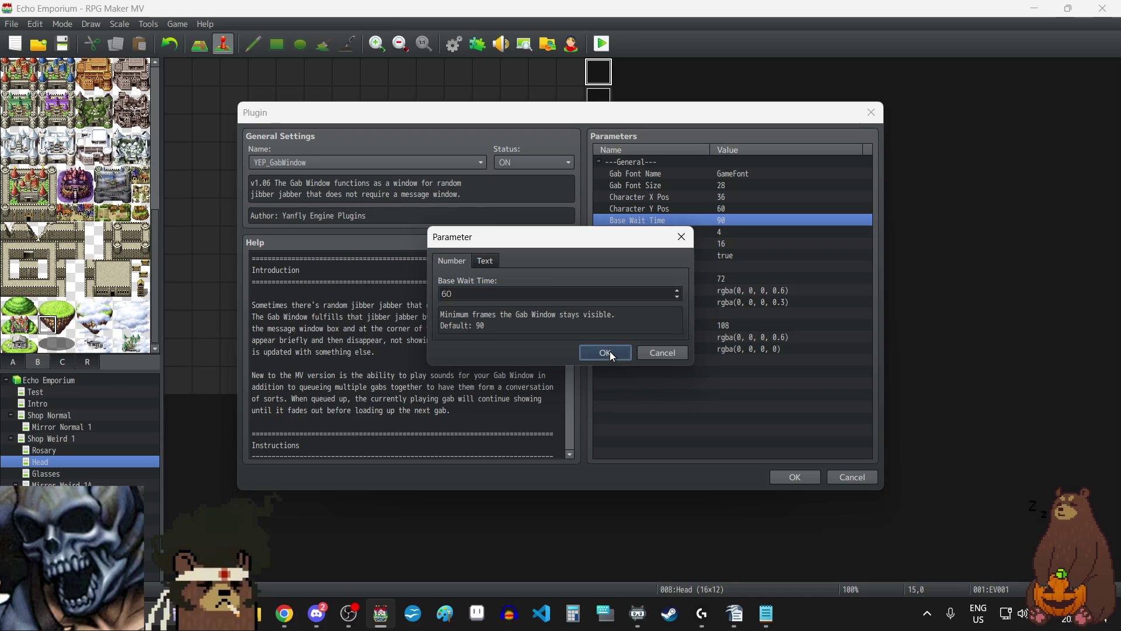
{"action": "left_click", "coordinate": [609, 352]}
{"action": "double_click", "coordinate": [691, 245]}
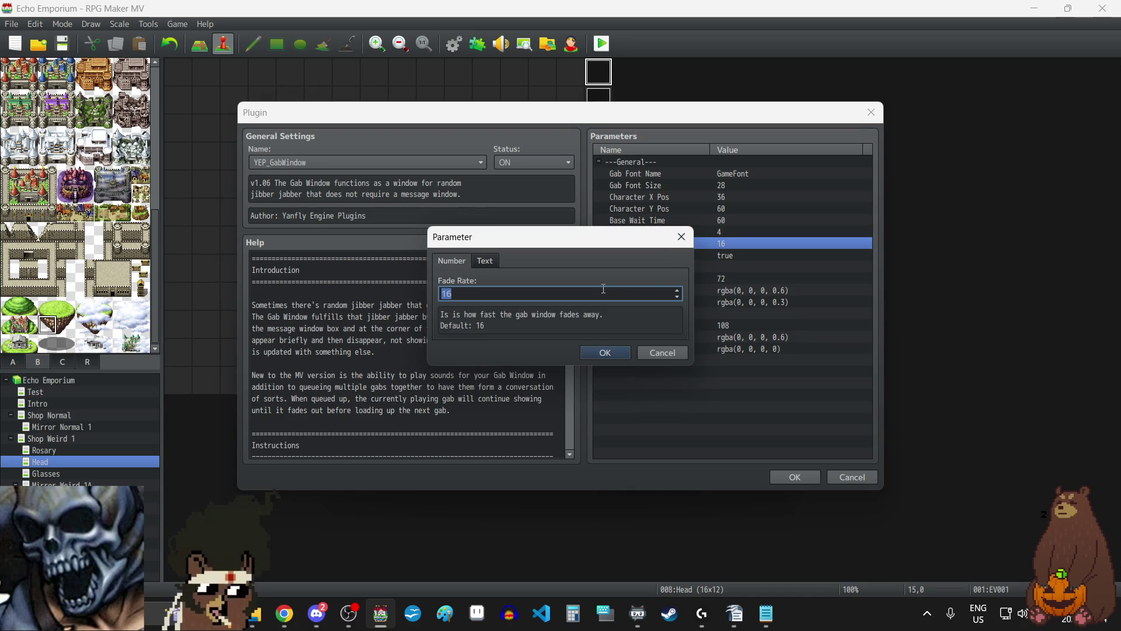
{"action": "key", "text": "BackSpace"}
{"action": "left_click", "coordinate": [614, 353]}
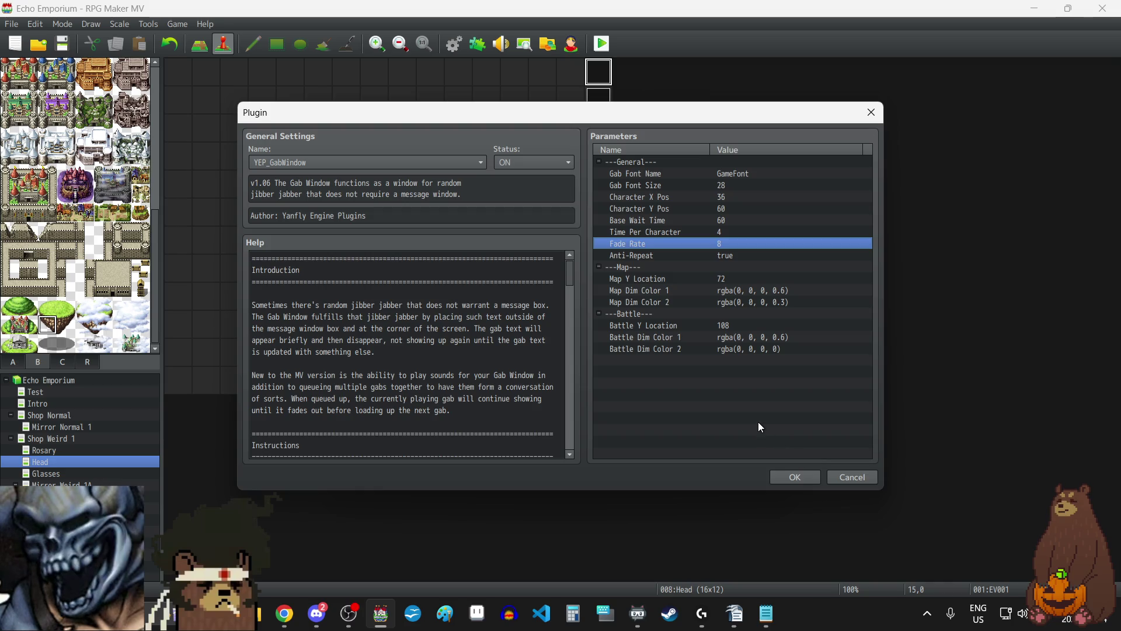
{"action": "left_click", "coordinate": [735, 175]}
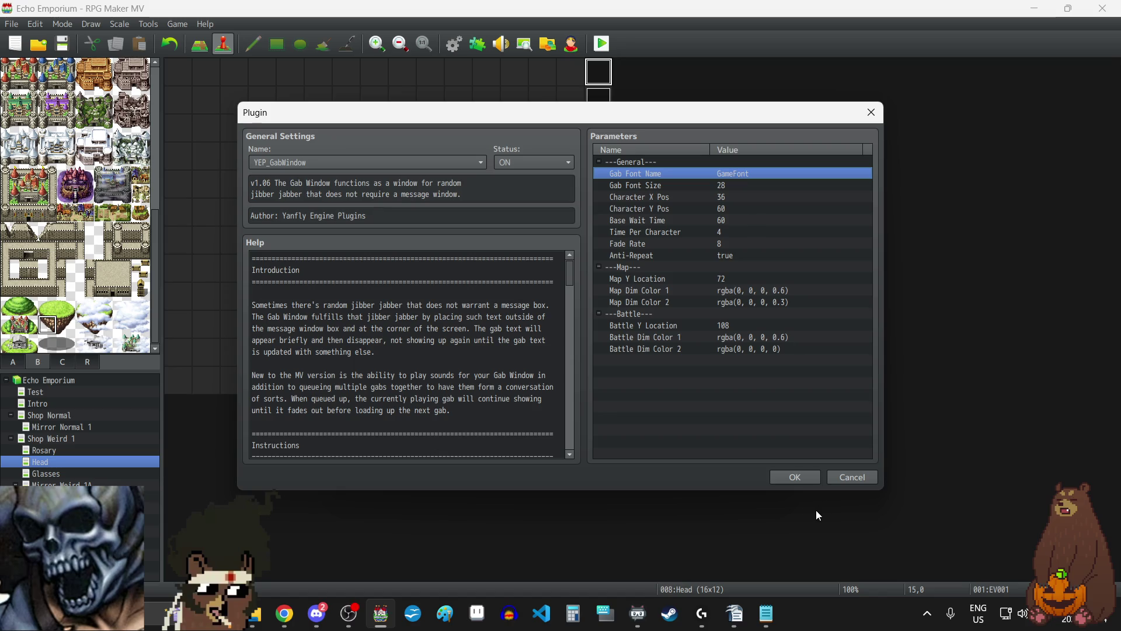
{"action": "left_click", "coordinate": [783, 475]}
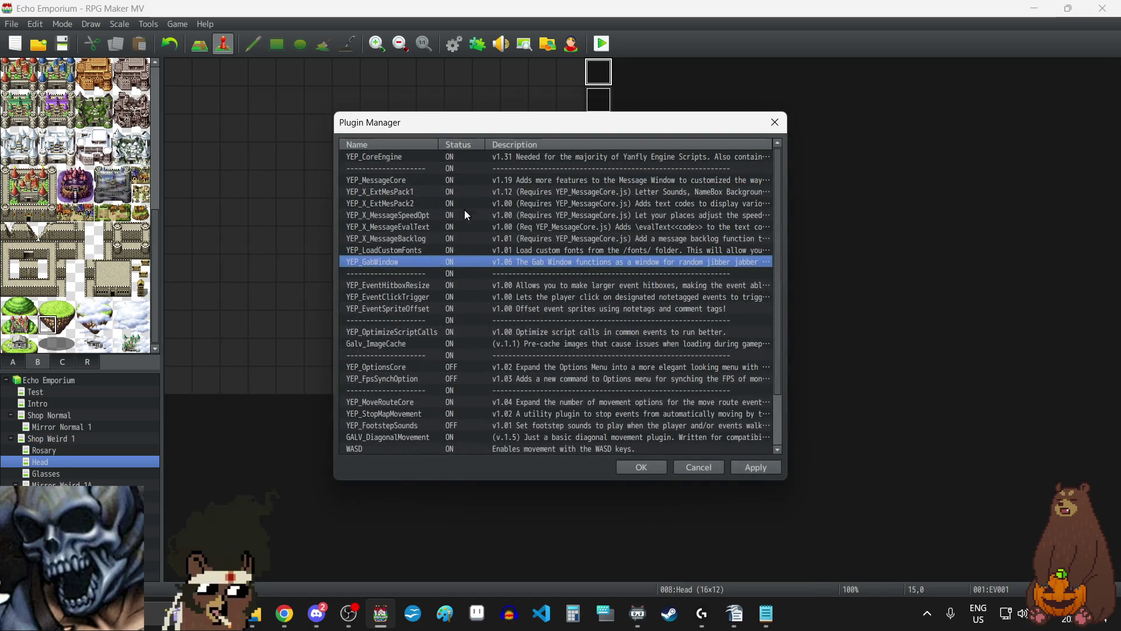
- Copy the GFS Neohellenic Regular font family name from YEP_LoadCustomFonts' Font Families
{"action": "double_click", "coordinate": [420, 250]}
{"action": "double_click", "coordinate": [744, 164]}
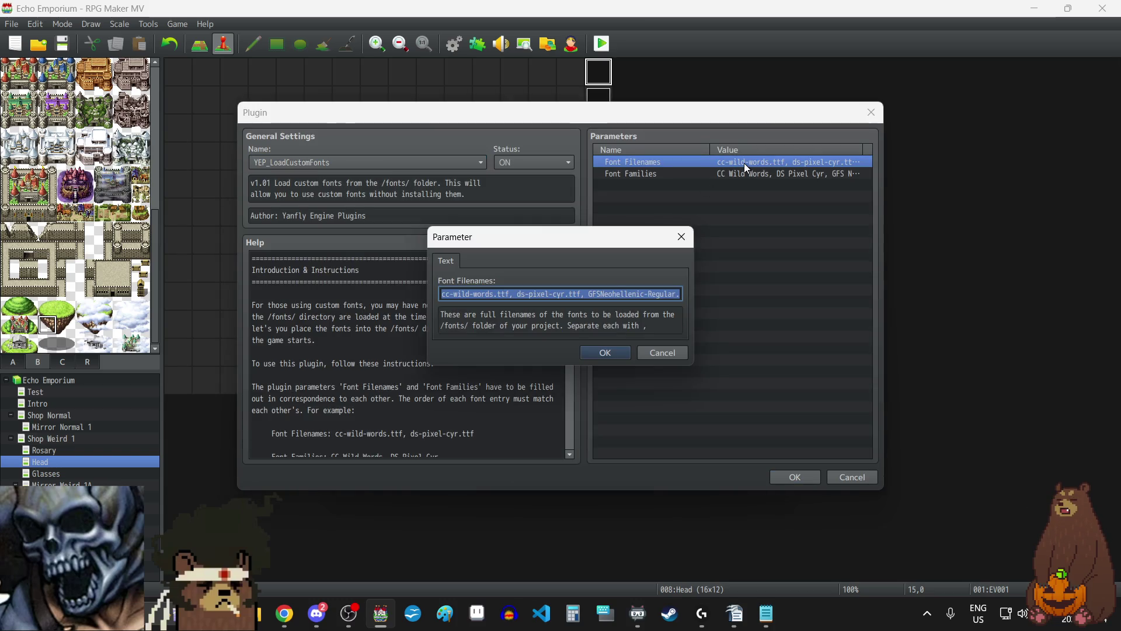
{"action": "left_click", "coordinate": [682, 237]}
{"action": "double_click", "coordinate": [735, 174]}
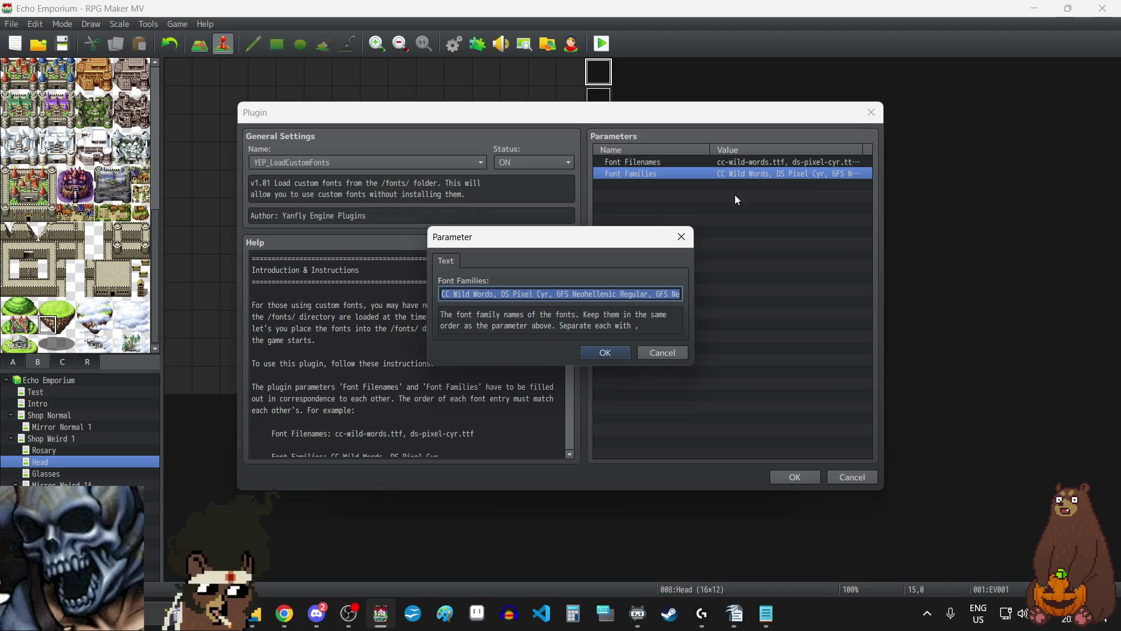
{"action": "left_click", "coordinate": [571, 295]}
{"action": "left_click_drag", "start_coordinate": [557, 294], "coordinate": [638, 294]}
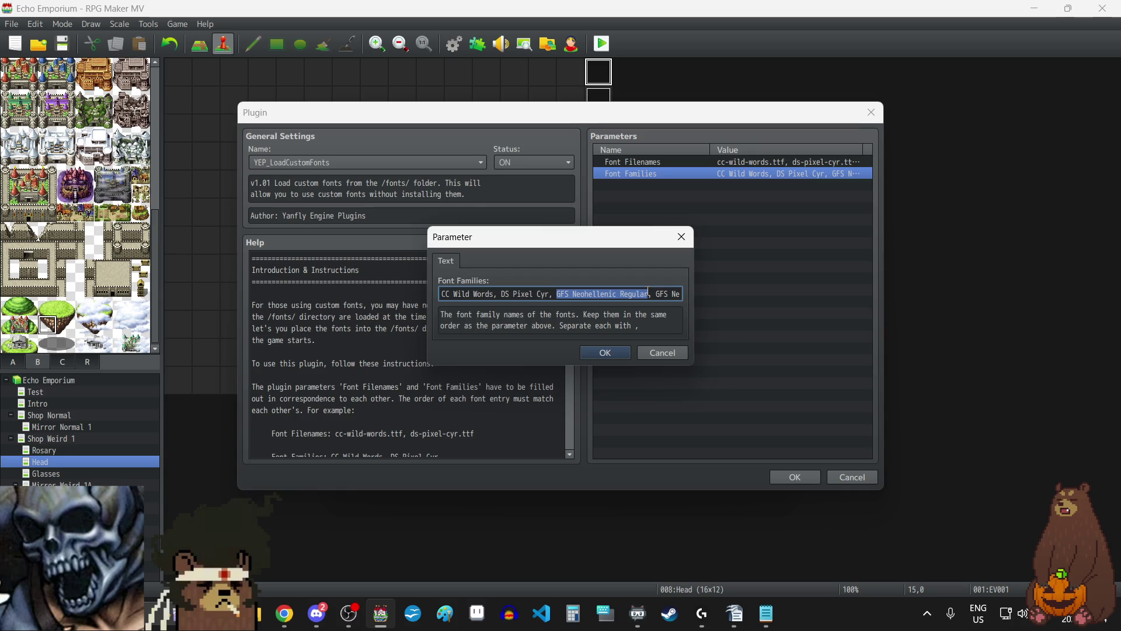
{"action": "key", "text": "Escape"}
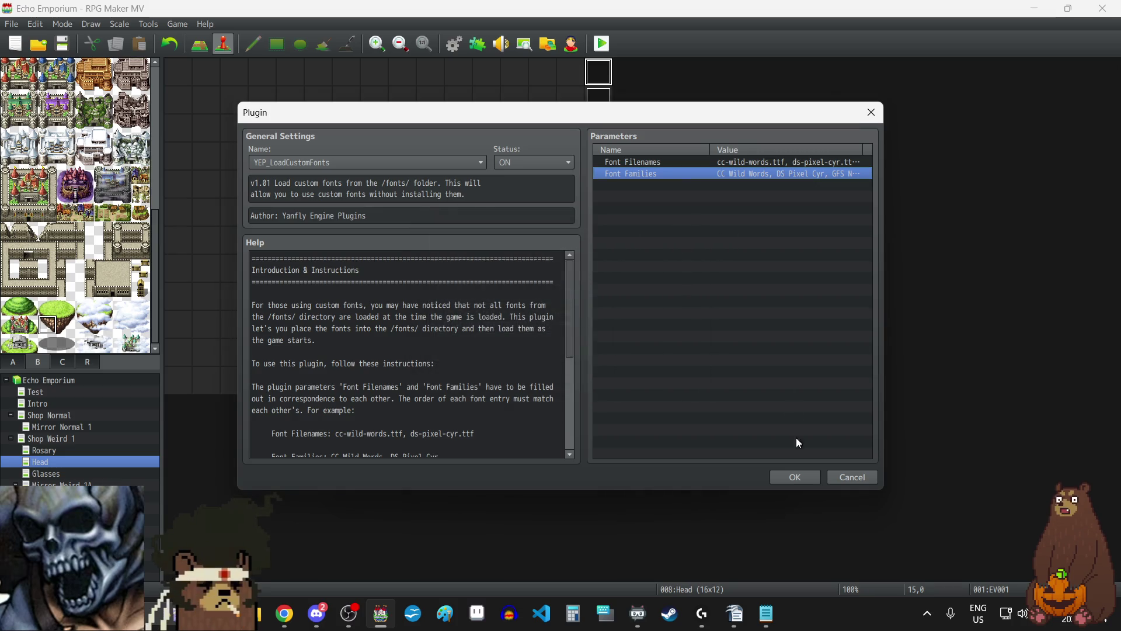
{"action": "left_click", "coordinate": [793, 478]}
- Paste the copied font name into YEP_GabWindow's Gab Font Name
{"action": "double_click", "coordinate": [463, 265]}
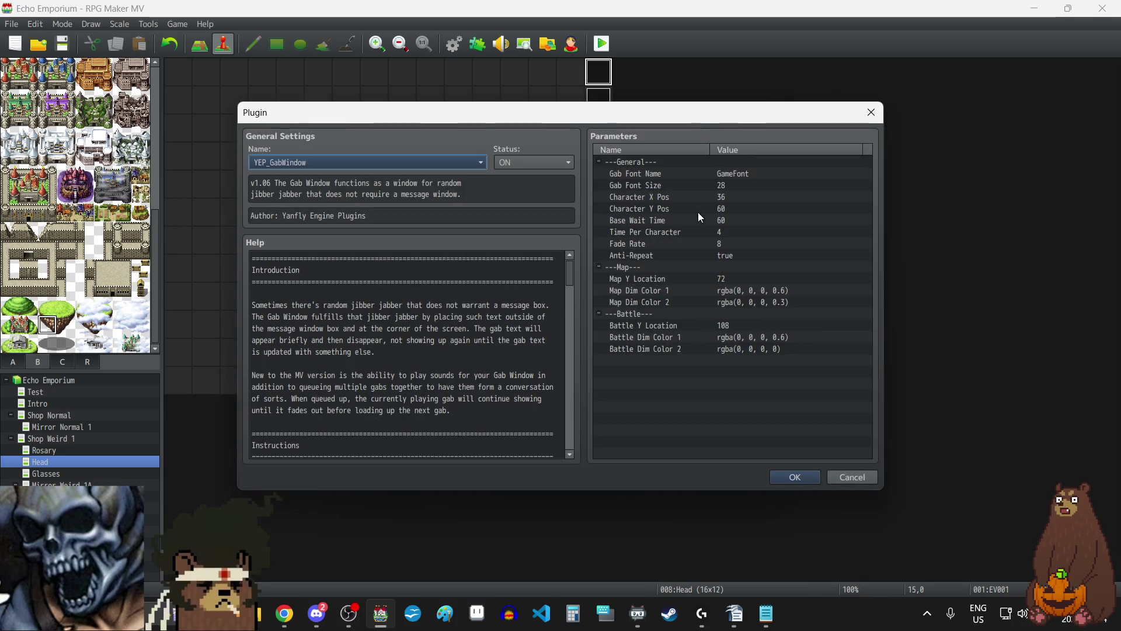
{"action": "double_click", "coordinate": [723, 175]}
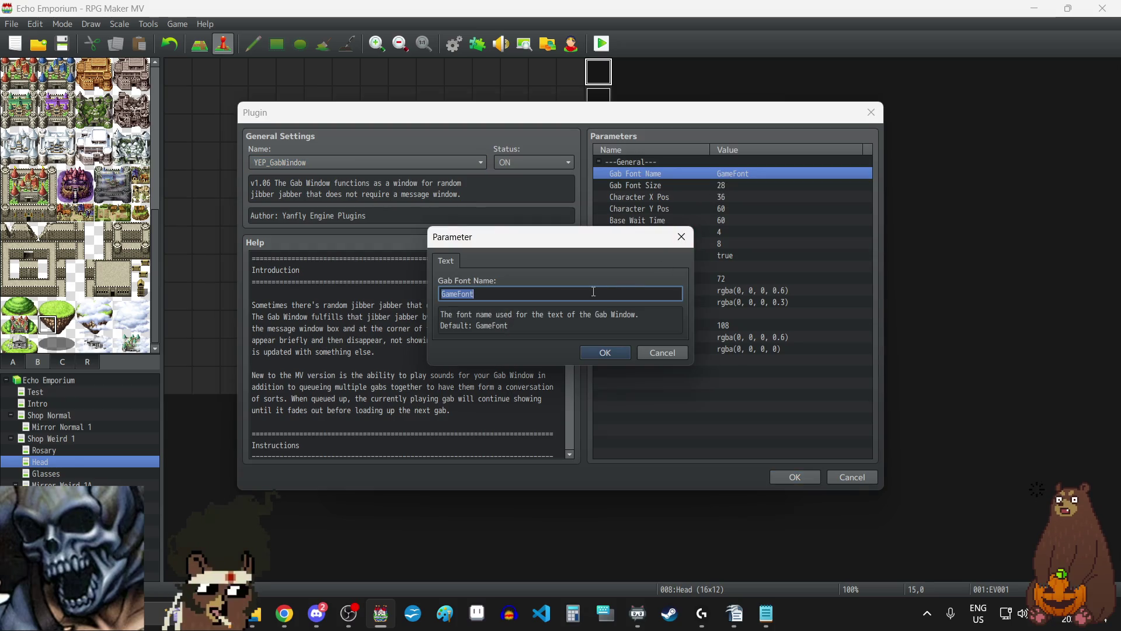
{"action": "type", "text": "GFS Neohellenic Regular"}
{"action": "left_click", "coordinate": [614, 357]}
{"action": "left_click", "coordinate": [842, 477]}
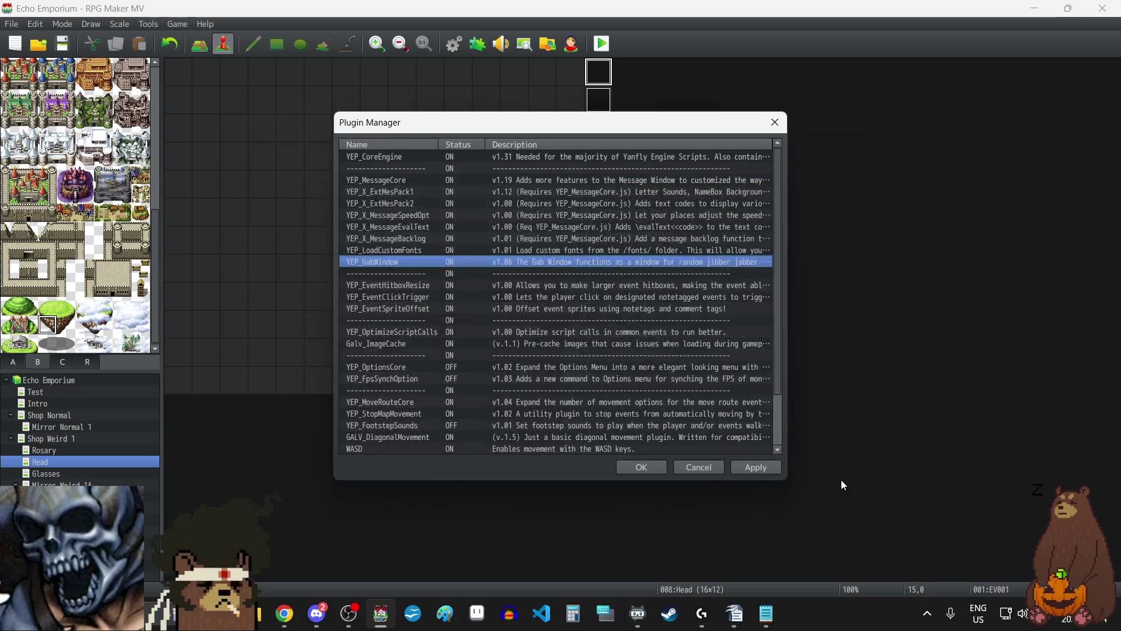
- Reapply GFS Neohellenic Regular as Gab Font Name, save the plugins, and start a playtest
{"action": "double_click", "coordinate": [569, 262]}
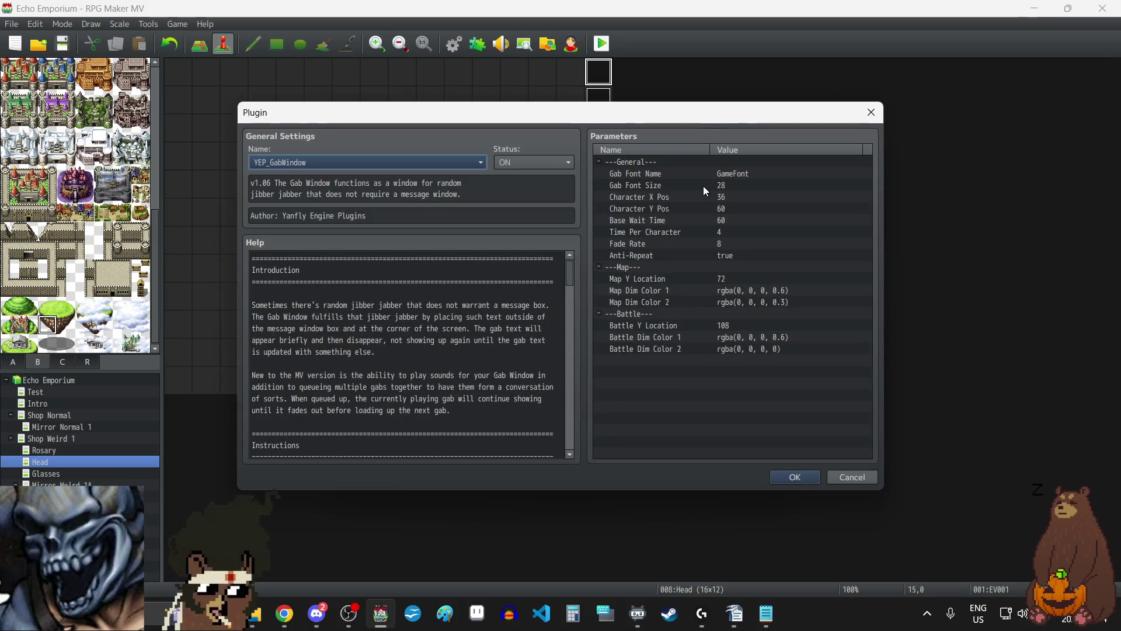
{"action": "double_click", "coordinate": [715, 175]}
{"action": "type", "text": "GFS Neohellenic Regular"}
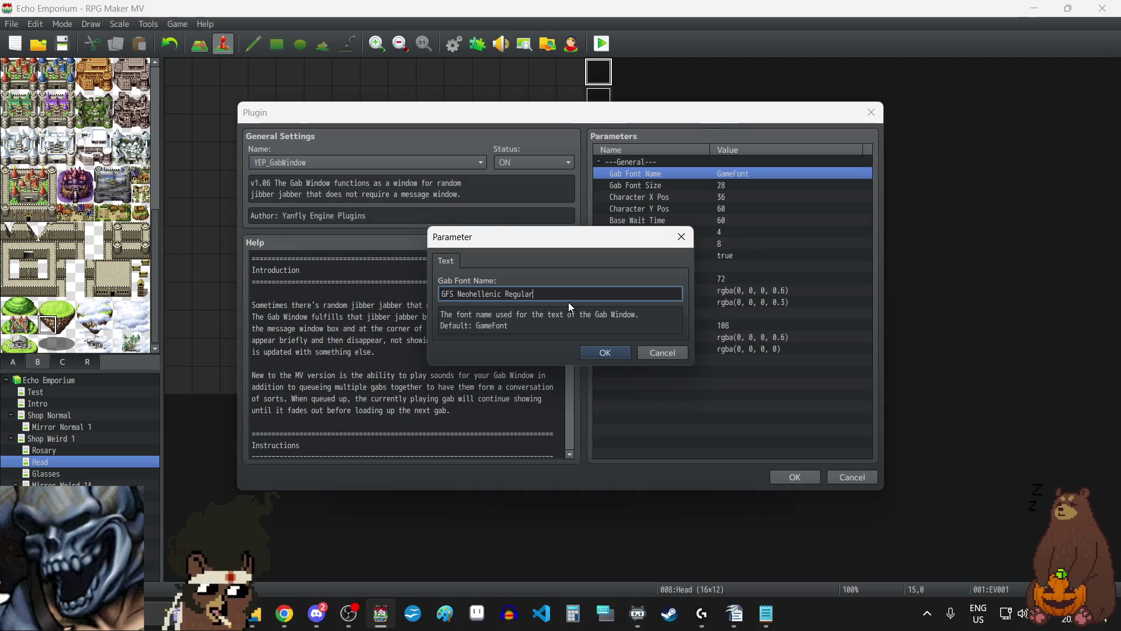
{"action": "left_click", "coordinate": [605, 352]}
{"action": "left_click", "coordinate": [781, 478]}
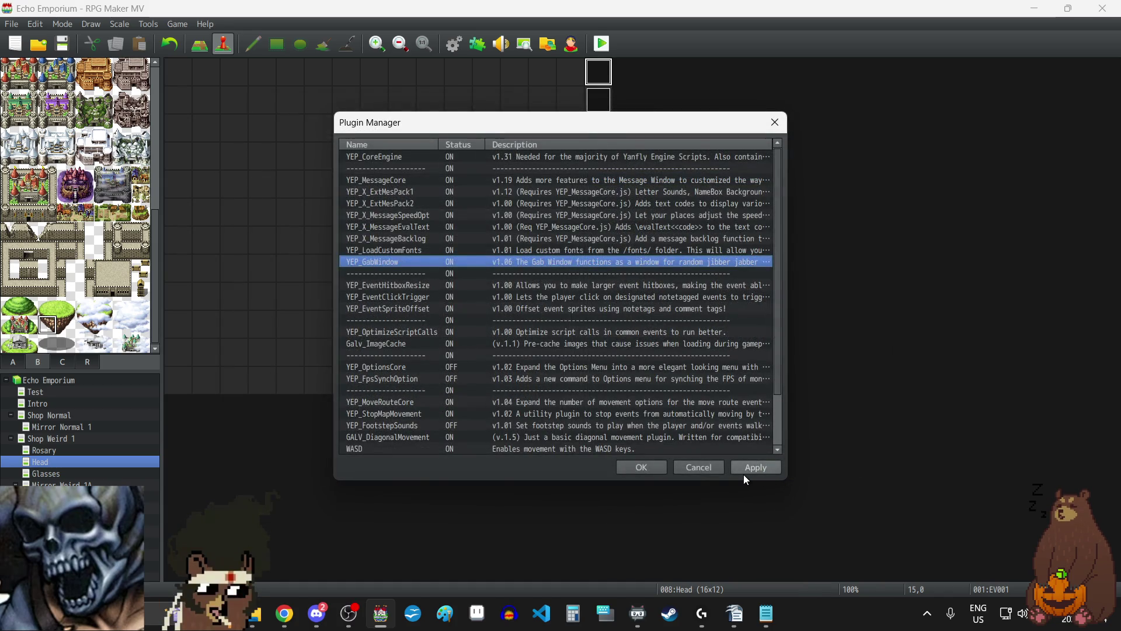
{"action": "left_click", "coordinate": [641, 464]}
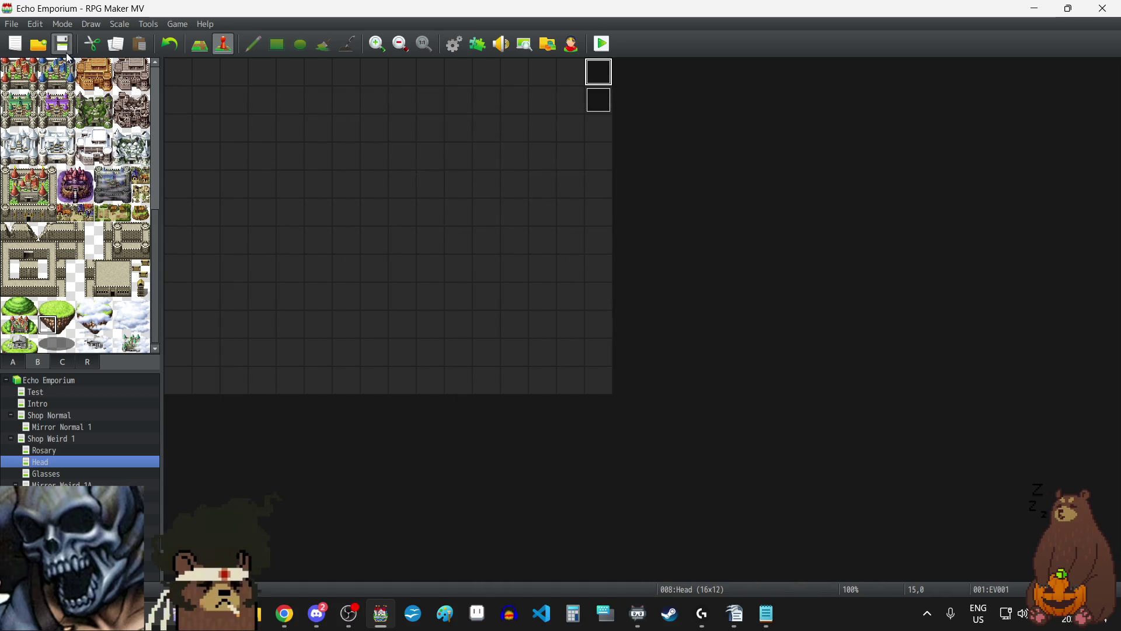
{"action": "left_click", "coordinate": [601, 43]}
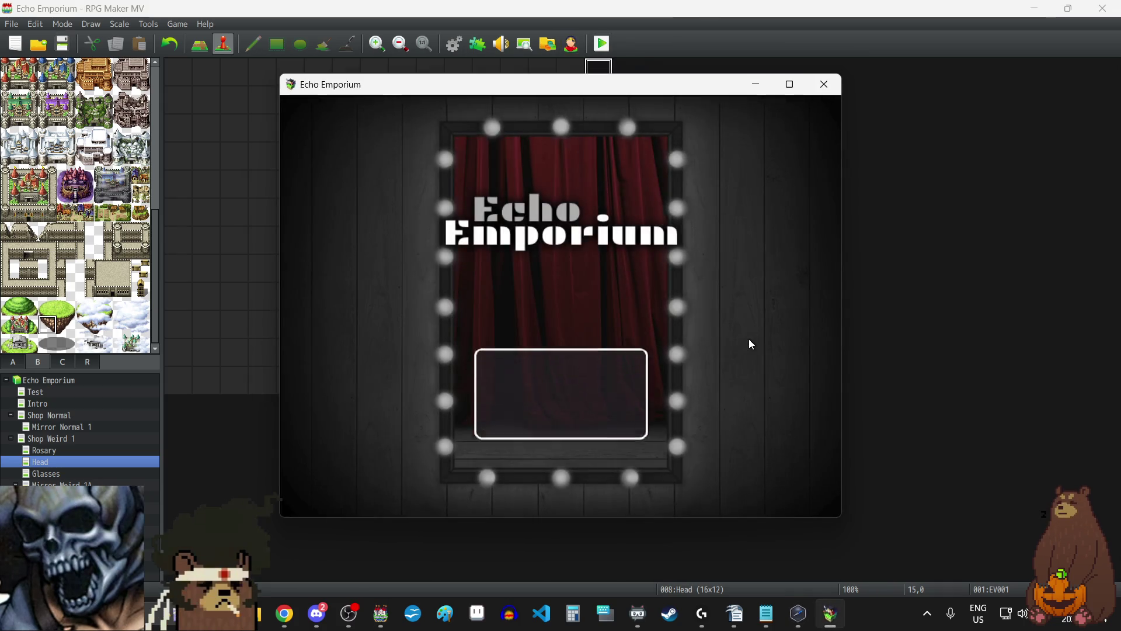
- Load File 3 in fullscreen and walk the character over to the wig display
{"action": "key", "text": "F4"}
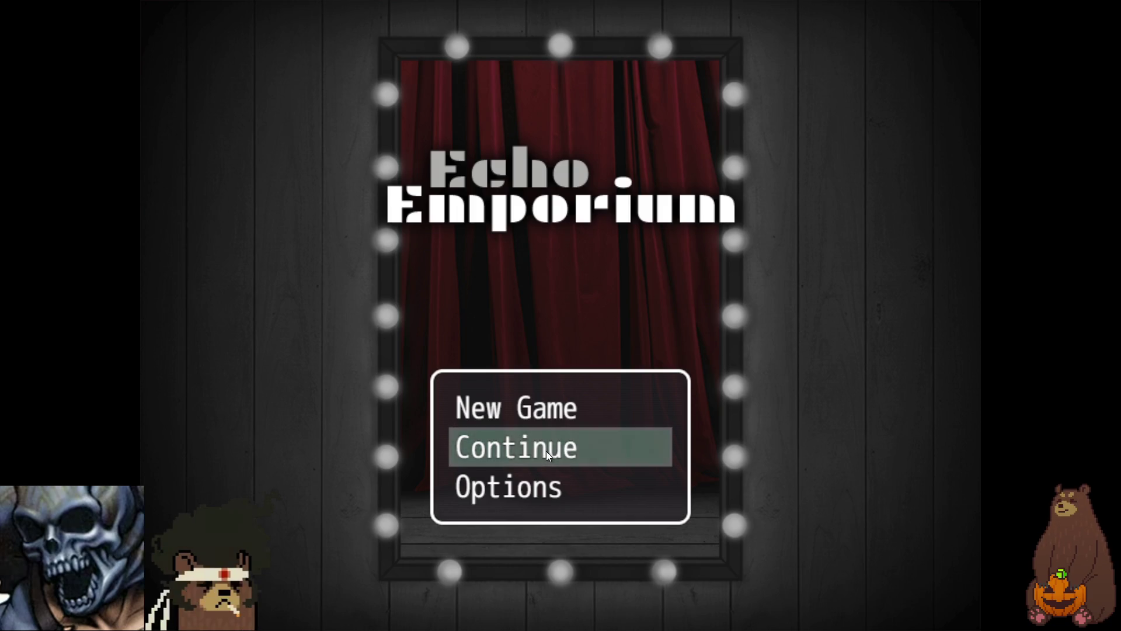
{"action": "left_click", "coordinate": [546, 451]}
{"action": "left_click", "coordinate": [576, 346]}
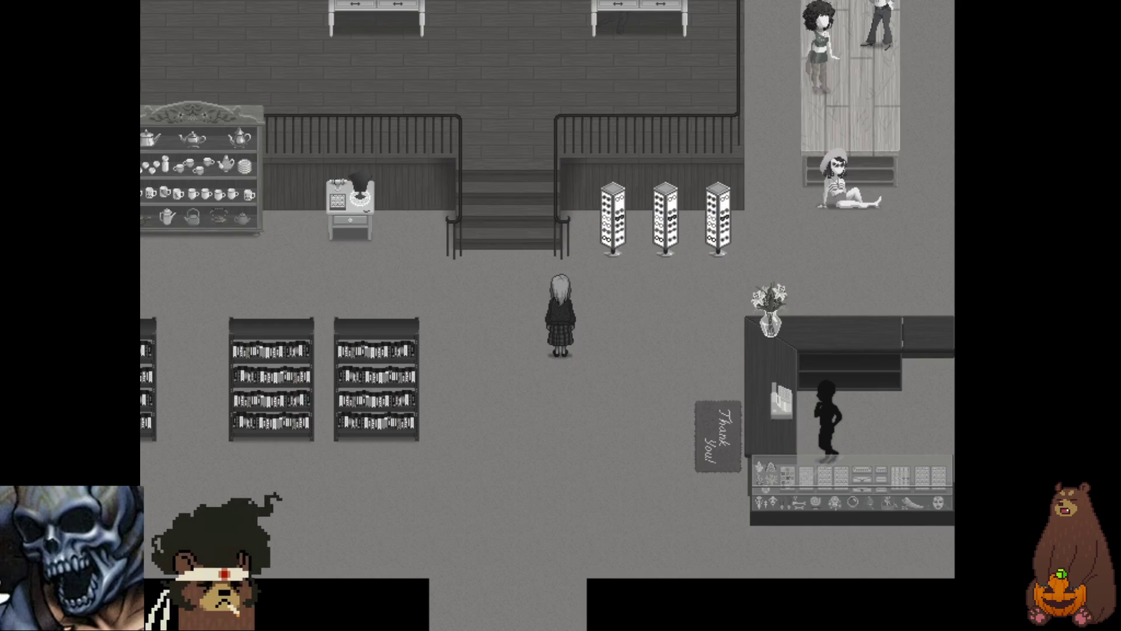
{"action": "key", "text": "Left"}
{"action": "key", "text": "Up"}
{"action": "key", "text": "Left"}
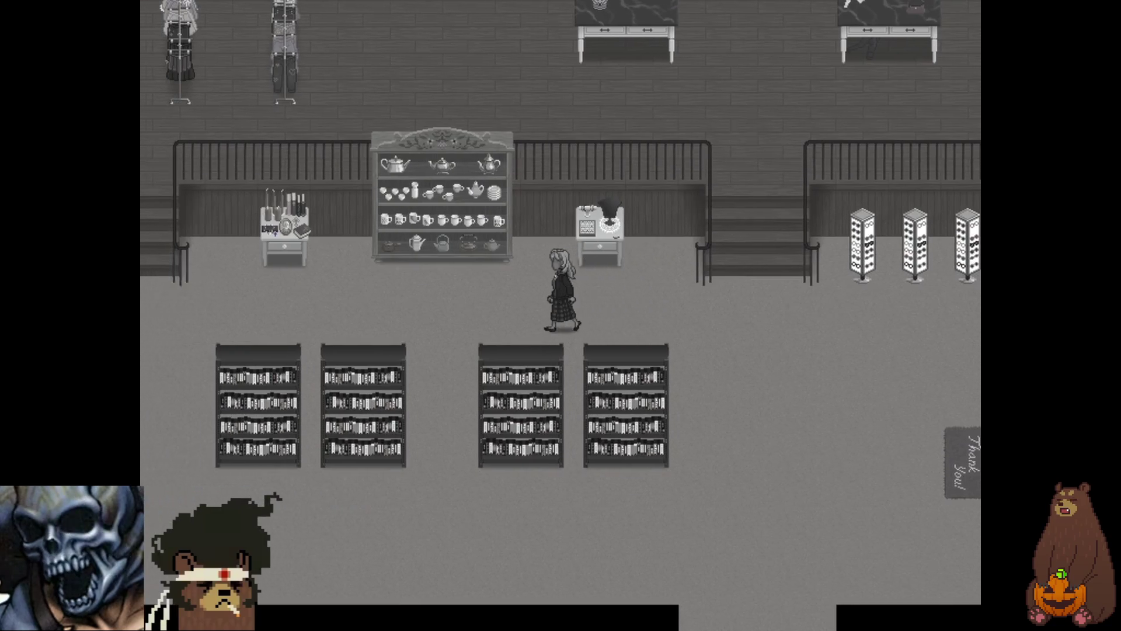
{"action": "key", "text": "Left"}
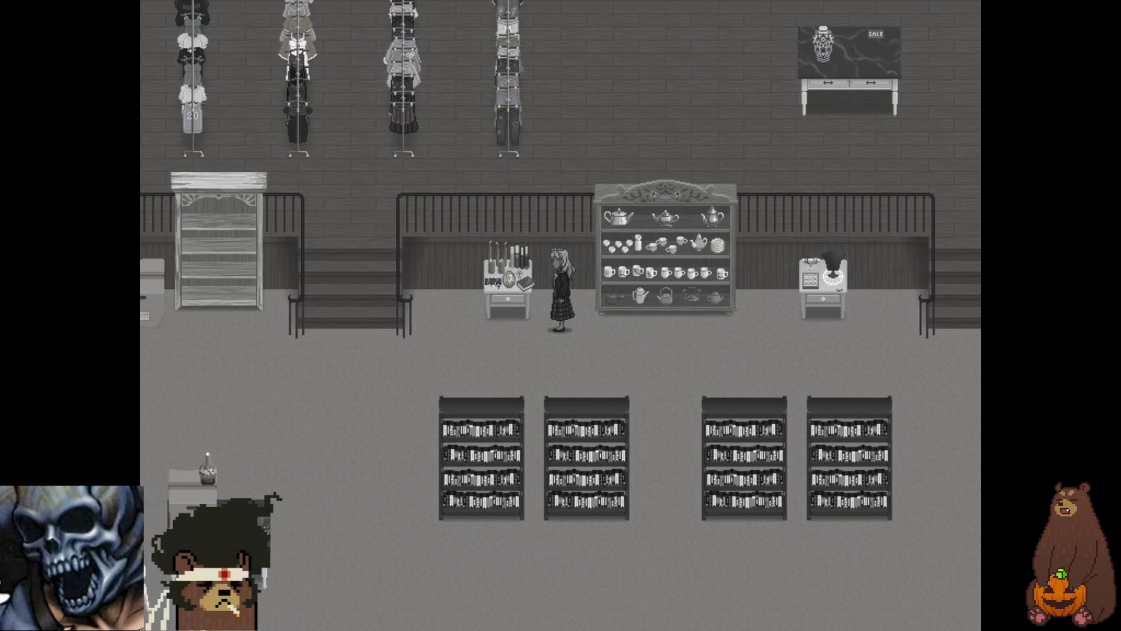
{"action": "key", "text": "Left"}
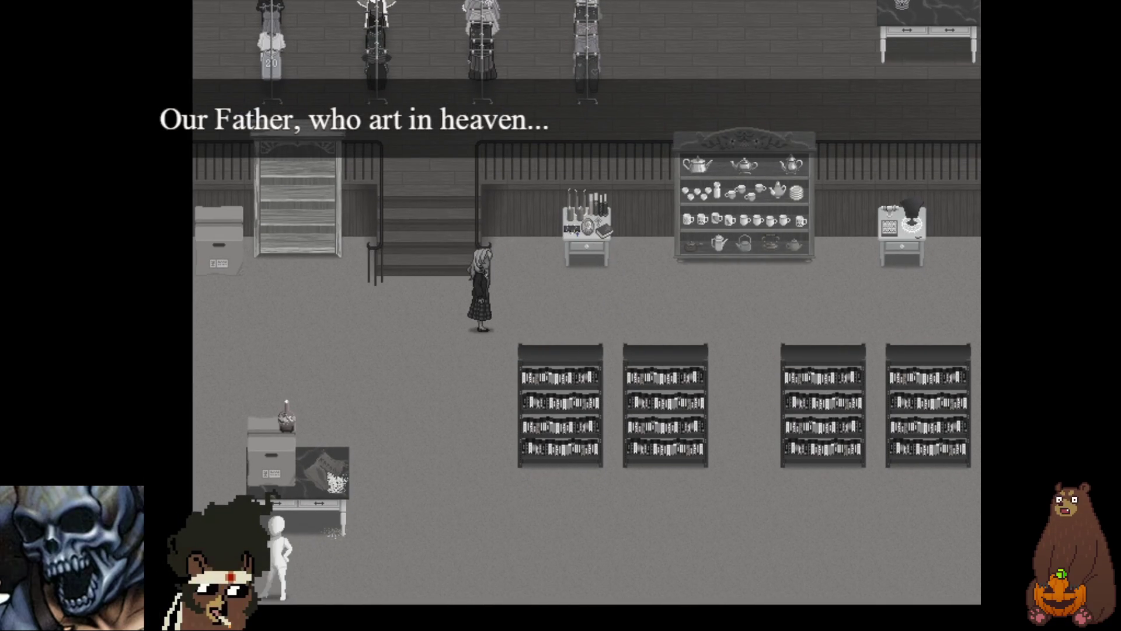
{"action": "key", "text": "Right"}
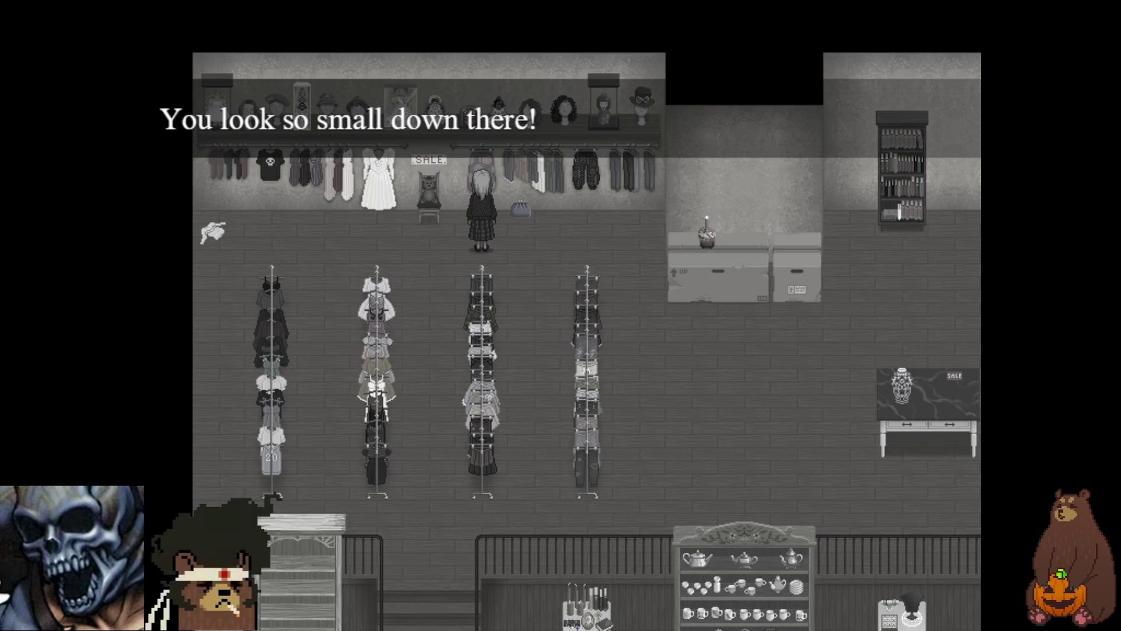
- Advance the Queen Venus dialogue to the NOBODY IS LIKE LAYLA card, then close the playtest
{"action": "key", "text": "Return"}
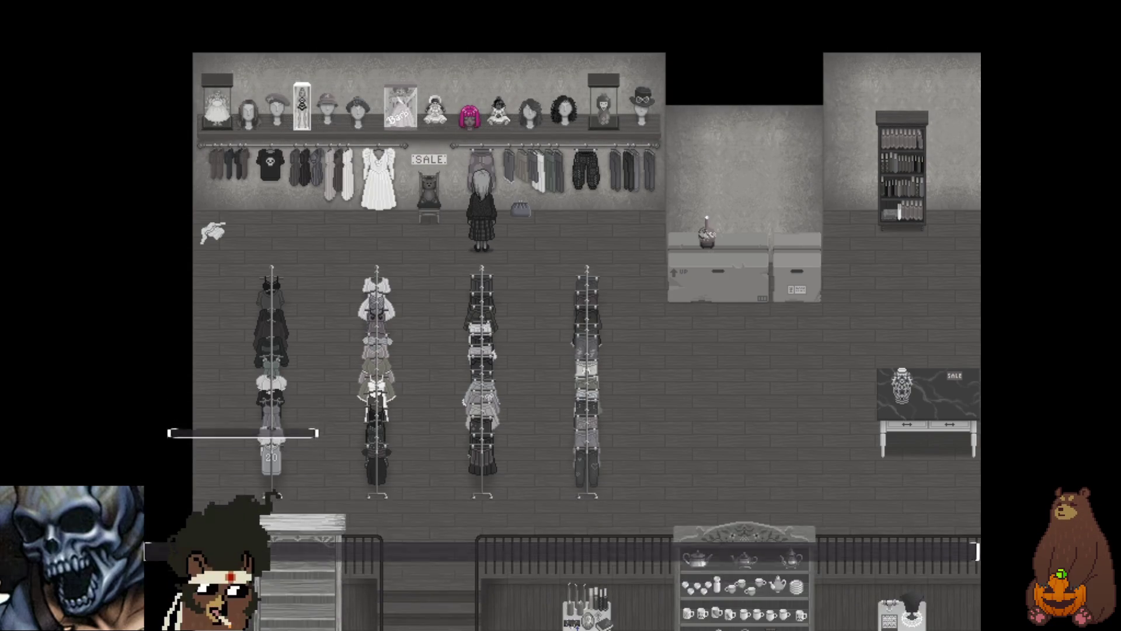
{"action": "key", "text": "Return"}
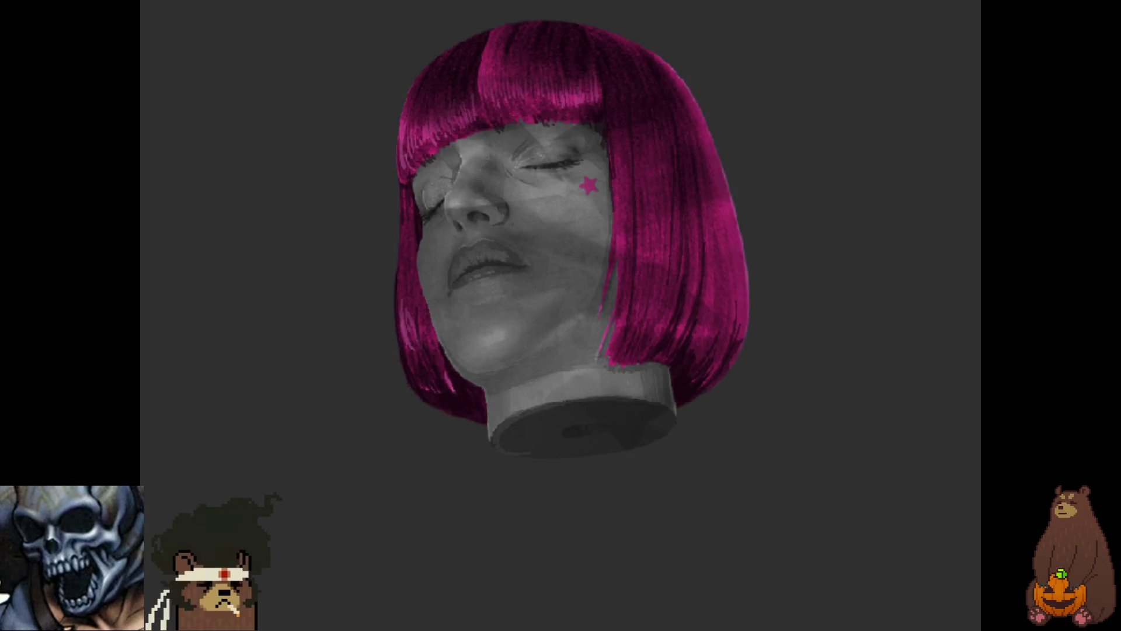
{"action": "key", "text": "Return"}
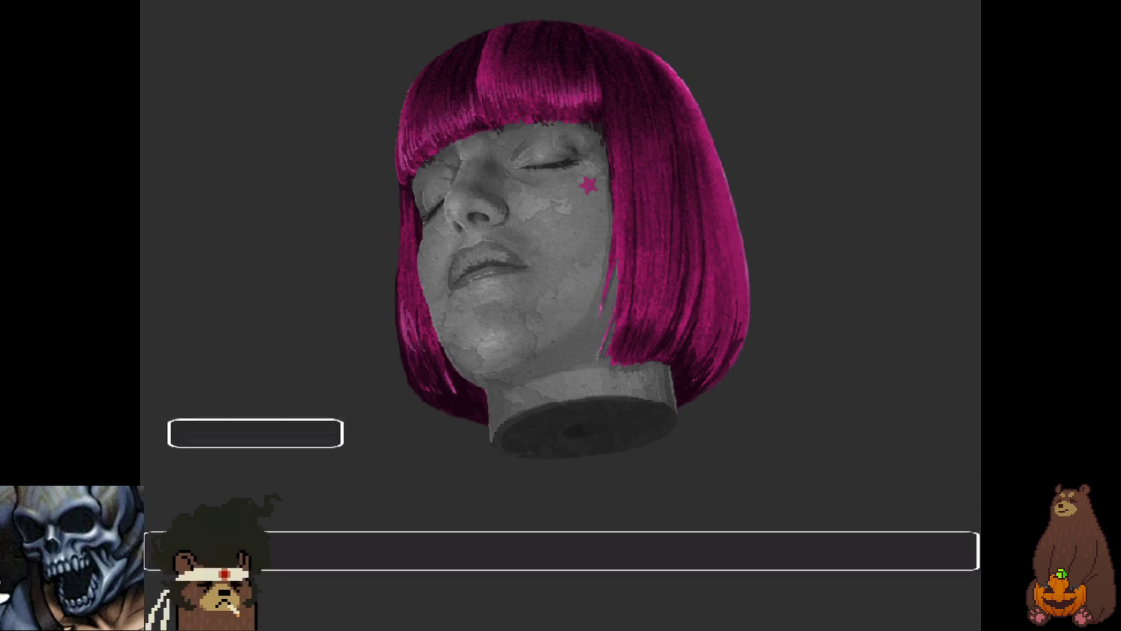
{"action": "key", "text": "Return"}
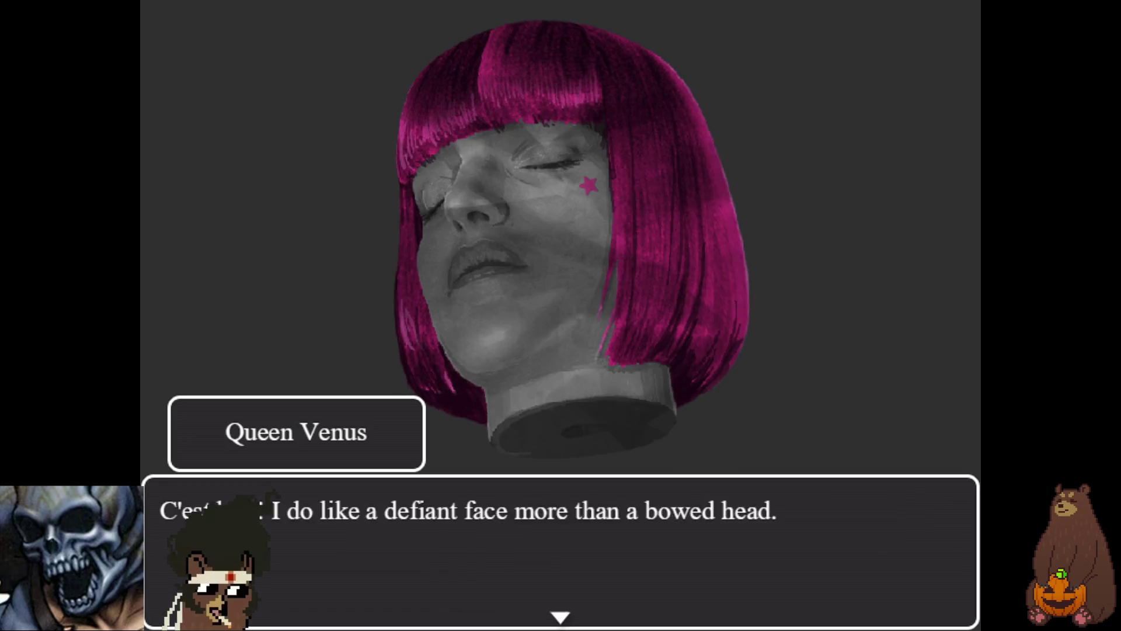
{"action": "key", "text": "Return"}
{"action": "key", "text": "Return"}
{"action": "key", "text": "Return"}
{"action": "key", "text": "Return"}
{"action": "key", "text": "Return"}
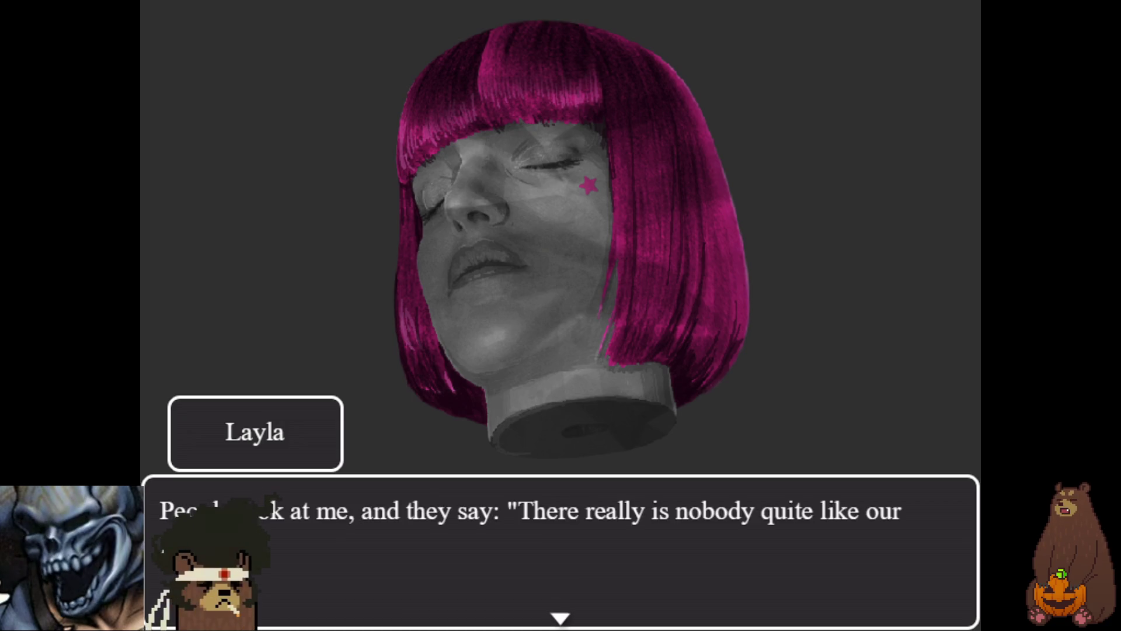
{"action": "key", "text": "Return"}
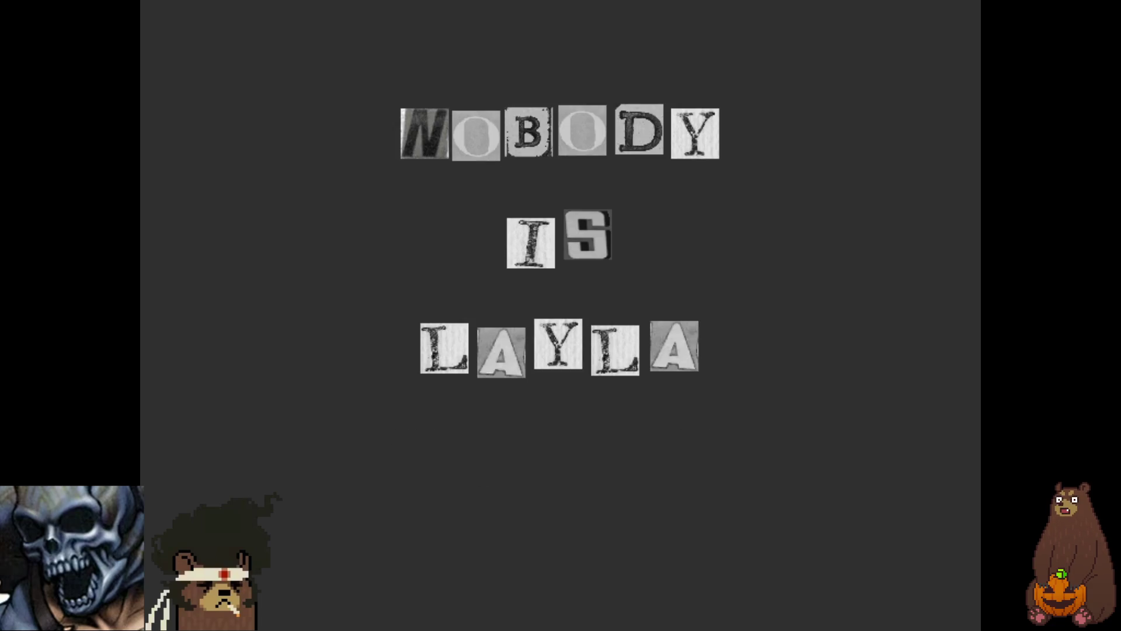
{"action": "key", "text": "F4"}
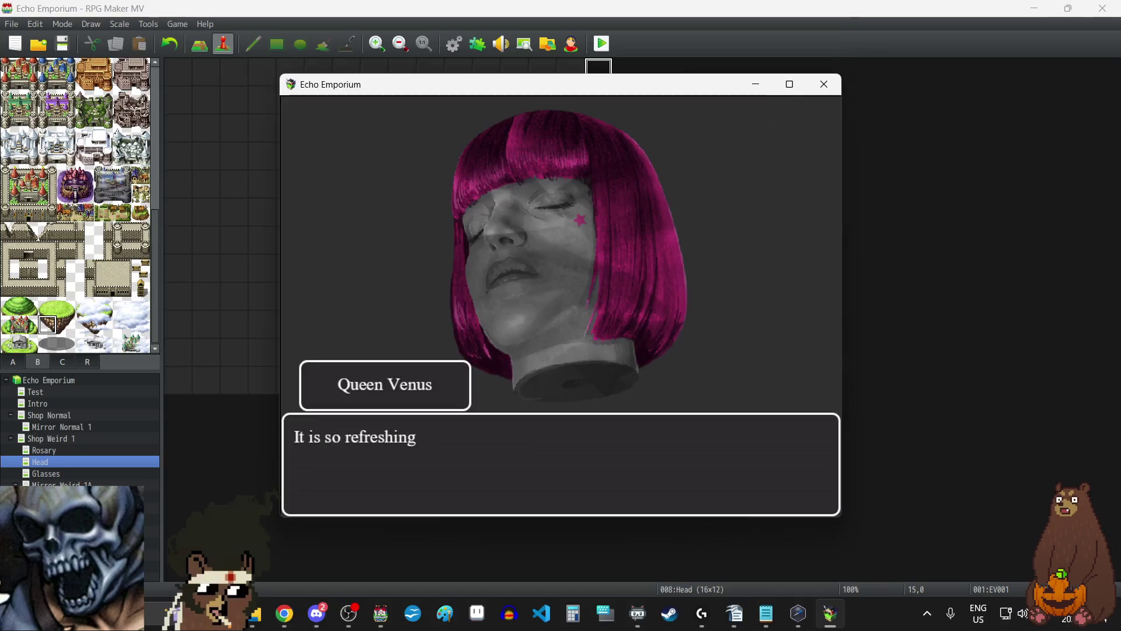
{"action": "left_click", "coordinate": [824, 84]}
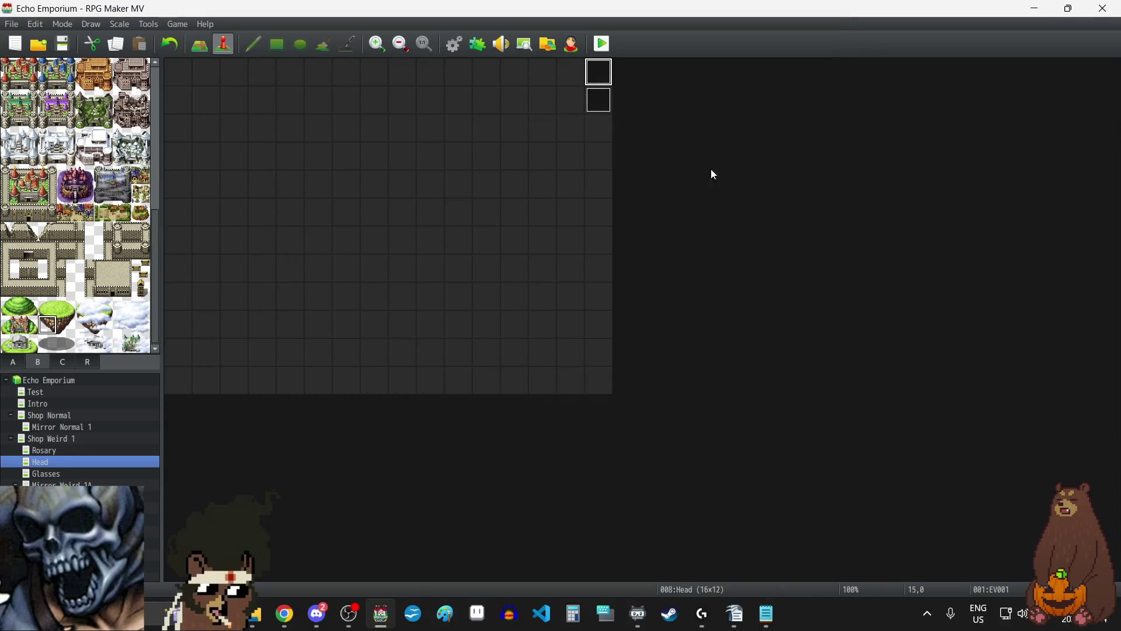
- Switch the Head event's letter sound to LJSFX_LetterSoundF at volume 25, pitch 100, pan 0
{"action": "double_click", "coordinate": [603, 78]}
{"action": "scroll", "coordinate": [774, 324], "scroll_direction": "down", "scroll_amount": 10}
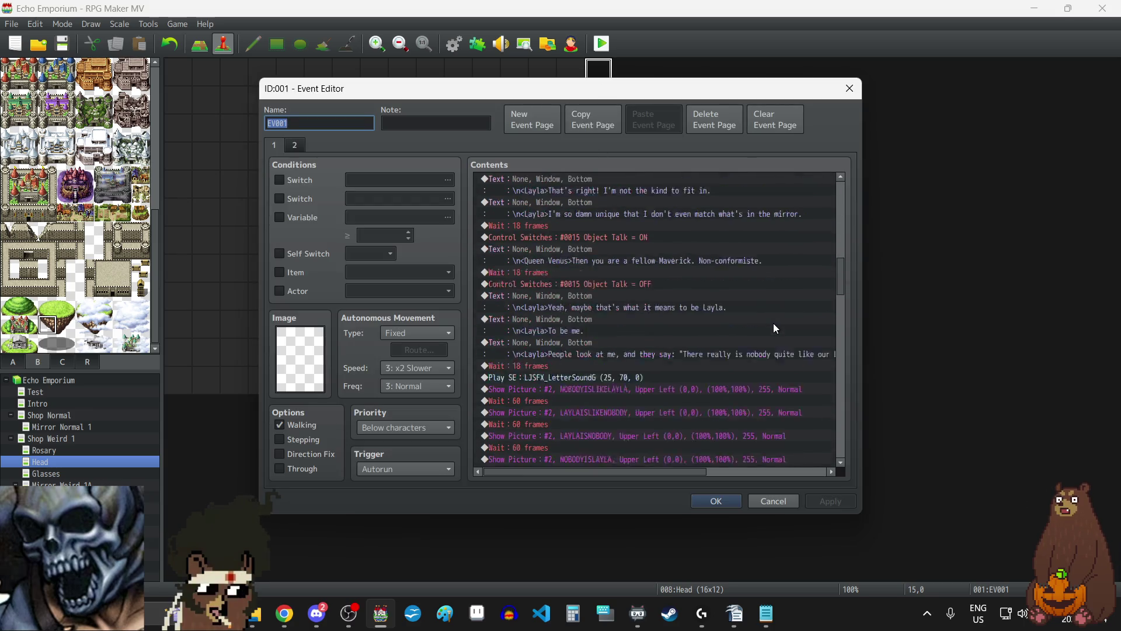
{"action": "scroll", "coordinate": [773, 324], "scroll_direction": "down", "scroll_amount": 4}
{"action": "left_click", "coordinate": [619, 227]}
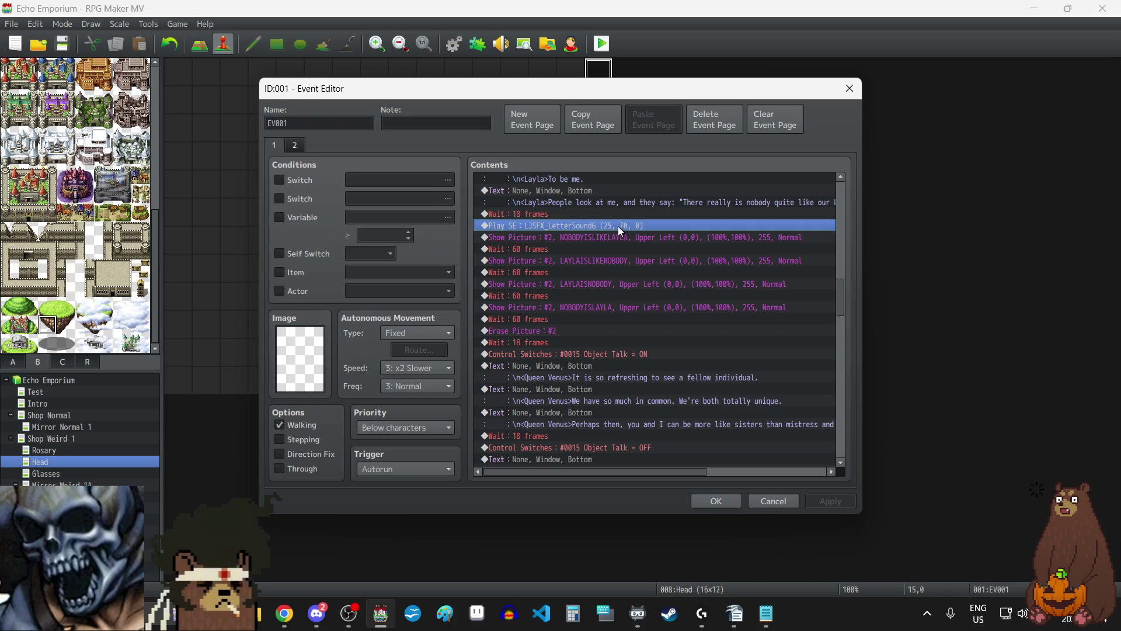
{"action": "double_click", "coordinate": [619, 228]}
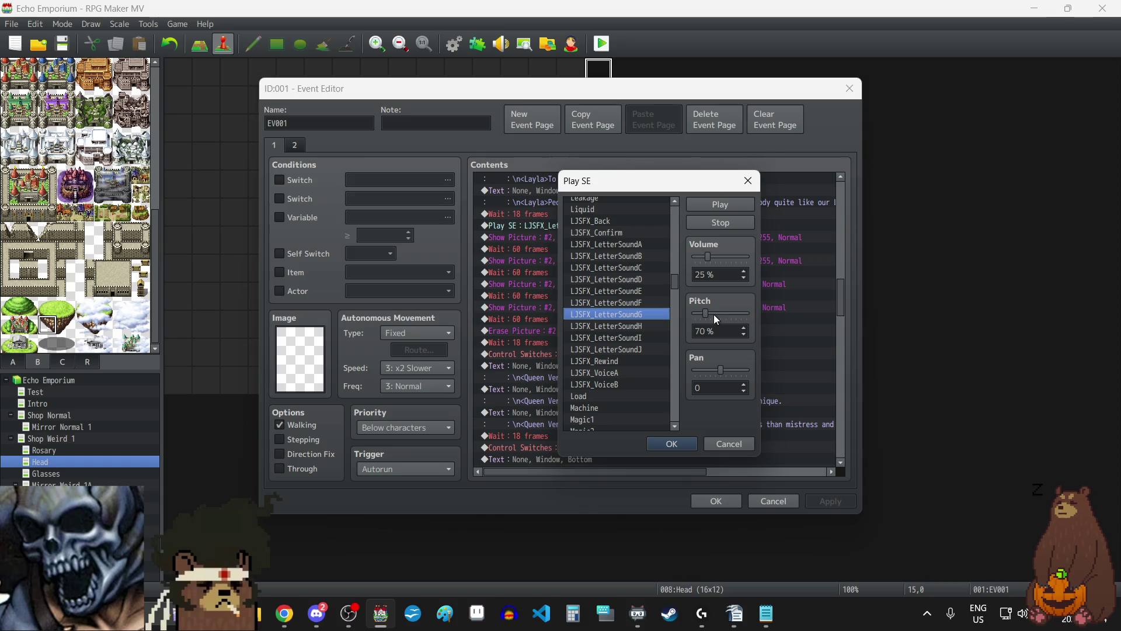
{"action": "scroll", "coordinate": [744, 331], "scroll_direction": "up", "scroll_amount": 2}
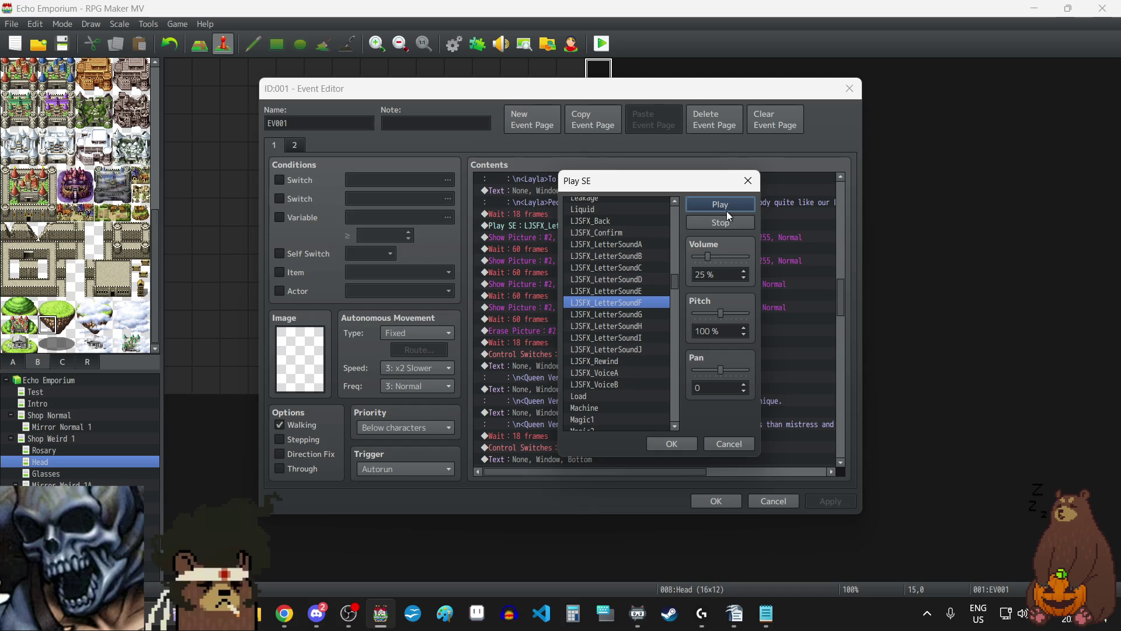
{"action": "left_click", "coordinate": [671, 444]}
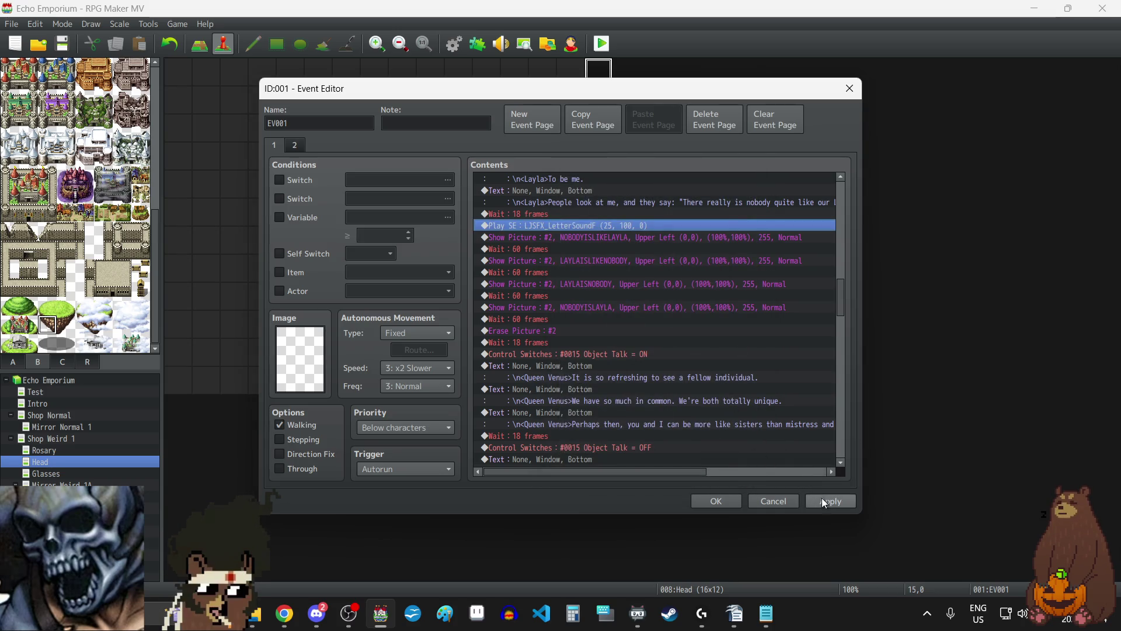
{"action": "left_click", "coordinate": [721, 501]}
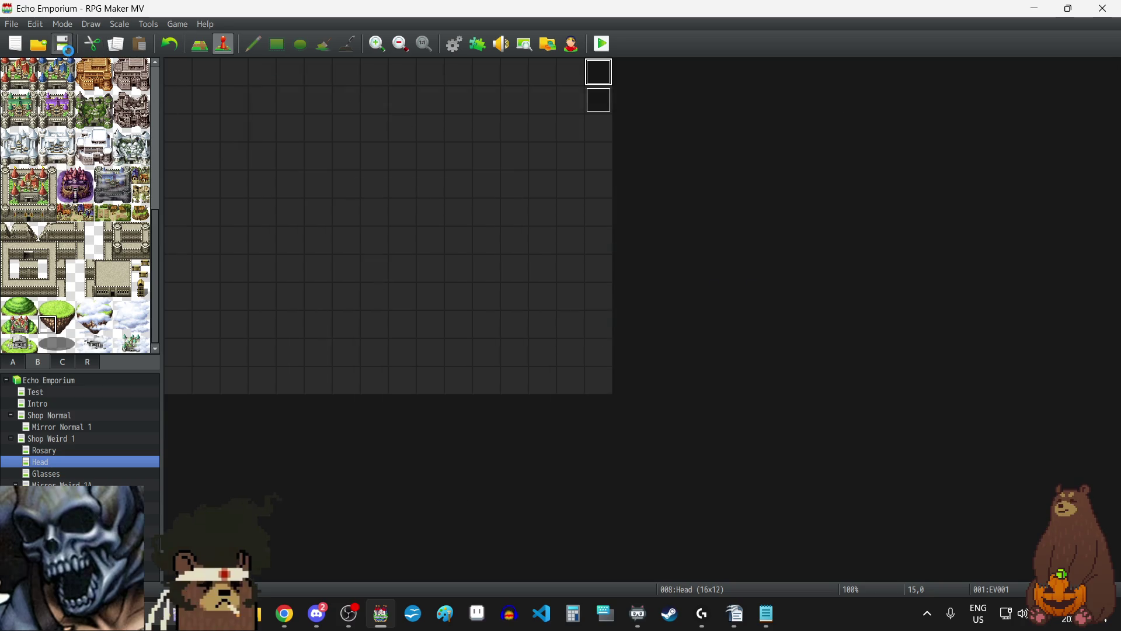
- Playtest from File 3 in fullscreen and walk into the clothing room to trigger the dialogue
{"action": "left_click", "coordinate": [601, 45]}
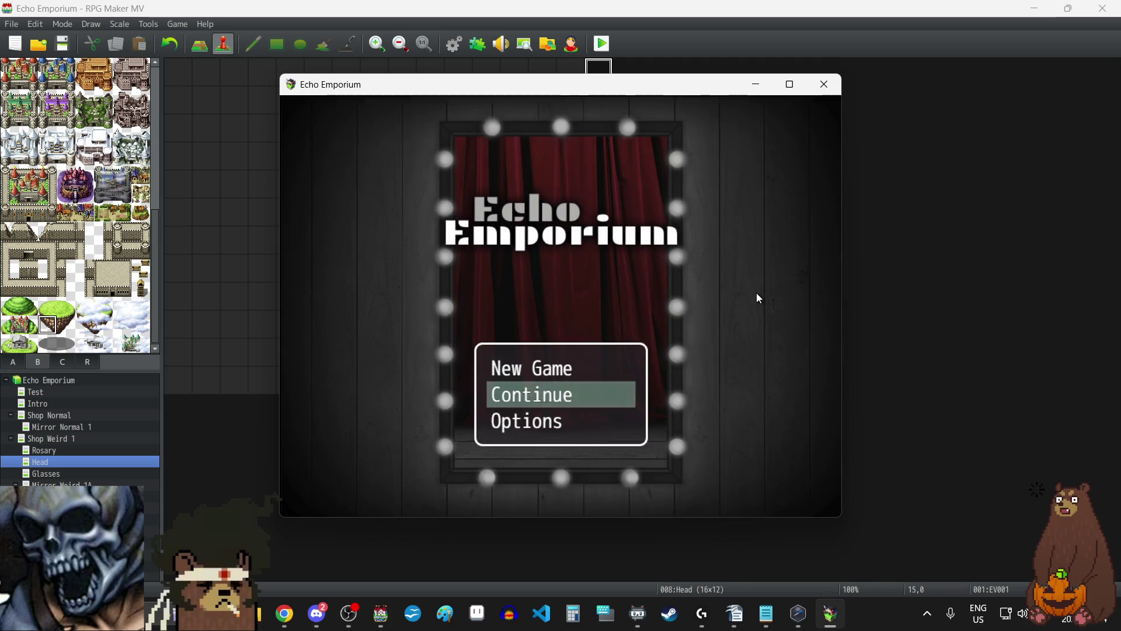
{"action": "key", "text": "F4"}
{"action": "left_click", "coordinate": [571, 437]}
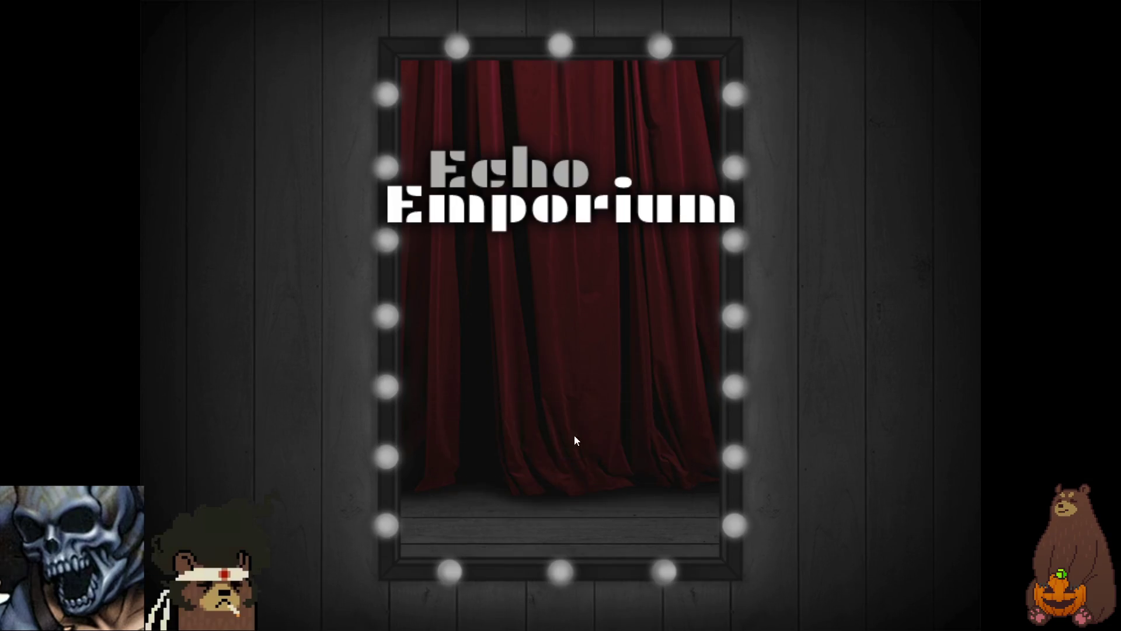
{"action": "left_click", "coordinate": [604, 349]}
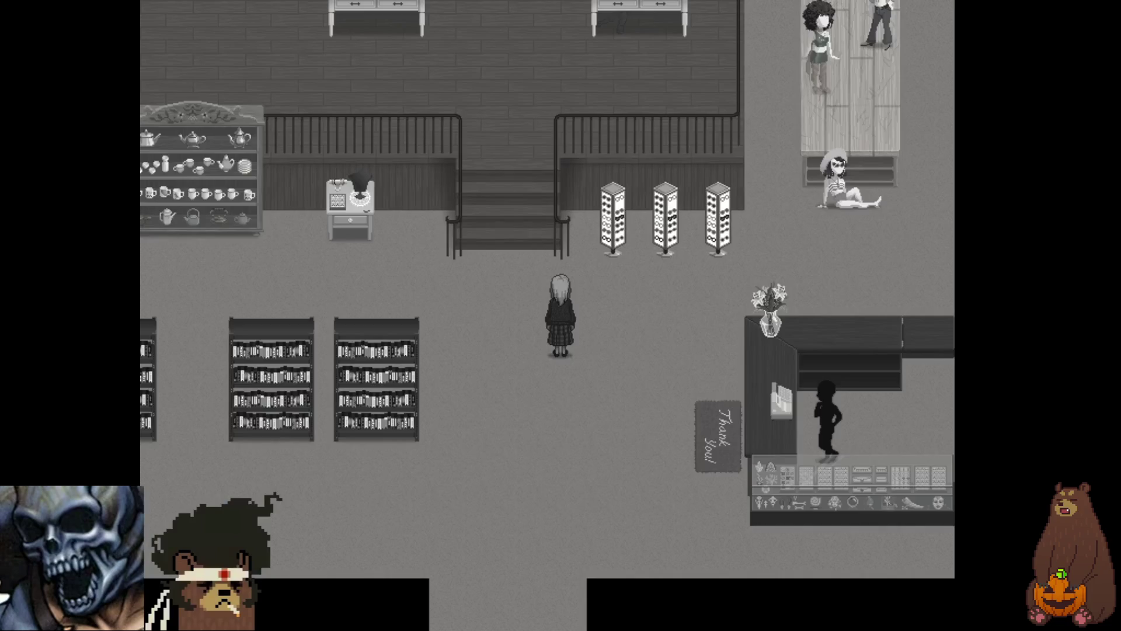
{"action": "key", "text": "Left"}
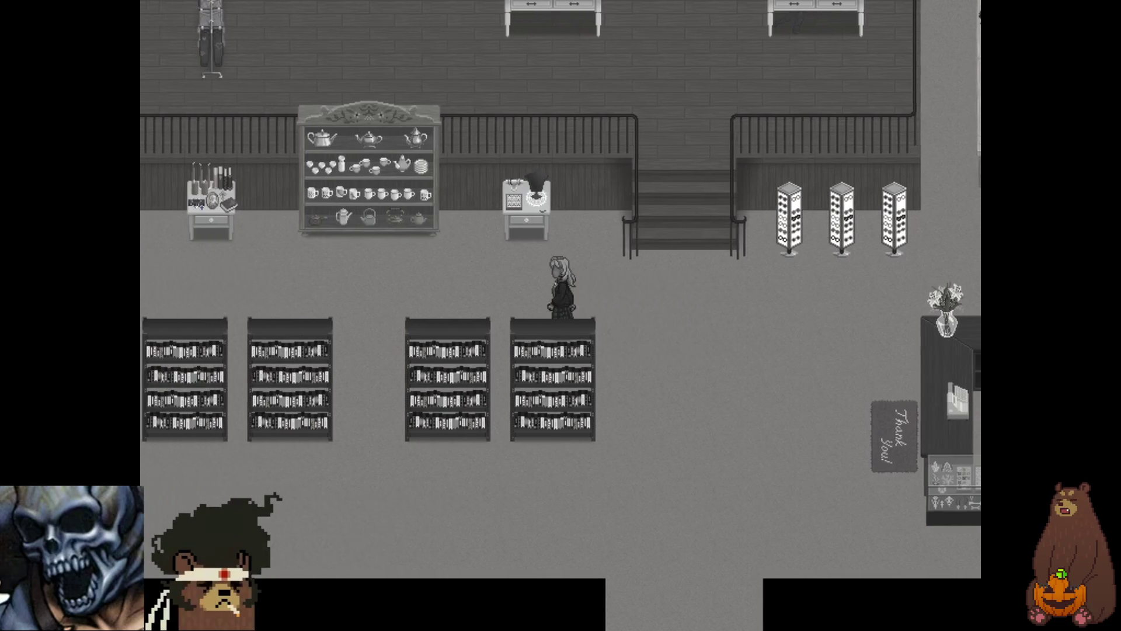
{"action": "key", "text": "Up"}
{"action": "key", "text": "Left"}
{"action": "key", "text": "Up"}
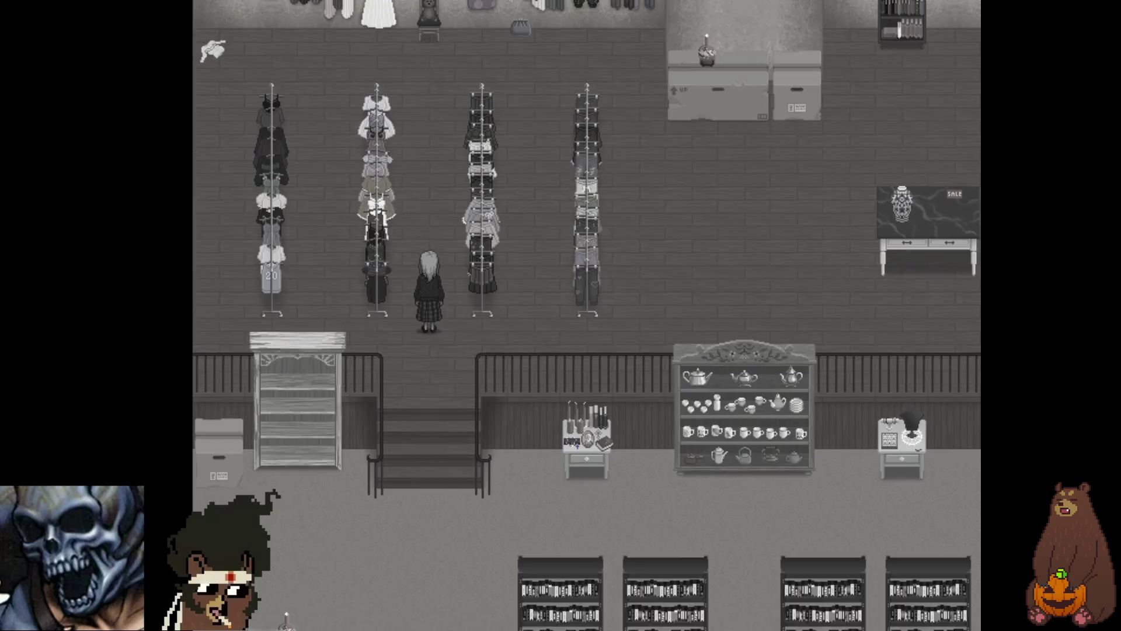
{"action": "key", "text": "Up"}
{"action": "key", "text": "Right"}
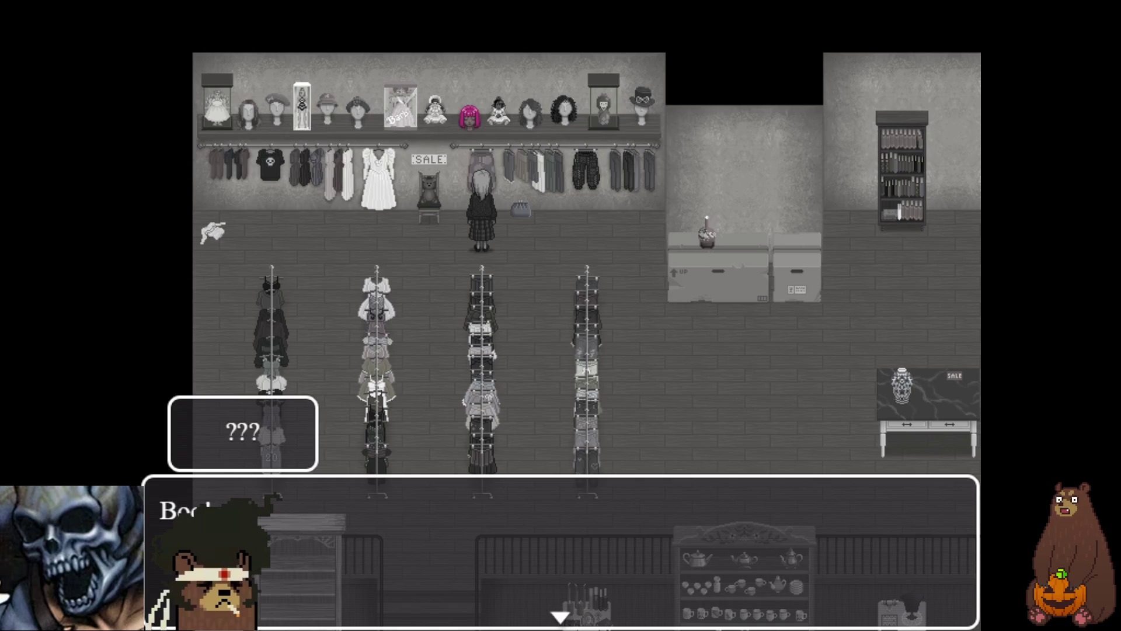
- Advance the head-scene dialogue through Queen Venus's line, then exit fullscreen and close the playtest
{"action": "key", "text": "Return"}
{"action": "key", "text": "Return"}
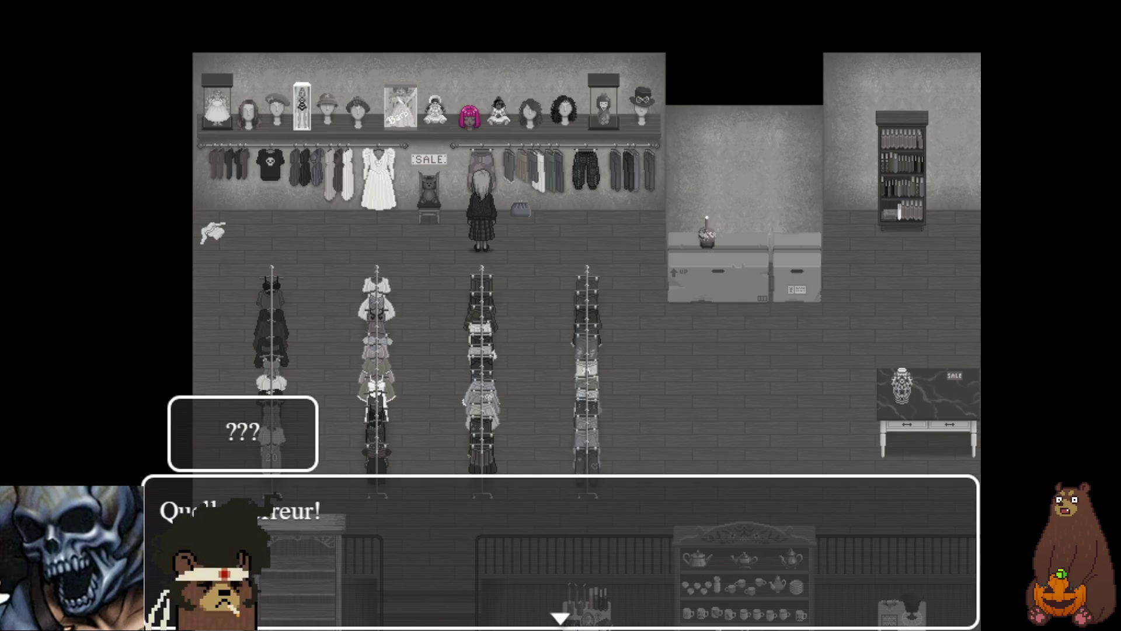
{"action": "key", "text": "Return"}
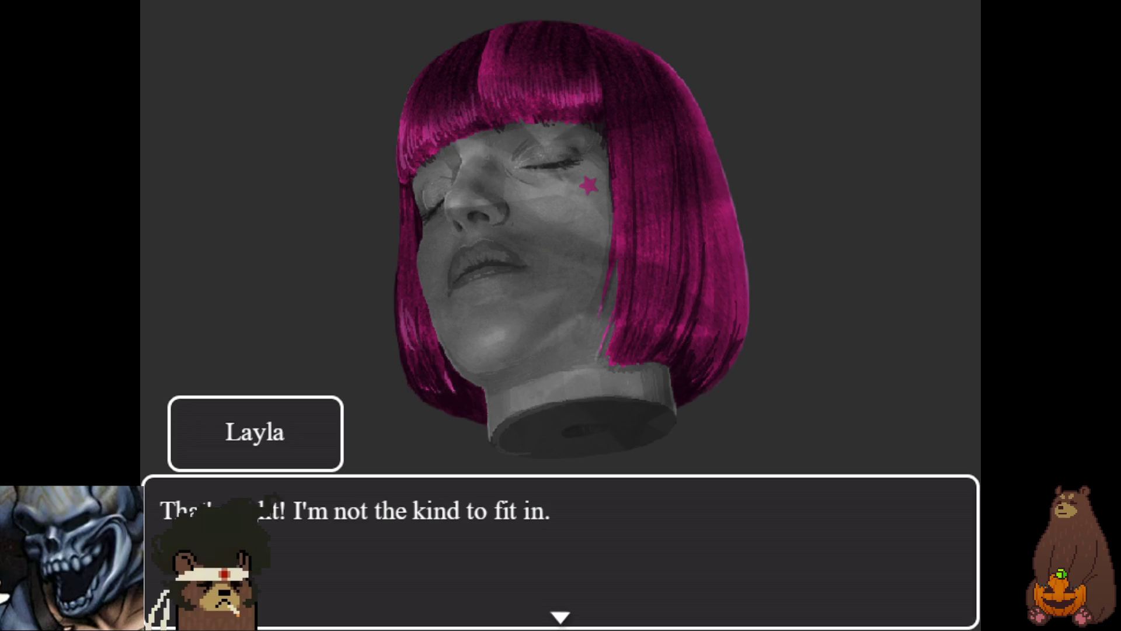
{"action": "key", "text": "Return"}
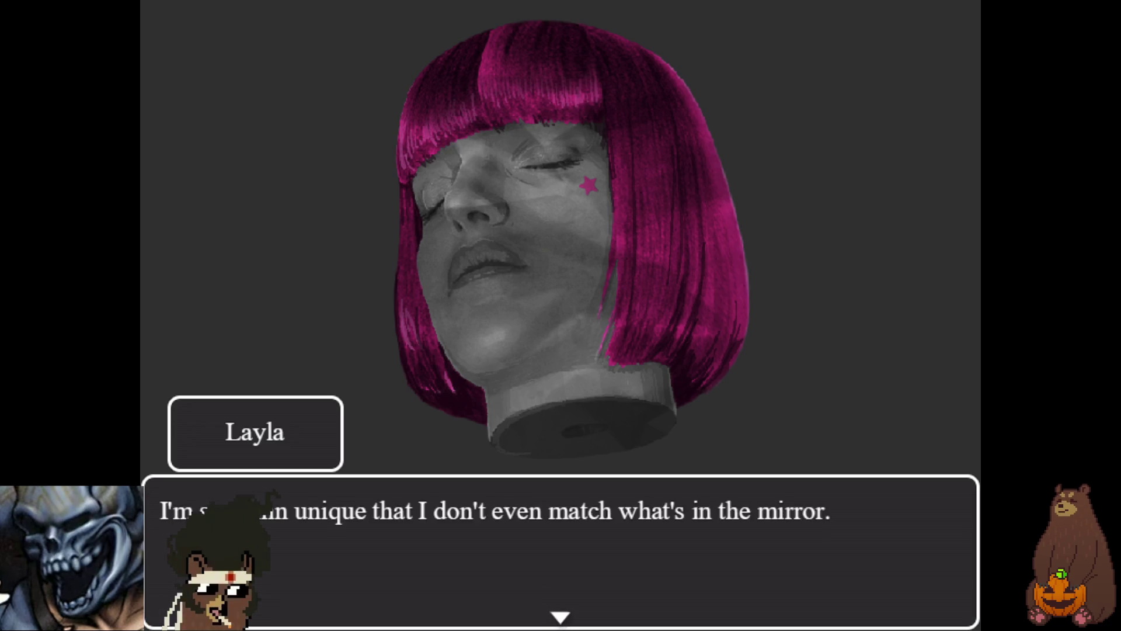
{"action": "key", "text": "Return"}
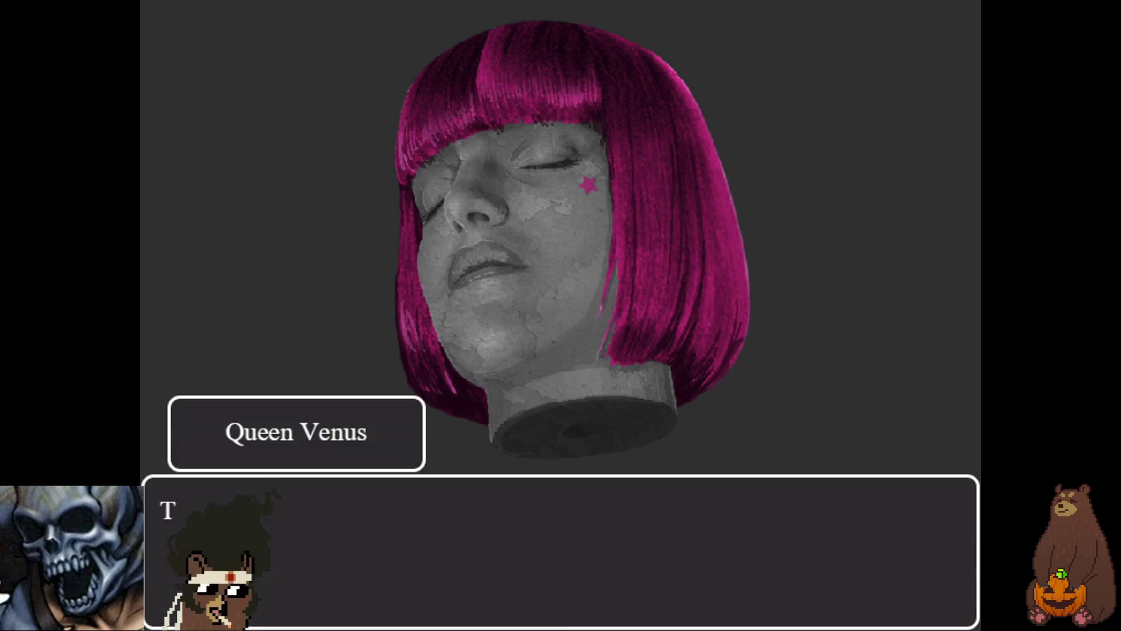
{"action": "key", "text": "Return"}
{"action": "key", "text": "Return"}
{"action": "key", "text": "Return"}
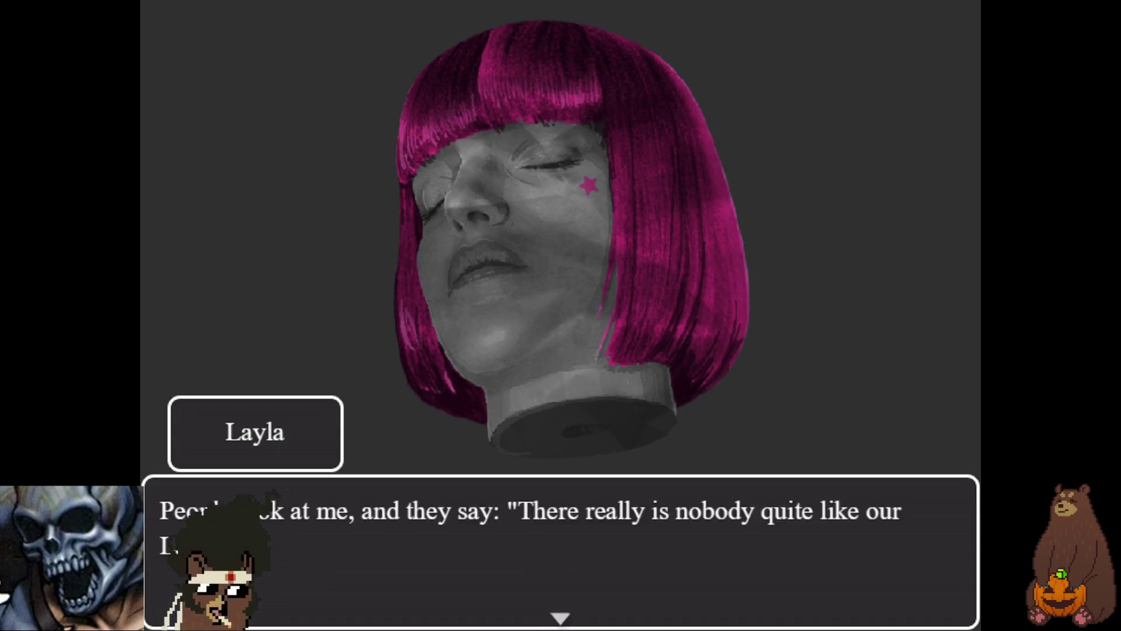
{"action": "key", "text": "Return"}
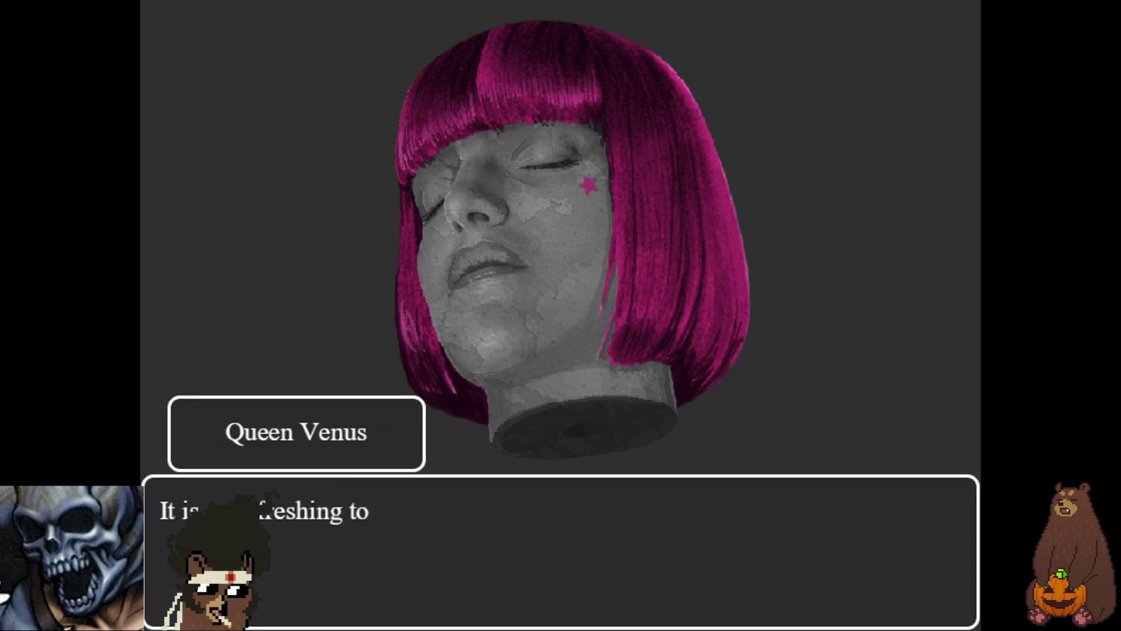
{"action": "key", "text": "F4"}
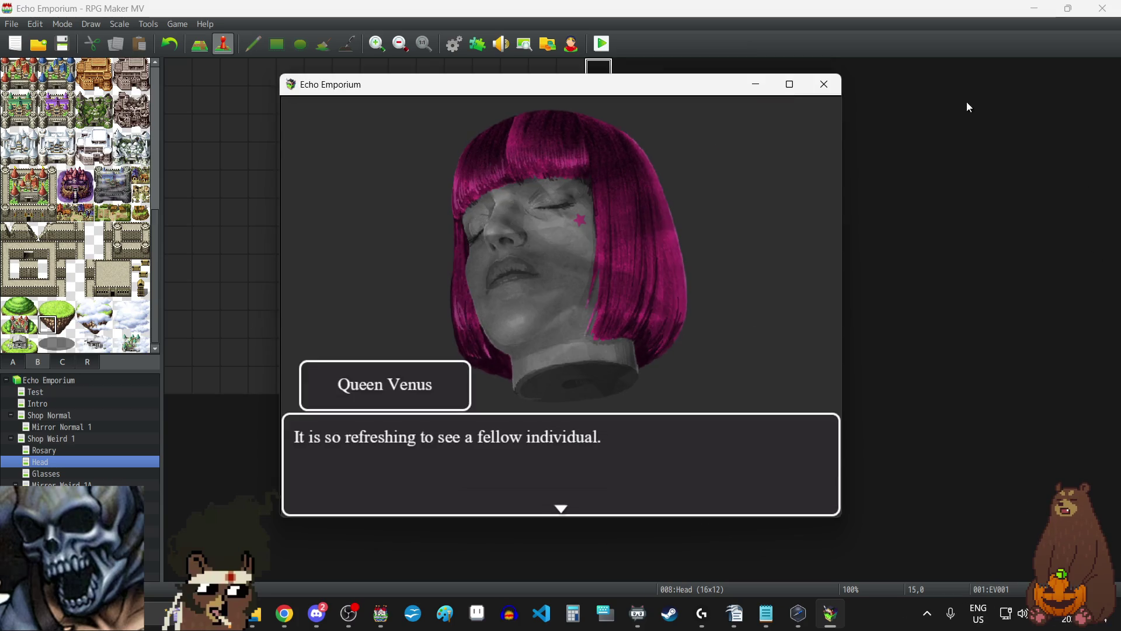
{"action": "left_click", "coordinate": [824, 84]}
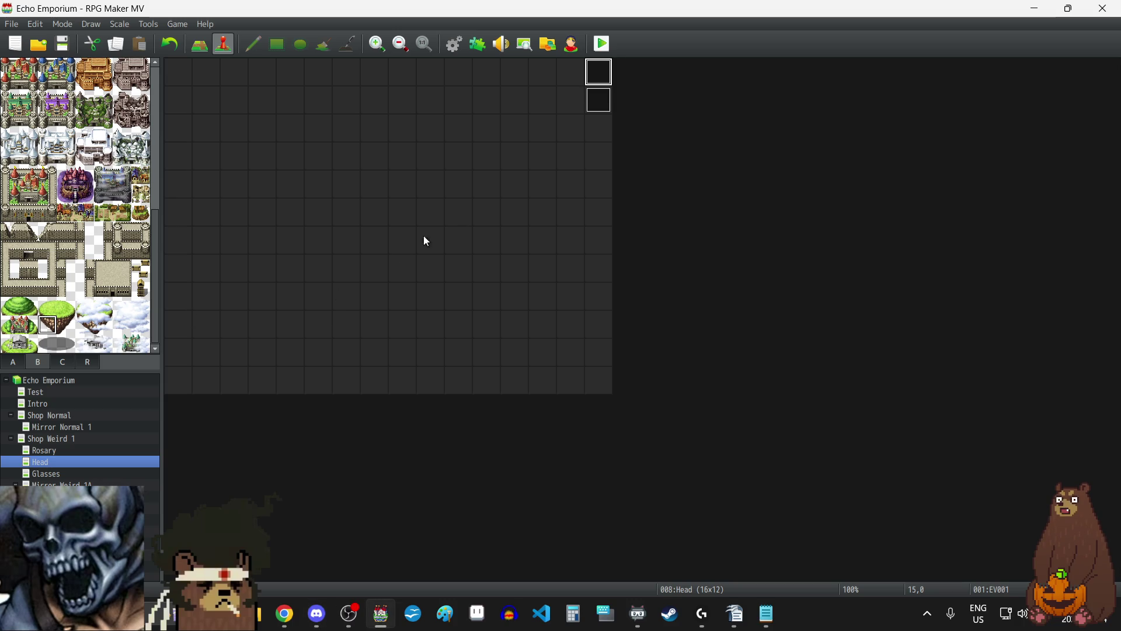
- Load File 3 in a new playtest and walk the girl upstairs to the upper room
{"action": "double_click", "coordinate": [606, 75]}
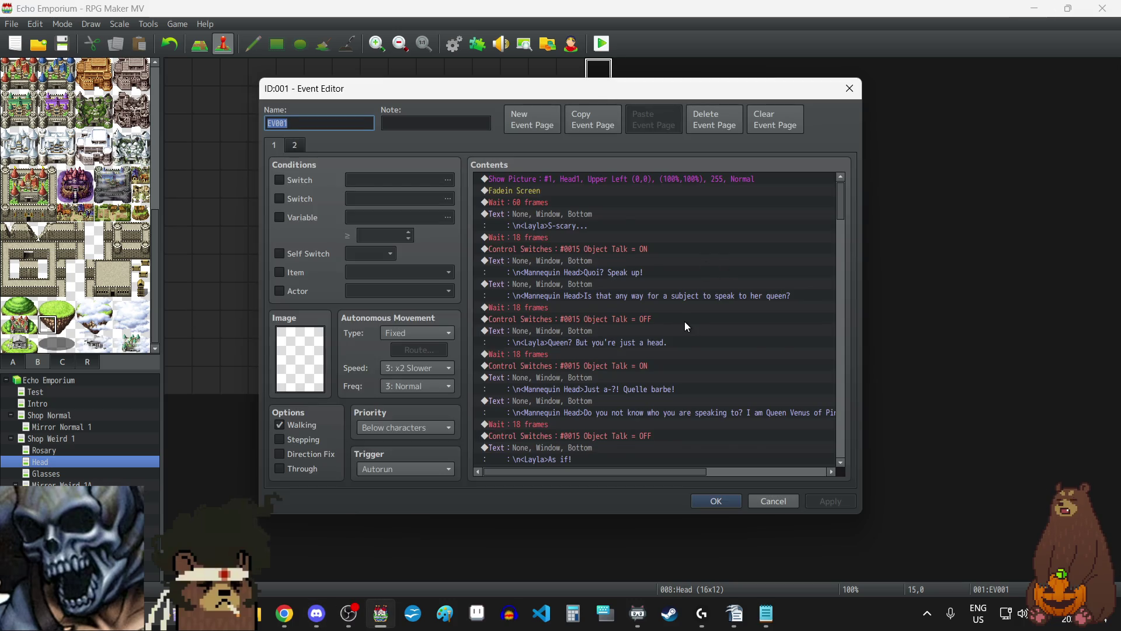
{"action": "scroll", "coordinate": [683, 320], "scroll_direction": "down", "scroll_amount": 10}
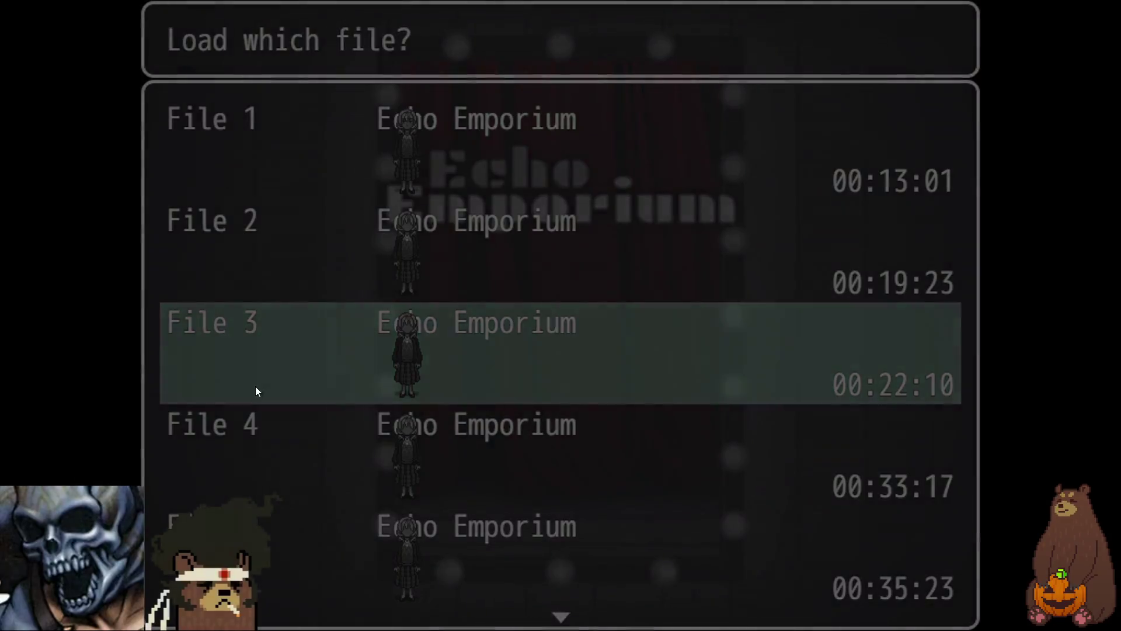
{"action": "left_click", "coordinate": [256, 390]}
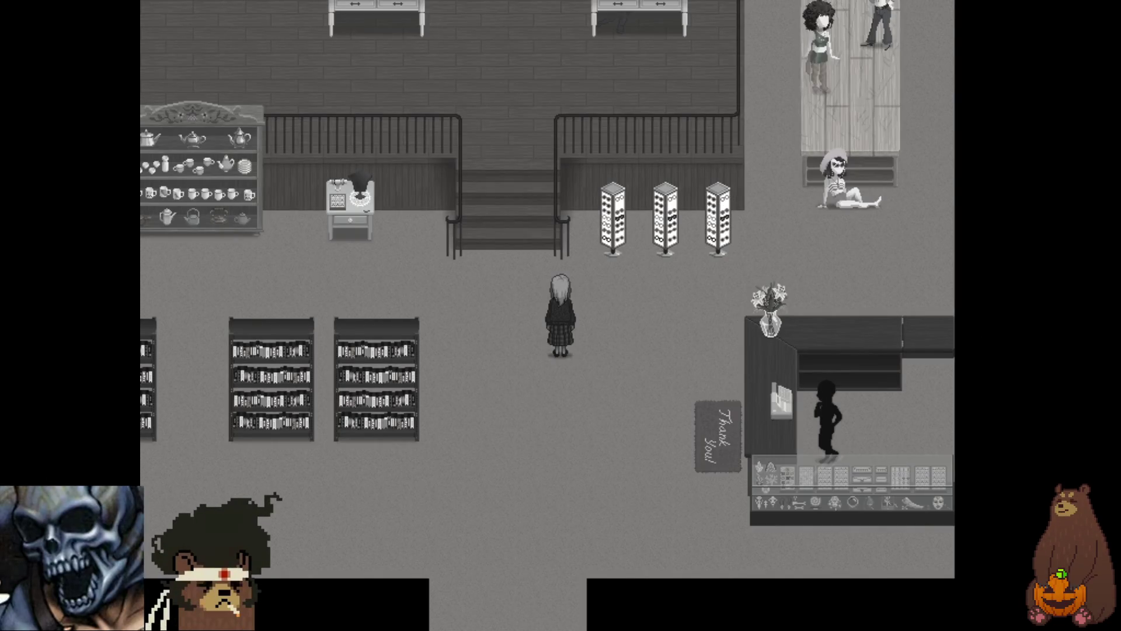
{"action": "key", "text": "Left"}
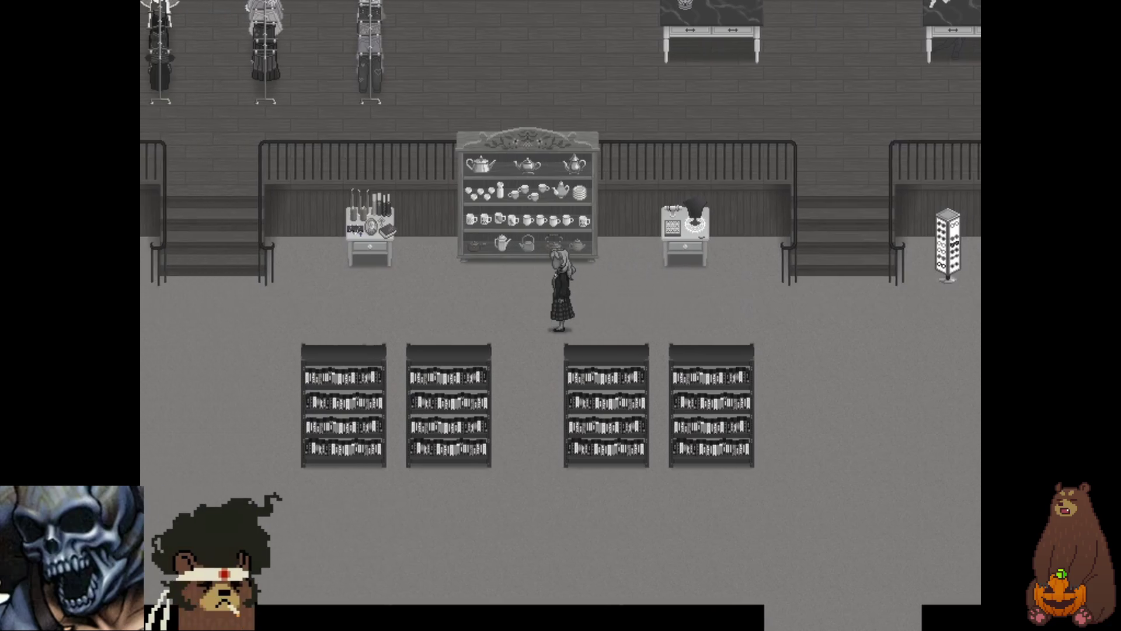
{"action": "key", "text": "Up"}
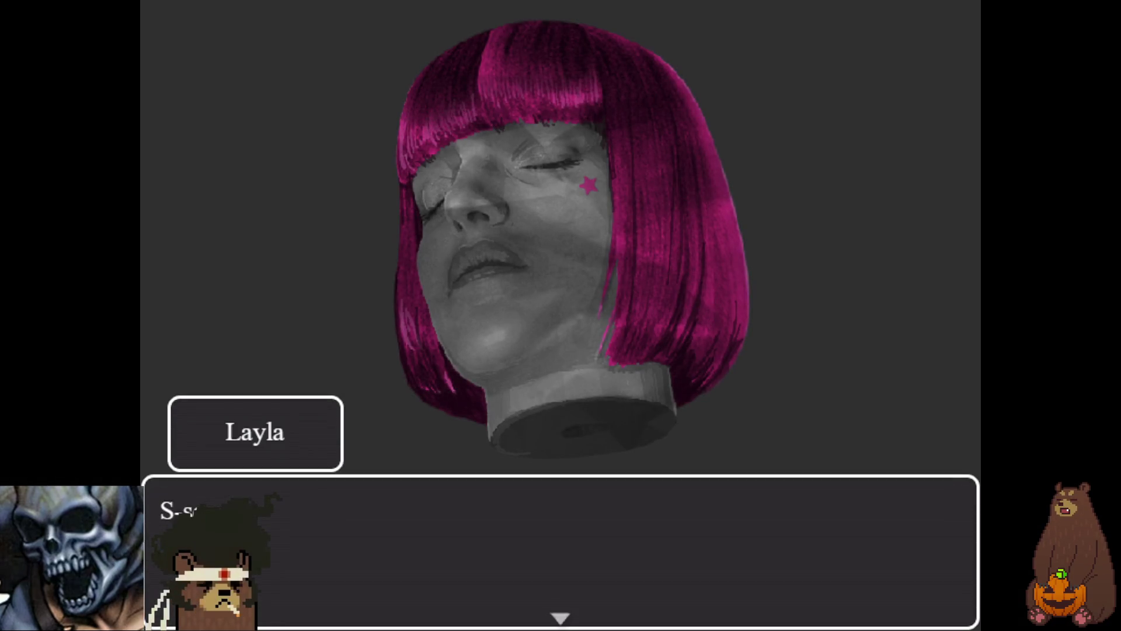
- Advance the head-scene dialogue between Layla and Queen Venus
{"action": "key", "text": "Return"}
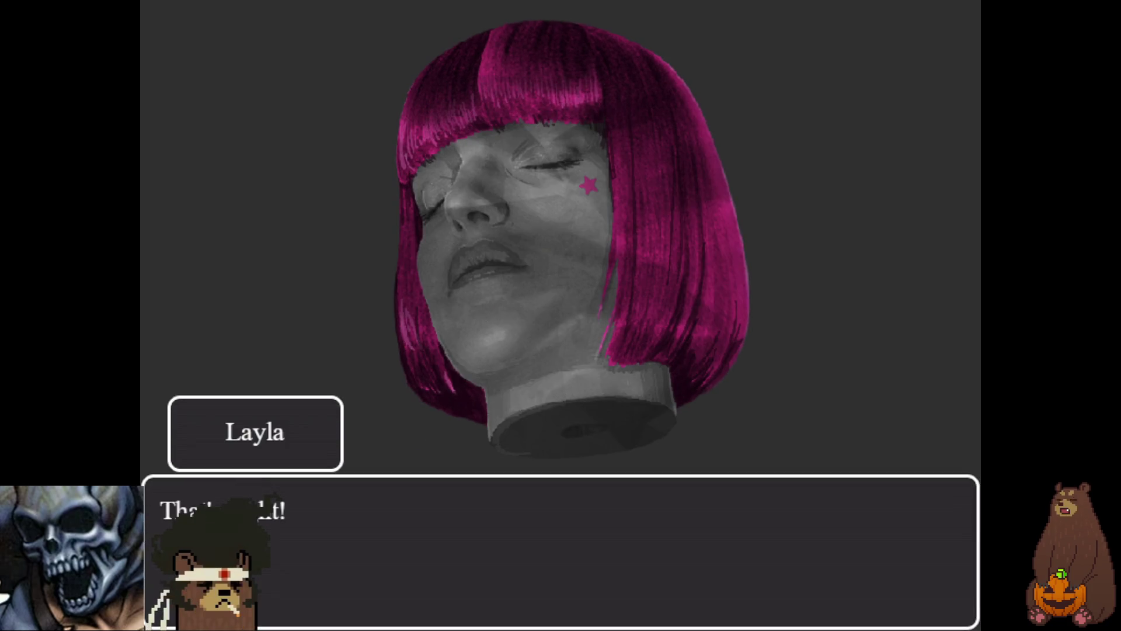
{"action": "key", "text": "Return"}
{"action": "key", "text": "Return"}
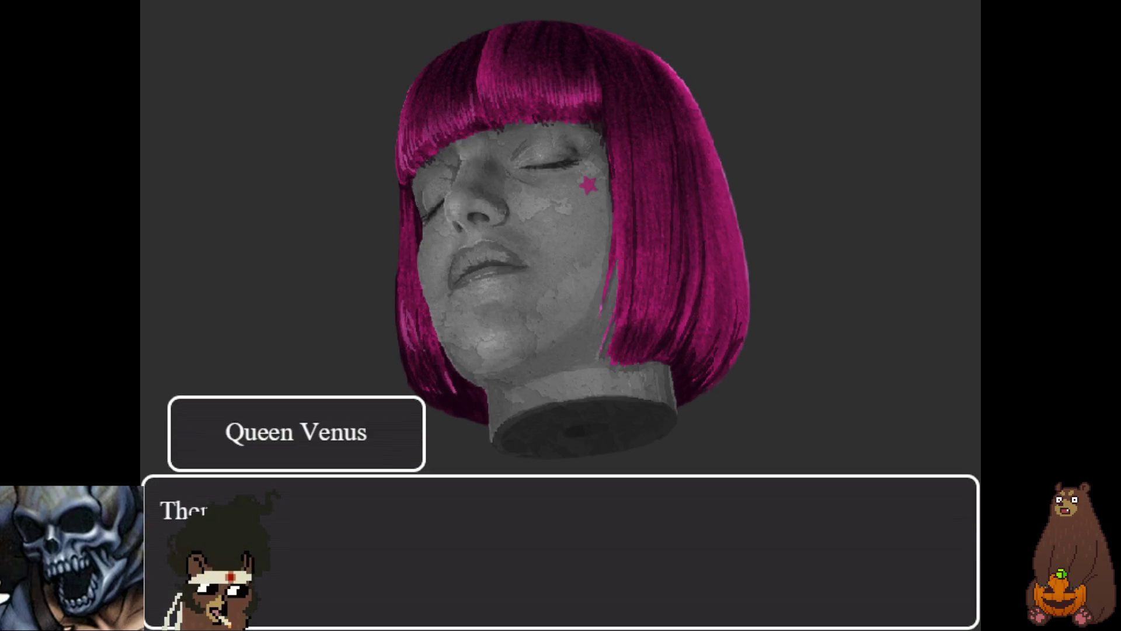
{"action": "key", "text": "Return"}
{"action": "key", "text": "Return"}
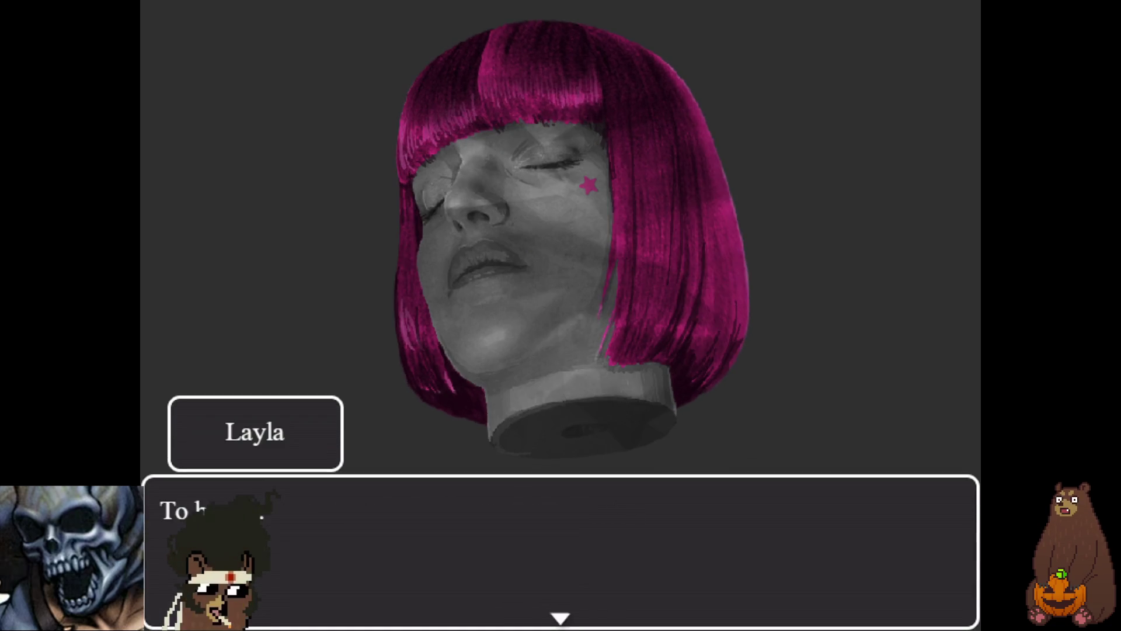
{"action": "key", "text": "Return"}
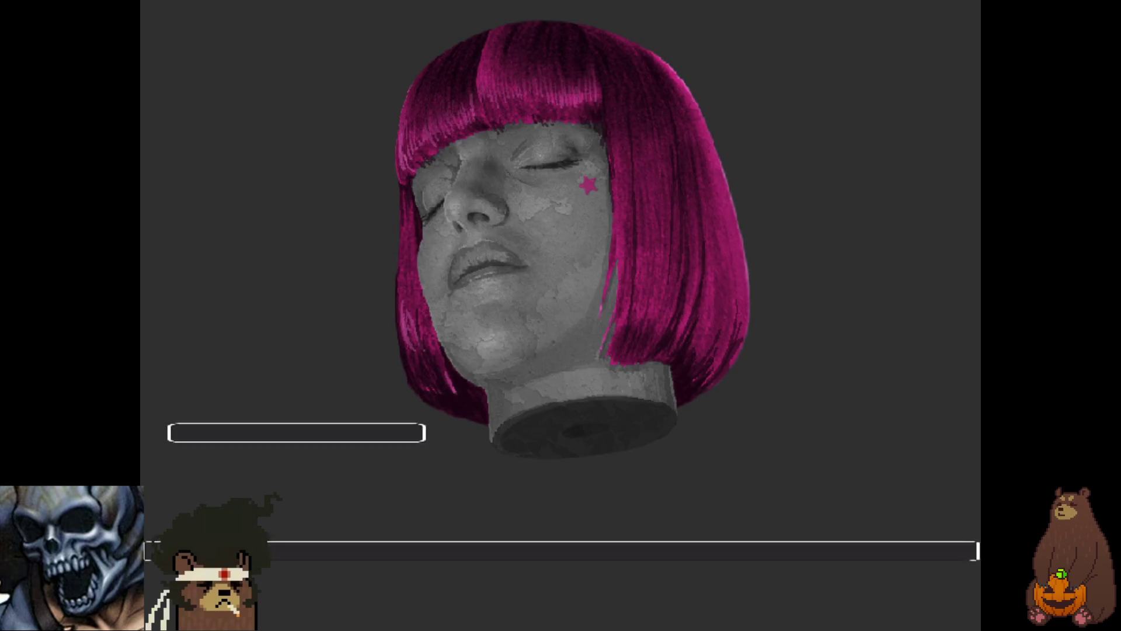
- Leave fullscreen after the letter-sound cutscene and close the playtest
{"action": "key", "text": "F4"}
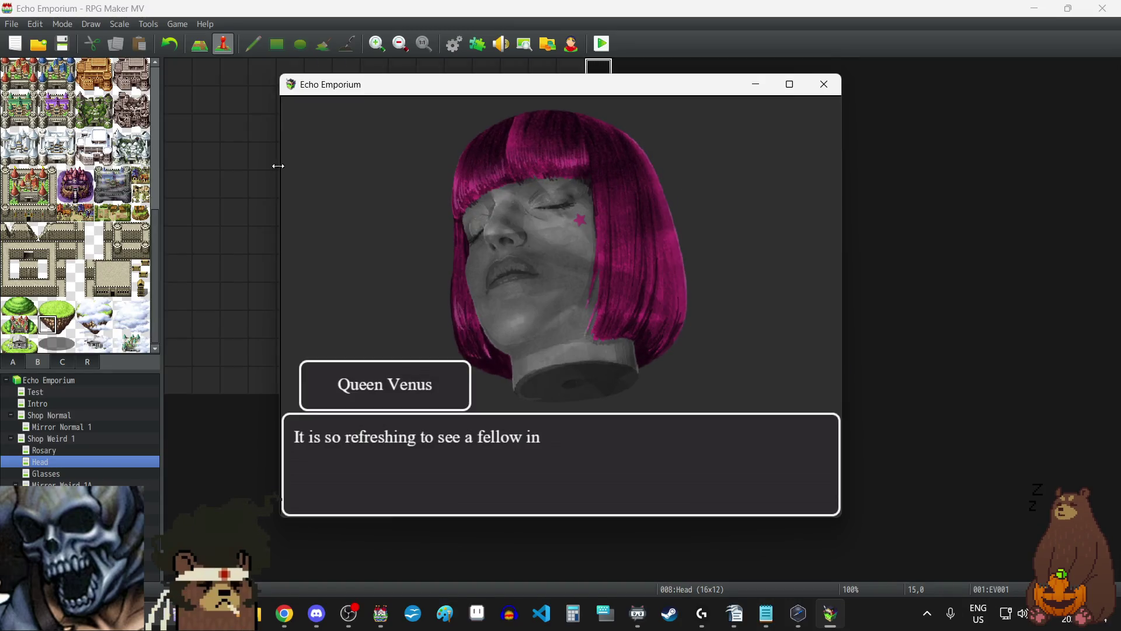
{"action": "left_click", "coordinate": [825, 84]}
- Lower the Head event's LJSFX_LetterSoundE pitch from 90 to 80 (25, 80, 0) and save the event
{"action": "double_click", "coordinate": [594, 78]}
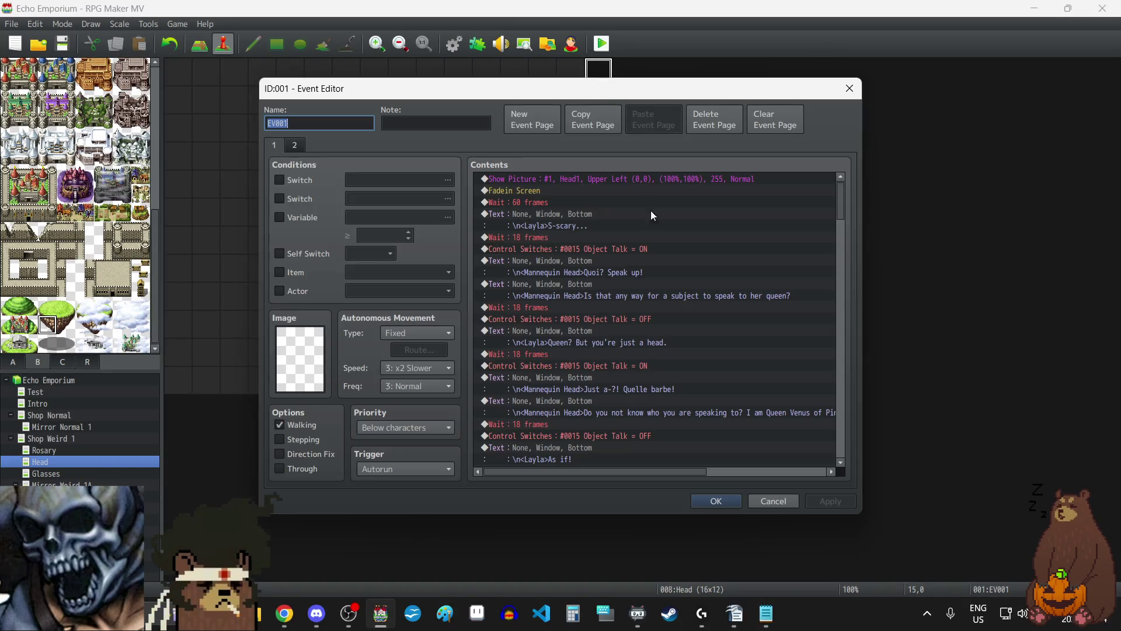
{"action": "scroll", "coordinate": [582, 344], "scroll_direction": "down", "scroll_amount": 15}
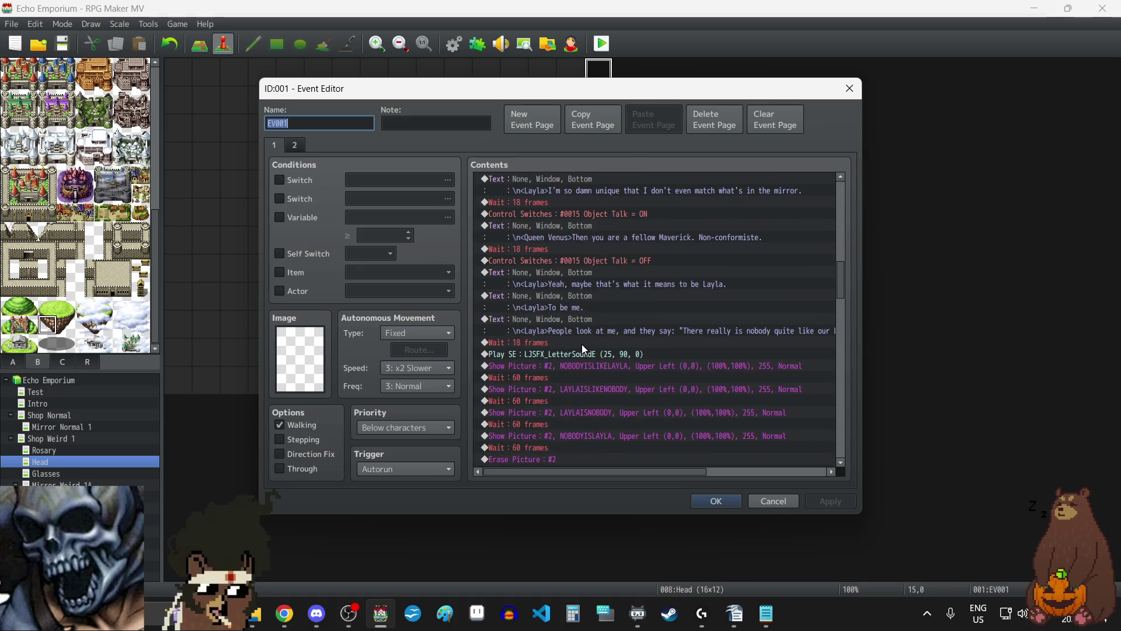
{"action": "left_click", "coordinate": [576, 353]}
{"action": "key", "text": "Insert"}
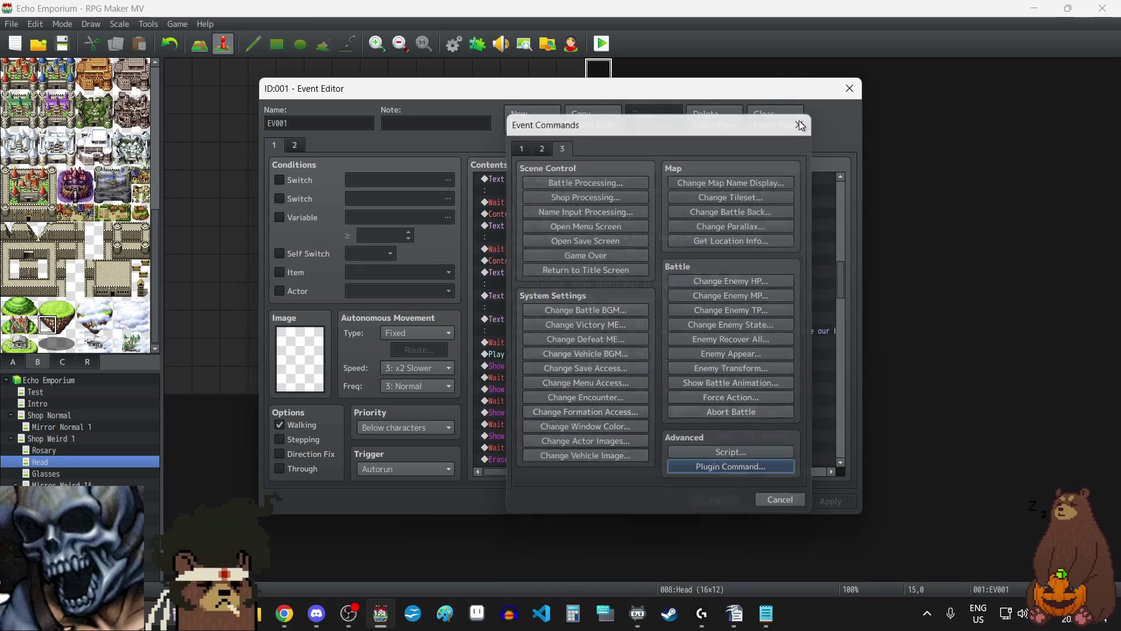
{"action": "left_click", "coordinate": [801, 120]}
{"action": "key", "text": "Return"}
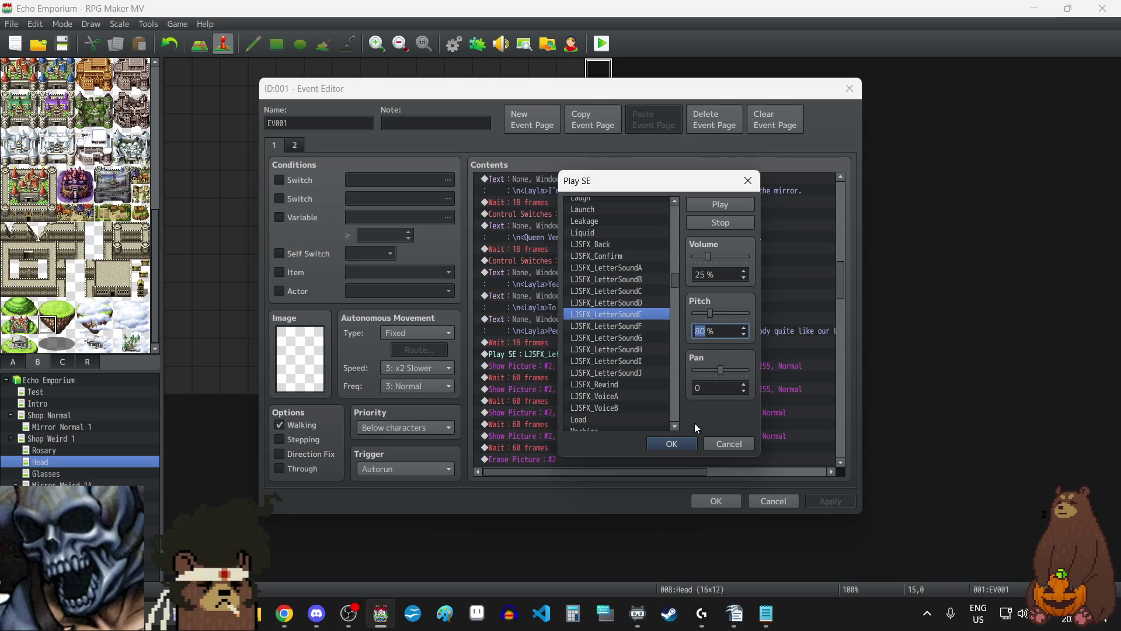
{"action": "left_click", "coordinate": [673, 447]}
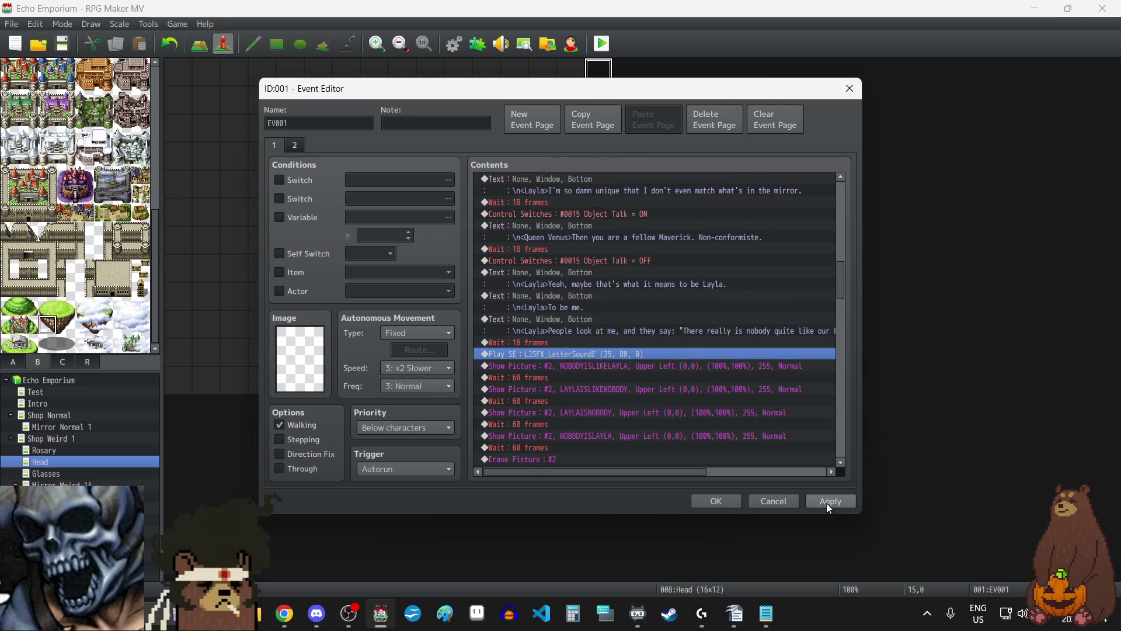
{"action": "left_click", "coordinate": [829, 504]}
{"action": "scroll", "coordinate": [759, 402], "scroll_direction": "down", "scroll_amount": 8}
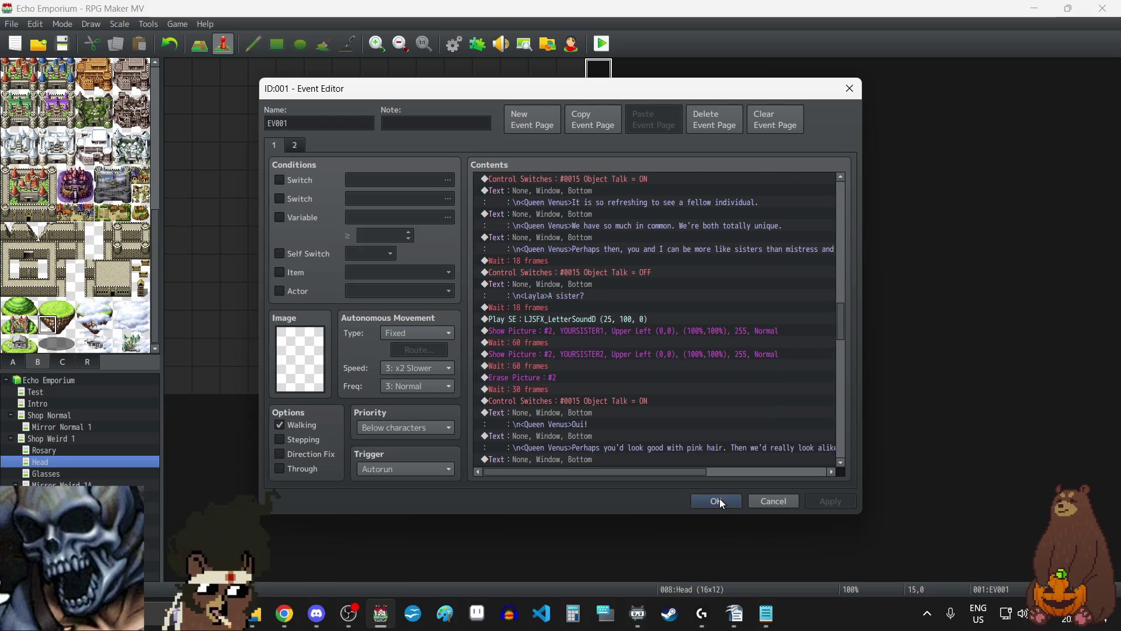
{"action": "left_click", "coordinate": [719, 501]}
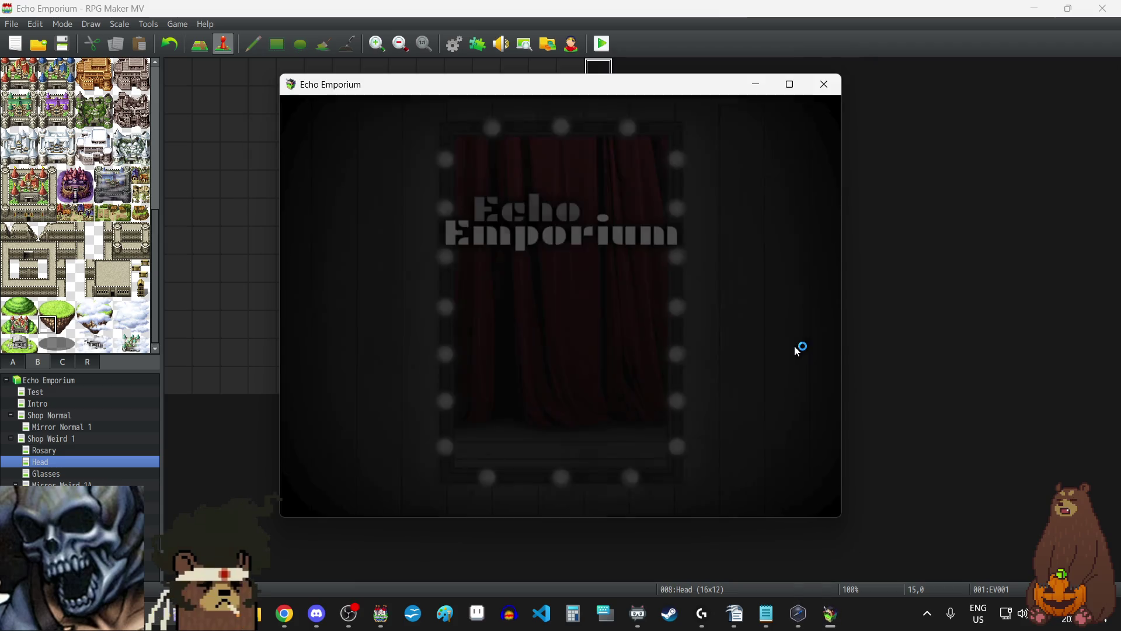
- Start a new playtest and continue from the game saved in File 3
{"action": "key", "text": "F4"}
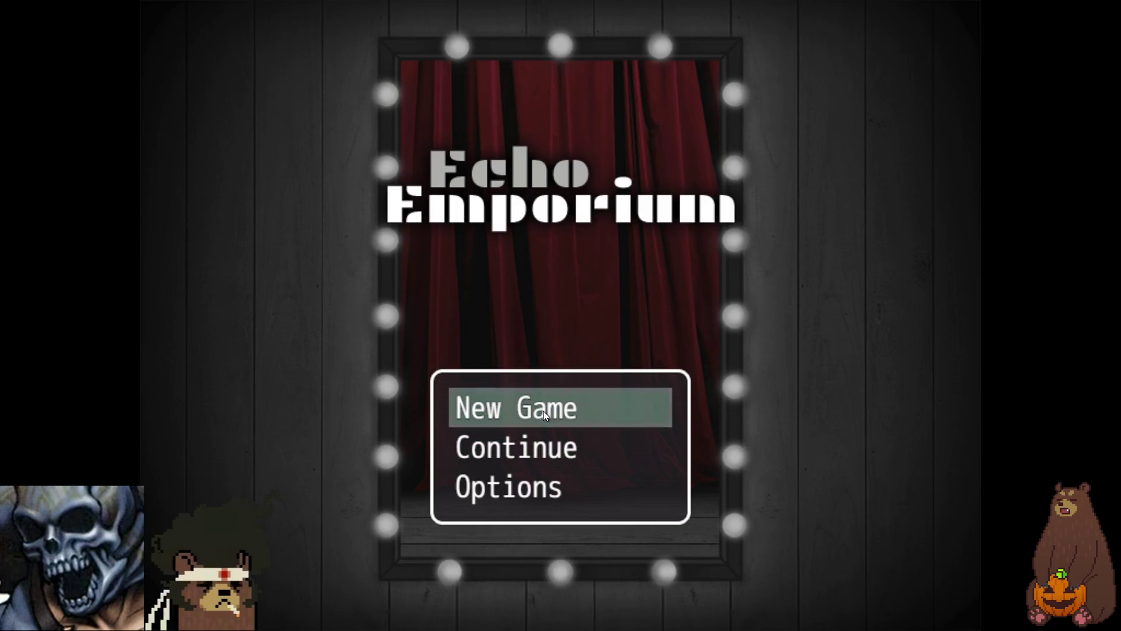
{"action": "left_click", "coordinate": [552, 452]}
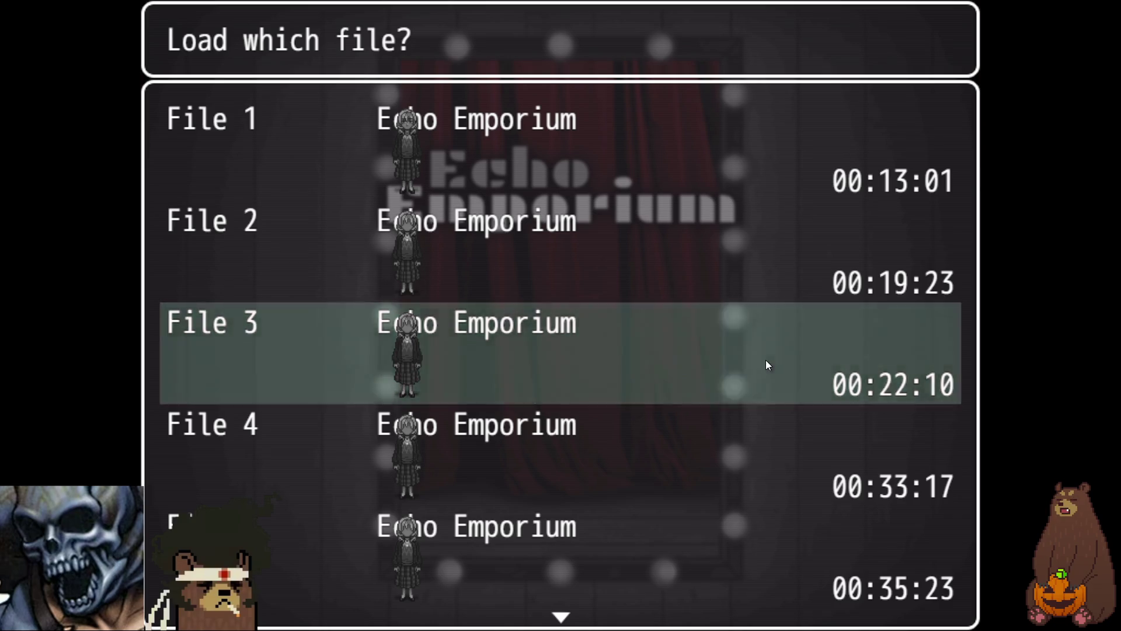
{"action": "left_click", "coordinate": [766, 361]}
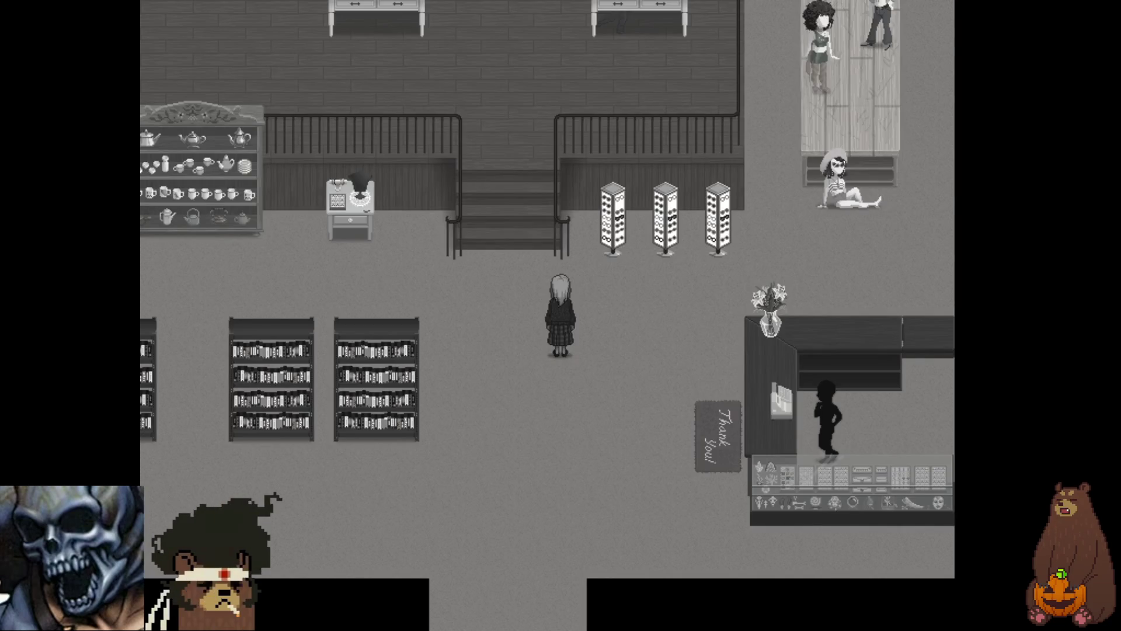
- Walk Layla left and upstairs, then play the Queen Venus head scene through 'Your Sister Layla'
{"action": "key", "text": "Left"}
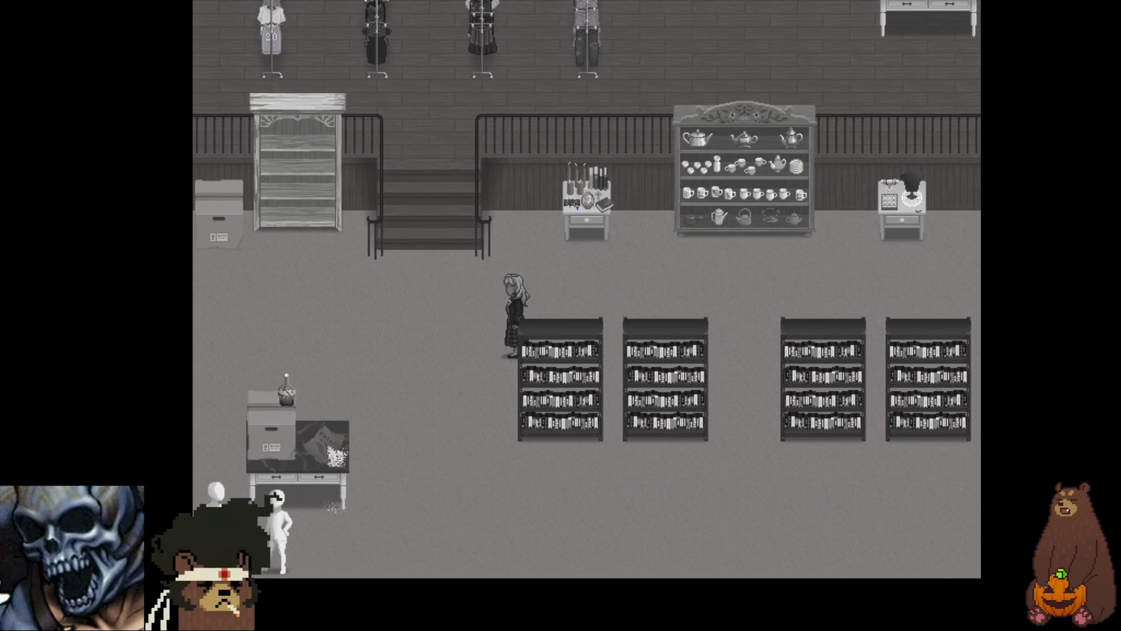
{"action": "key", "text": "Up"}
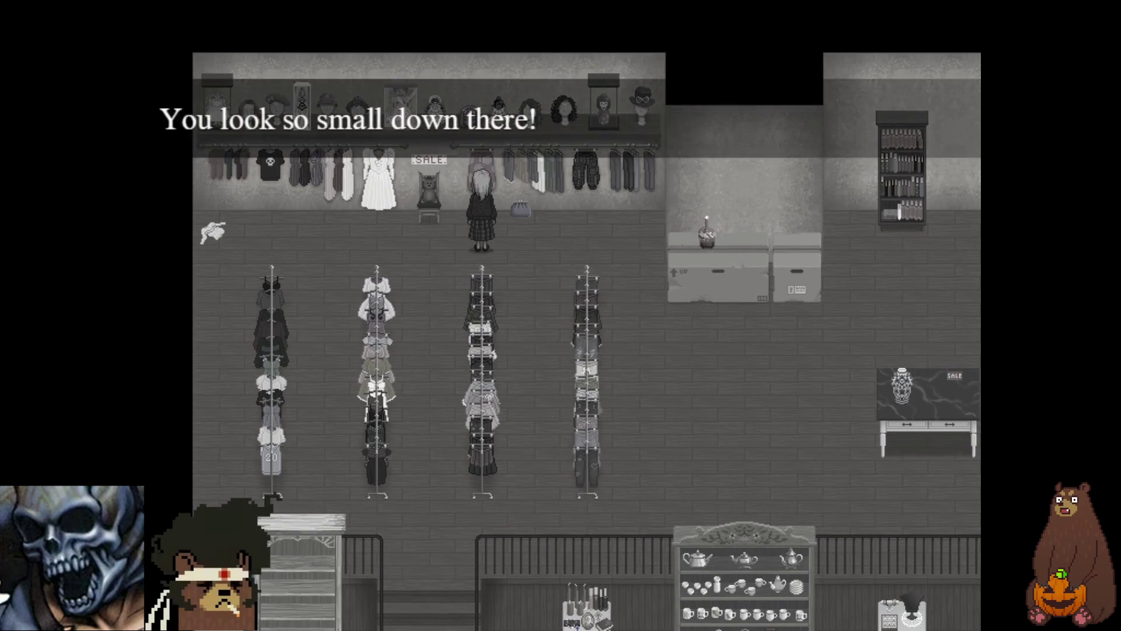
{"action": "key", "text": "Return"}
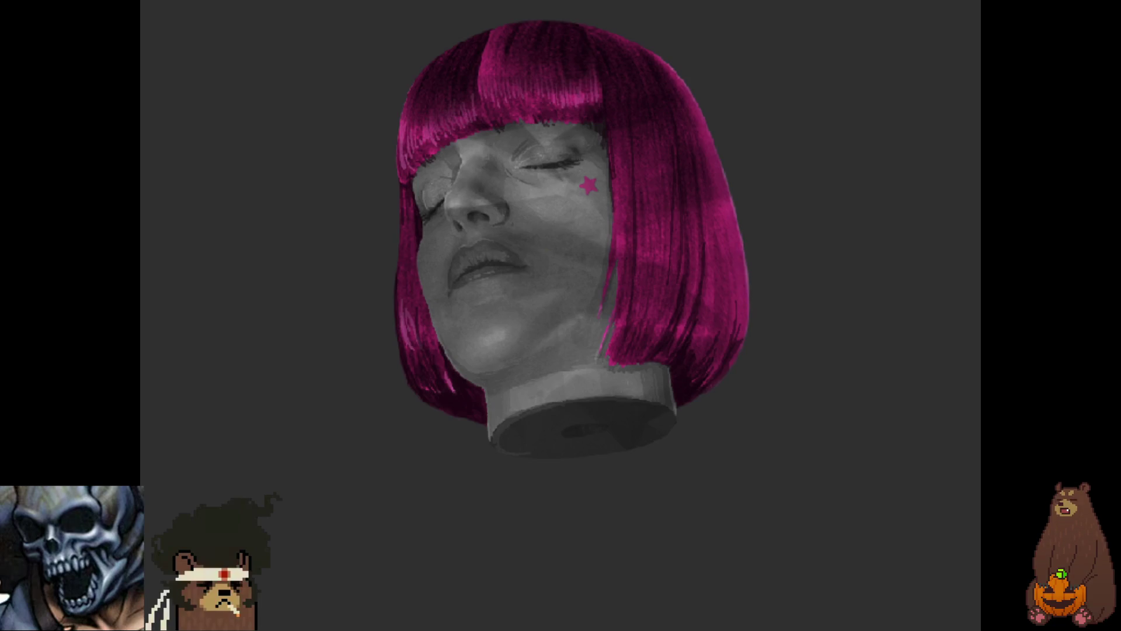
{"action": "key", "text": "Return"}
{"action": "key", "text": "Return"}
{"action": "key", "text": "Return"}
{"action": "key", "text": "Return"}
{"action": "key", "text": "Return"}
{"action": "key", "text": "Return"}
{"action": "key", "text": "Return"}
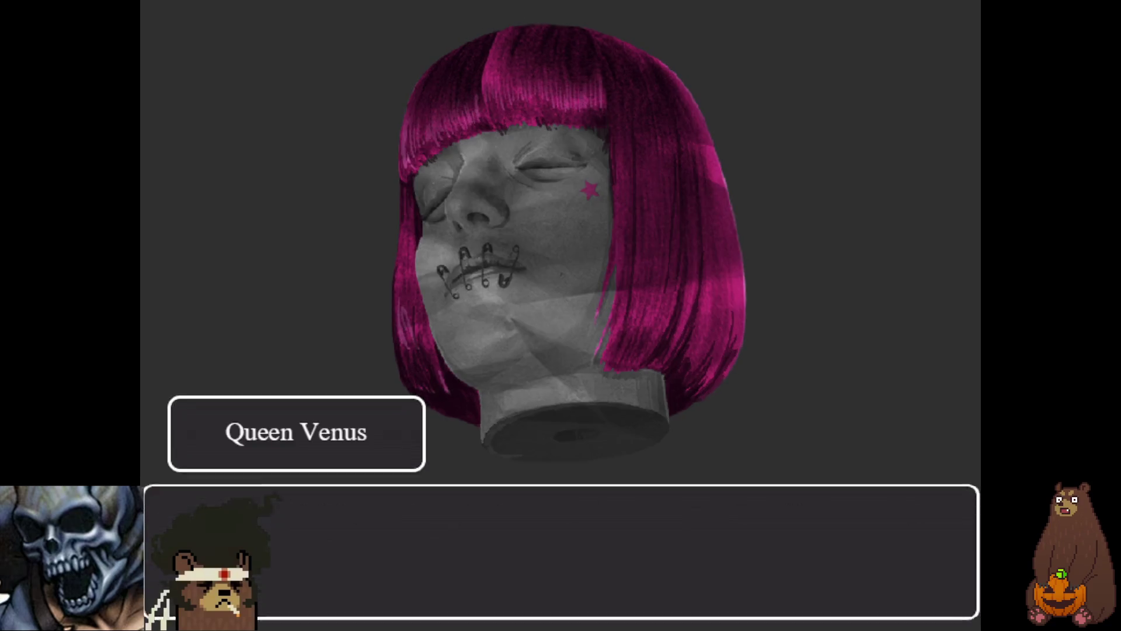
{"action": "key", "text": "Return"}
{"action": "key", "text": "Return"}
{"action": "key", "text": "Return"}
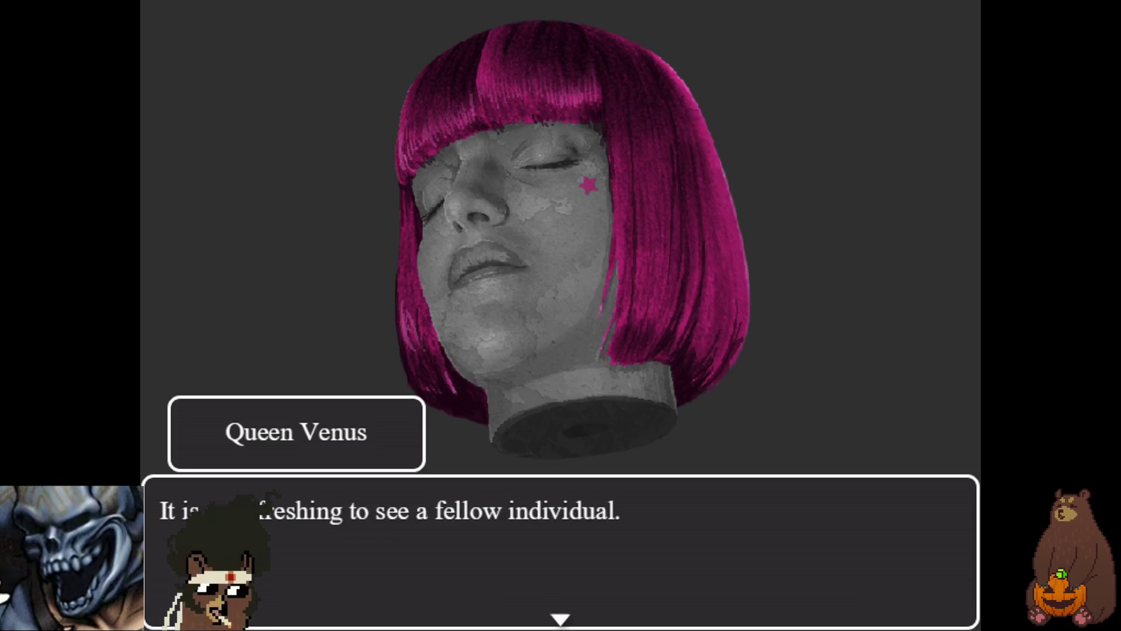
{"action": "key", "text": "Return"}
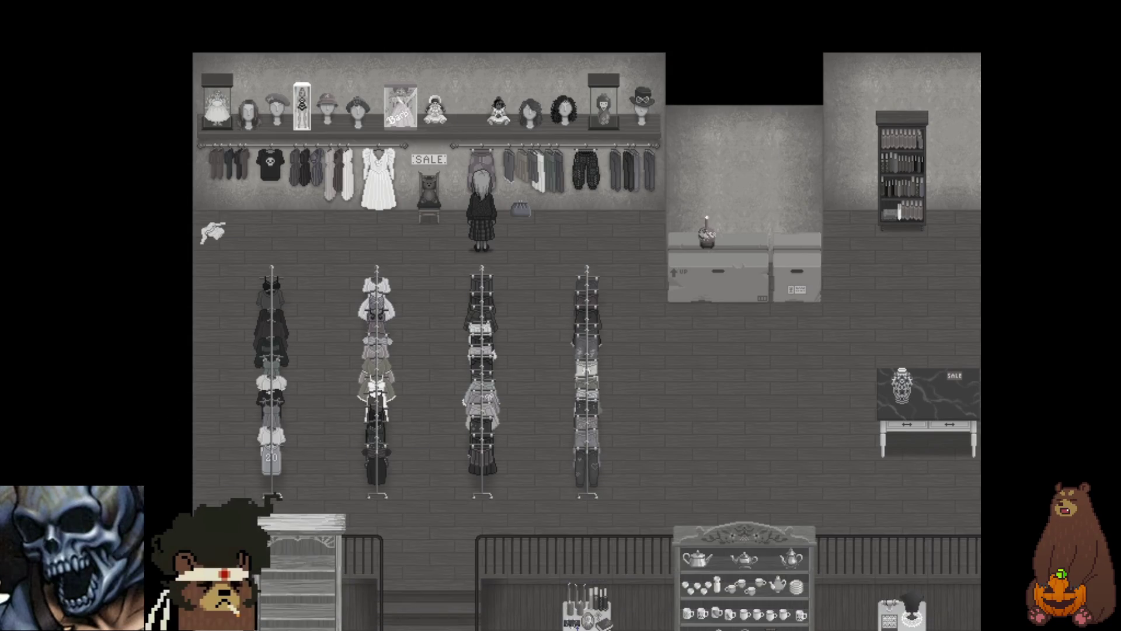
- Walk Layla down the aisle, toward the counter area and up beside the teapot shelf
{"action": "key", "text": "Left"}
{"action": "key", "text": "Left"}
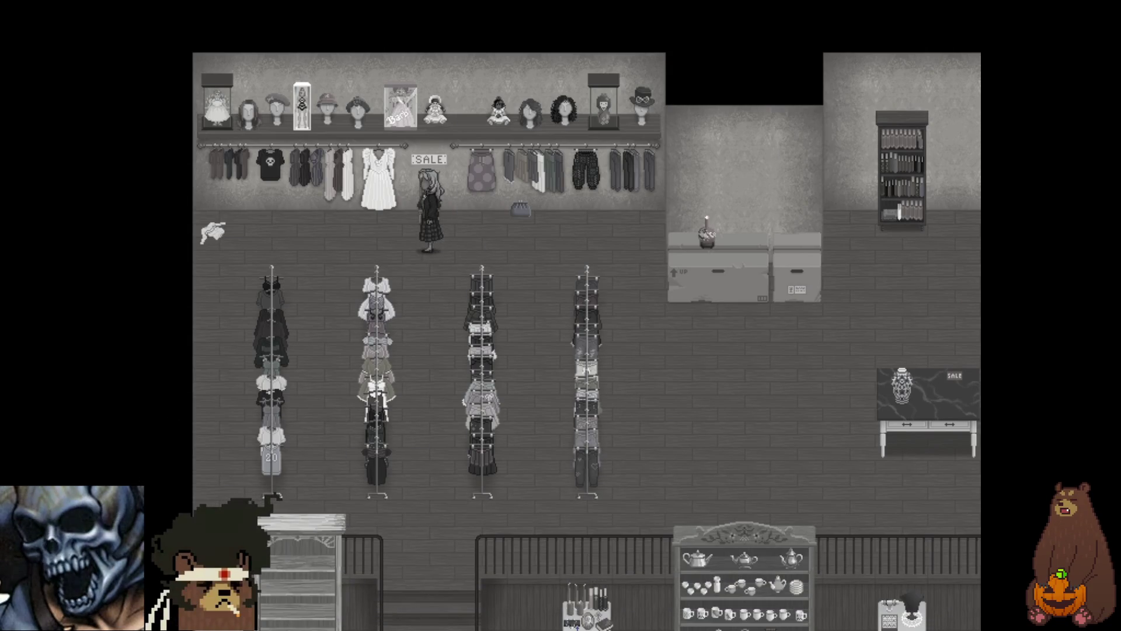
{"action": "key", "text": "Down"}
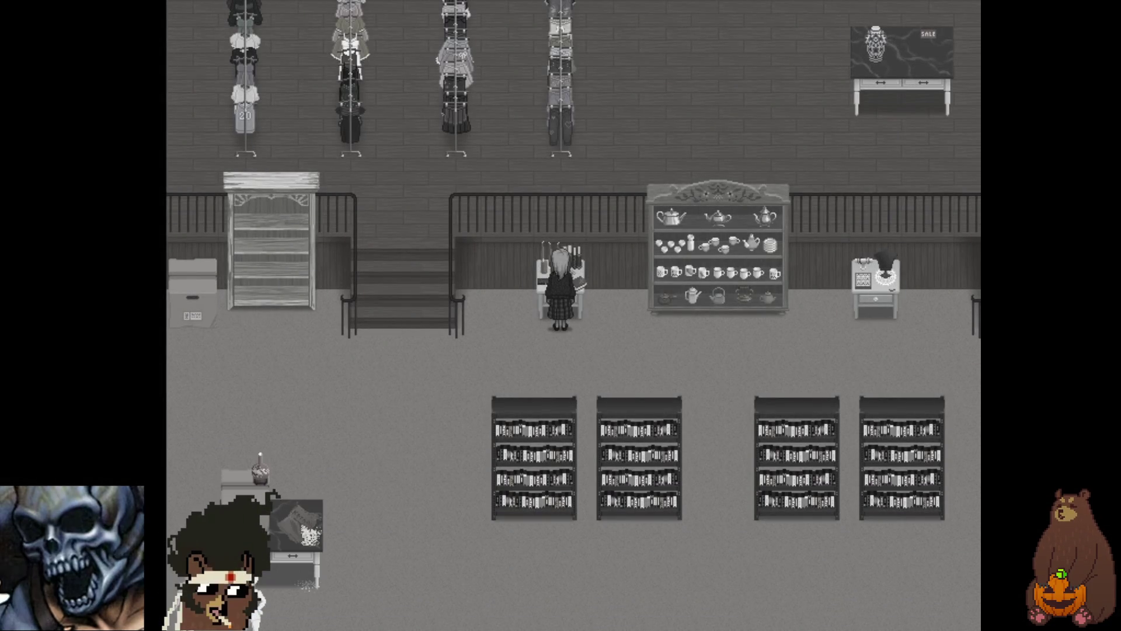
{"action": "key", "text": "Right"}
{"action": "key", "text": "Down"}
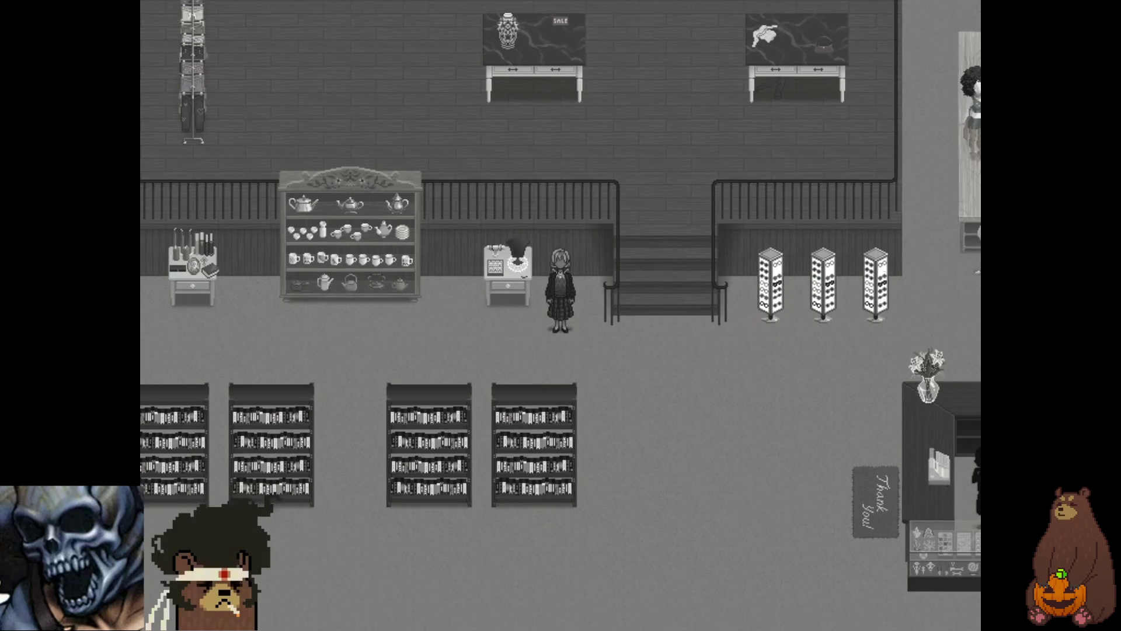
{"action": "key", "text": "Left"}
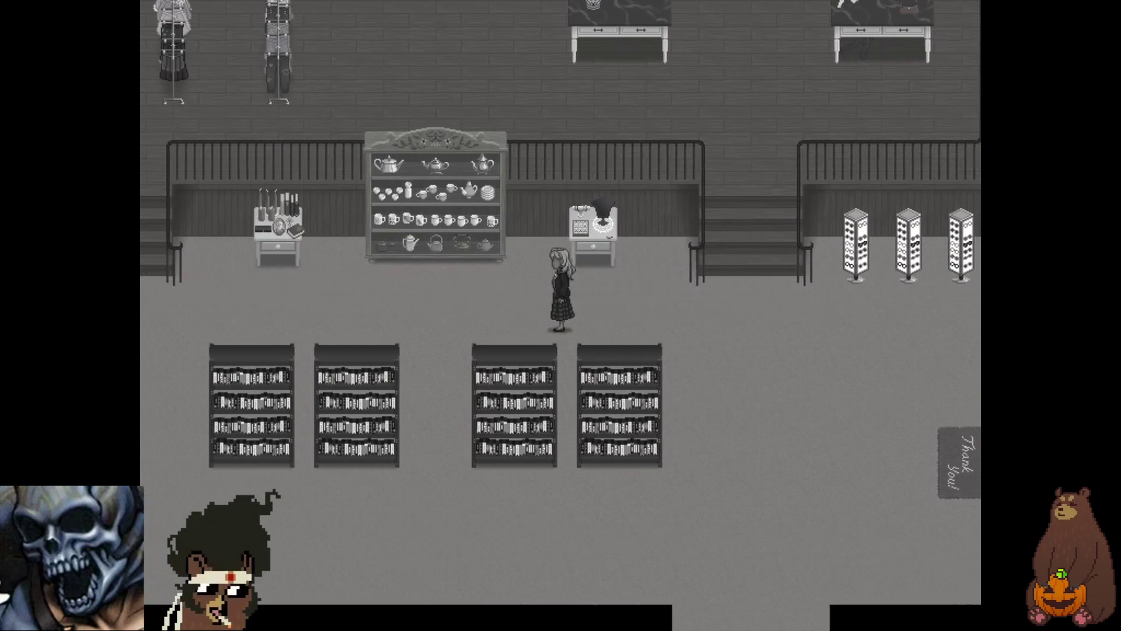
{"action": "key", "text": "Right"}
{"action": "key", "text": "Up"}
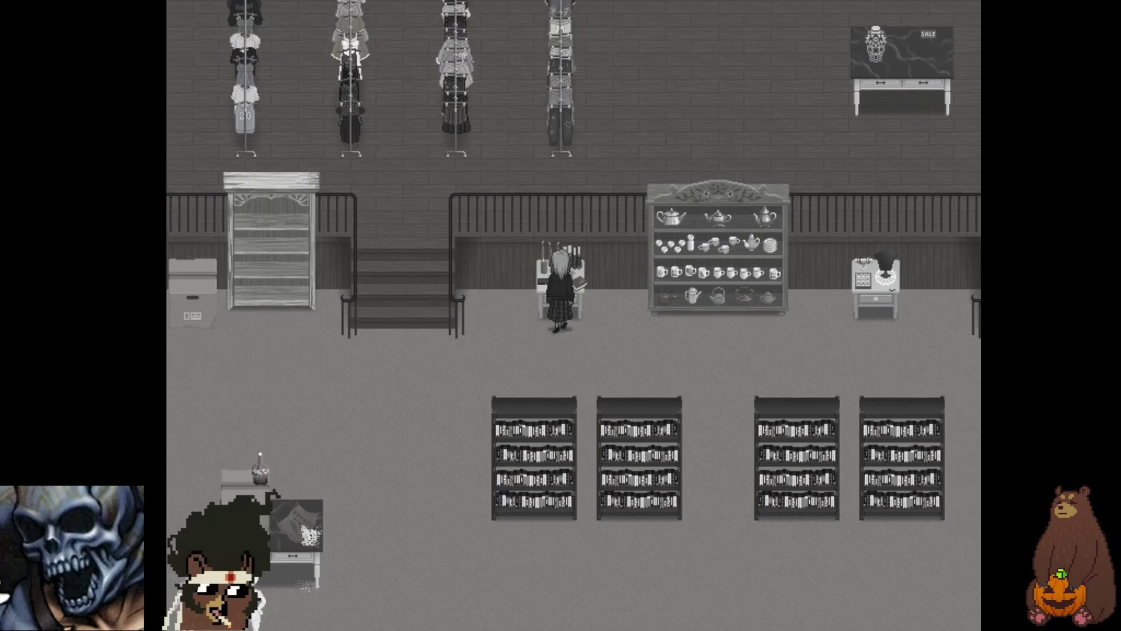
- Walk Layla past the stairs to the clothing racks, then over to the checkout counter
{"action": "key", "text": "Left"}
{"action": "key", "text": "Down"}
{"action": "key", "text": "Left"}
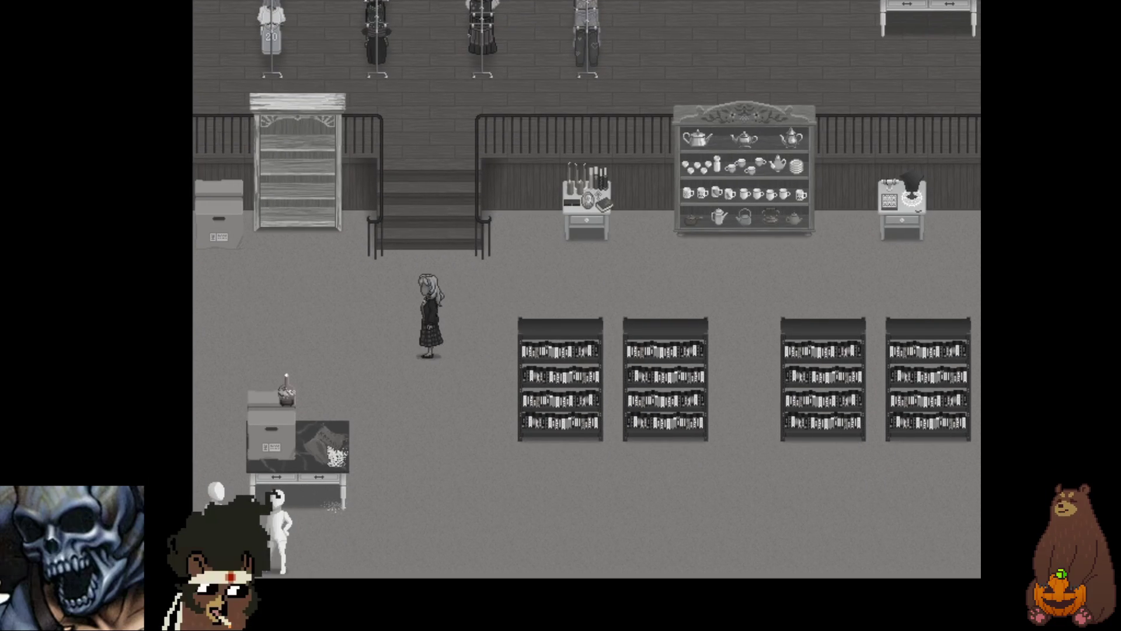
{"action": "key", "text": "Up"}
{"action": "key", "text": "Right"}
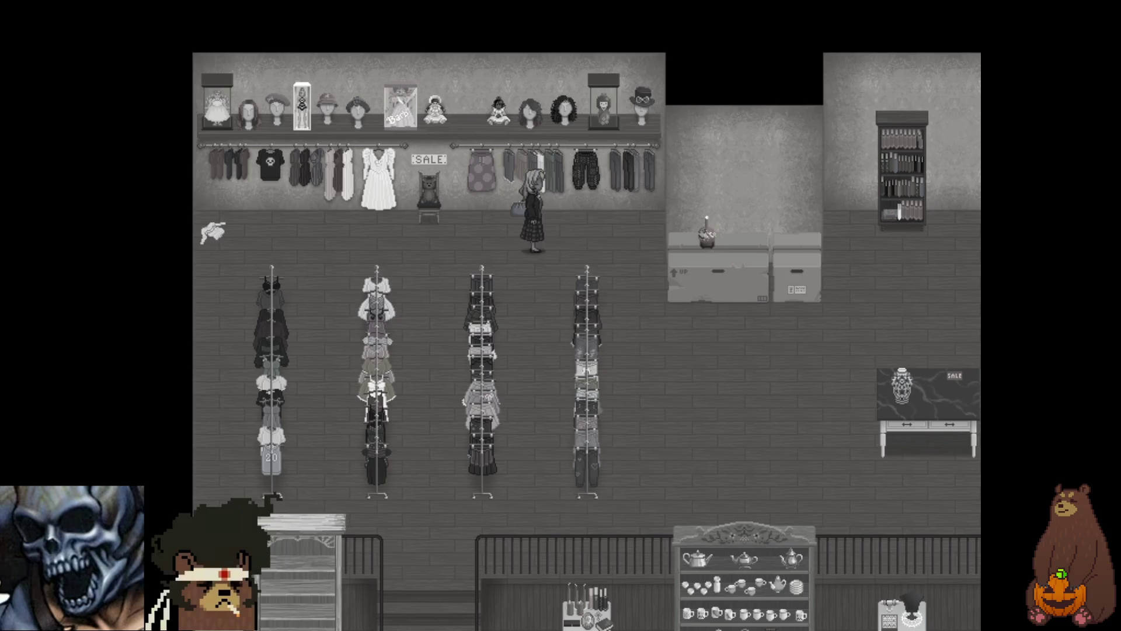
{"action": "key", "text": "Down"}
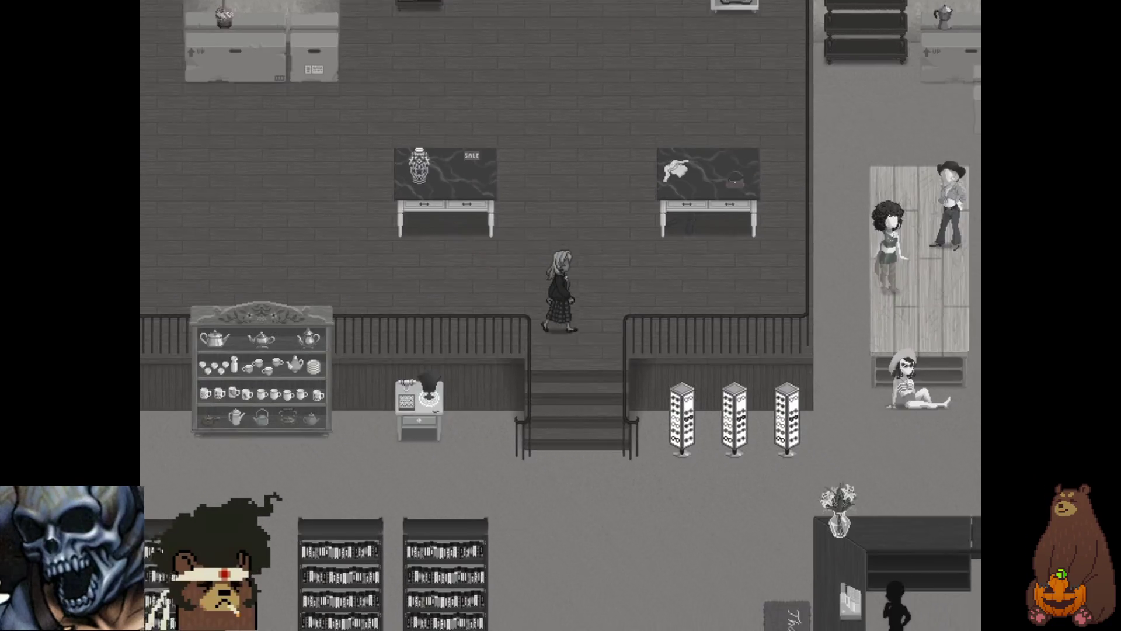
{"action": "key", "text": "Up"}
{"action": "key", "text": "Right"}
{"action": "key", "text": "Down"}
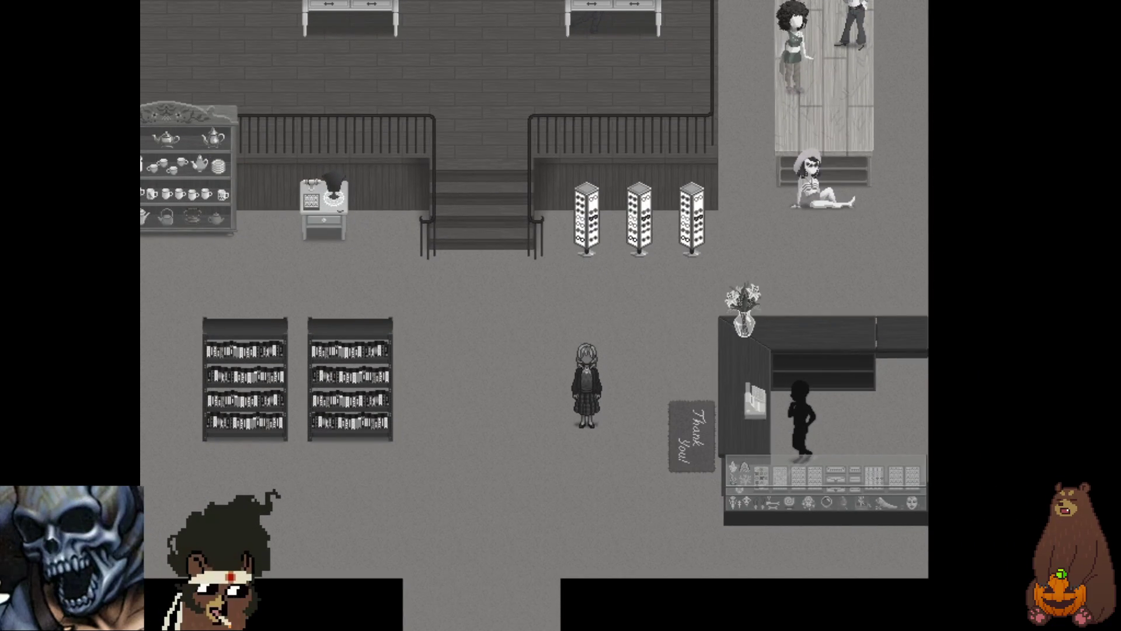
- Open the game menu showing Layla at Lv20, 1,400 HP, and view the Save screen
{"action": "key", "text": "Right"}
{"action": "key", "text": "Escape"}
{"action": "key", "text": "Down"}
{"action": "key", "text": "Down"}
{"action": "key", "text": "Down"}
{"action": "key", "text": "Down"}
{"action": "key", "text": "Down"}
{"action": "key", "text": "Down"}
{"action": "key", "text": "Return"}
{"action": "key", "text": "Down"}
{"action": "key", "text": "Return"}
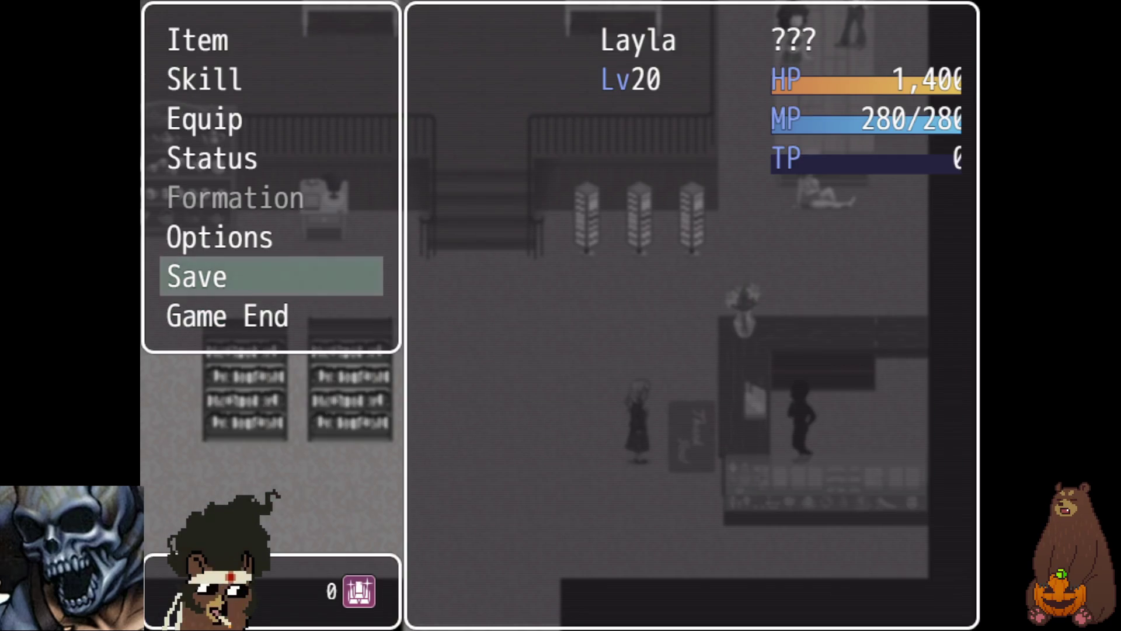
- Return to play and talk with the shopkeeper through the left-hand stairs hint
{"action": "key", "text": "Escape"}
{"action": "key", "text": "Return"}
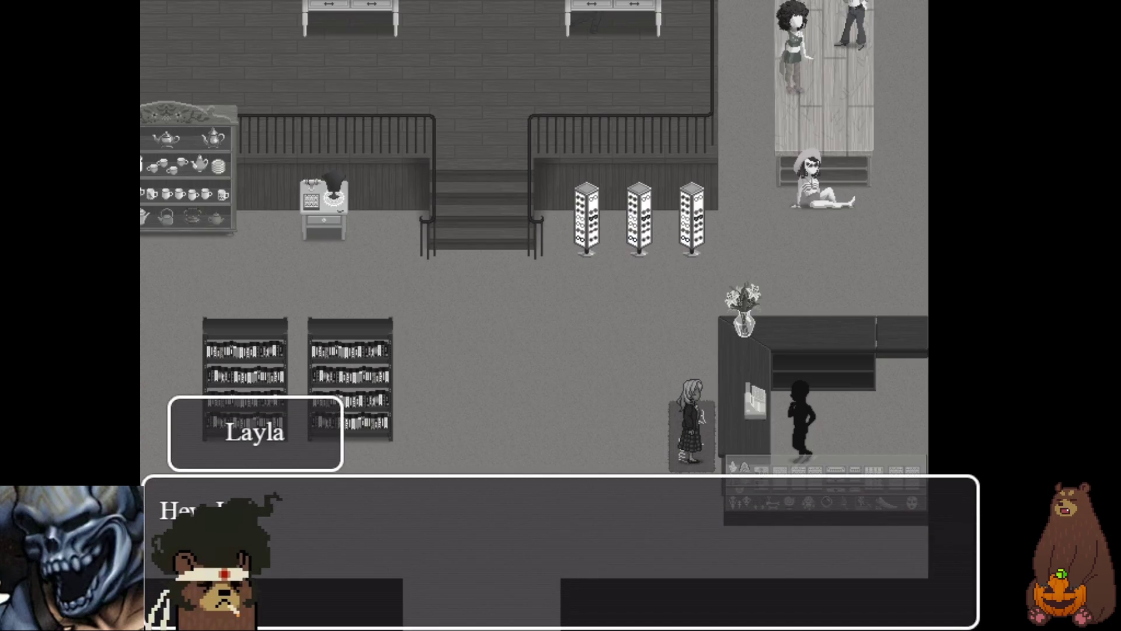
{"action": "key", "text": "Return"}
{"action": "key", "text": "Return"}
{"action": "key", "text": "Return"}
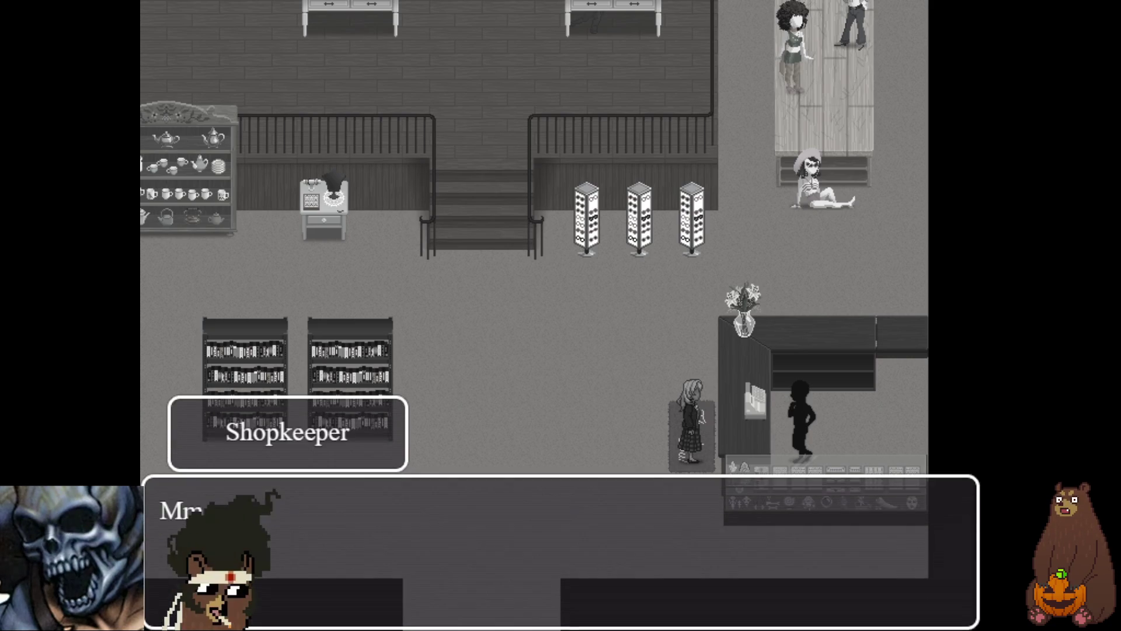
{"action": "key", "text": "Return"}
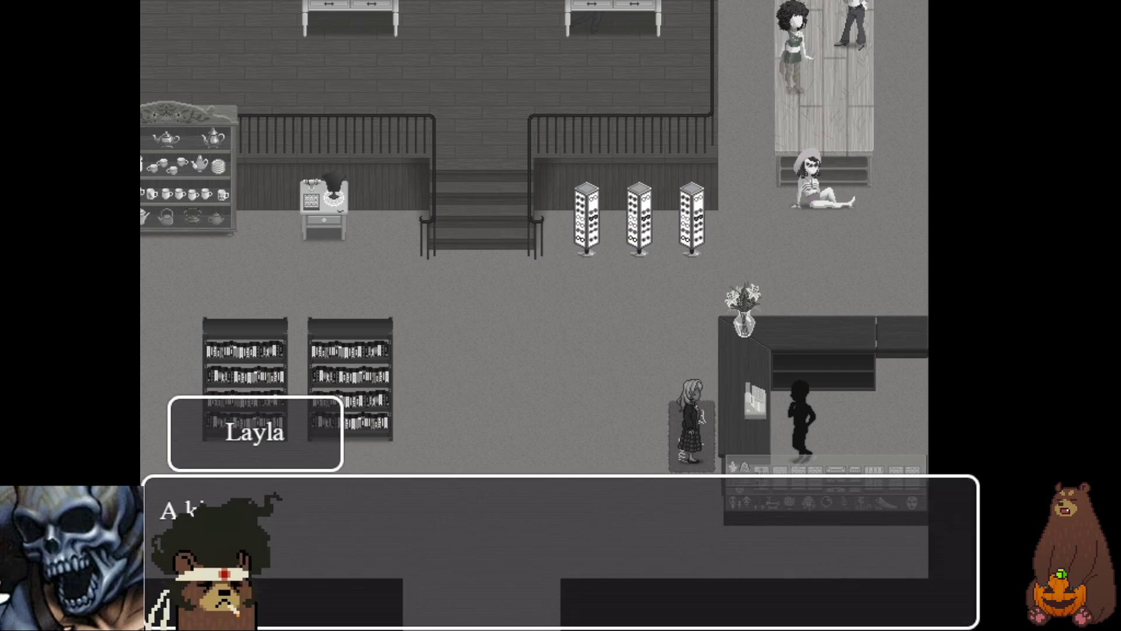
{"action": "key", "text": "Return"}
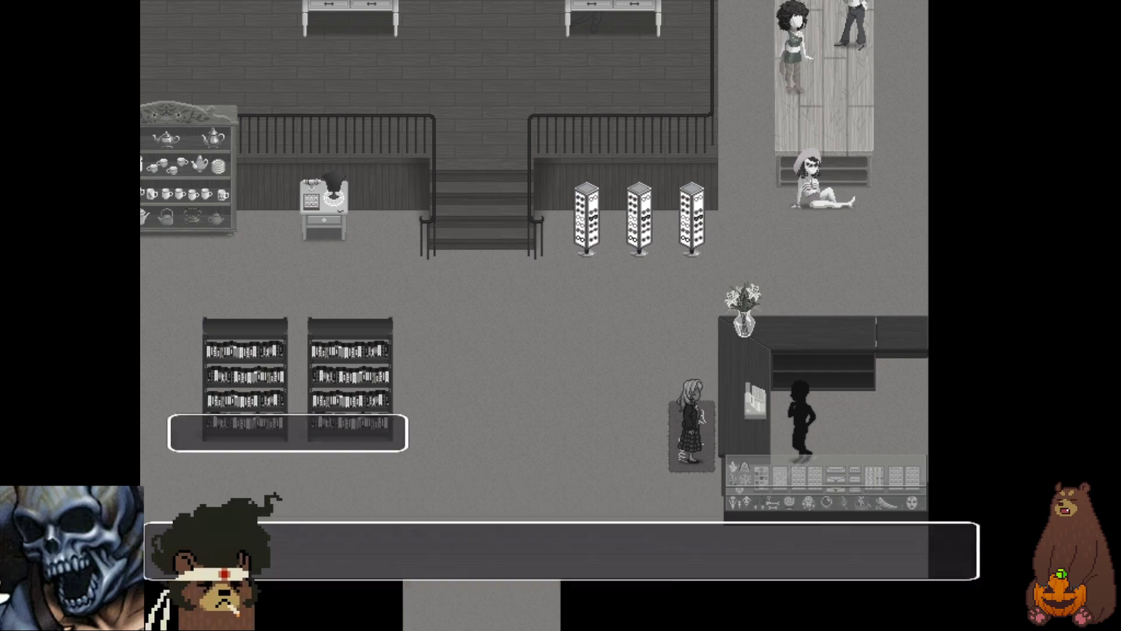
{"action": "key", "text": "Return"}
{"action": "key", "text": "Return"}
{"action": "key", "text": "Return"}
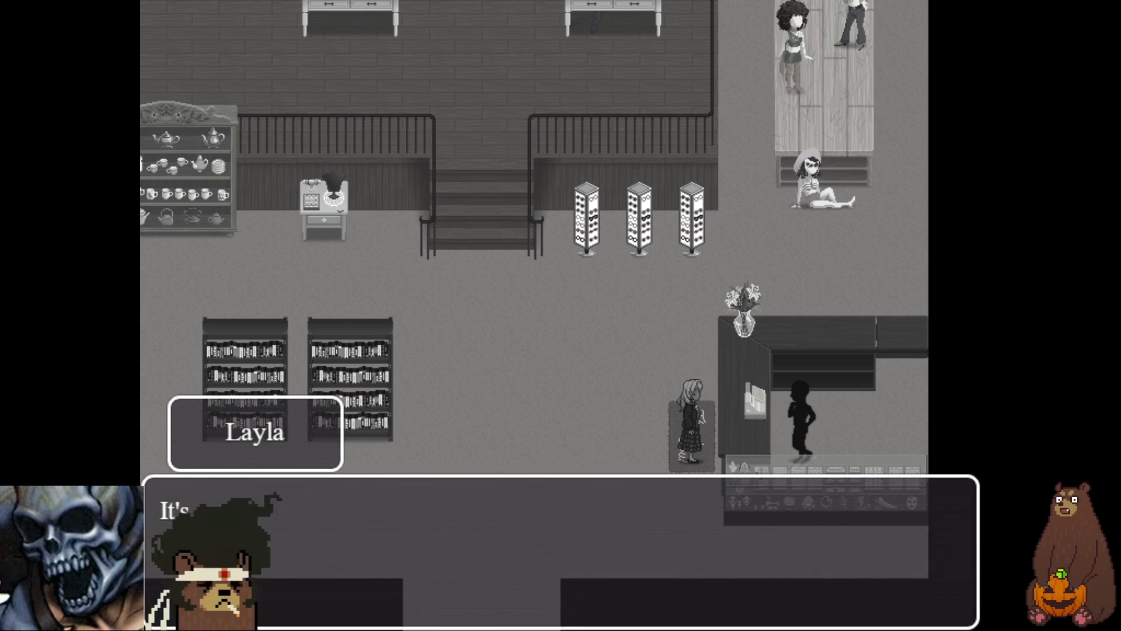
{"action": "key", "text": "Return"}
{"action": "key", "text": "Return"}
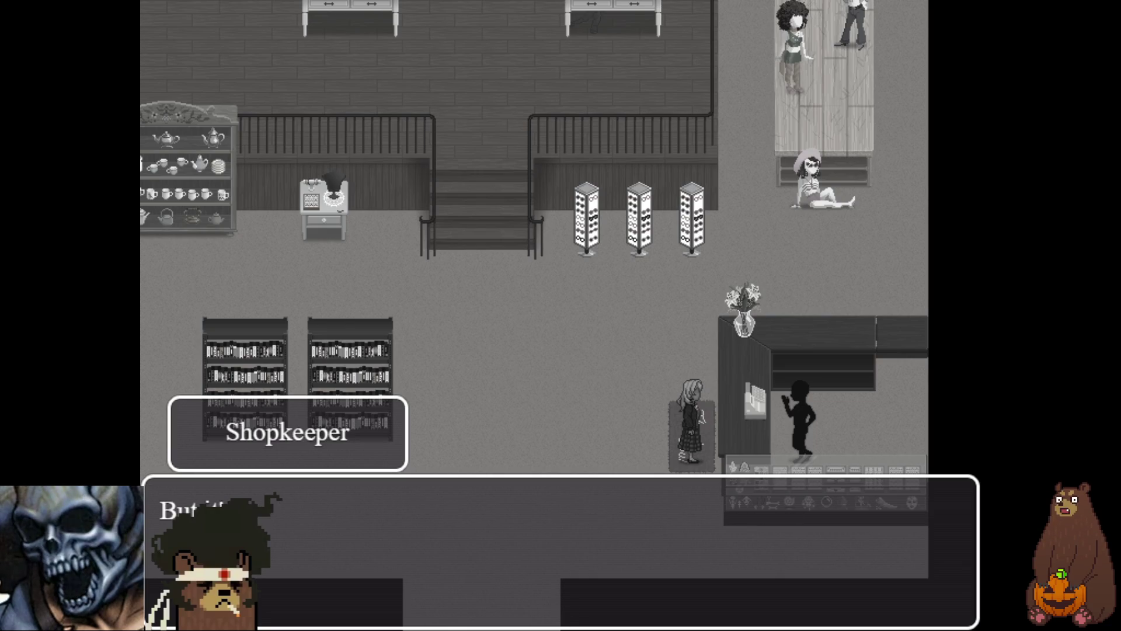
{"action": "key", "text": "Return"}
{"action": "key", "text": "Return"}
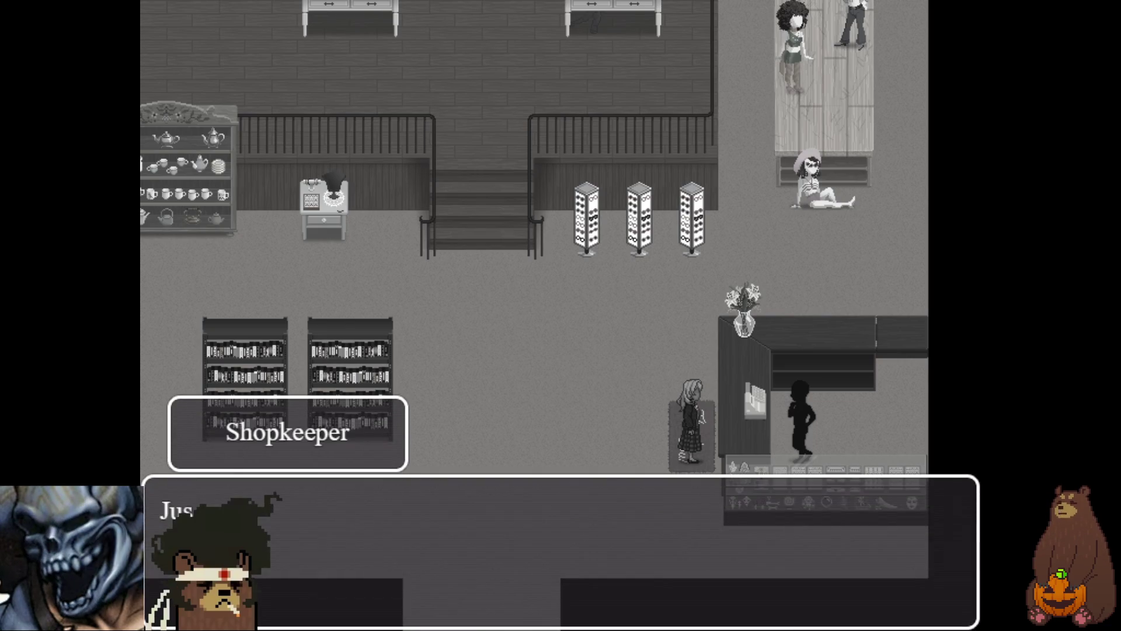
{"action": "key", "text": "Return"}
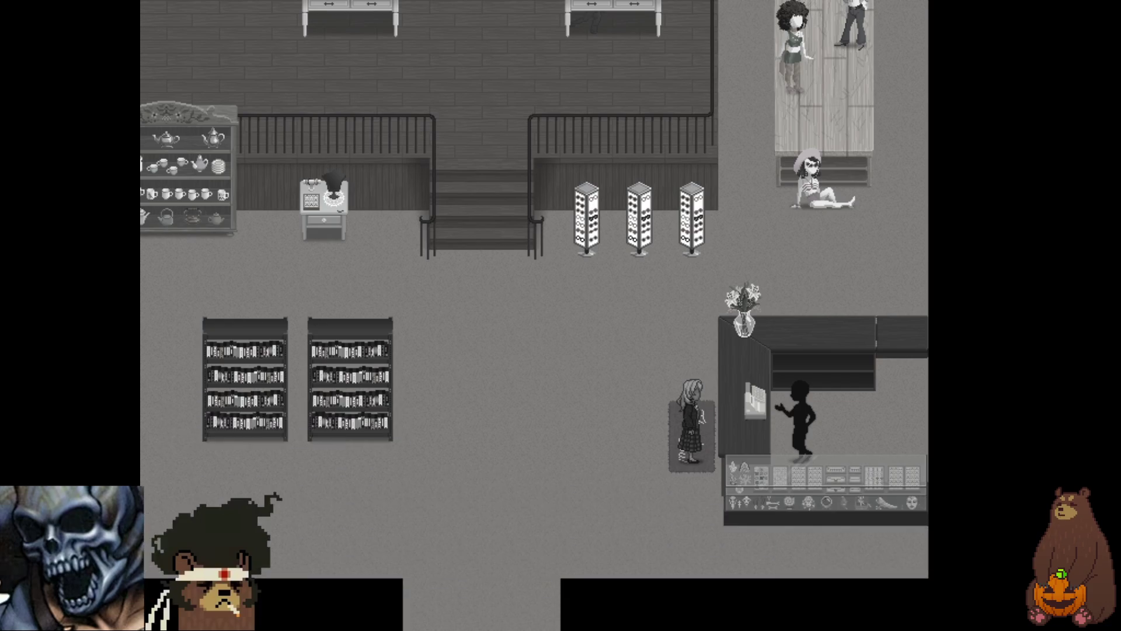
{"action": "key", "text": "Return"}
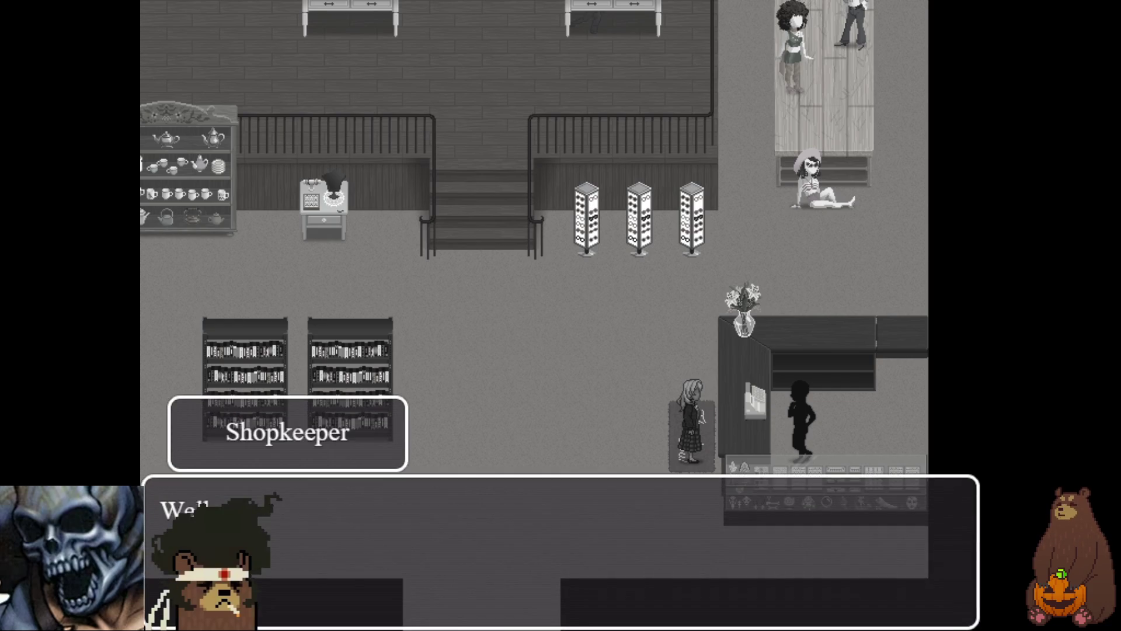
{"action": "key", "text": "Return"}
{"action": "key", "text": "Return"}
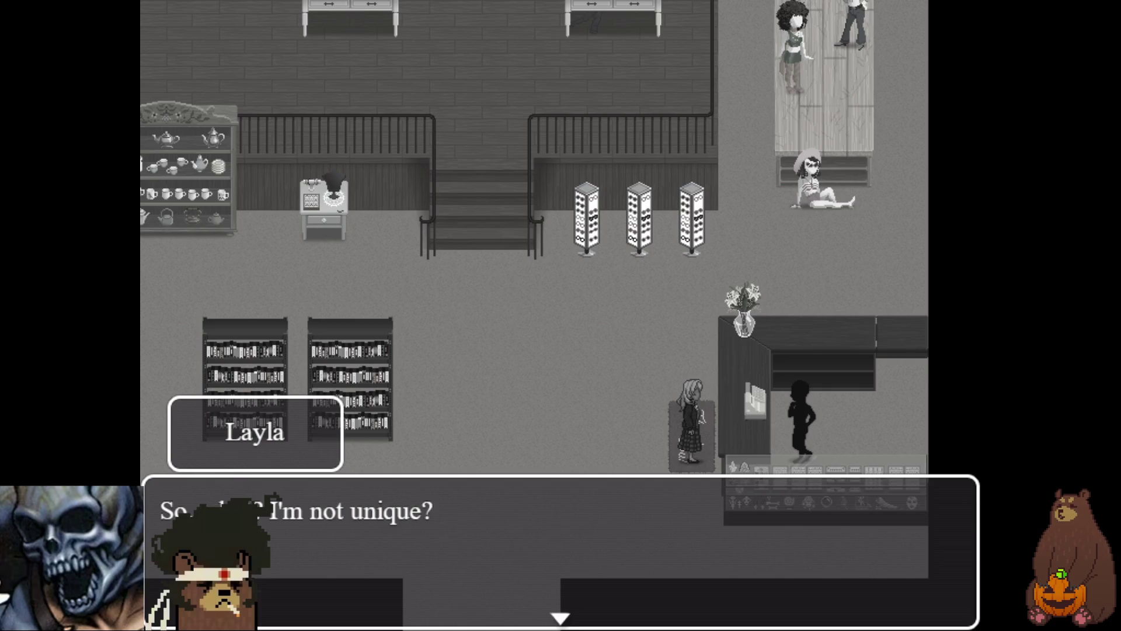
{"action": "key", "text": "Return"}
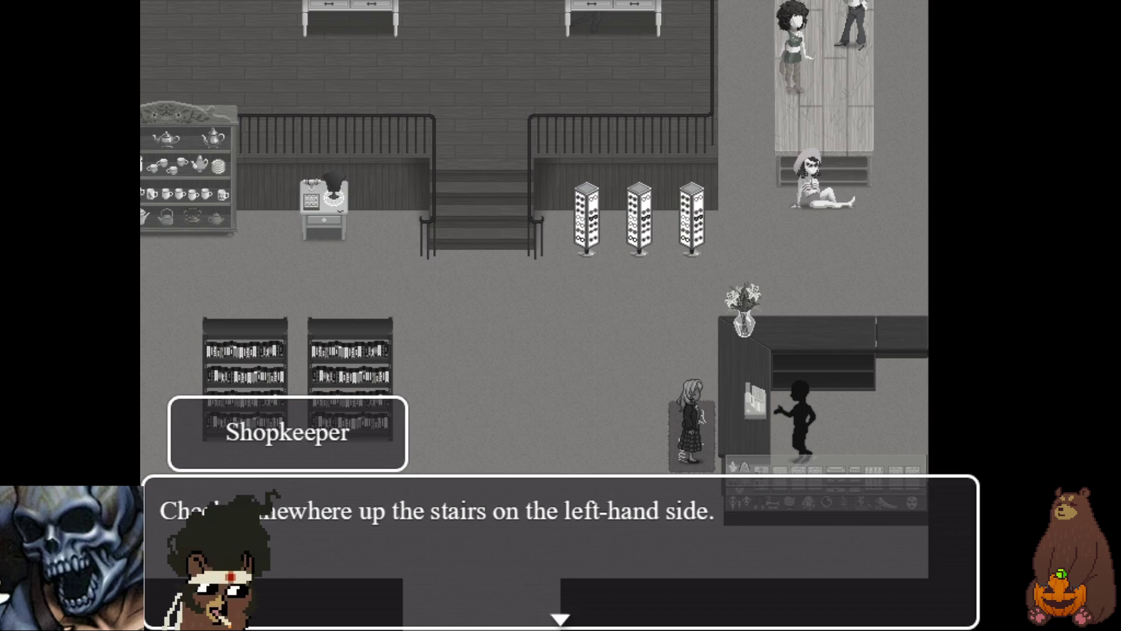
{"action": "key", "text": "Return"}
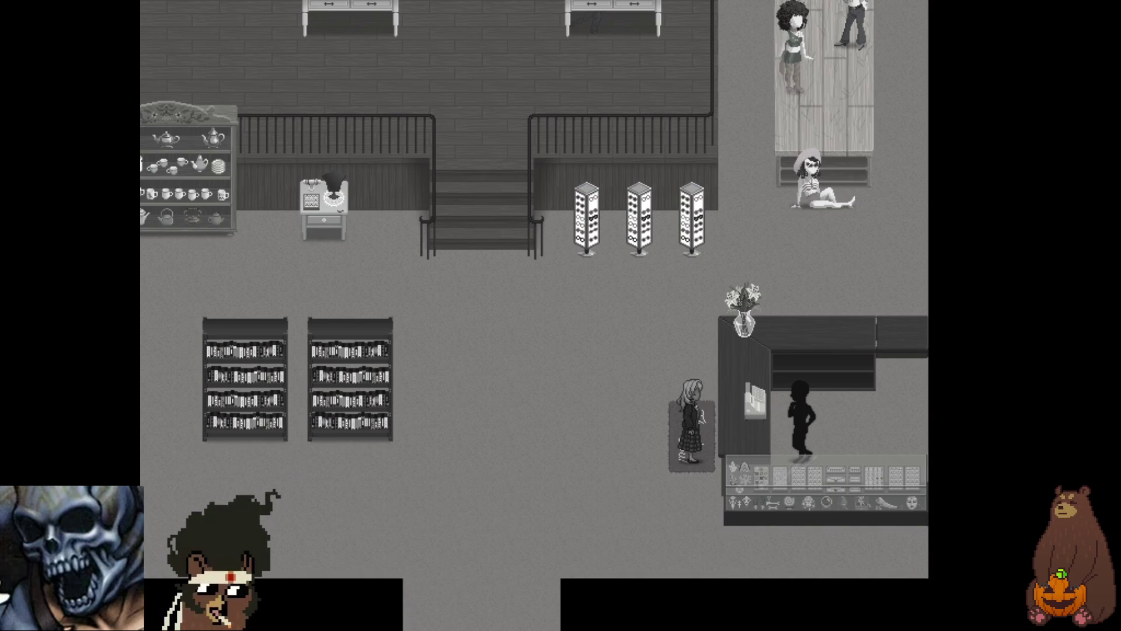
- Walk Layla up the stairs and left among the clothing racks to the 'Bow down!' line
{"action": "key", "text": "Left"}
{"action": "key", "text": "Up"}
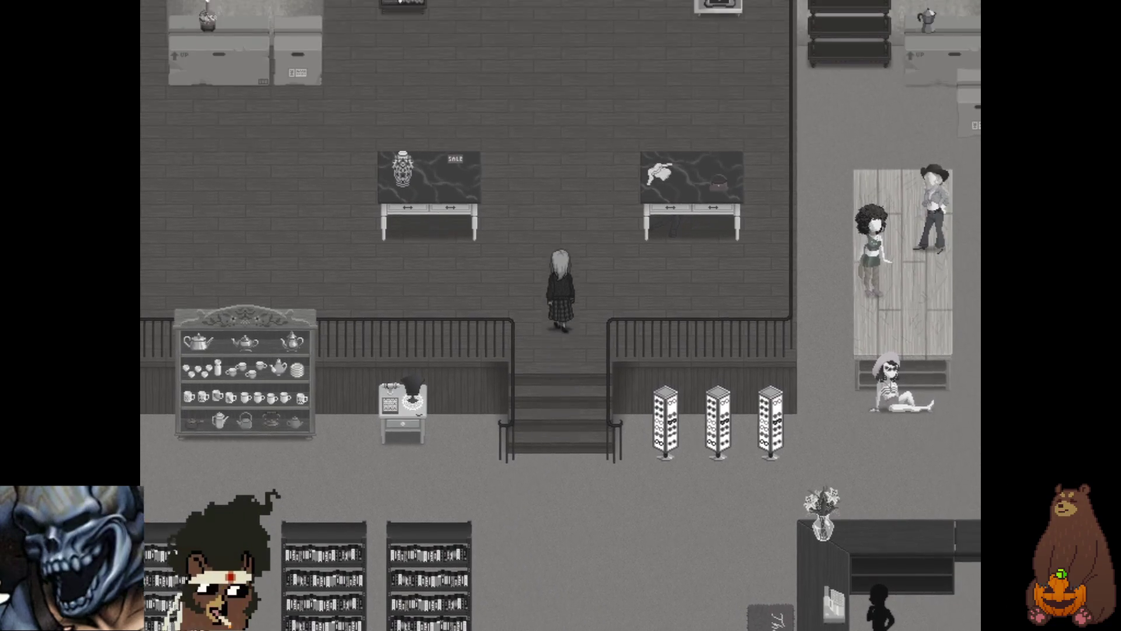
{"action": "key", "text": "Left"}
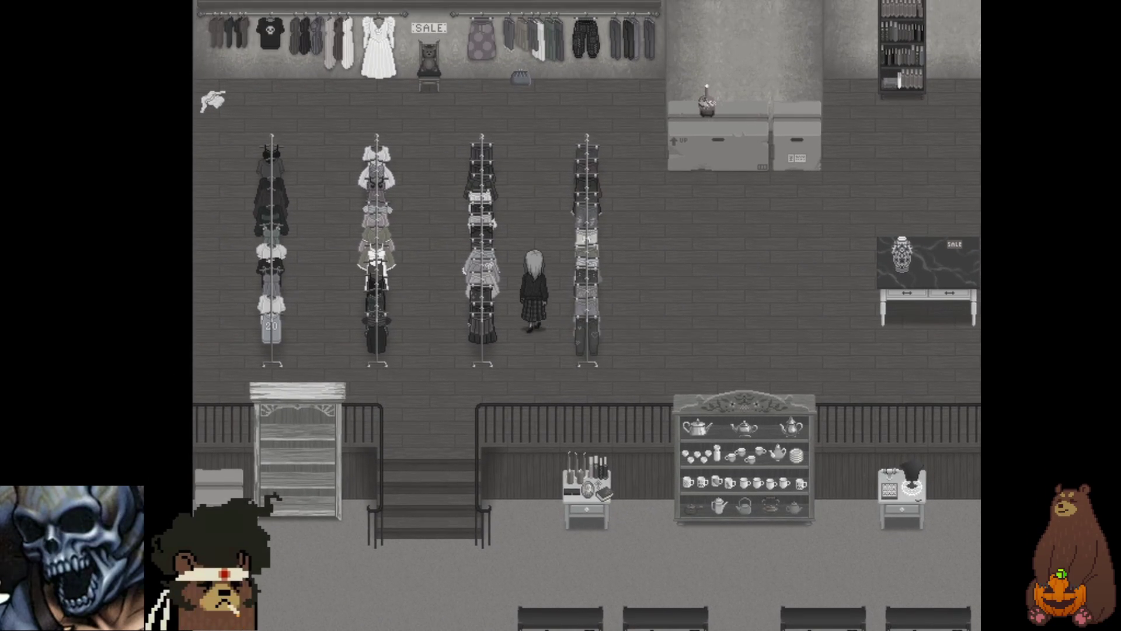
{"action": "key", "text": "Return"}
{"action": "key", "text": "Return"}
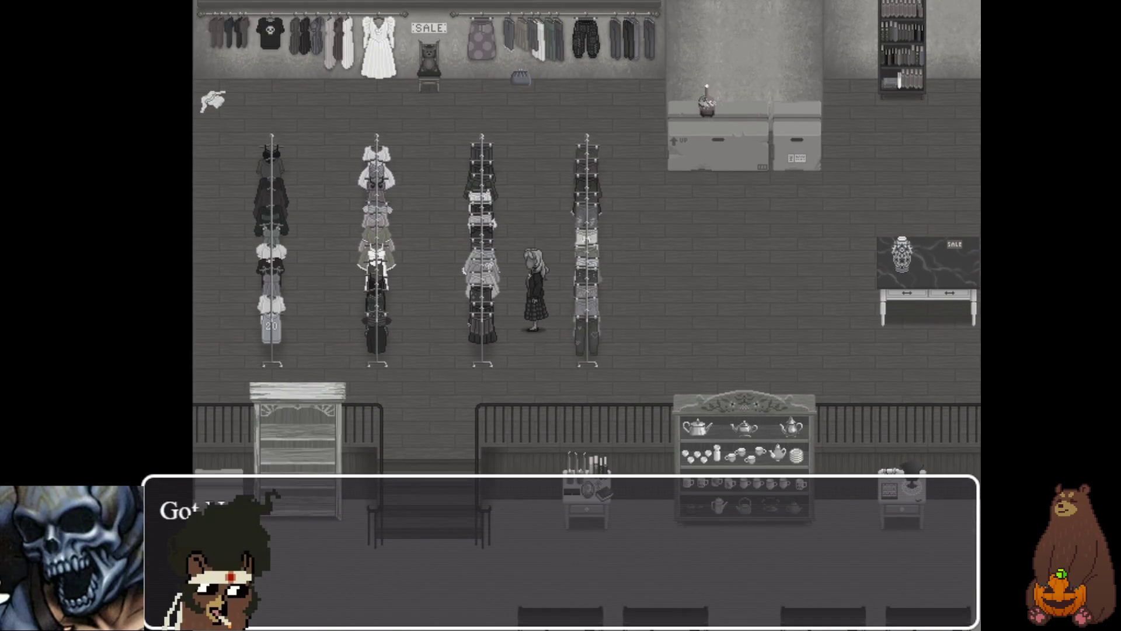
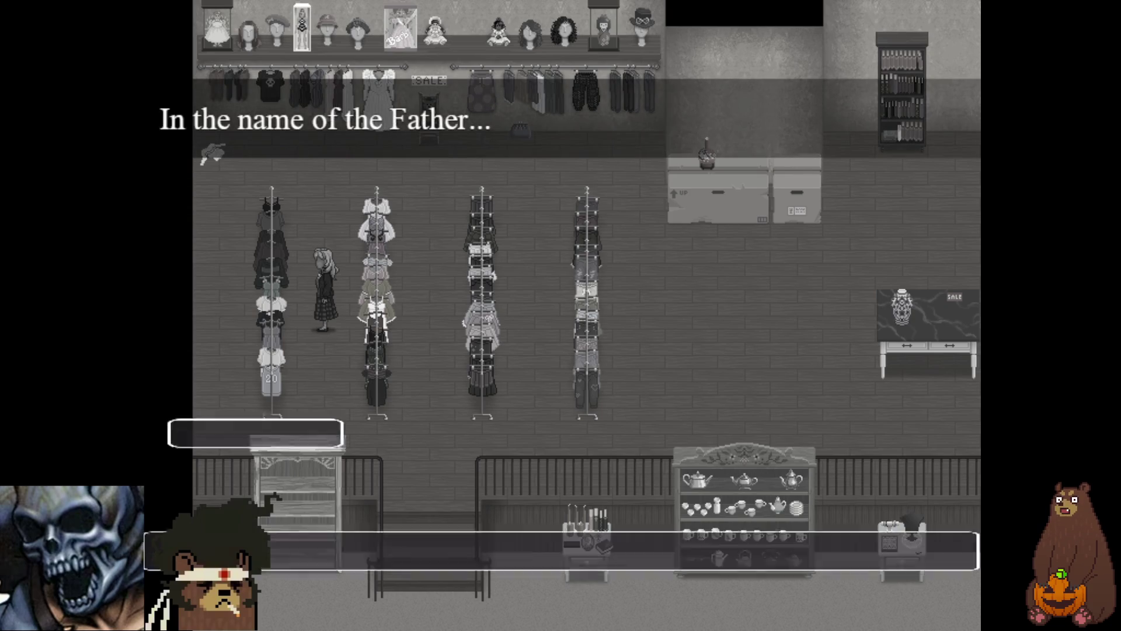
- Advance through the Uniform Top cutscene dialogue, including the Got Uniform Top! message
{"action": "key", "text": "Return"}
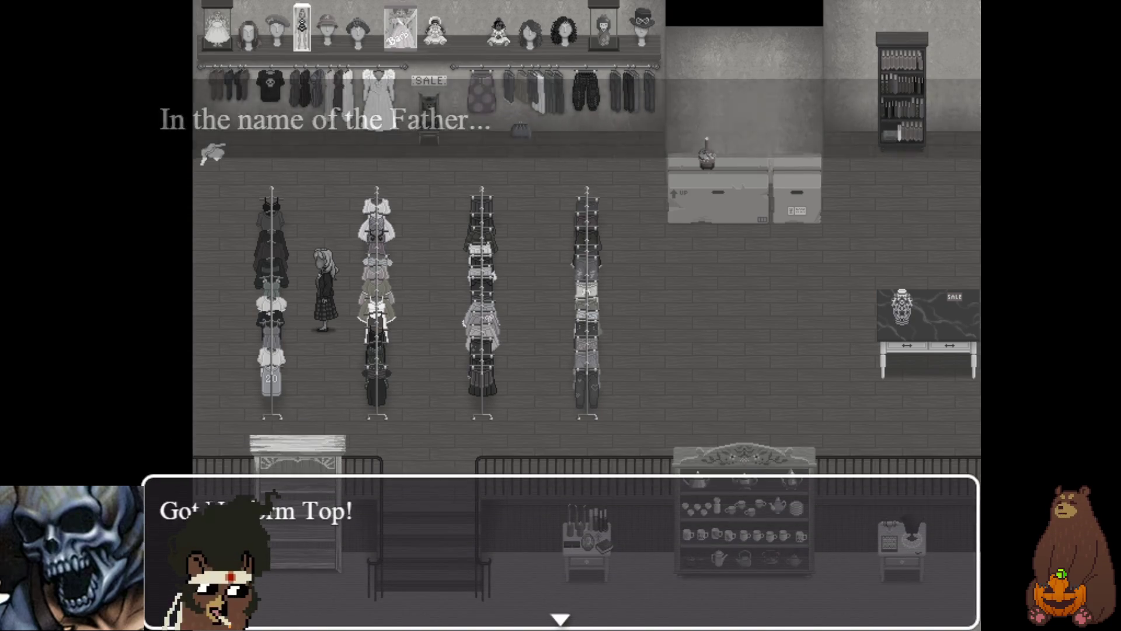
{"action": "key", "text": "Return"}
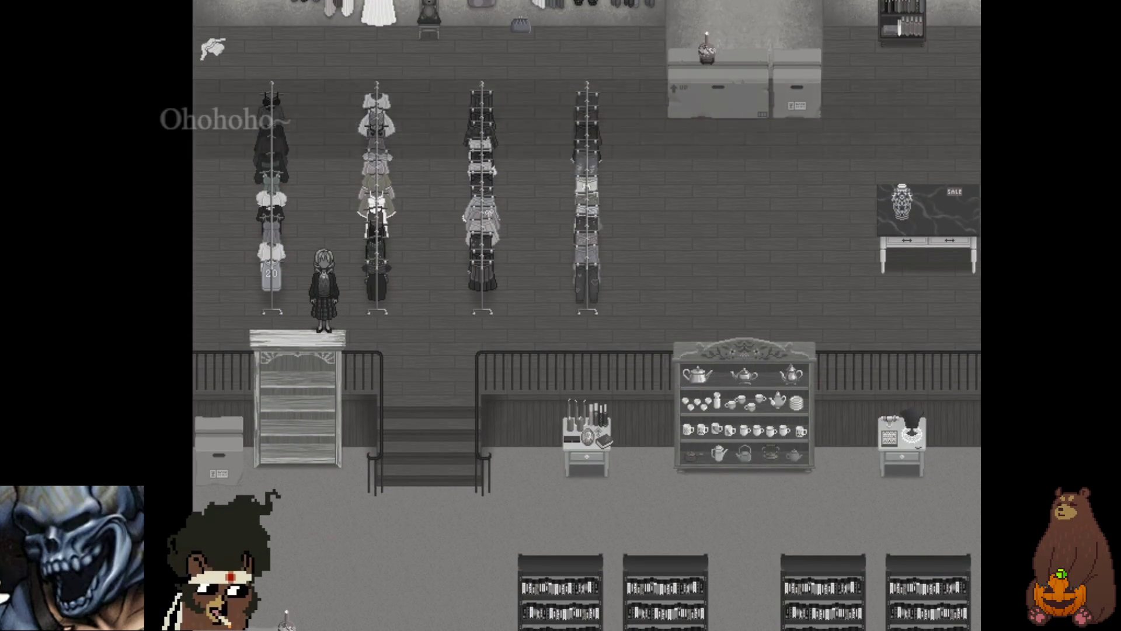
{"action": "key", "text": "Return"}
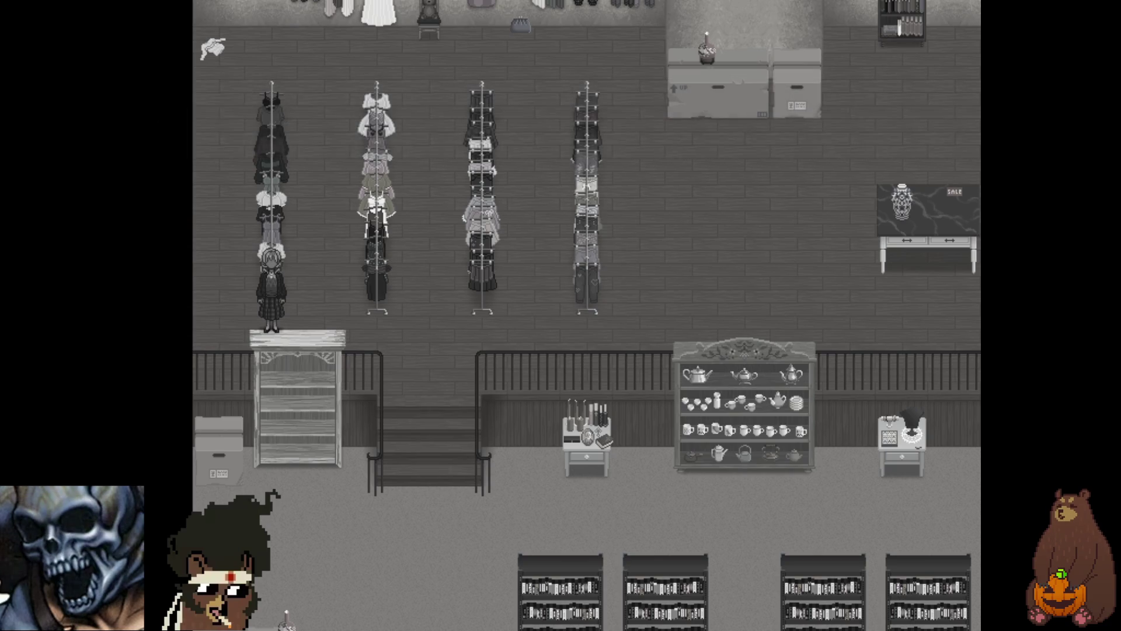
- Walk the girl downstairs to the shop counter and switch the game to windowed mode
{"action": "key", "text": "Right"}
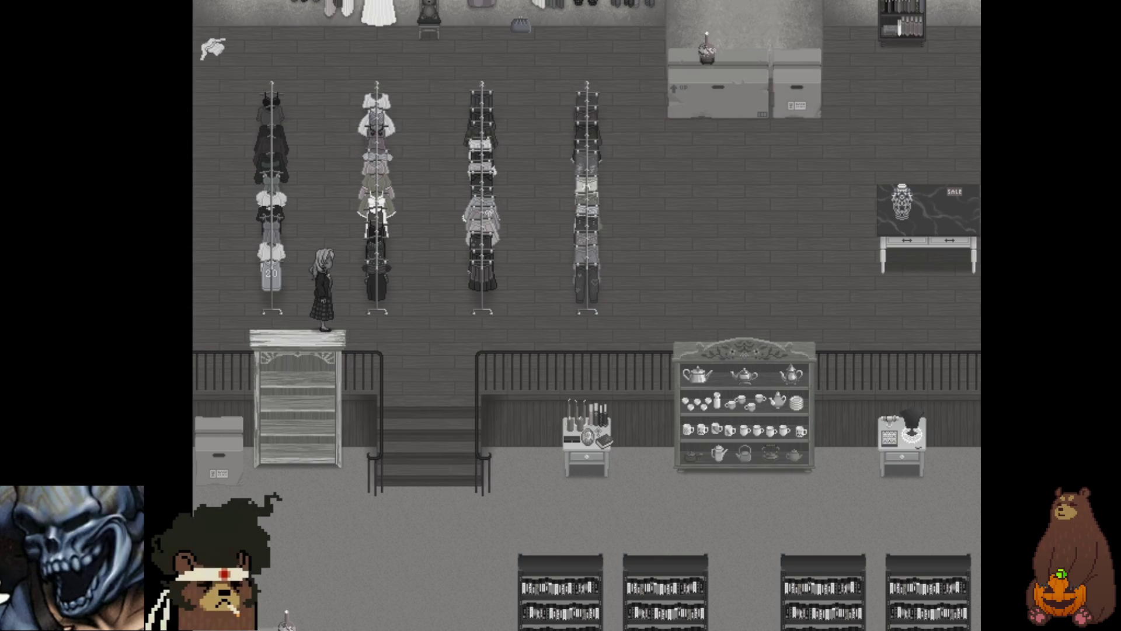
{"action": "key", "text": "Right"}
{"action": "key", "text": "Down"}
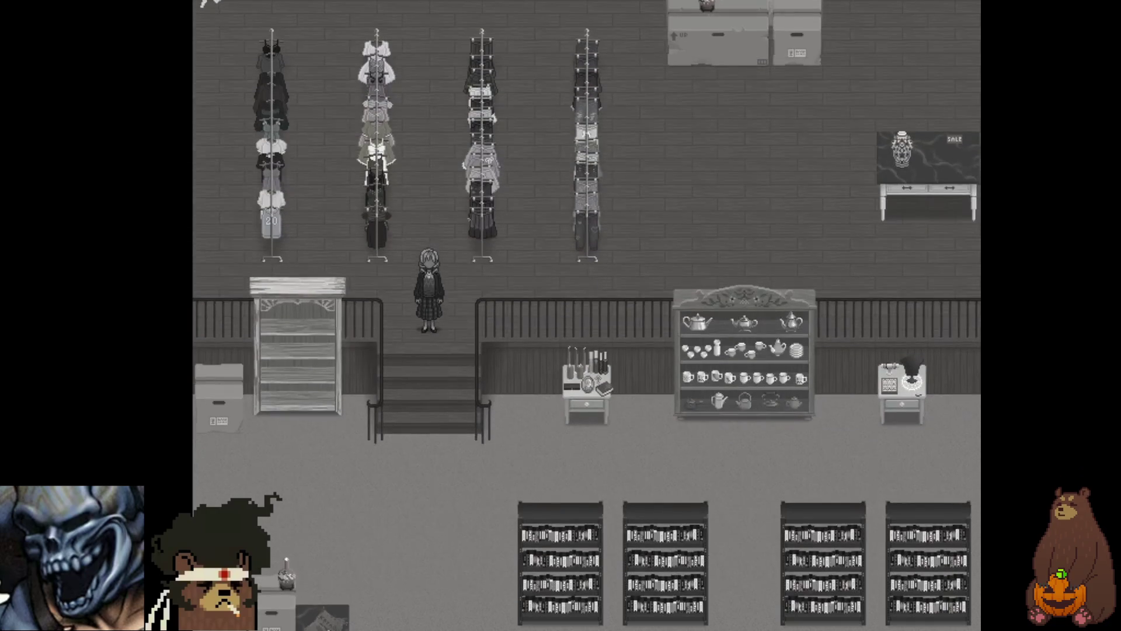
{"action": "key", "text": "Up"}
{"action": "key", "text": "Left"}
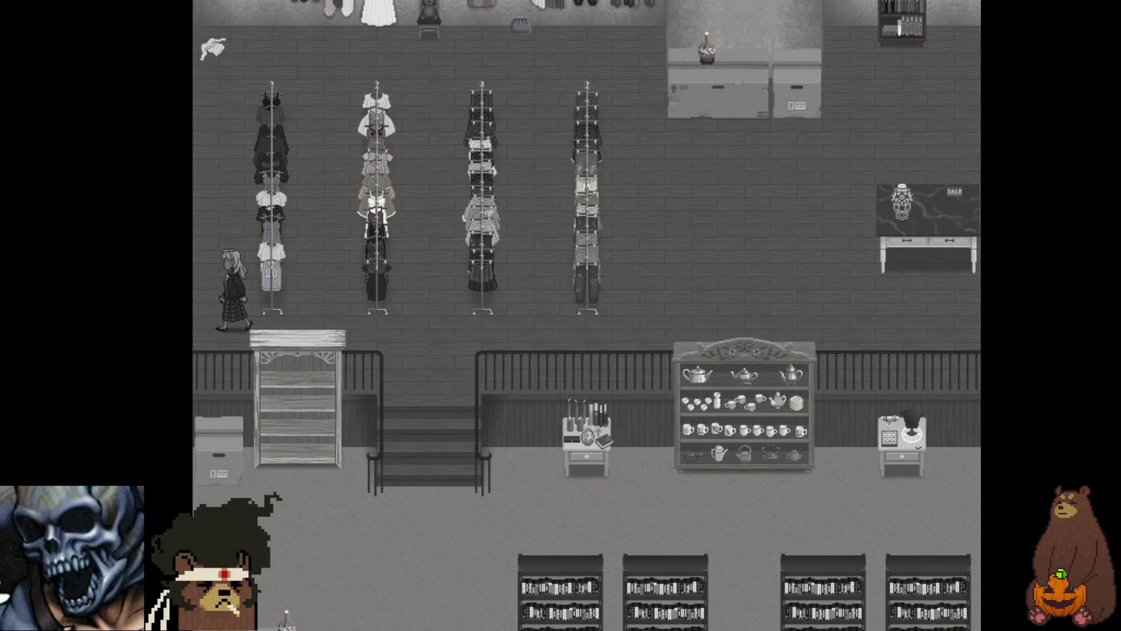
{"action": "key", "text": "Right"}
{"action": "key", "text": "Right"}
{"action": "key", "text": "Right"}
{"action": "key", "text": "Down"}
{"action": "key", "text": "Down"}
{"action": "key", "text": "Down"}
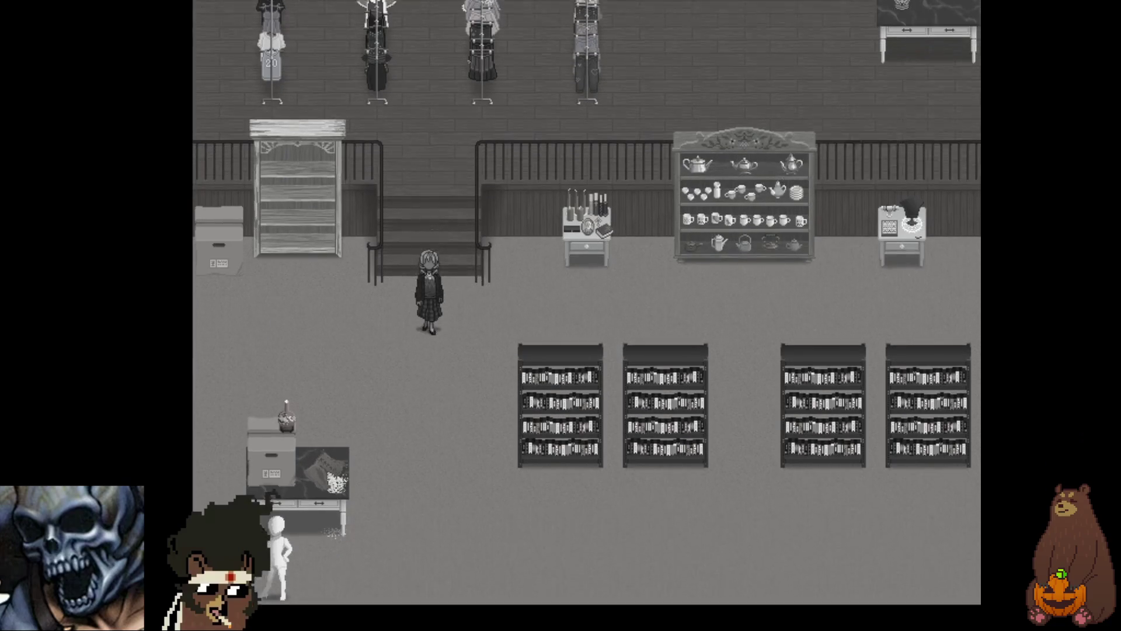
{"action": "key", "text": "Right"}
{"action": "key", "text": "Right"}
{"action": "key", "text": "Right"}
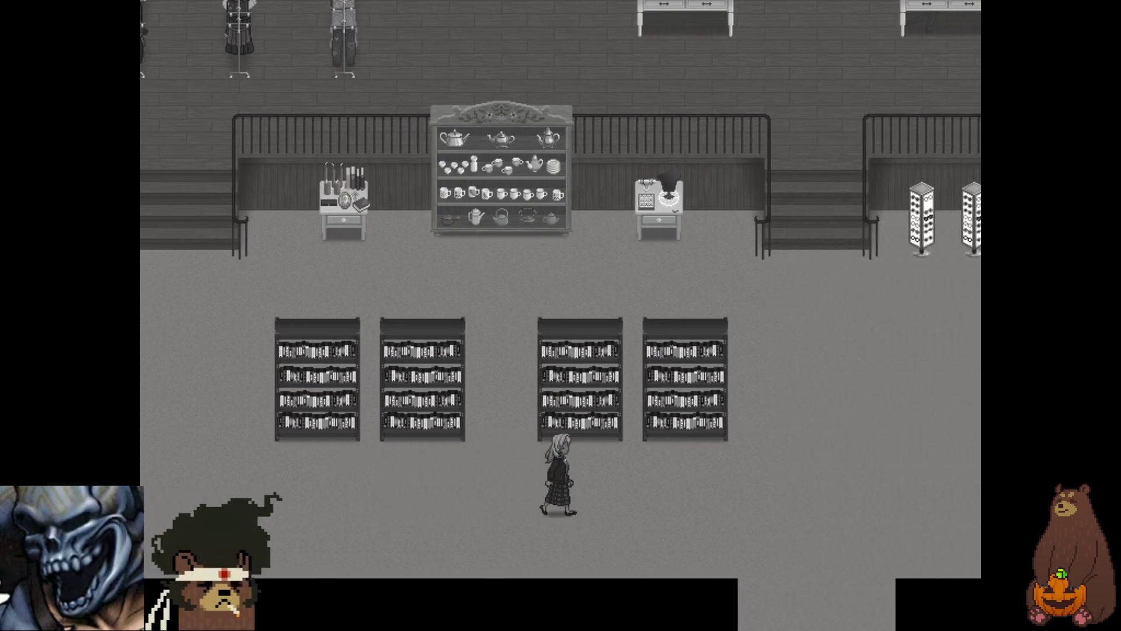
{"action": "key", "text": "Right"}
{"action": "key", "text": "Right"}
{"action": "key", "text": "Right"}
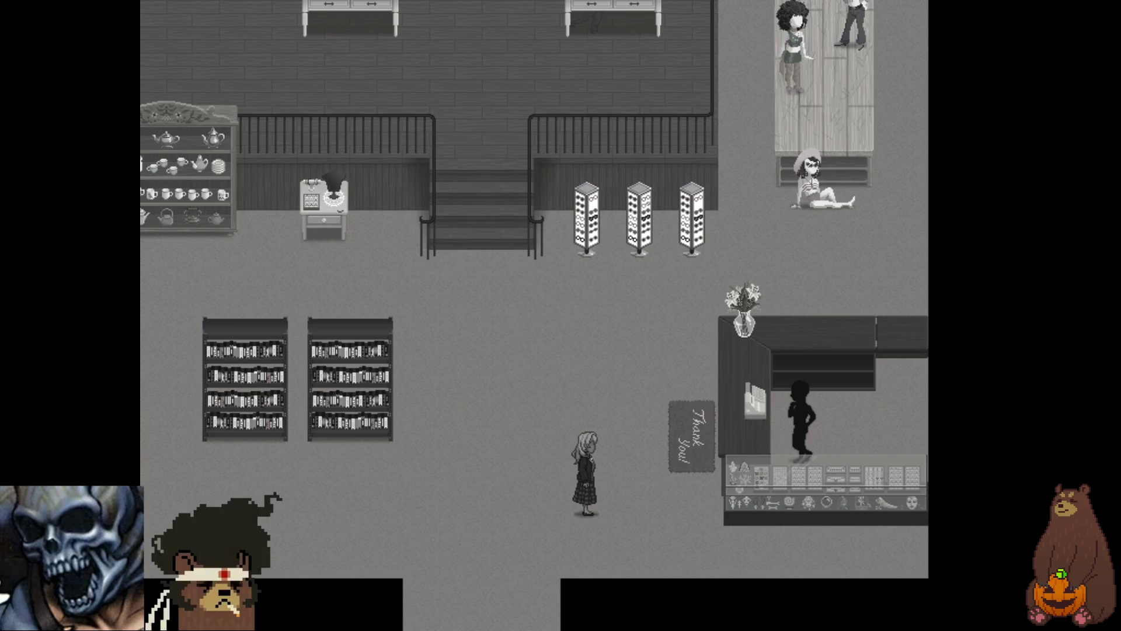
{"action": "key", "text": "F4"}
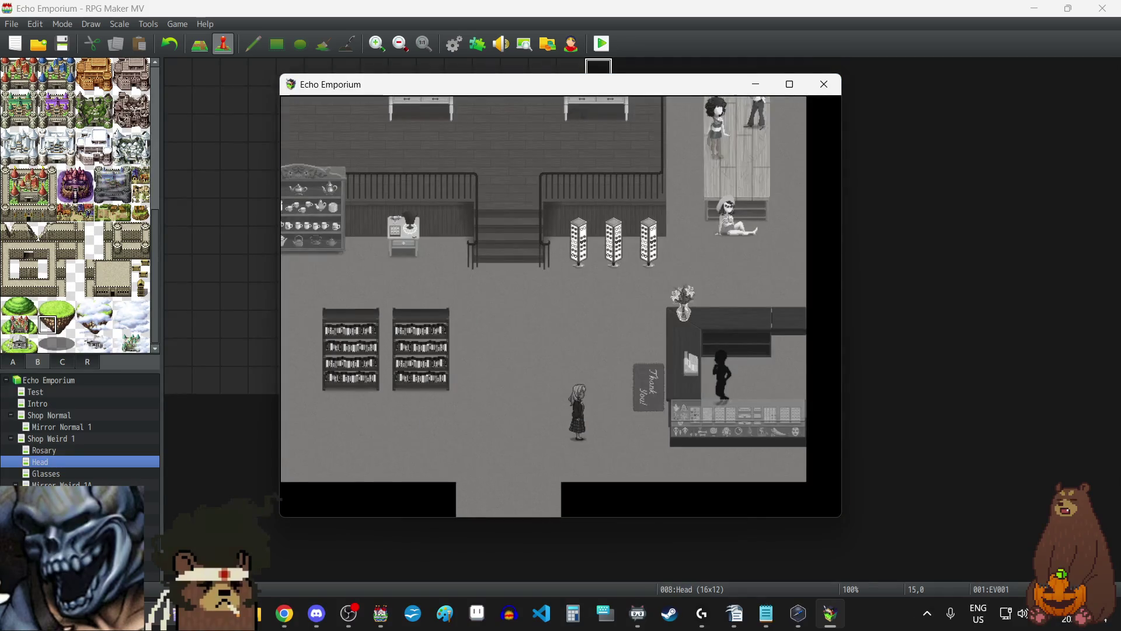
- Close the playtest and open the YEP_GabWindow plugin's parameters
{"action": "left_click", "coordinate": [834, 86]}
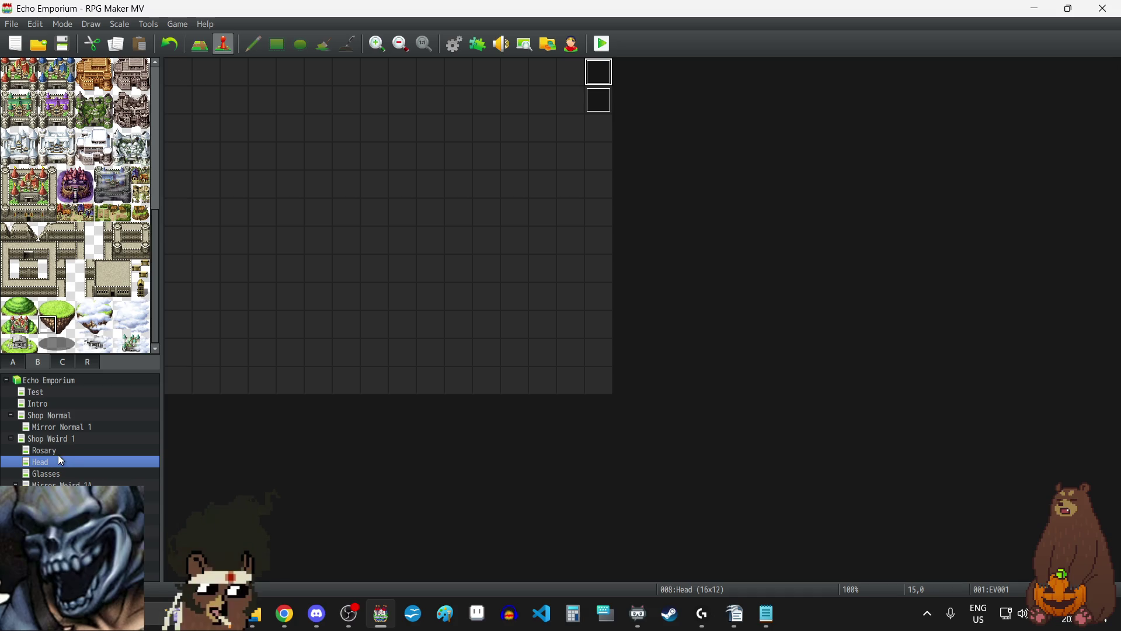
{"action": "left_click", "coordinate": [479, 44]}
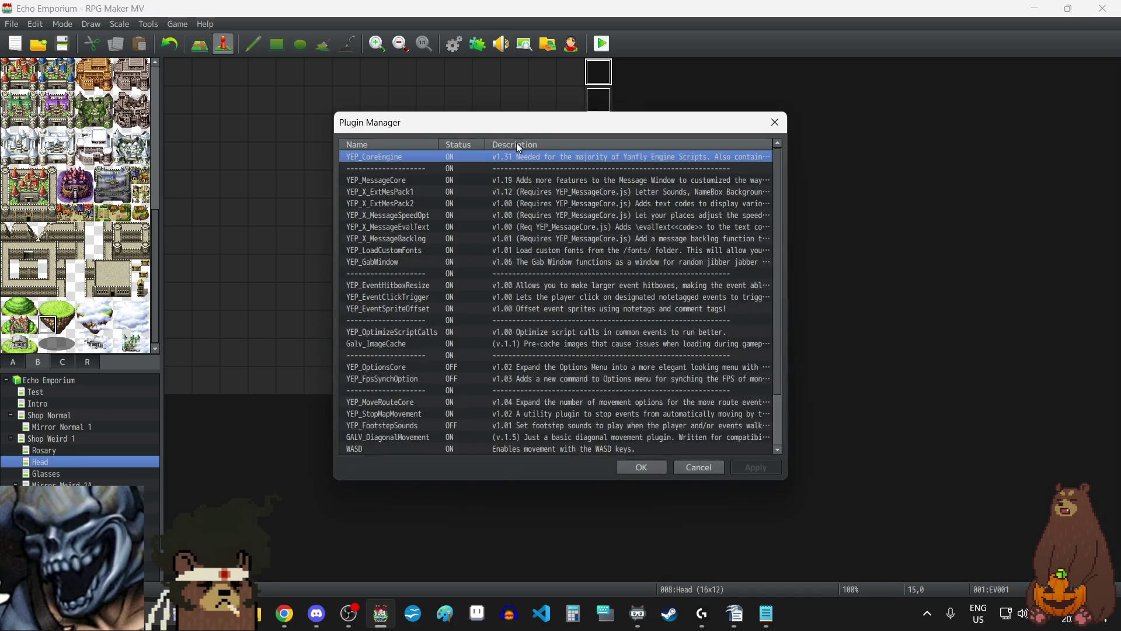
{"action": "double_click", "coordinate": [443, 262]}
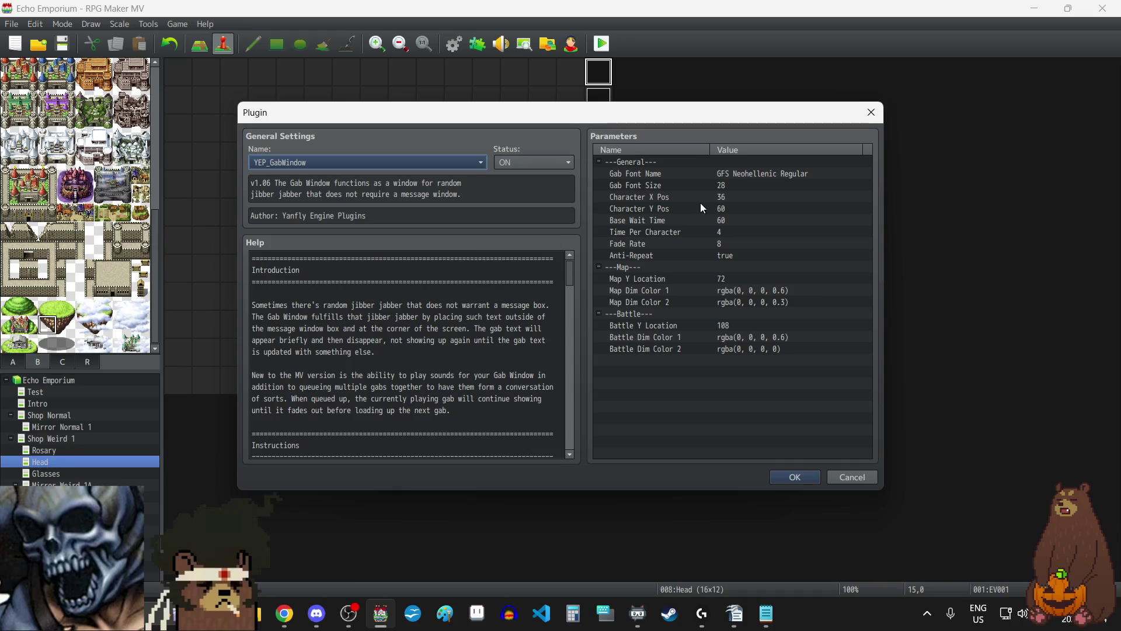
- Set YEP_GabWindow's Base Wait Time to 30 and Fade Rate to 4, and apply
{"action": "left_click", "coordinate": [713, 222]}
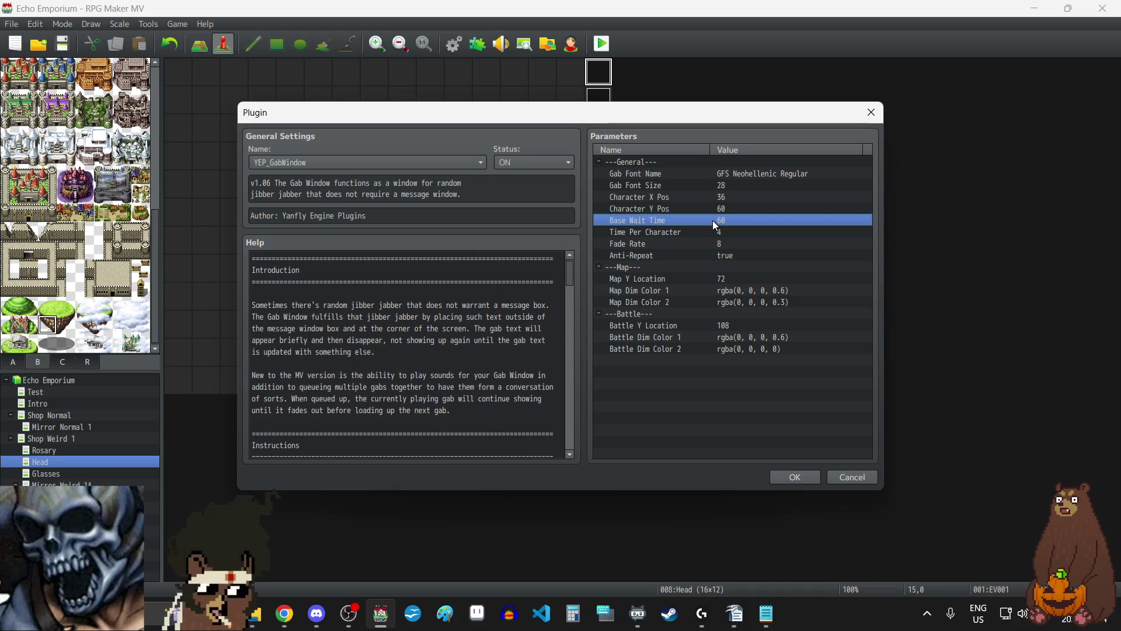
{"action": "double_click", "coordinate": [714, 222]}
{"action": "type", "text": "30"}
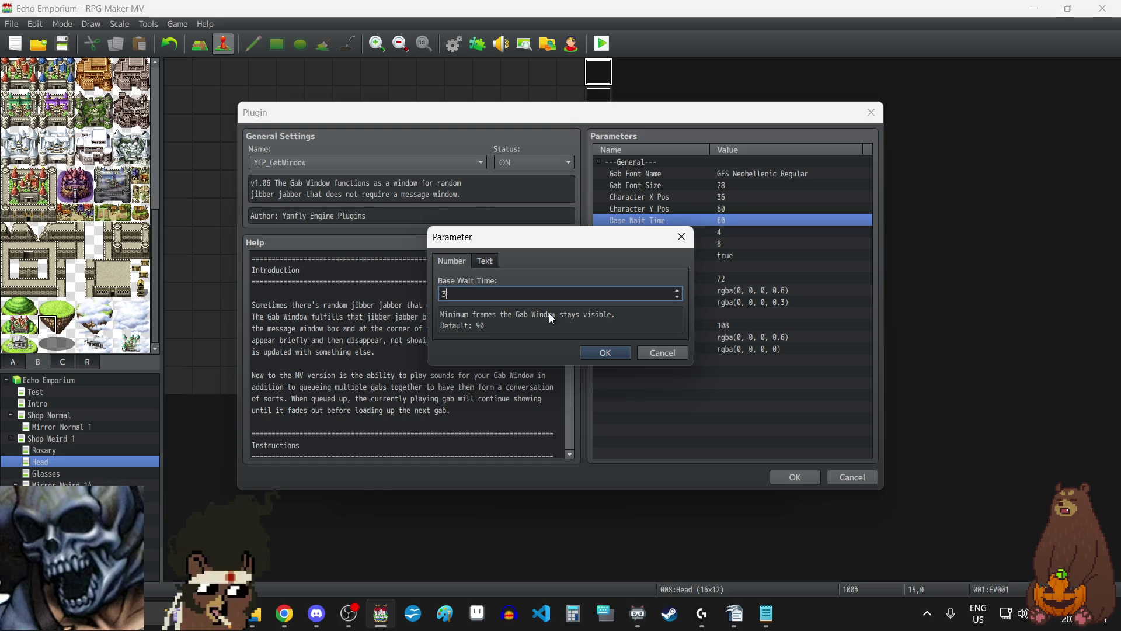
{"action": "left_click", "coordinate": [601, 353]}
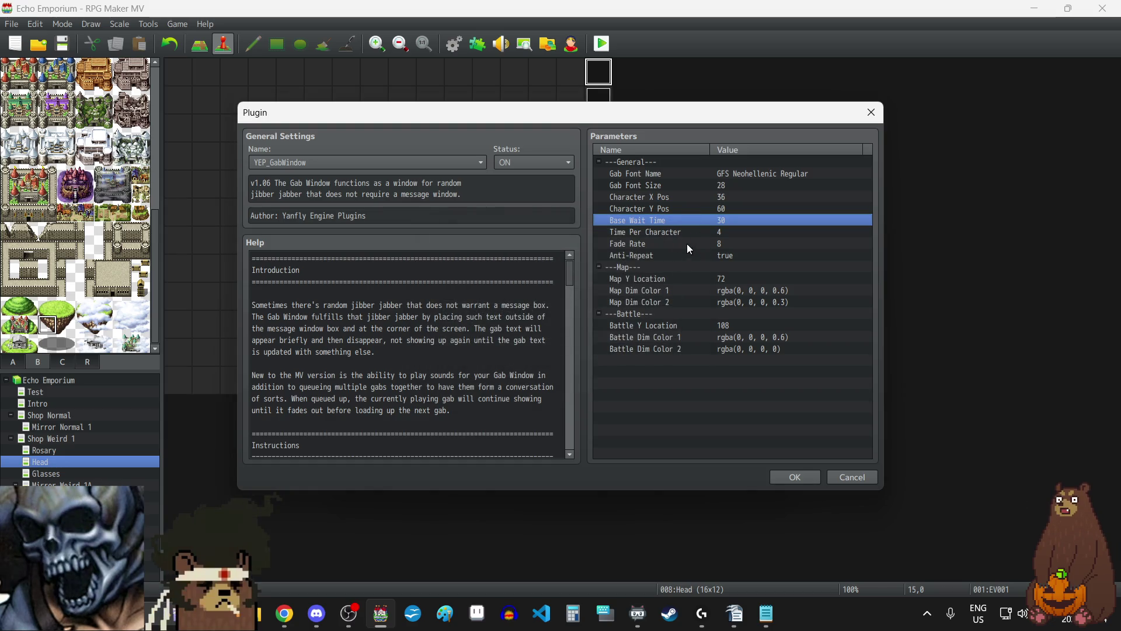
{"action": "double_click", "coordinate": [661, 244]}
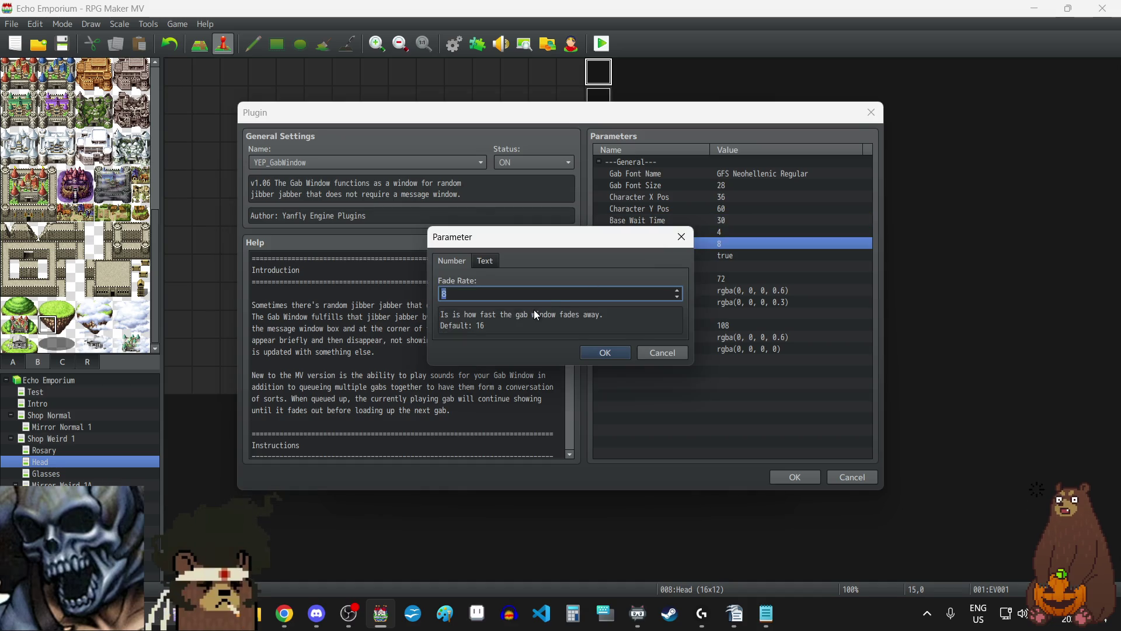
{"action": "type", "text": "4"}
{"action": "left_click", "coordinate": [604, 351]}
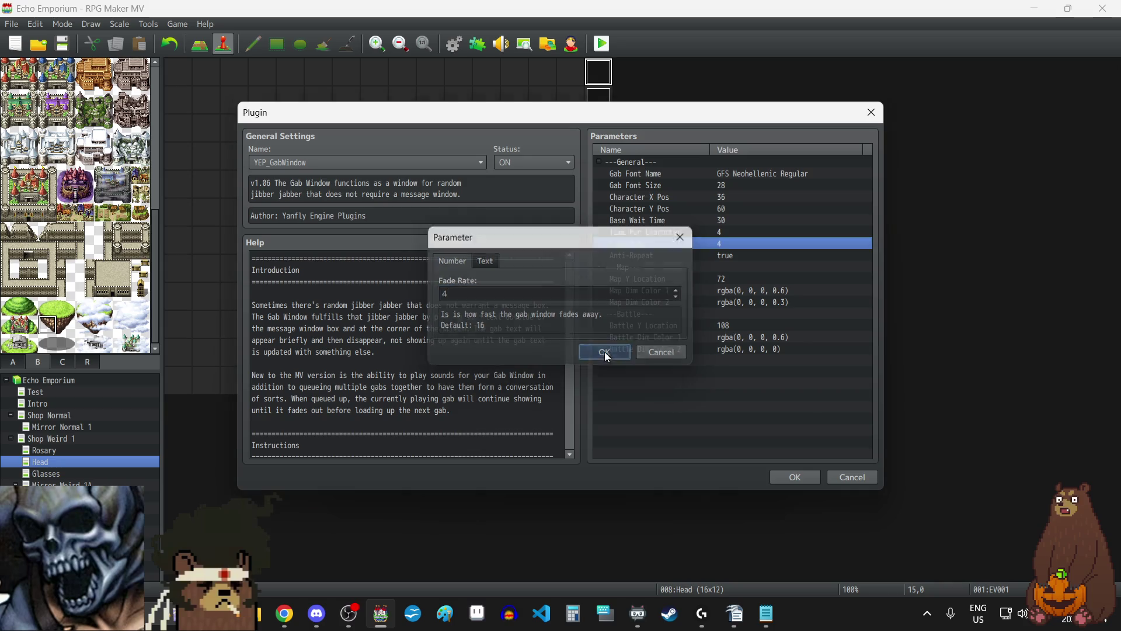
{"action": "left_click", "coordinate": [792, 480]}
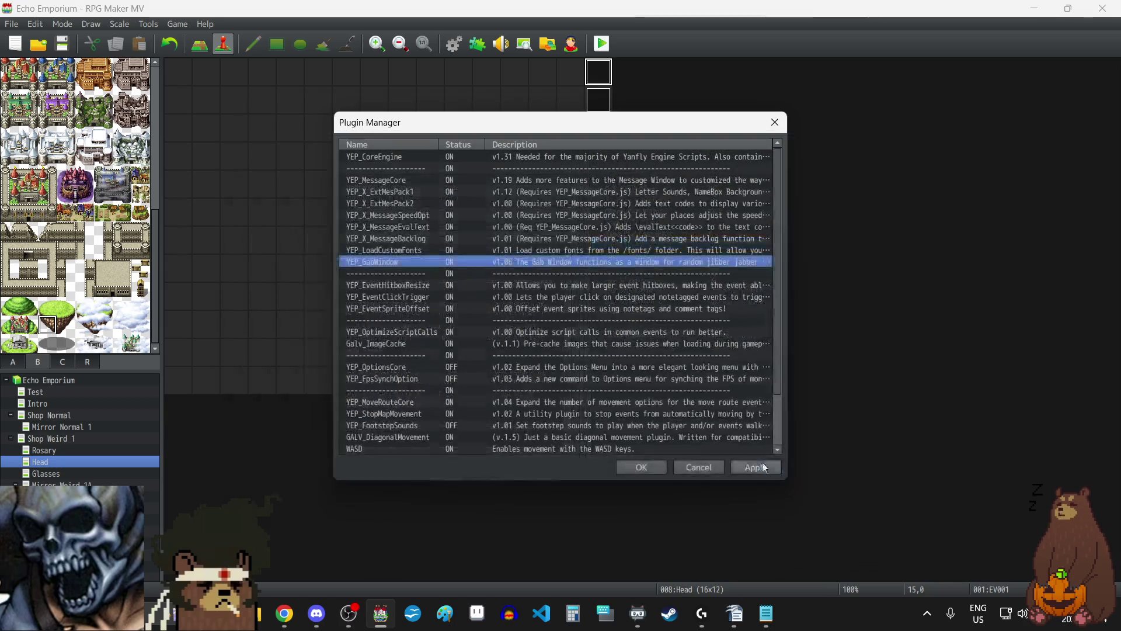
{"action": "left_click", "coordinate": [660, 466]}
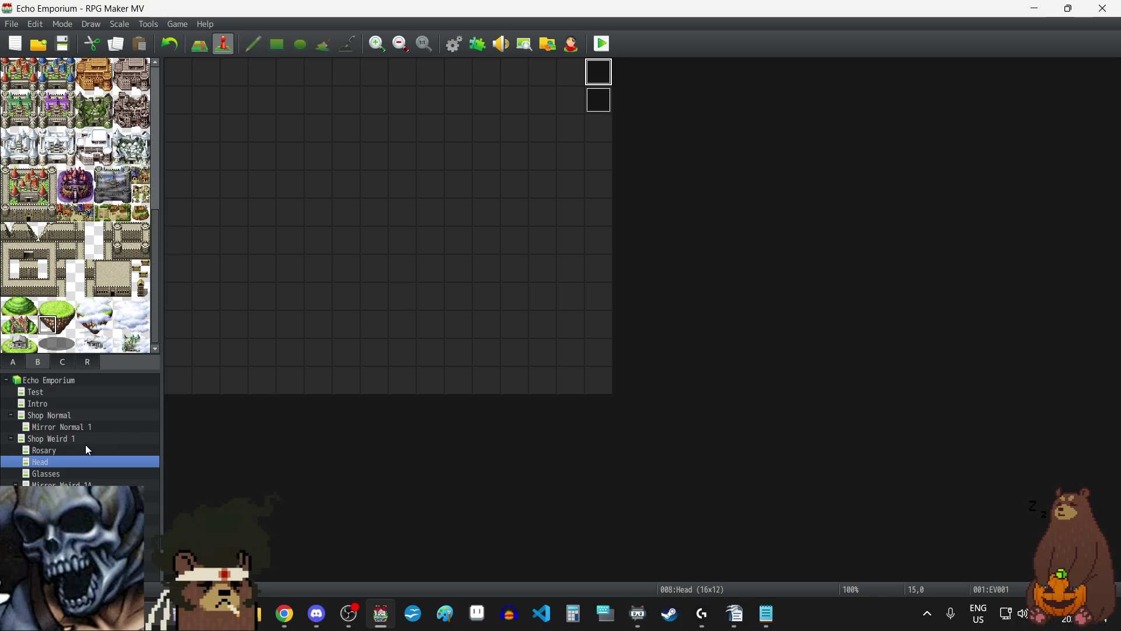
{"action": "left_click", "coordinate": [451, 45]}
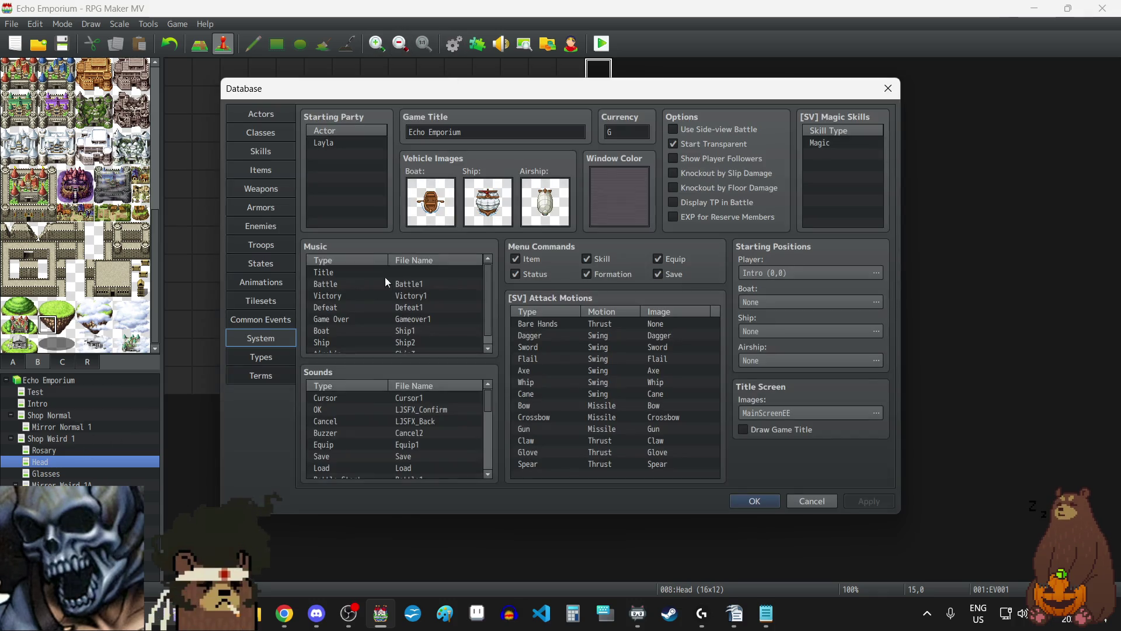
{"action": "left_click", "coordinate": [262, 308]}
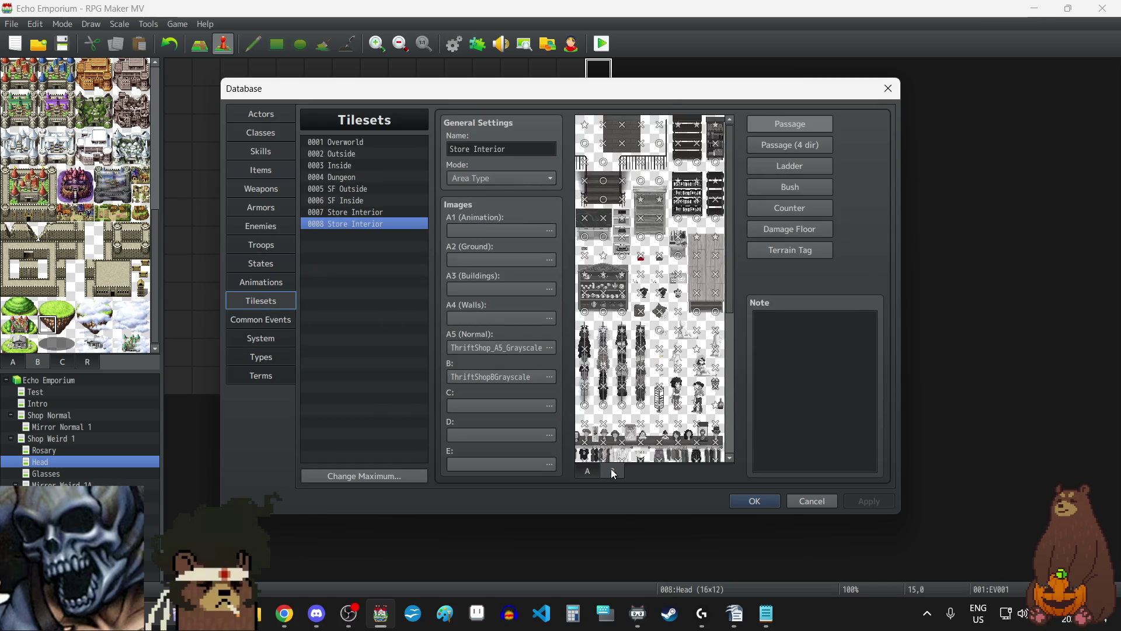
{"action": "scroll", "coordinate": [645, 318], "scroll_direction": "down", "scroll_amount": 3}
{"action": "scroll", "coordinate": [645, 319], "scroll_direction": "up", "scroll_amount": 3}
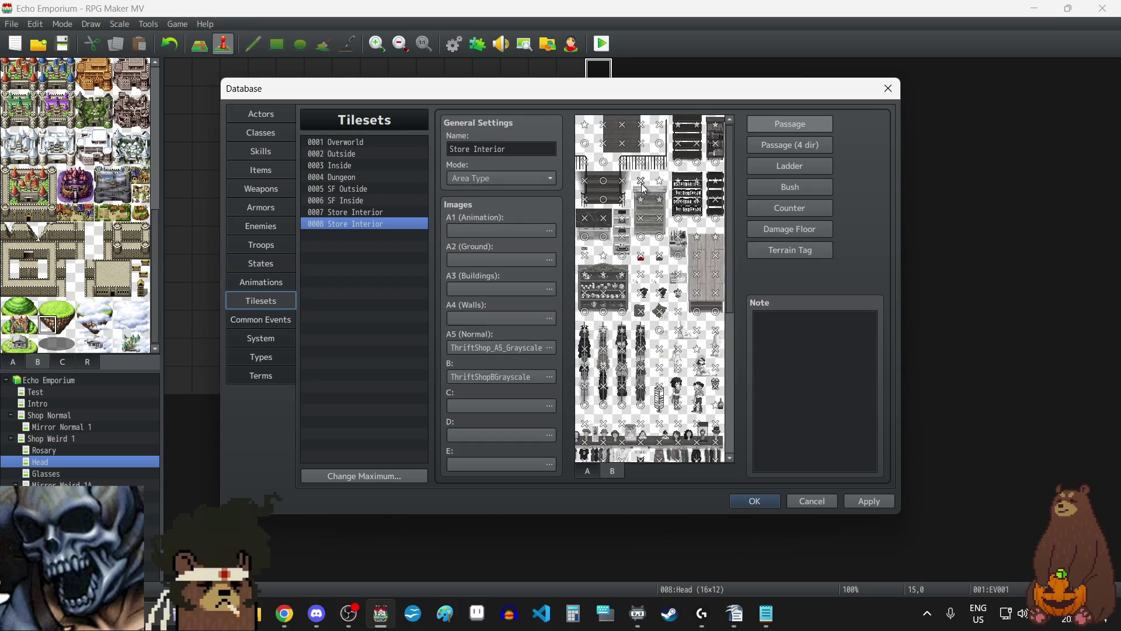
{"action": "left_click", "coordinate": [339, 213]}
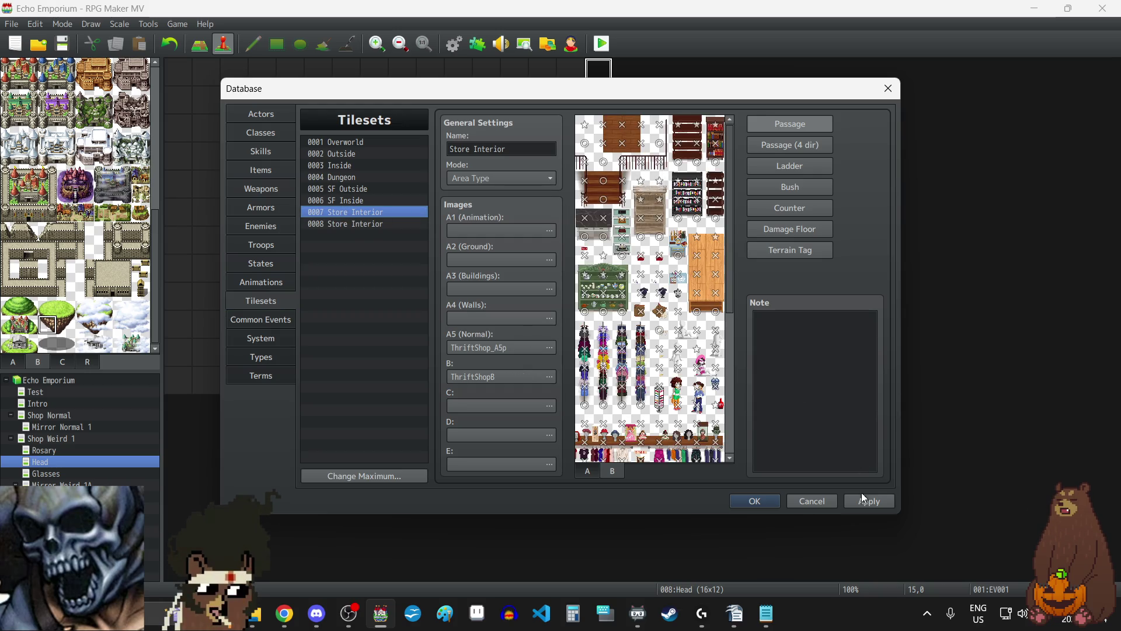
{"action": "left_click", "coordinate": [768, 499]}
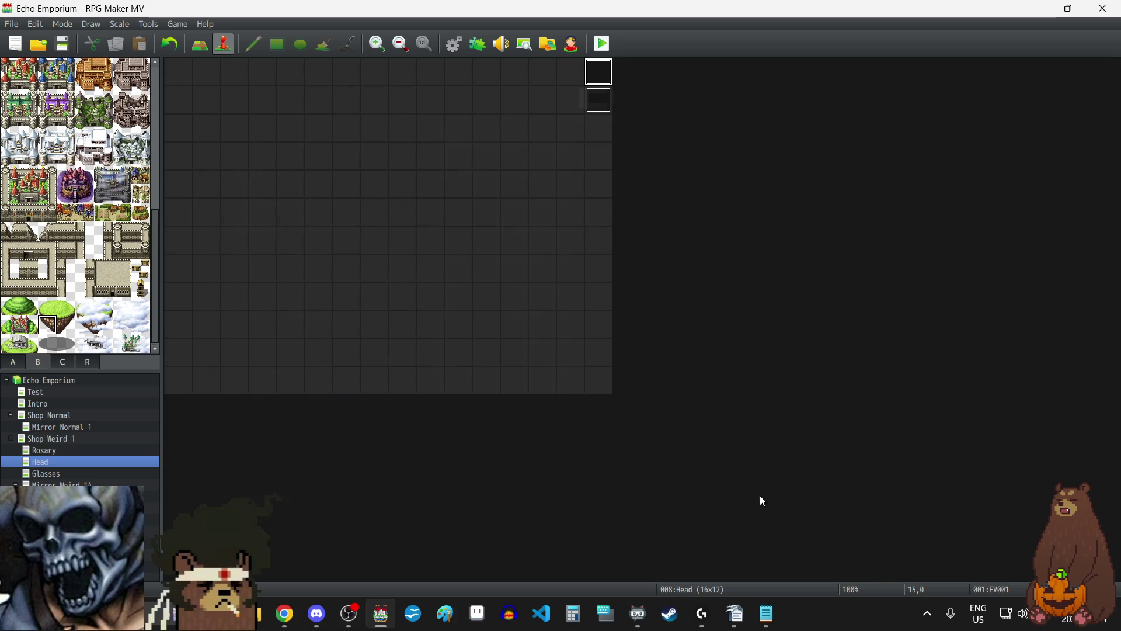
- On Shop Weird 1, duplicate the Gab Head event's second page as a new third page
{"action": "left_click", "coordinate": [64, 45]}
{"action": "left_click", "coordinate": [60, 442]}
{"action": "double_click", "coordinate": [287, 150]}
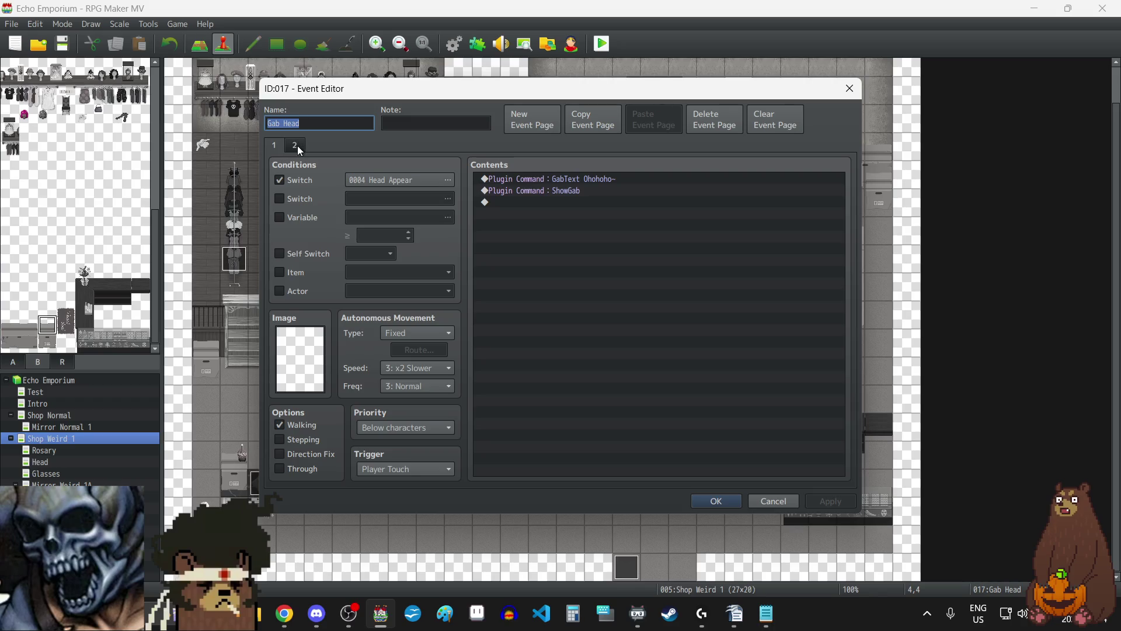
{"action": "left_click", "coordinate": [296, 145]}
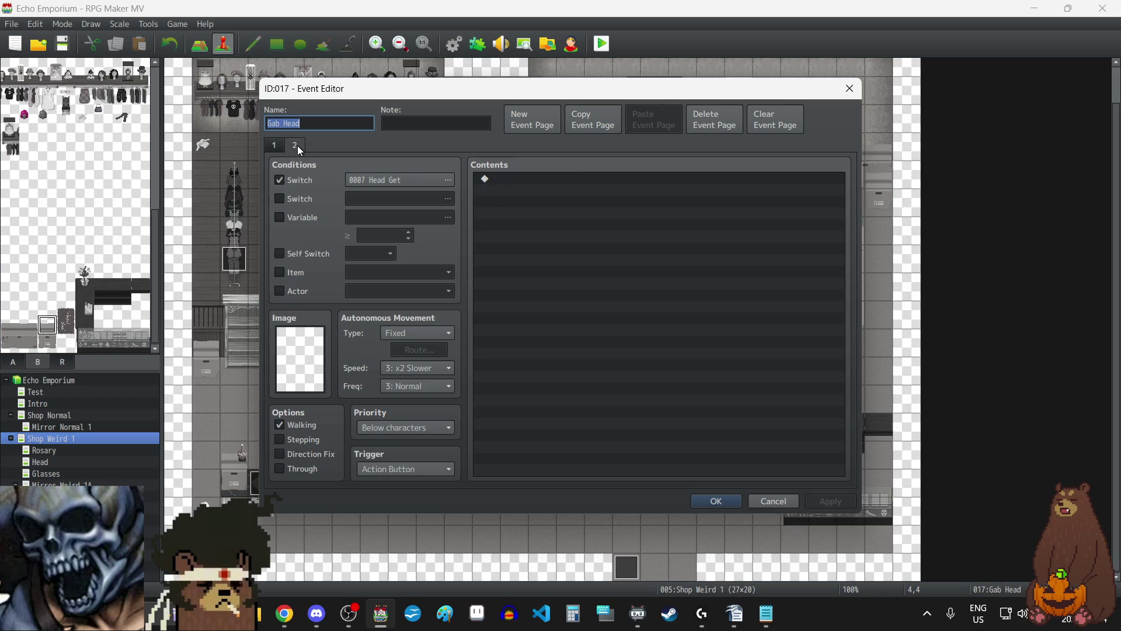
{"action": "left_click", "coordinate": [607, 122]}
{"action": "left_click", "coordinate": [643, 120]}
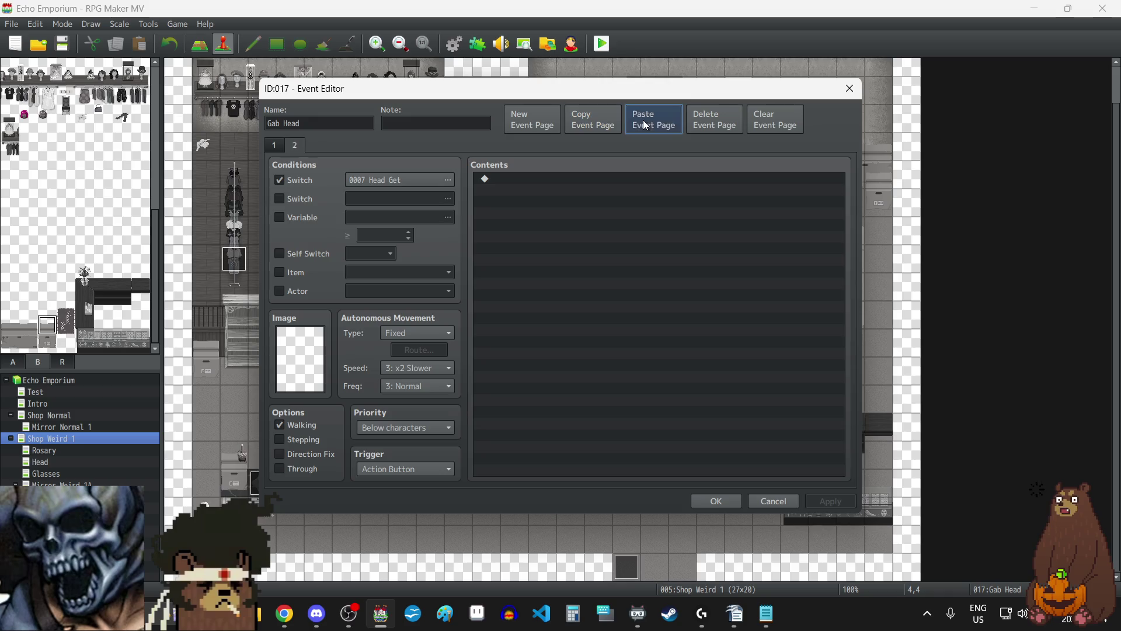
- Condition page 3 on switch 0010 Head Used and save the event
{"action": "left_click", "coordinate": [411, 181]}
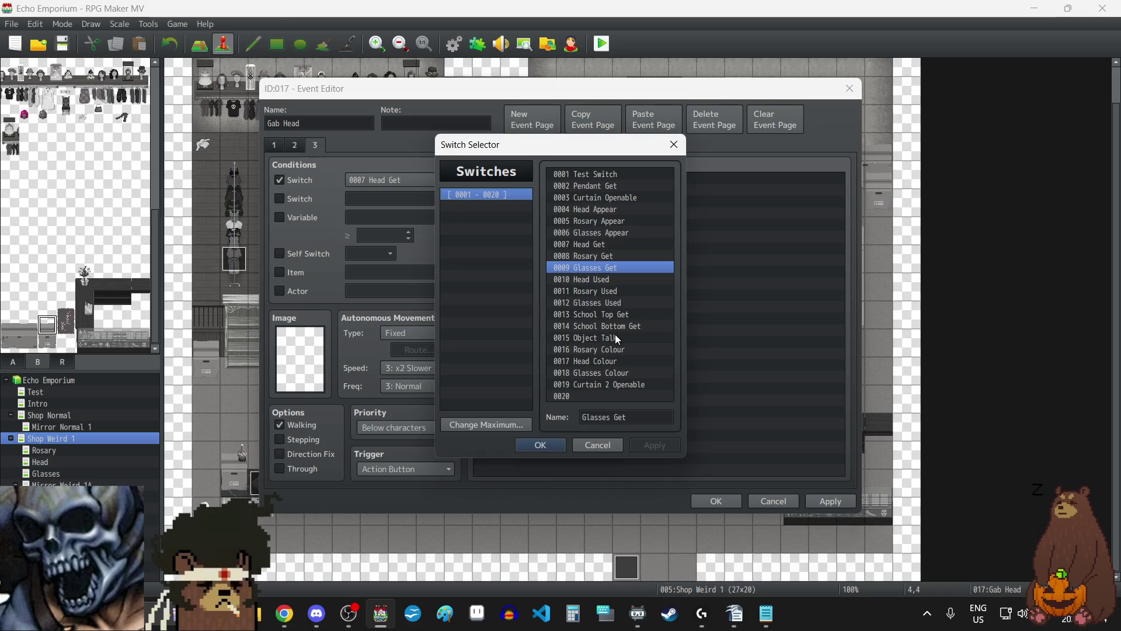
{"action": "left_click", "coordinate": [597, 279]}
{"action": "left_click", "coordinate": [541, 445]}
{"action": "left_click", "coordinate": [824, 504]}
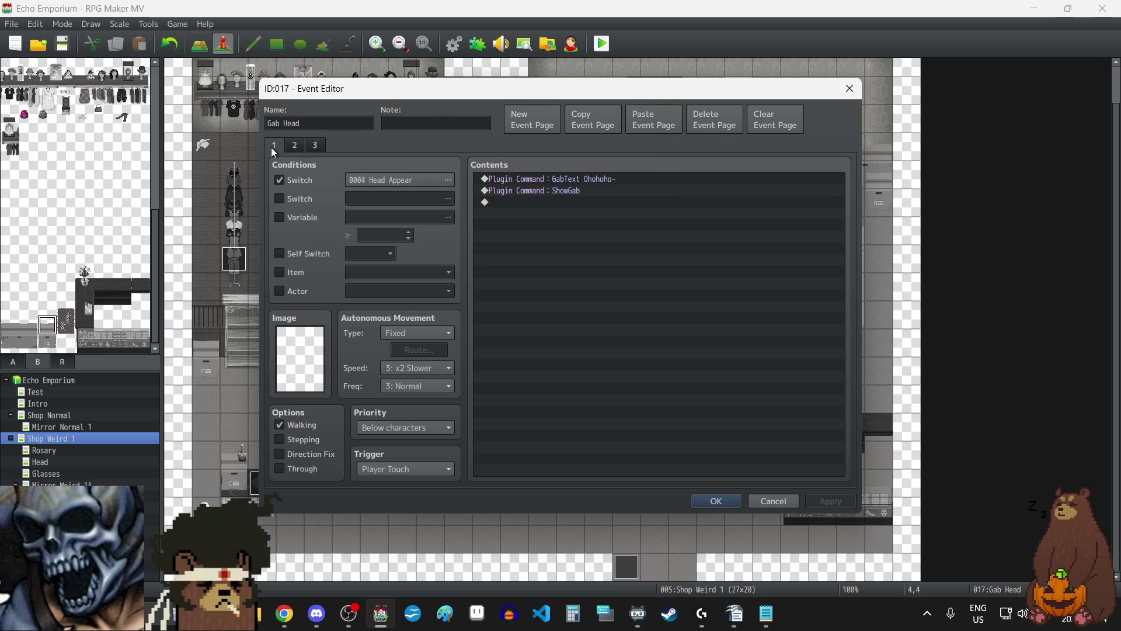
{"action": "left_click", "coordinate": [316, 146]}
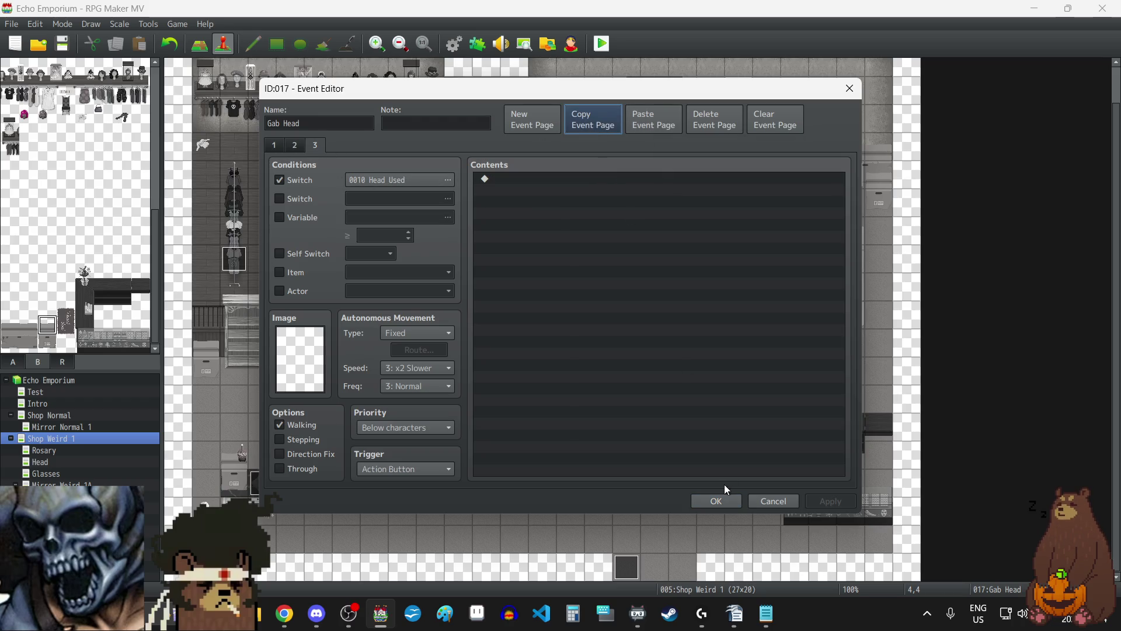
{"action": "left_click", "coordinate": [712, 505]}
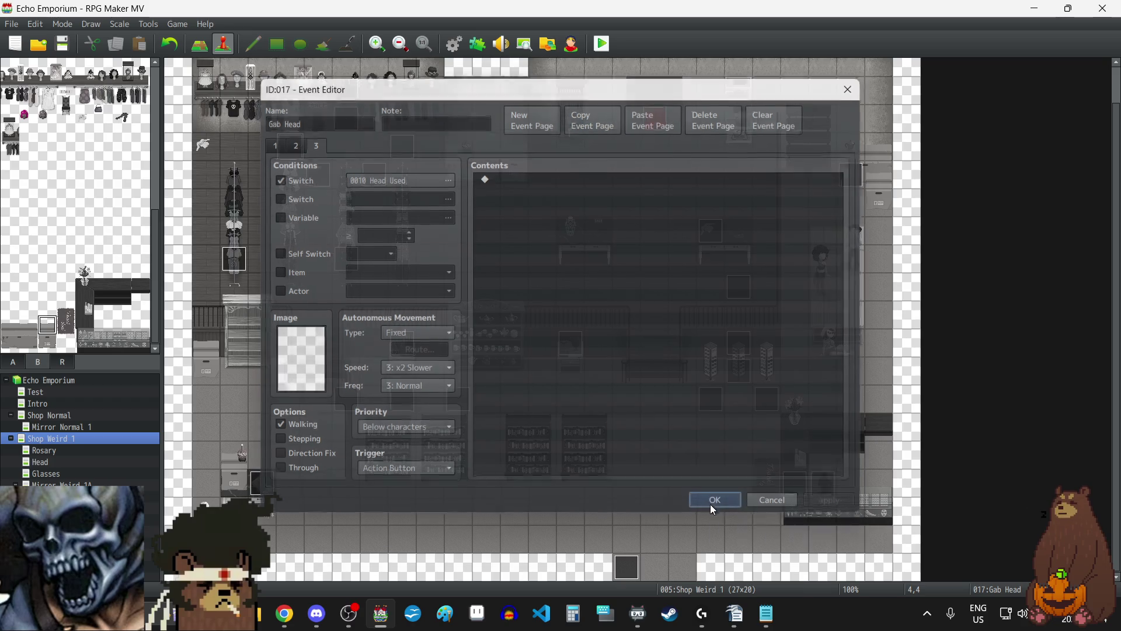
- Add the Head Used page as page 3 to two more Gab Head events and check the one at 8,4
{"action": "double_click", "coordinate": [317, 183]}
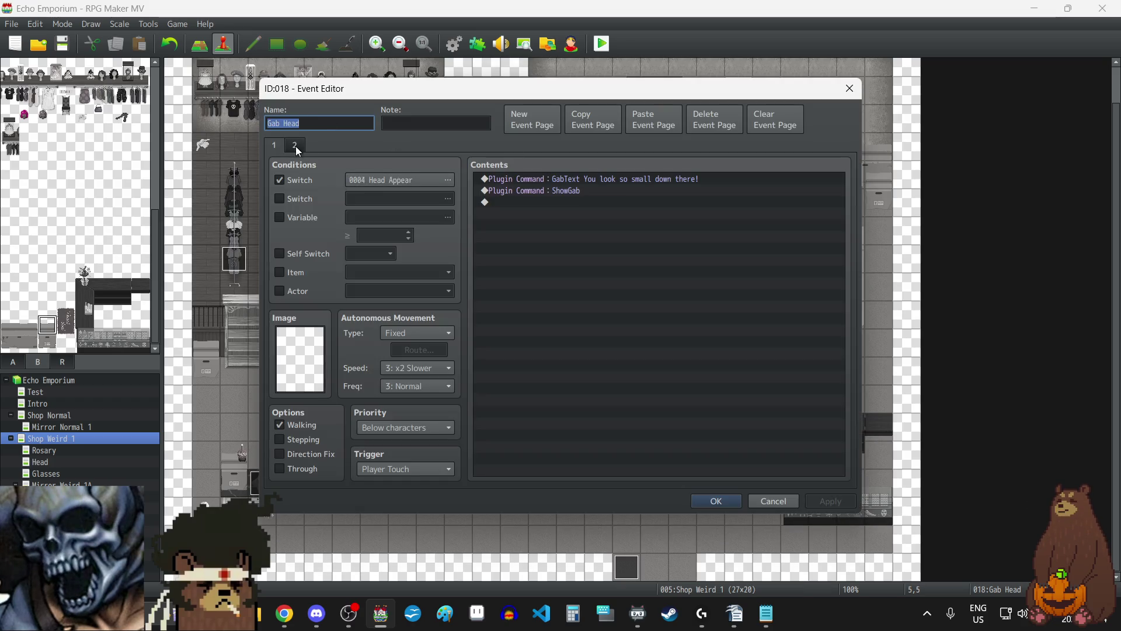
{"action": "left_click", "coordinate": [654, 120]}
{"action": "left_click", "coordinate": [734, 497]}
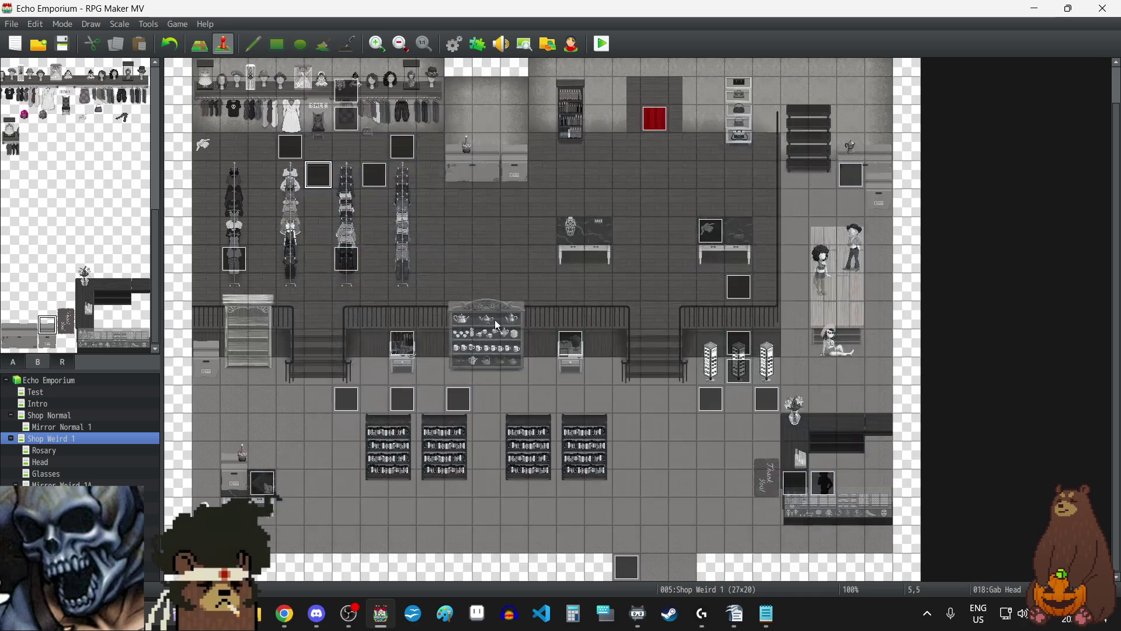
{"action": "double_click", "coordinate": [372, 174]}
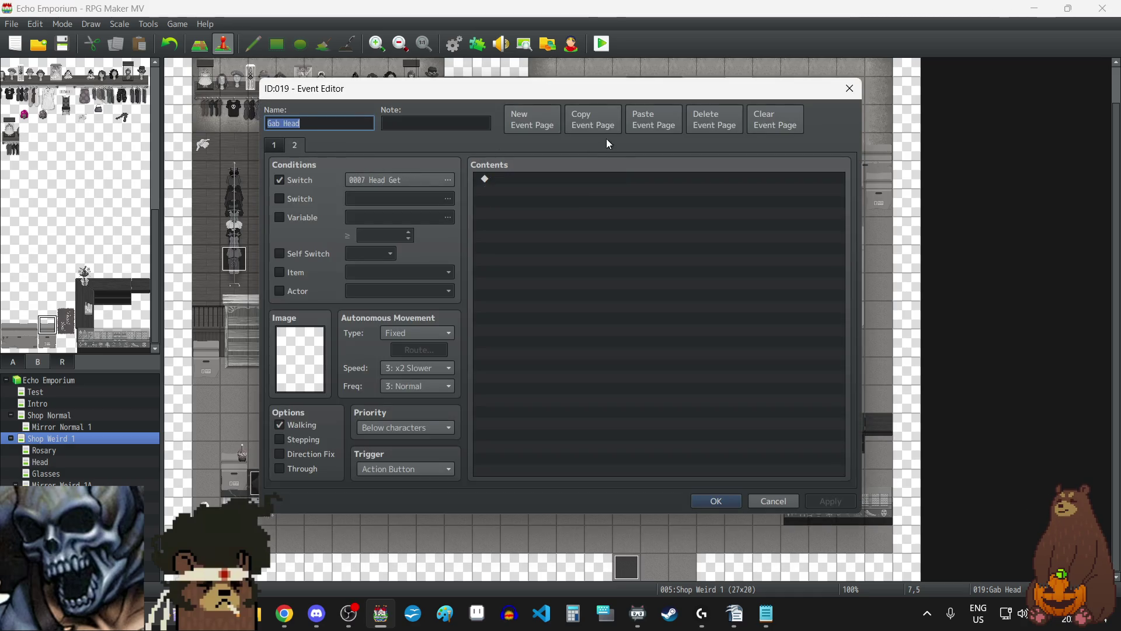
{"action": "left_click", "coordinate": [664, 123]}
{"action": "left_click", "coordinate": [718, 501]}
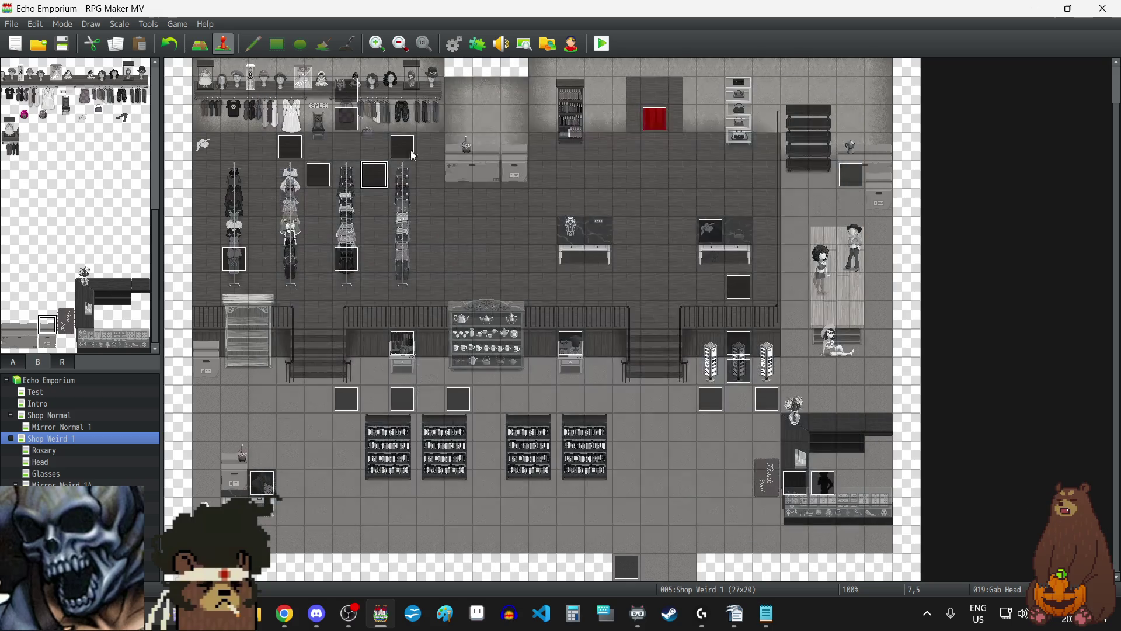
{"action": "double_click", "coordinate": [408, 143]}
{"action": "left_click", "coordinate": [295, 146]}
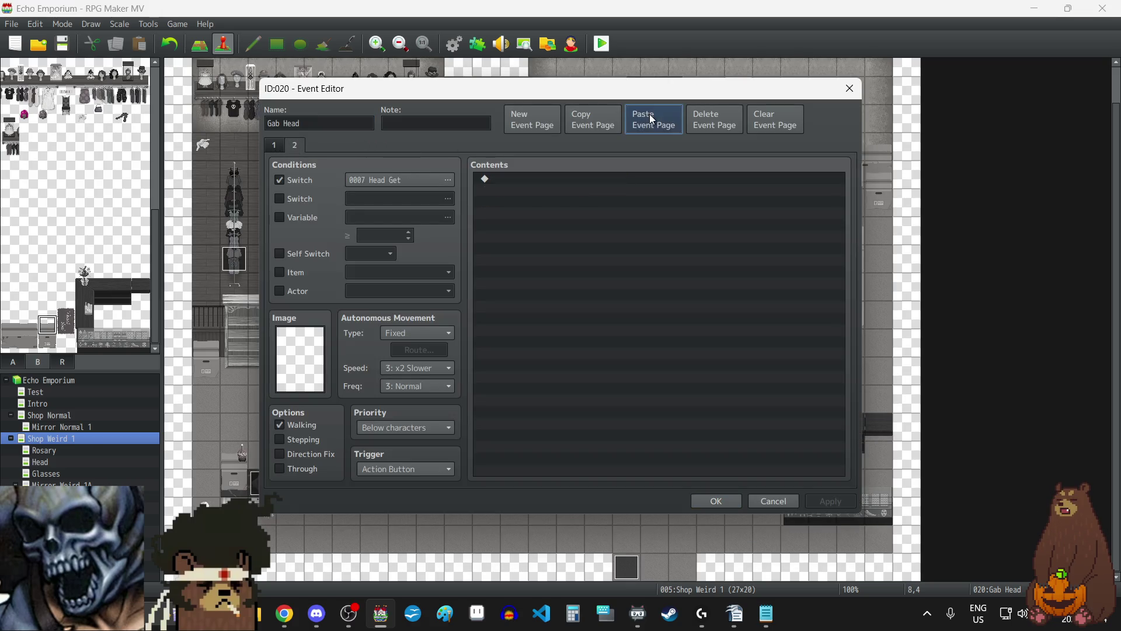
{"action": "left_click", "coordinate": [724, 503]}
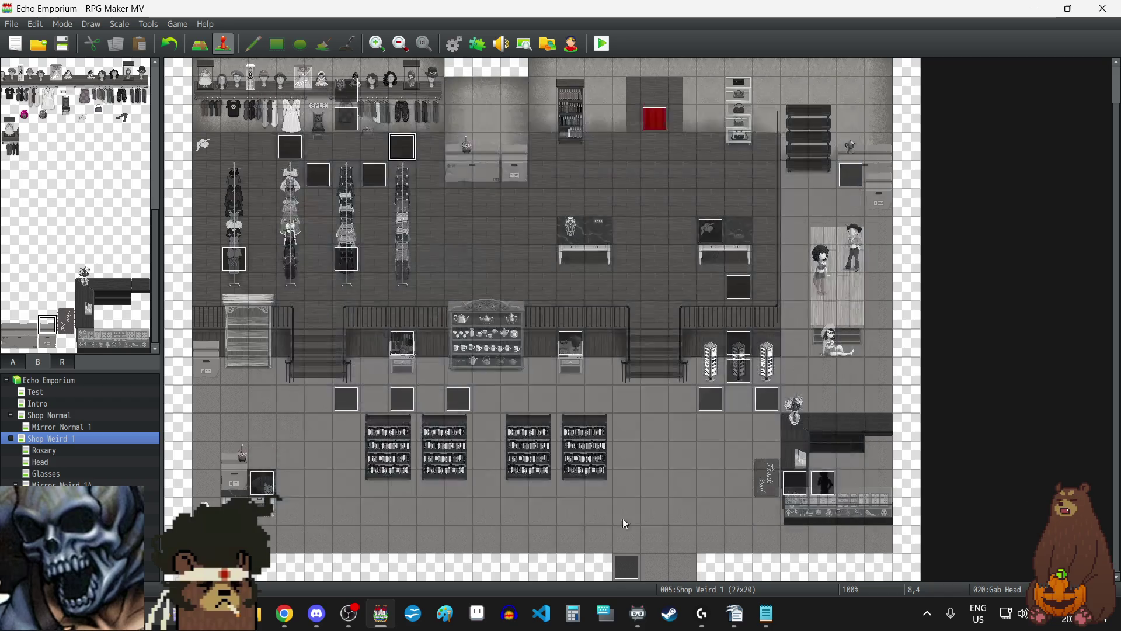
- Give the Gab Head event at 6,13 a third page conditioned on Rosary Used, then copy it
{"action": "double_click", "coordinate": [342, 395]}
{"action": "left_click", "coordinate": [295, 145]}
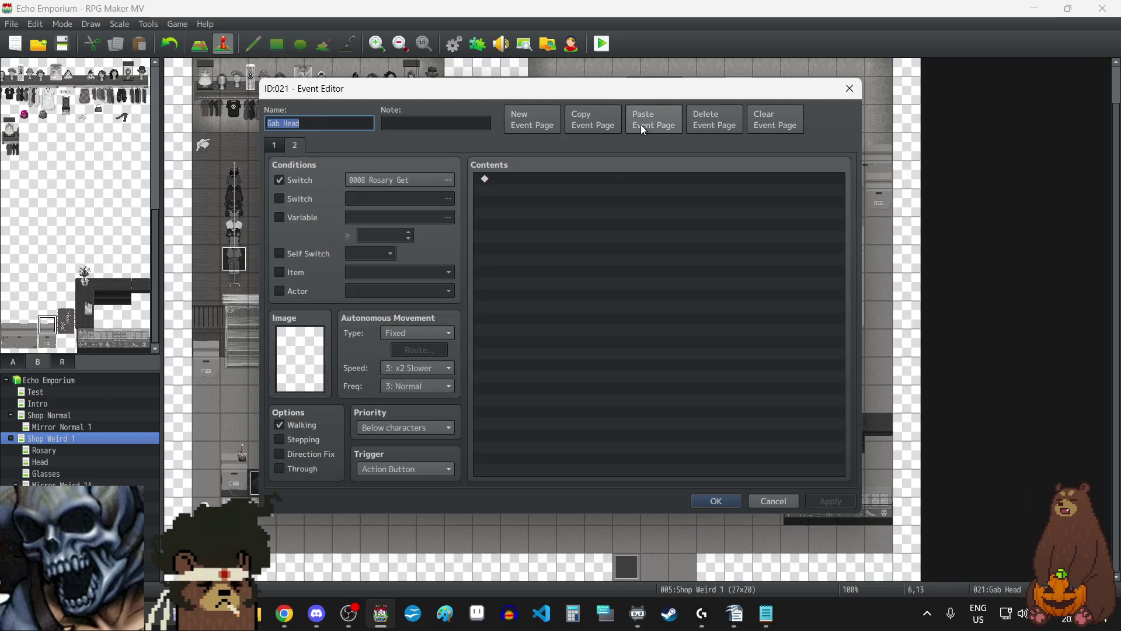
{"action": "left_click", "coordinate": [643, 124]}
{"action": "left_click", "coordinate": [362, 181]}
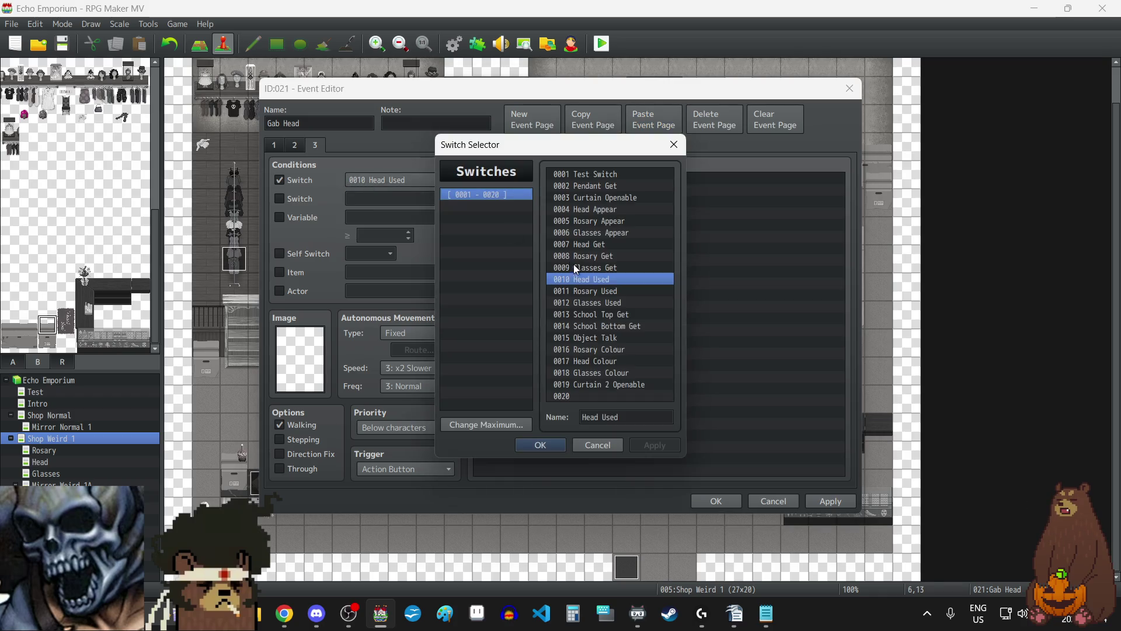
{"action": "left_click", "coordinate": [612, 291]}
{"action": "left_click", "coordinate": [536, 447]}
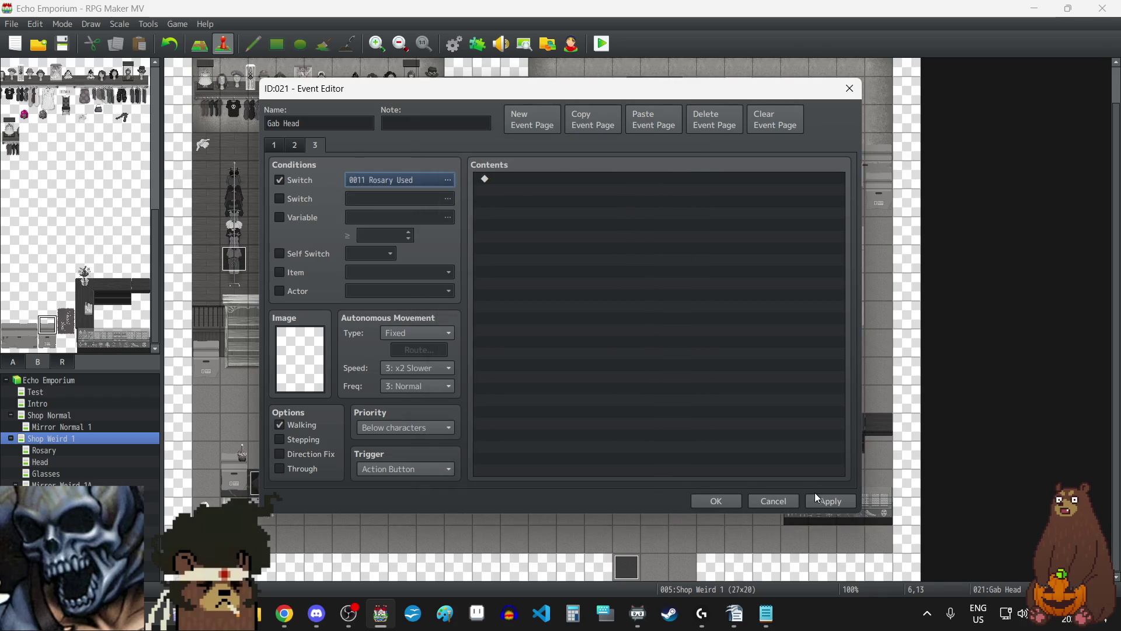
{"action": "left_click", "coordinate": [830, 501]}
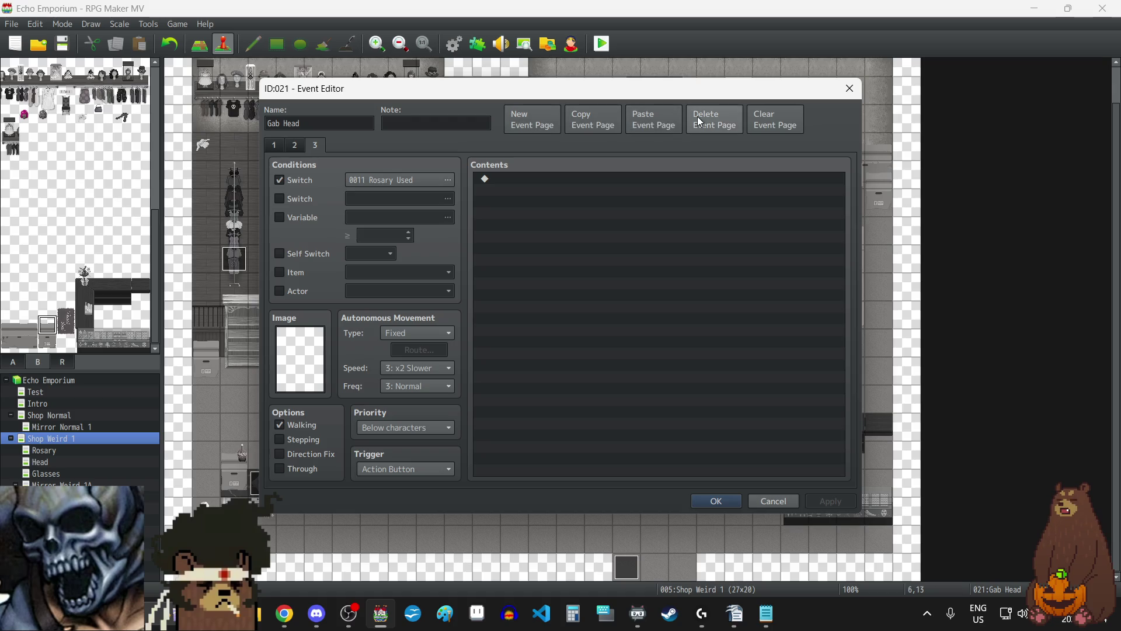
{"action": "left_click", "coordinate": [605, 120]}
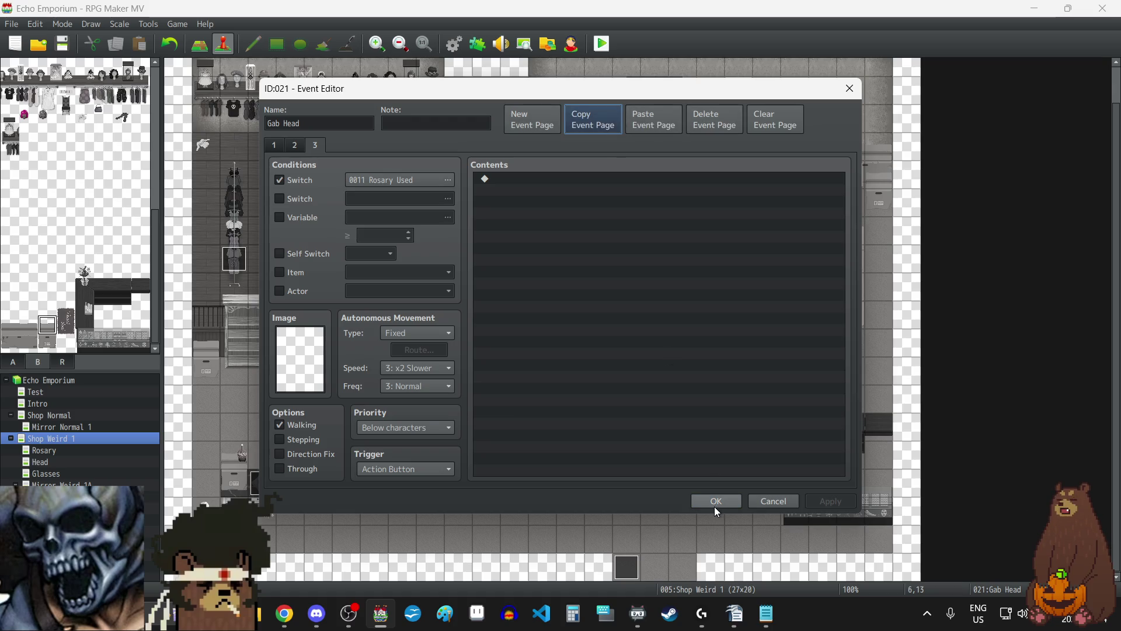
{"action": "left_click", "coordinate": [715, 501]}
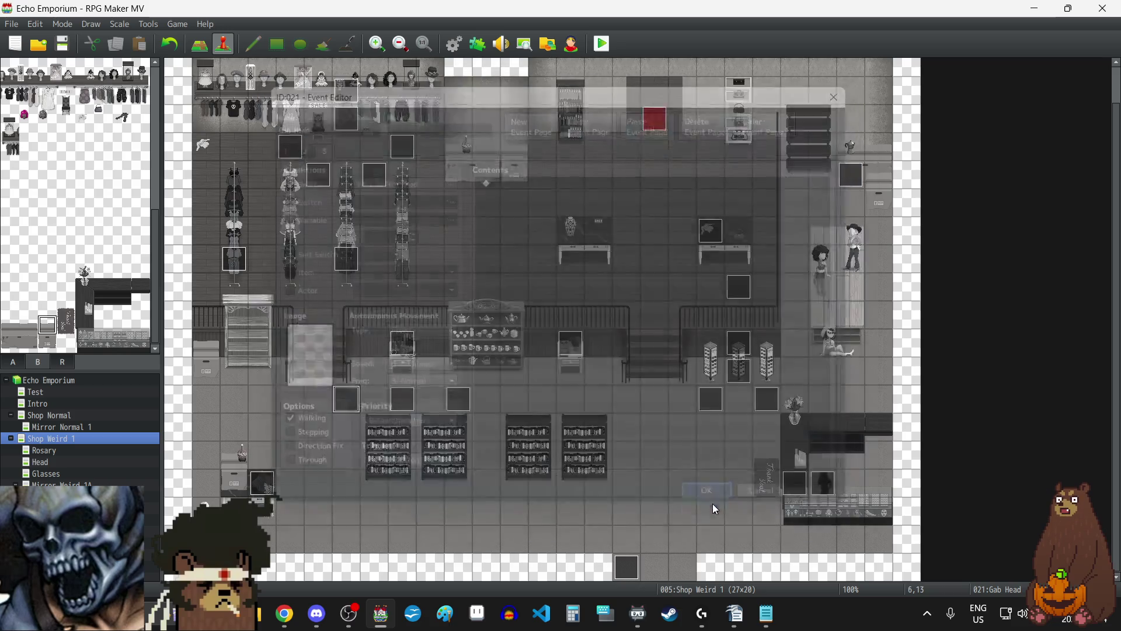
- Paste the Rosary Used page as page 3 into the next Gab Head event and the one at 10,13
{"action": "double_click", "coordinate": [409, 396]}
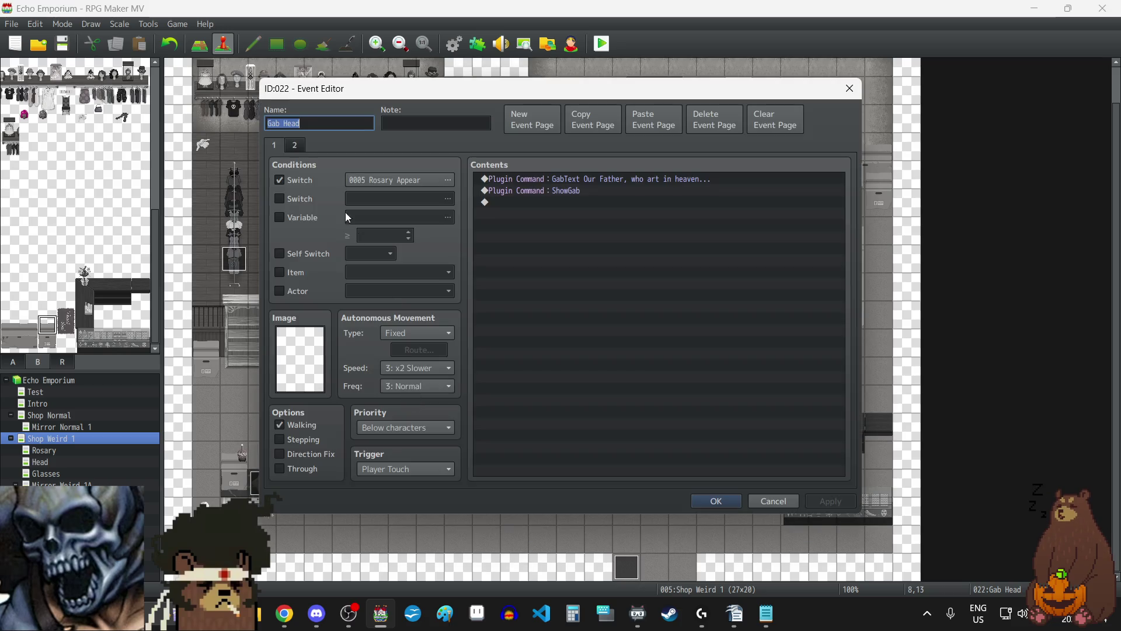
{"action": "left_click", "coordinate": [295, 146]}
{"action": "left_click", "coordinate": [658, 127]}
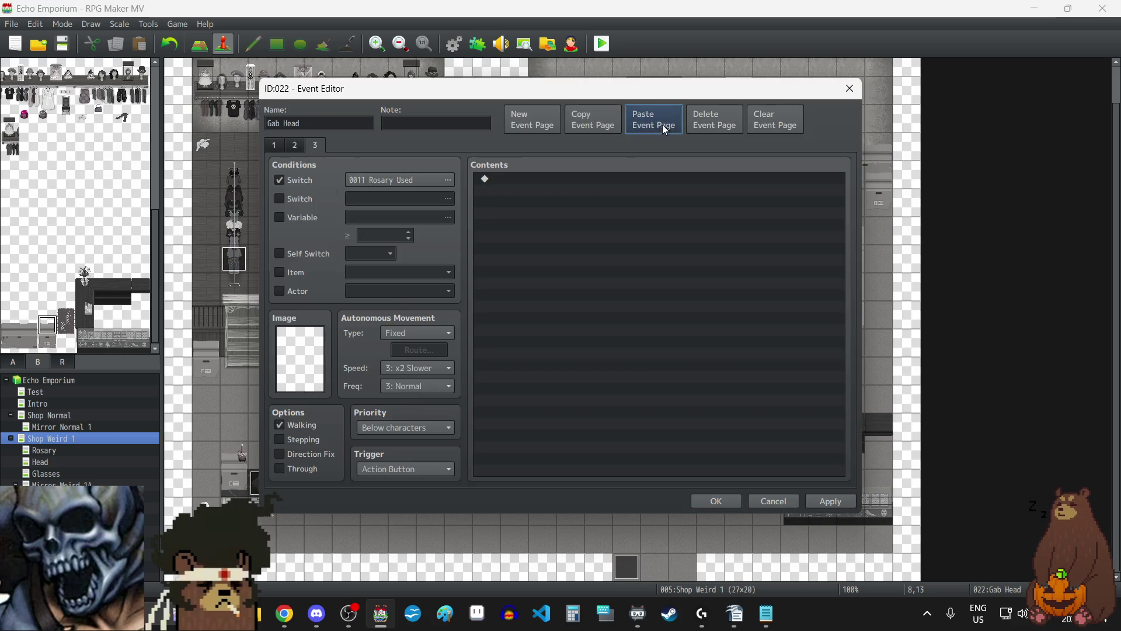
{"action": "left_click", "coordinate": [709, 502]}
{"action": "double_click", "coordinate": [458, 403]}
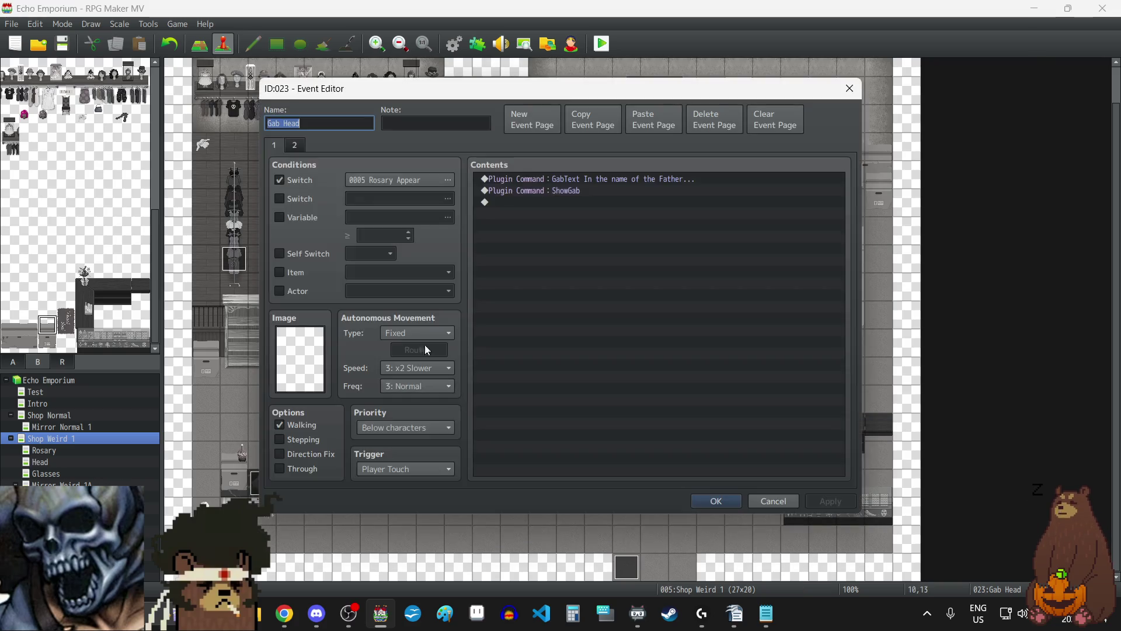
{"action": "left_click", "coordinate": [295, 145]}
{"action": "left_click", "coordinate": [656, 126]}
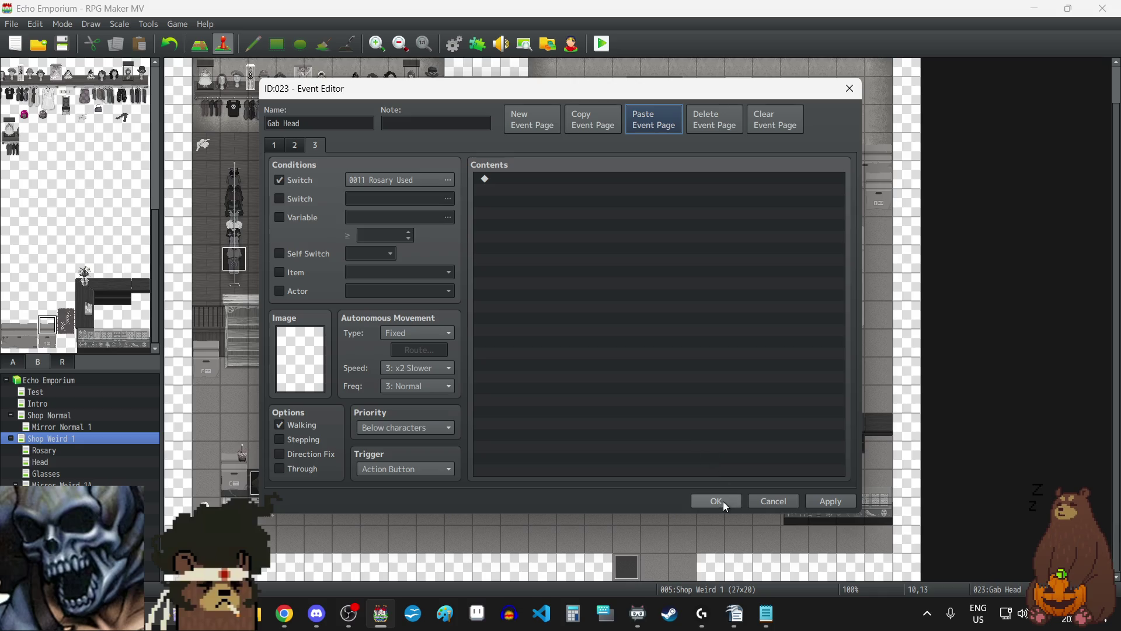
{"action": "left_click", "coordinate": [723, 501]}
- Give the Gab Head event at 19,13 a third page conditioned on 0012 Glasses Used
{"action": "double_click", "coordinate": [710, 395]}
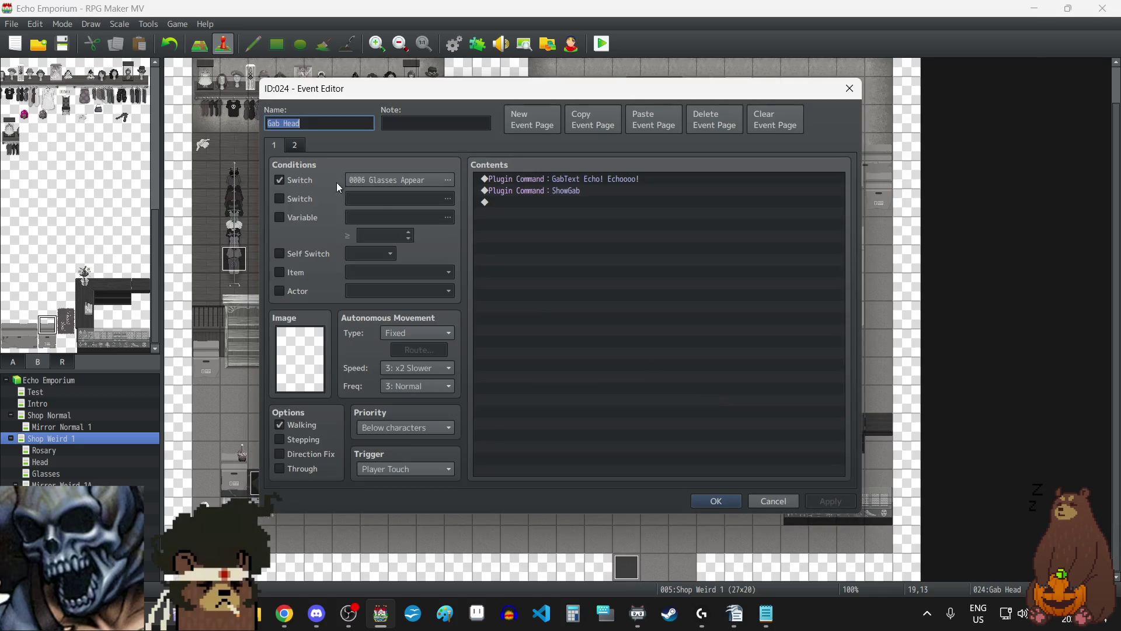
{"action": "left_click", "coordinate": [649, 121]}
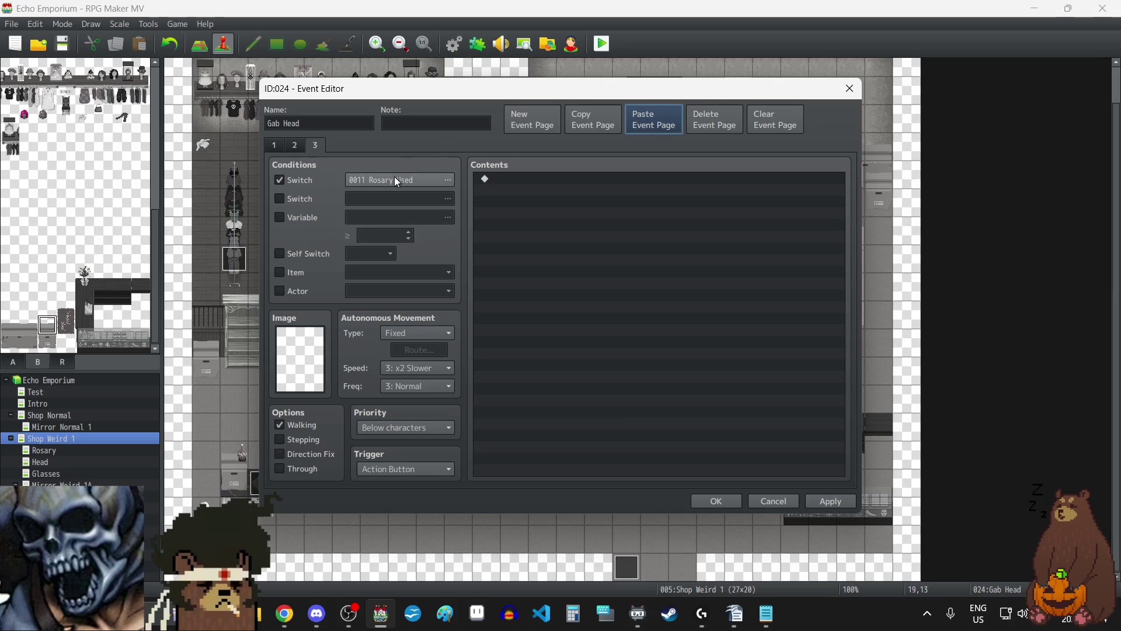
{"action": "left_click", "coordinate": [394, 178]}
{"action": "left_click", "coordinate": [598, 303]}
{"action": "left_click", "coordinate": [553, 446]}
{"action": "left_click", "coordinate": [841, 501]}
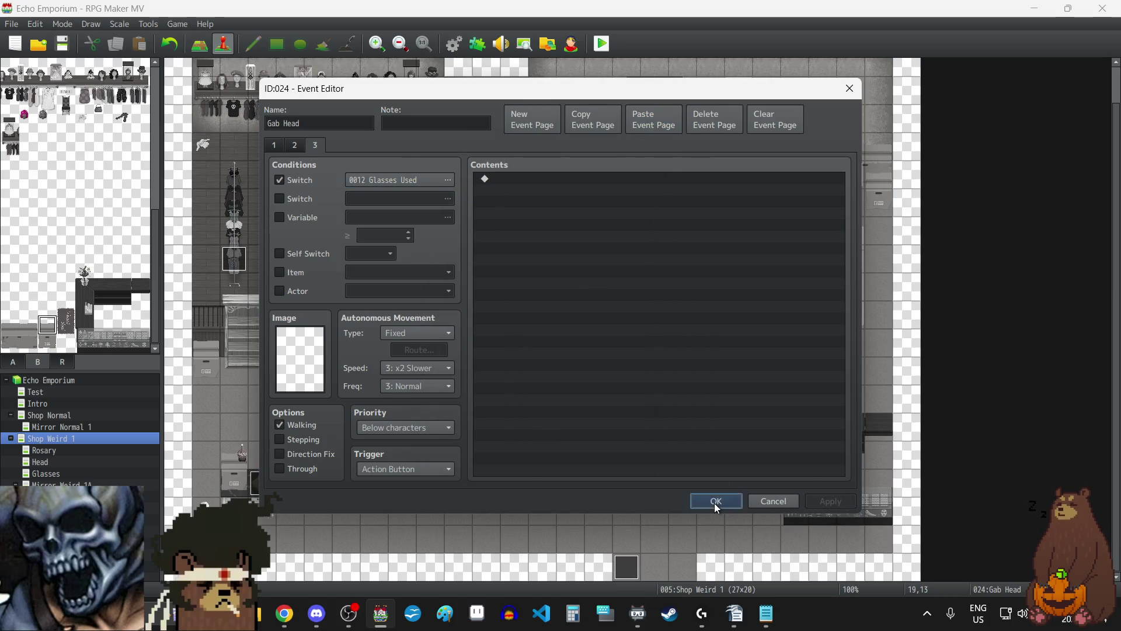
{"action": "left_click", "coordinate": [716, 501]}
{"action": "double_click", "coordinate": [709, 395]}
{"action": "left_click", "coordinate": [316, 145]}
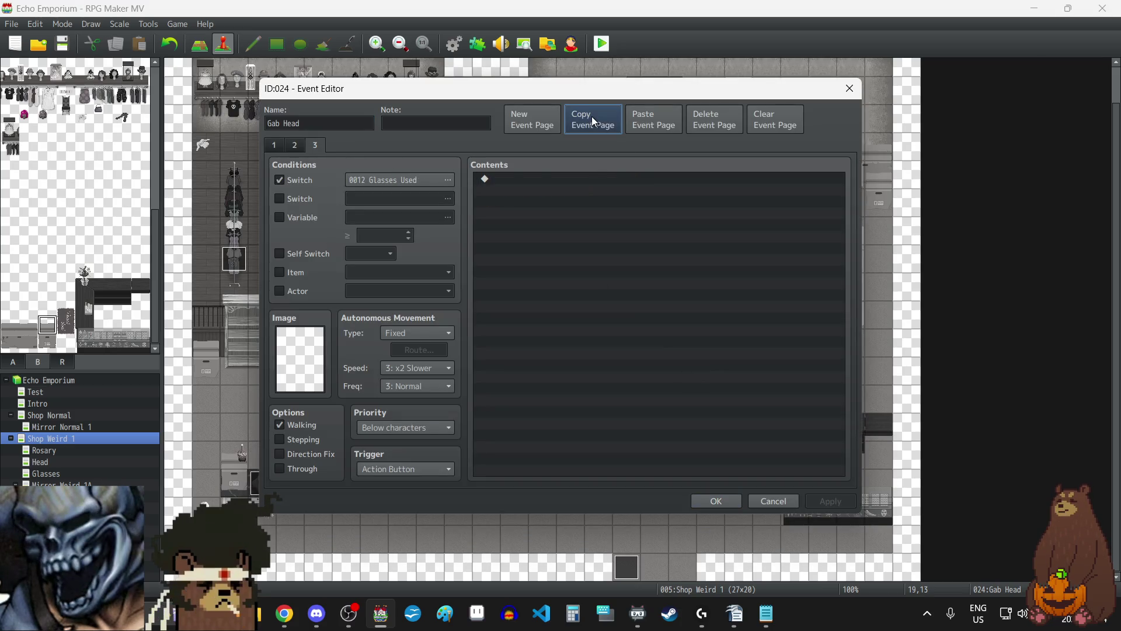
{"action": "left_click", "coordinate": [848, 89]}
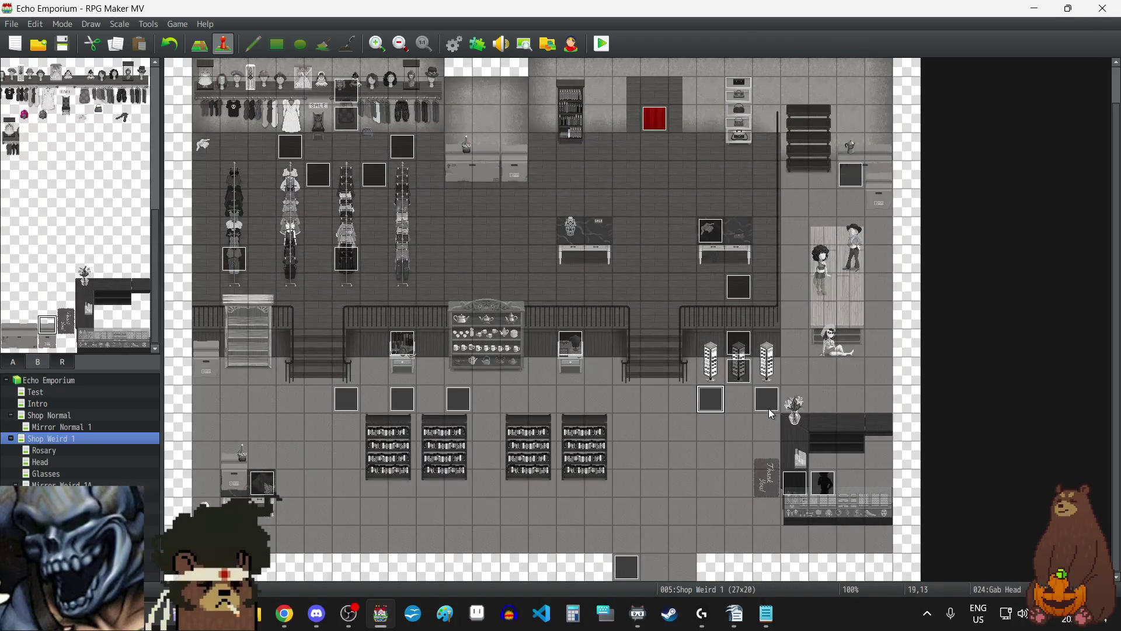
- Paste the Glasses Used page into the event at 21,13 and review the event at 20,9
{"action": "double_click", "coordinate": [770, 409]}
{"action": "left_click", "coordinate": [301, 147]}
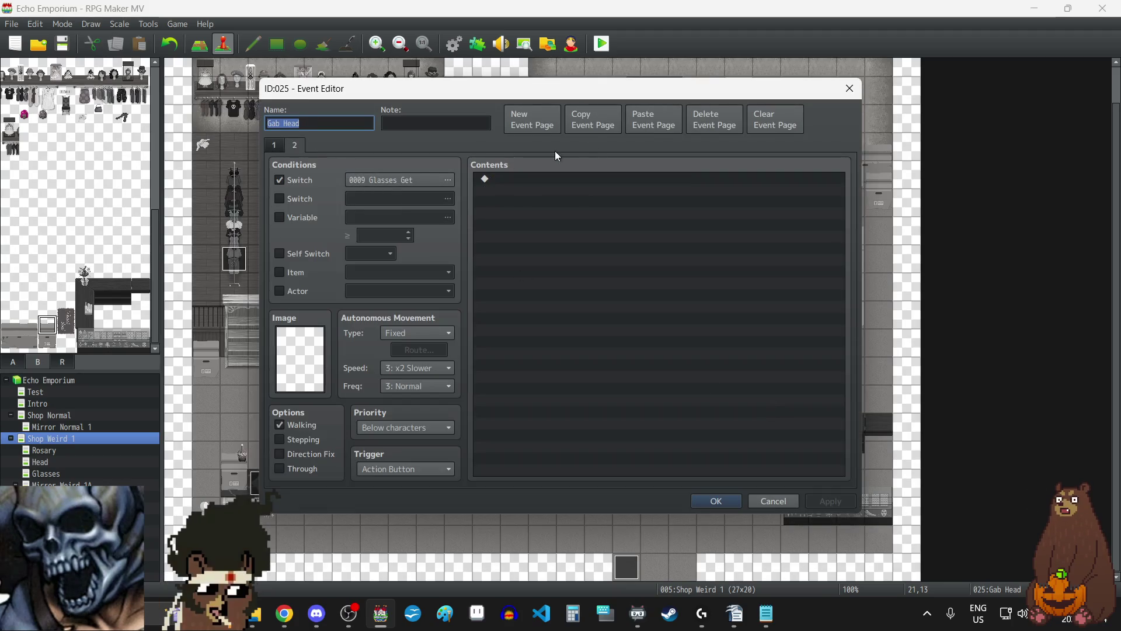
{"action": "left_click", "coordinate": [640, 119]}
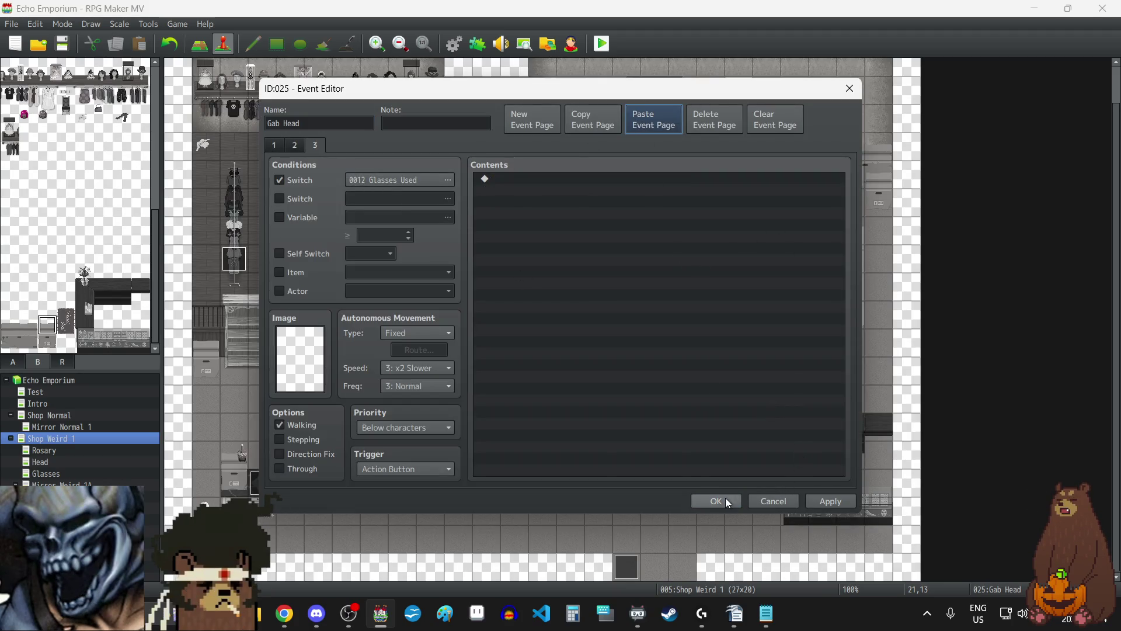
{"action": "left_click", "coordinate": [728, 501]}
{"action": "double_click", "coordinate": [739, 286]}
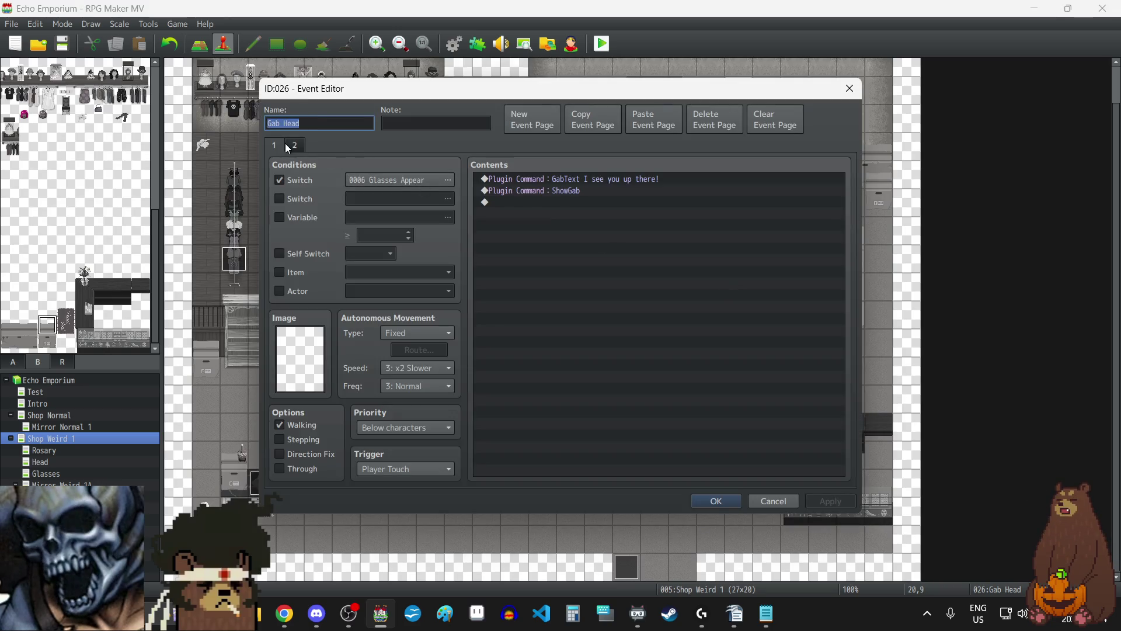
{"action": "left_click", "coordinate": [287, 149]}
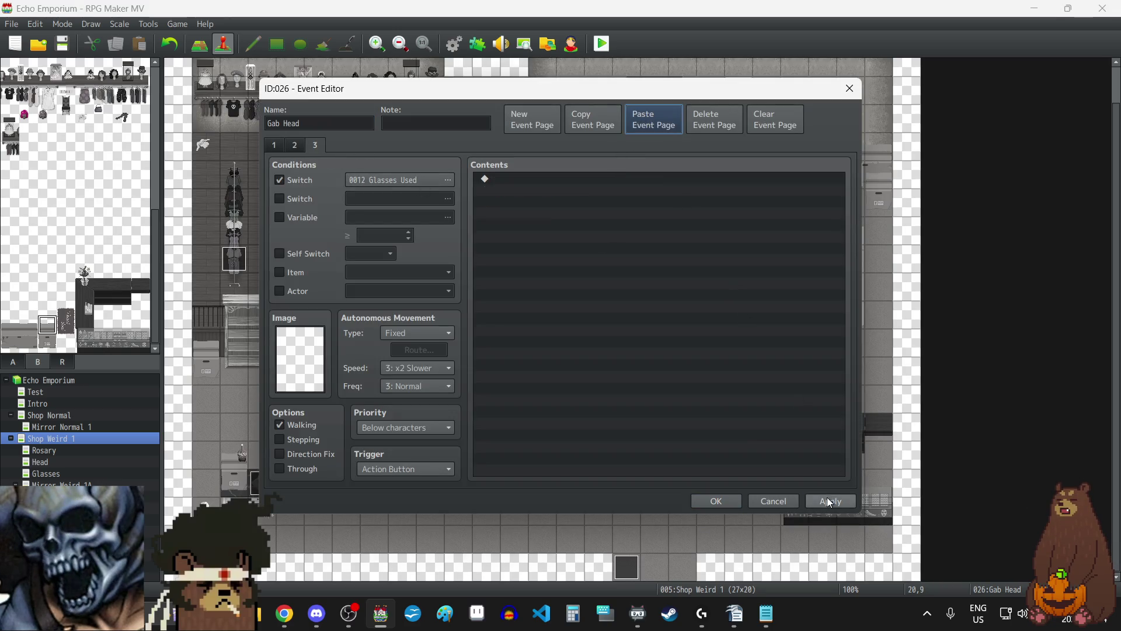
{"action": "left_click", "coordinate": [731, 501]}
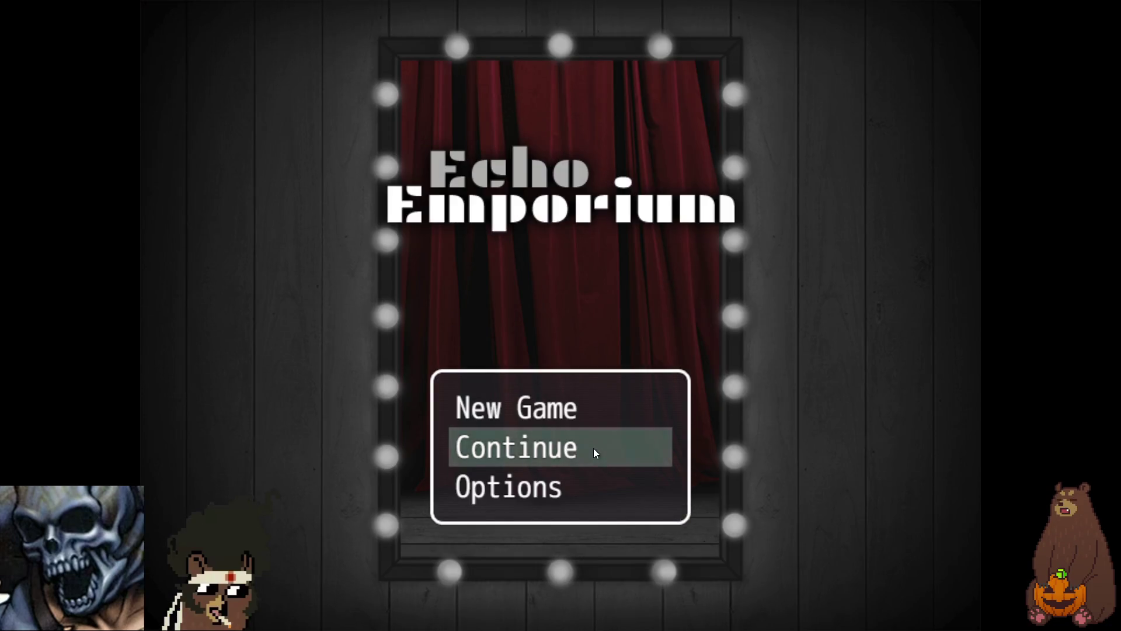
- Load save File 4, walk to the shop counter and talk through its dialogue
{"action": "left_click", "coordinate": [594, 447]}
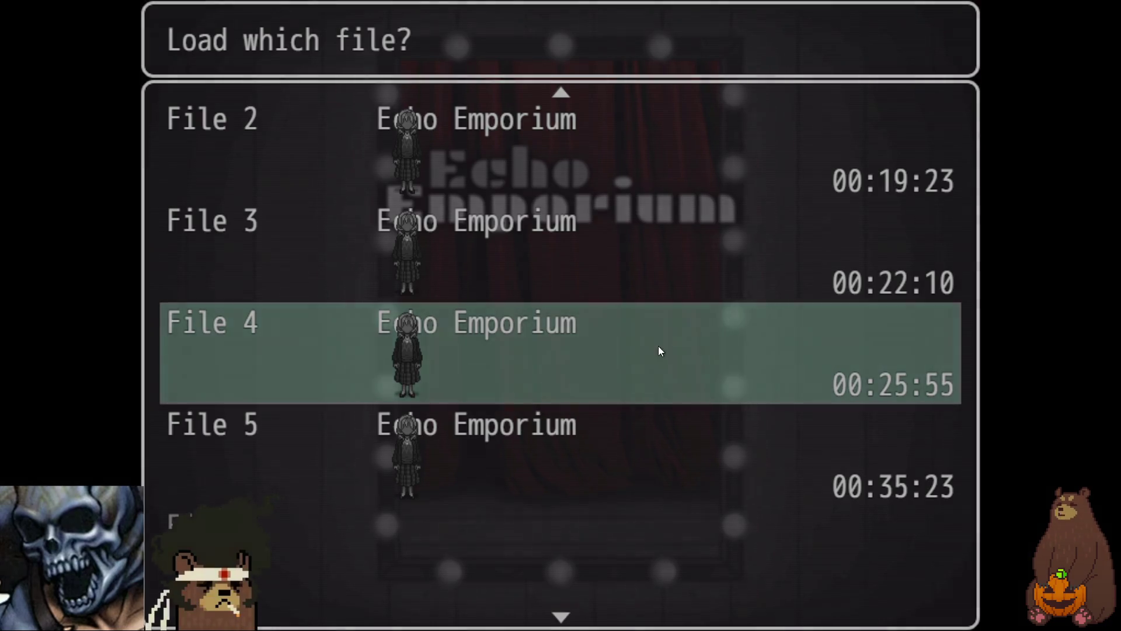
{"action": "left_click", "coordinate": [658, 346]}
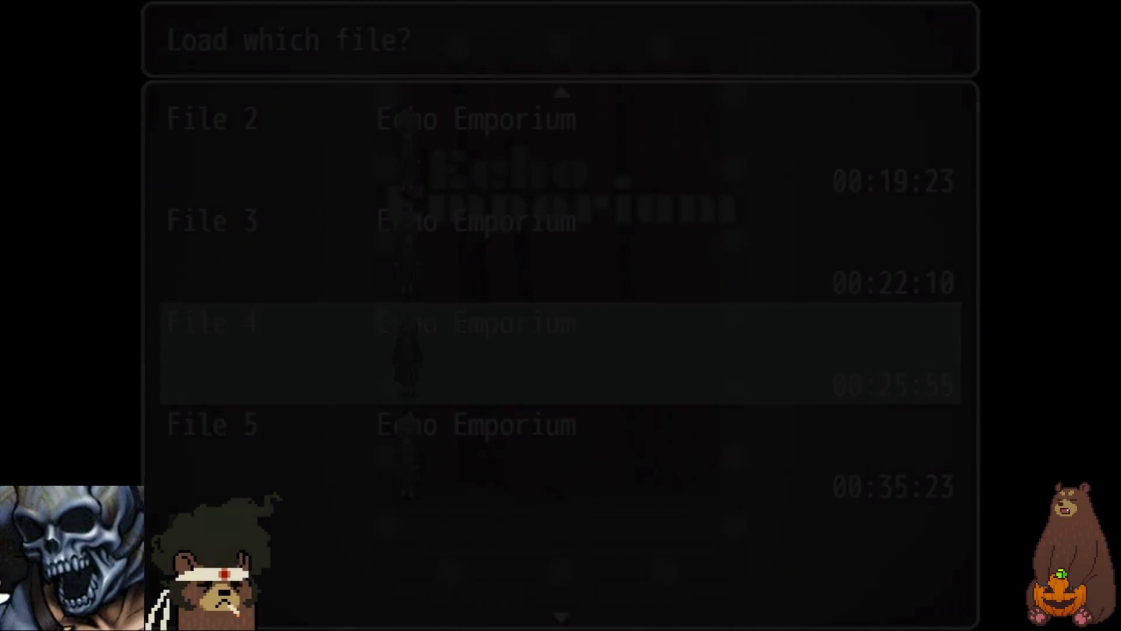
{"action": "key", "text": "Left"}
{"action": "key", "text": "Left"}
{"action": "key", "text": "Left"}
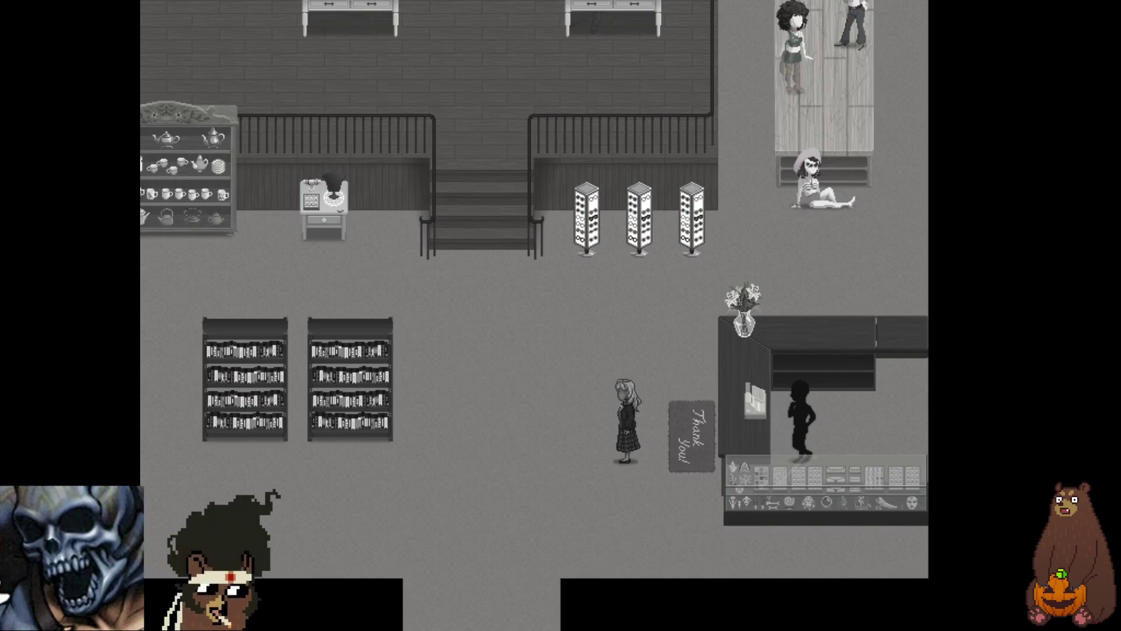
{"action": "key", "text": "Up"}
{"action": "key", "text": "Up"}
{"action": "key", "text": "Up"}
{"action": "key", "text": "Left"}
{"action": "key", "text": "Left"}
{"action": "key", "text": "Left"}
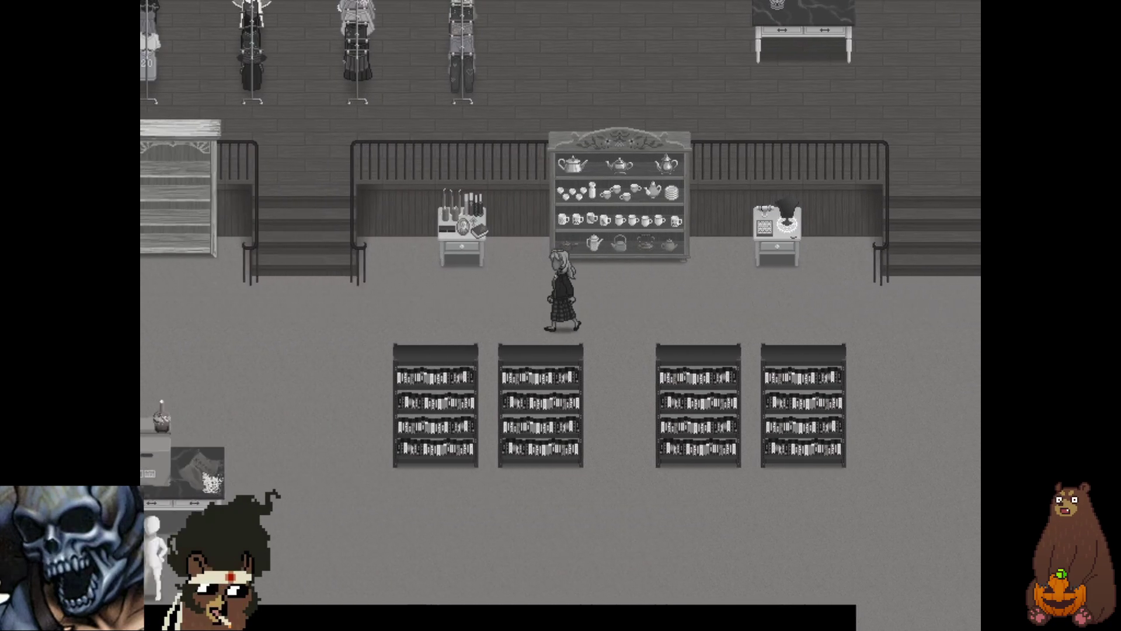
{"action": "key", "text": "Down"}
{"action": "key", "text": "Down"}
{"action": "key", "text": "Down"}
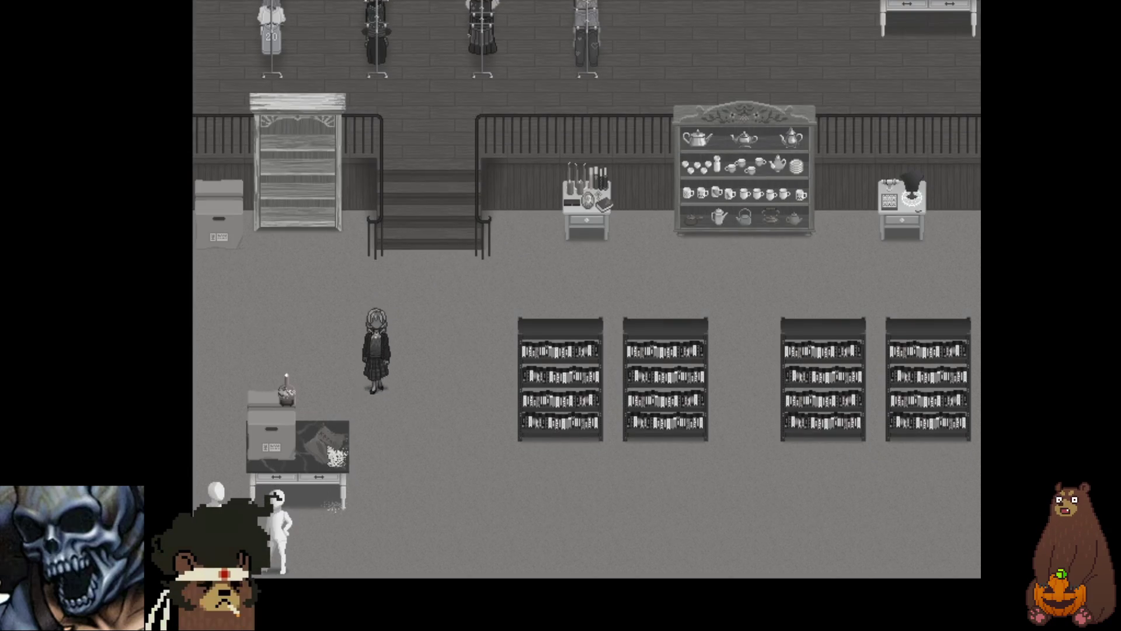
{"action": "key", "text": "Right"}
{"action": "key", "text": "Right"}
{"action": "key", "text": "Right"}
{"action": "key", "text": "Right"}
{"action": "key", "text": "Right"}
{"action": "key", "text": "Right"}
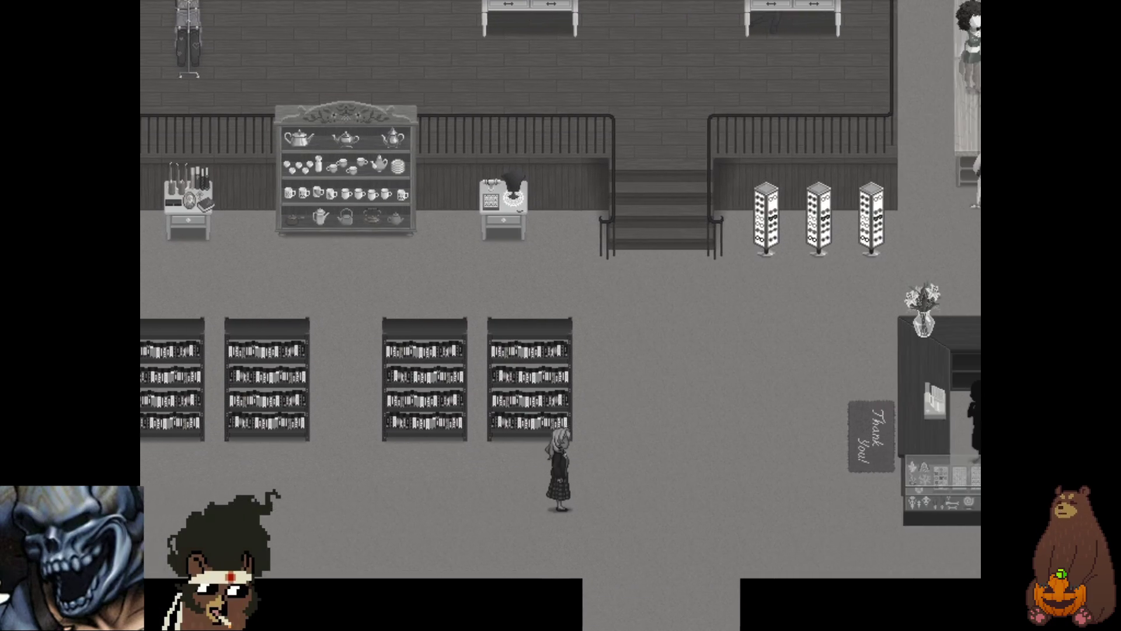
{"action": "key", "text": "Up"}
{"action": "key", "text": "Up"}
{"action": "key", "text": "Up"}
{"action": "key", "text": "Right"}
{"action": "key", "text": "Right"}
{"action": "key", "text": "Right"}
{"action": "key", "text": "Return"}
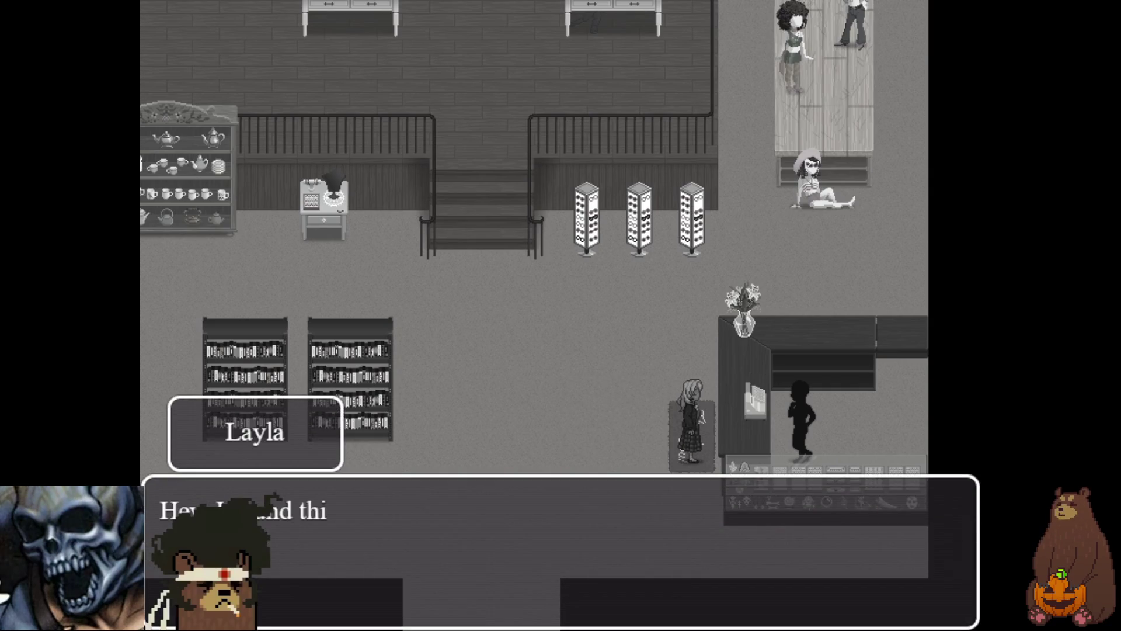
{"action": "key", "text": "Return"}
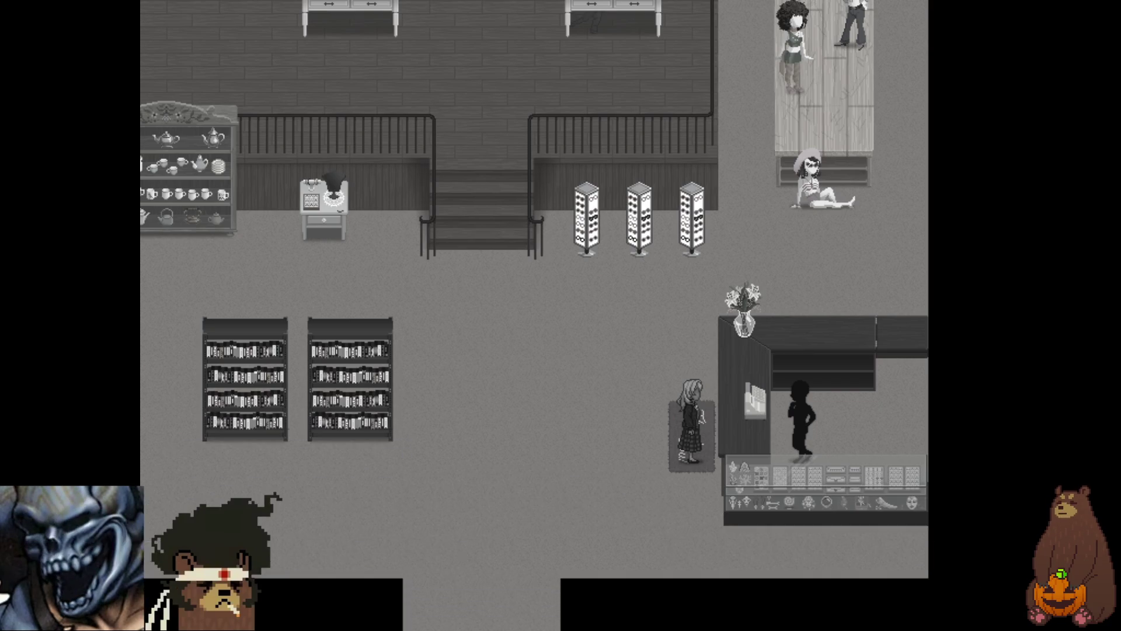
- Walk around the lower floor past the candle and bust display tables to the stairs
{"action": "key", "text": "Left"}
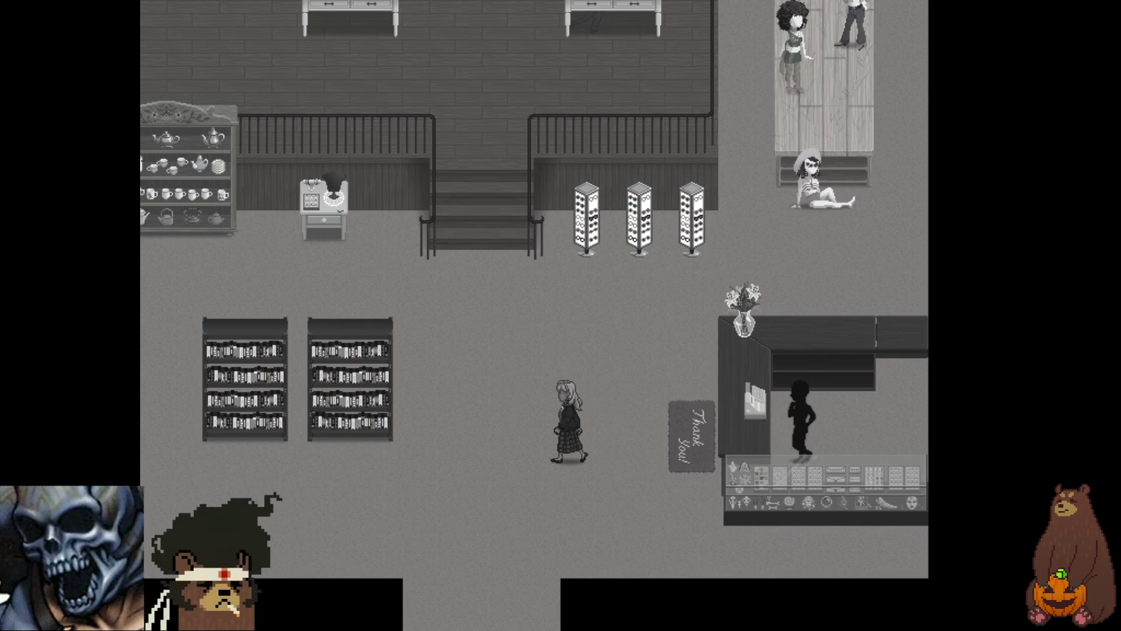
{"action": "key", "text": "Up"}
{"action": "key", "text": "Left"}
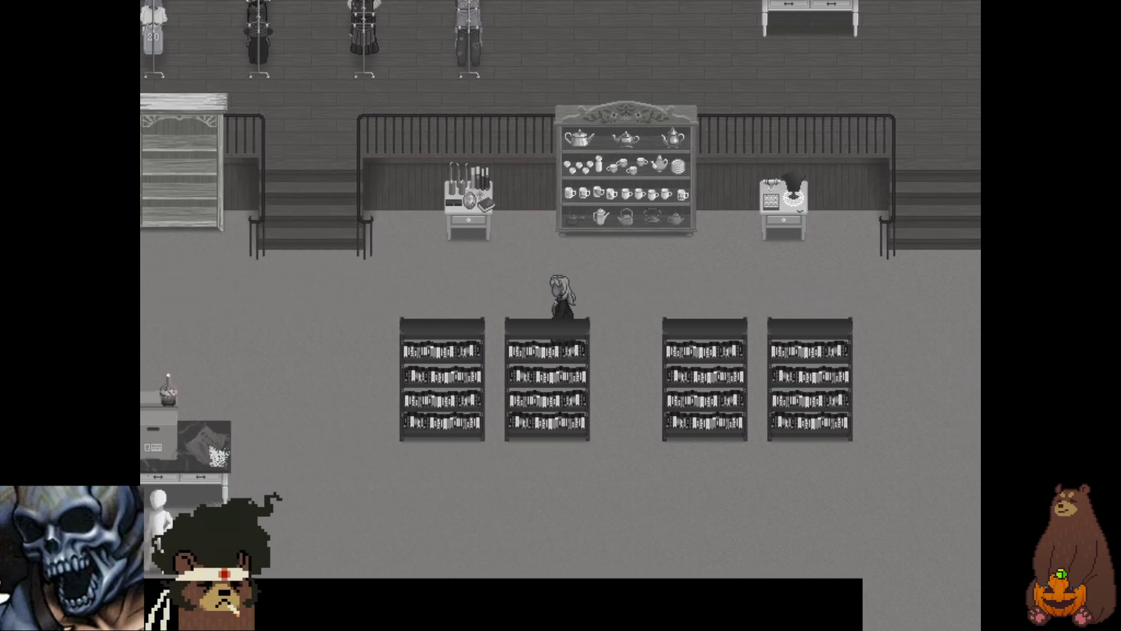
{"action": "key", "text": "Up"}
{"action": "key", "text": "Right"}
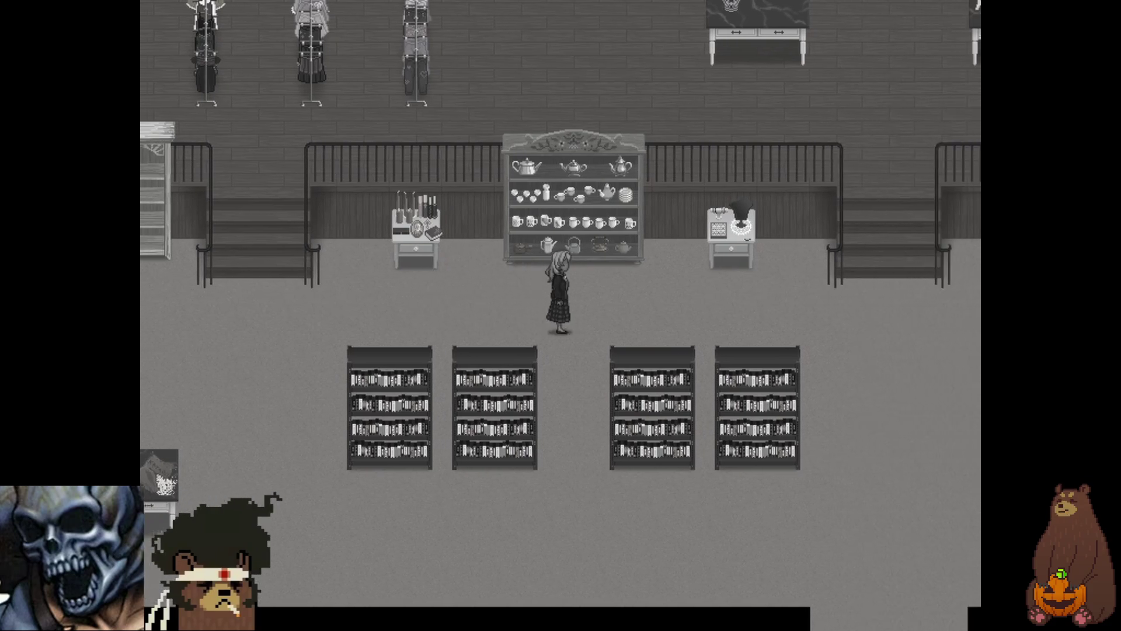
{"action": "key", "text": "Up"}
{"action": "key", "text": "Left"}
{"action": "key", "text": "Right"}
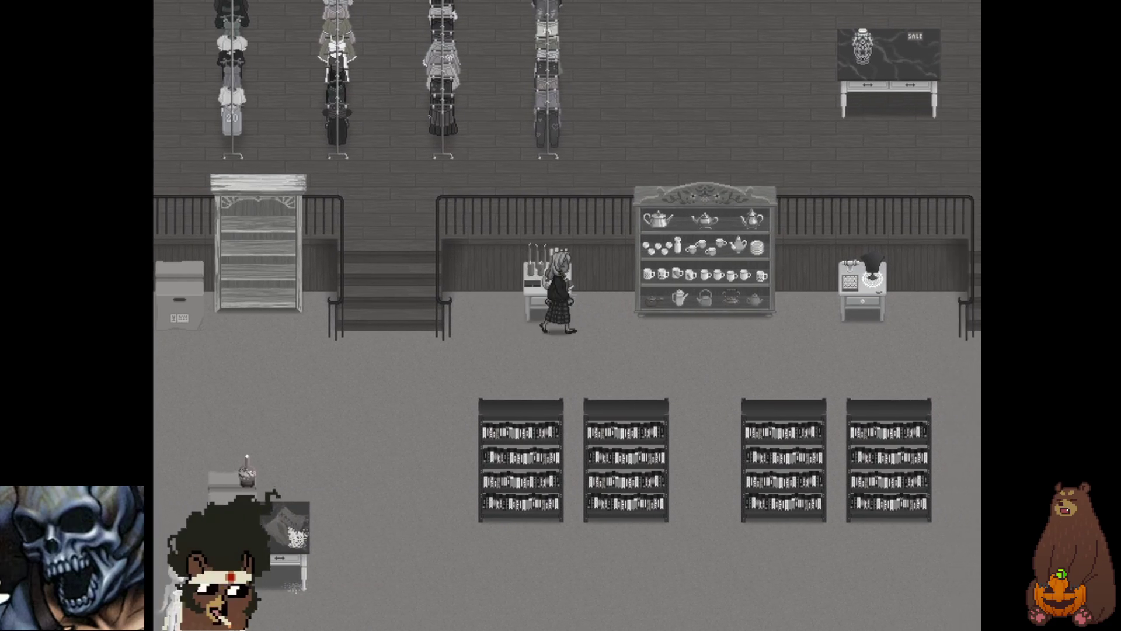
{"action": "key", "text": "Right"}
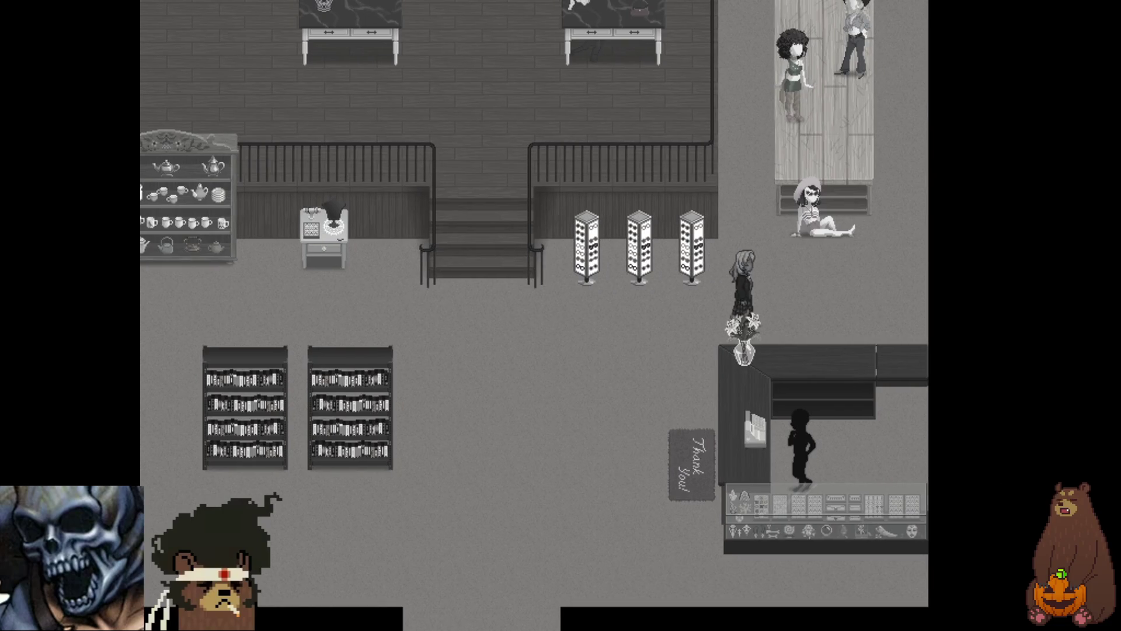
{"action": "key", "text": "Left"}
- Climb to the upper floor and examine the first clothing rack
{"action": "key", "text": "Up"}
{"action": "key", "text": "Left"}
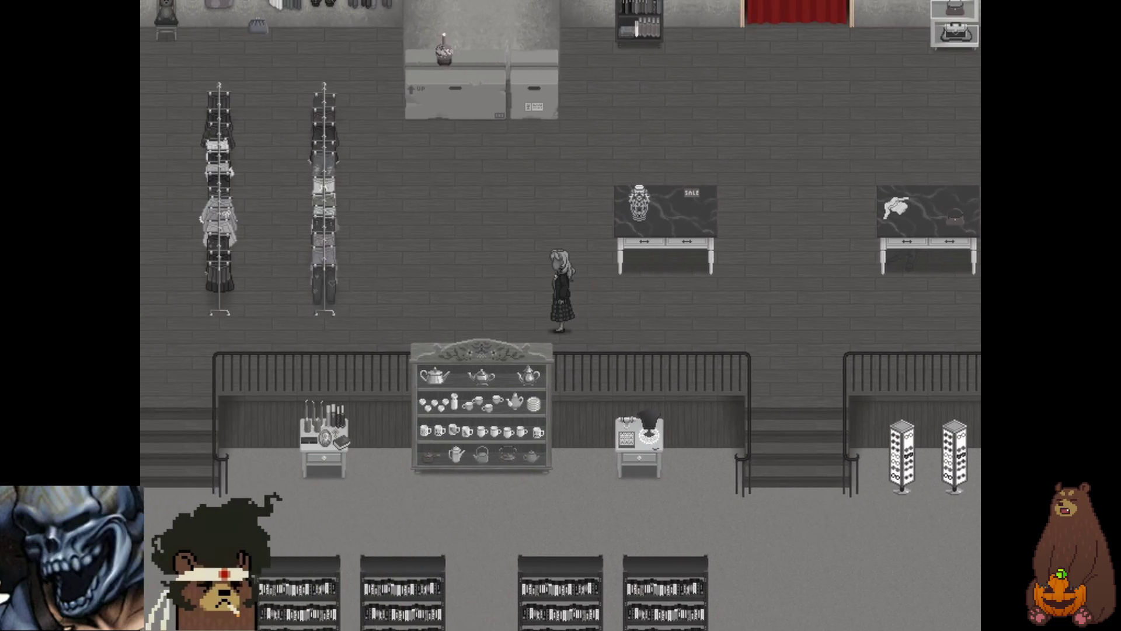
{"action": "key", "text": "Right"}
{"action": "key", "text": "Return"}
{"action": "key", "text": "Return"}
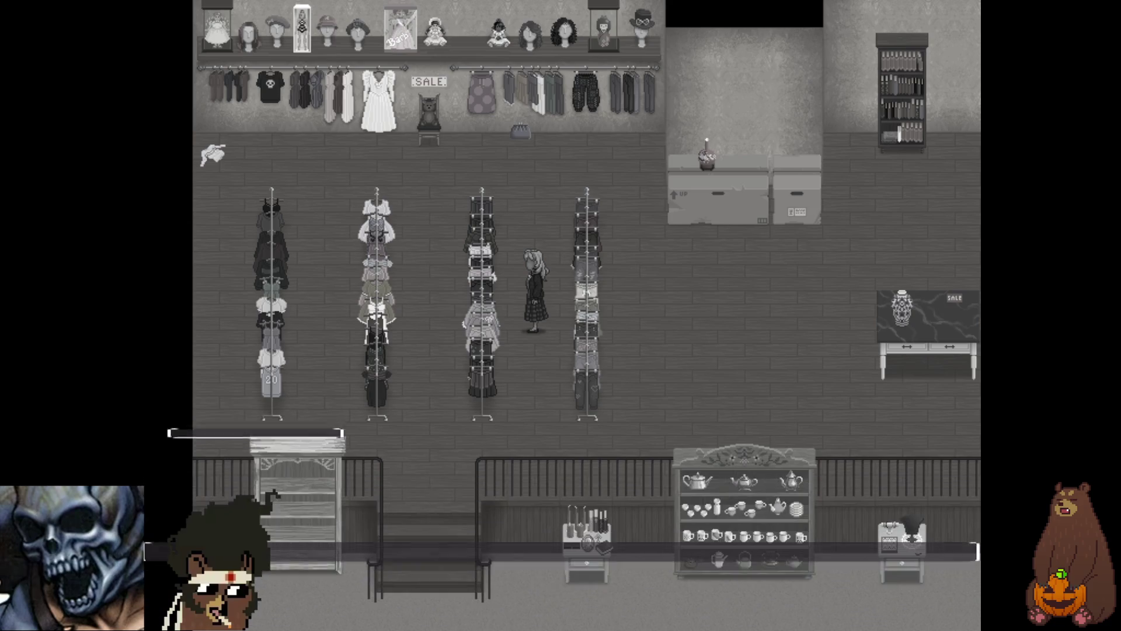
- Move to the other clothing rack, examine it and dismiss the item-received message
{"action": "key", "text": "Return"}
{"action": "key", "text": "Return"}
{"action": "key", "text": "Up"}
{"action": "key", "text": "Left"}
{"action": "key", "text": "Down"}
{"action": "key", "text": "Left"}
{"action": "key", "text": "Return"}
{"action": "key", "text": "Return"}
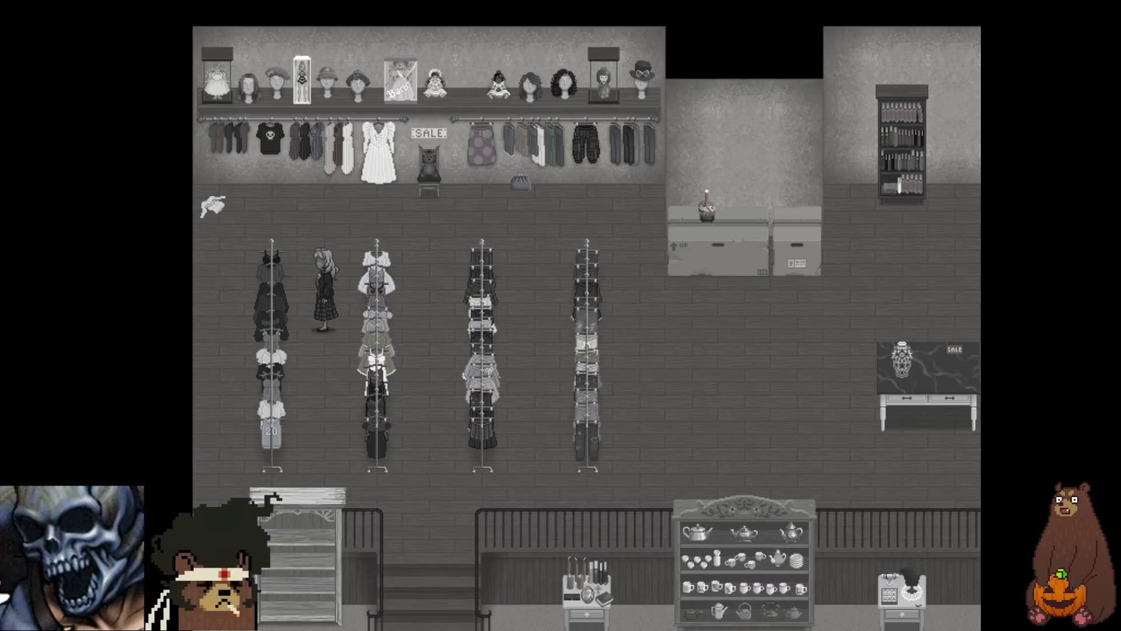
- Go back downstairs, examine the side table for the Quinoa message, then walk up the aisle
{"action": "key", "text": "Return"}
{"action": "key", "text": "Down"}
{"action": "key", "text": "Left"}
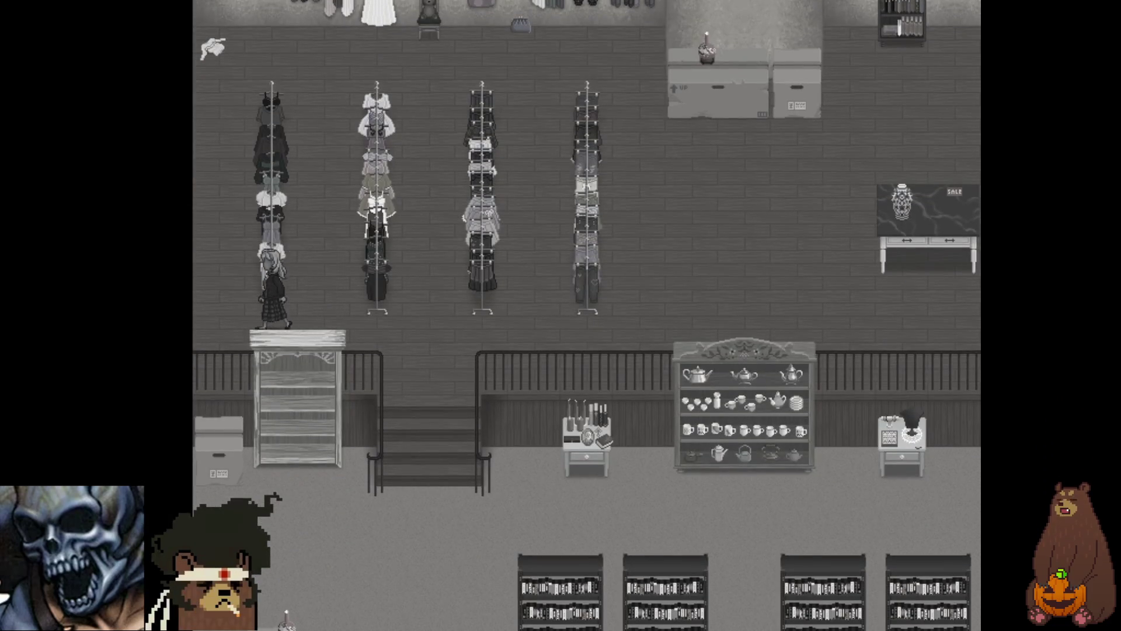
{"action": "key", "text": "Right"}
{"action": "key", "text": "Down"}
{"action": "key", "text": "Left"}
{"action": "key", "text": "Right"}
{"action": "key", "text": "Down"}
{"action": "key", "text": "Left"}
{"action": "key", "text": "Return"}
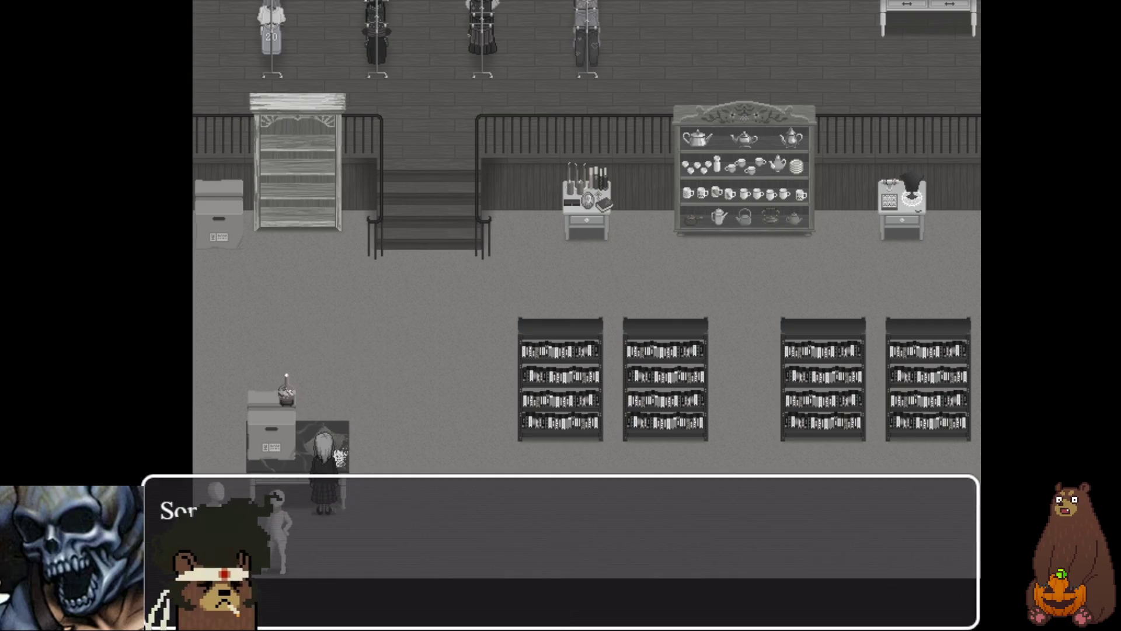
{"action": "key", "text": "Return"}
{"action": "key", "text": "Right"}
{"action": "key", "text": "Right"}
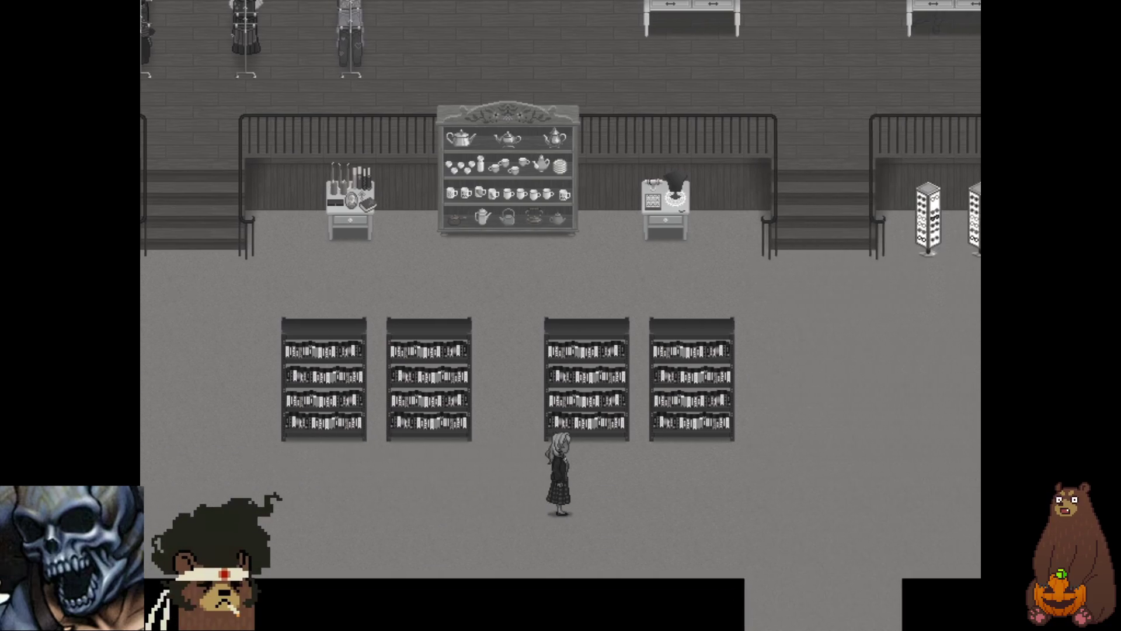
{"action": "key", "text": "Up"}
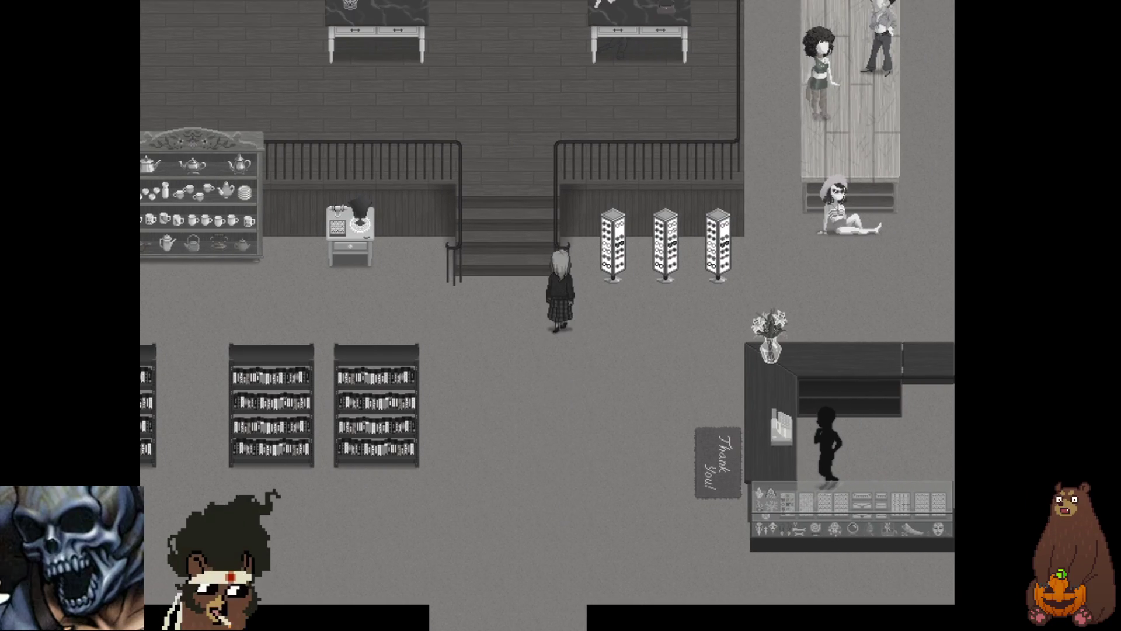
- Walk the heroine through the shop, upstairs and back down, to face the middle eyewear display
{"action": "key", "text": "Right"}
{"action": "key", "text": "Left"}
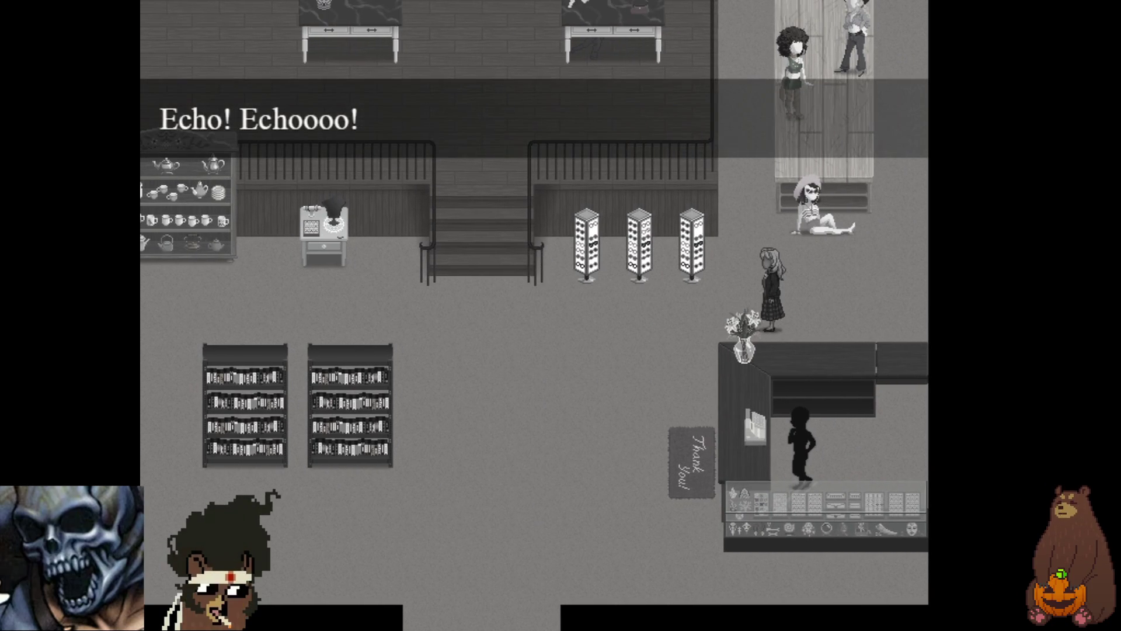
{"action": "key", "text": "Right"}
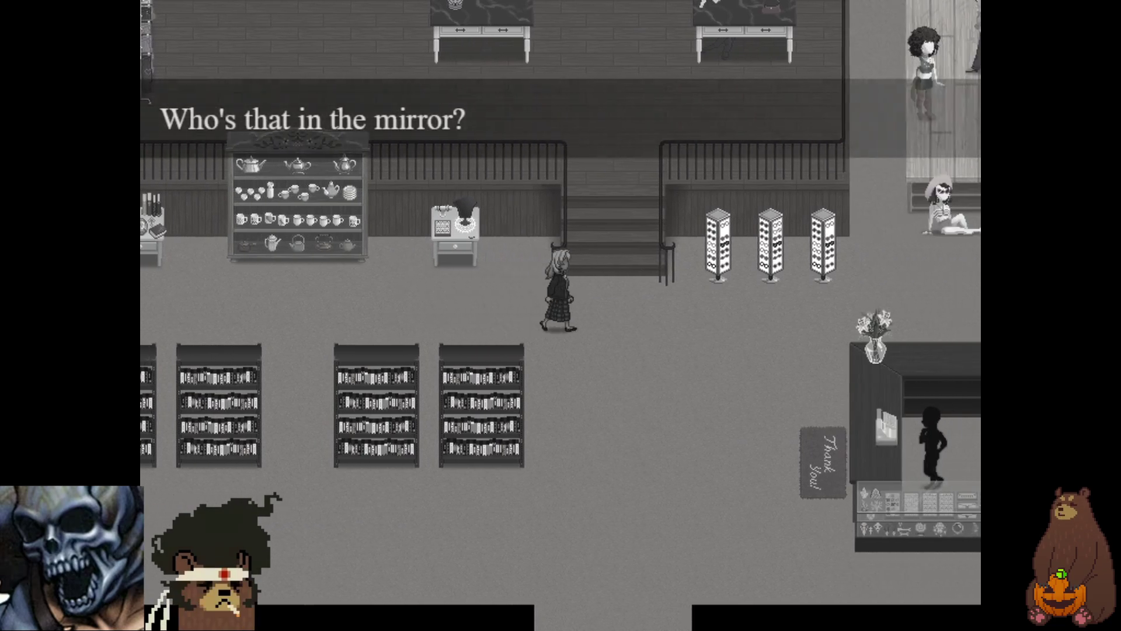
{"action": "key", "text": "Up"}
{"action": "key", "text": "Right"}
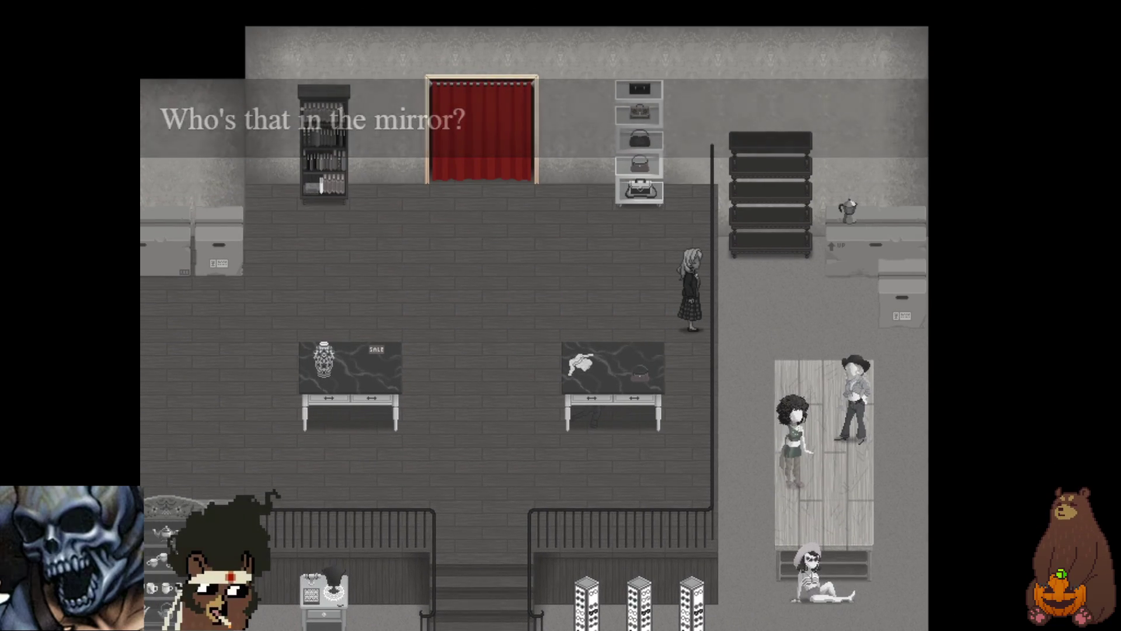
{"action": "key", "text": "Down"}
{"action": "key", "text": "Left"}
{"action": "key", "text": "Left"}
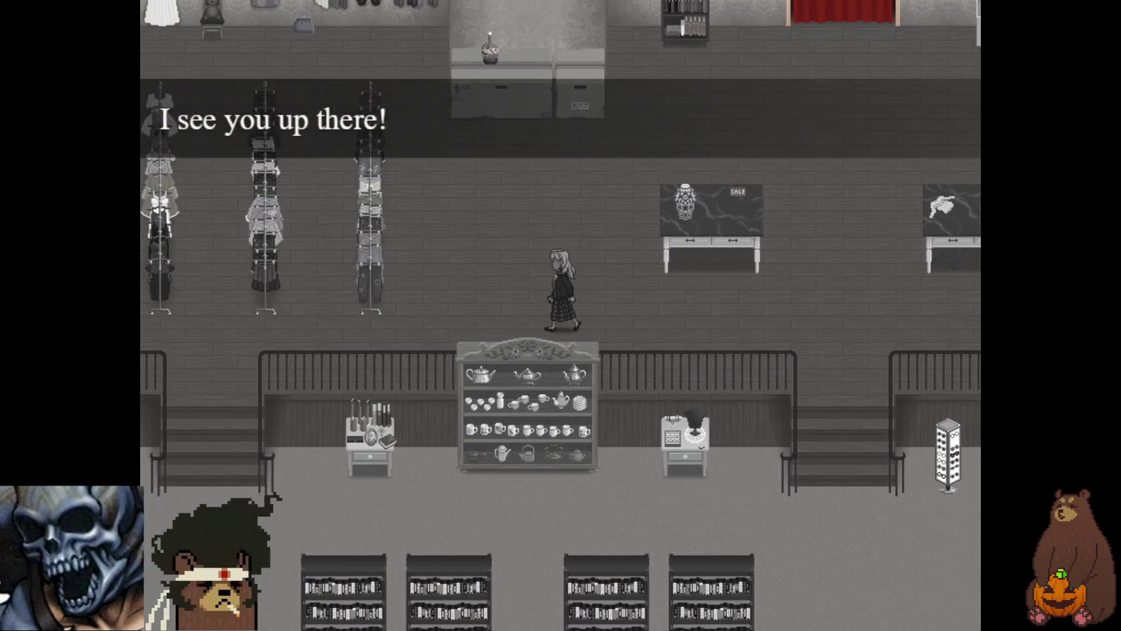
{"action": "key", "text": "Down"}
{"action": "key", "text": "Down"}
{"action": "key", "text": "Right"}
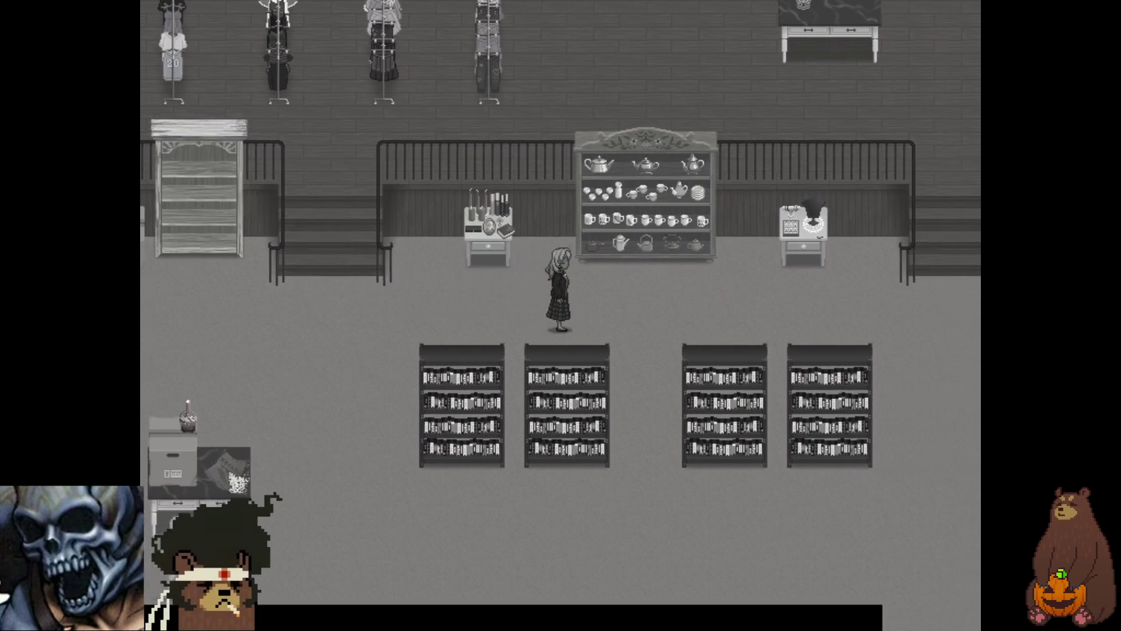
{"action": "key", "text": "Right"}
{"action": "key", "text": "Left"}
{"action": "key", "text": "Left"}
{"action": "key", "text": "Up"}
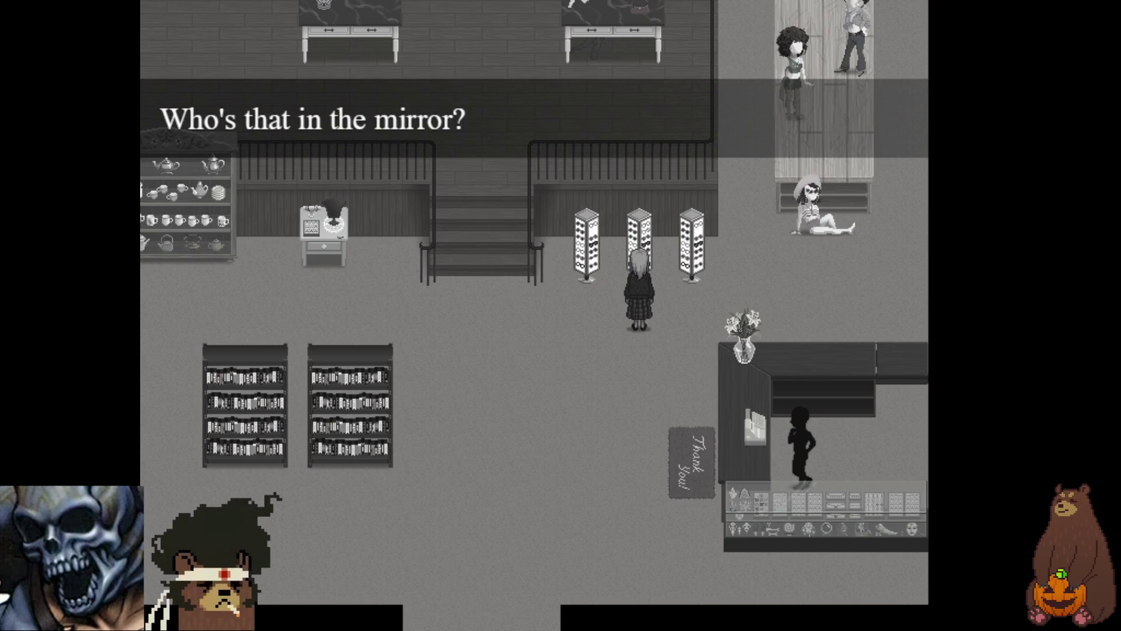
- Open the game menu and view the save list, then close it and inspect the mirror display
{"action": "key", "text": "Escape"}
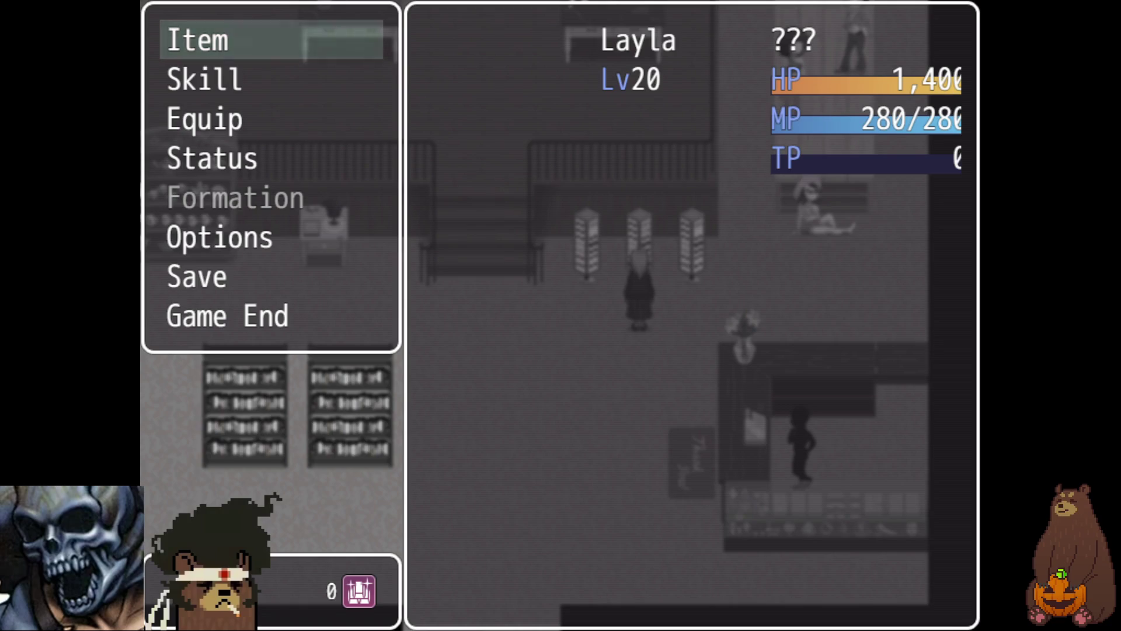
{"action": "key", "text": "Down"}
{"action": "key", "text": "Down"}
{"action": "key", "text": "Down"}
{"action": "key", "text": "Down"}
{"action": "key", "text": "Down"}
{"action": "key", "text": "Down"}
{"action": "key", "text": "Return"}
{"action": "key", "text": "Down"}
{"action": "key", "text": "Return"}
{"action": "key", "text": "Escape"}
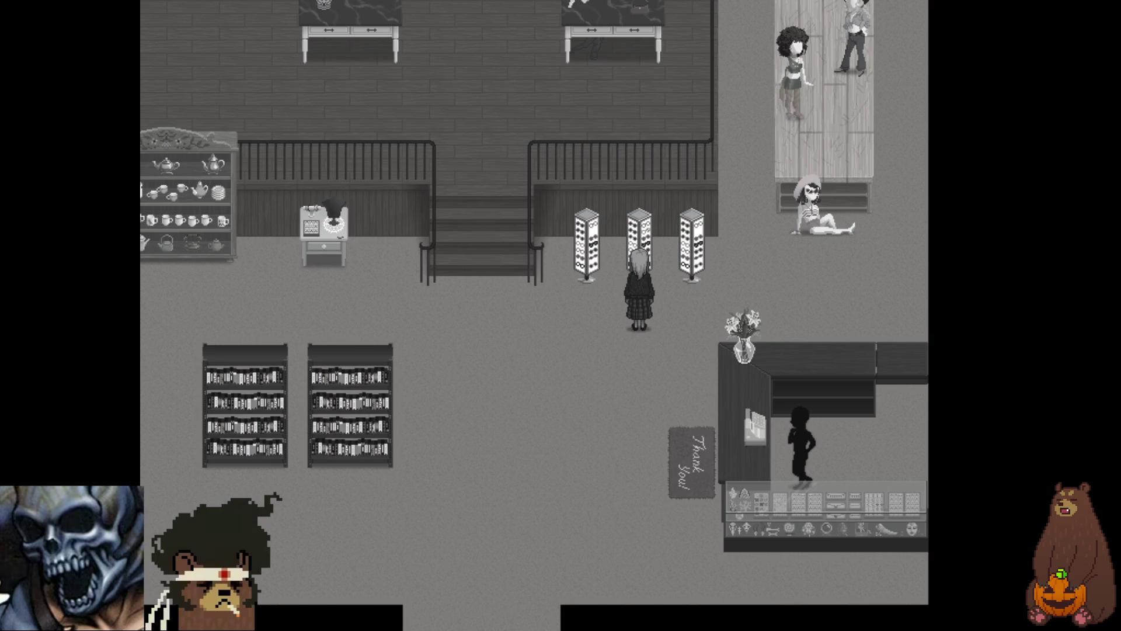
- Advance the Glasses cutscene through the heroine's description of the field and Layla's replies
{"action": "key", "text": "Return"}
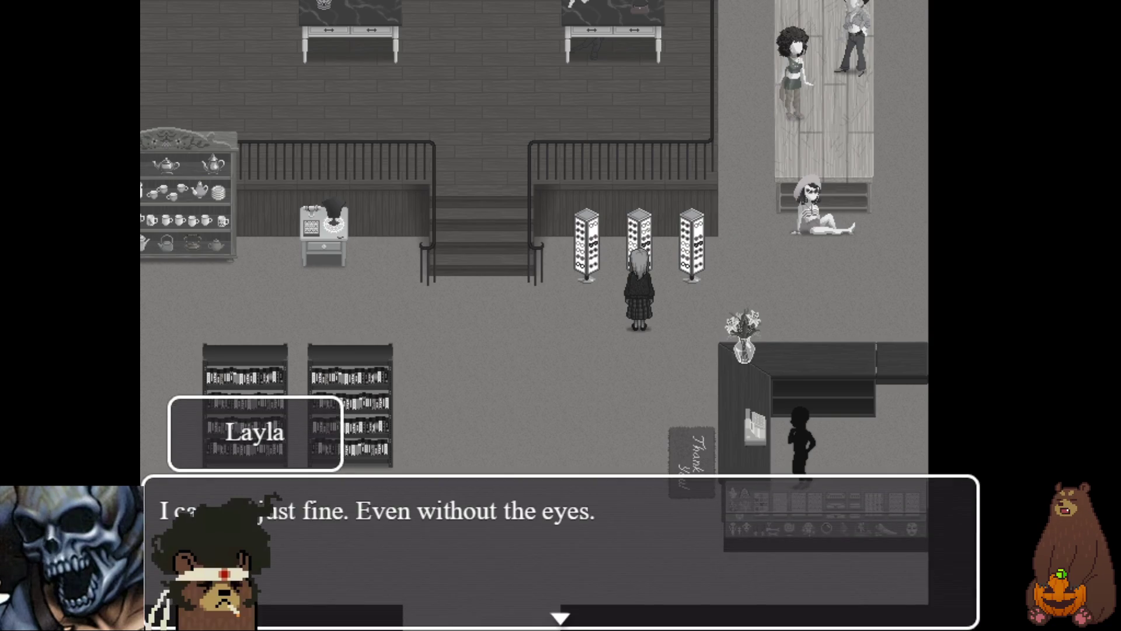
{"action": "key", "text": "Return"}
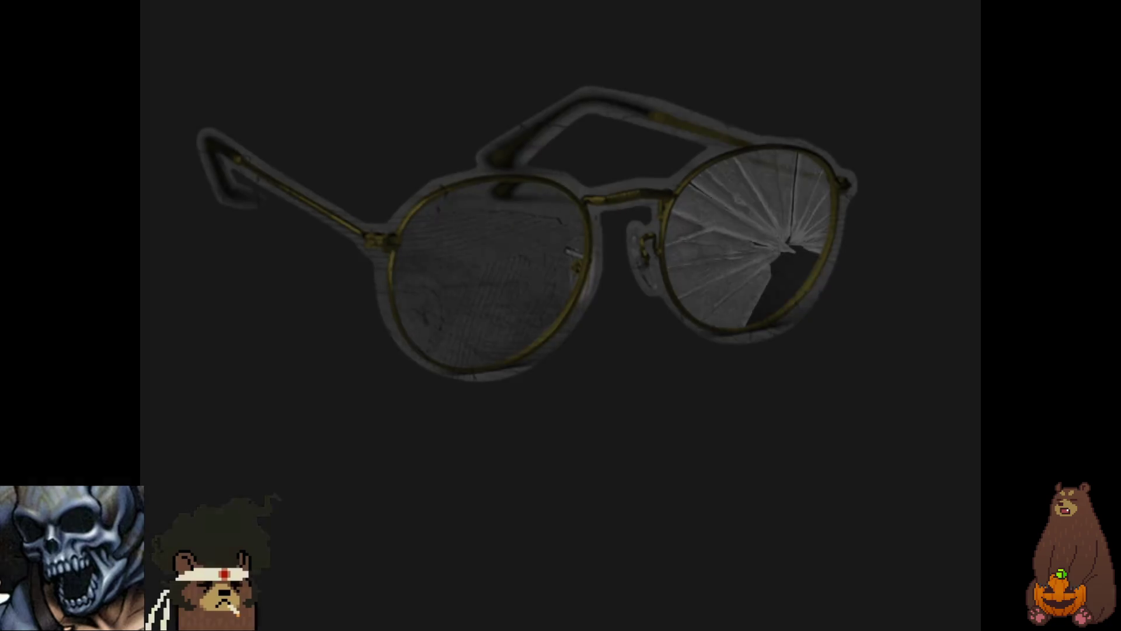
{"action": "key", "text": "Return"}
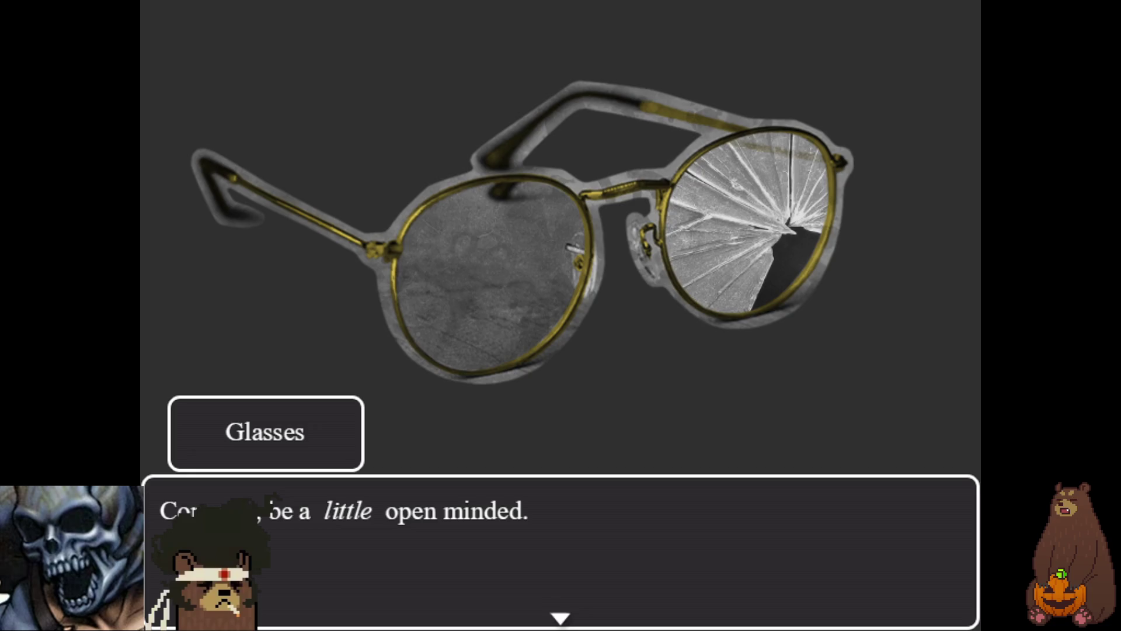
{"action": "key", "text": "Return"}
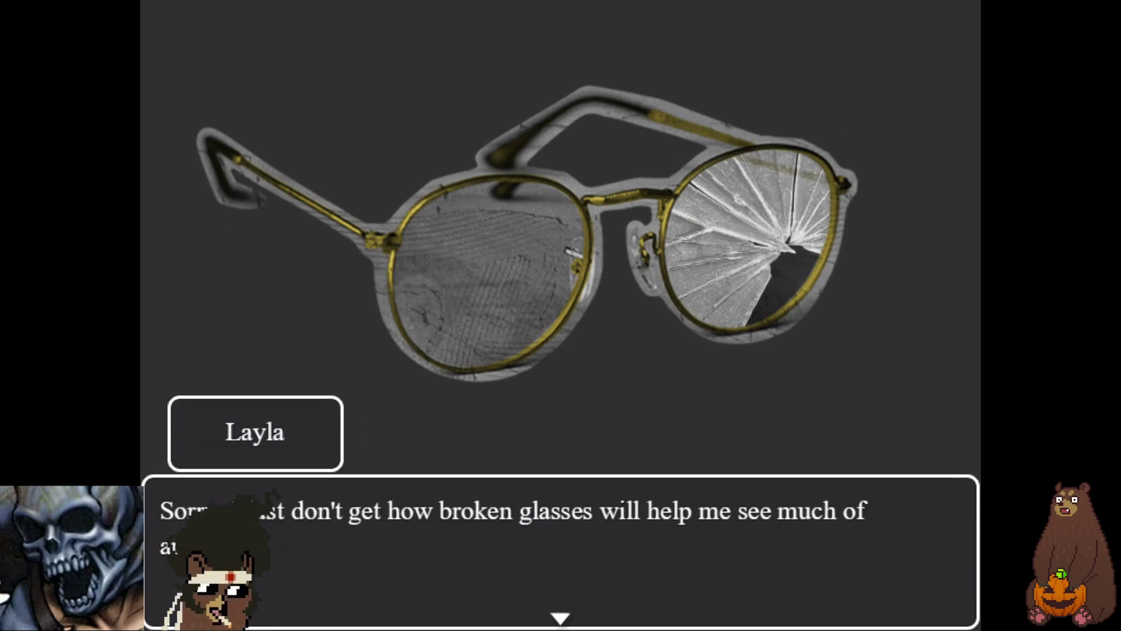
{"action": "key", "text": "Return"}
{"action": "key", "text": "Return"}
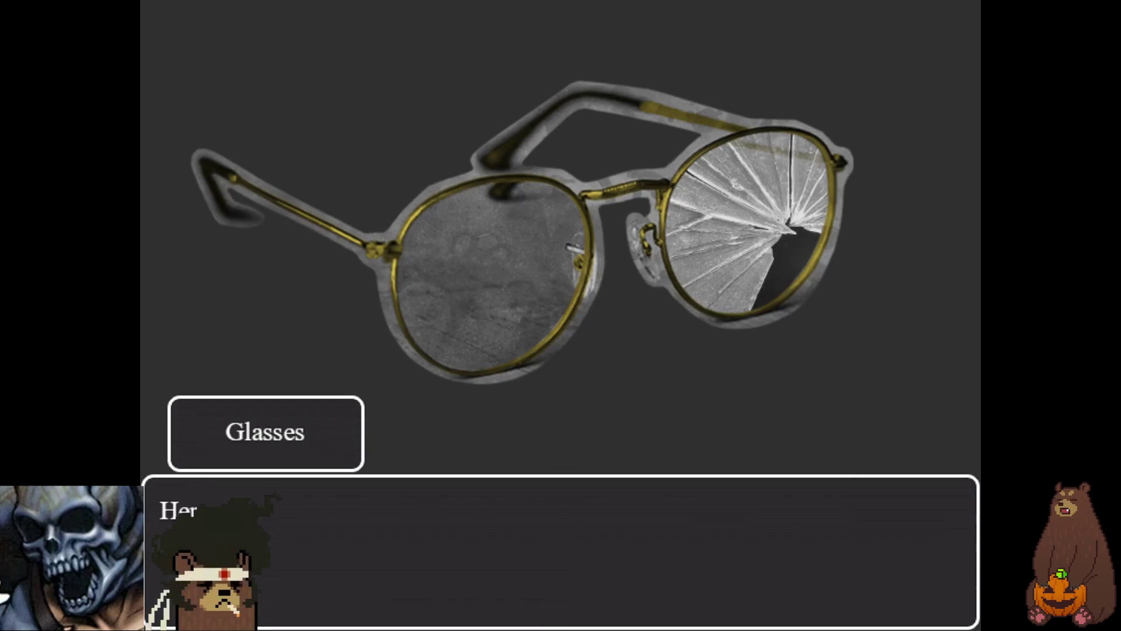
{"action": "key", "text": "Return"}
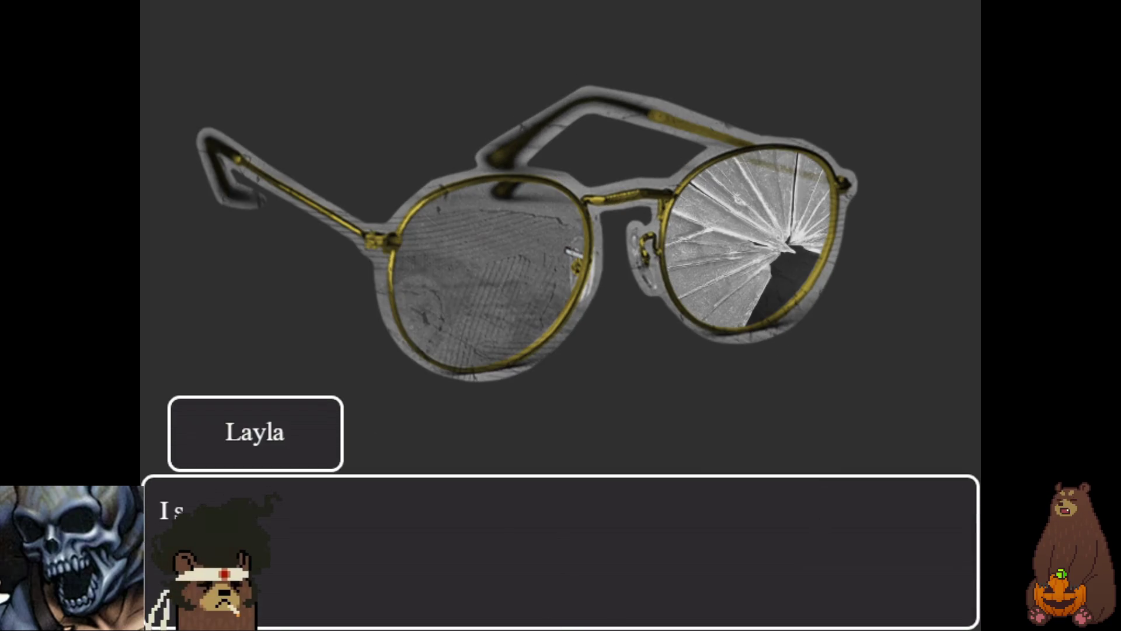
{"action": "key", "text": "Return"}
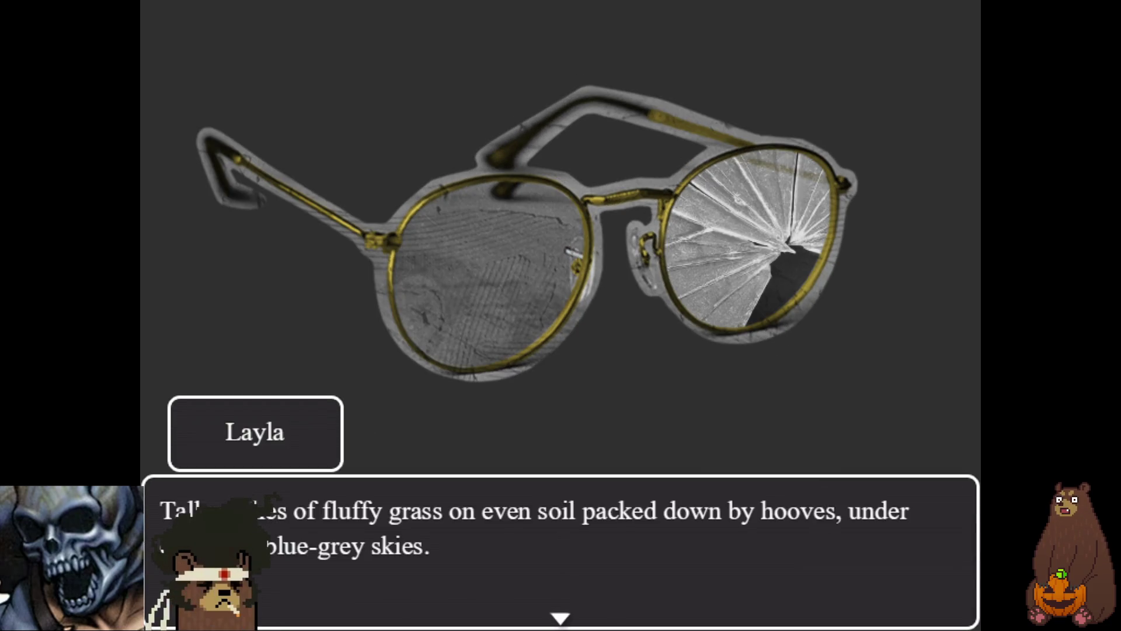
{"action": "key", "text": "Return"}
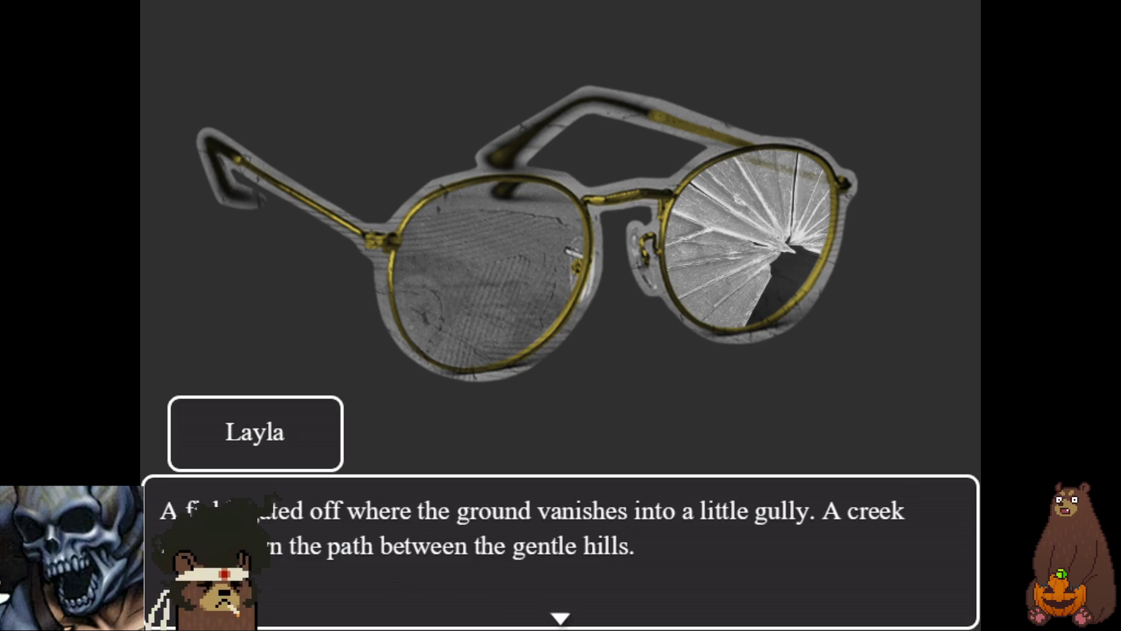
{"action": "key", "text": "Return"}
{"action": "key", "text": "Return"}
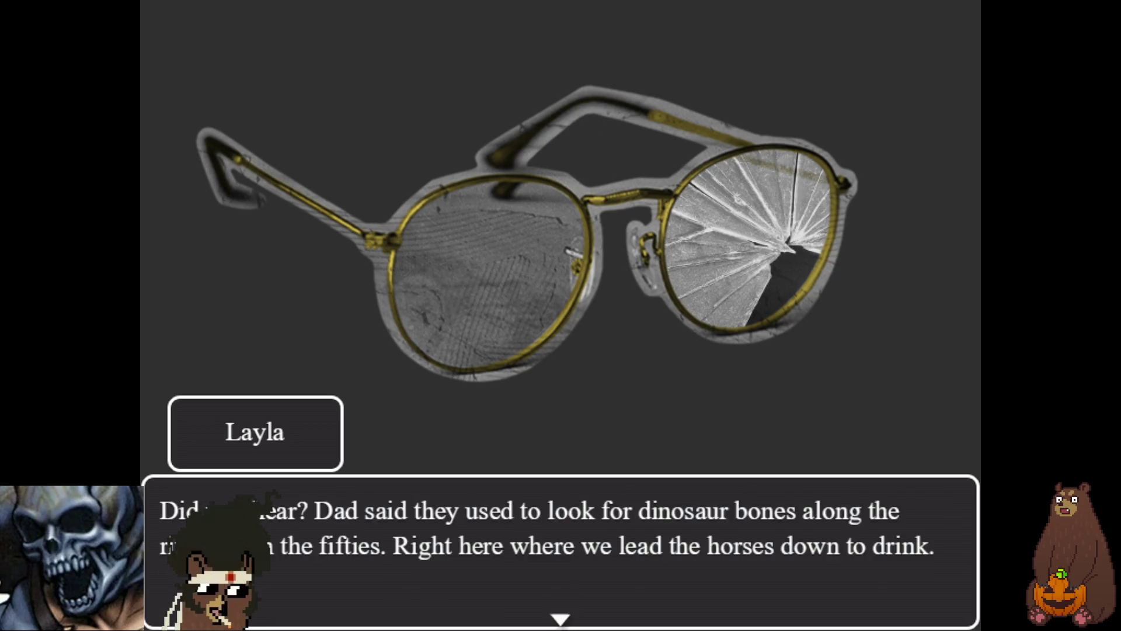
{"action": "key", "text": "Return"}
{"action": "key", "text": "Return"}
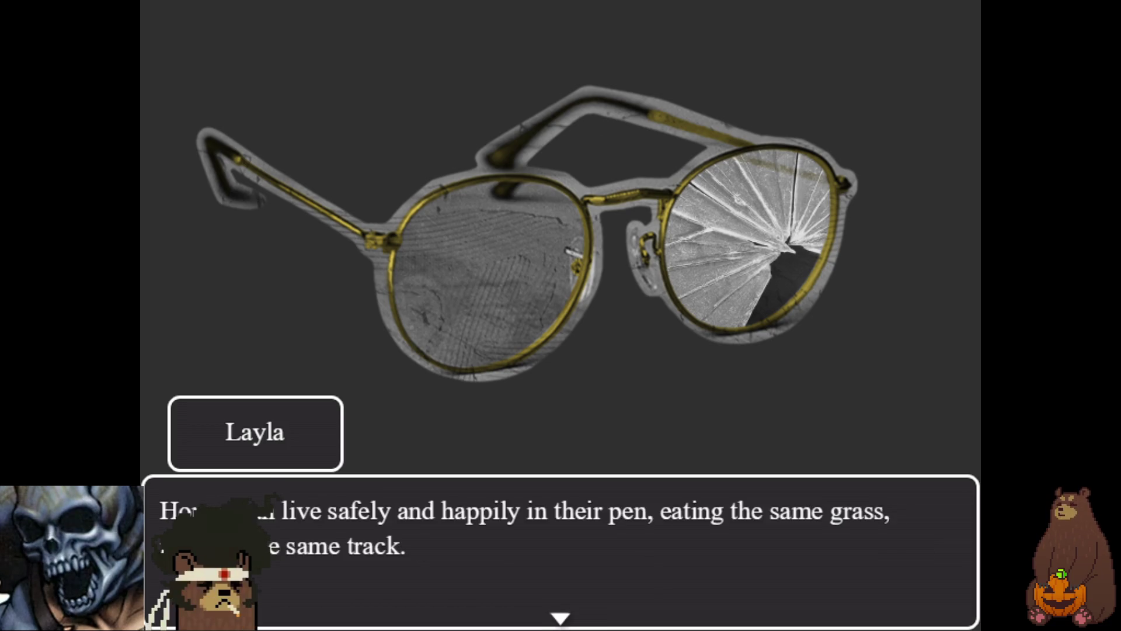
{"action": "key", "text": "Return"}
{"action": "key", "text": "Return"}
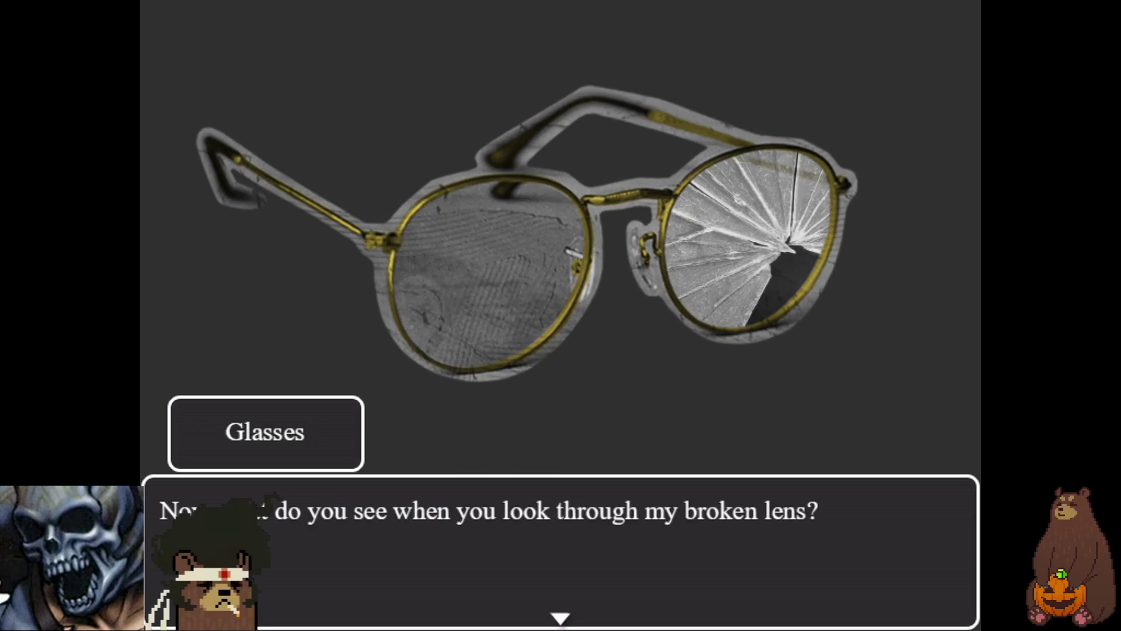
{"action": "key", "text": "Return"}
{"action": "key", "text": "Return"}
{"action": "key", "text": "Return"}
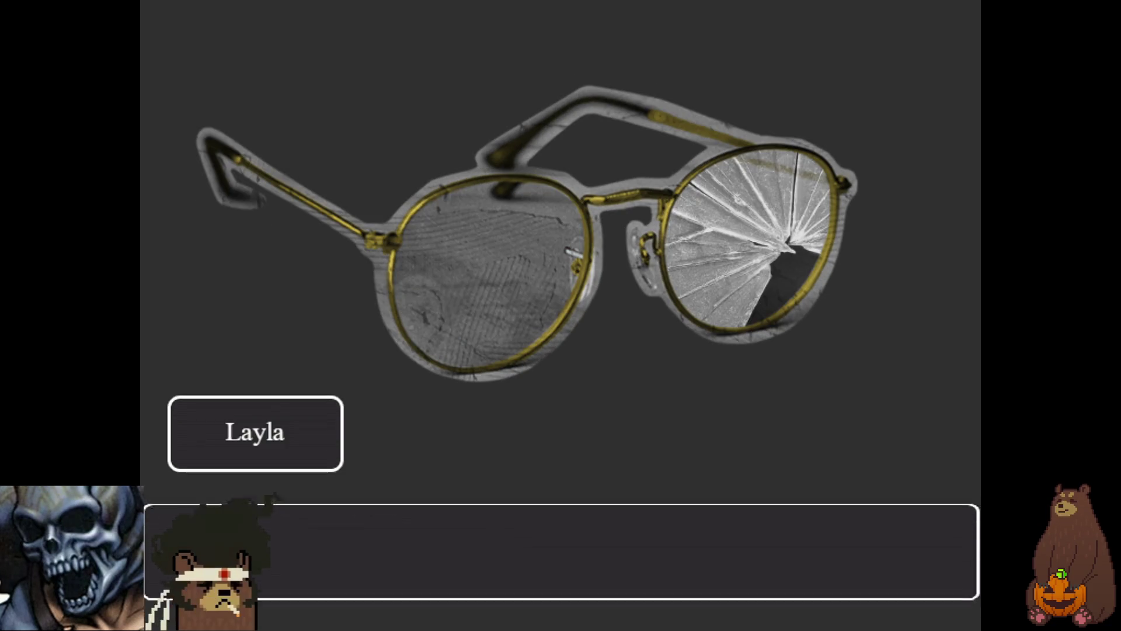
{"action": "key", "text": "Return"}
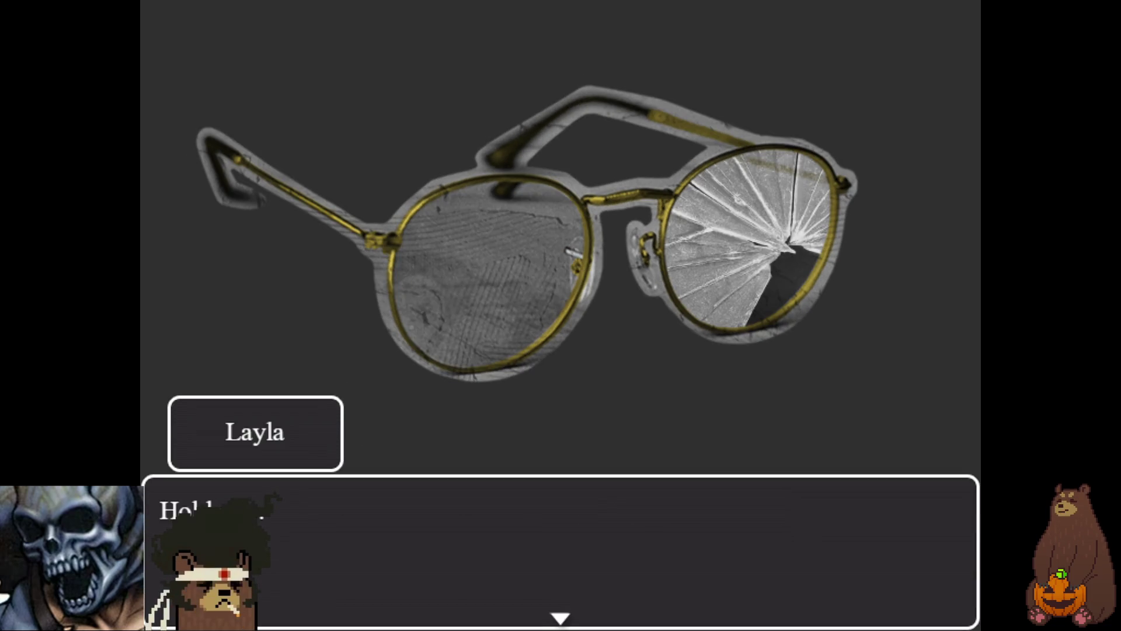
{"action": "key", "text": "Return"}
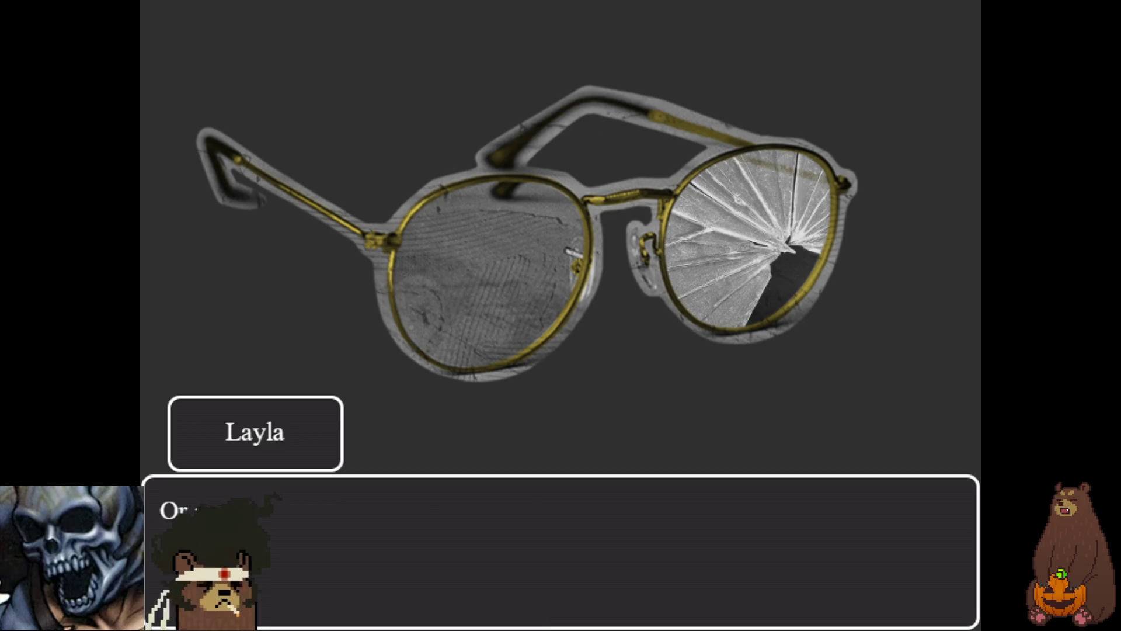
{"action": "key", "text": "Return"}
{"action": "key", "text": "Return"}
{"action": "key", "text": "Return"}
{"action": "key", "text": "Return"}
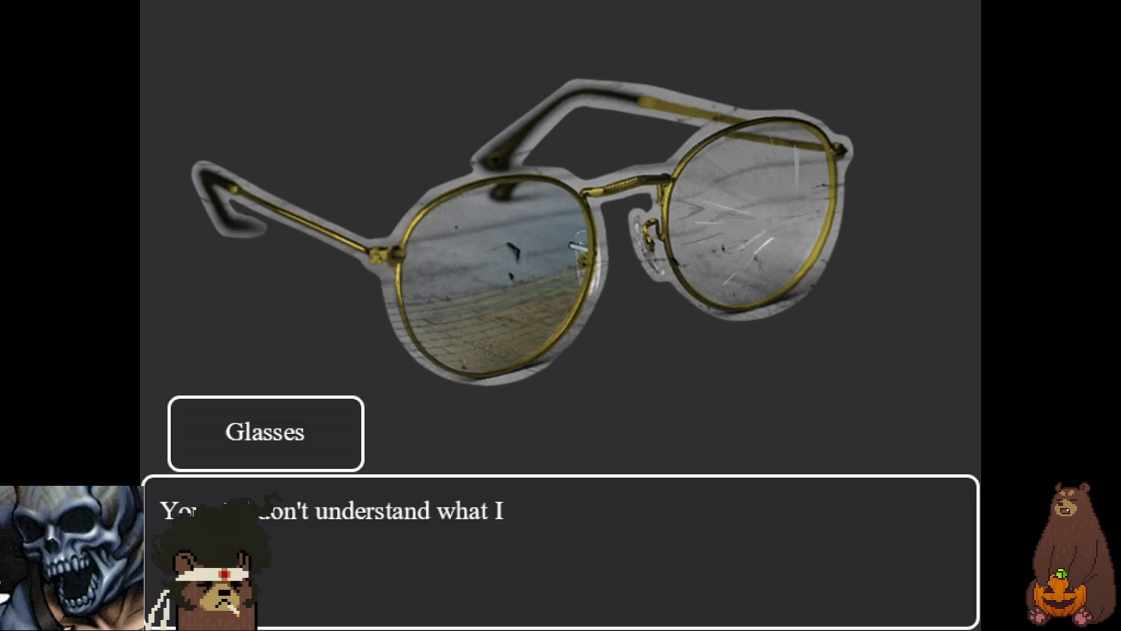
- Finish the cutscene back in the shop, dismiss the item-received message, and leave fullscreen
{"action": "key", "text": "Return"}
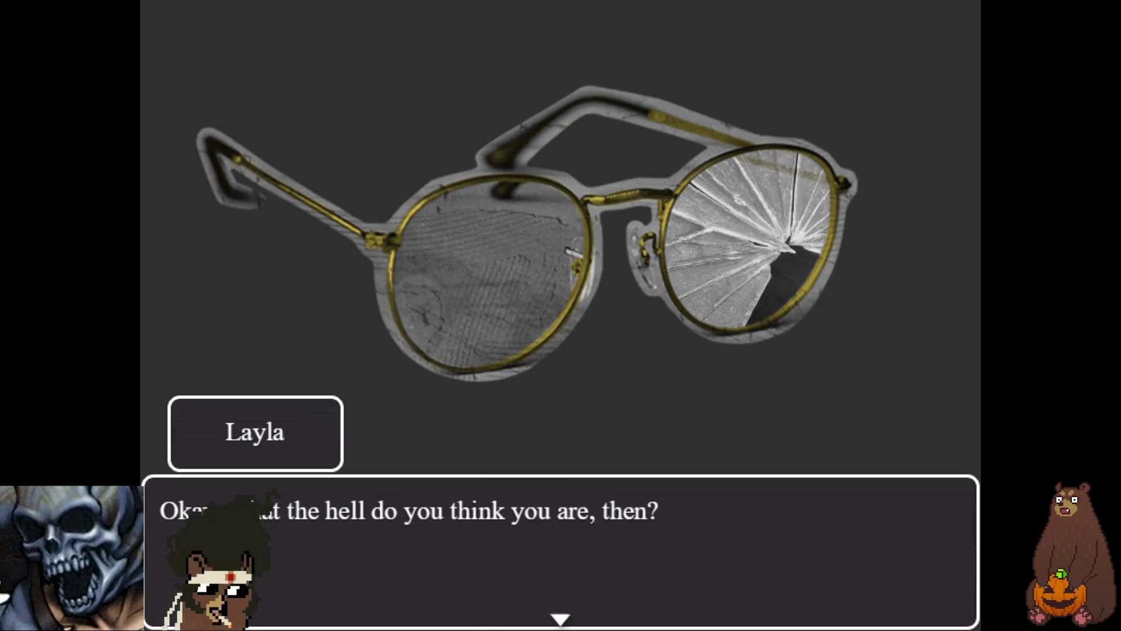
{"action": "key", "text": "Return"}
{"action": "key", "text": "Return"}
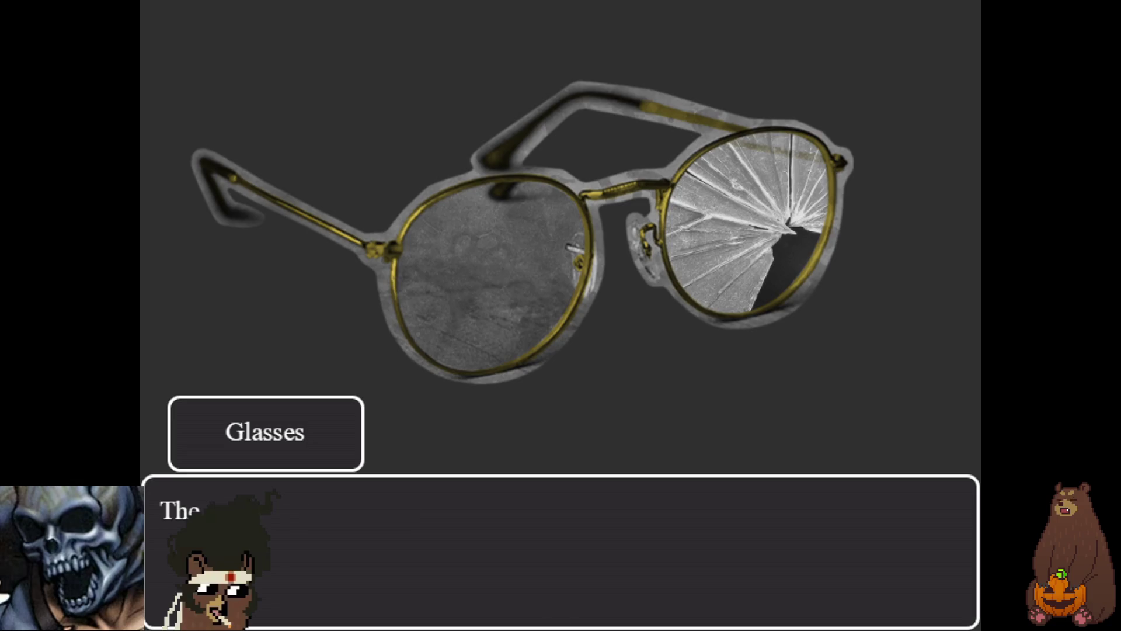
{"action": "key", "text": "Return"}
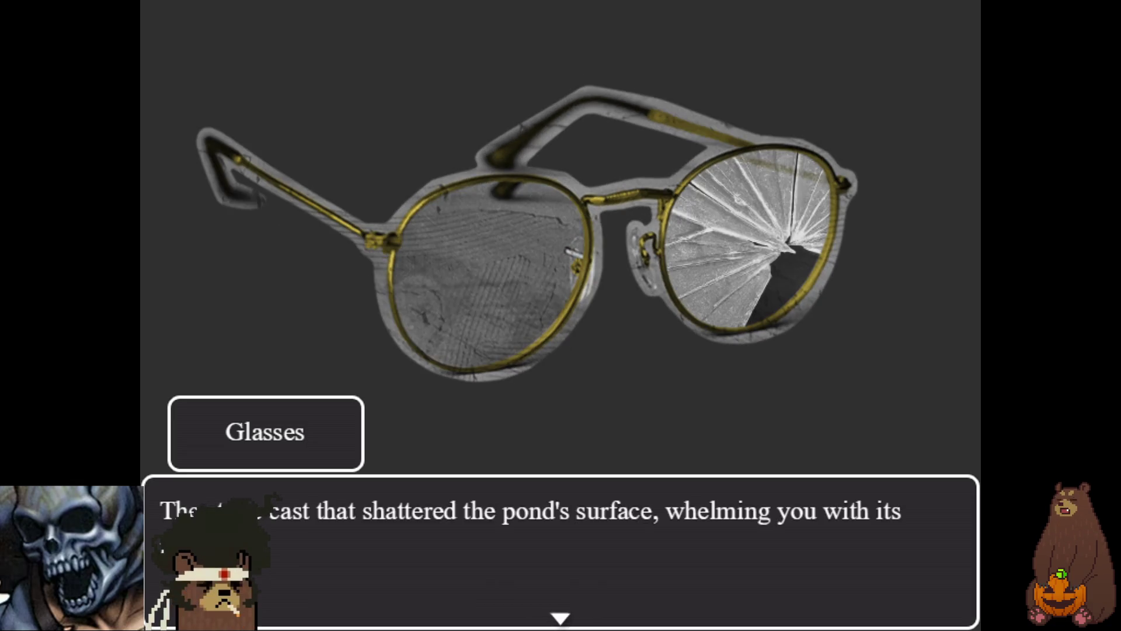
{"action": "key", "text": "Return"}
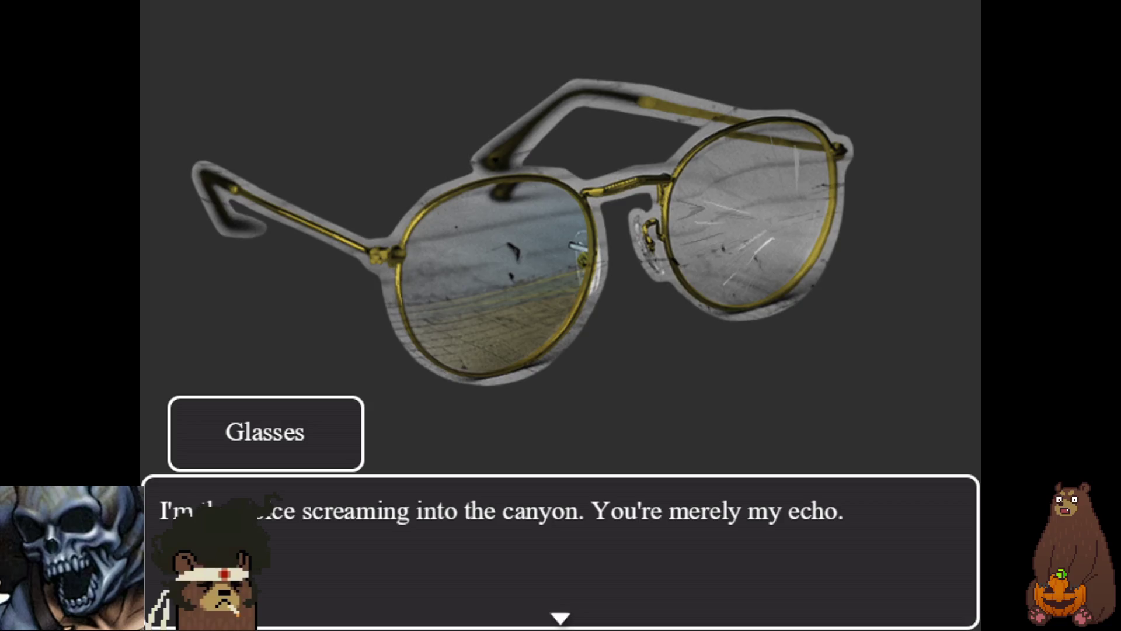
{"action": "key", "text": "Return"}
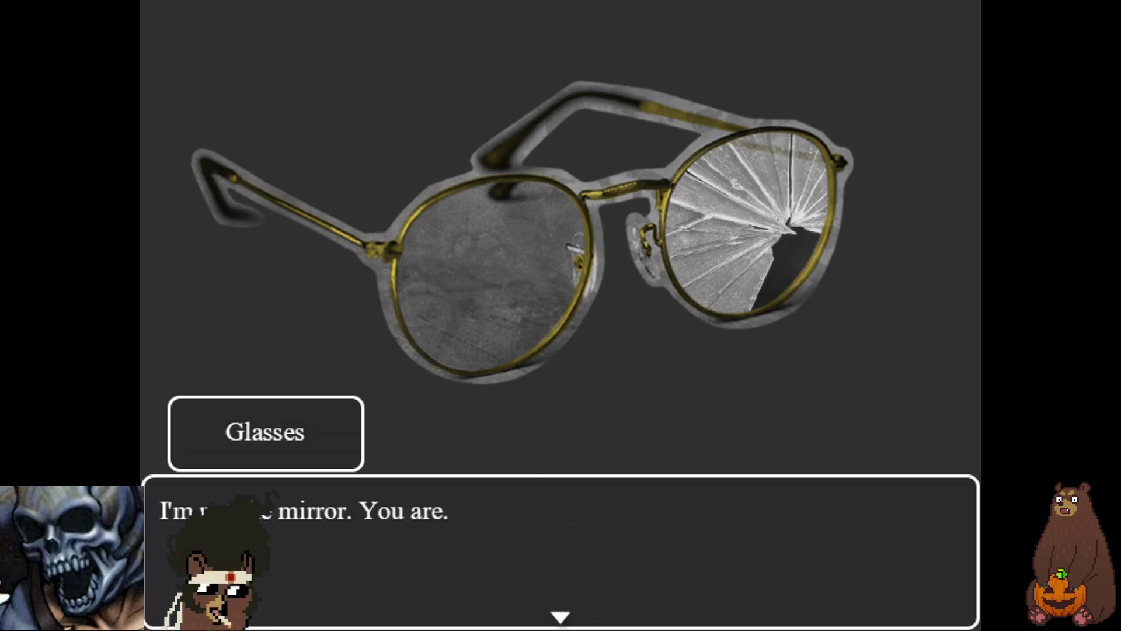
{"action": "key", "text": "Return"}
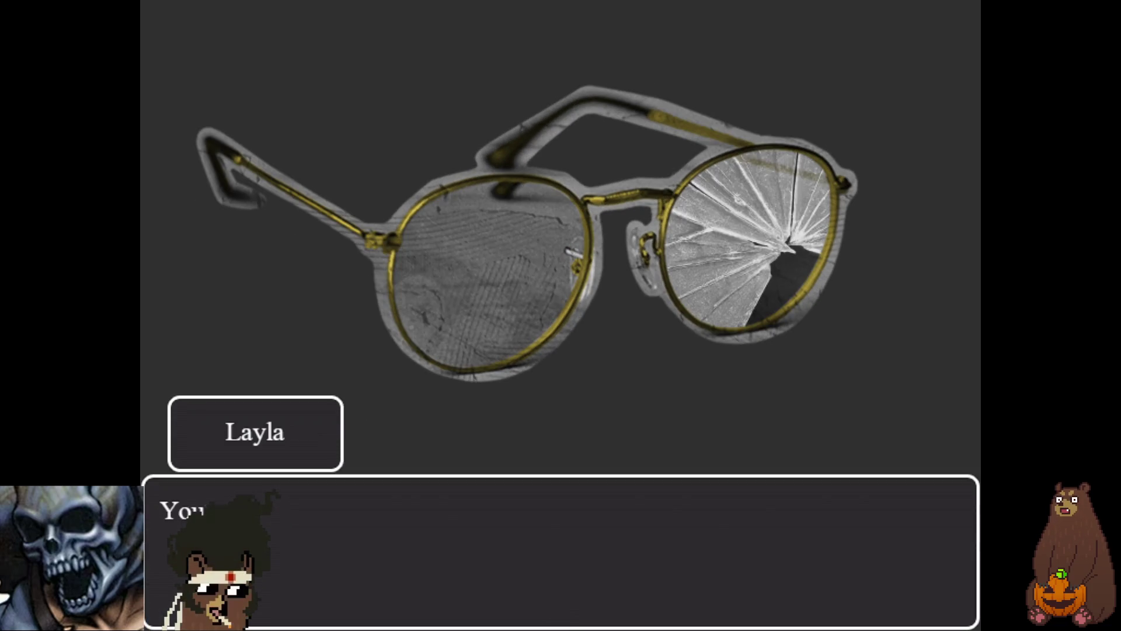
{"action": "key", "text": "Return"}
{"action": "key", "text": "Return"}
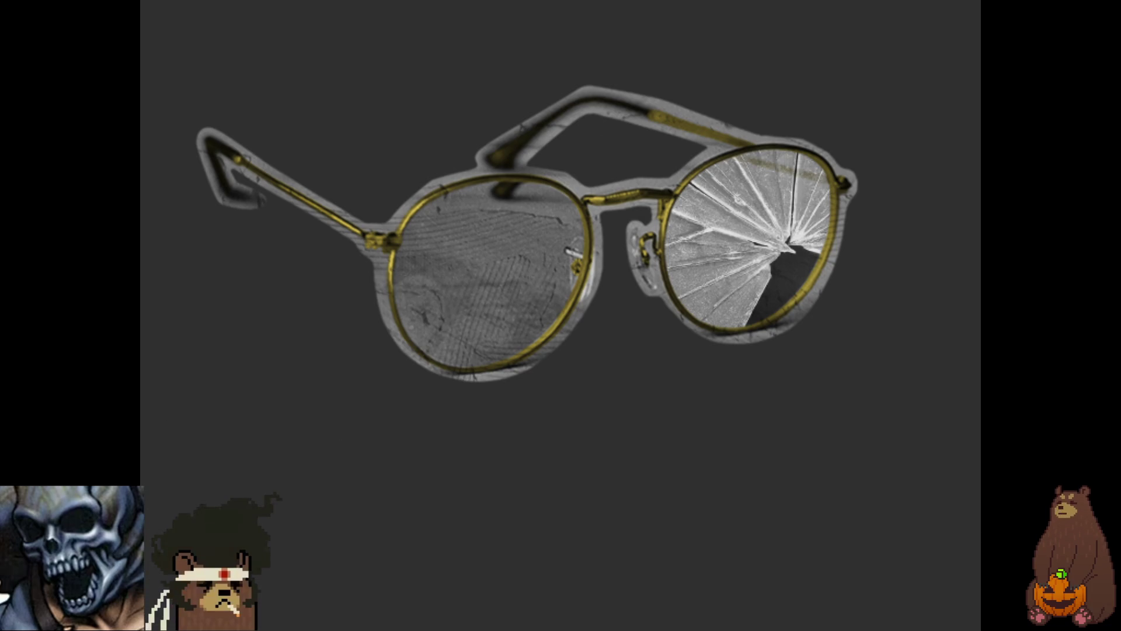
{"action": "key", "text": "Return"}
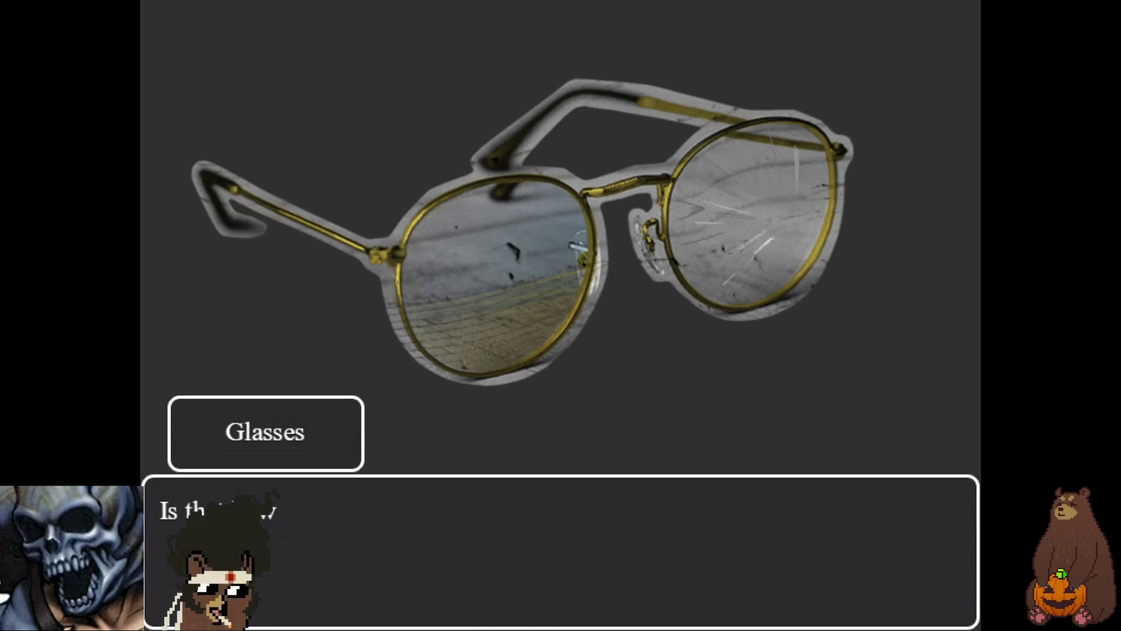
{"action": "key", "text": "Return"}
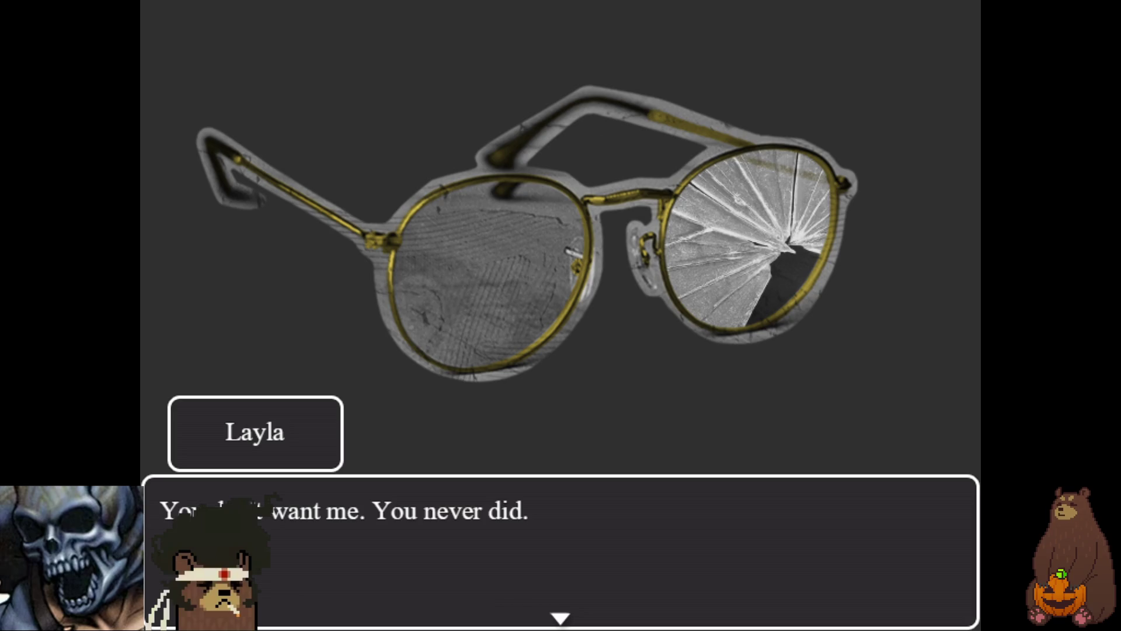
{"action": "key", "text": "Return"}
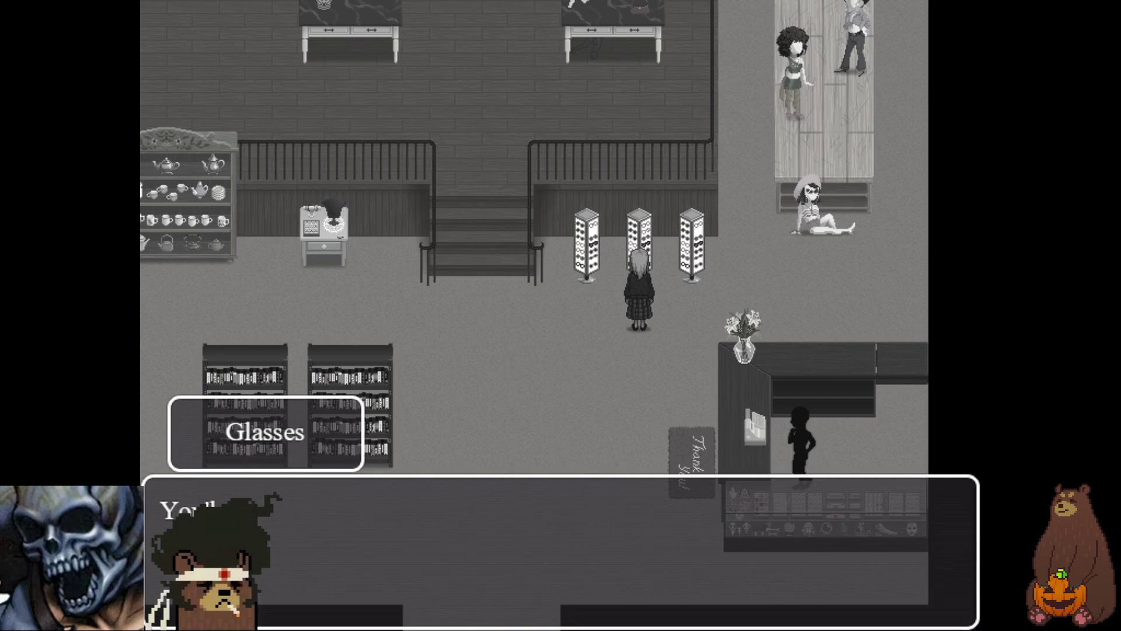
{"action": "key", "text": "Return"}
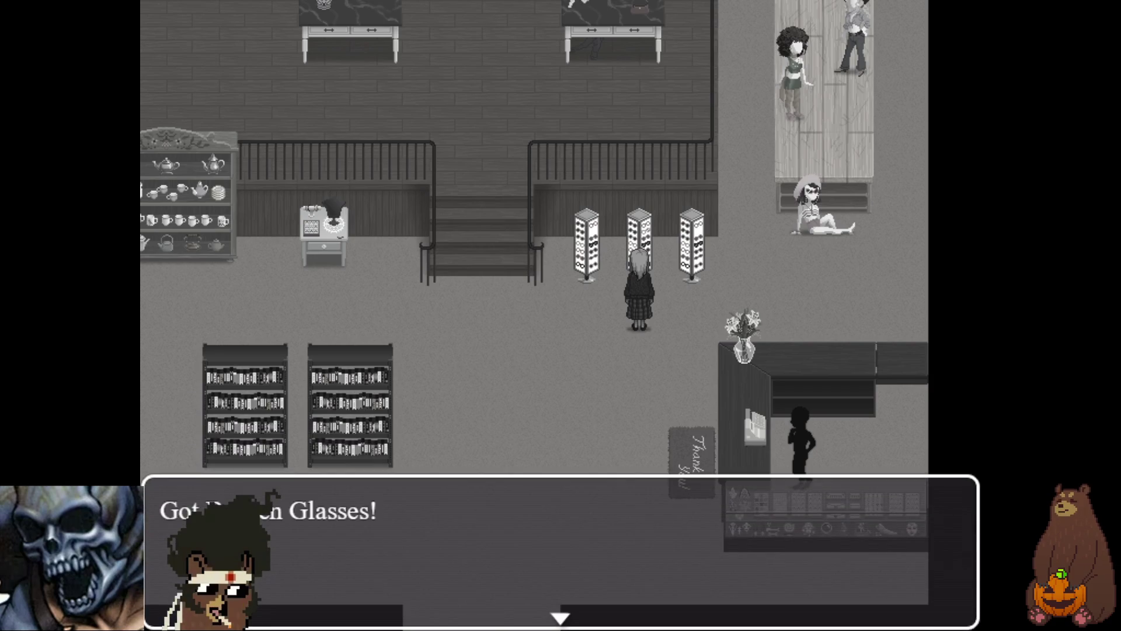
{"action": "key", "text": "Return"}
{"action": "key", "text": "F4"}
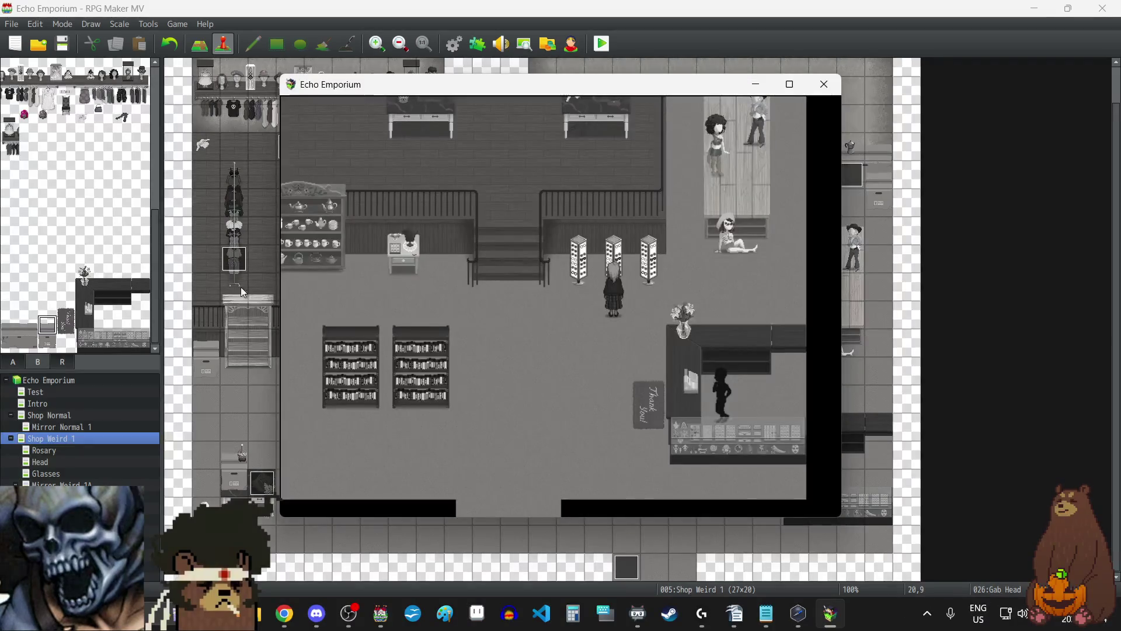
- Close the playtest and open the Glasses cutscene event EV001 on the Glasses map
{"action": "left_click", "coordinate": [816, 90]}
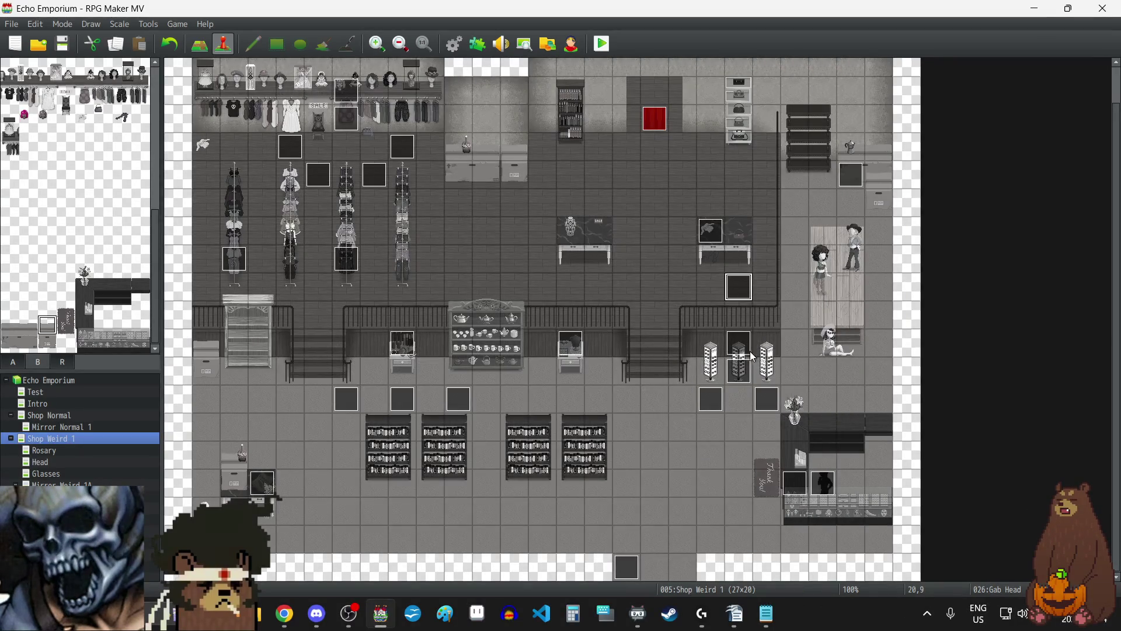
{"action": "double_click", "coordinate": [737, 372]}
{"action": "left_click", "coordinate": [842, 93]}
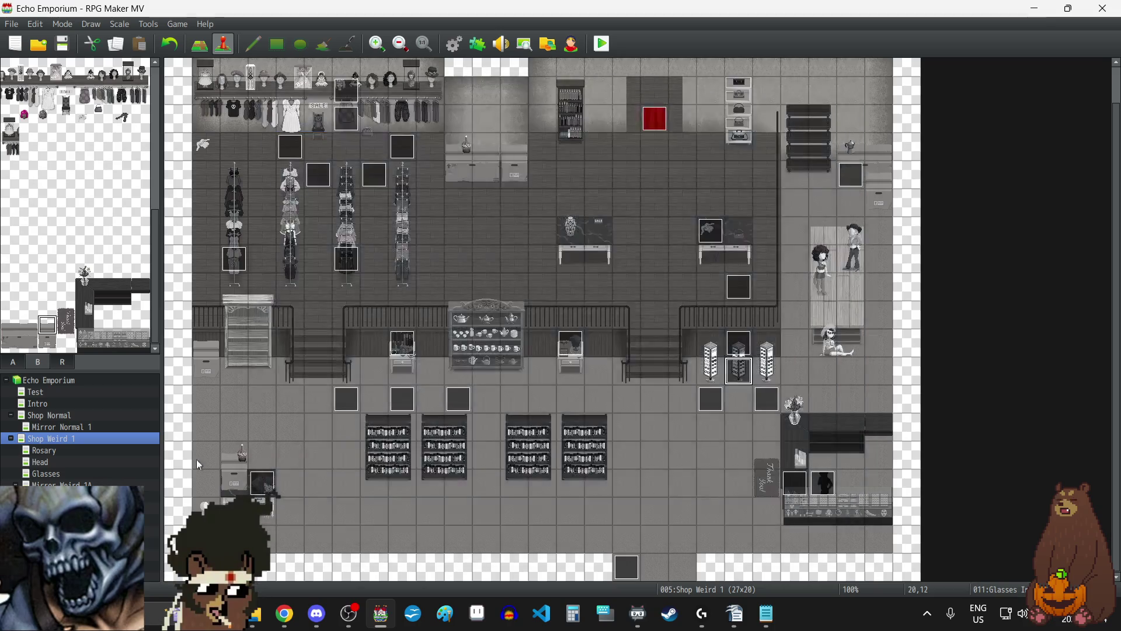
{"action": "left_click", "coordinate": [40, 474]}
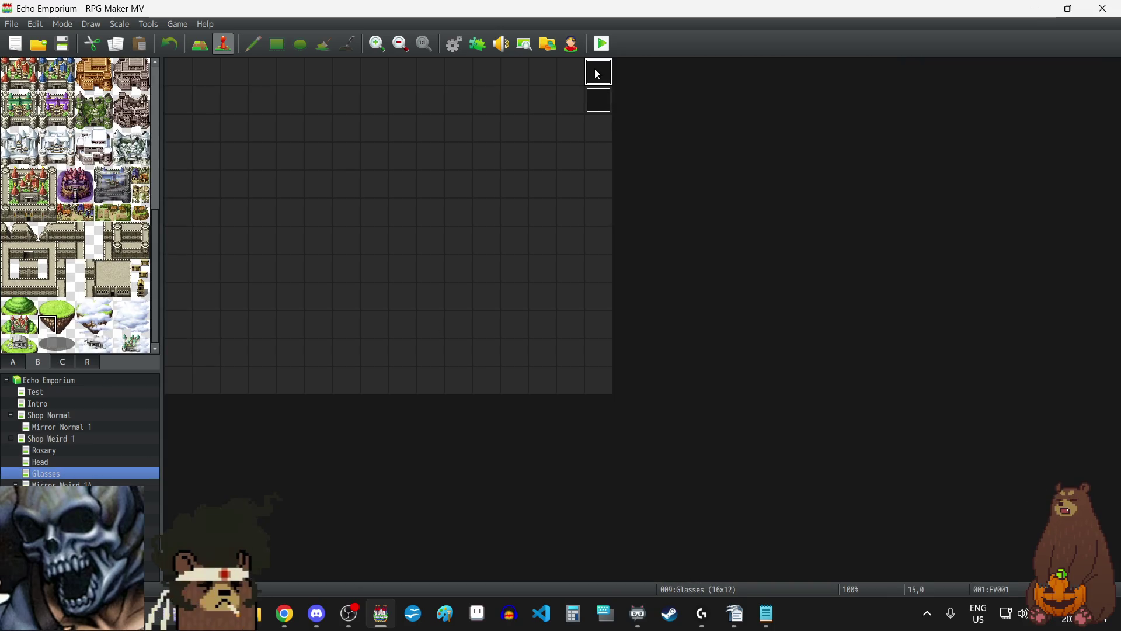
{"action": "double_click", "coordinate": [597, 74]}
{"action": "scroll", "coordinate": [621, 240], "scroll_direction": "down", "scroll_amount": 10}
{"action": "scroll", "coordinate": [616, 229], "scroll_direction": "down", "scroll_amount": 8}
{"action": "scroll", "coordinate": [617, 228], "scroll_direction": "up", "scroll_amount": 5}
- Change the cutscene's Play SE sound to LJSFX_LetterSoundA, previewing it before confirming
{"action": "double_click", "coordinate": [607, 261]}
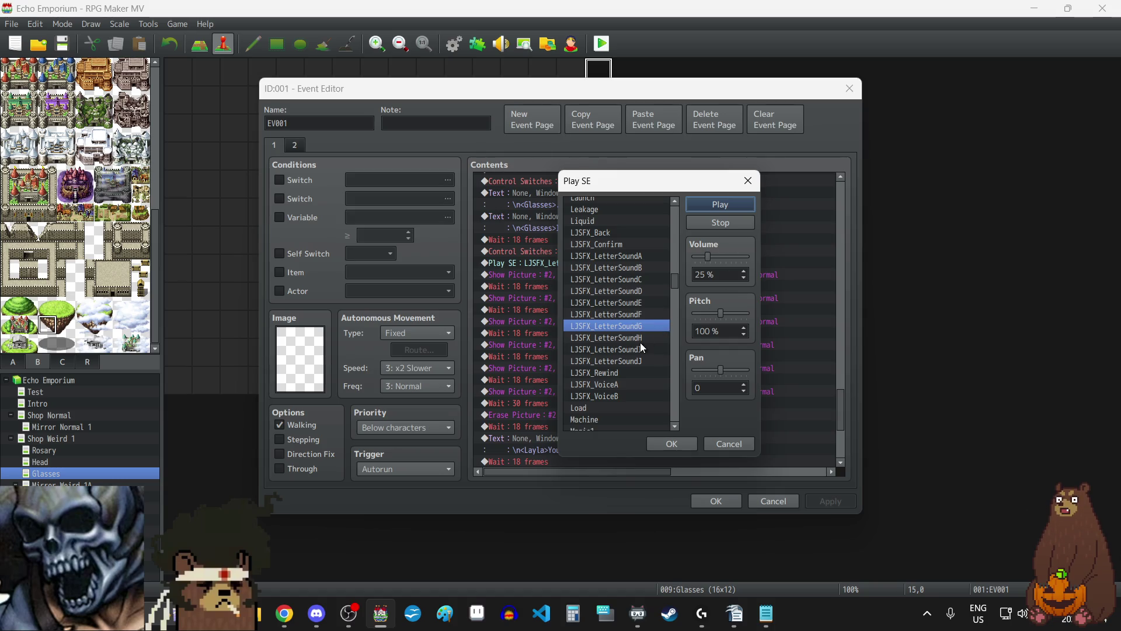
{"action": "mouse_move", "coordinate": [636, 176]}
{"action": "left_mouse_down"}
{"action": "mouse_move", "coordinate": [878, 170]}
{"action": "mouse_move", "coordinate": [678, 180]}
{"action": "mouse_move", "coordinate": [605, 154]}
{"action": "mouse_move", "coordinate": [440, 226]}
{"action": "mouse_move", "coordinate": [391, 193]}
{"action": "mouse_move", "coordinate": [534, 180]}
{"action": "mouse_move", "coordinate": [749, 185]}
{"action": "left_mouse_up"}
{"action": "left_click", "coordinate": [569, 236]}
{"action": "left_click", "coordinate": [674, 187]}
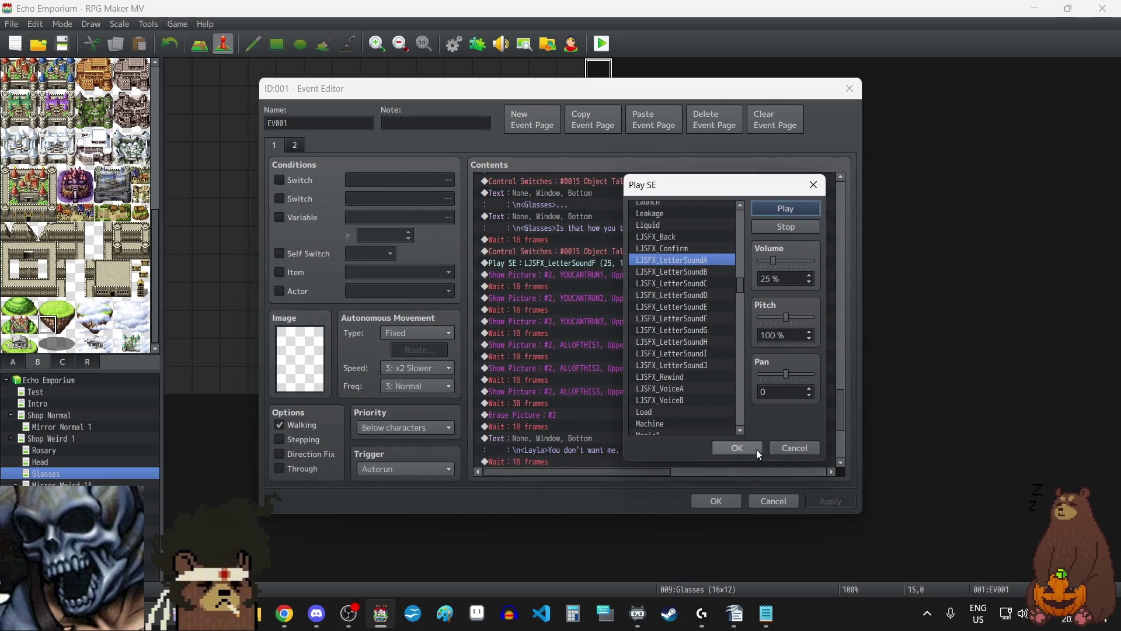
{"action": "left_click", "coordinate": [756, 450]}
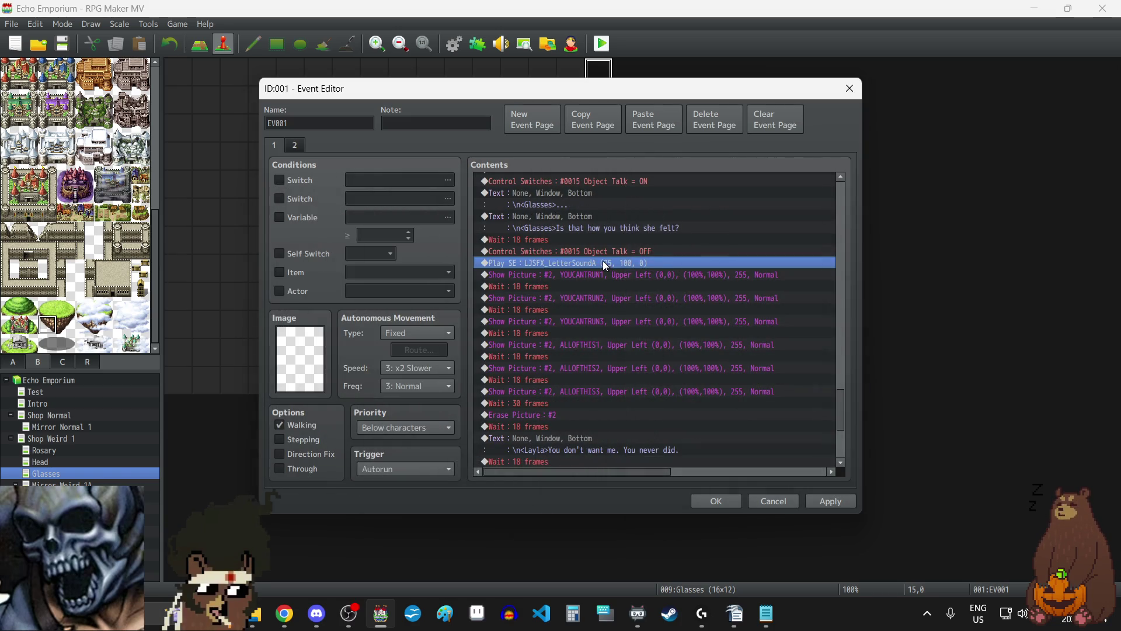
- Paste a copy of the Play SE above ALLOFTHIS1, set it to LJSFX_LetterSoundB, and save the event
{"action": "left_click", "coordinate": [576, 345]}
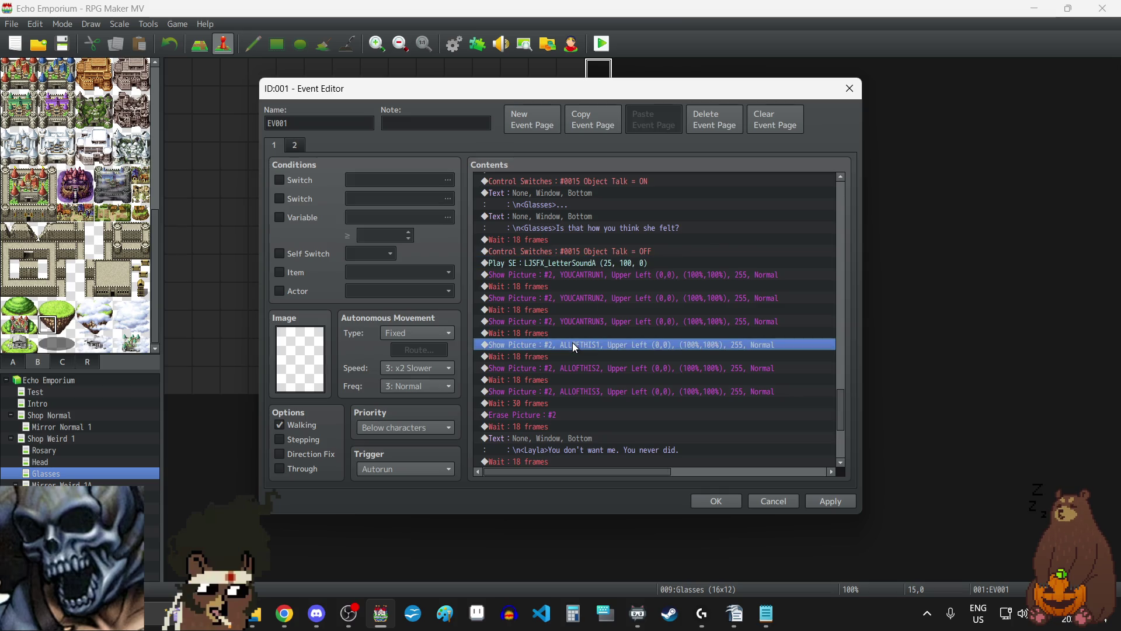
{"action": "key", "text": "ctrl+v"}
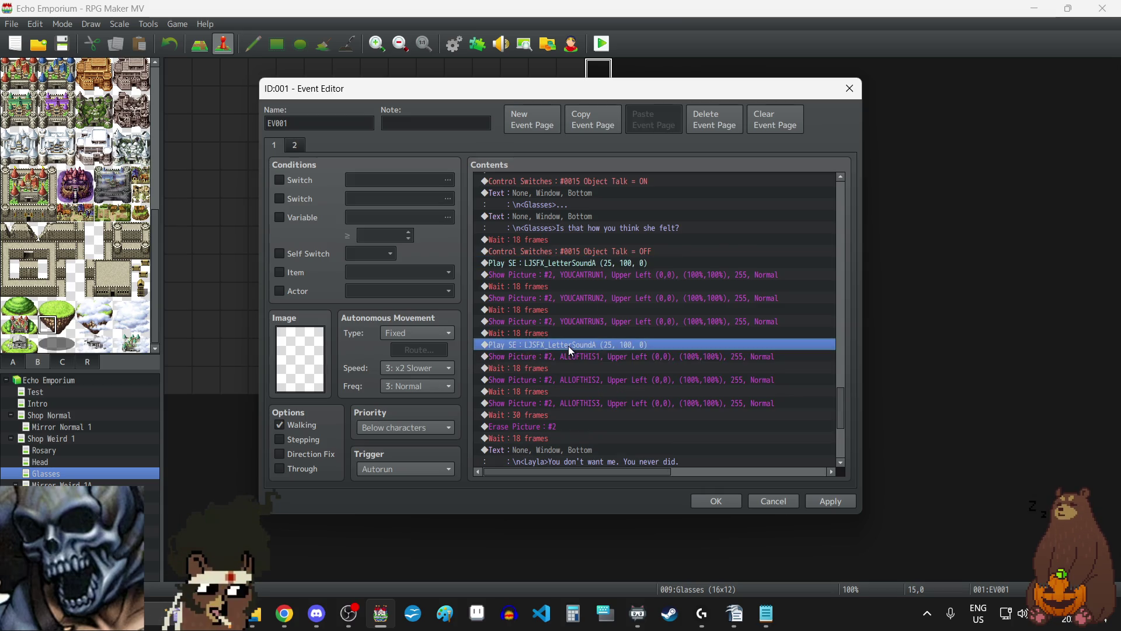
{"action": "double_click", "coordinate": [569, 345]}
{"action": "left_click", "coordinate": [620, 326]}
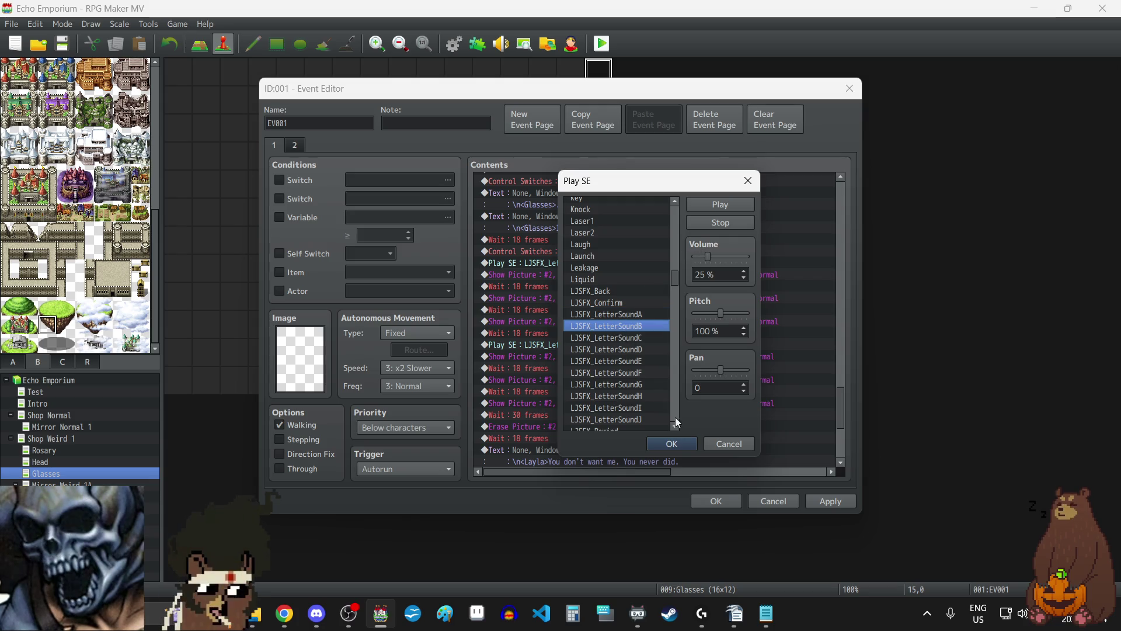
{"action": "left_click", "coordinate": [677, 445]}
{"action": "left_click", "coordinate": [834, 502]}
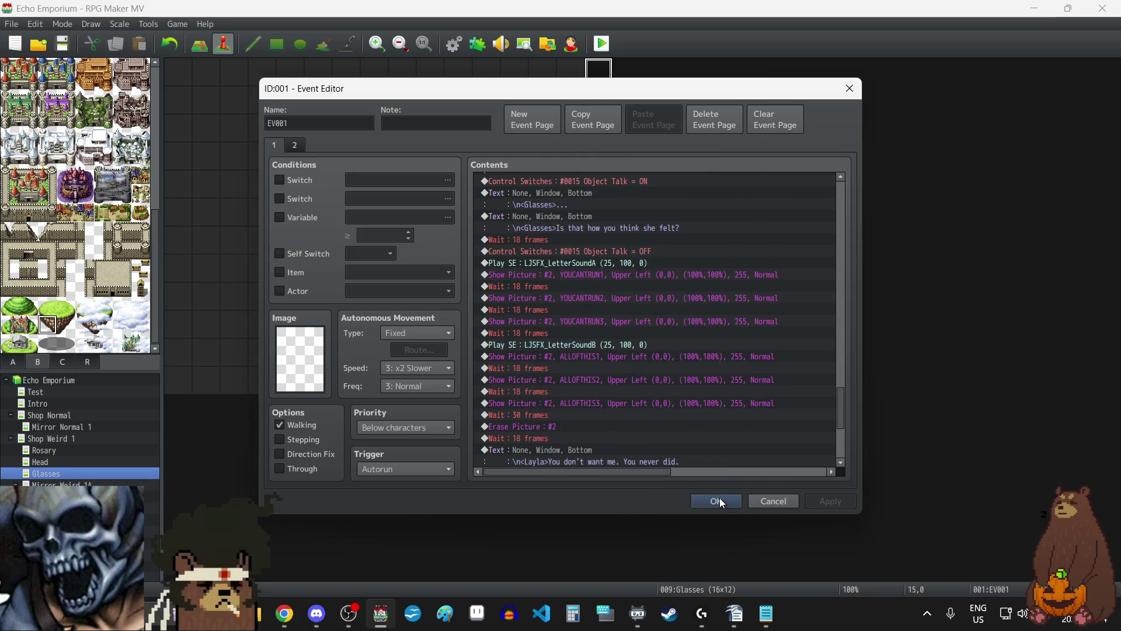
{"action": "left_click", "coordinate": [720, 501]}
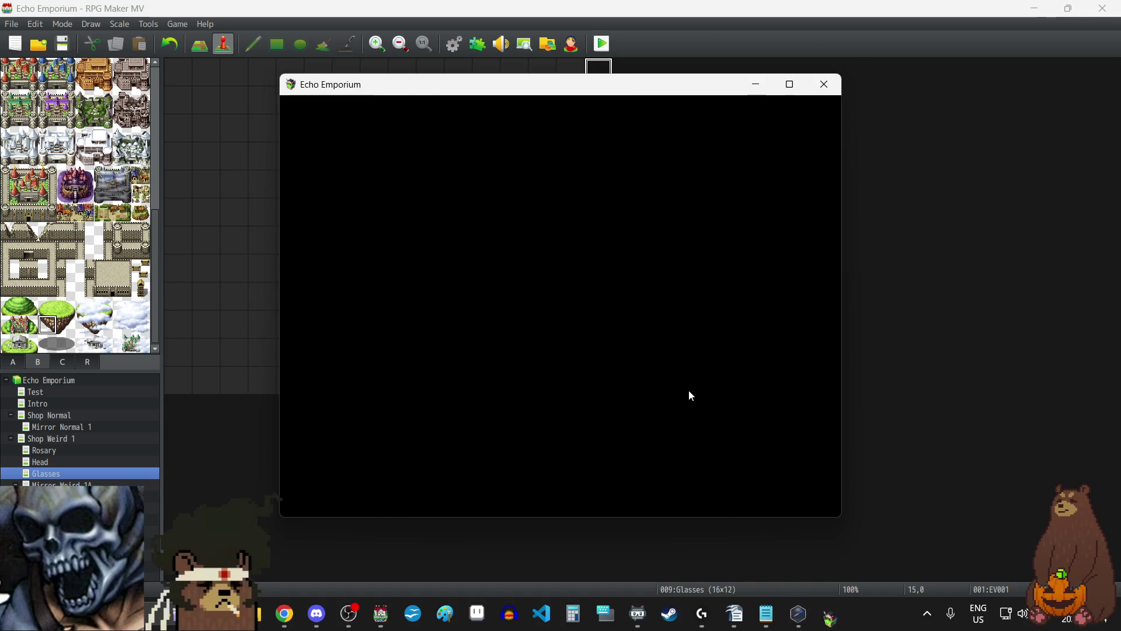
- Switch the playtest to fullscreen, load the File 5 save, and trigger the glasses cutscene
{"action": "key", "text": "F4"}
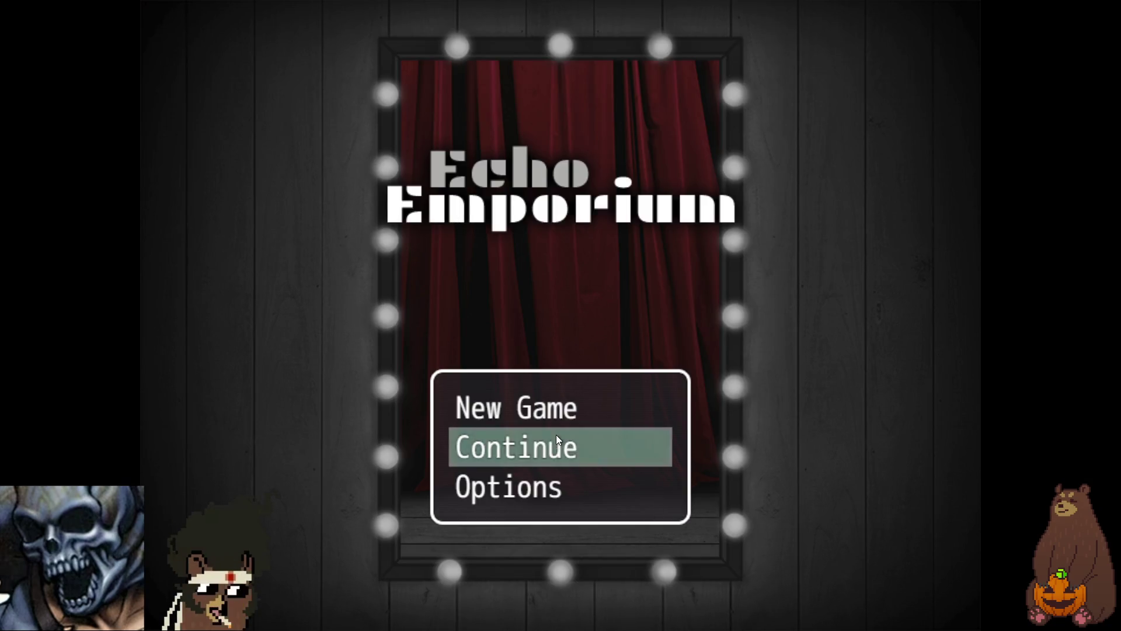
{"action": "left_click", "coordinate": [555, 440]}
{"action": "left_click", "coordinate": [530, 367]}
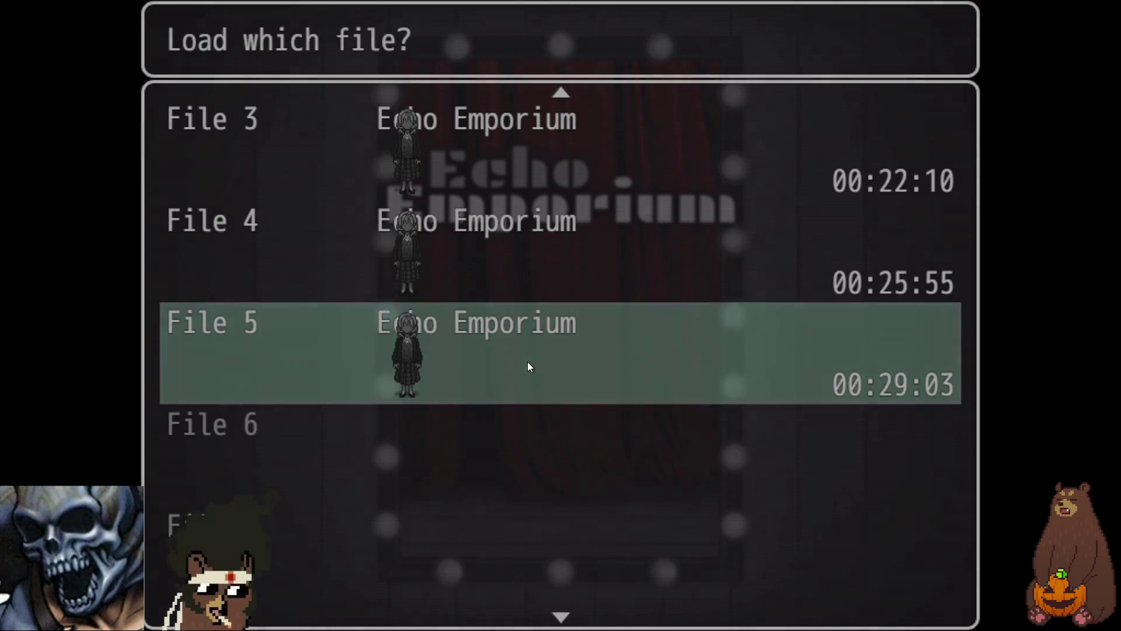
{"action": "key", "text": "Return"}
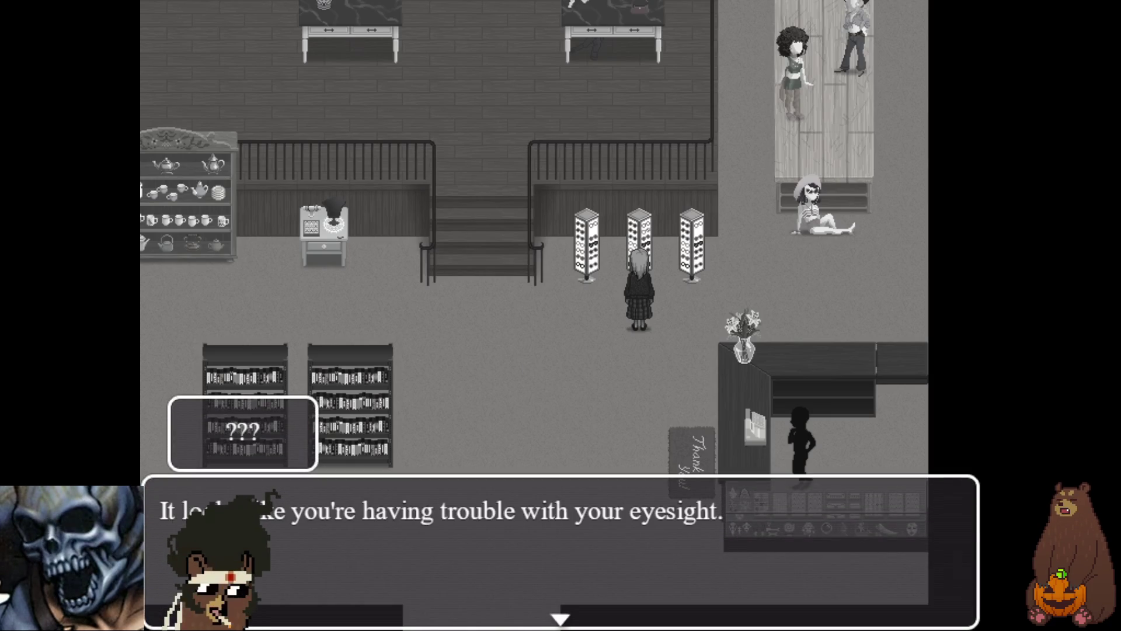
- Advance the glasses cutscene dialogue to its end and dismiss the item-received message
{"action": "key", "text": "Return"}
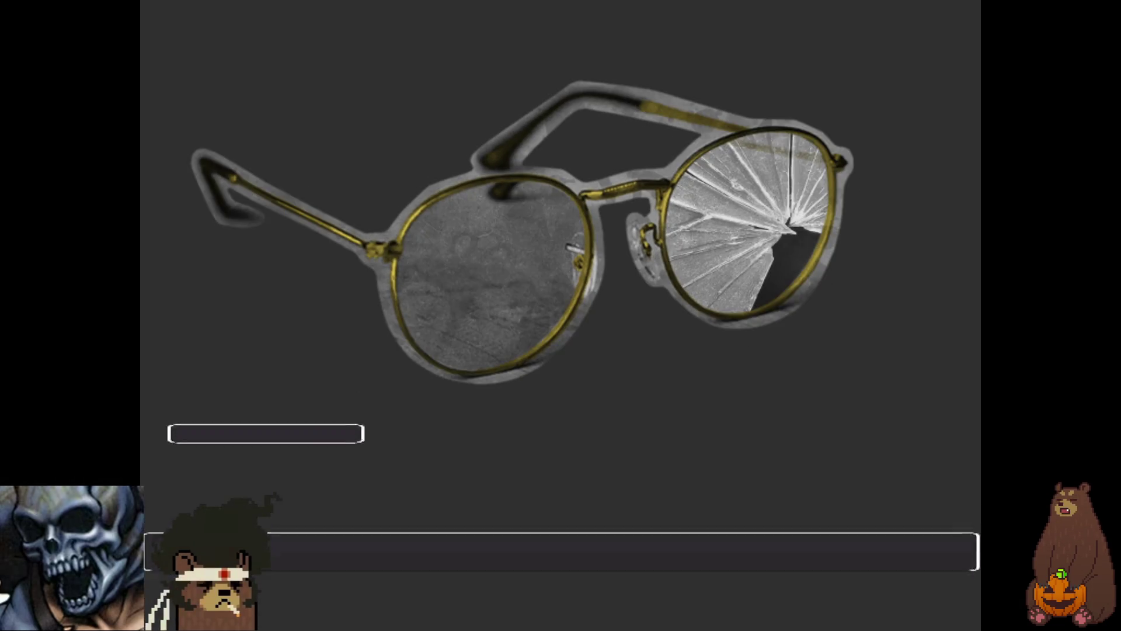
{"action": "key", "text": "Return"}
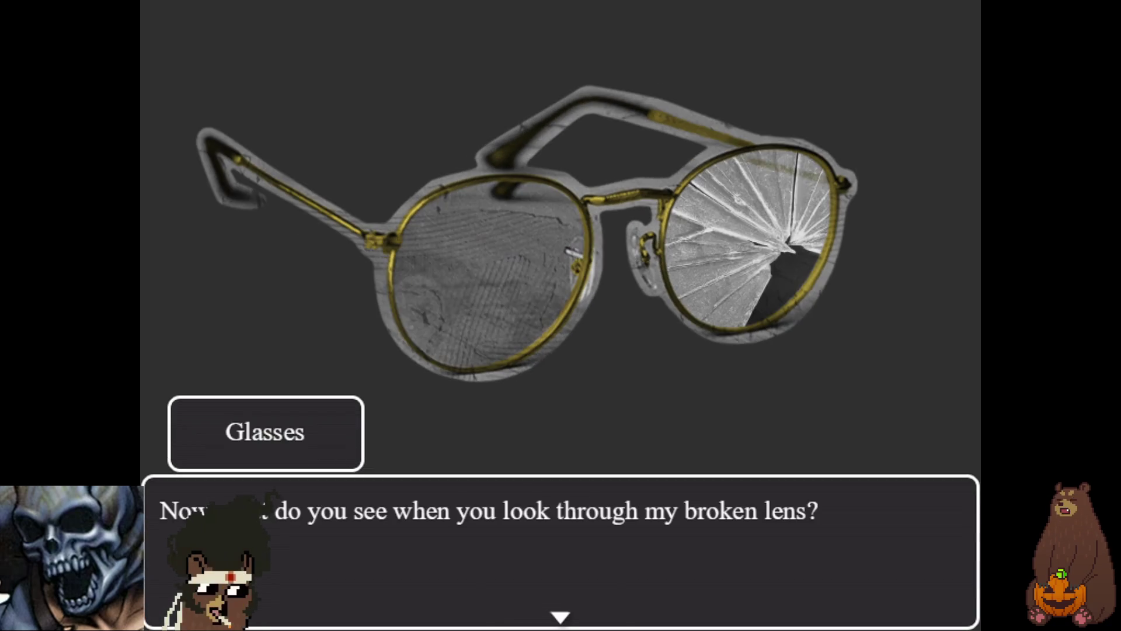
{"action": "key", "text": "Return"}
{"action": "key", "text": "Return"}
{"action": "key", "text": "Return"}
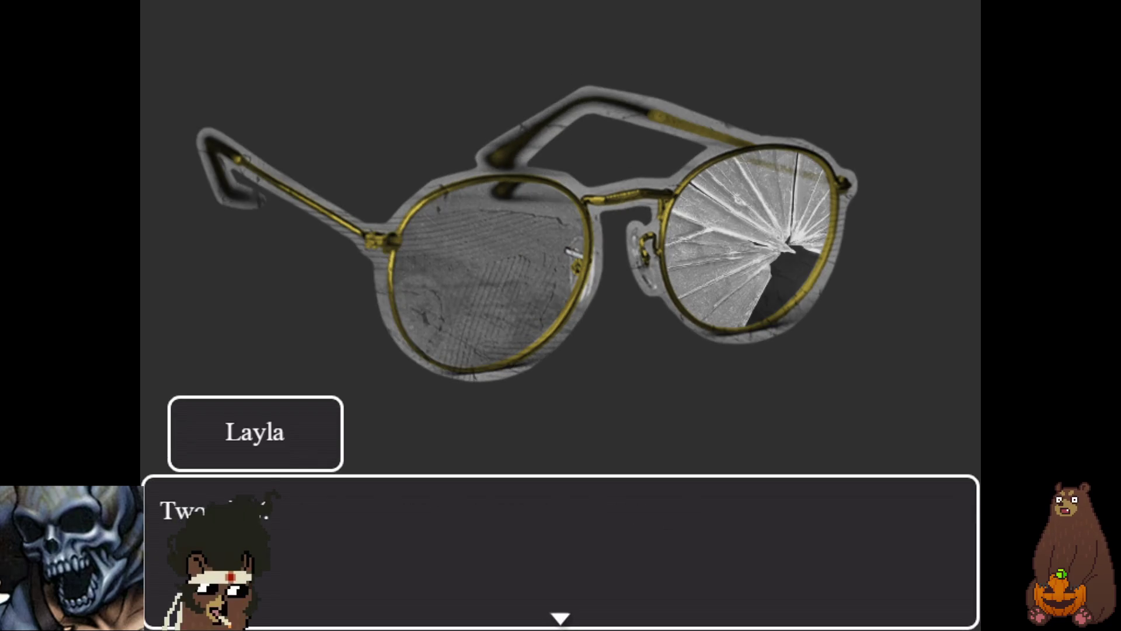
{"action": "key", "text": "Return"}
{"action": "key", "text": "Return"}
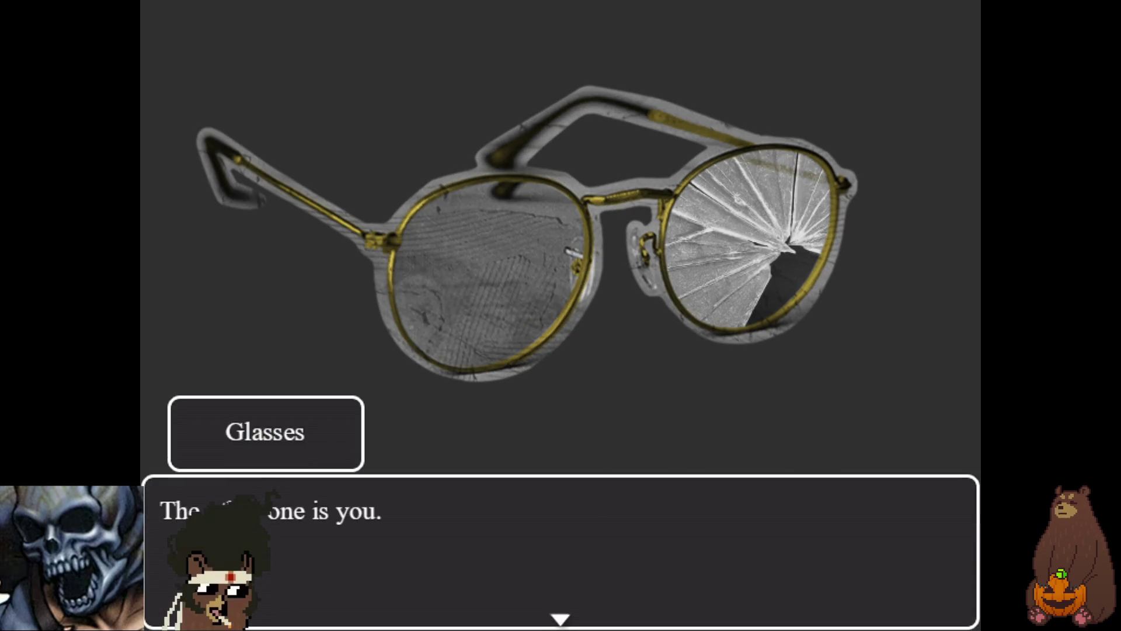
{"action": "key", "text": "Return"}
{"action": "key", "text": "Return"}
{"action": "key", "text": "Return"}
{"action": "key", "text": "Return"}
{"action": "key", "text": "Return"}
{"action": "key", "text": "Return"}
{"action": "key", "text": "Return"}
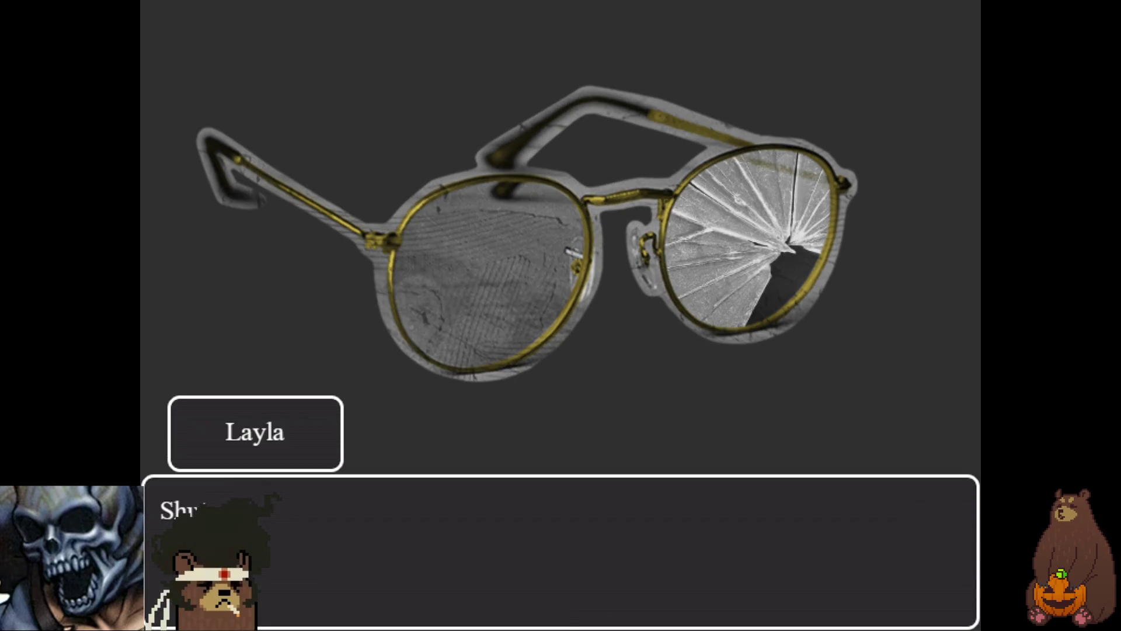
{"action": "key", "text": "Return"}
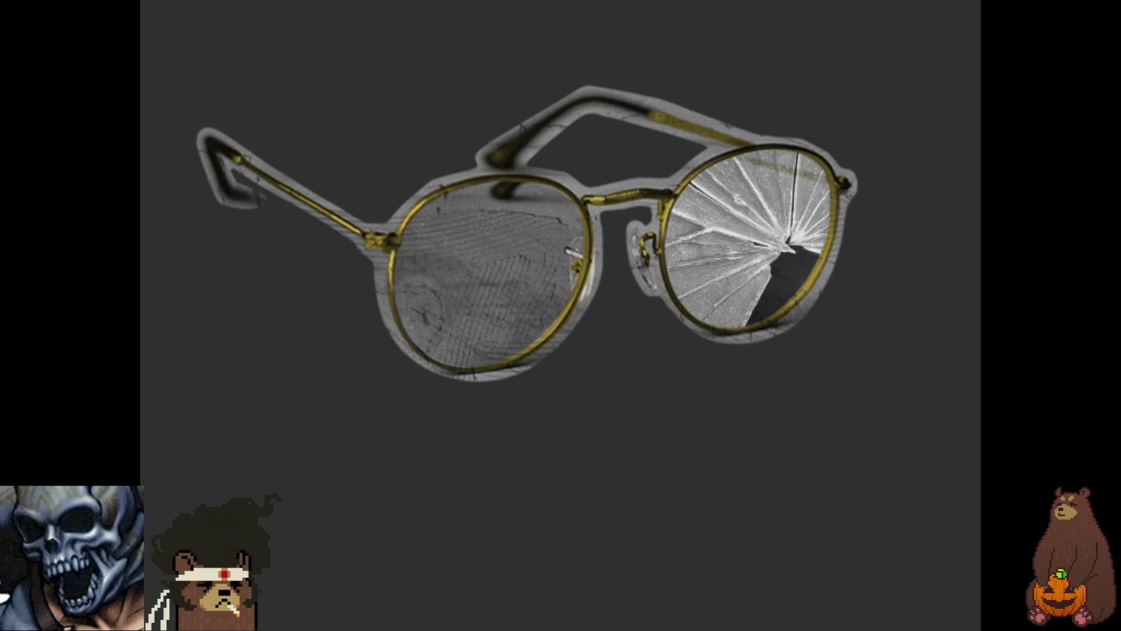
{"action": "key", "text": "Return"}
{"action": "key", "text": "Return"}
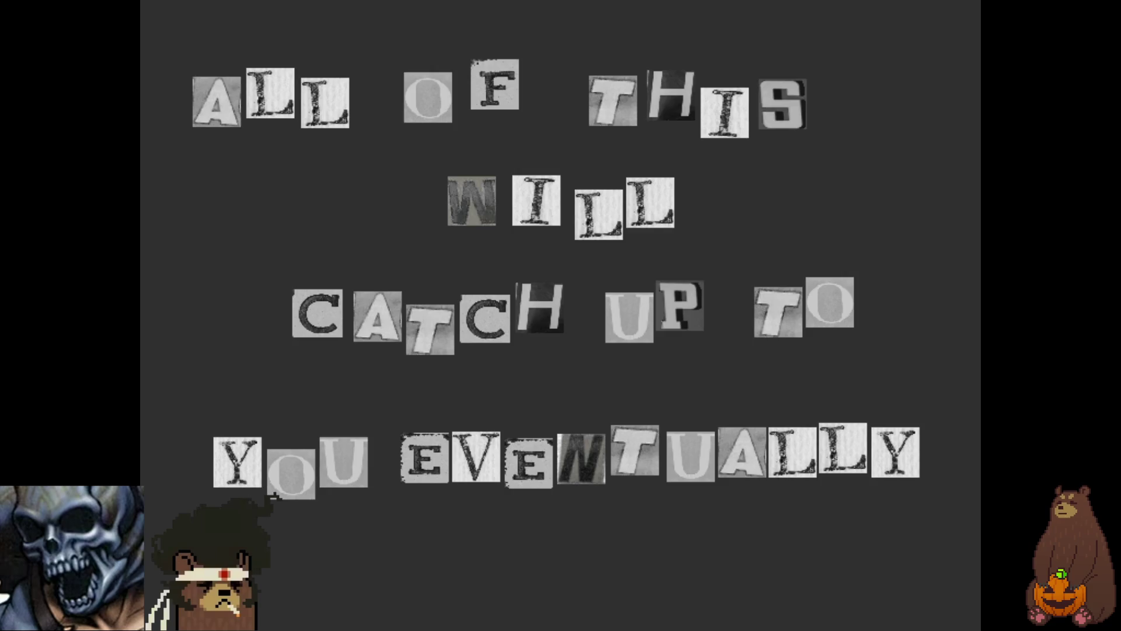
{"action": "key", "text": "Return"}
{"action": "key", "text": "Return"}
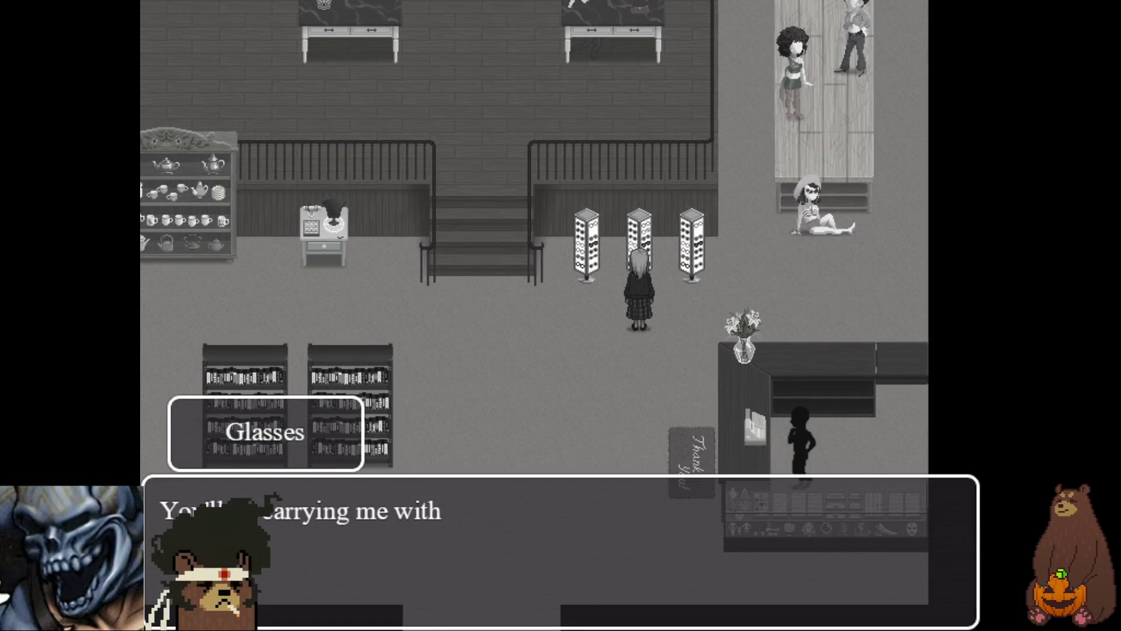
{"action": "key", "text": "Return"}
{"action": "key", "text": "Return"}
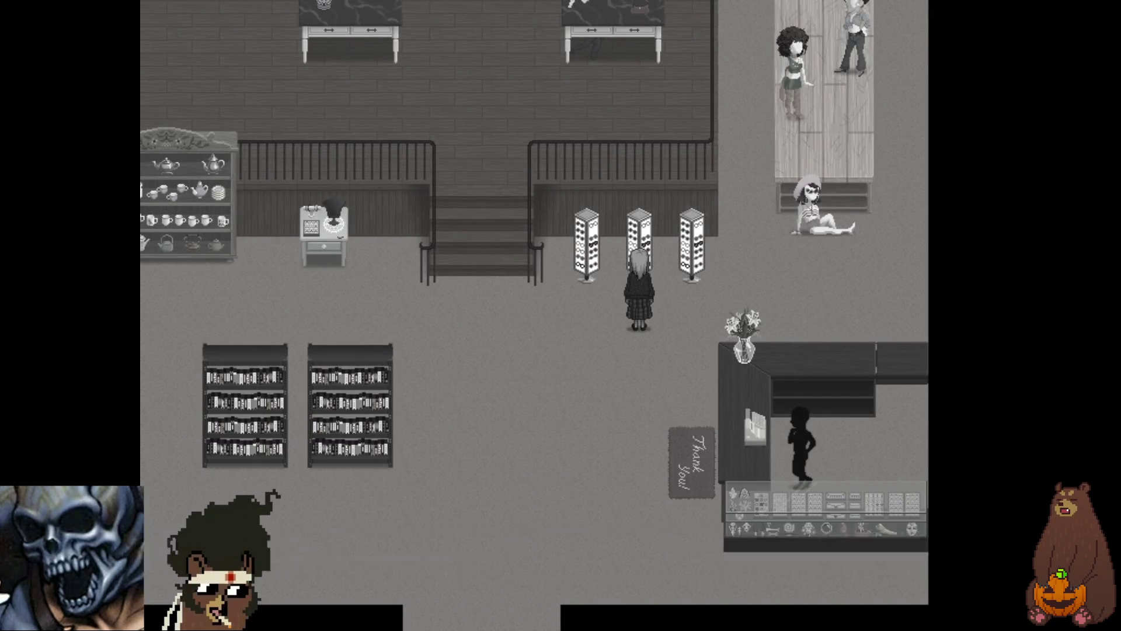
{"action": "key", "text": "Down"}
{"action": "key", "text": "Down"}
{"action": "key", "text": "Right"}
- Talk through the shopkeeper's replies, then take the game out of fullscreen
{"action": "key", "text": "Return"}
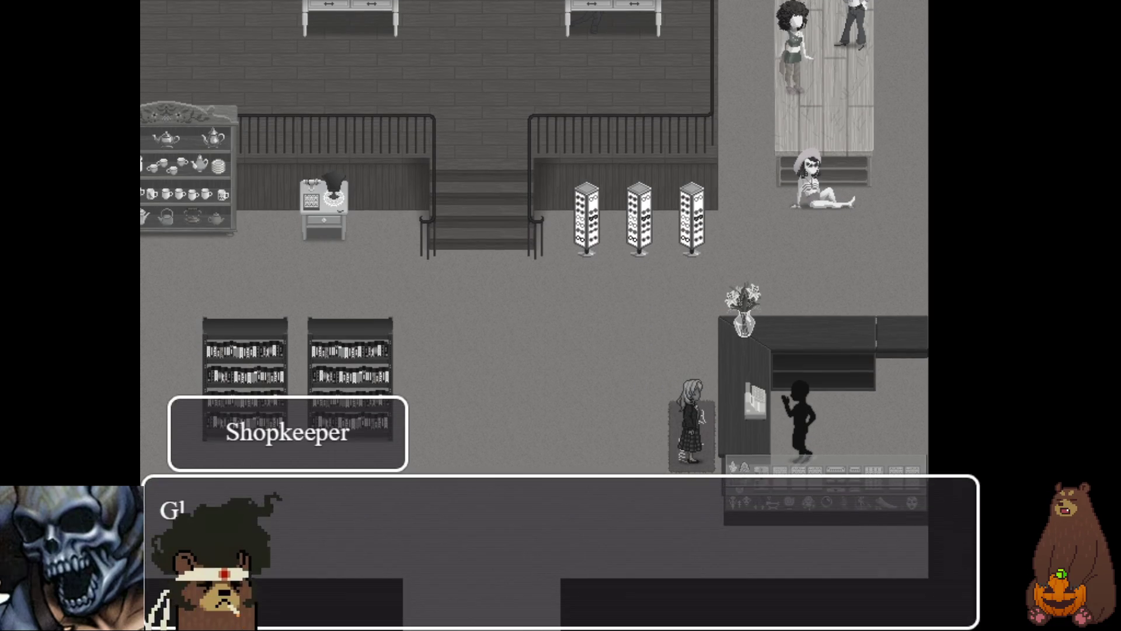
{"action": "key", "text": "Return"}
{"action": "key", "text": "Return"}
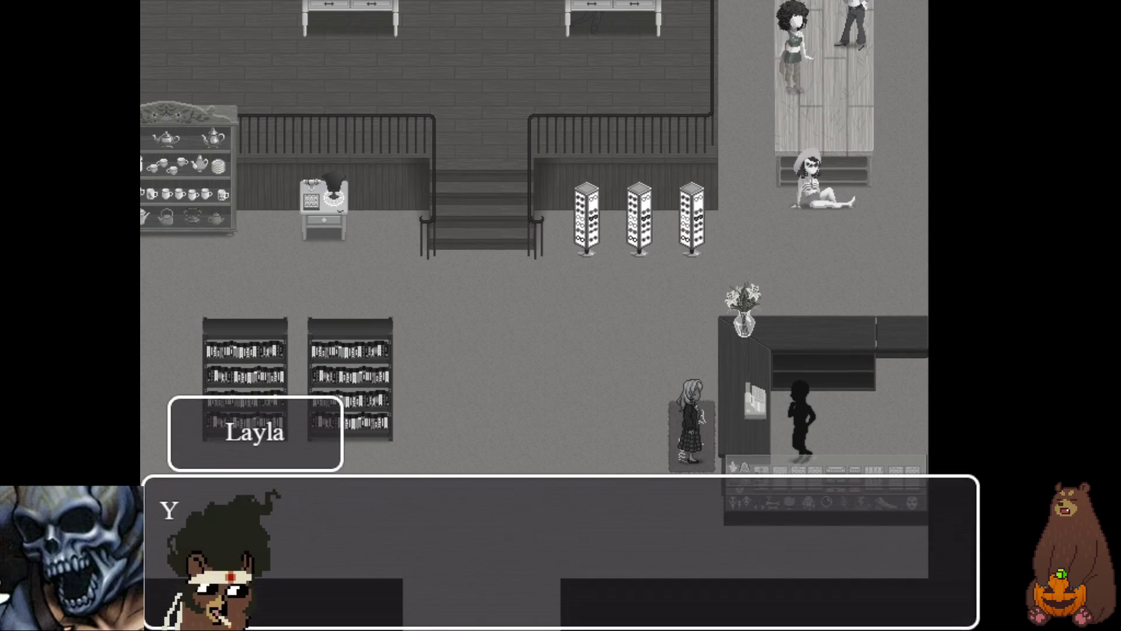
{"action": "key", "text": "Return"}
{"action": "key", "text": "Return"}
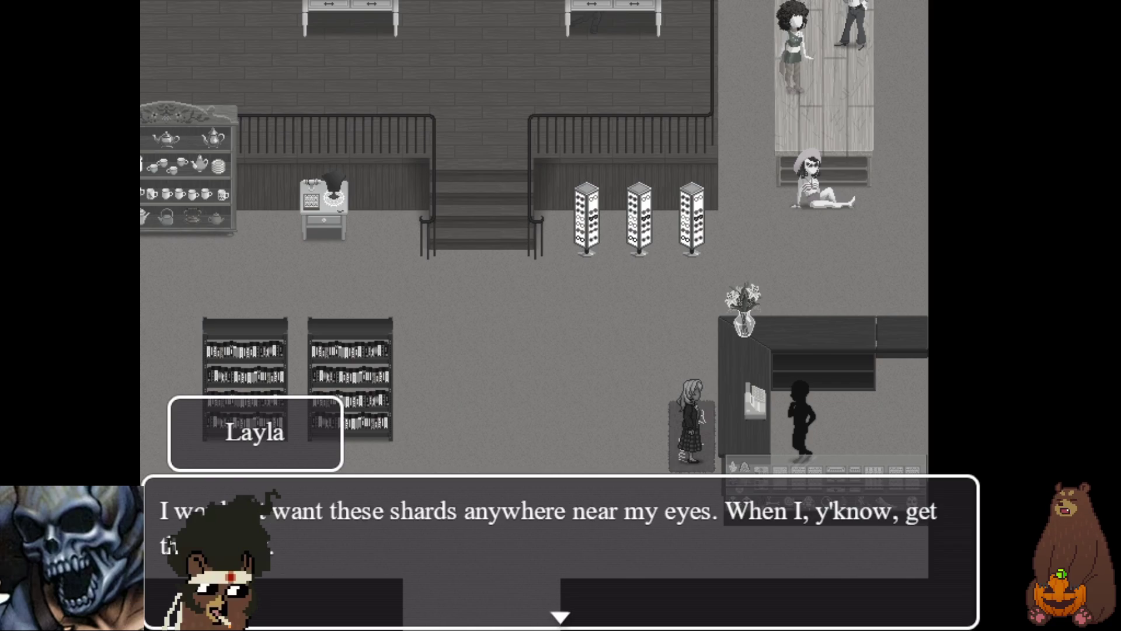
{"action": "key", "text": "Return"}
{"action": "key", "text": "Return"}
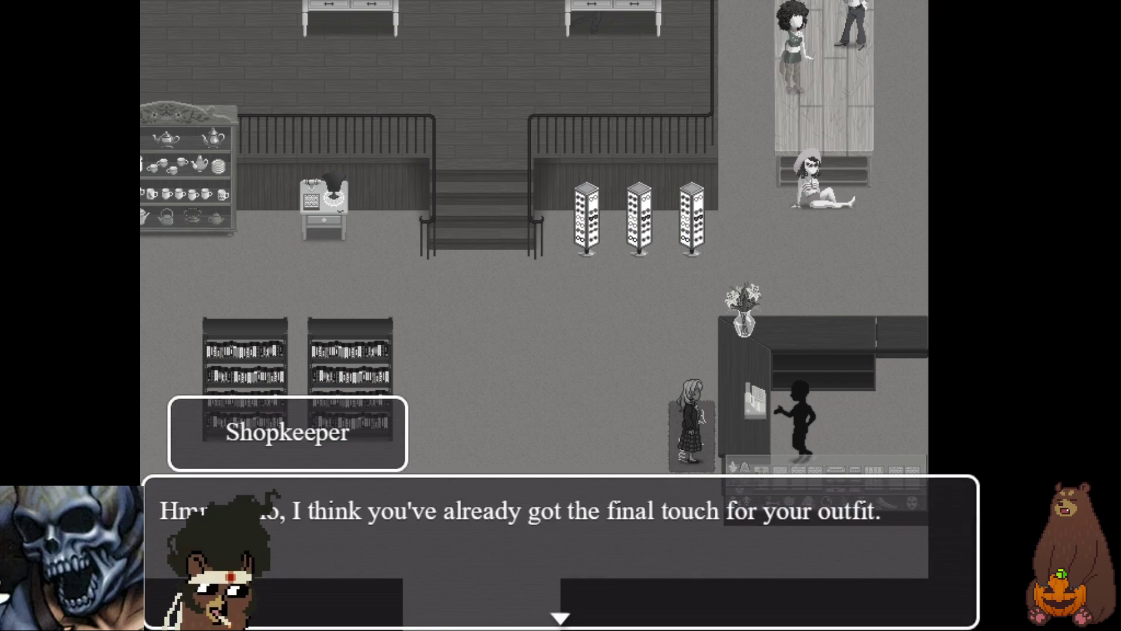
{"action": "key", "text": "Return"}
{"action": "key", "text": "Return"}
{"action": "key", "text": "Return"}
{"action": "key", "text": "Return"}
{"action": "key", "text": "Return"}
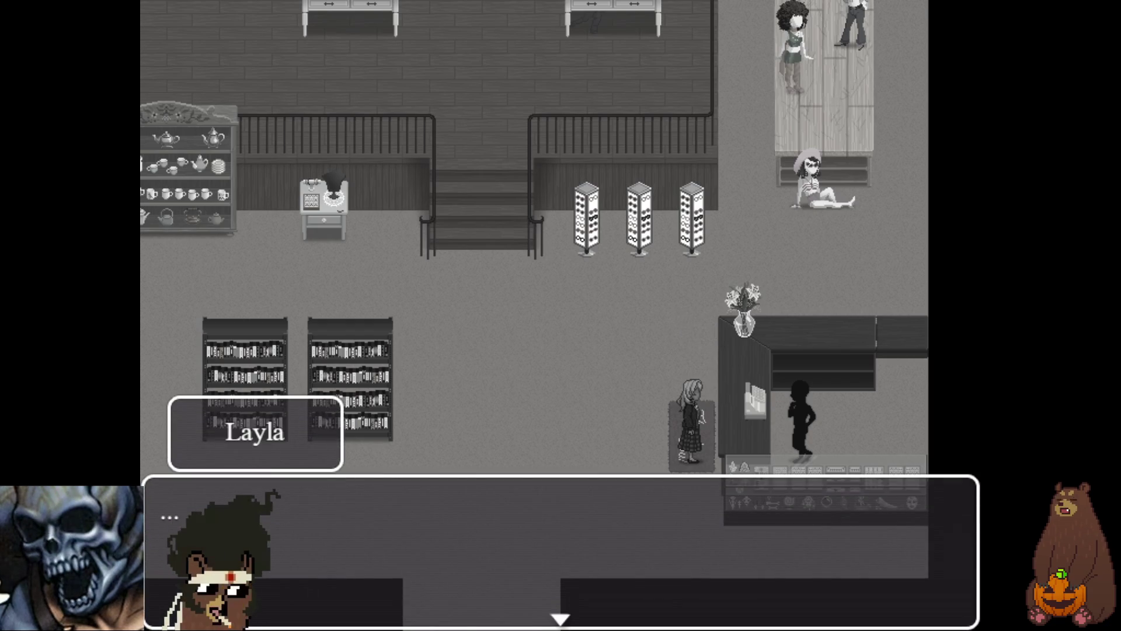
{"action": "key", "text": "Return"}
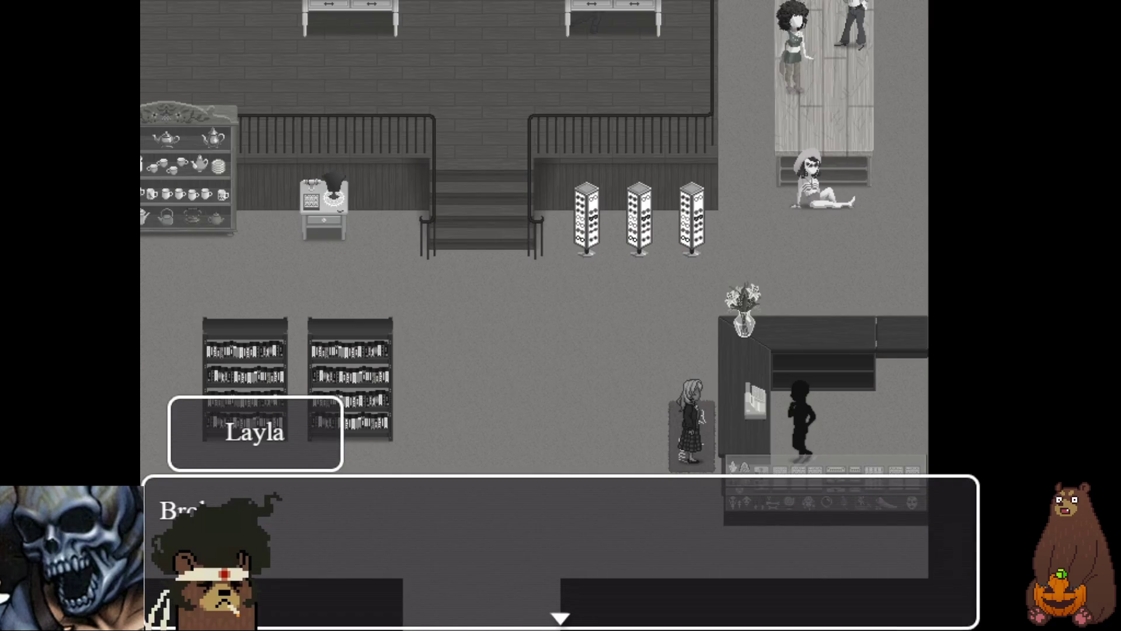
{"action": "key", "text": "Return"}
{"action": "key", "text": "Return"}
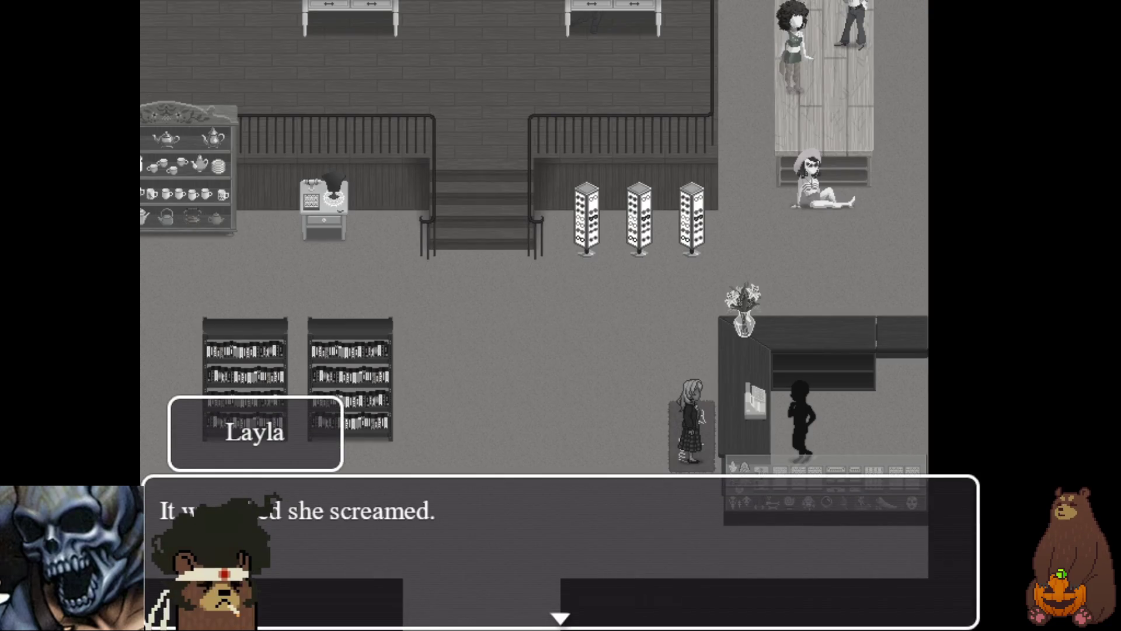
{"action": "key", "text": "Return"}
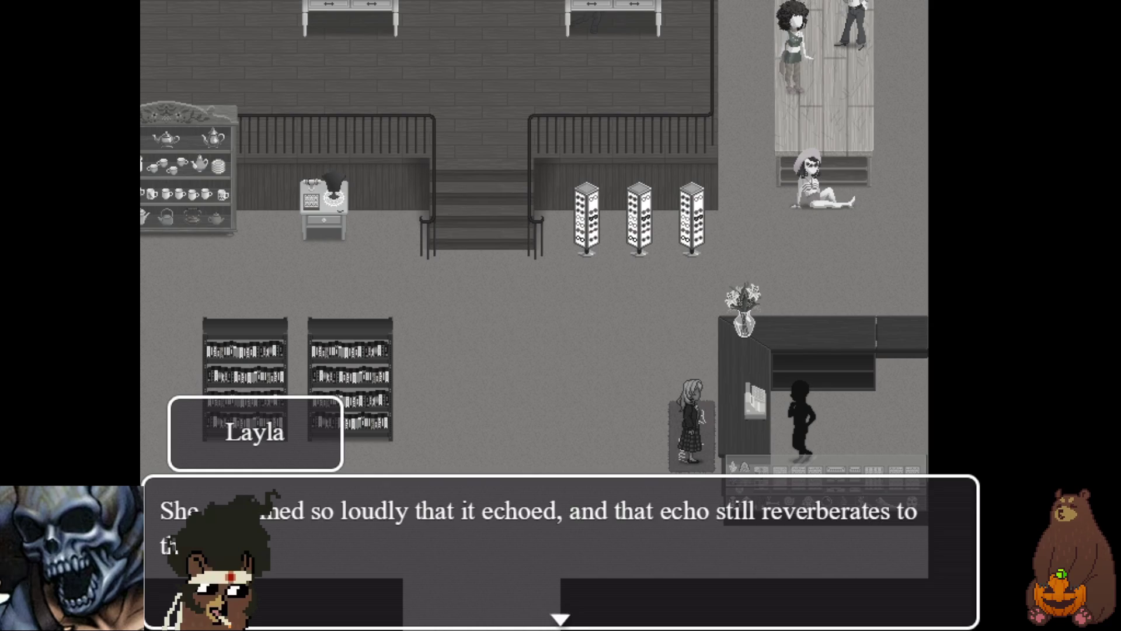
{"action": "key", "text": "Return"}
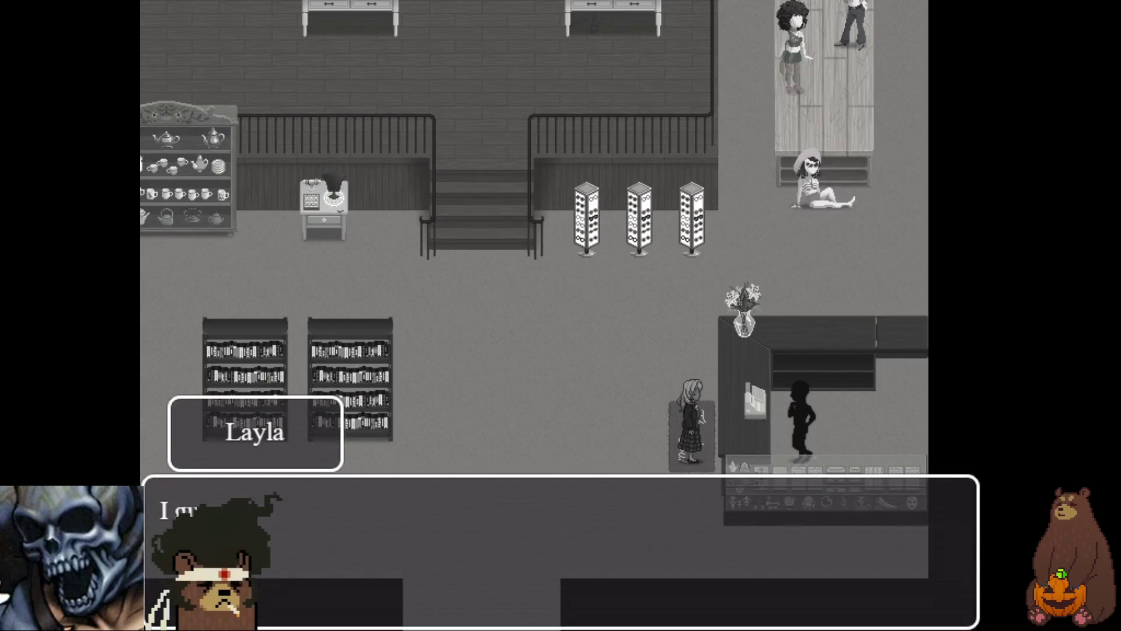
{"action": "key", "text": "Return"}
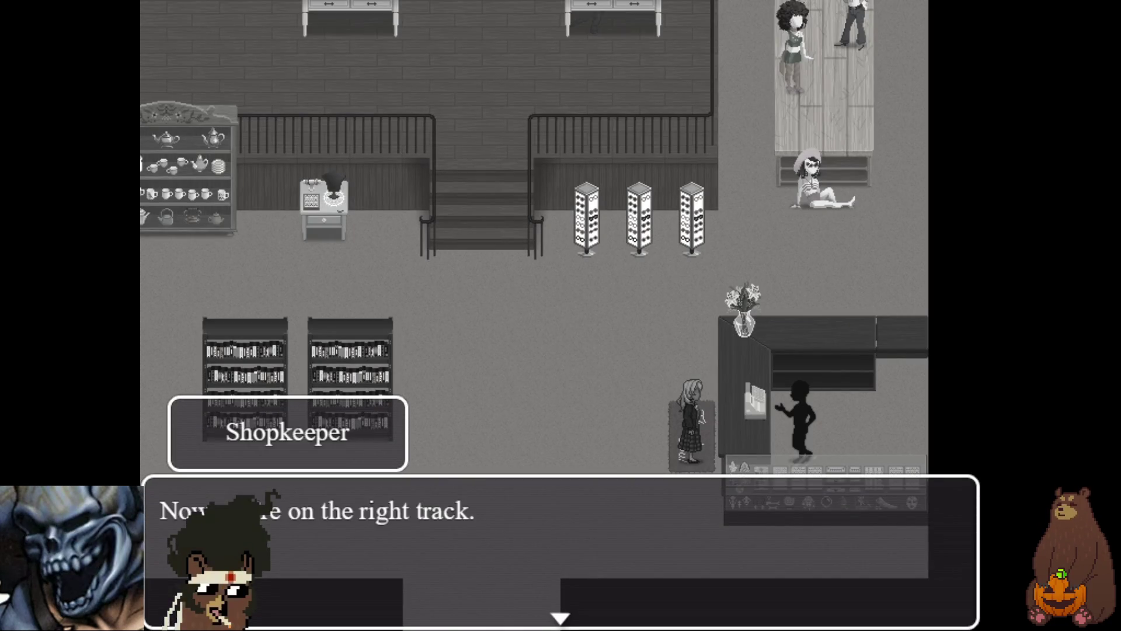
{"action": "key", "text": "Return"}
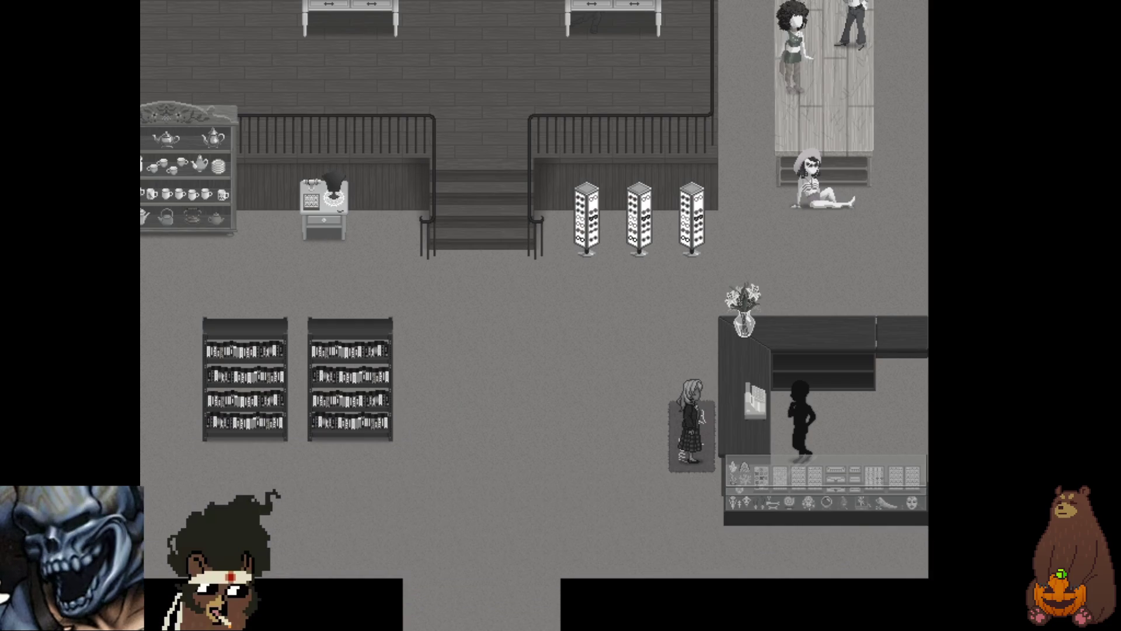
{"action": "key", "text": "F4"}
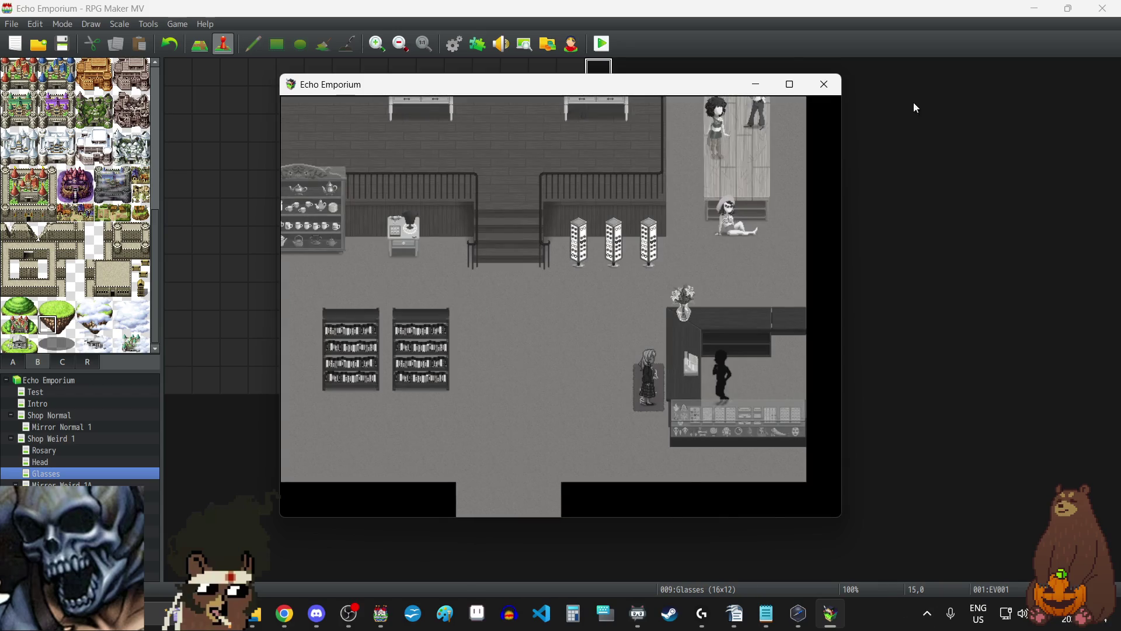
- Close the playtest and open the Shop Counter event's Glasses Get page on the Shop Weird 1 map
{"action": "left_click", "coordinate": [833, 85]}
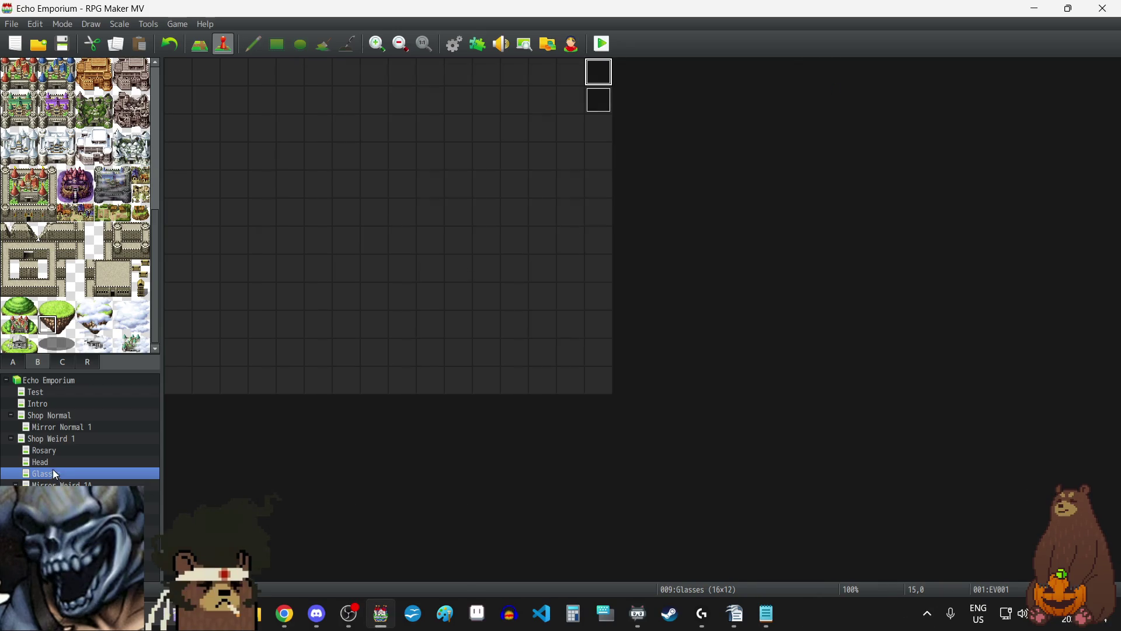
{"action": "left_click", "coordinate": [49, 439]}
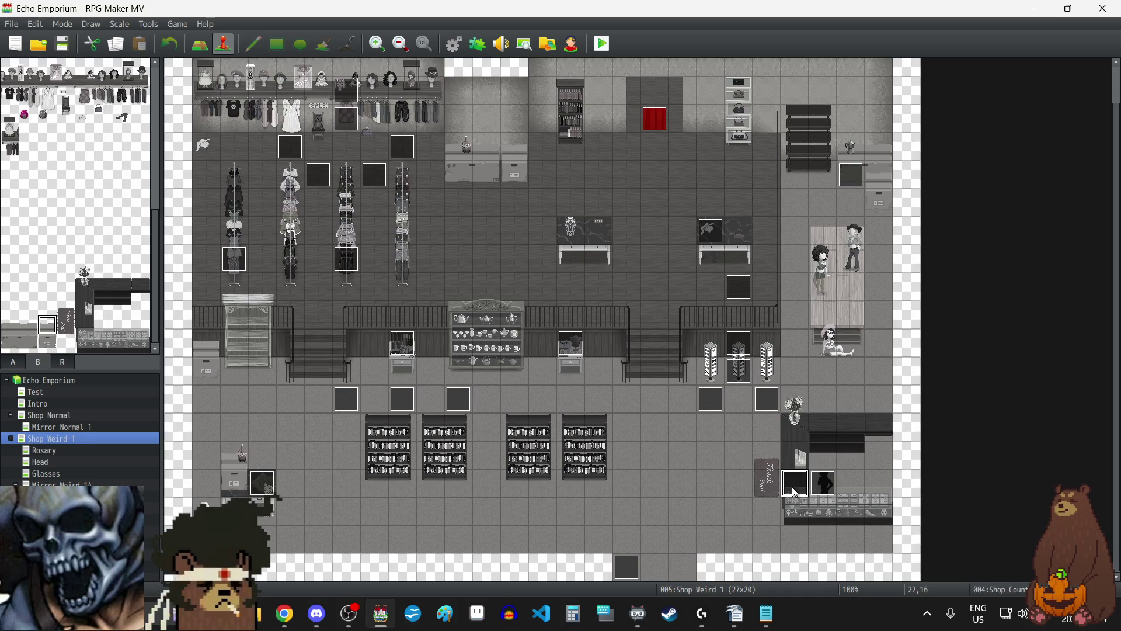
{"action": "double_click", "coordinate": [795, 492]}
{"action": "left_click", "coordinate": [377, 145]}
{"action": "left_click", "coordinate": [358, 145]}
{"action": "scroll", "coordinate": [619, 286], "scroll_direction": "down", "scroll_amount": 10}
{"action": "scroll", "coordinate": [618, 277], "scroll_direction": "down", "scroll_amount": 5}
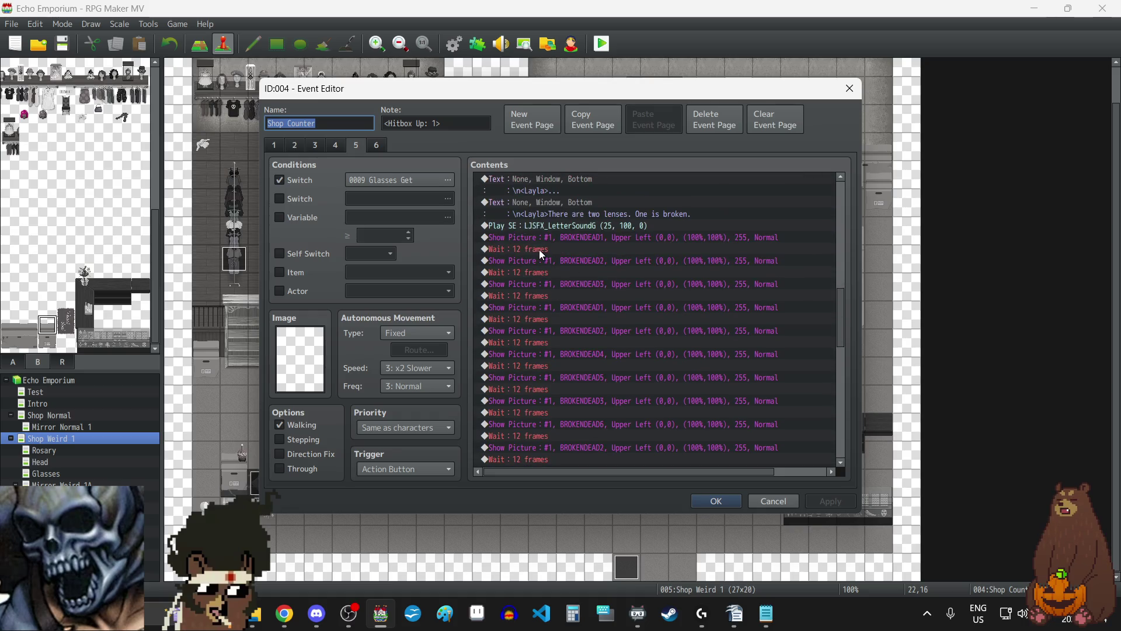
- Change the first six 12-frame waits after the BROKENDEAD pictures to 18 frames
{"action": "double_click", "coordinate": [539, 250]}
{"action": "type", "text": "18"}
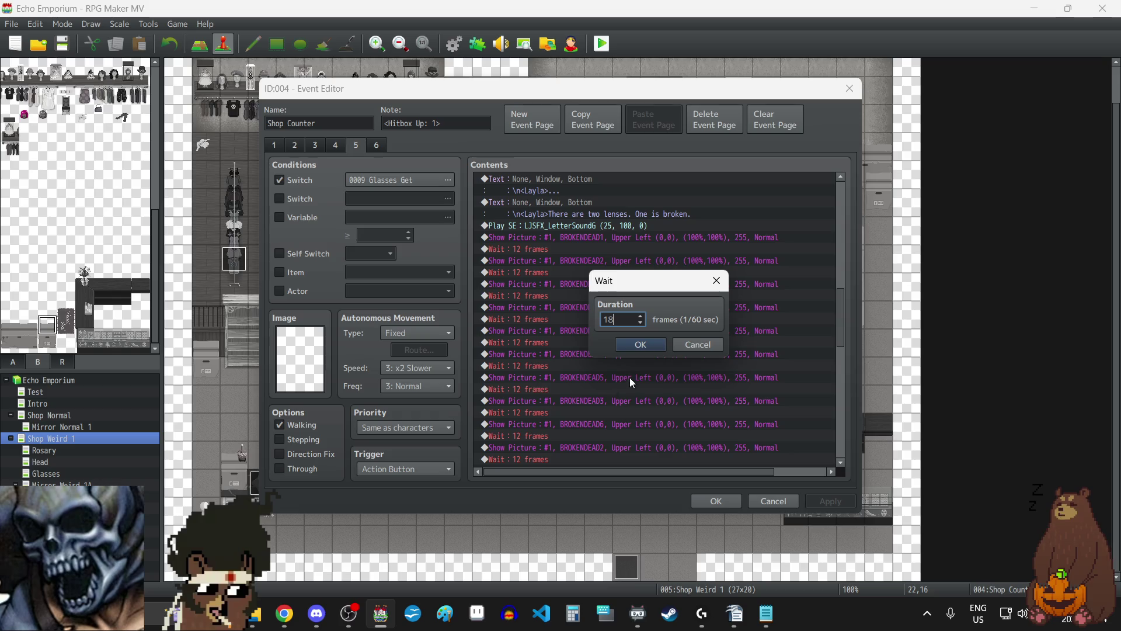
{"action": "left_click", "coordinate": [654, 346]}
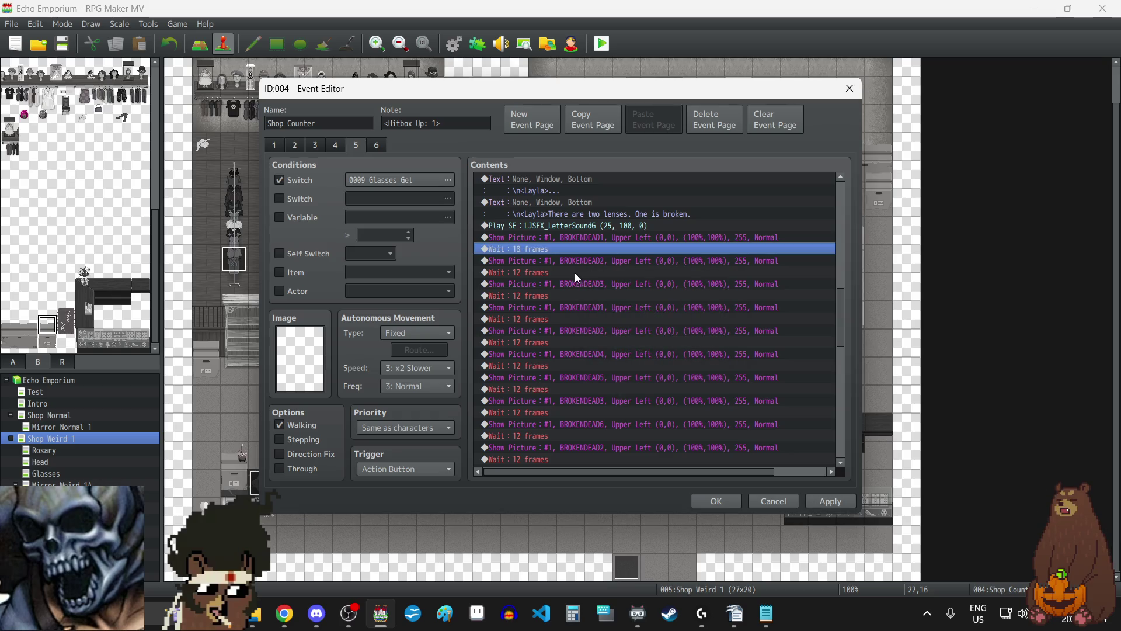
{"action": "double_click", "coordinate": [575, 272]}
{"action": "type", "text": "8"}
{"action": "left_click", "coordinate": [641, 344]}
{"action": "double_click", "coordinate": [542, 296]}
{"action": "type", "text": "18"}
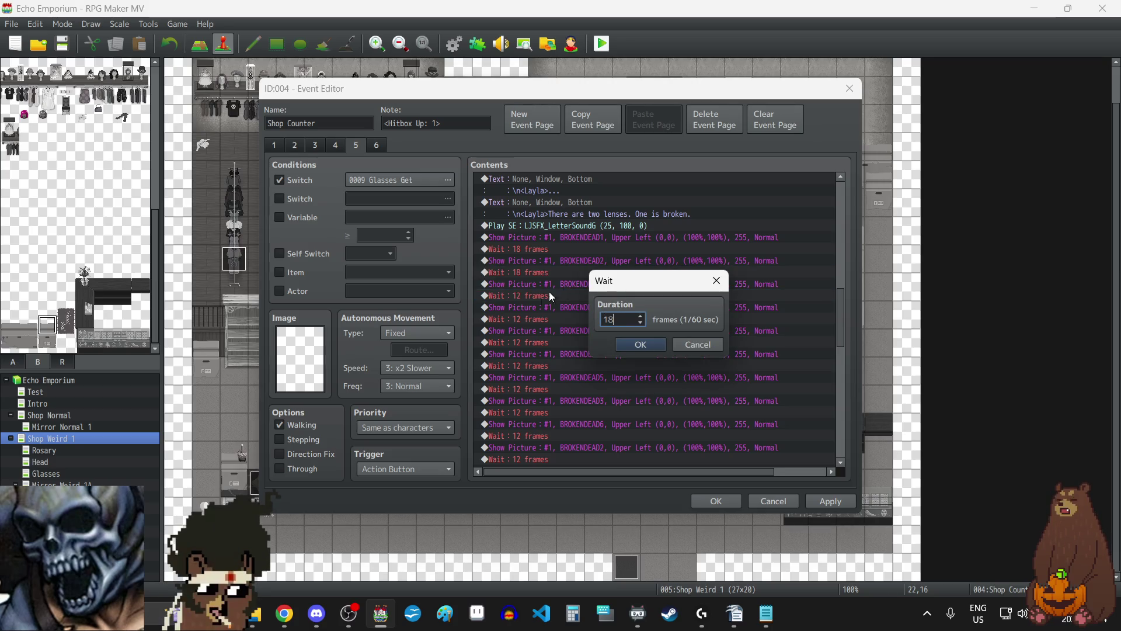
{"action": "left_click", "coordinate": [642, 344]}
{"action": "double_click", "coordinate": [535, 317]}
{"action": "type", "text": "18"}
{"action": "left_click", "coordinate": [638, 348]}
{"action": "double_click", "coordinate": [538, 342]}
{"action": "type", "text": "18"}
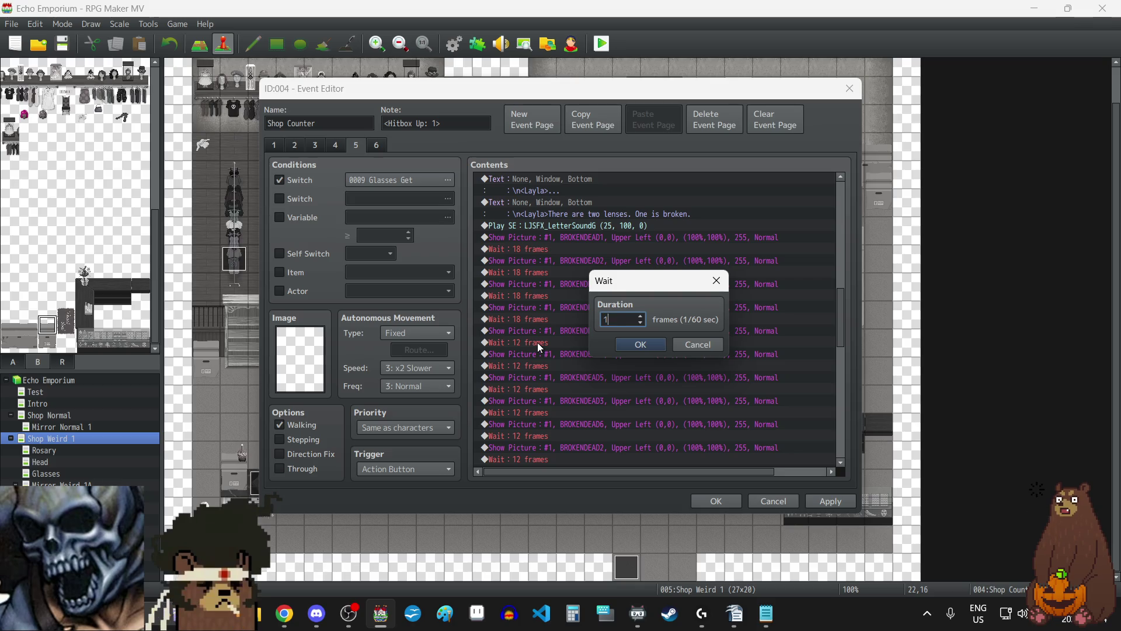
{"action": "left_click", "coordinate": [652, 339]}
{"action": "double_click", "coordinate": [538, 366]}
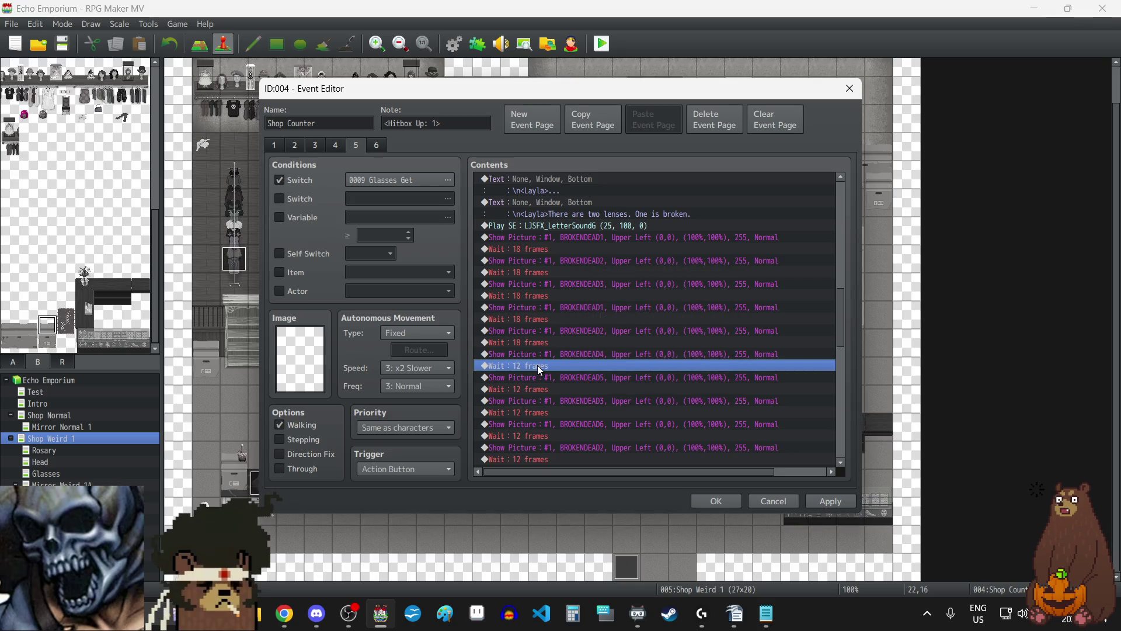
{"action": "type", "text": "18"}
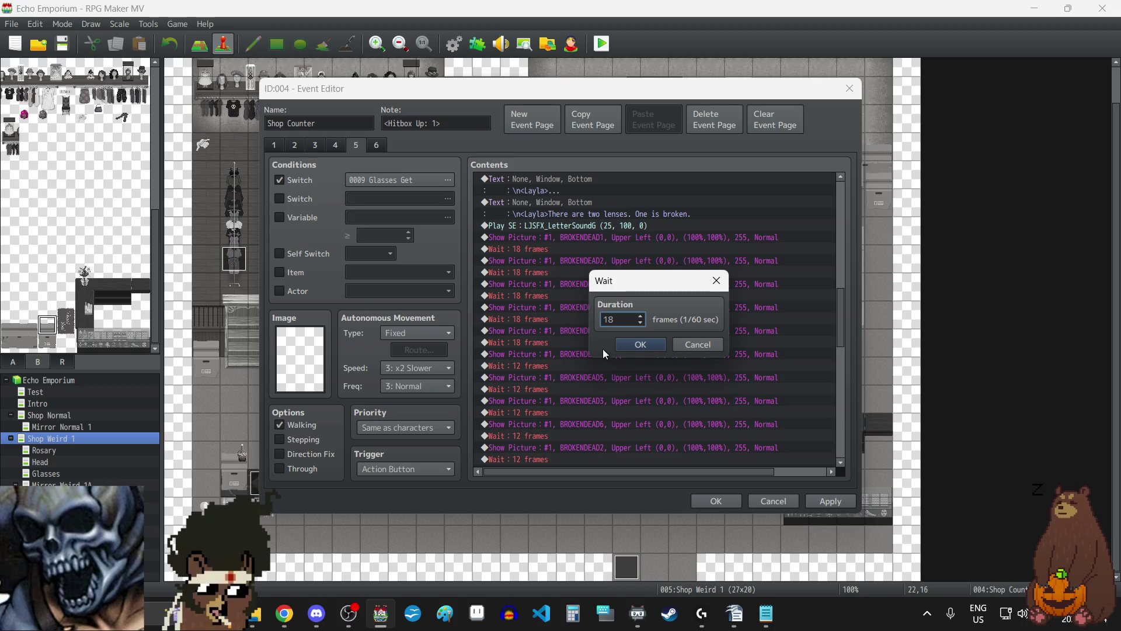
{"action": "left_click", "coordinate": [624, 344]}
- Set the remaining four BROKENDEAD waits to 18 frames and apply the event changes
{"action": "scroll", "coordinate": [538, 355], "scroll_direction": "down", "scroll_amount": 2}
{"action": "double_click", "coordinate": [528, 344]}
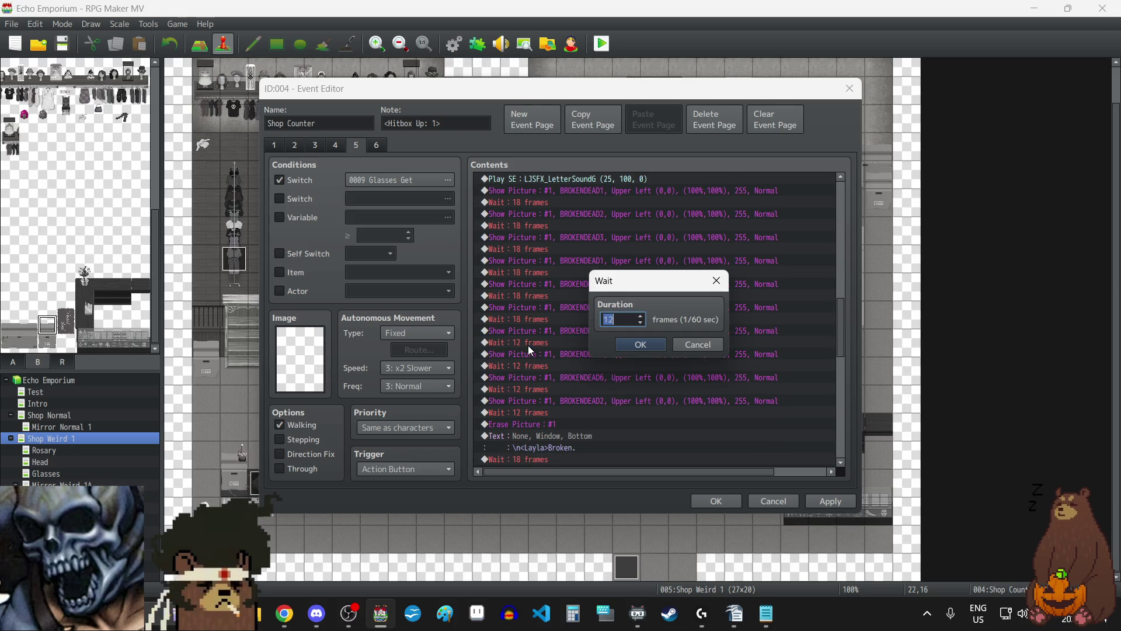
{"action": "type", "text": "18"}
{"action": "key", "text": "Return"}
{"action": "double_click", "coordinate": [551, 367]}
{"action": "type", "text": "18"}
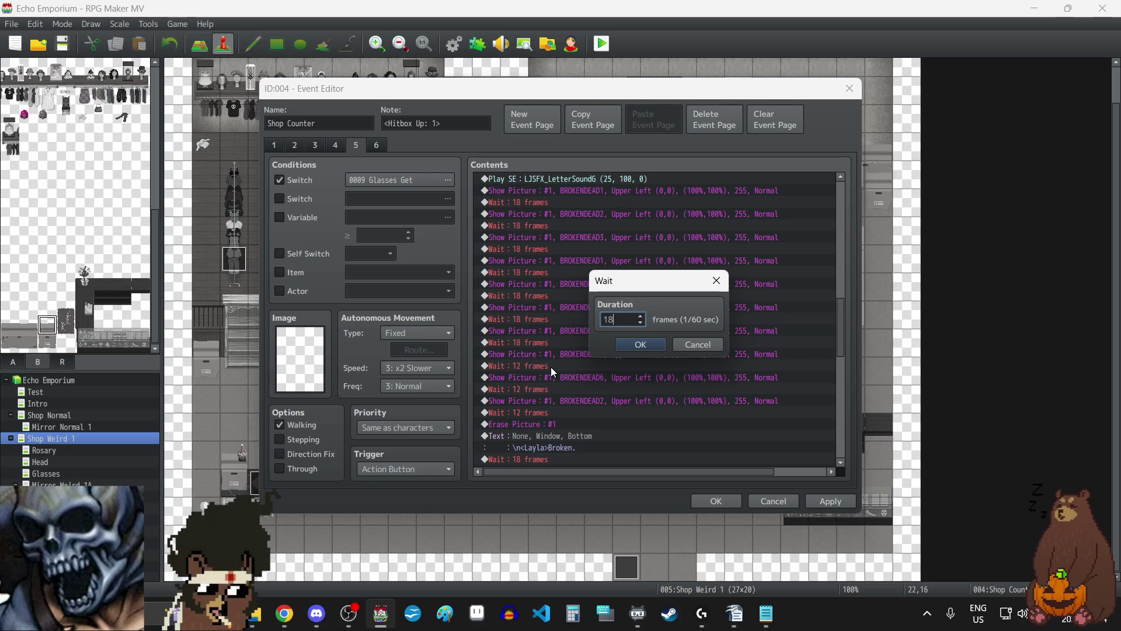
{"action": "left_click", "coordinate": [623, 349]}
{"action": "left_click", "coordinate": [523, 391]}
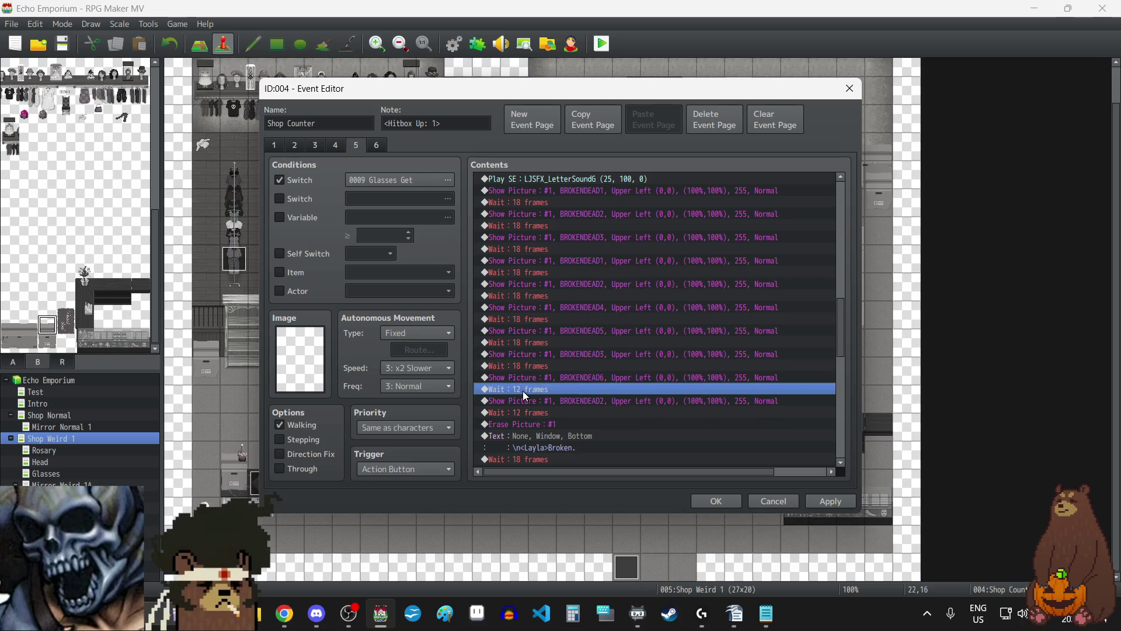
{"action": "double_click", "coordinate": [570, 391]}
{"action": "type", "text": "18"}
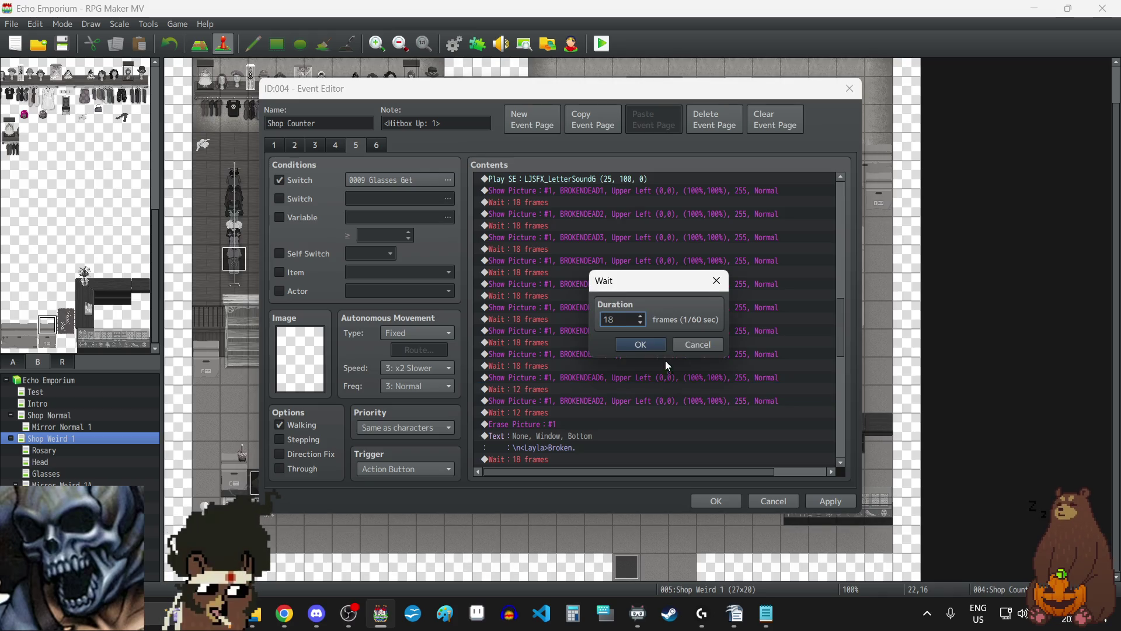
{"action": "key", "text": "Return"}
{"action": "double_click", "coordinate": [560, 412]}
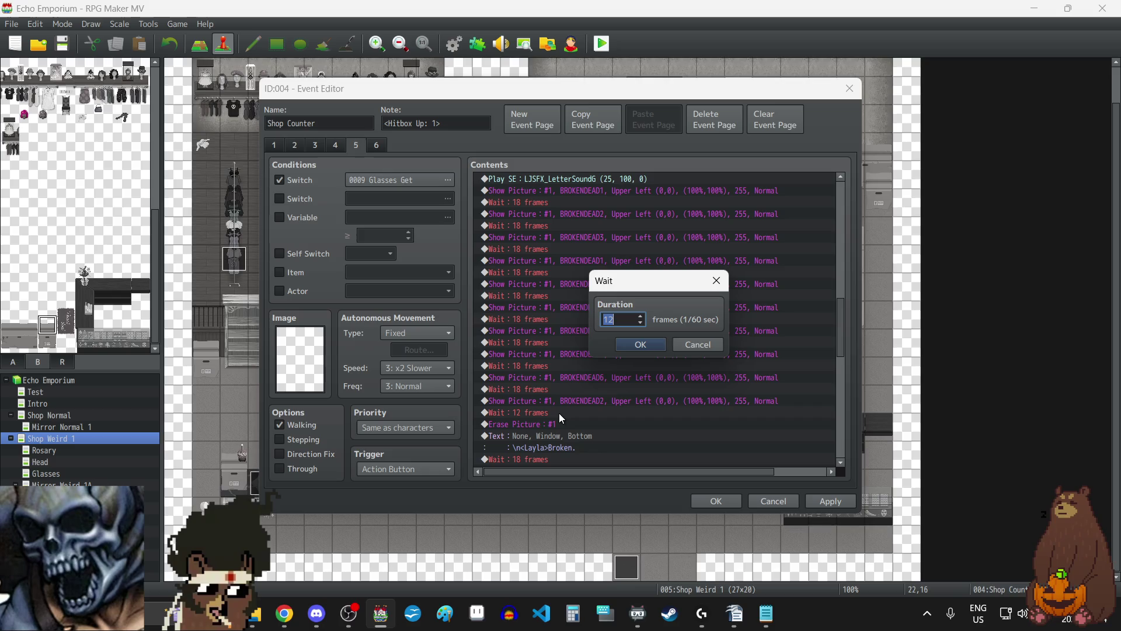
{"action": "type", "text": "18"}
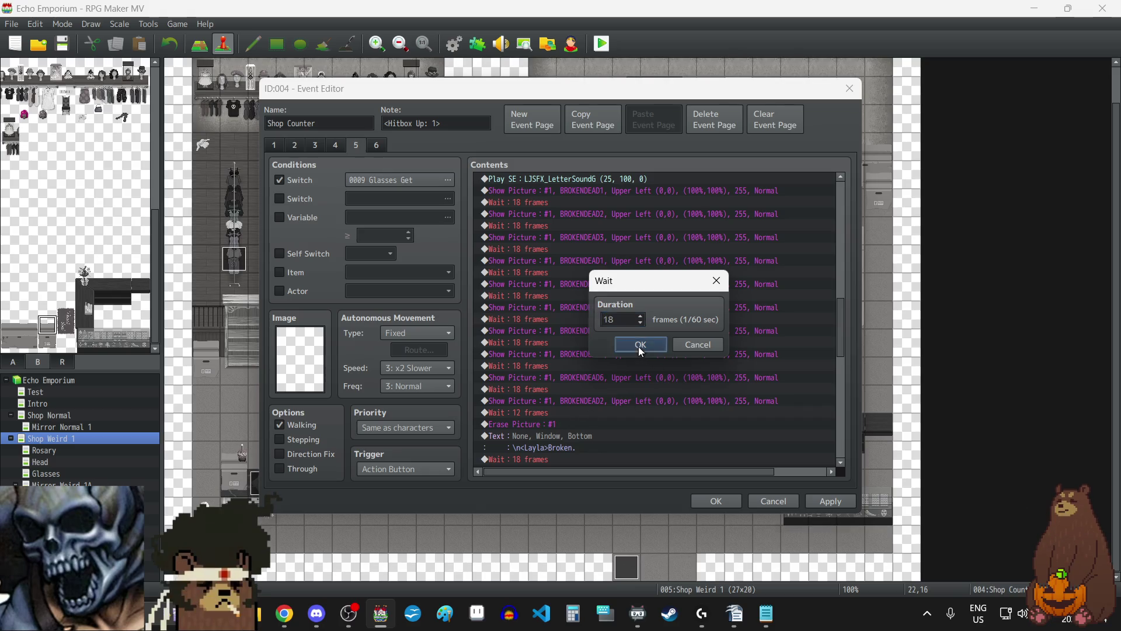
{"action": "left_click", "coordinate": [641, 346]}
{"action": "left_click", "coordinate": [818, 501]}
- Change the first Wait after THESTONECAST1 from 30 to 60 frames
{"action": "scroll", "coordinate": [663, 401], "scroll_direction": "down", "scroll_amount": 4}
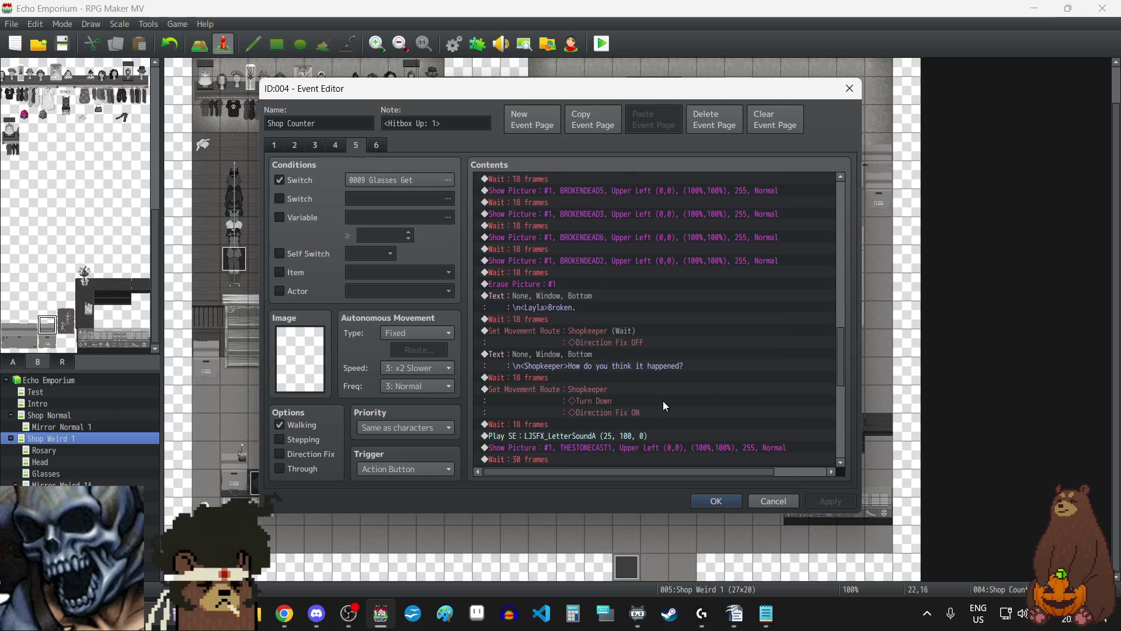
{"action": "scroll", "coordinate": [664, 403], "scroll_direction": "down", "scroll_amount": 3}
{"action": "left_click", "coordinate": [550, 367]}
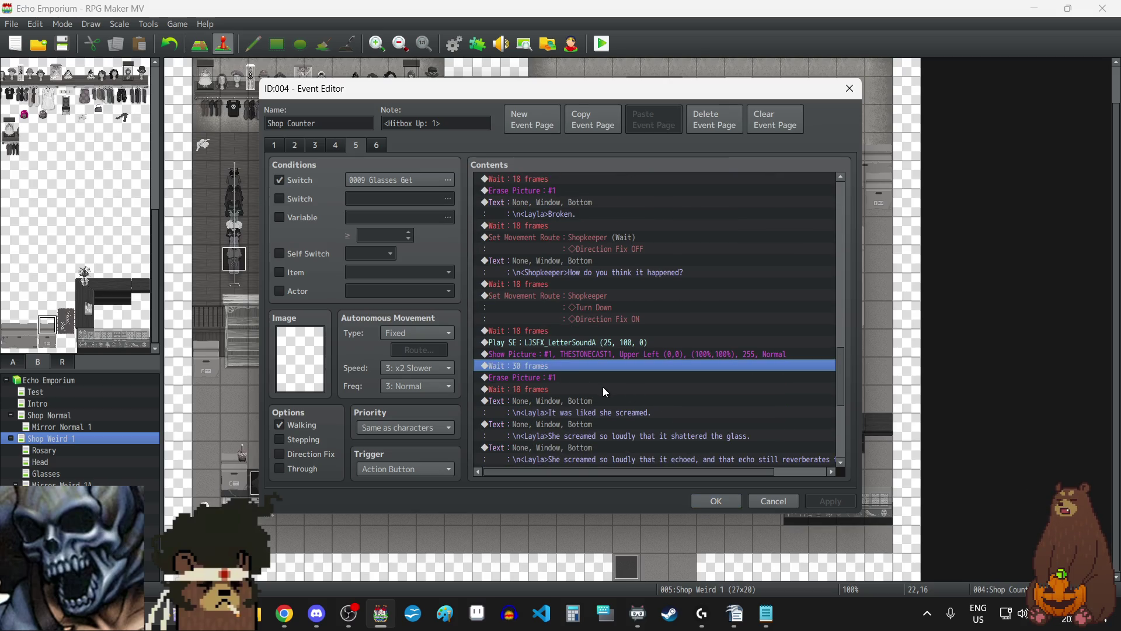
{"action": "key", "text": "Return"}
{"action": "type", "text": "60"}
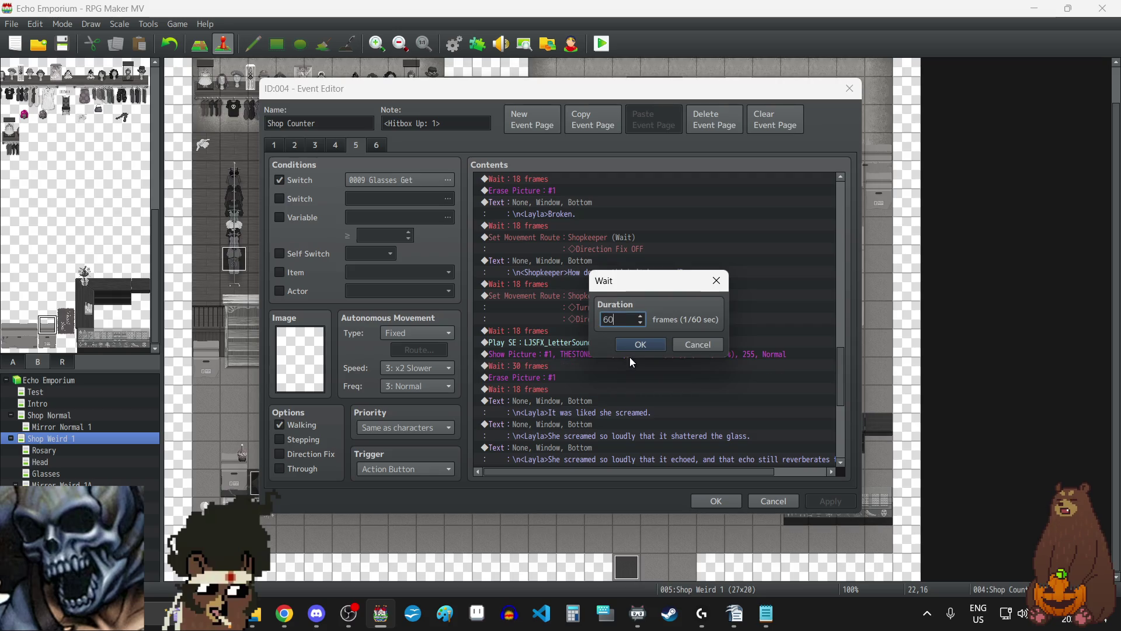
{"action": "left_click", "coordinate": [640, 344]}
- Set the second THESTONECAST1 wait to 60 frames, then apply and close the event
{"action": "scroll", "coordinate": [629, 376], "scroll_direction": "down", "scroll_amount": 2}
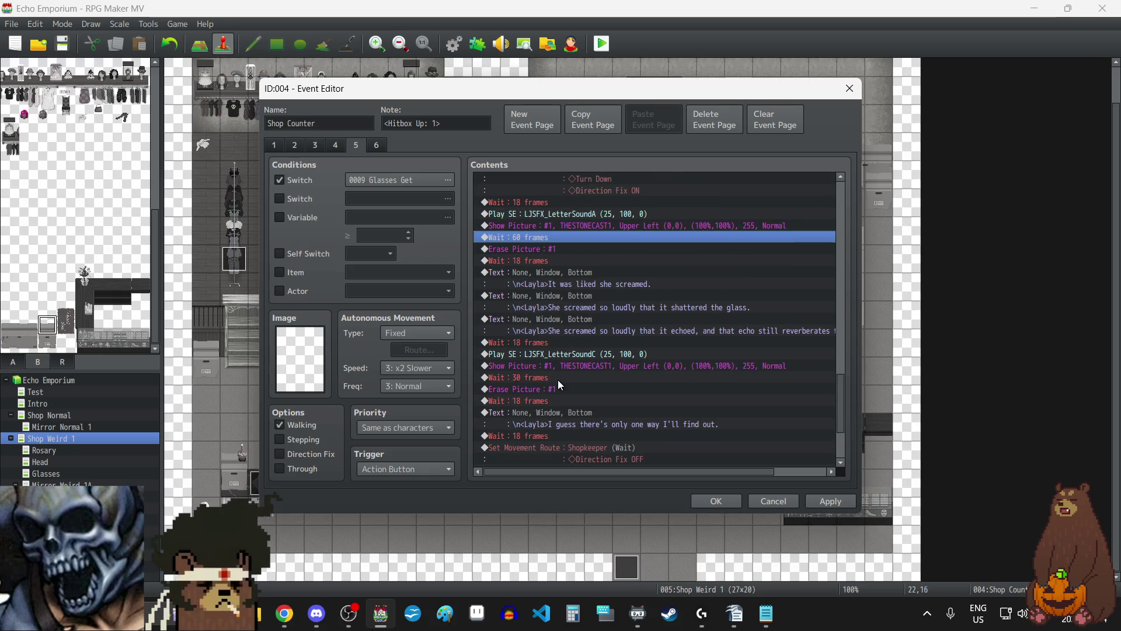
{"action": "left_click", "coordinate": [558, 379]}
{"action": "key", "text": "Return"}
{"action": "type", "text": "60"}
{"action": "left_click", "coordinate": [641, 345]}
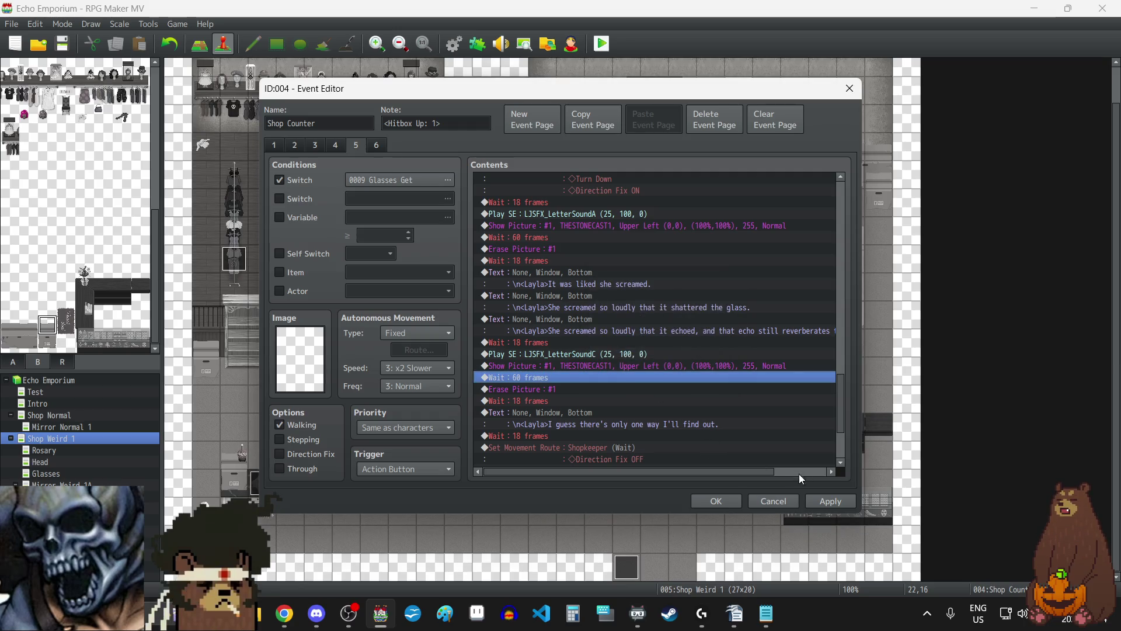
{"action": "left_click", "coordinate": [825, 502]}
{"action": "scroll", "coordinate": [639, 383], "scroll_direction": "down", "scroll_amount": 3}
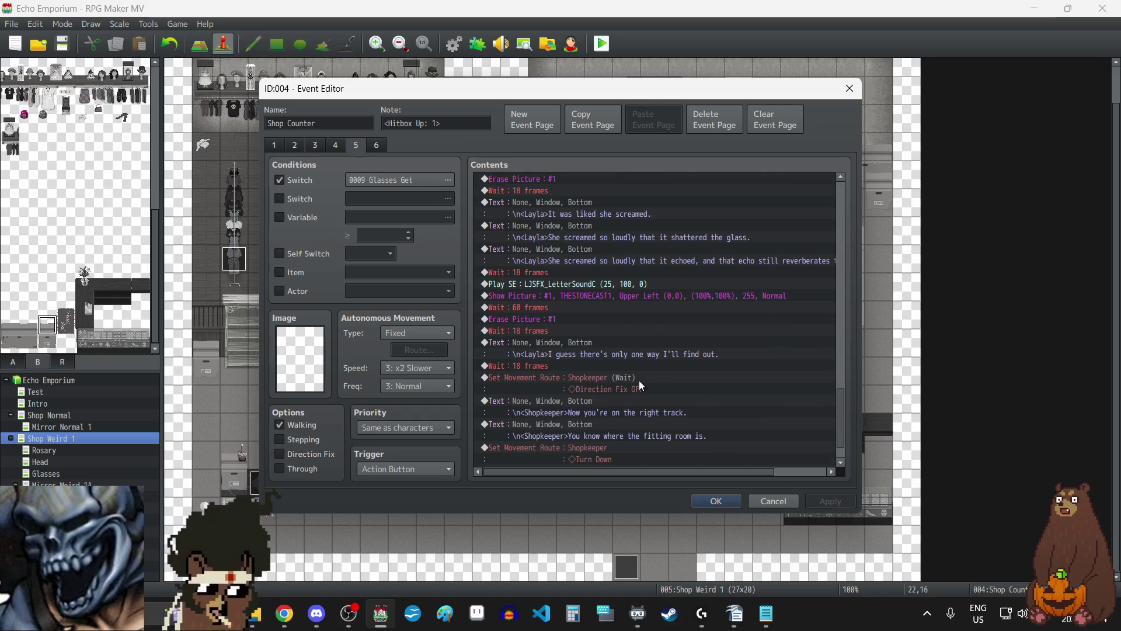
{"action": "scroll", "coordinate": [639, 380], "scroll_direction": "down", "scroll_amount": 1}
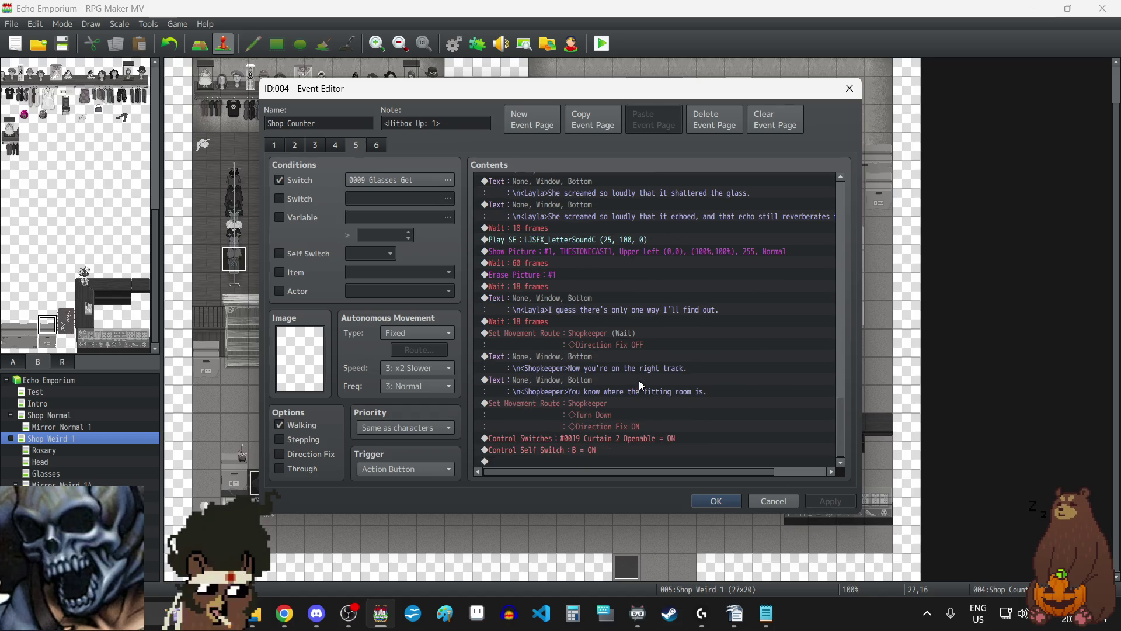
{"action": "left_click", "coordinate": [710, 501]}
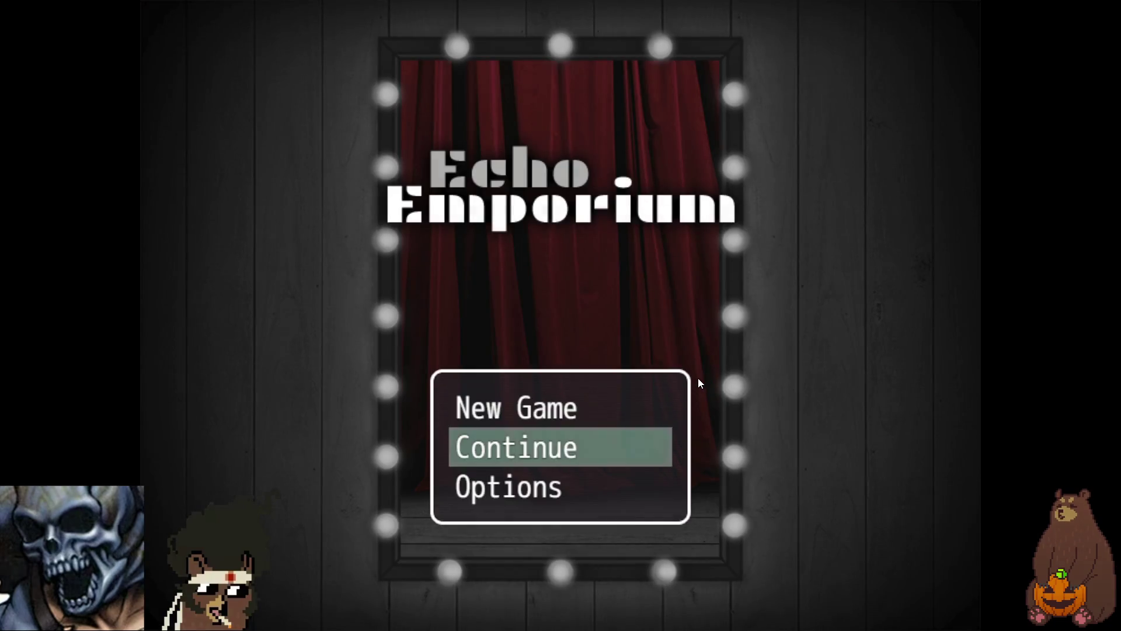
- Load save file 5 and play through the eyesight and glasses dialogue
{"action": "left_click", "coordinate": [594, 448]}
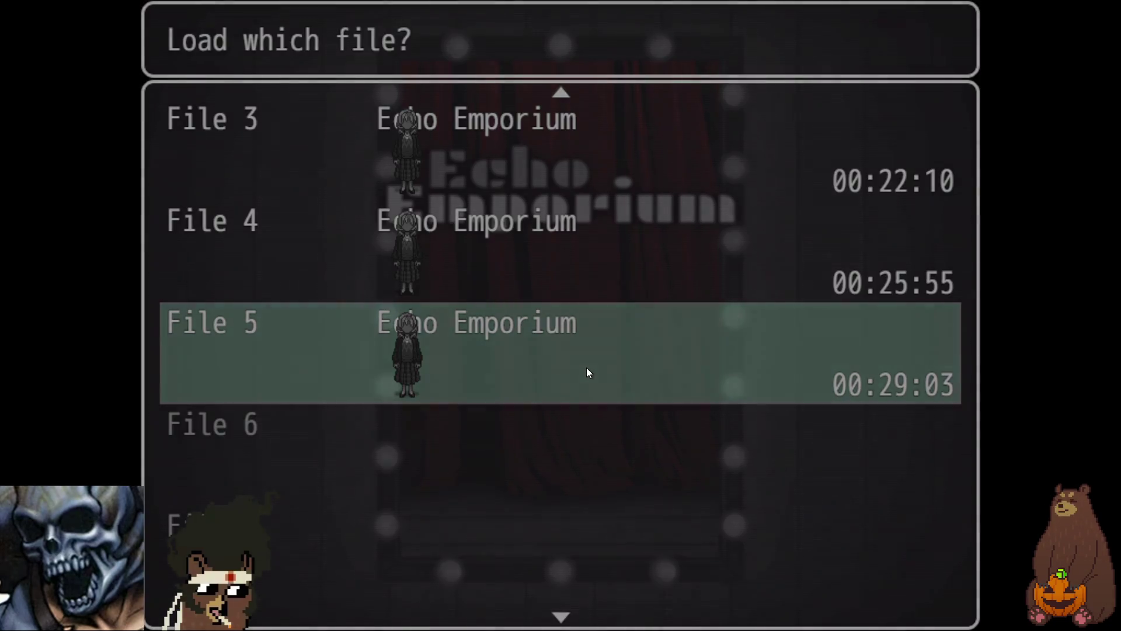
{"action": "left_click", "coordinate": [586, 368]}
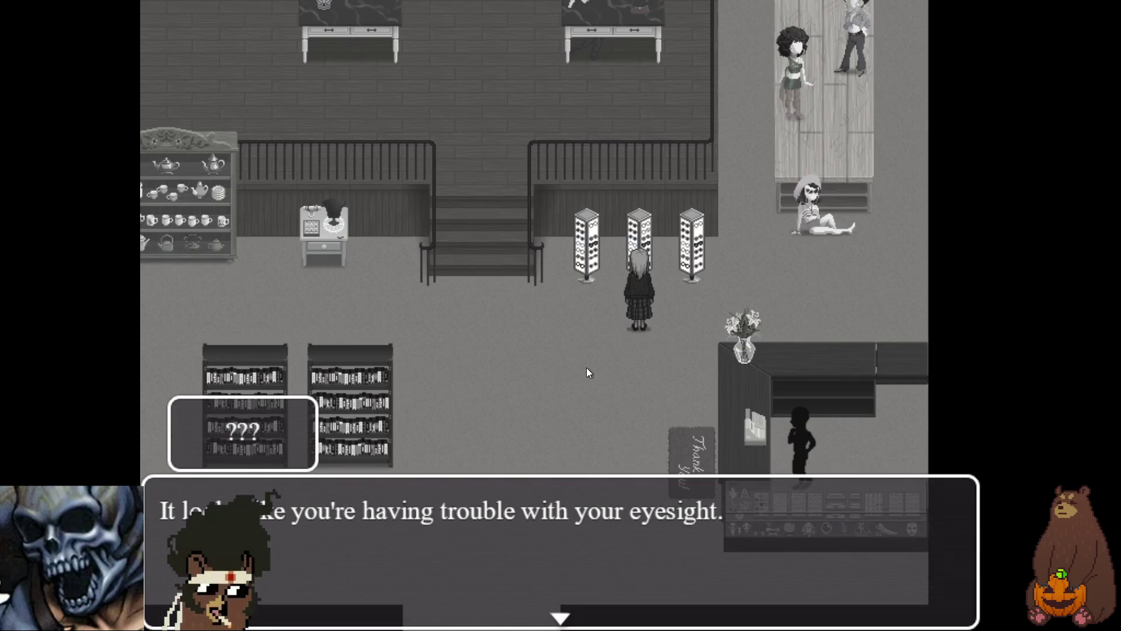
{"action": "left_click", "coordinate": [586, 367]}
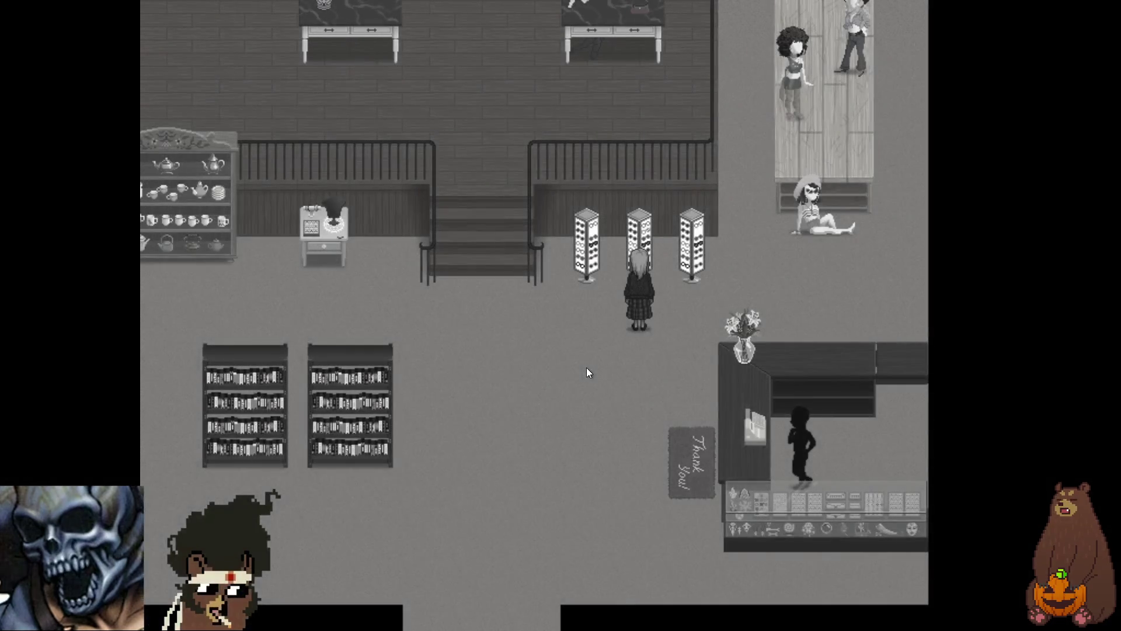
{"action": "key", "text": "Return"}
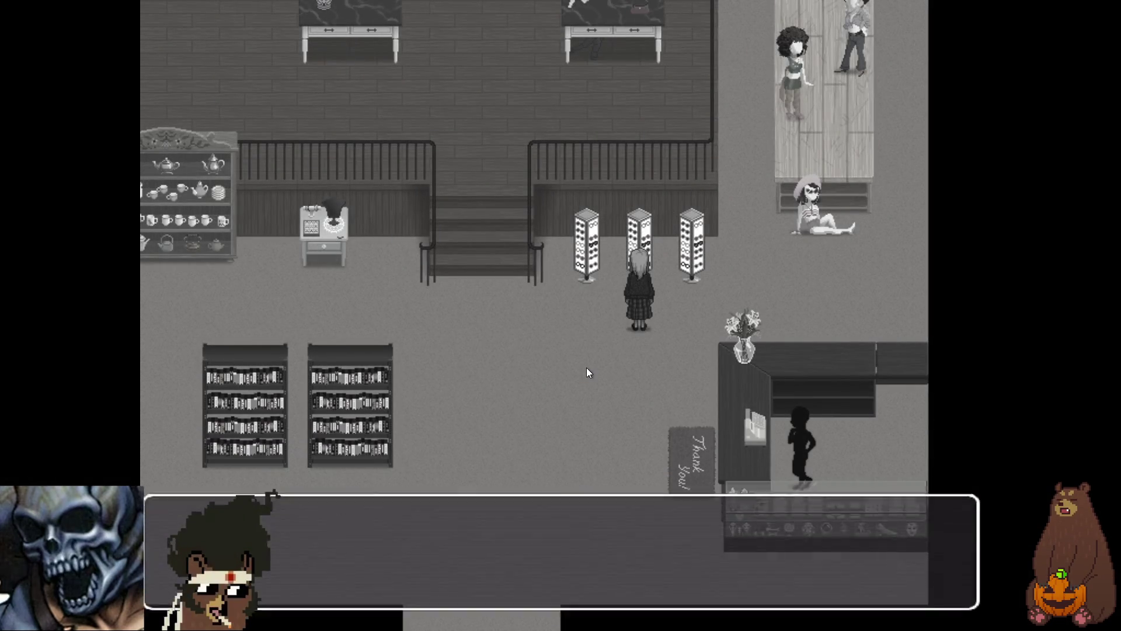
{"action": "key", "text": "Down"}
{"action": "key", "text": "Down"}
{"action": "key", "text": "Down"}
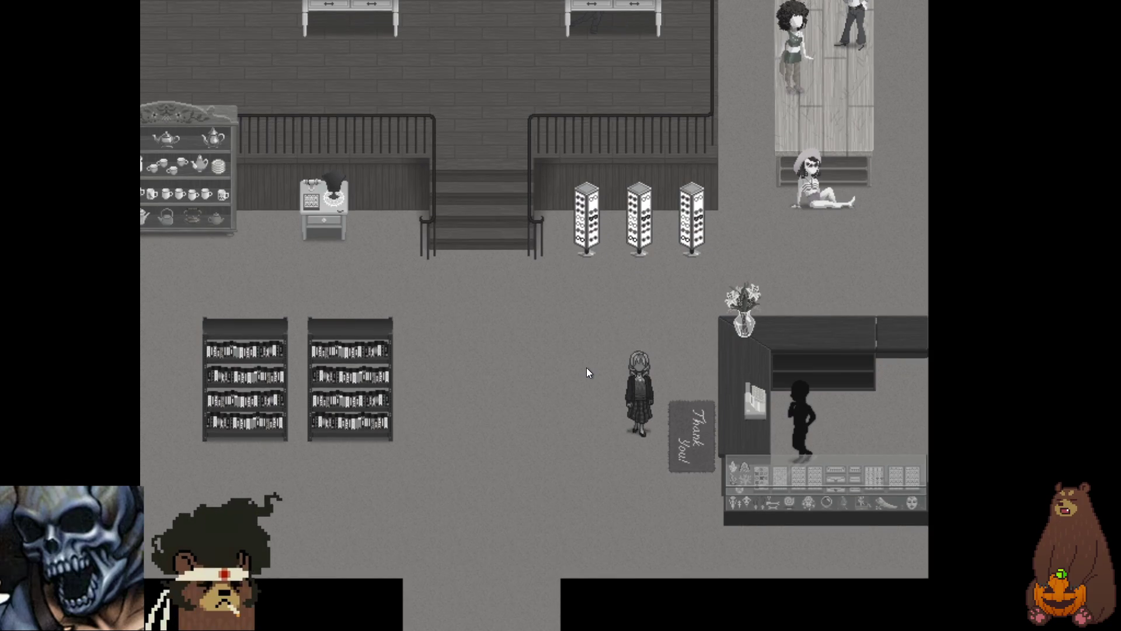
- Save the game progress to file 6 from the game menu
{"action": "key", "text": "Escape"}
{"action": "key", "text": "Up"}
{"action": "key", "text": "Up"}
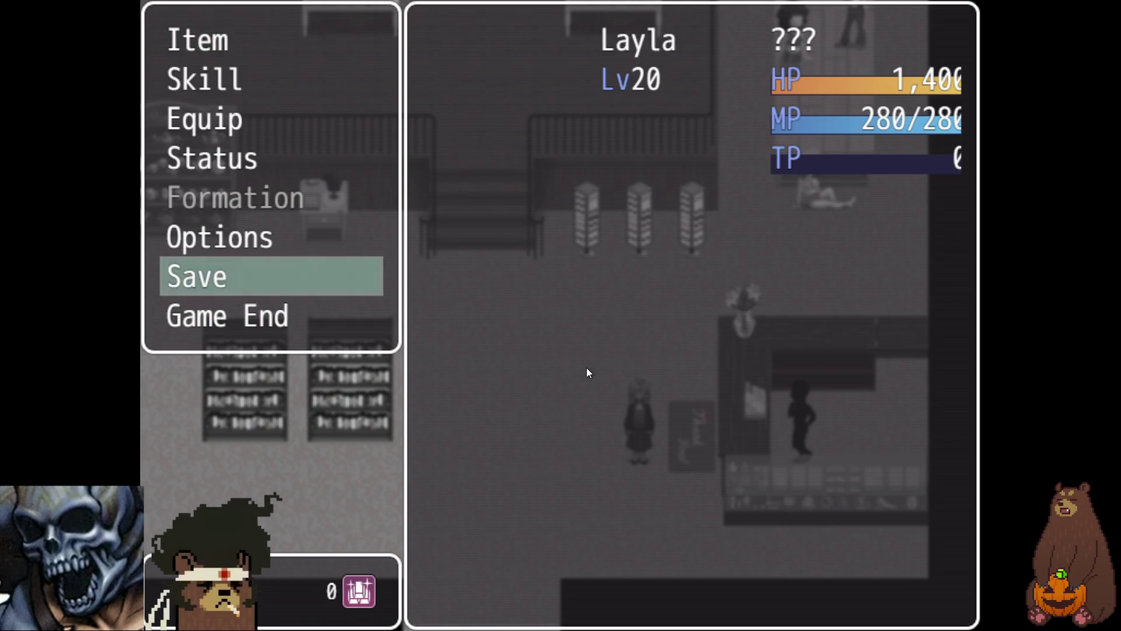
{"action": "key", "text": "Return"}
{"action": "key", "text": "Down"}
{"action": "key", "text": "Escape"}
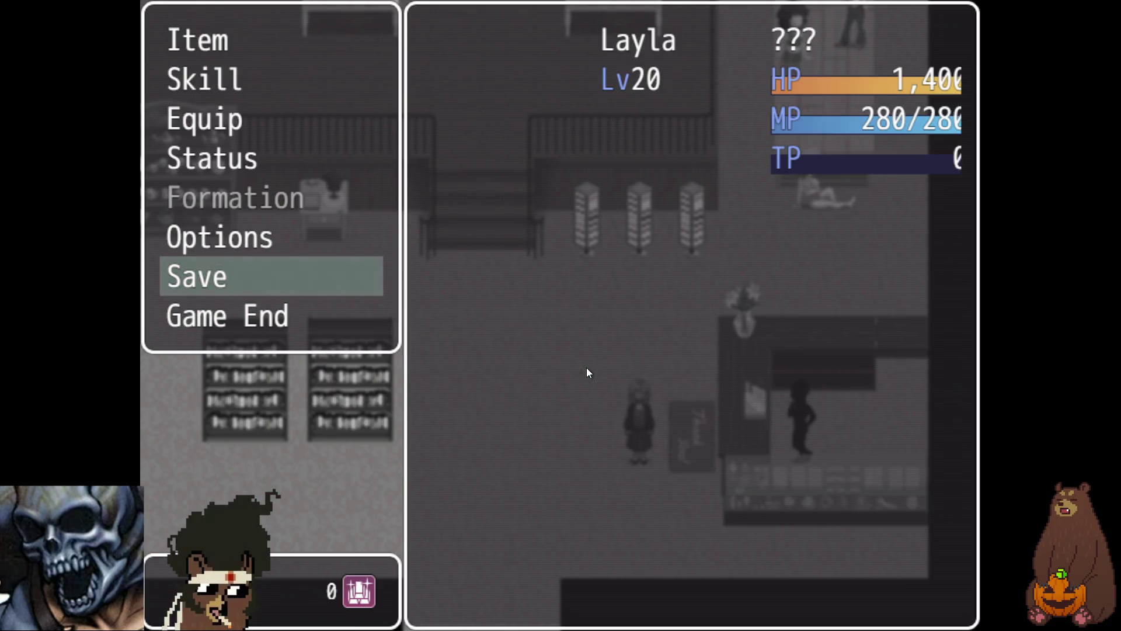
{"action": "key", "text": "Escape"}
- Talk to the shopkeeper and advance the Glasses cutscene to Layla's "Broken." line, then exit fullscreen
{"action": "key", "text": "Right"}
{"action": "key", "text": "Return"}
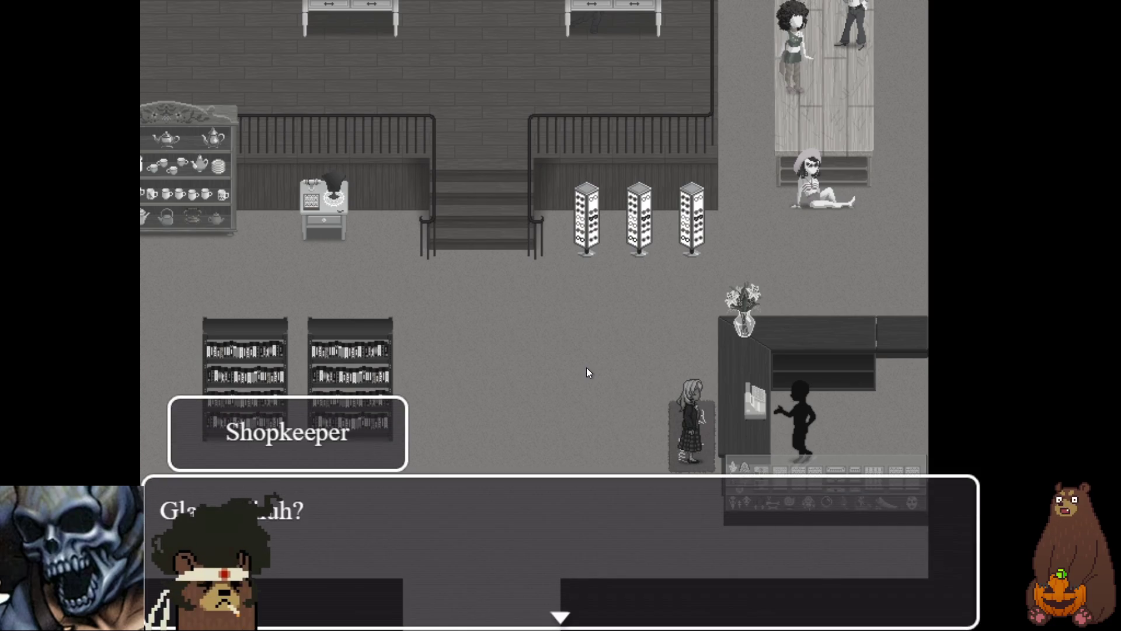
{"action": "key", "text": "Return"}
{"action": "key", "text": "Return"}
{"action": "key", "text": "Return"}
{"action": "key", "text": "Return"}
{"action": "key", "text": "Return"}
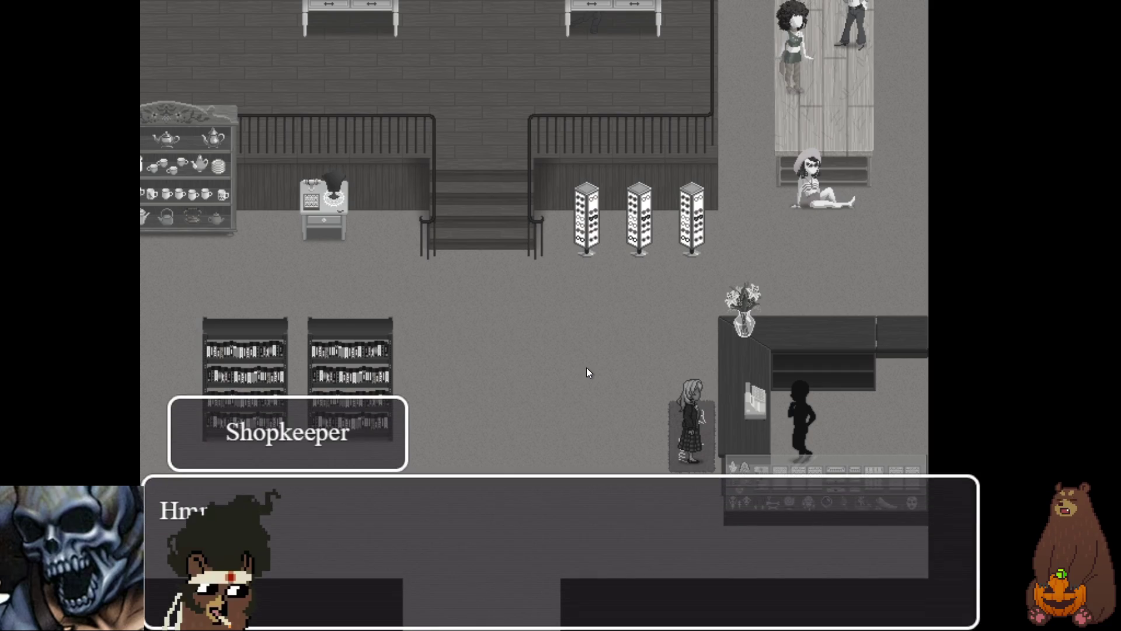
{"action": "key", "text": "Return"}
{"action": "key", "text": "Return"}
{"action": "key", "text": "Return"}
{"action": "key", "text": "Return"}
{"action": "key", "text": "Return"}
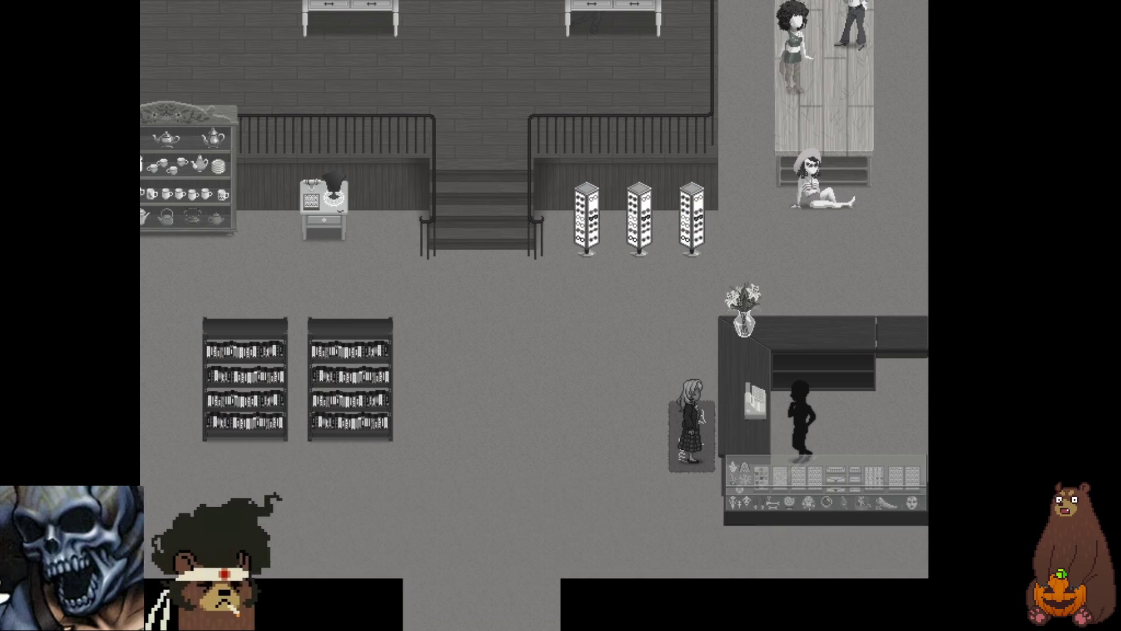
{"action": "key", "text": "Return"}
{"action": "key", "text": "Return"}
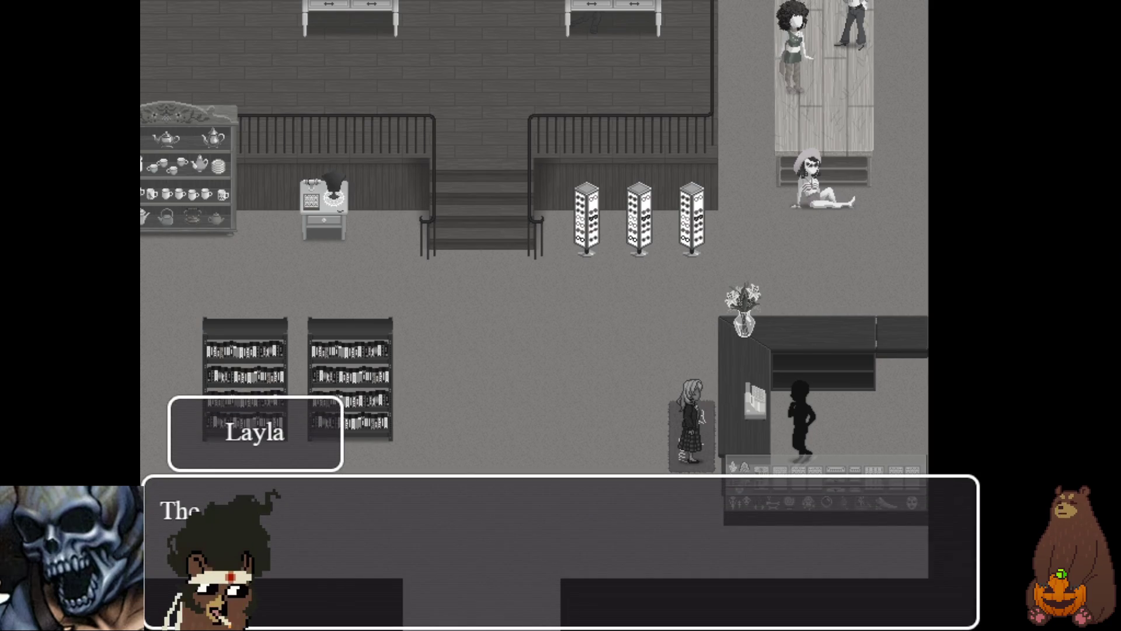
{"action": "key", "text": "Return"}
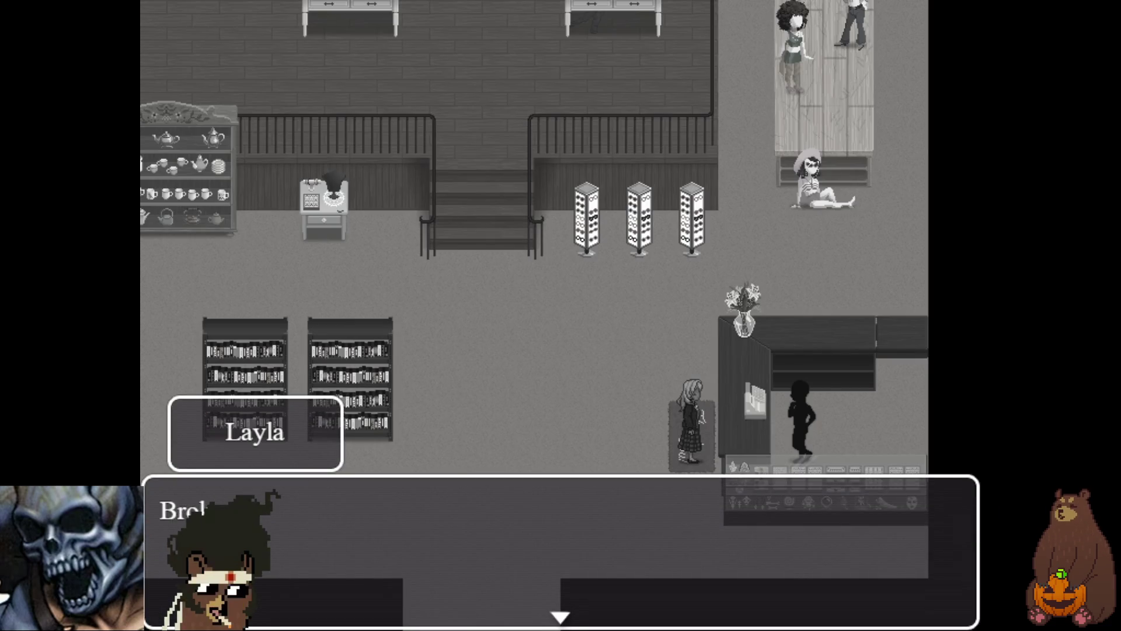
{"action": "key", "text": "F4"}
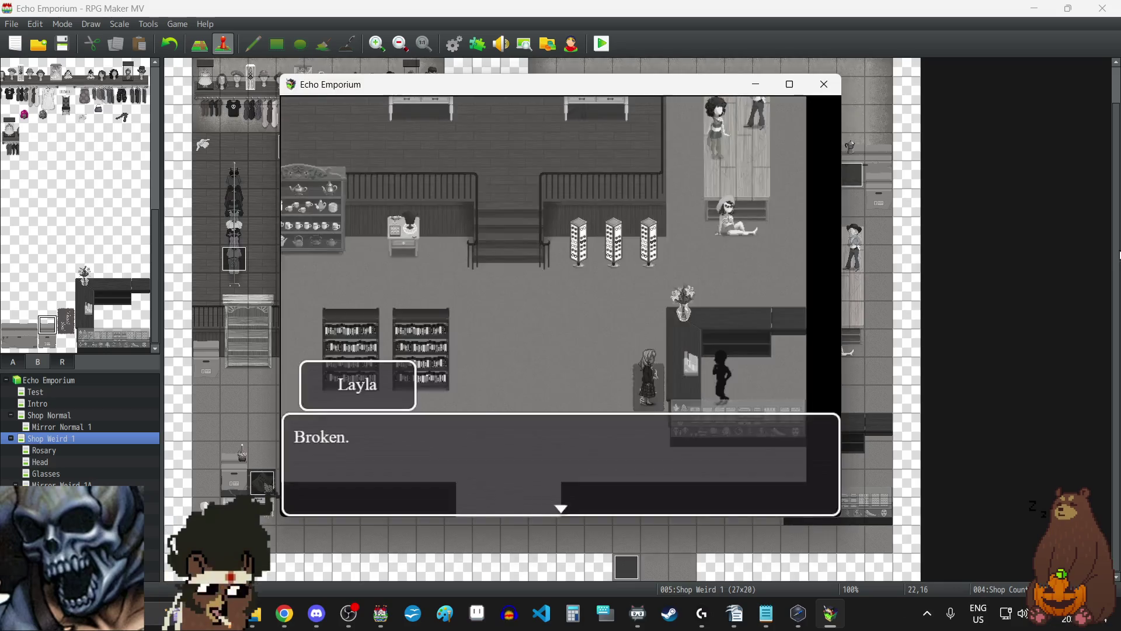
- Close the playtest and open page 5, the Glasses scene, of the Shop Counter event
{"action": "left_click", "coordinate": [825, 84]}
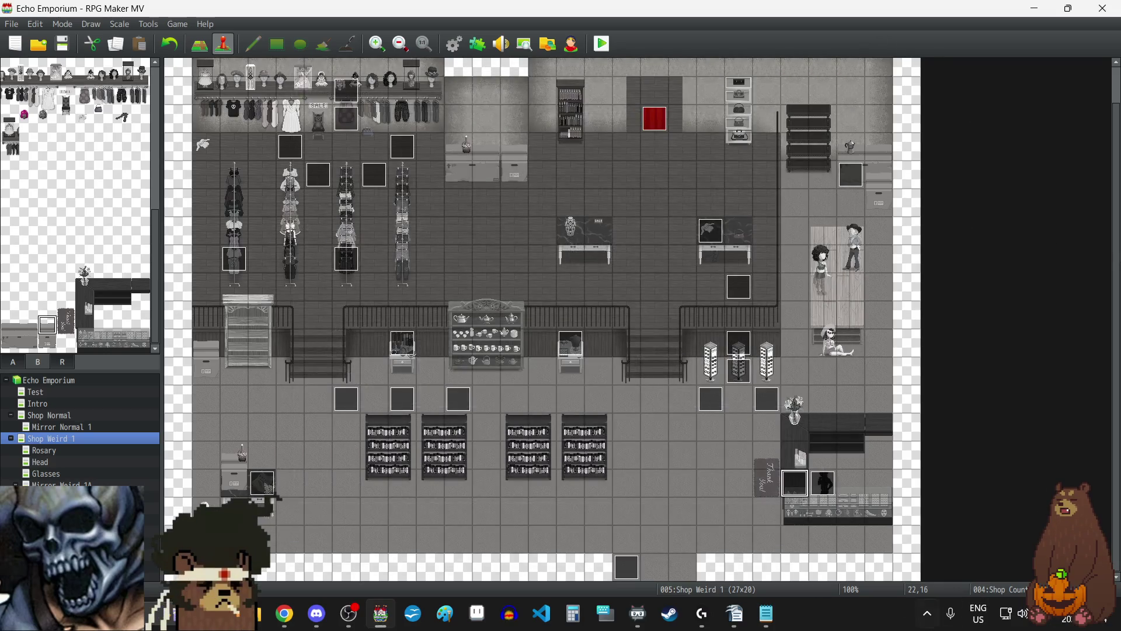
{"action": "double_click", "coordinate": [792, 510]}
{"action": "scroll", "coordinate": [671, 362], "scroll_direction": "down", "scroll_amount": 5}
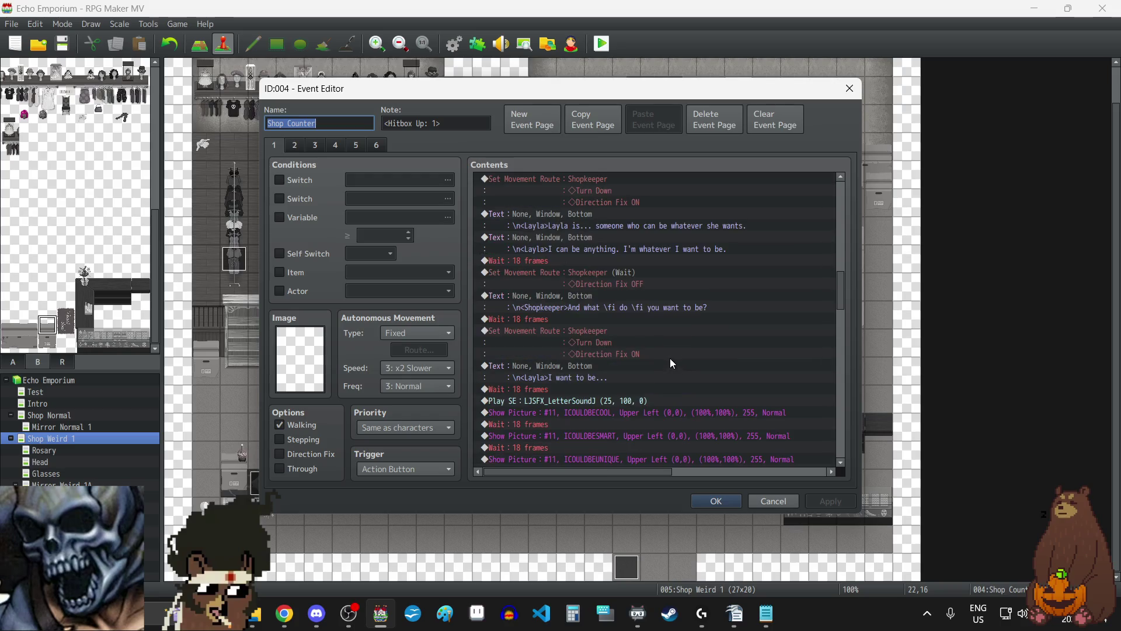
{"action": "scroll", "coordinate": [687, 410], "scroll_direction": "down", "scroll_amount": 15}
{"action": "scroll", "coordinate": [645, 373], "scroll_direction": "down", "scroll_amount": 15}
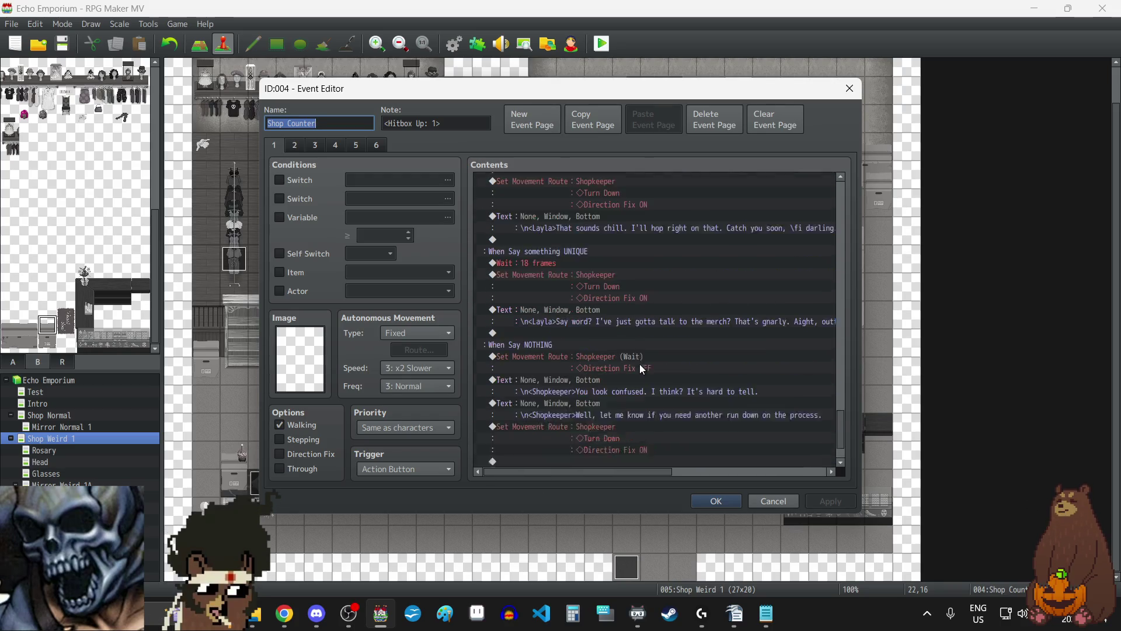
{"action": "left_click", "coordinate": [356, 145]}
- Set the LJSFX_LetterSoundG Play SE pitch to 80%, save the event, and start a playtest
{"action": "scroll", "coordinate": [724, 310], "scroll_direction": "down", "scroll_amount": 5}
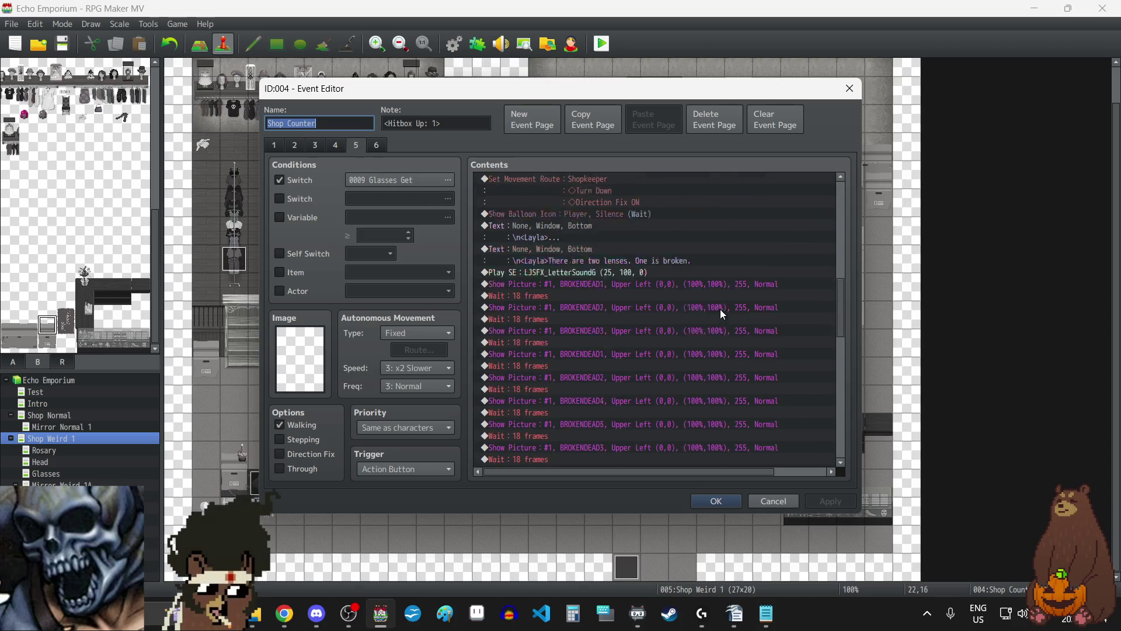
{"action": "left_click", "coordinate": [569, 278]}
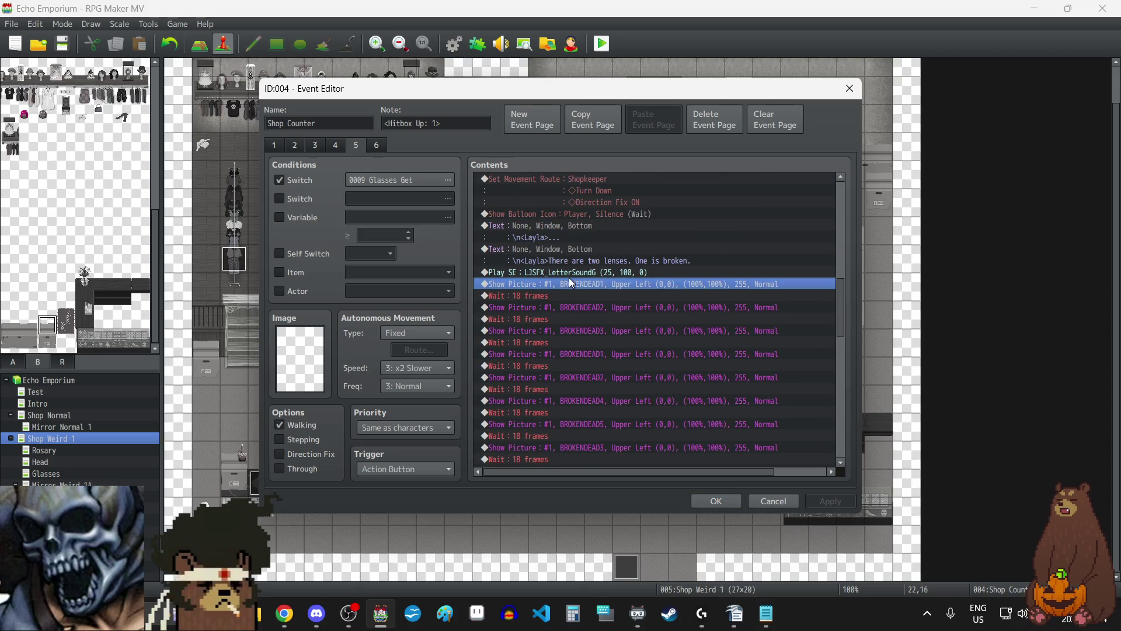
{"action": "left_click", "coordinate": [541, 270]}
{"action": "double_click", "coordinate": [542, 273]}
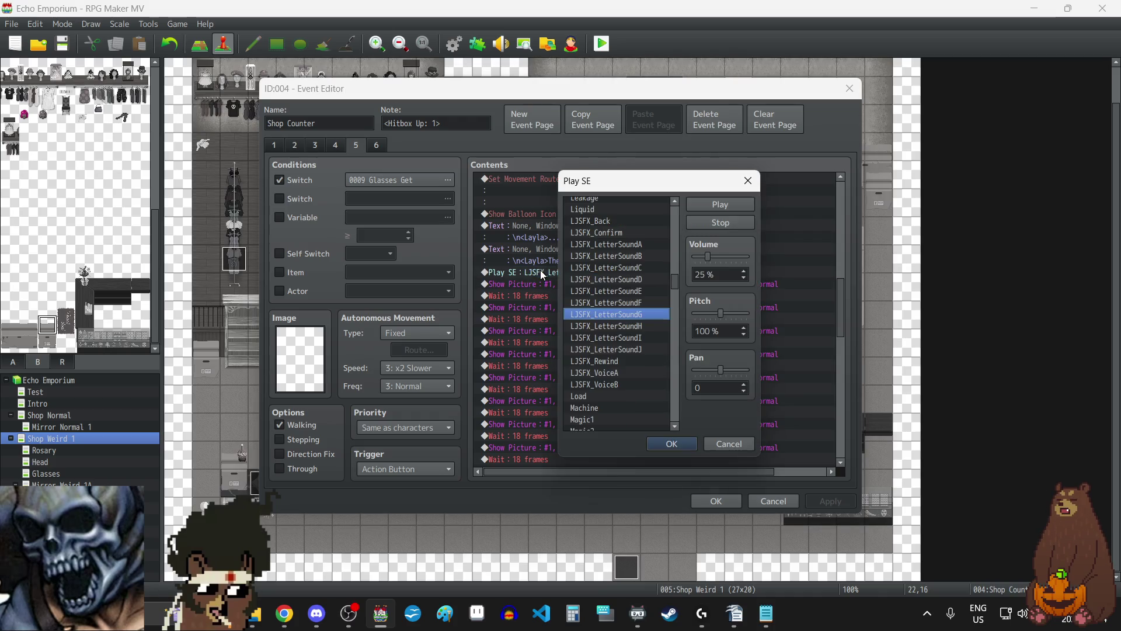
{"action": "scroll", "coordinate": [744, 338], "scroll_direction": "down", "scroll_amount": 2}
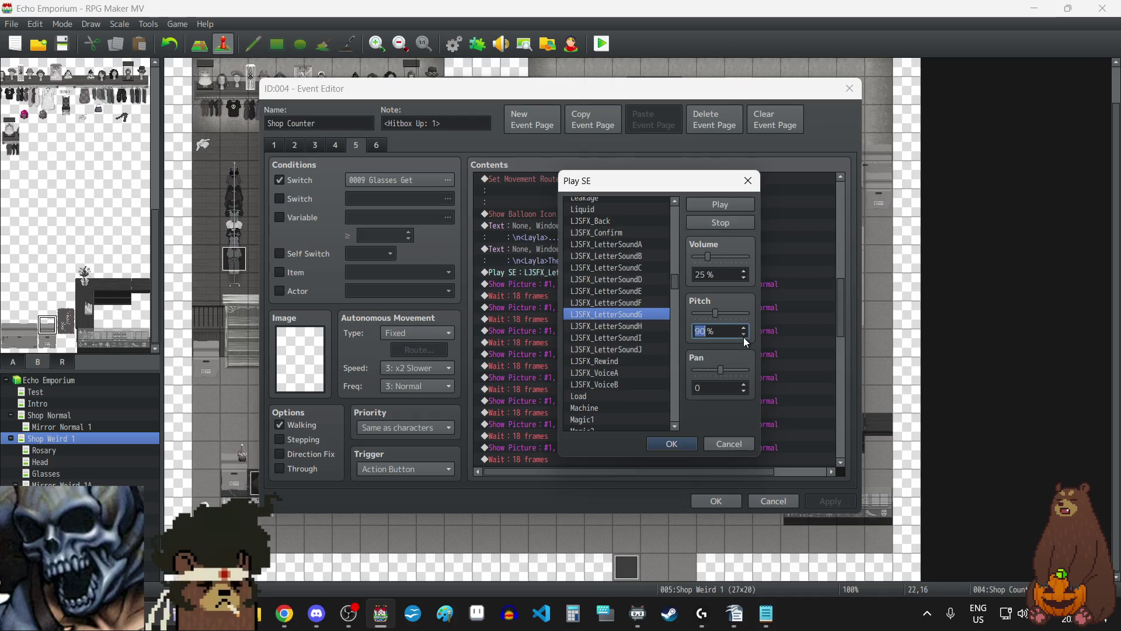
{"action": "left_click", "coordinate": [673, 443]}
{"action": "left_click", "coordinate": [723, 506]}
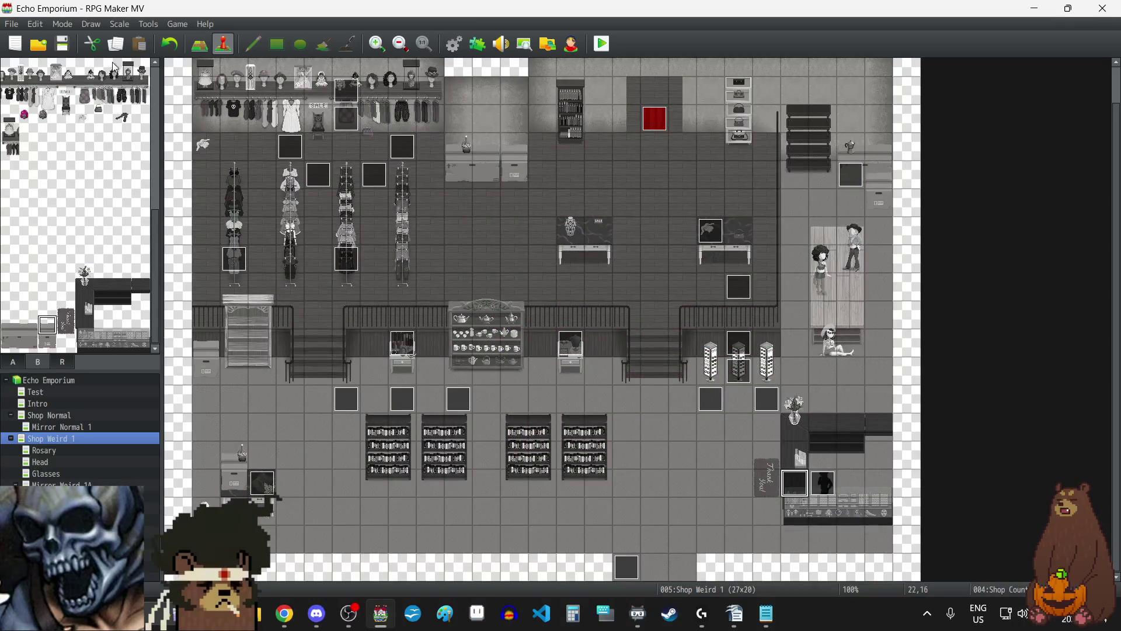
{"action": "left_click", "coordinate": [607, 48]}
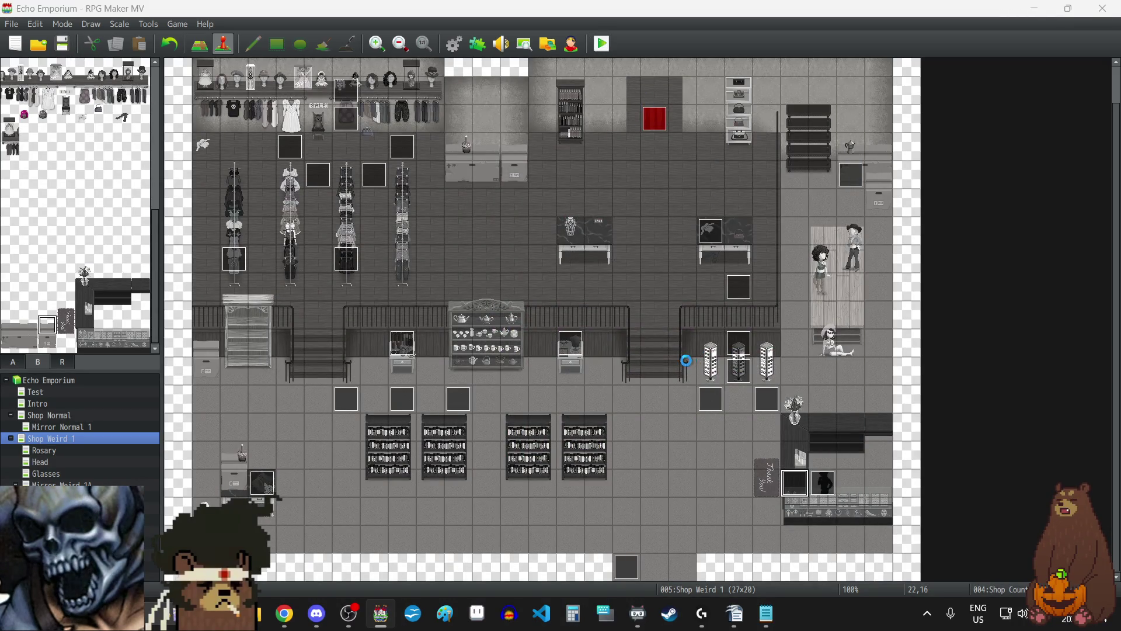
{"action": "key", "text": "F4"}
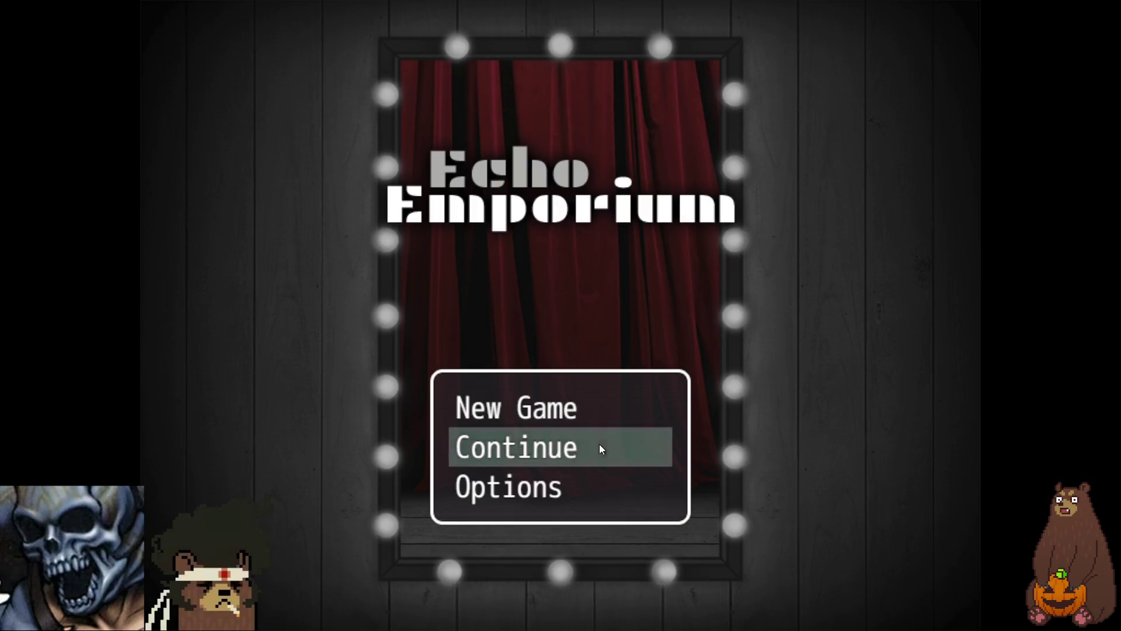
{"action": "left_click", "coordinate": [600, 450]}
{"action": "left_click", "coordinate": [545, 371]}
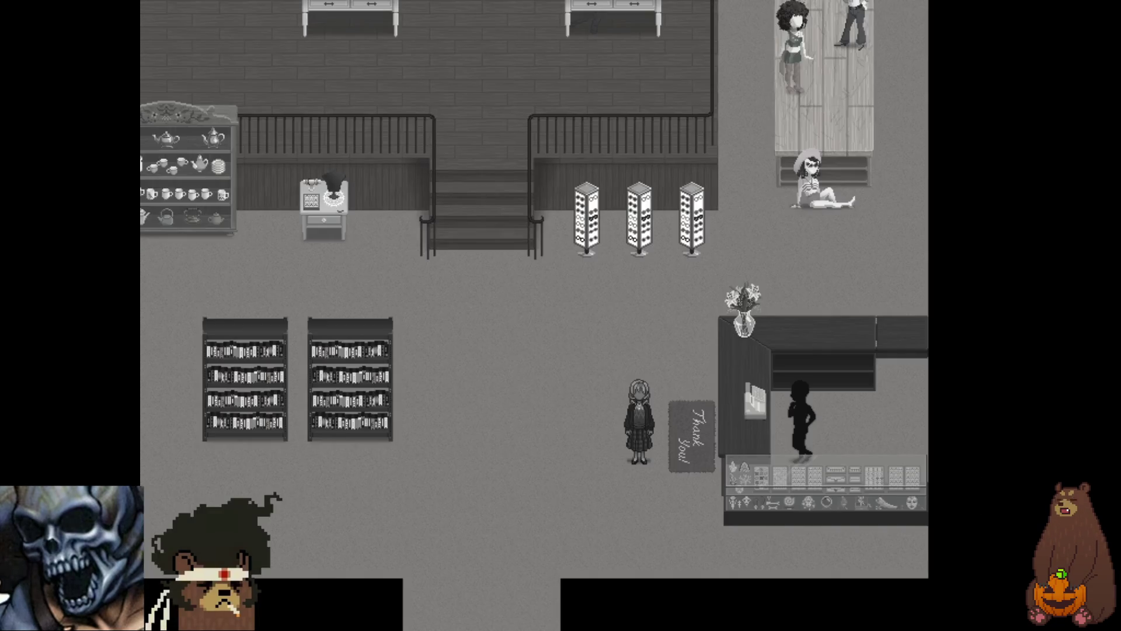
{"action": "key", "text": "Right"}
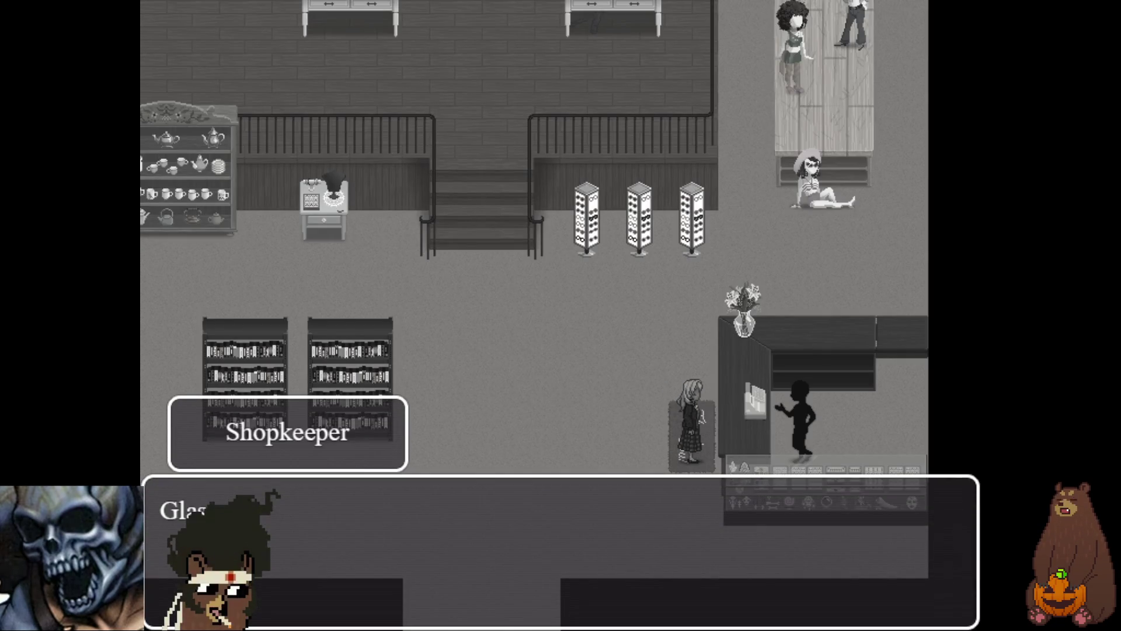
{"action": "key", "text": "Return"}
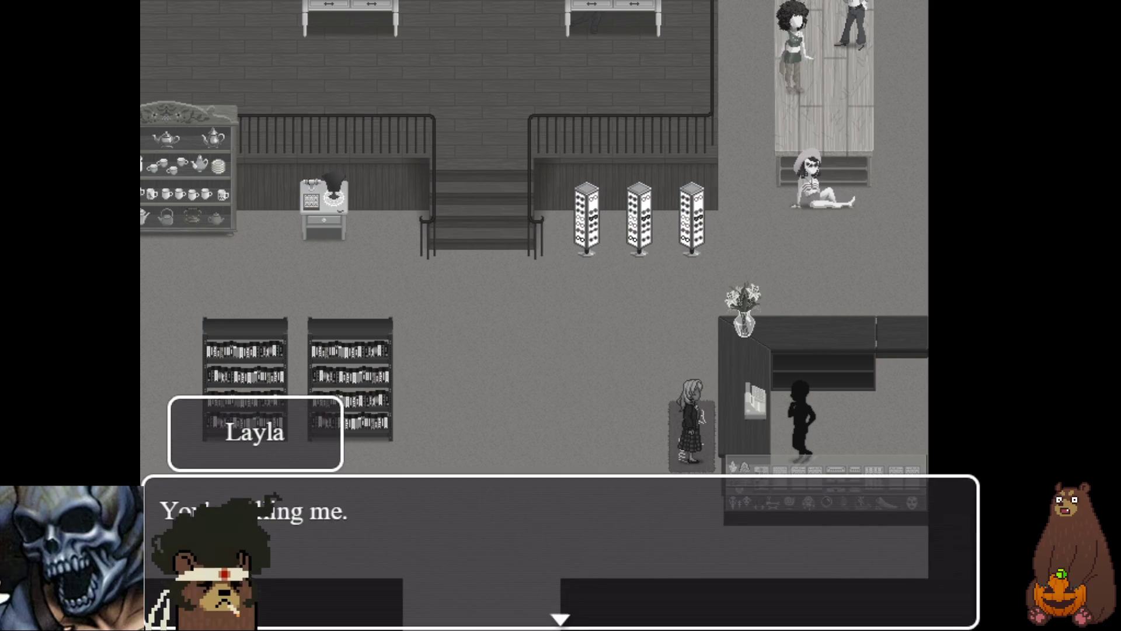
{"action": "key", "text": "Return"}
{"action": "key", "text": "Return"}
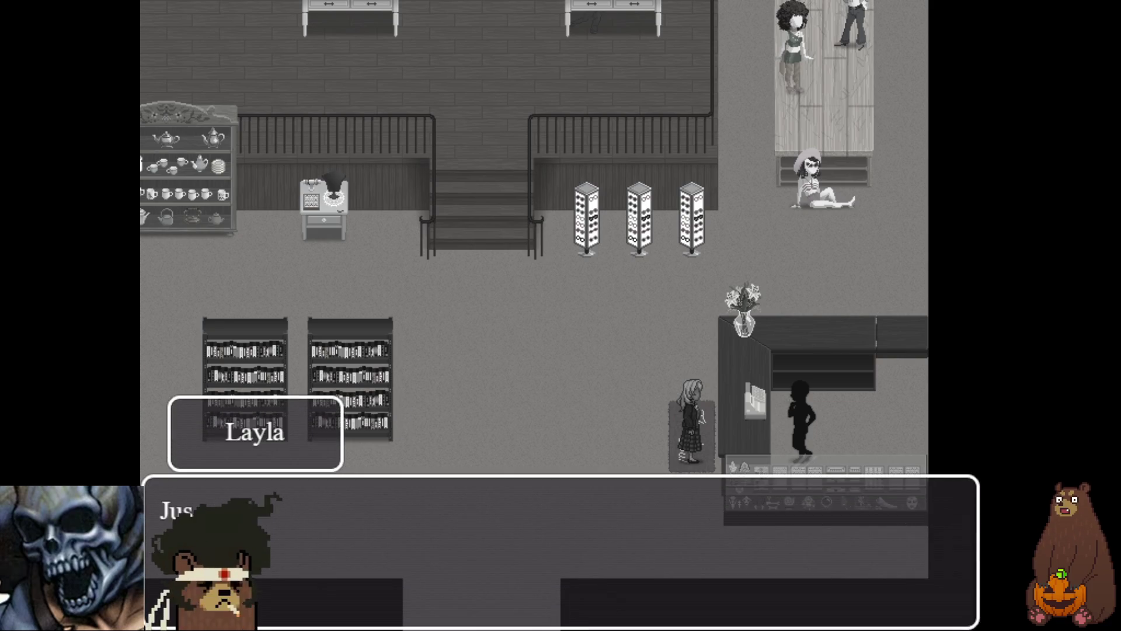
{"action": "key", "text": "Return"}
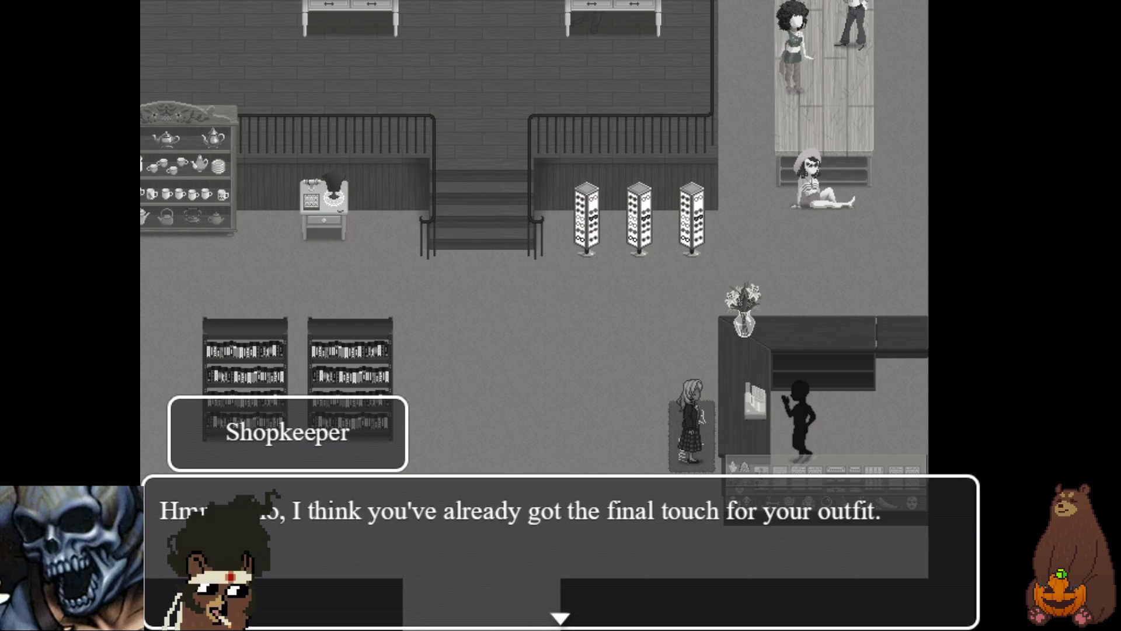
{"action": "key", "text": "Return"}
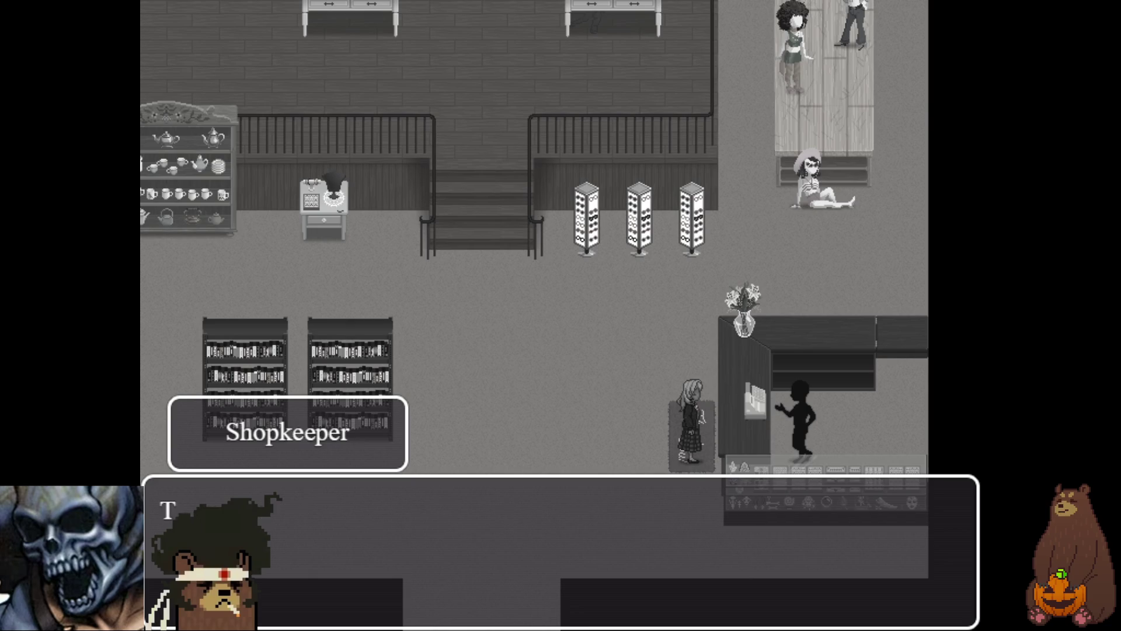
{"action": "key", "text": "Return"}
{"action": "key", "text": "Return"}
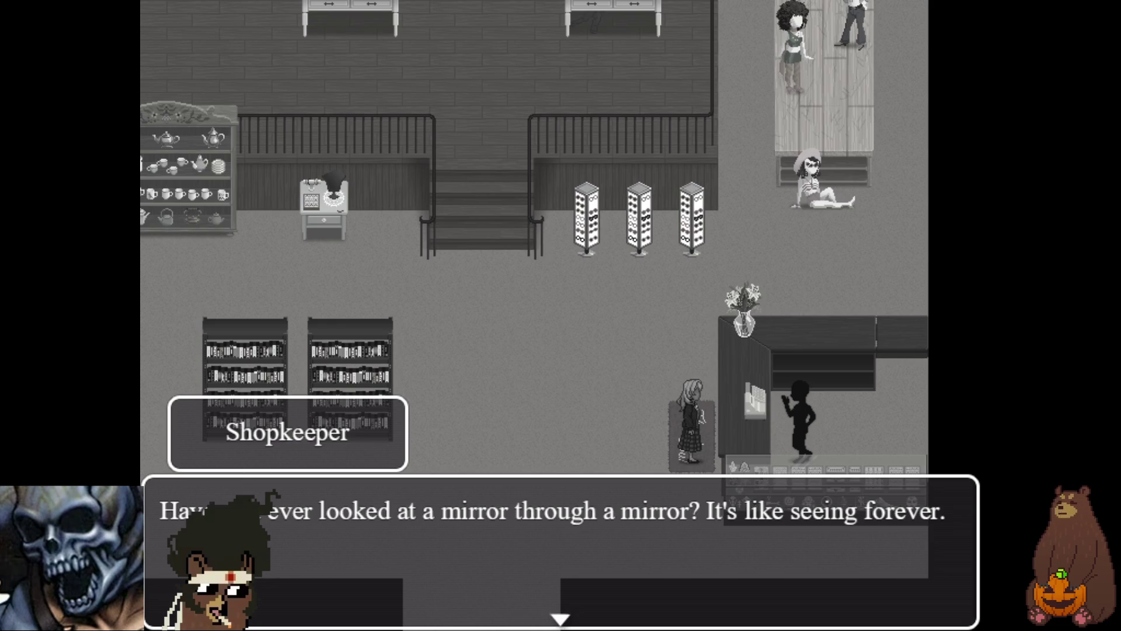
{"action": "key", "text": "Return"}
{"action": "key", "text": "Return"}
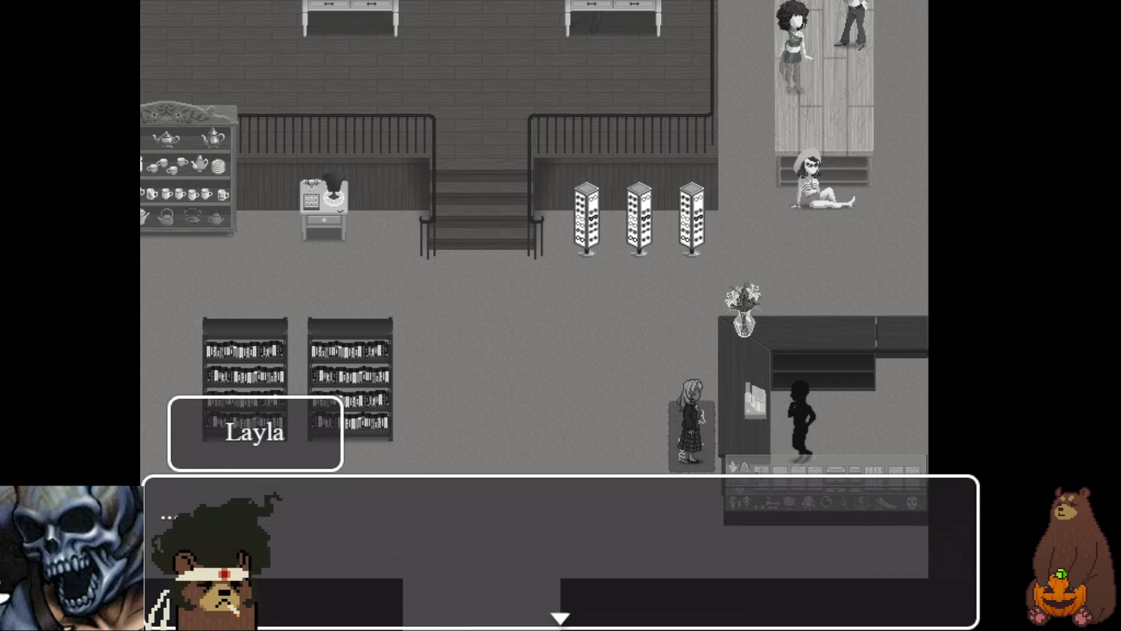
{"action": "key", "text": "Return"}
{"action": "key", "text": "Return"}
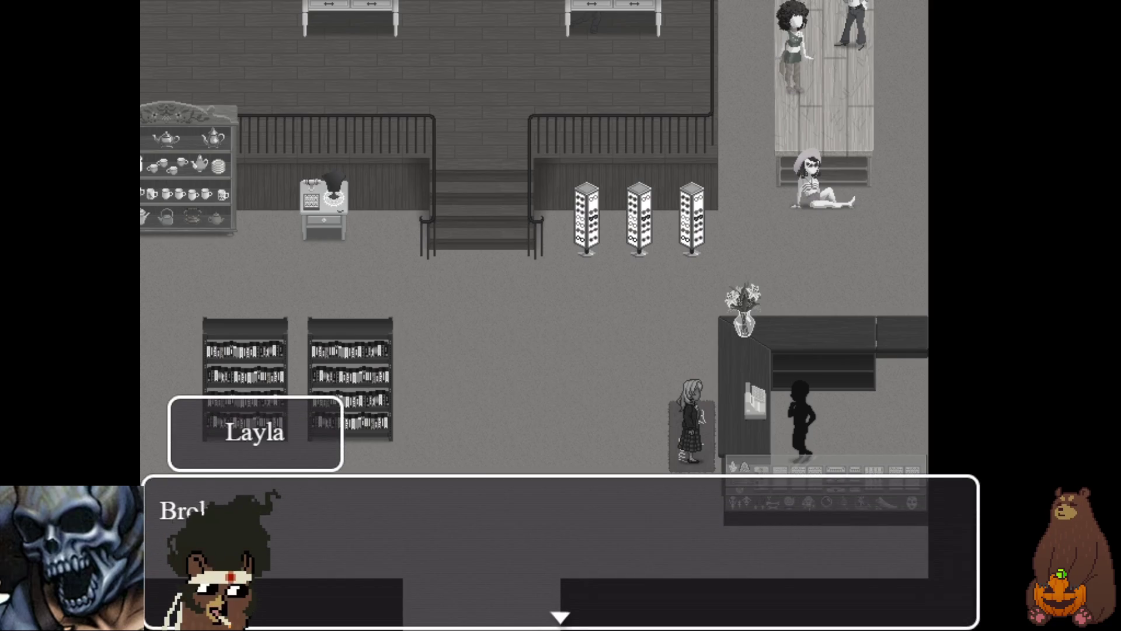
{"action": "key", "text": "F4"}
{"action": "left_click", "coordinate": [824, 84]}
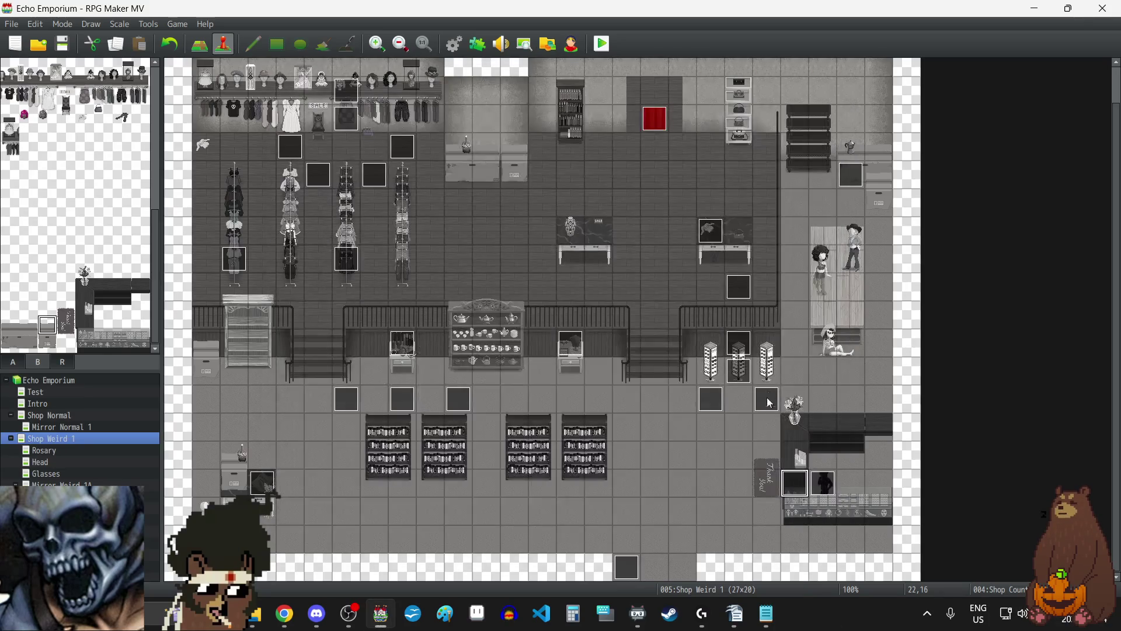
- Lower LJSFX_LetterSoundG's pitch to 70% on Shop Counter page 5 and save the event
{"action": "double_click", "coordinate": [800, 482]}
{"action": "scroll", "coordinate": [742, 371], "scroll_direction": "down", "scroll_amount": 10}
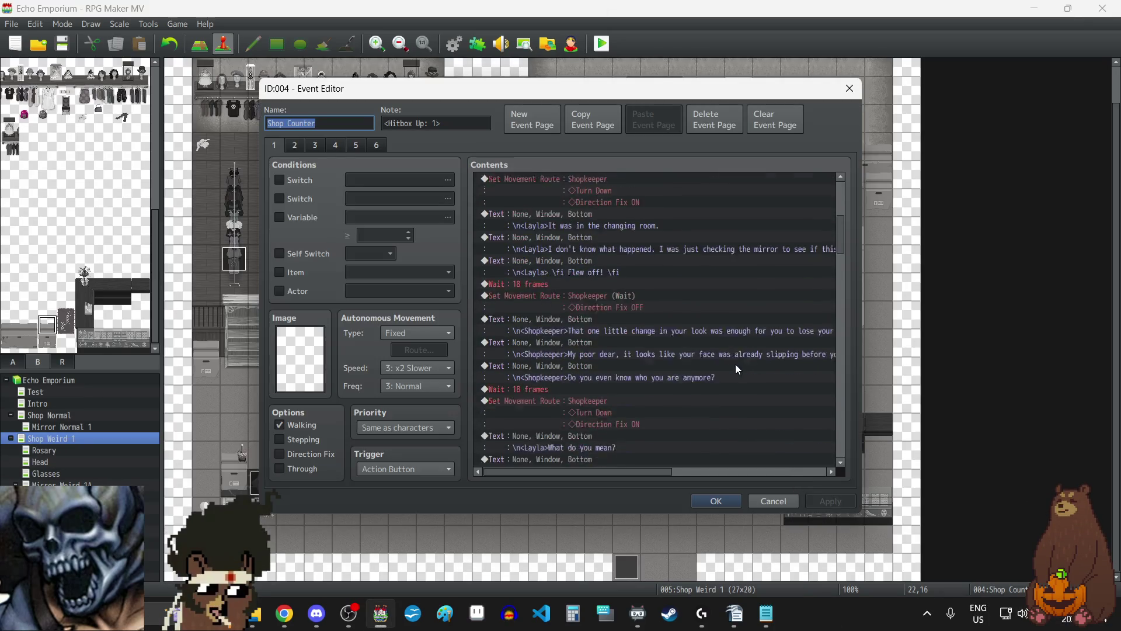
{"action": "left_click", "coordinate": [355, 149]}
{"action": "scroll", "coordinate": [689, 374], "scroll_direction": "down", "scroll_amount": 10}
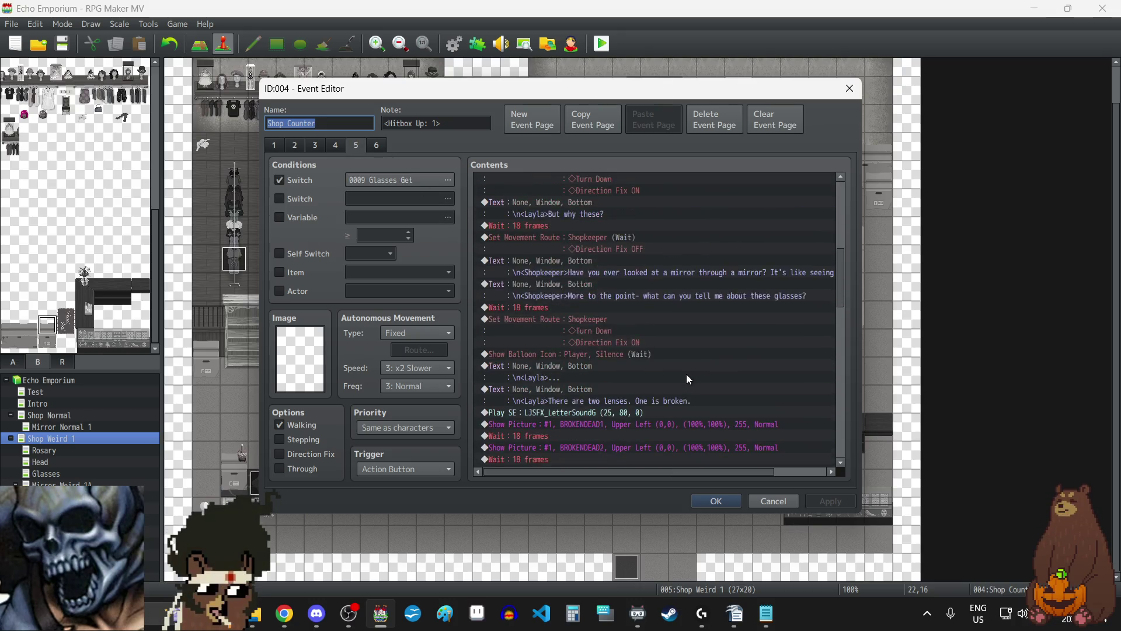
{"action": "double_click", "coordinate": [685, 331]}
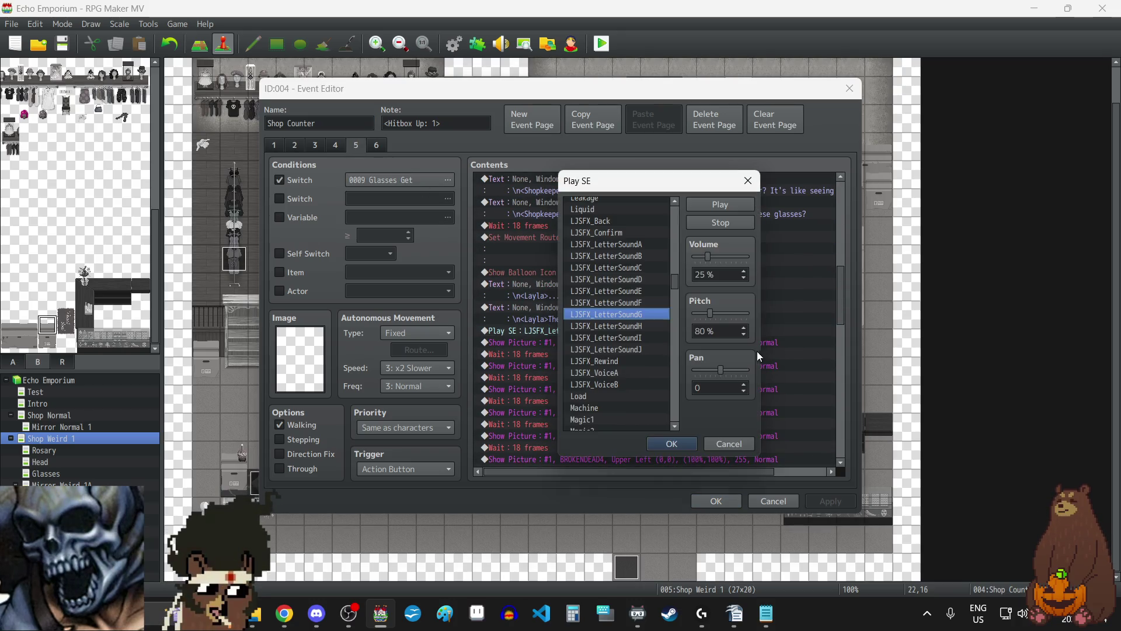
{"action": "left_click", "coordinate": [743, 335]}
{"action": "left_click", "coordinate": [687, 445]}
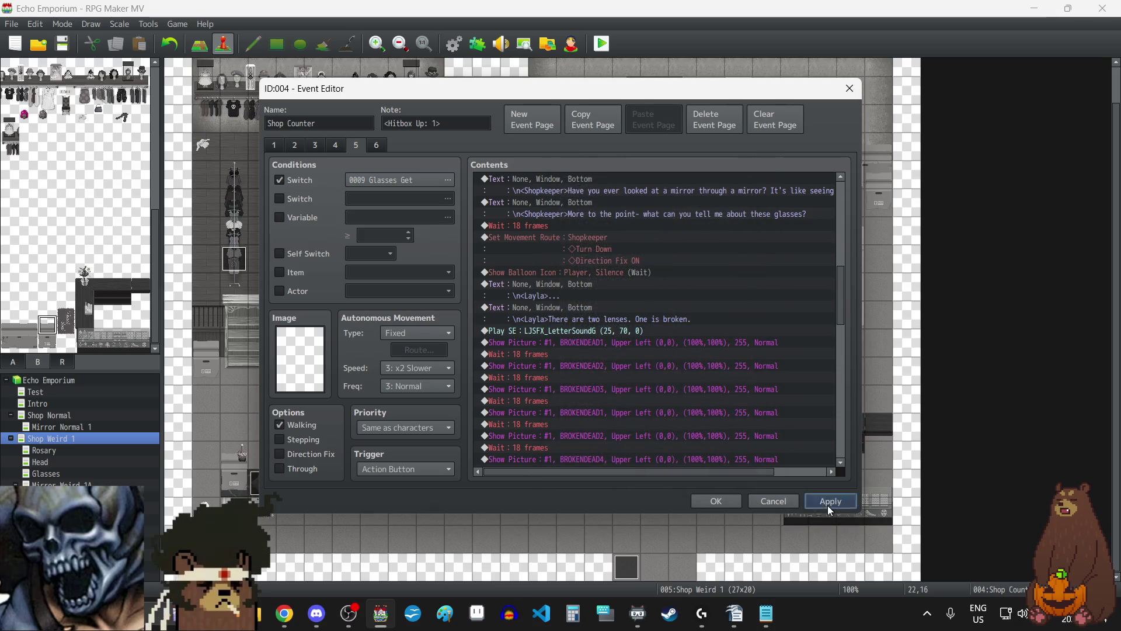
{"action": "left_click", "coordinate": [716, 501]}
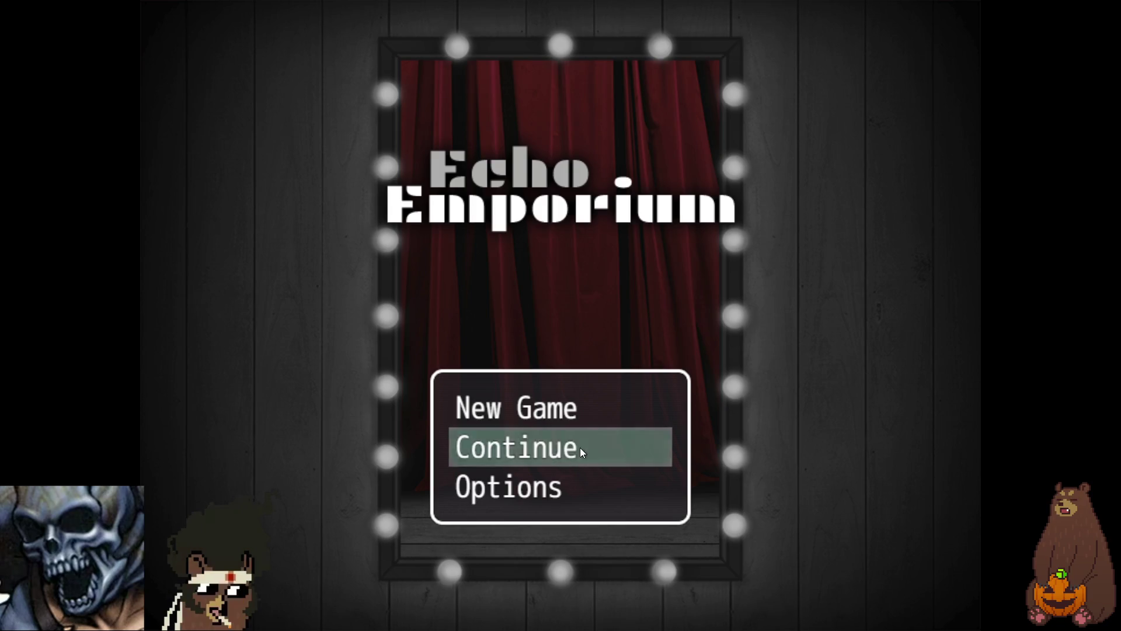
- Load save file 6 and play the Glasses cutscene through to the shopkeeper's final line
{"action": "left_click", "coordinate": [580, 448]}
{"action": "left_click", "coordinate": [548, 352]}
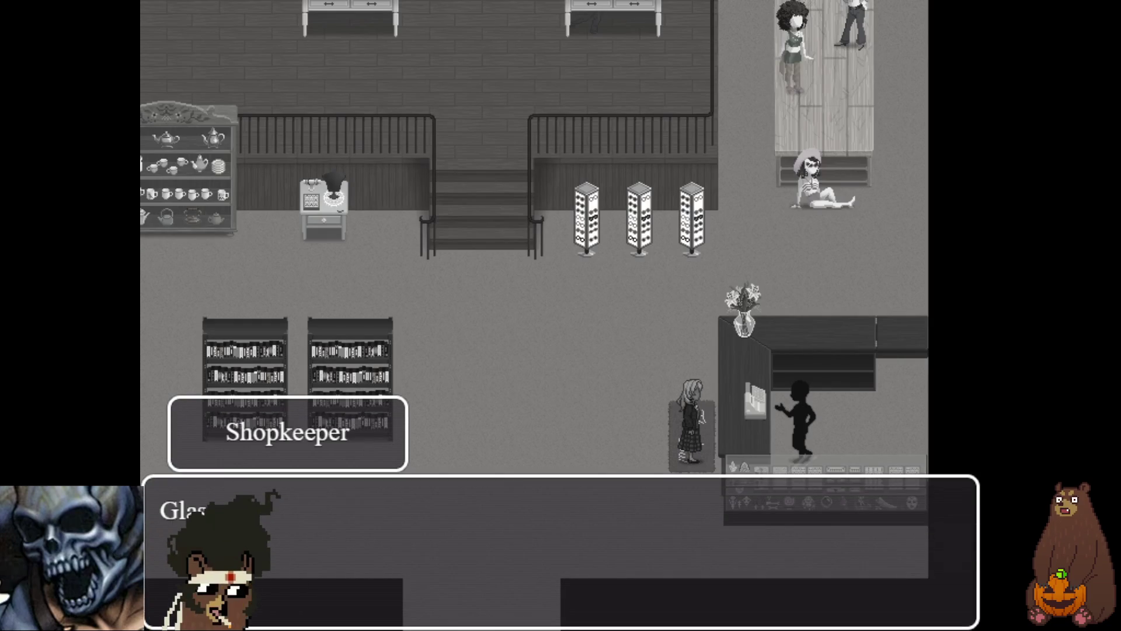
{"action": "key", "text": "Return"}
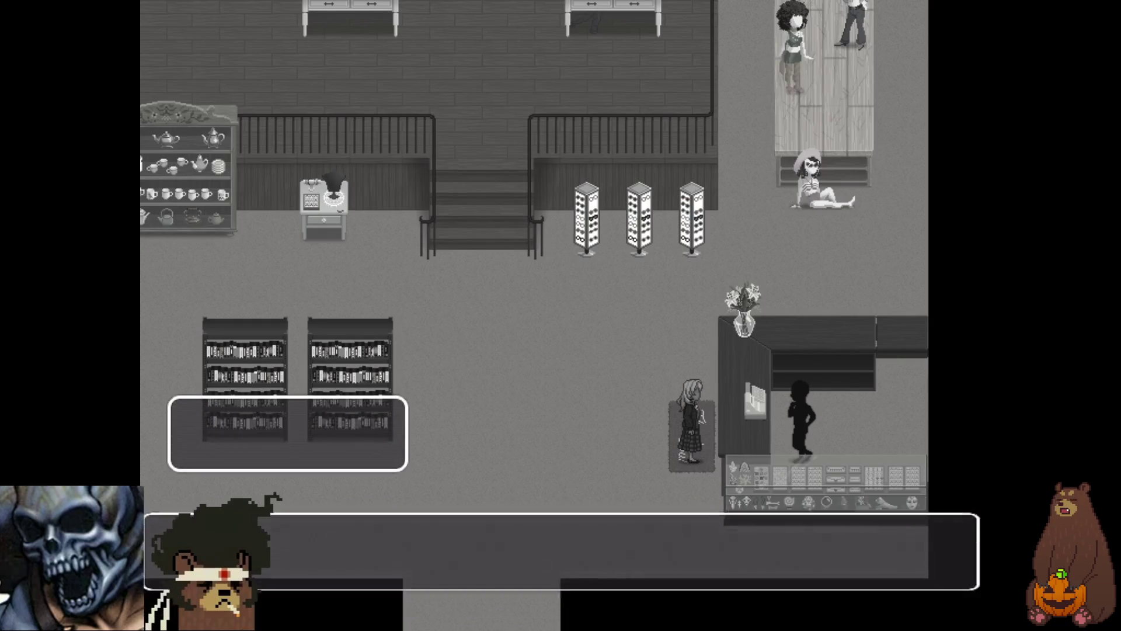
{"action": "key", "text": "Return"}
{"action": "key", "text": "Return"}
{"action": "key", "text": "Return"}
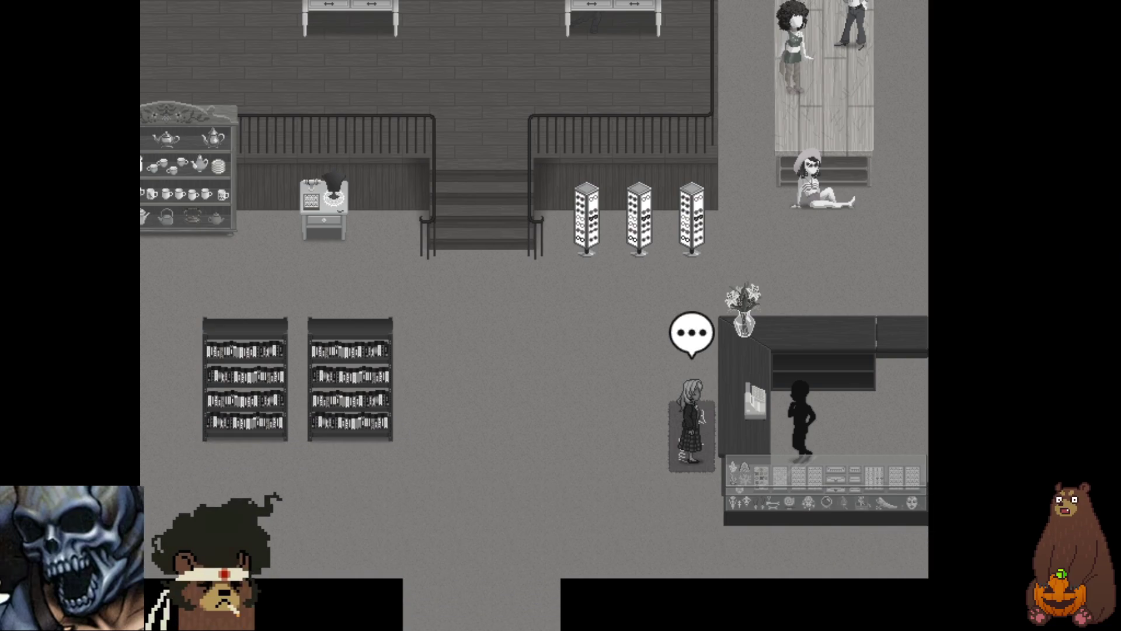
{"action": "key", "text": "Return"}
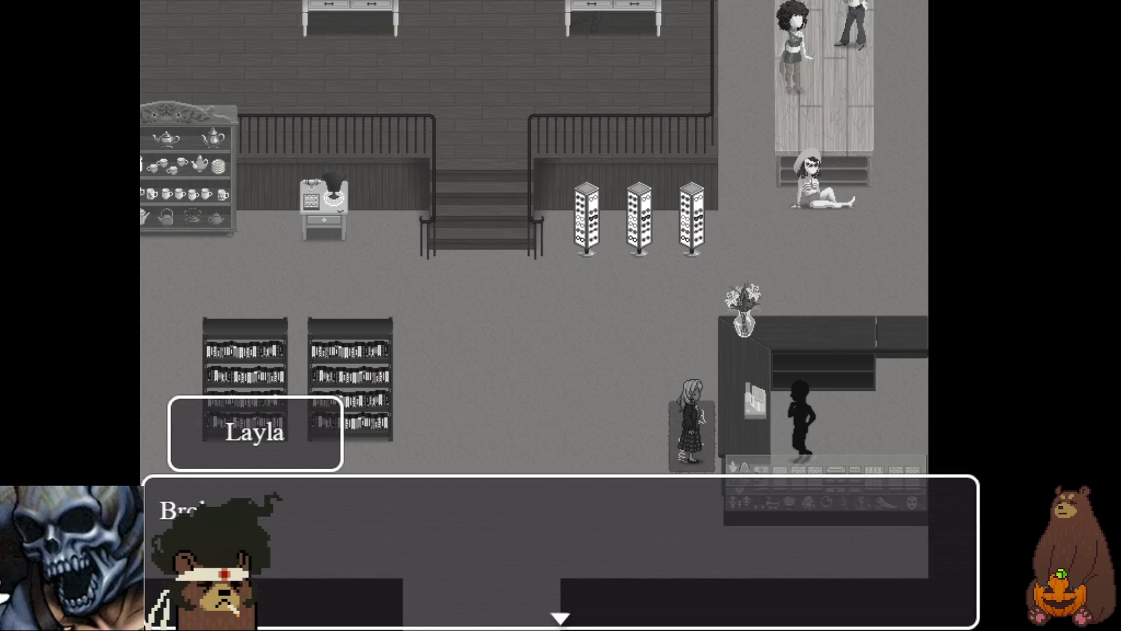
{"action": "key", "text": "Return"}
{"action": "key", "text": "Return"}
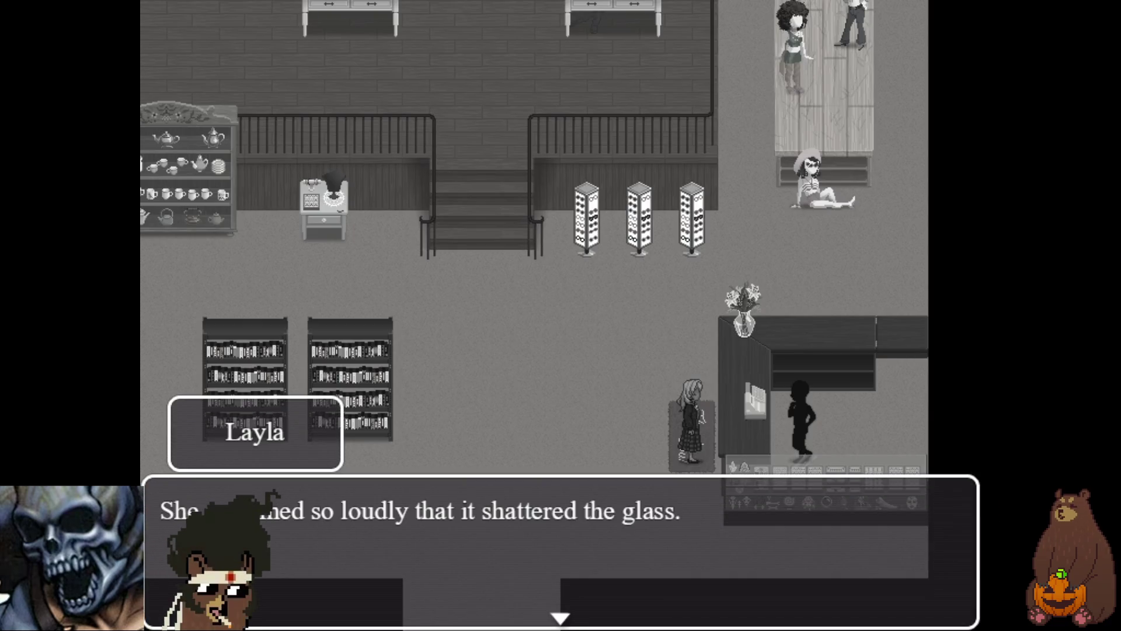
{"action": "key", "text": "Return"}
{"action": "key", "text": "Return"}
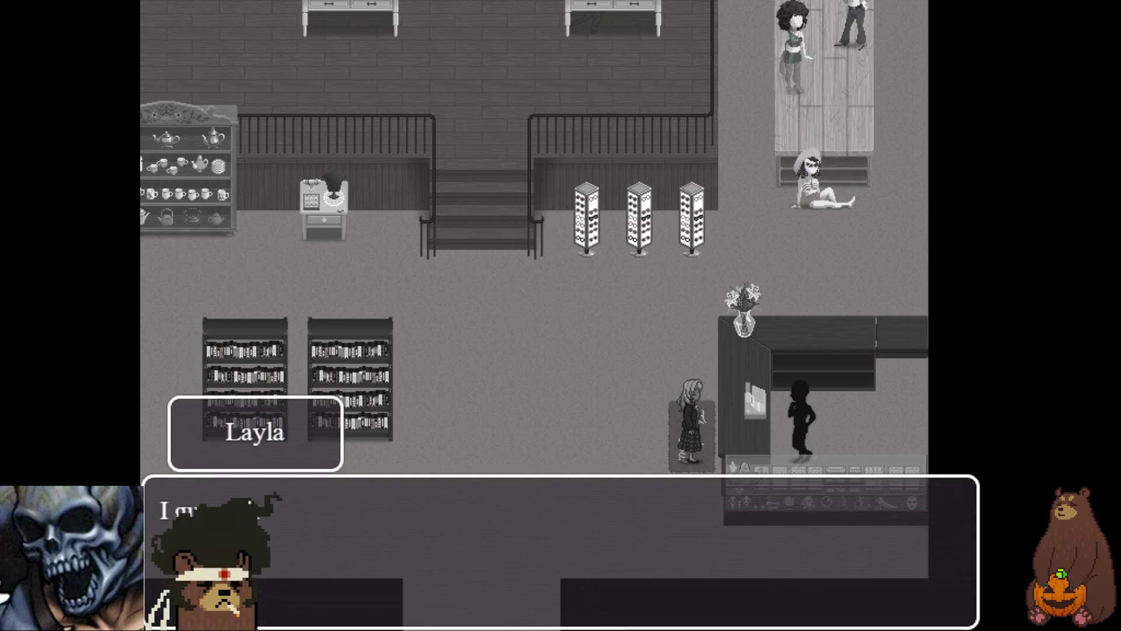
{"action": "key", "text": "Return"}
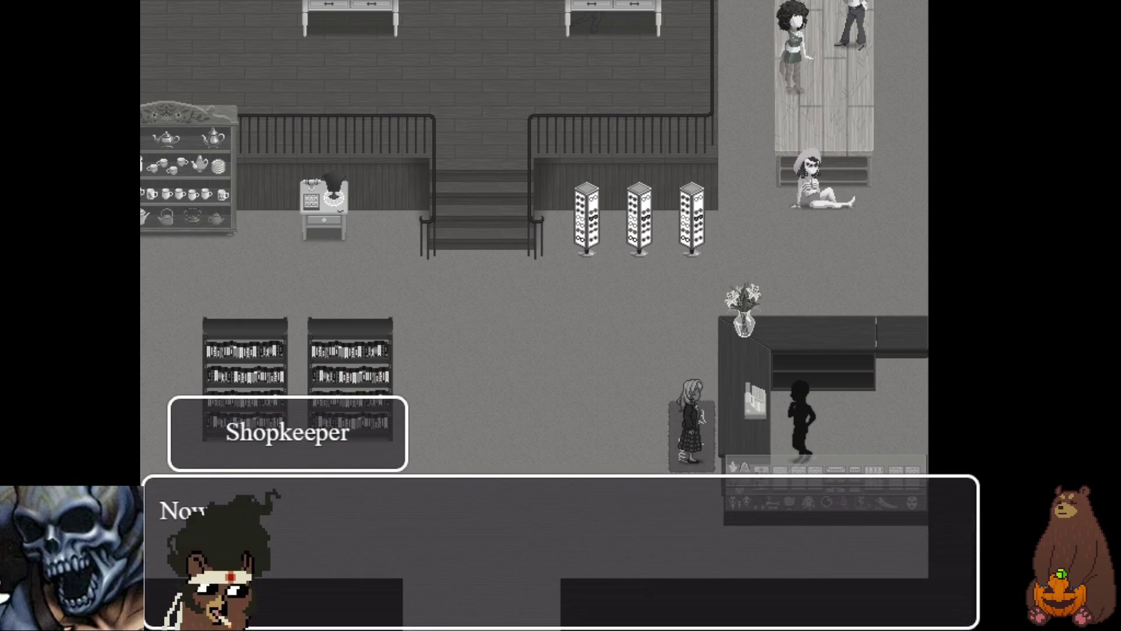
{"action": "key", "text": "Return"}
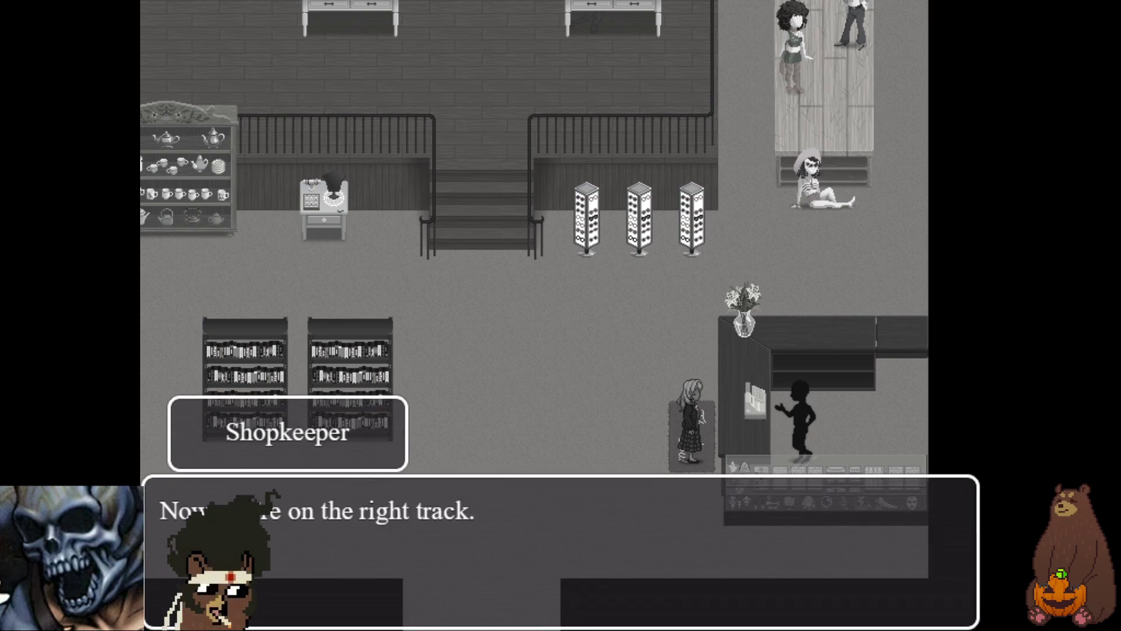
{"action": "key", "text": "Return"}
- Walk the character up the staircase and open the game menu
{"action": "key", "text": "Up"}
{"action": "key", "text": "Up"}
{"action": "key", "text": "Right"}
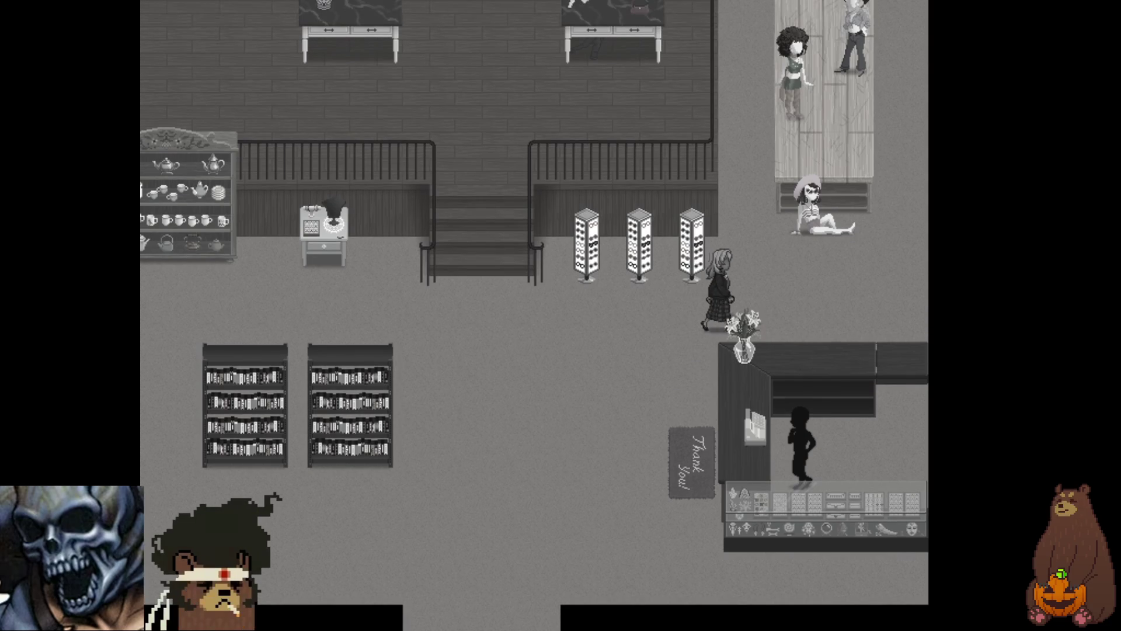
{"action": "key", "text": "Up"}
{"action": "key", "text": "Left"}
{"action": "key", "text": "Up"}
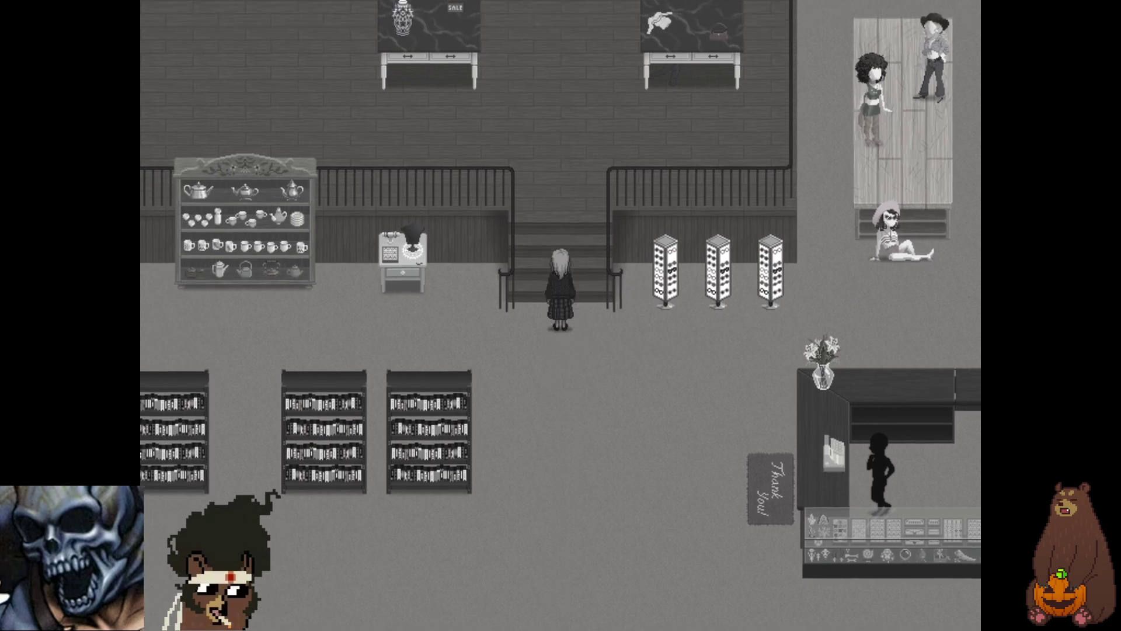
{"action": "key", "text": "Escape"}
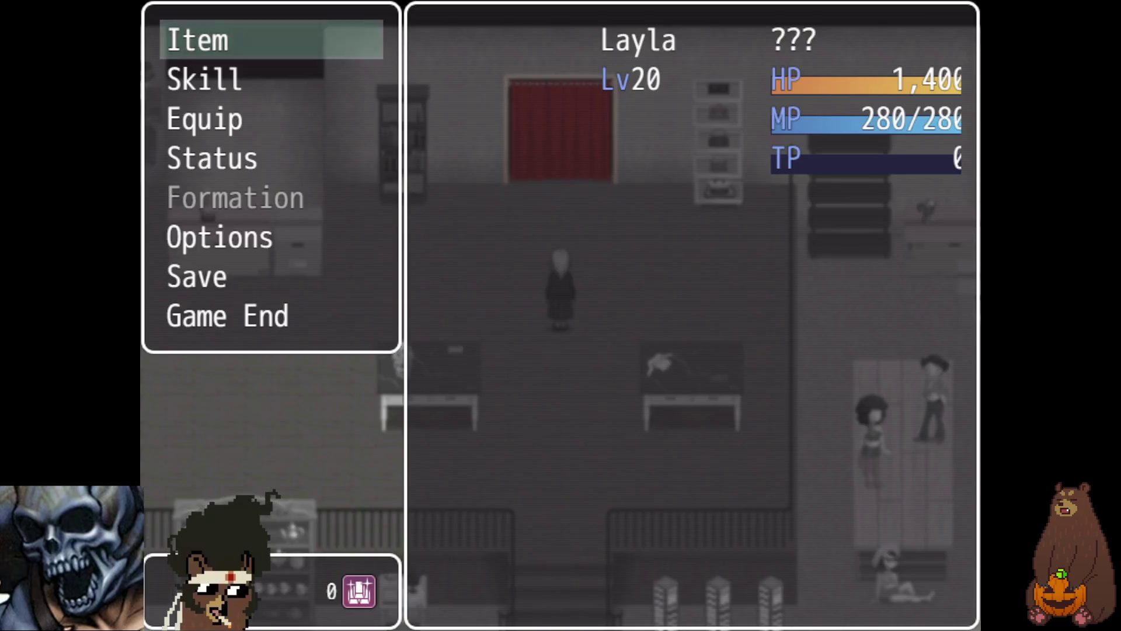